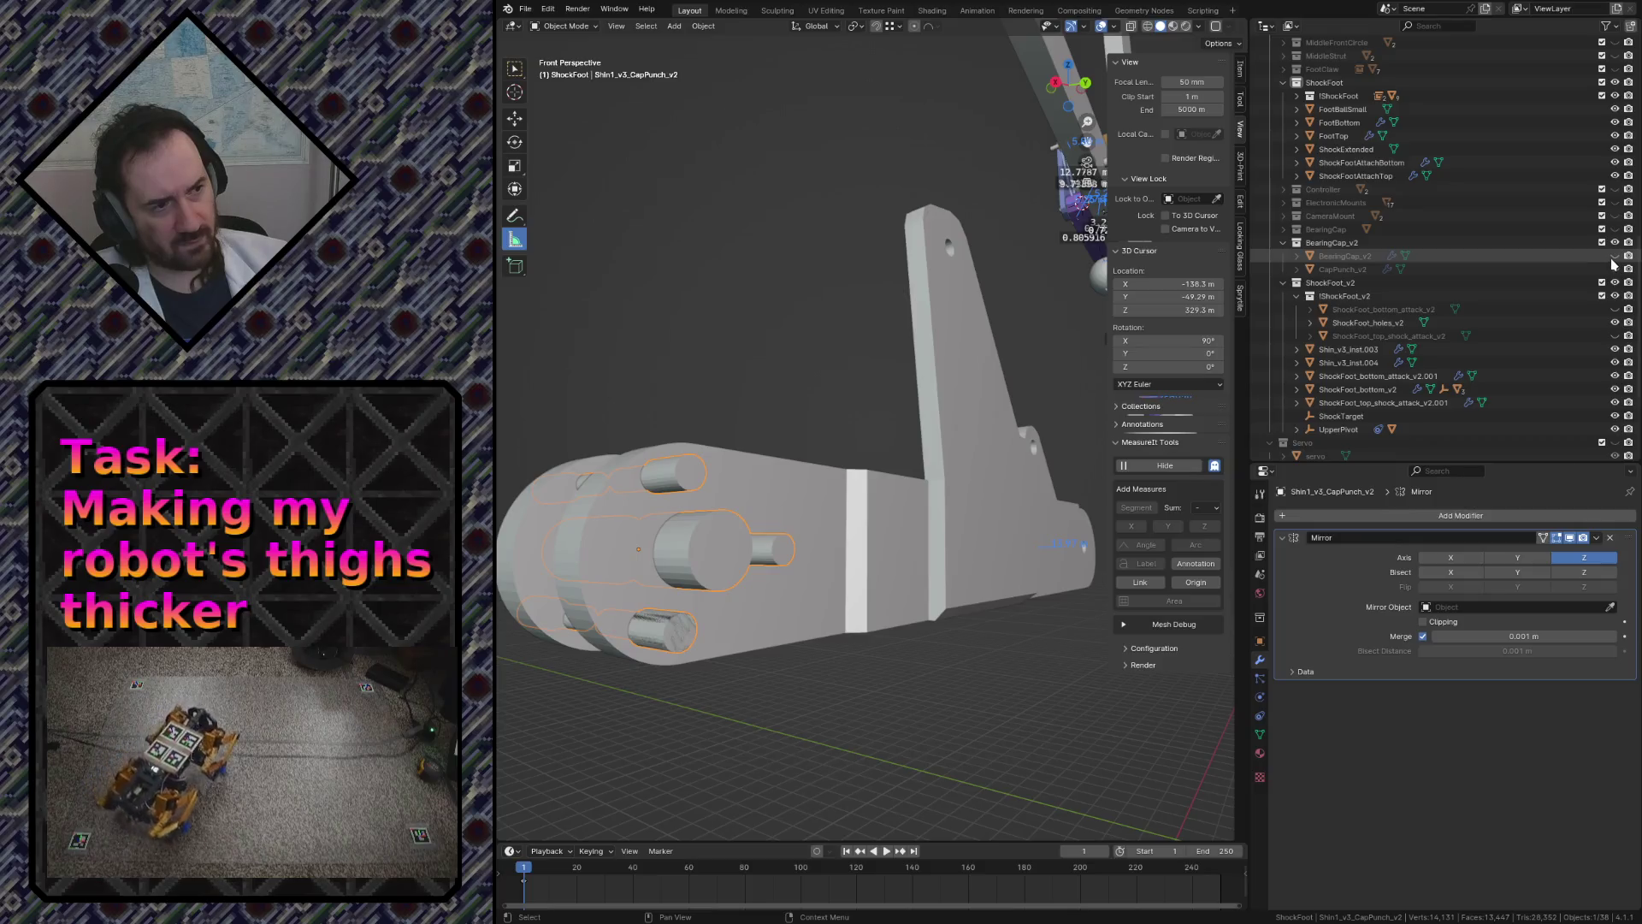
# - Reveal BearingCap_v2, fly in to the shin's punch pins and show the part's mesh data (Cylinder.054)
pyautogui.hotkey('shift', '`')
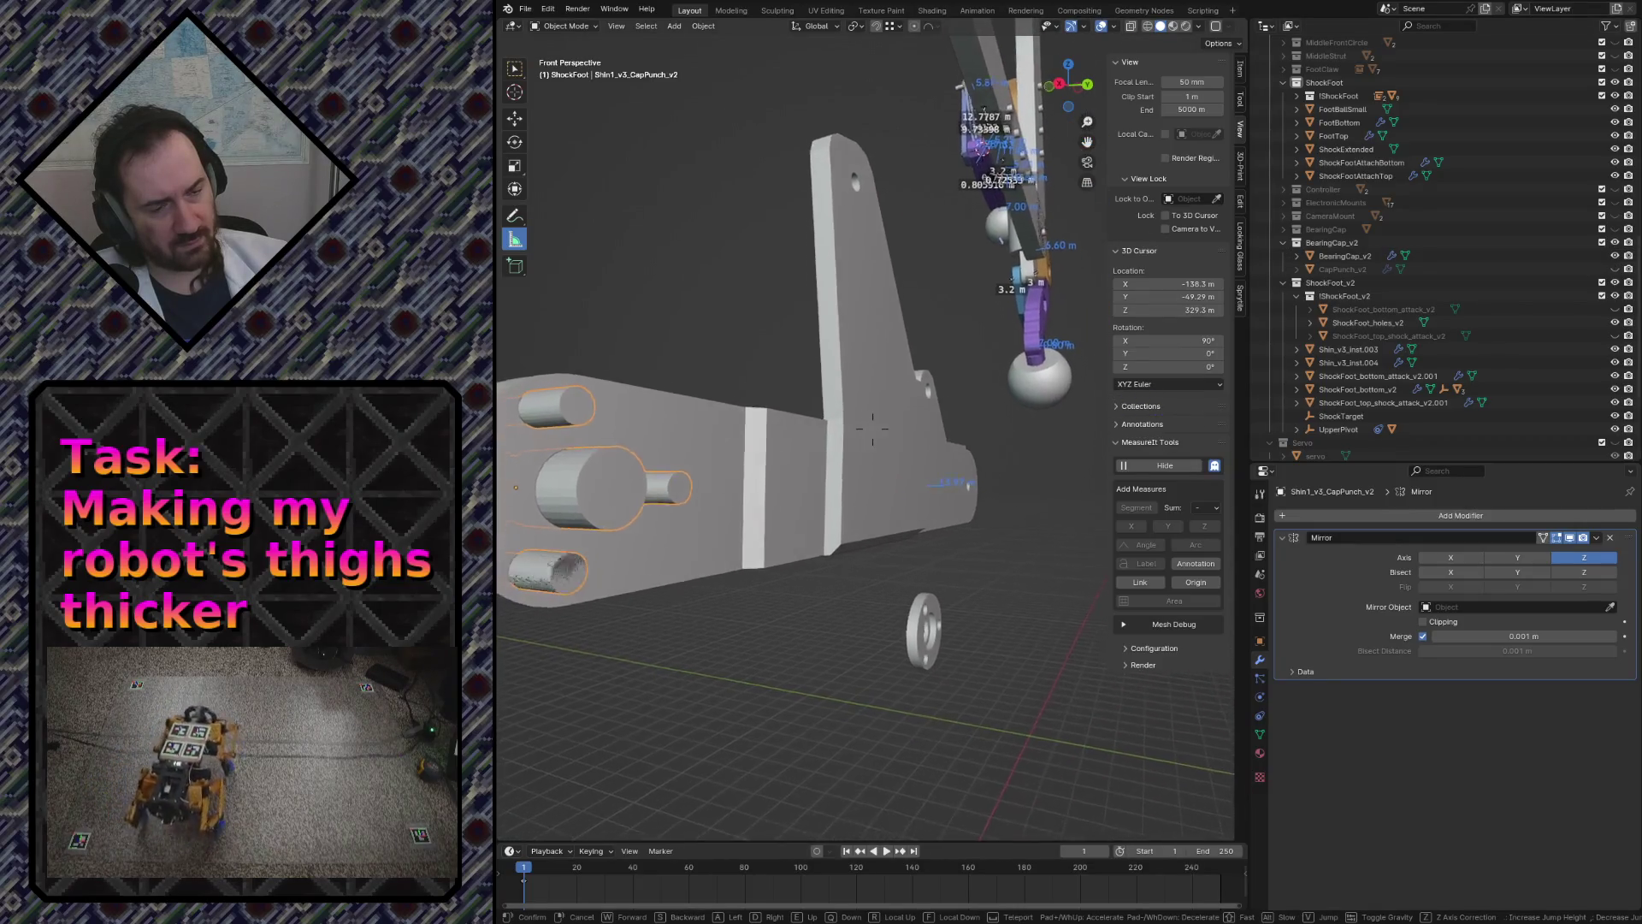
pyautogui.press('w')
pyautogui.click(833, 506)
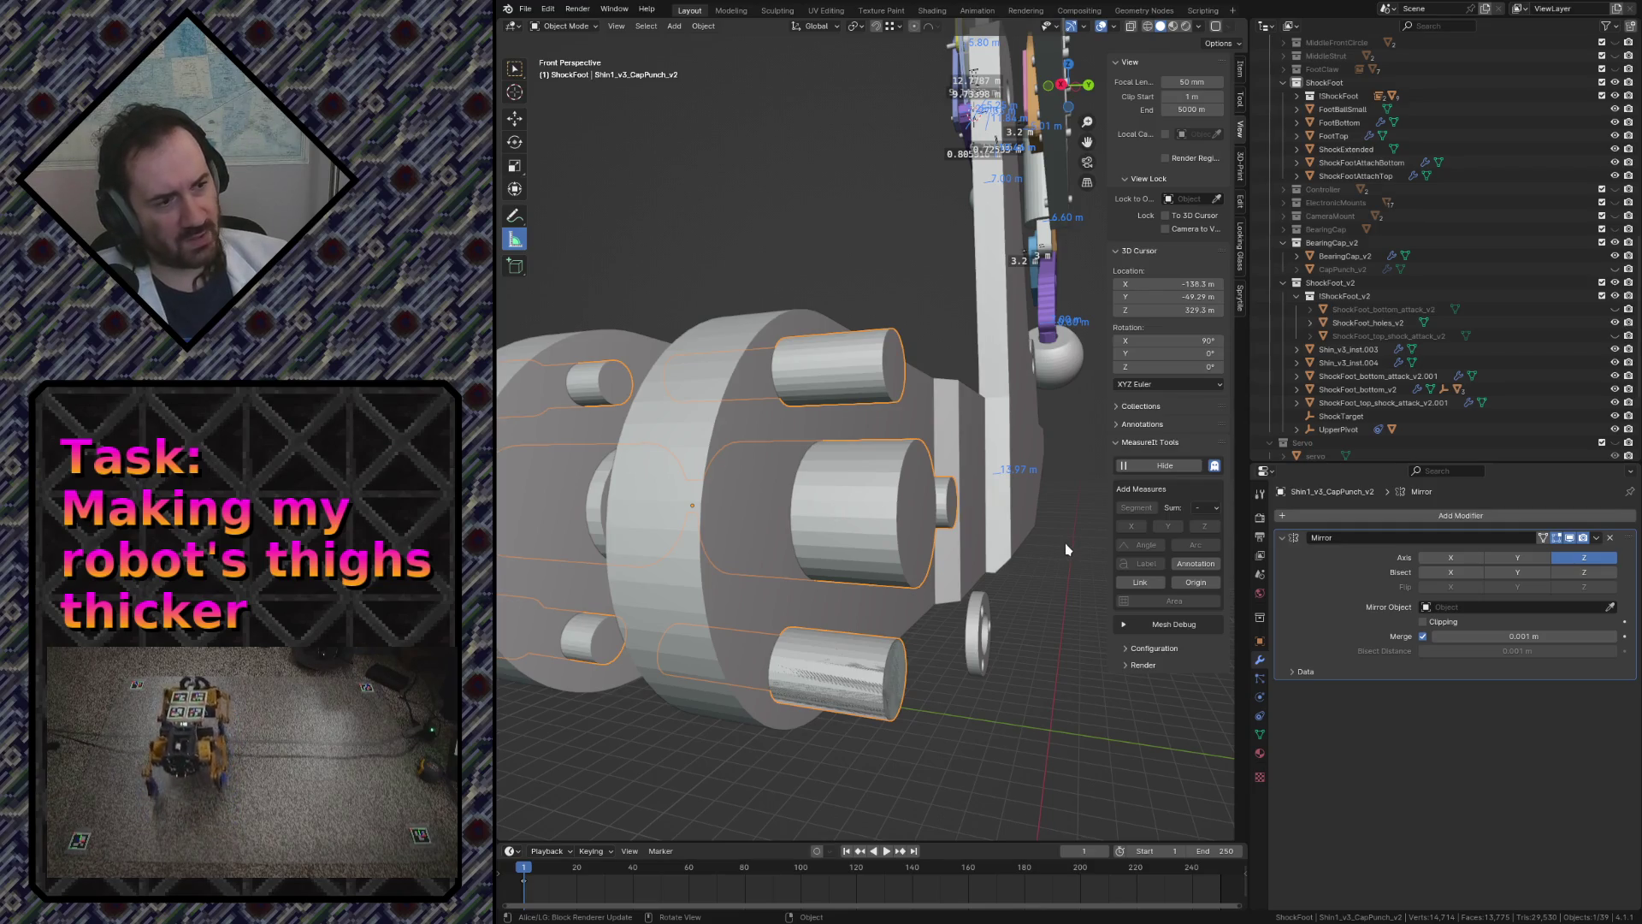
pyautogui.click(1261, 733)
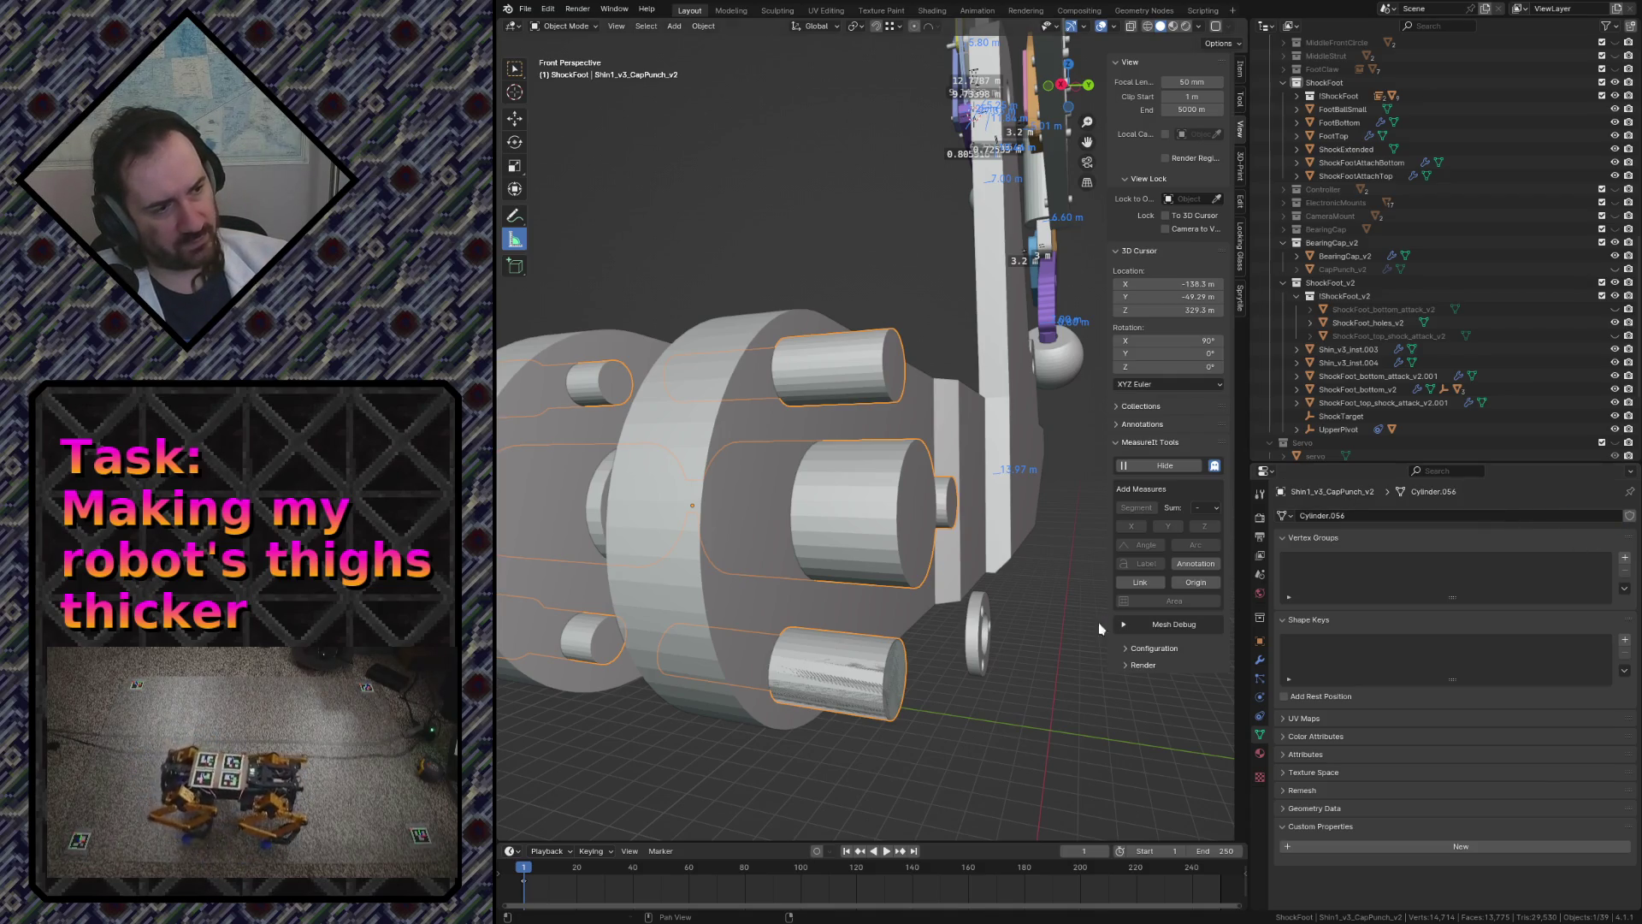
pyautogui.moveTo(872, 488); pyautogui.dragTo(872, 489, button='middle')
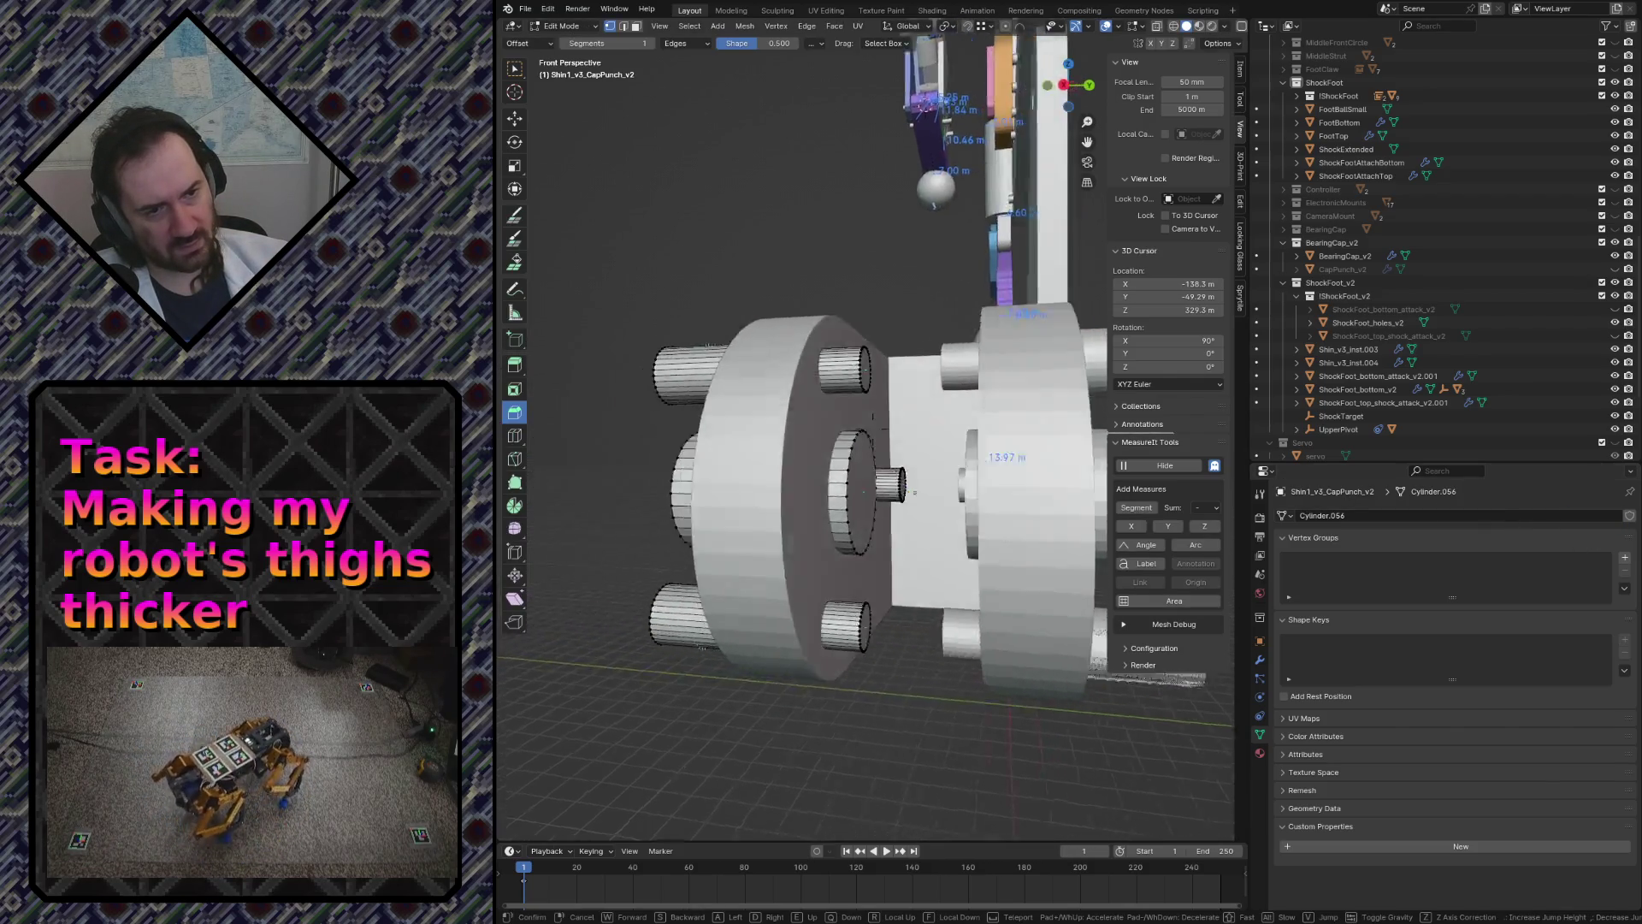
# - In wireframe right view, move the selected punch-pin vertices -0.447 m along Y
pyautogui.press('Tab')
pyautogui.press('z')
pyautogui.click(783, 446)
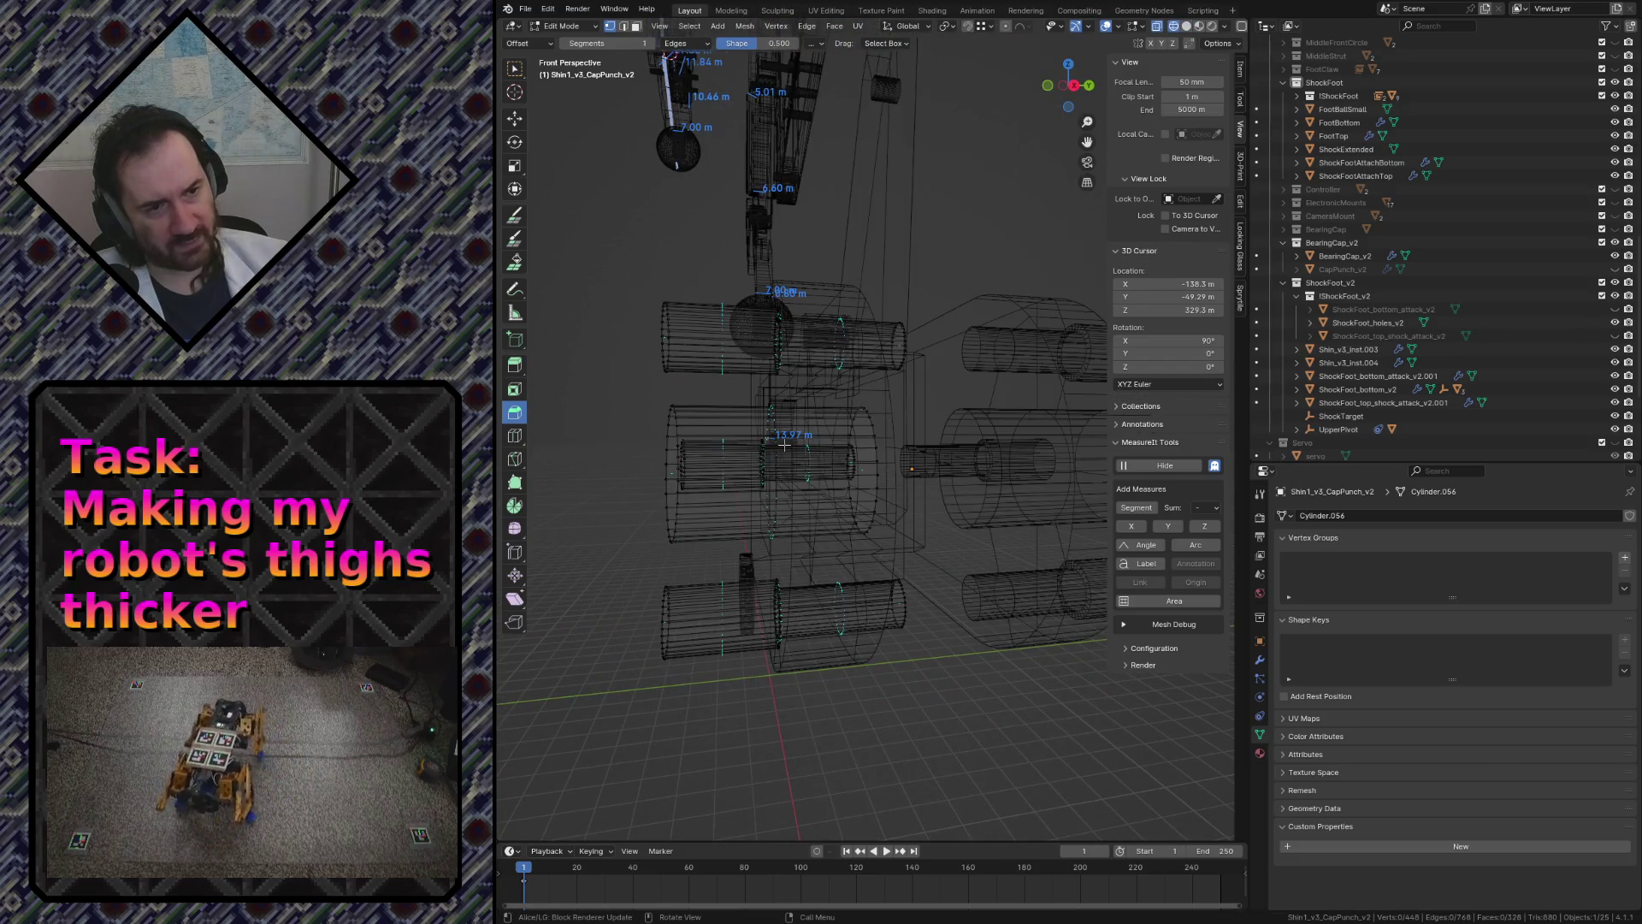
pyautogui.press('KP_Decimal')
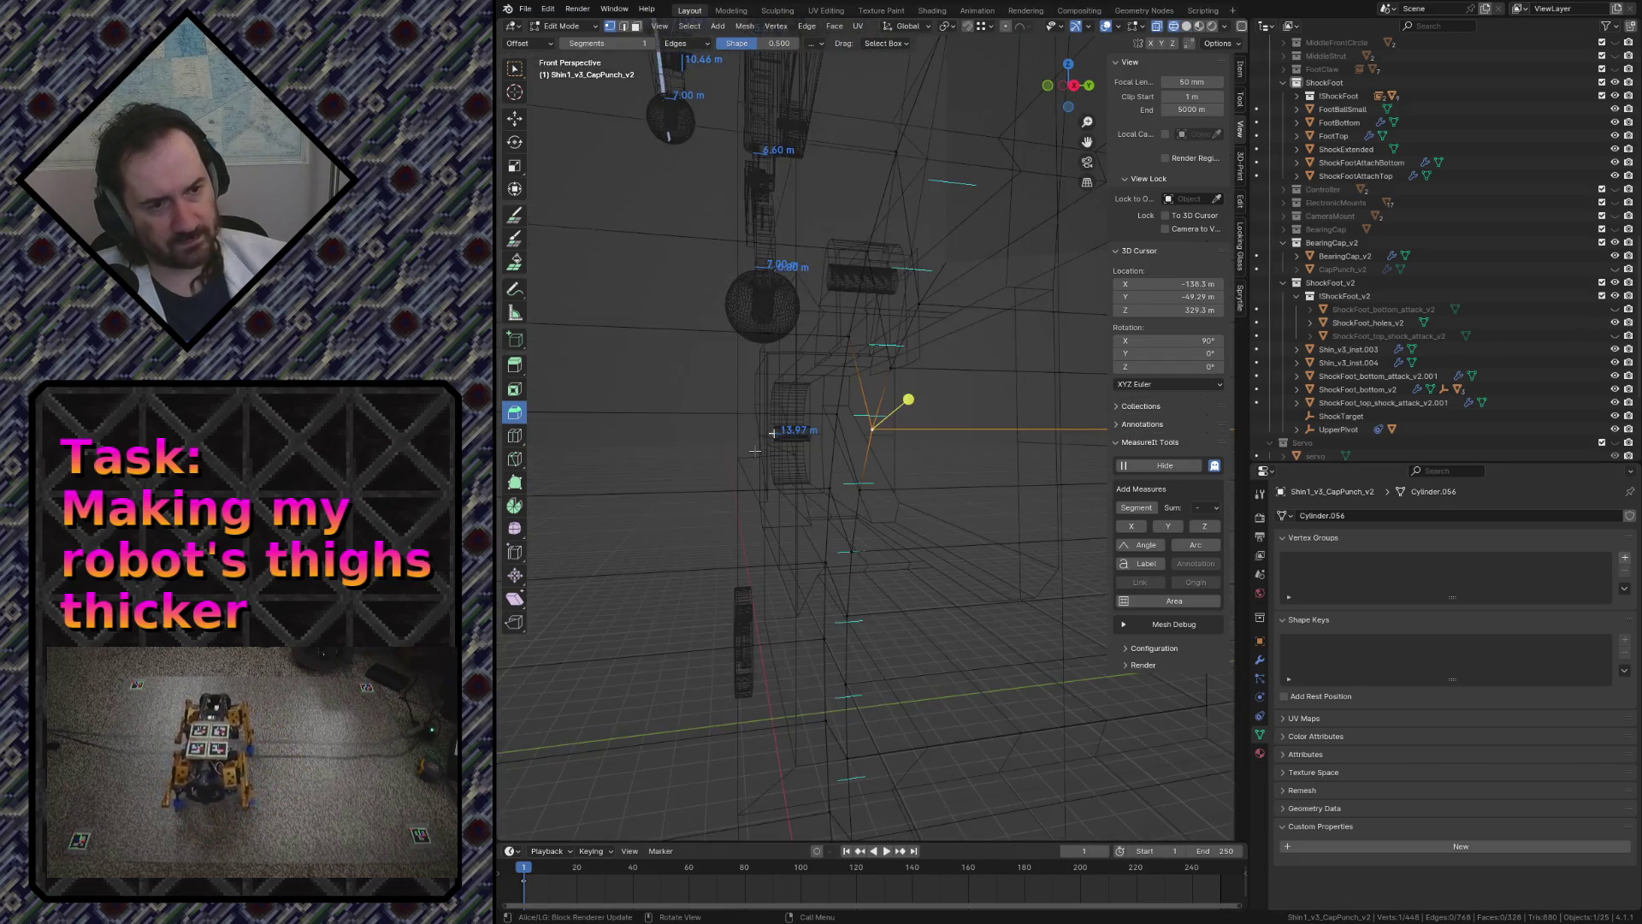
pyautogui.press('KP_3')
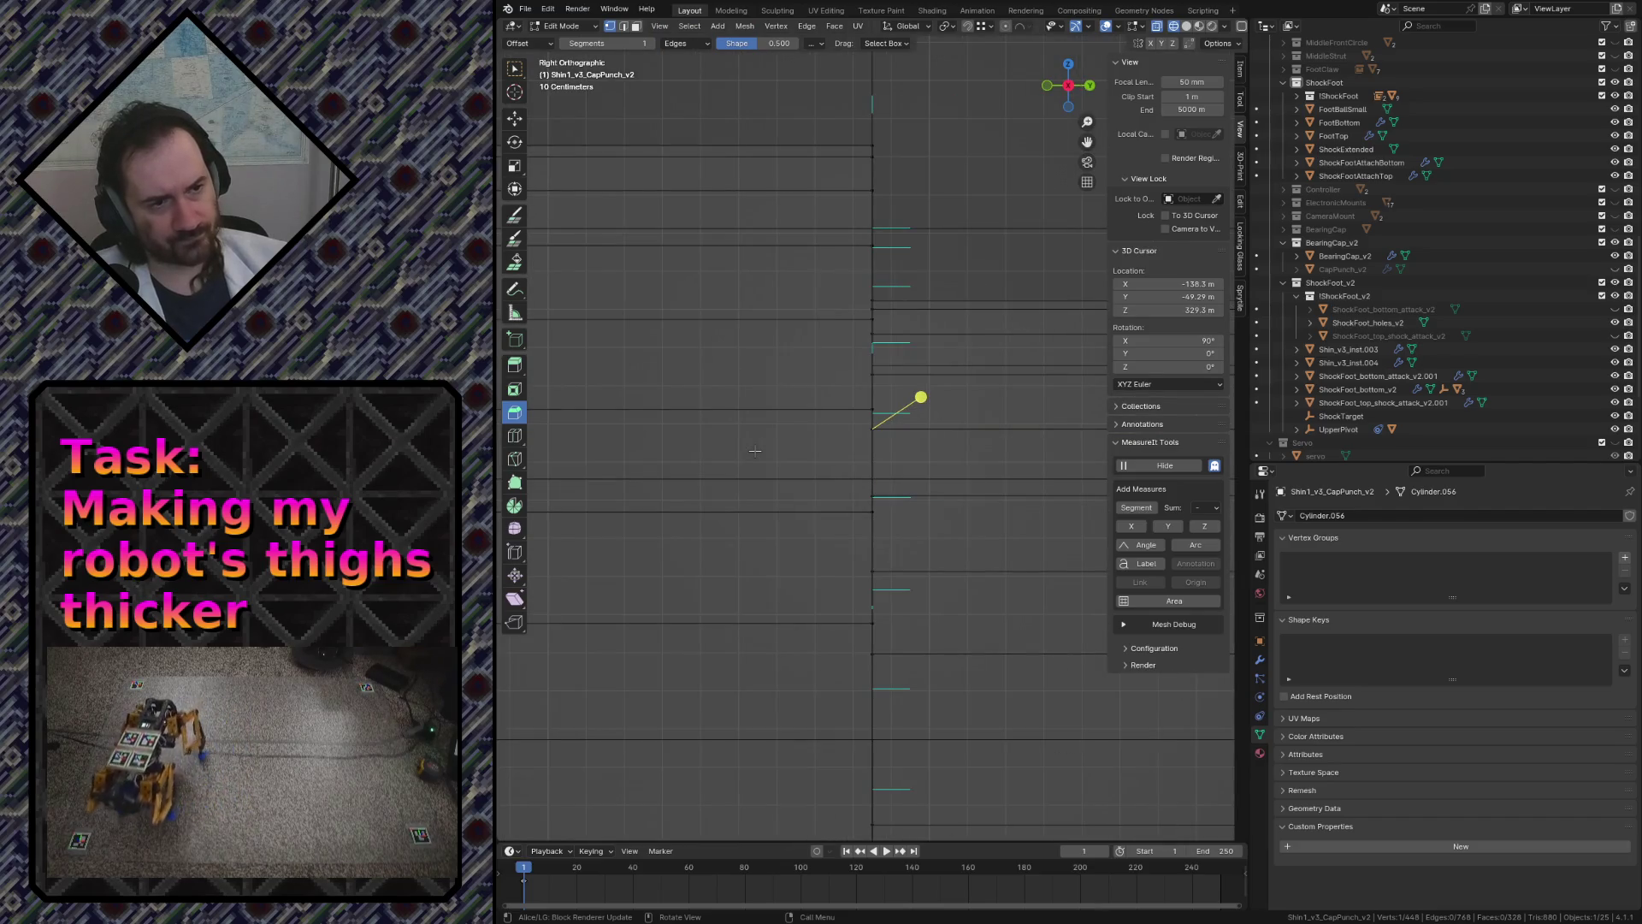
pyautogui.scroll(-3, 754, 450)
pyautogui.scroll(-2, 771, 410)
pyautogui.moveTo(836, 287); pyautogui.dragTo(880, 594)
pyautogui.press('g')
pyautogui.press('y')
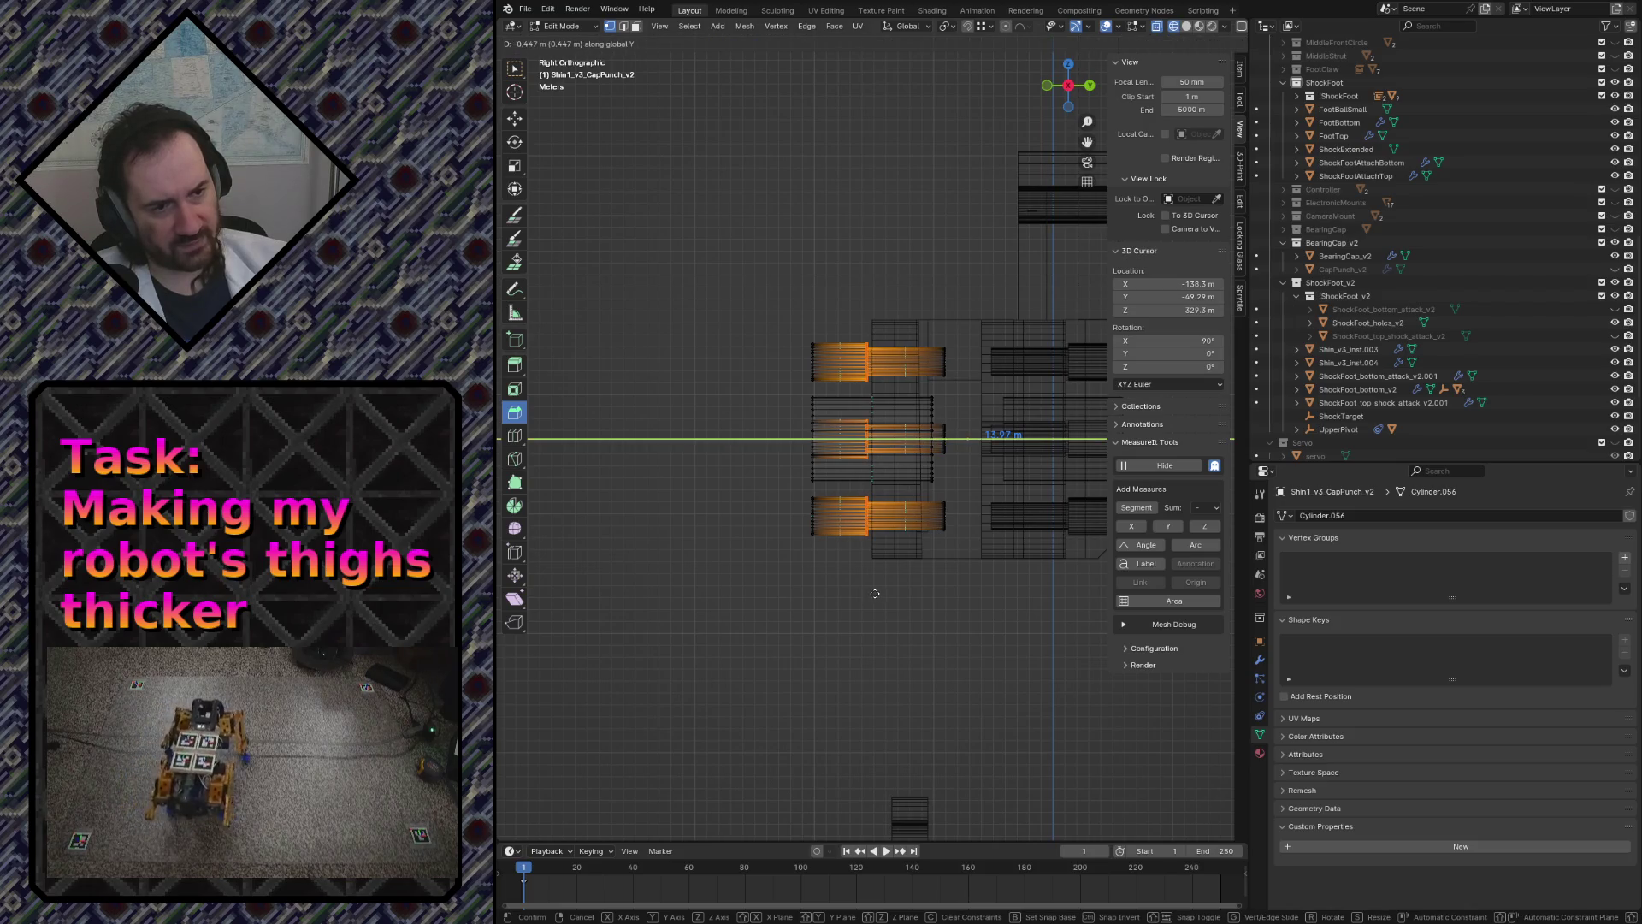
pyautogui.click(874, 593)
# - Leave edit mode, clear the selection and return to solid shading
pyautogui.keyDown('shift'); pyautogui.moveTo(1049, 320); pyautogui.dragTo(950, 304, button='middle'); pyautogui.keyUp('shift')
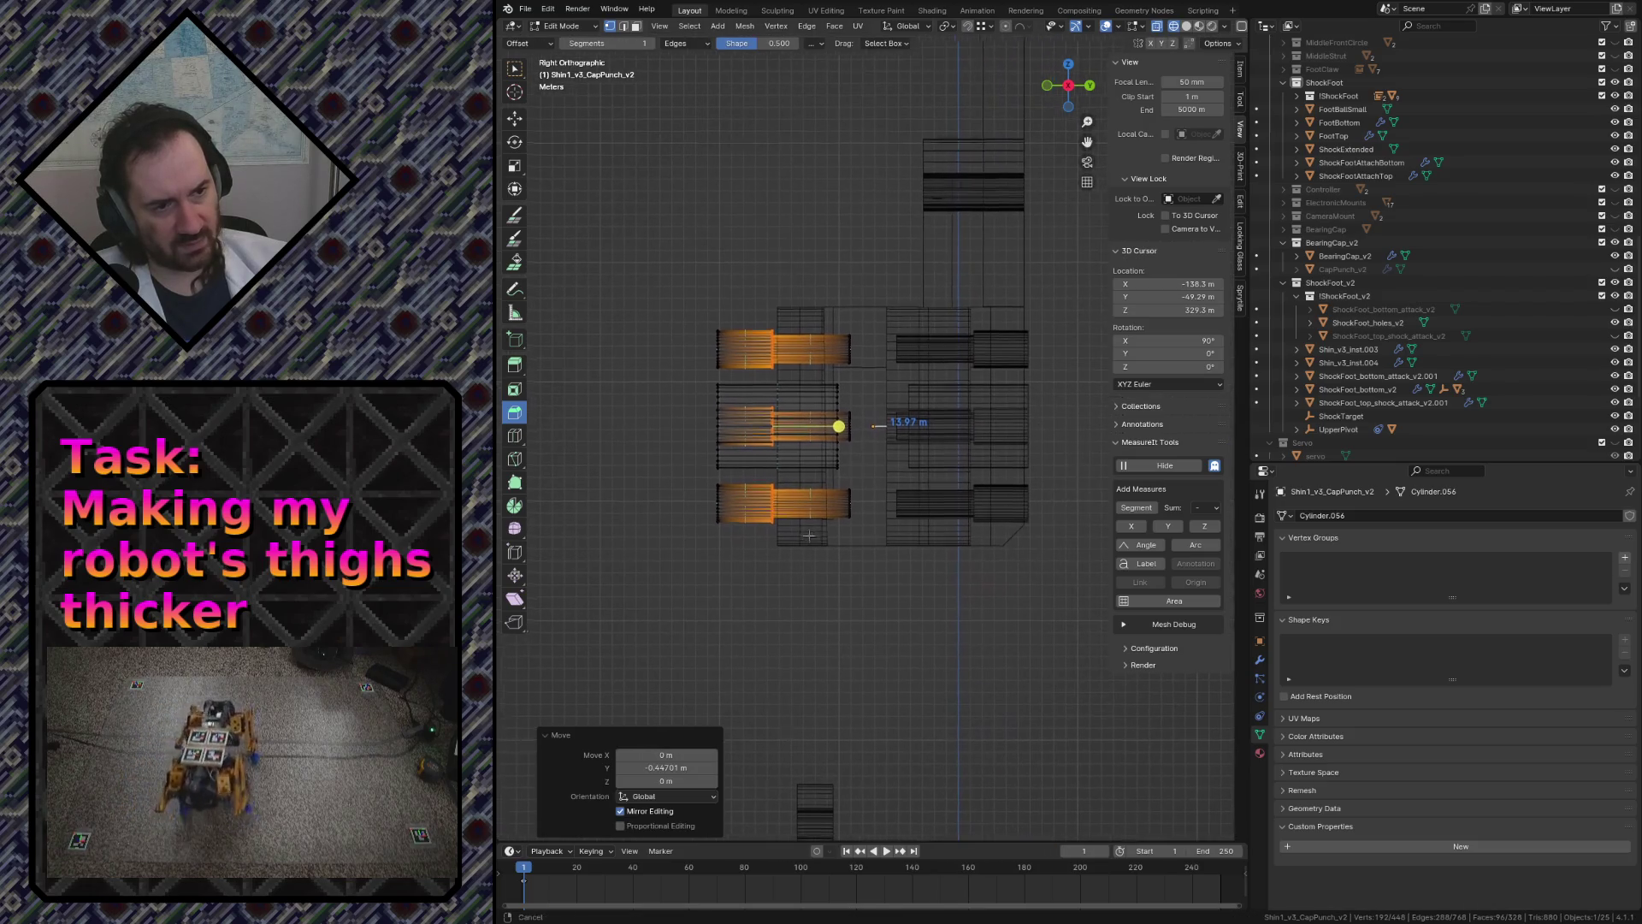
pyautogui.press('Tab')
pyautogui.click(907, 251)
pyautogui.hotkey('shift', 'z')
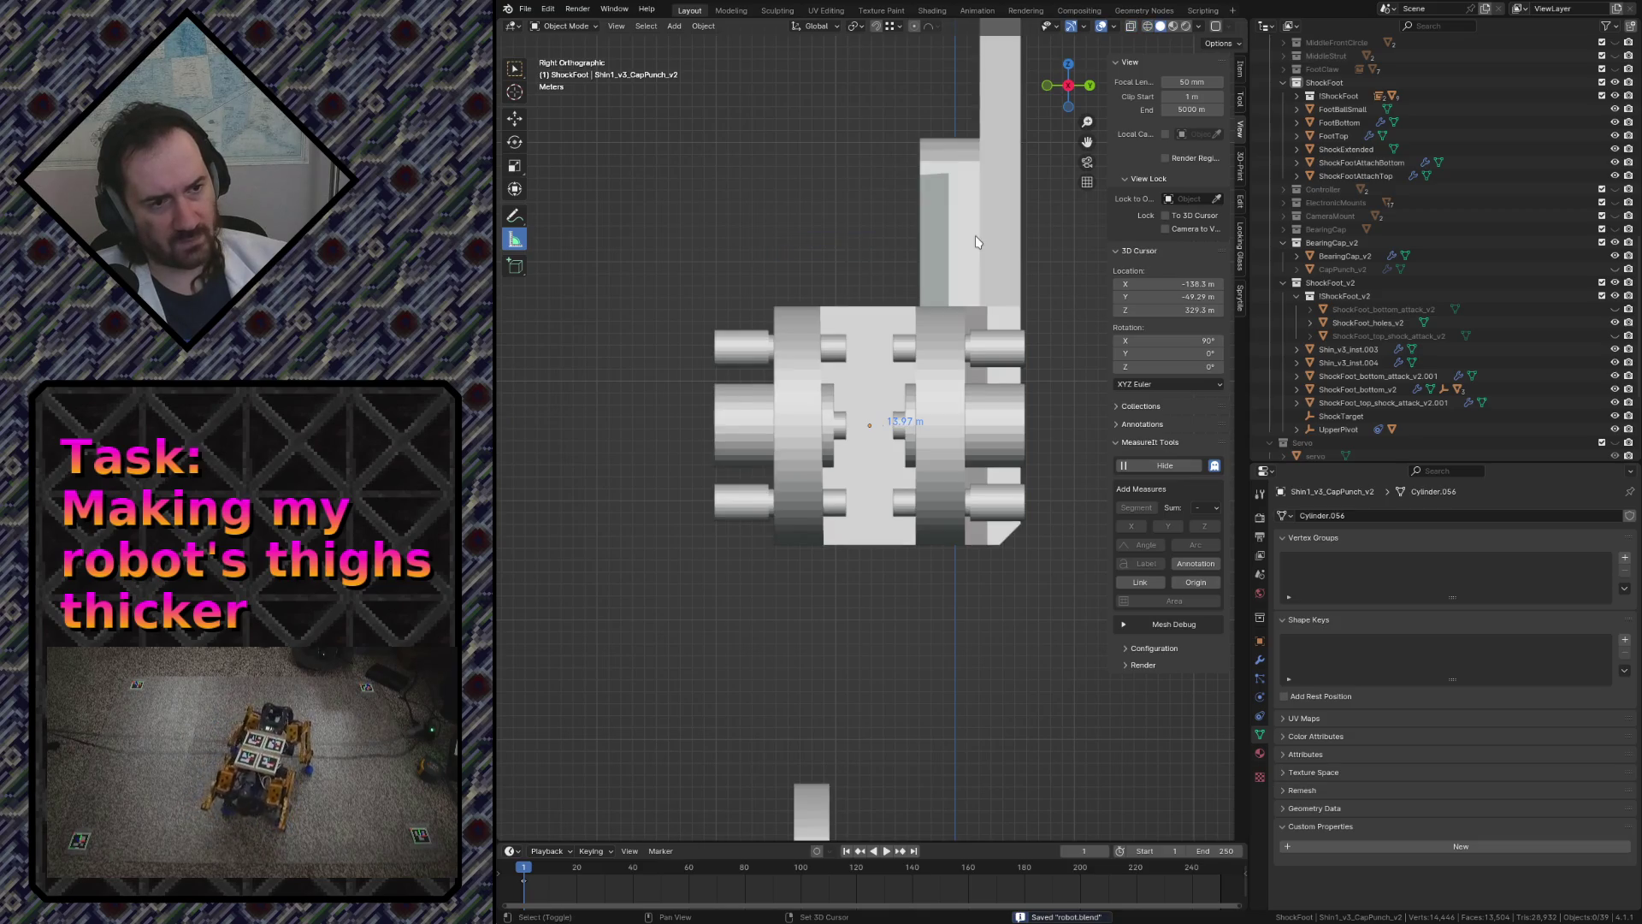
pyautogui.hotkey('shift', '`')
# - Save robot.blend and hide the selected punch pins
pyautogui.click(873, 436)
pyautogui.hotkey('ctrl', 's')
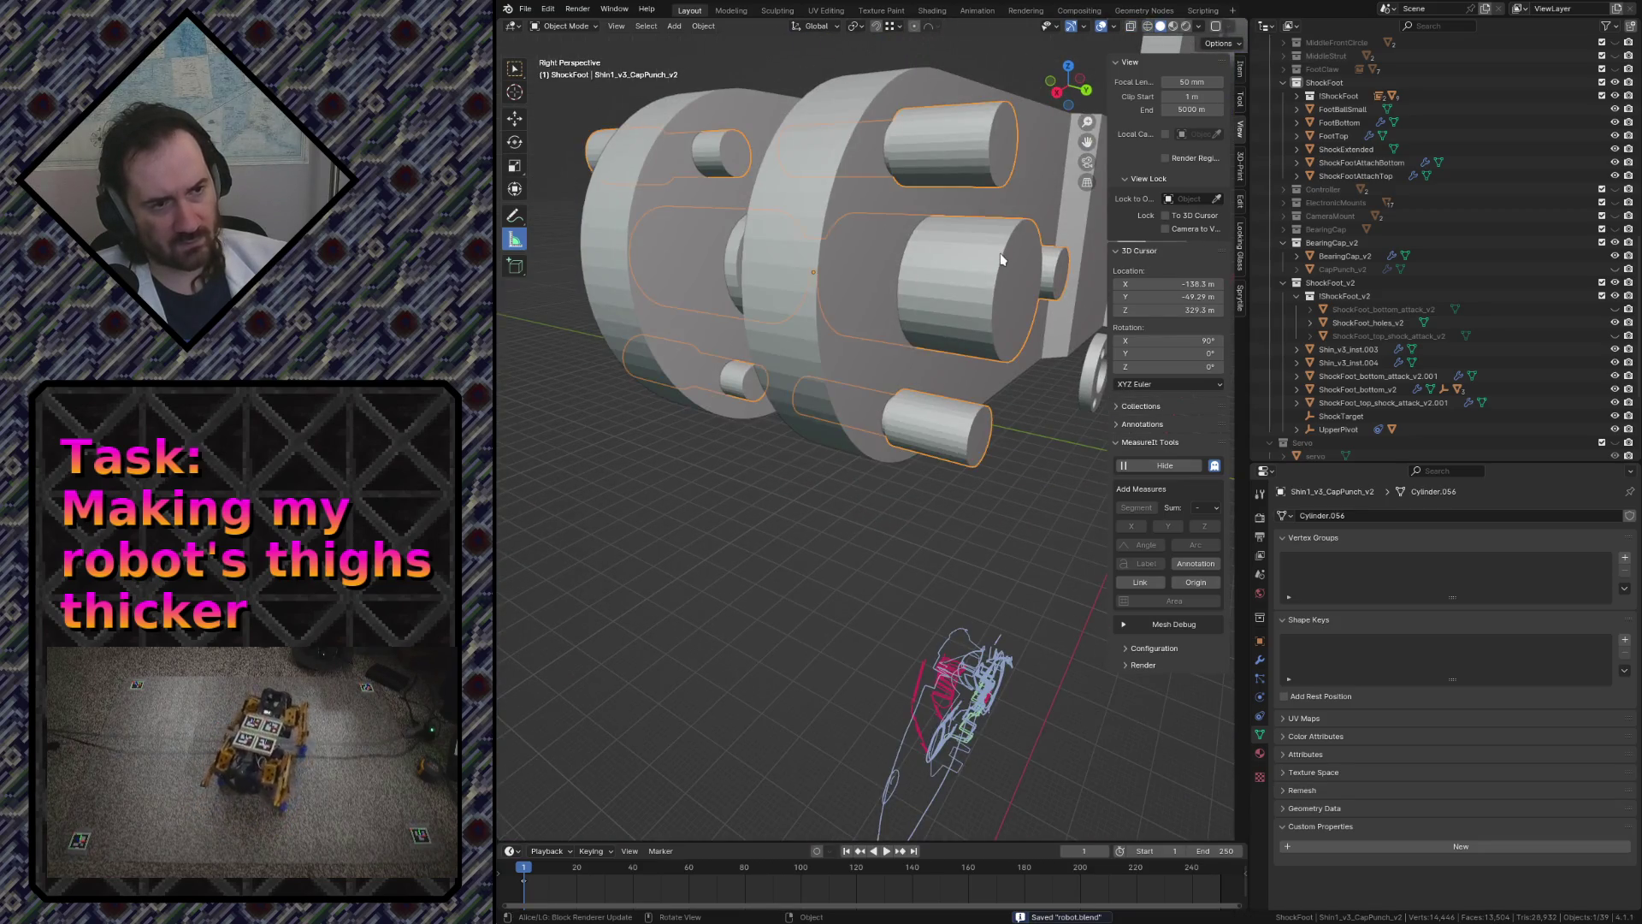
pyautogui.press('h')
# - Fly to the bearing cap disk, select it and hide it
pyautogui.hotkey('shift', '`')
pyautogui.press('w')
pyautogui.press('s')
pyautogui.click(873, 433)
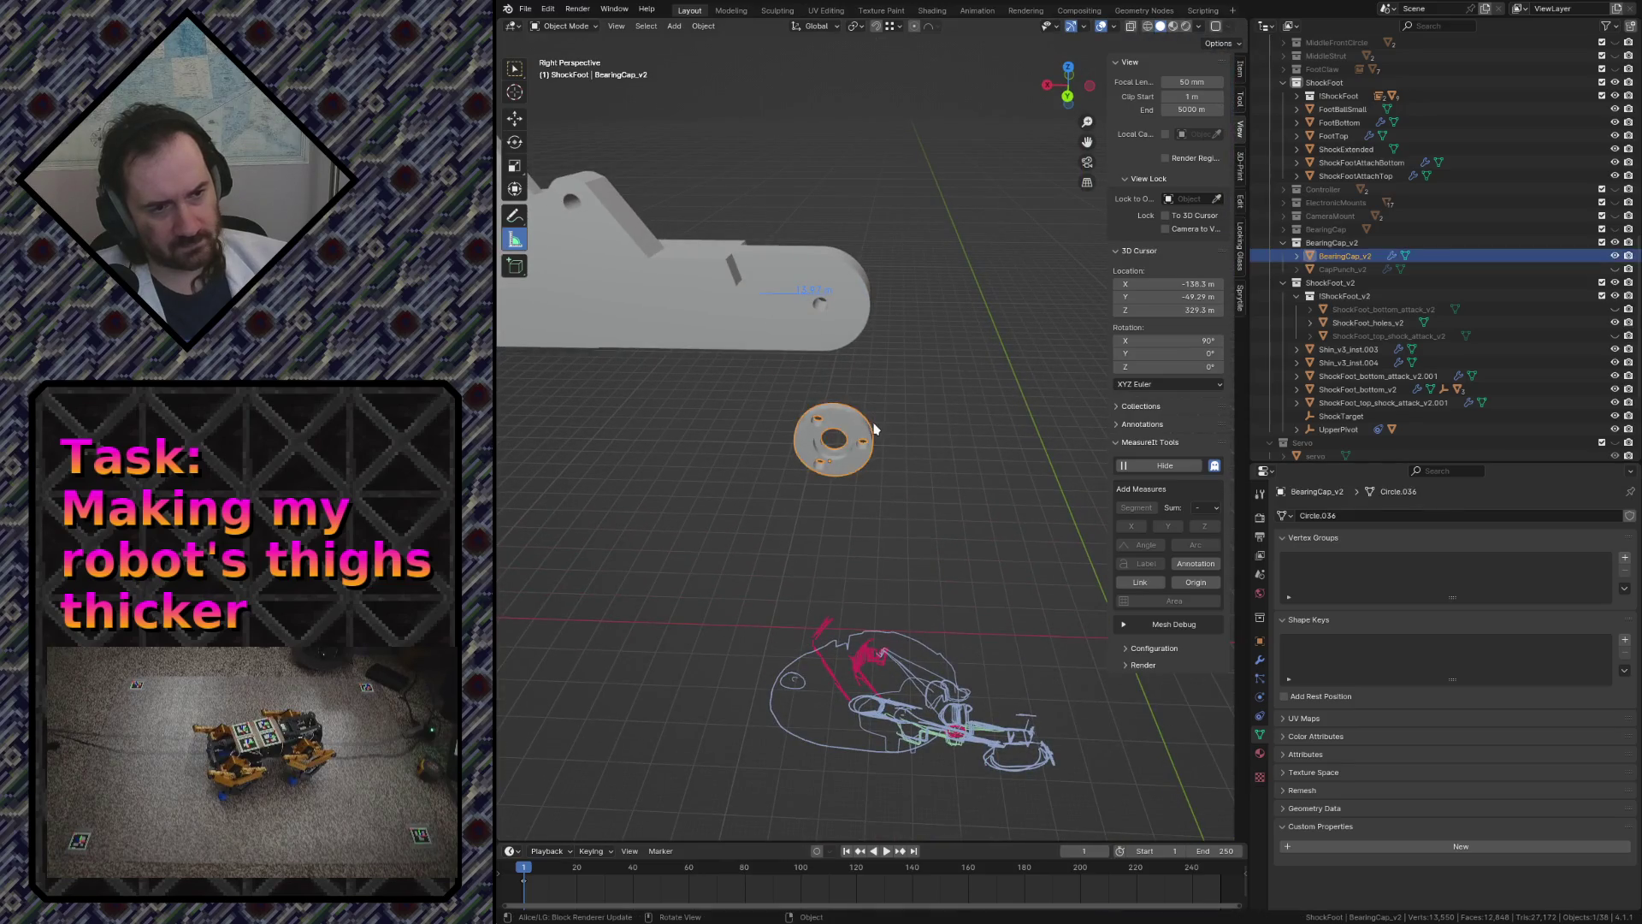
pyautogui.click(1615, 255)
# - Fly the view over toward the shock-foot plate and leg assembly
pyautogui.hotkey('shift', '`')
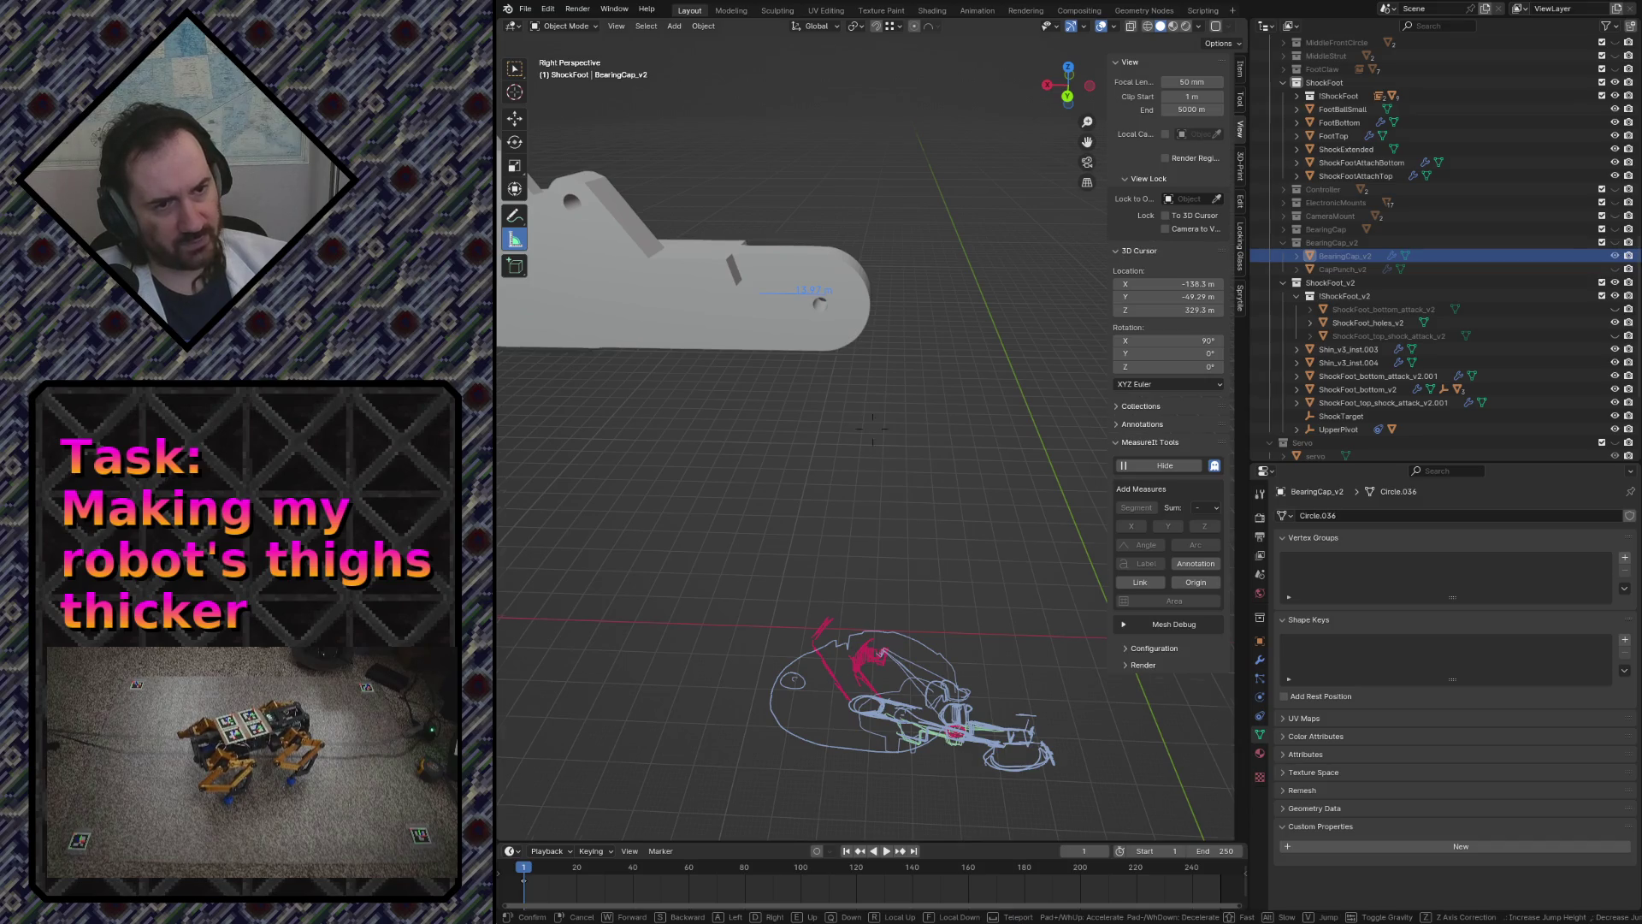
pyautogui.press('w')
pyautogui.press('s')
pyautogui.press('w')
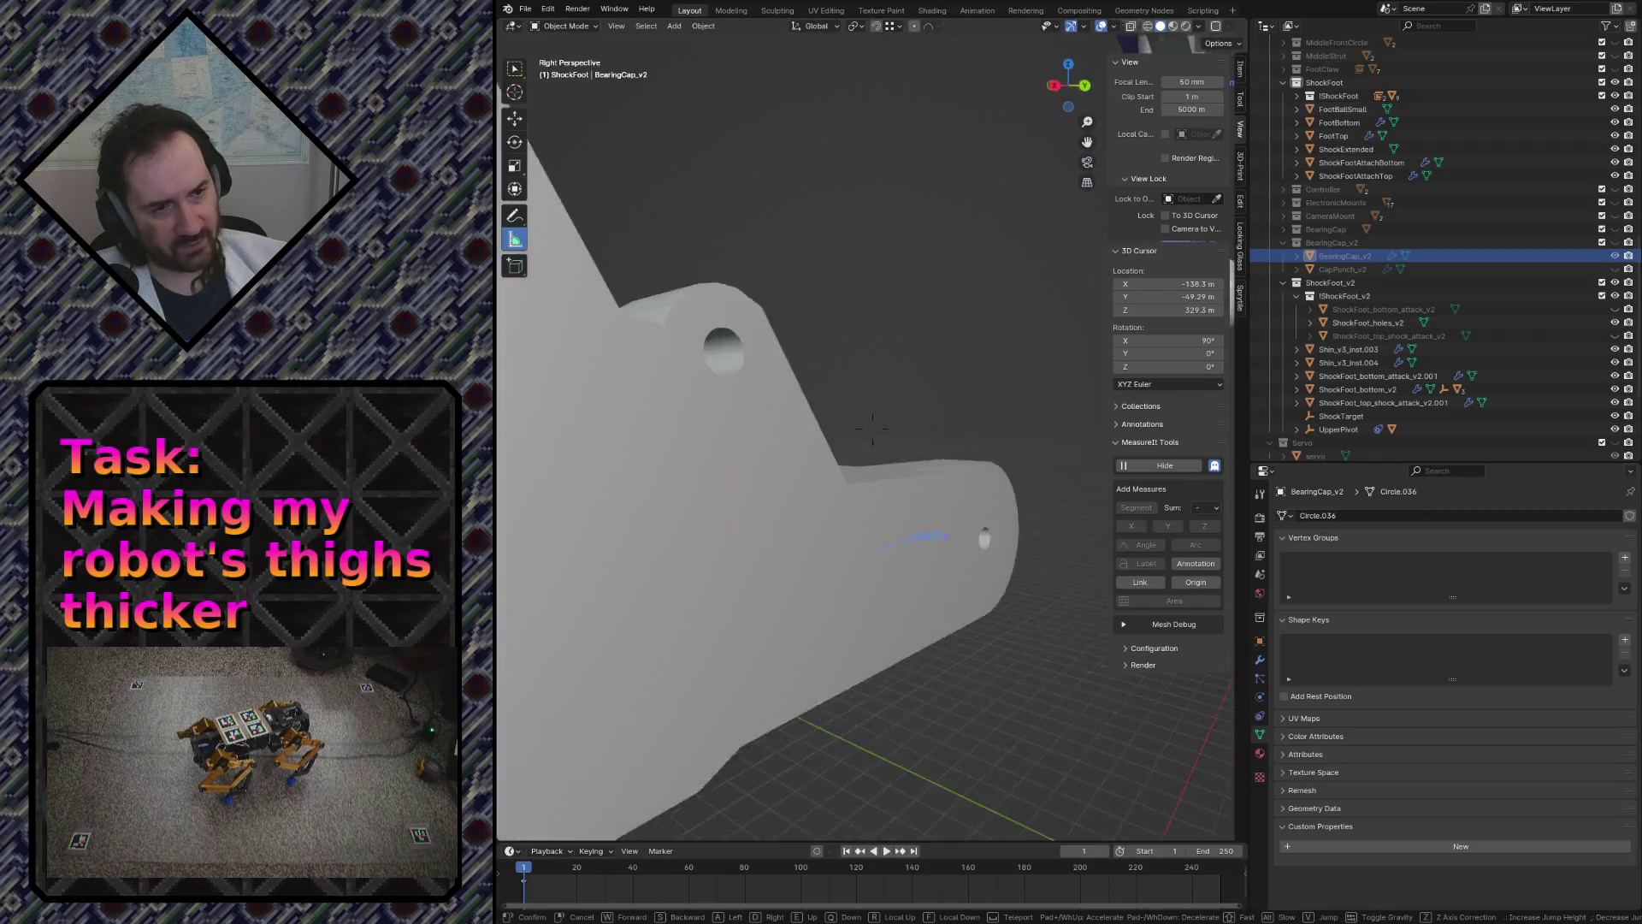
pyautogui.press('s')
pyautogui.press('s')
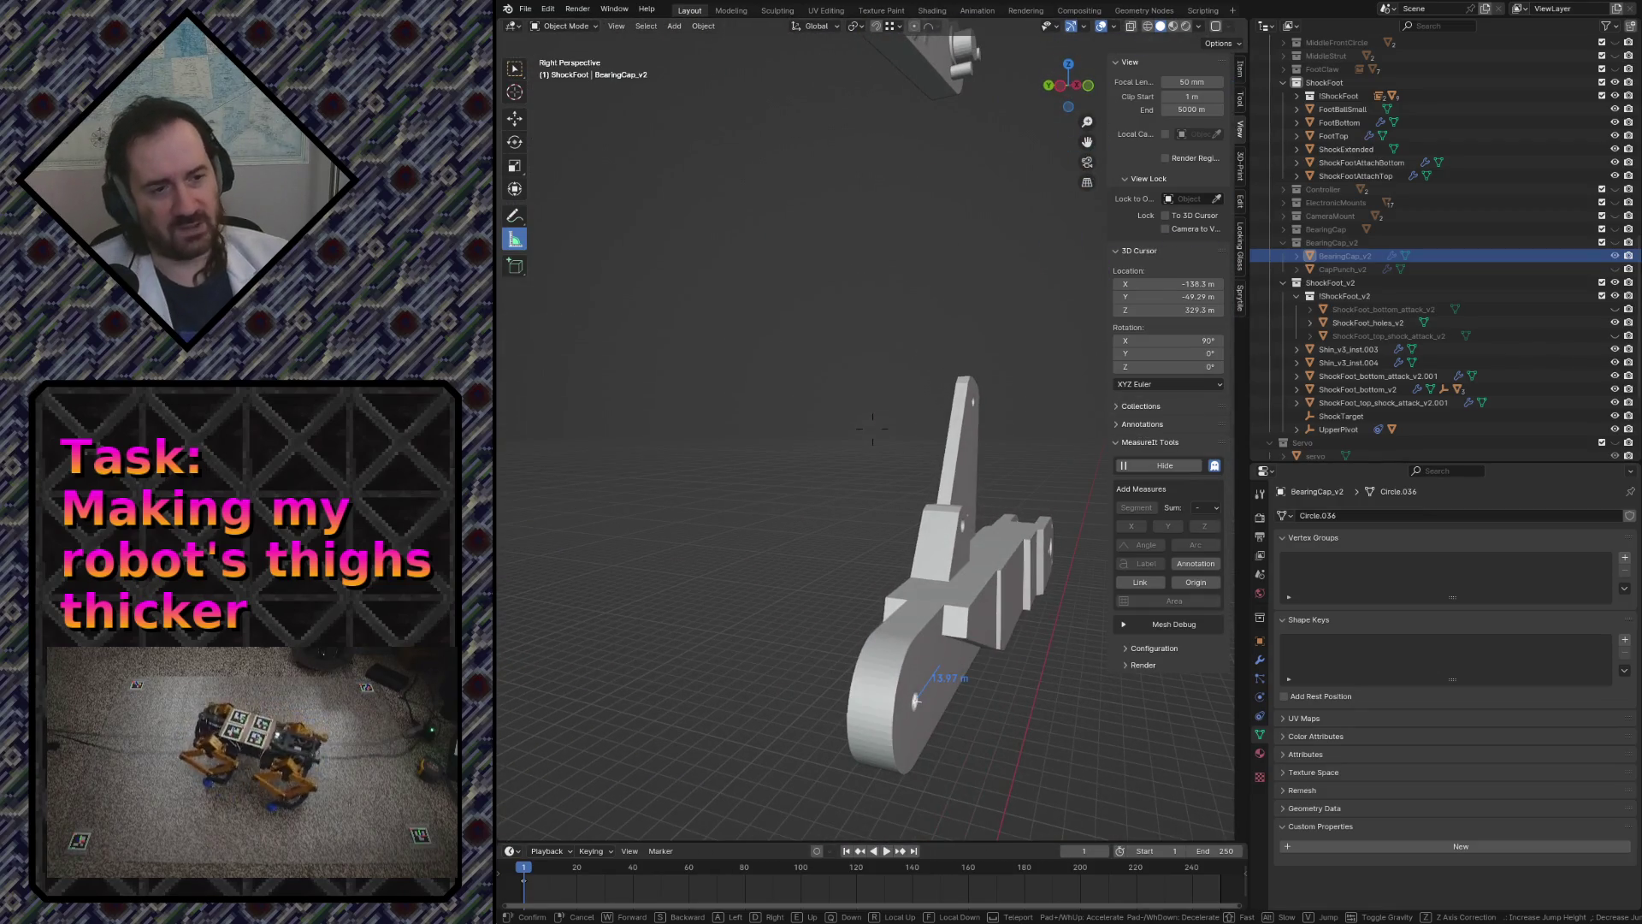
pyautogui.press('w')
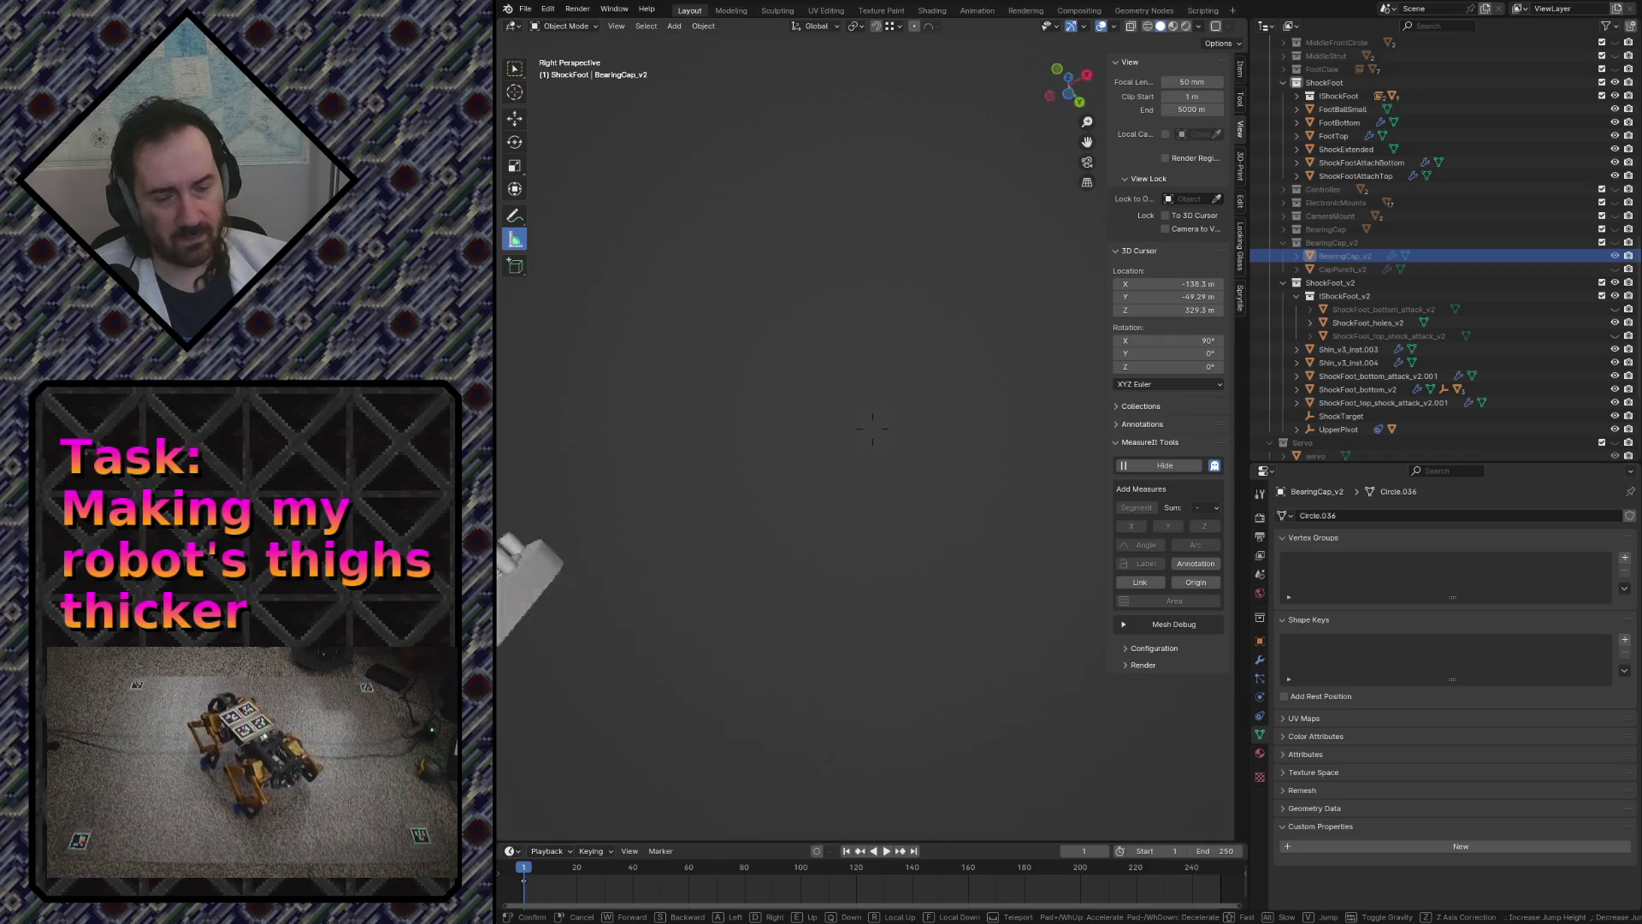
pyautogui.press('s')
pyautogui.press('w')
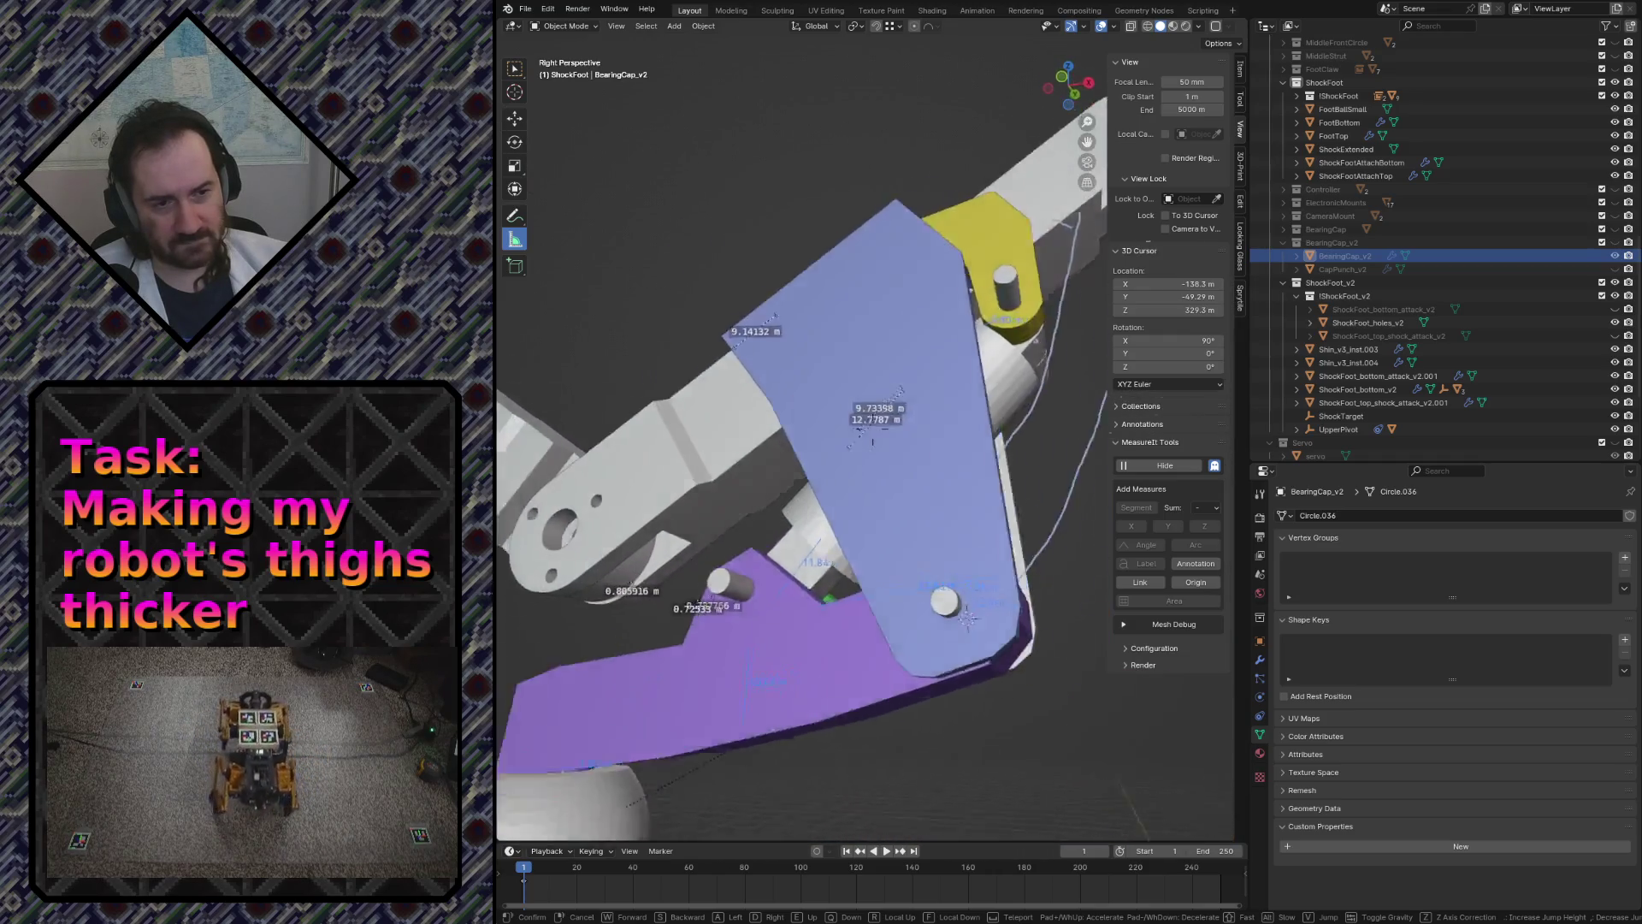
# - Fly in around the lower foot parts and select the ShockFoot_holes_v2 cutter cylinder
pyautogui.press('s')
pyautogui.press('w')
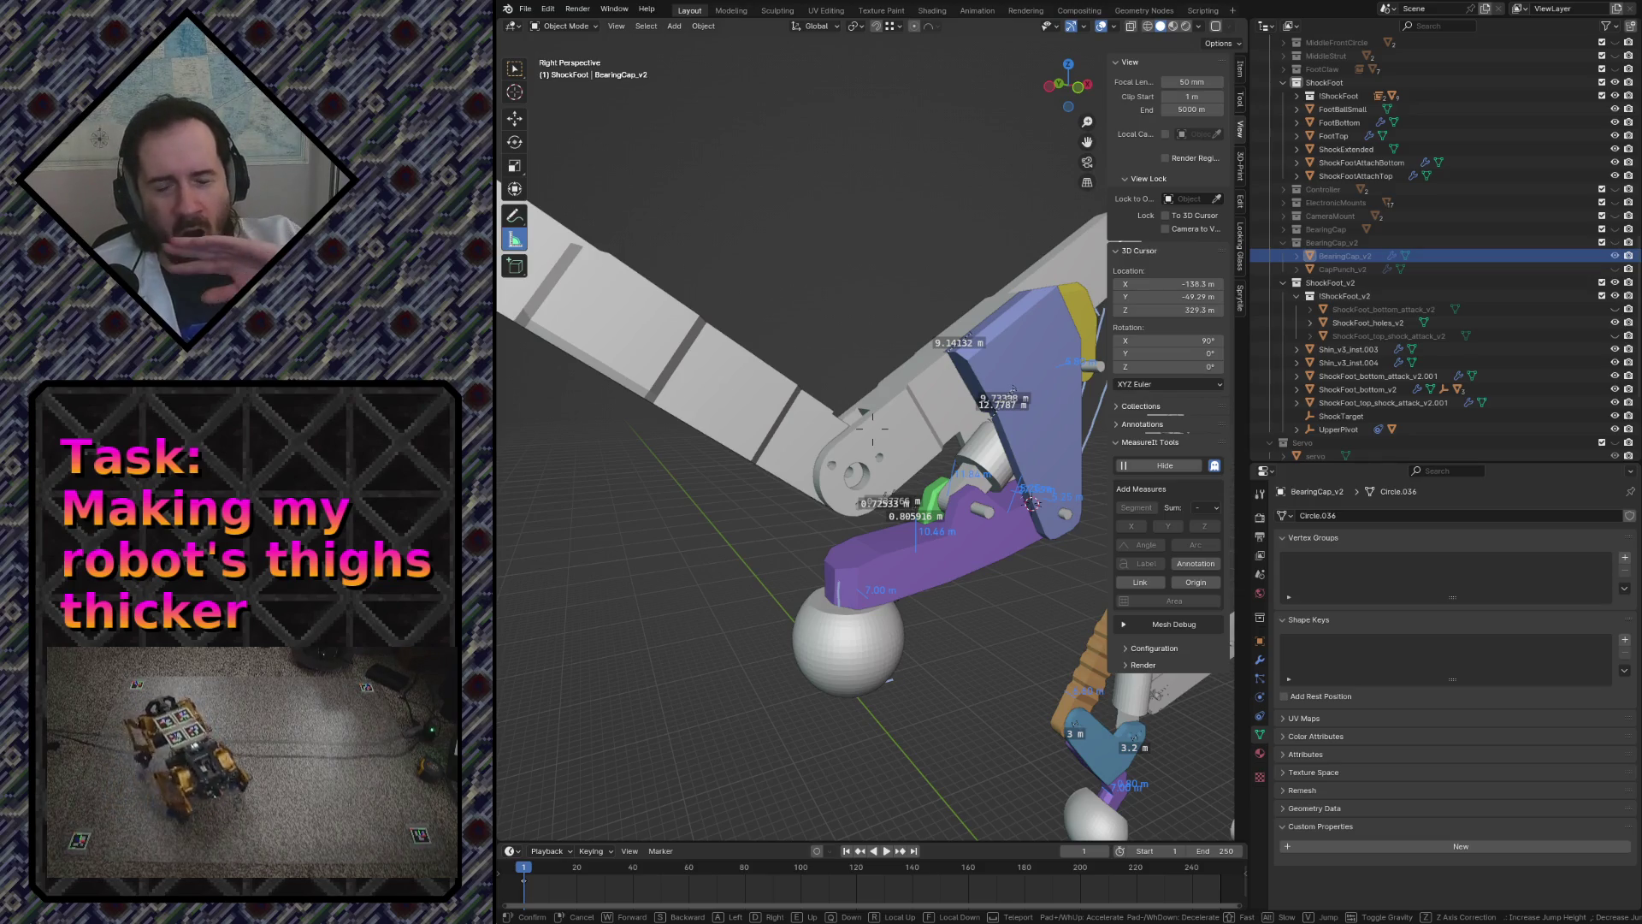
pyautogui.press('w')
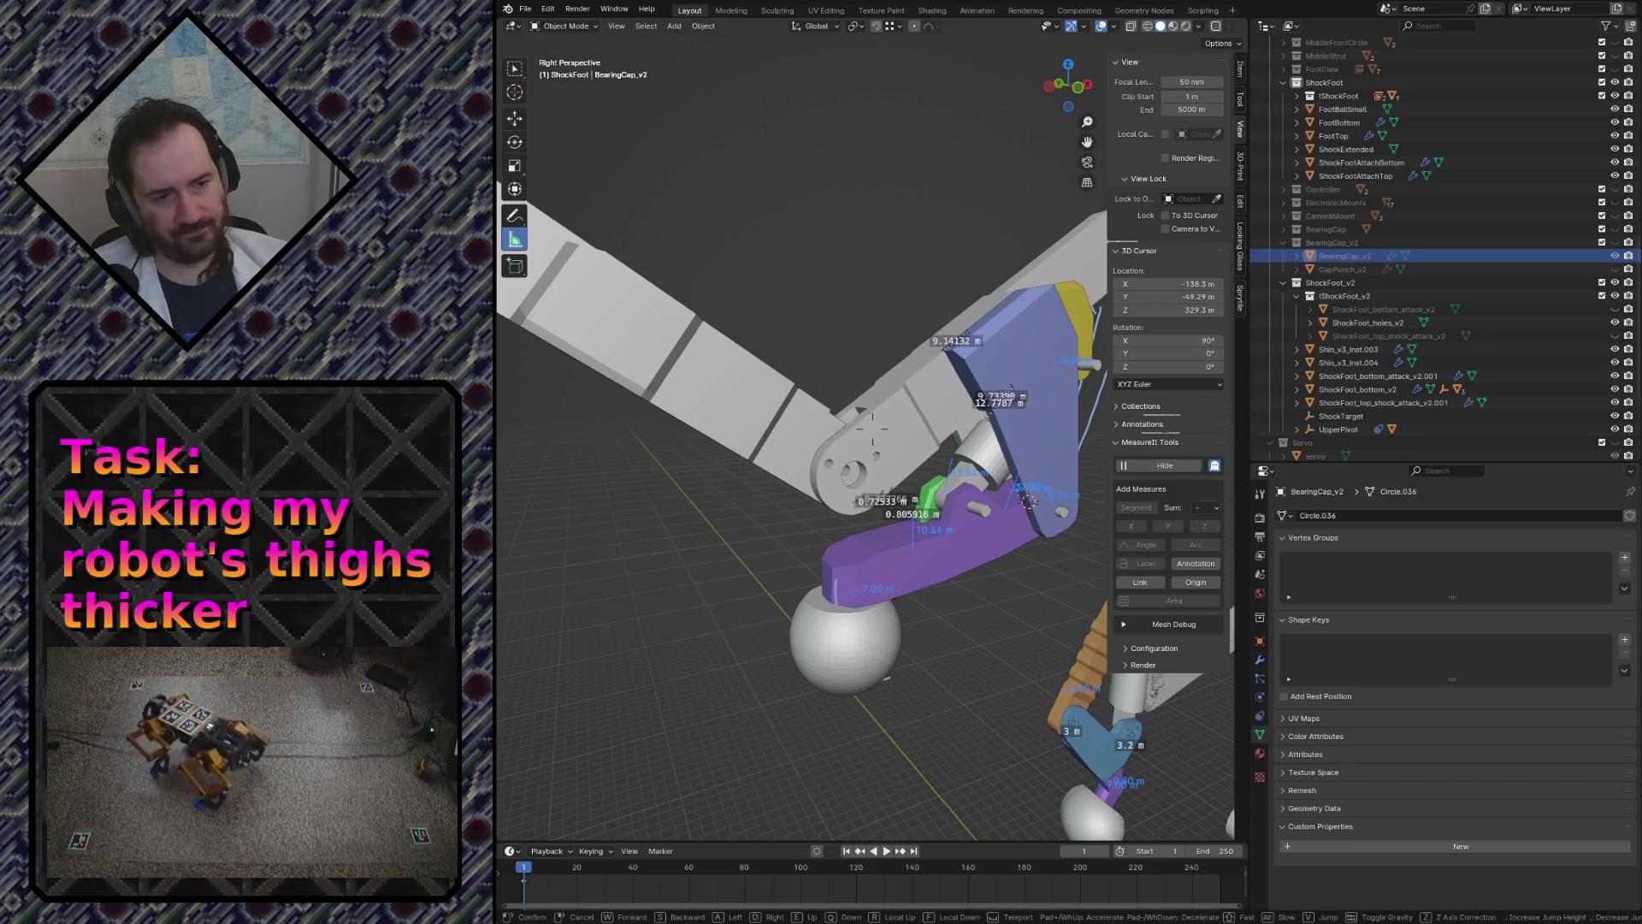
pyautogui.press('s')
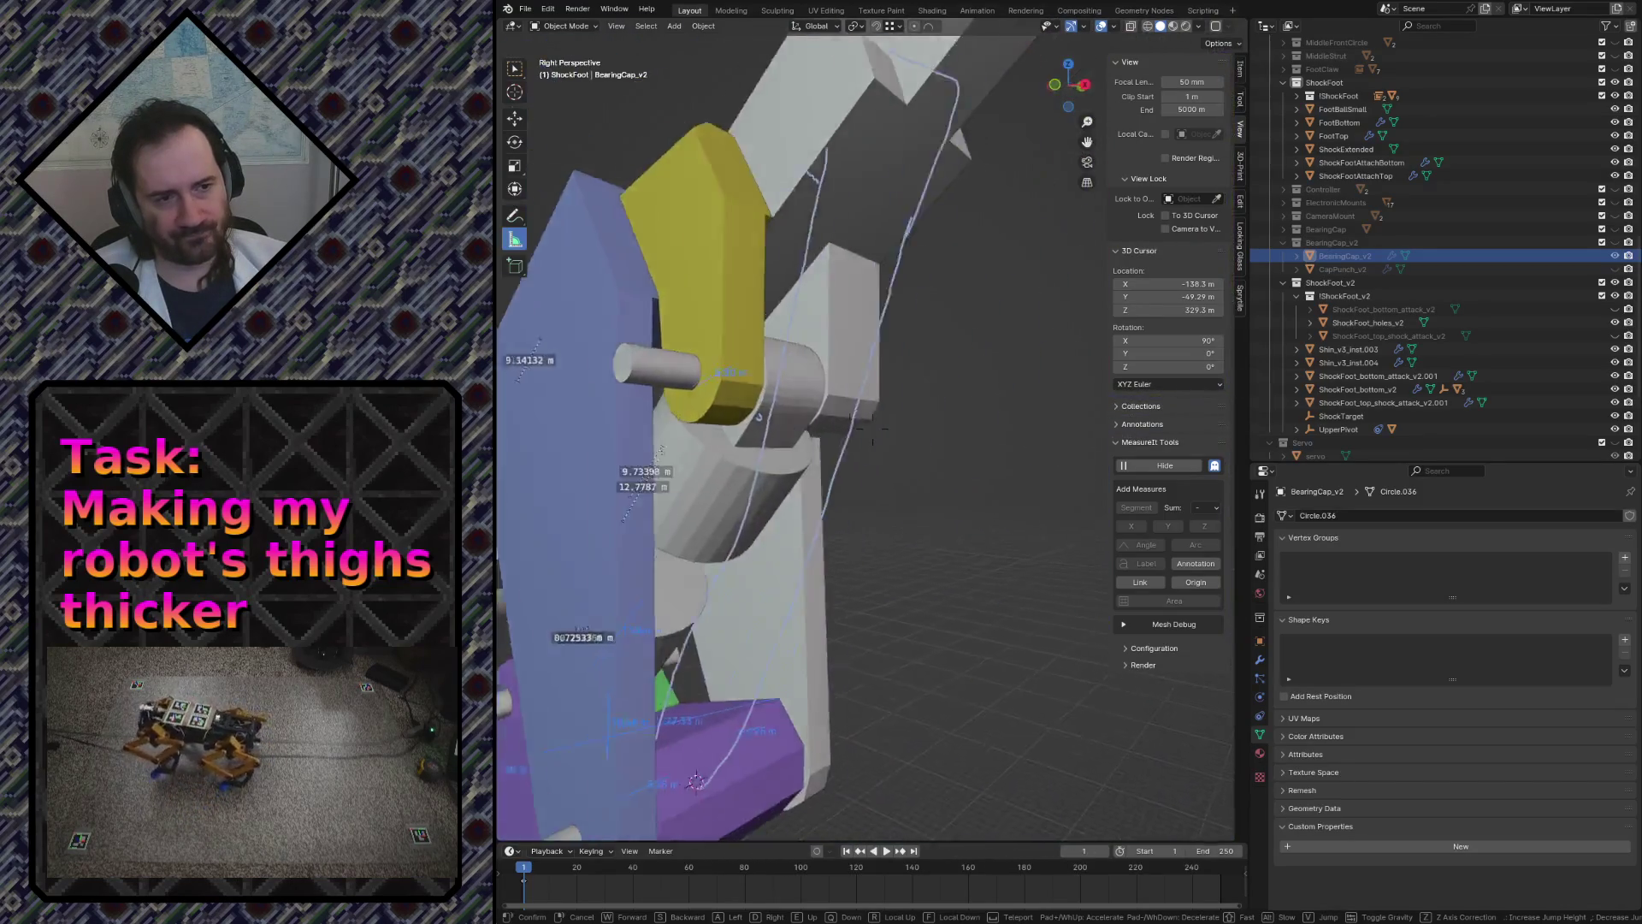
pyautogui.press('s')
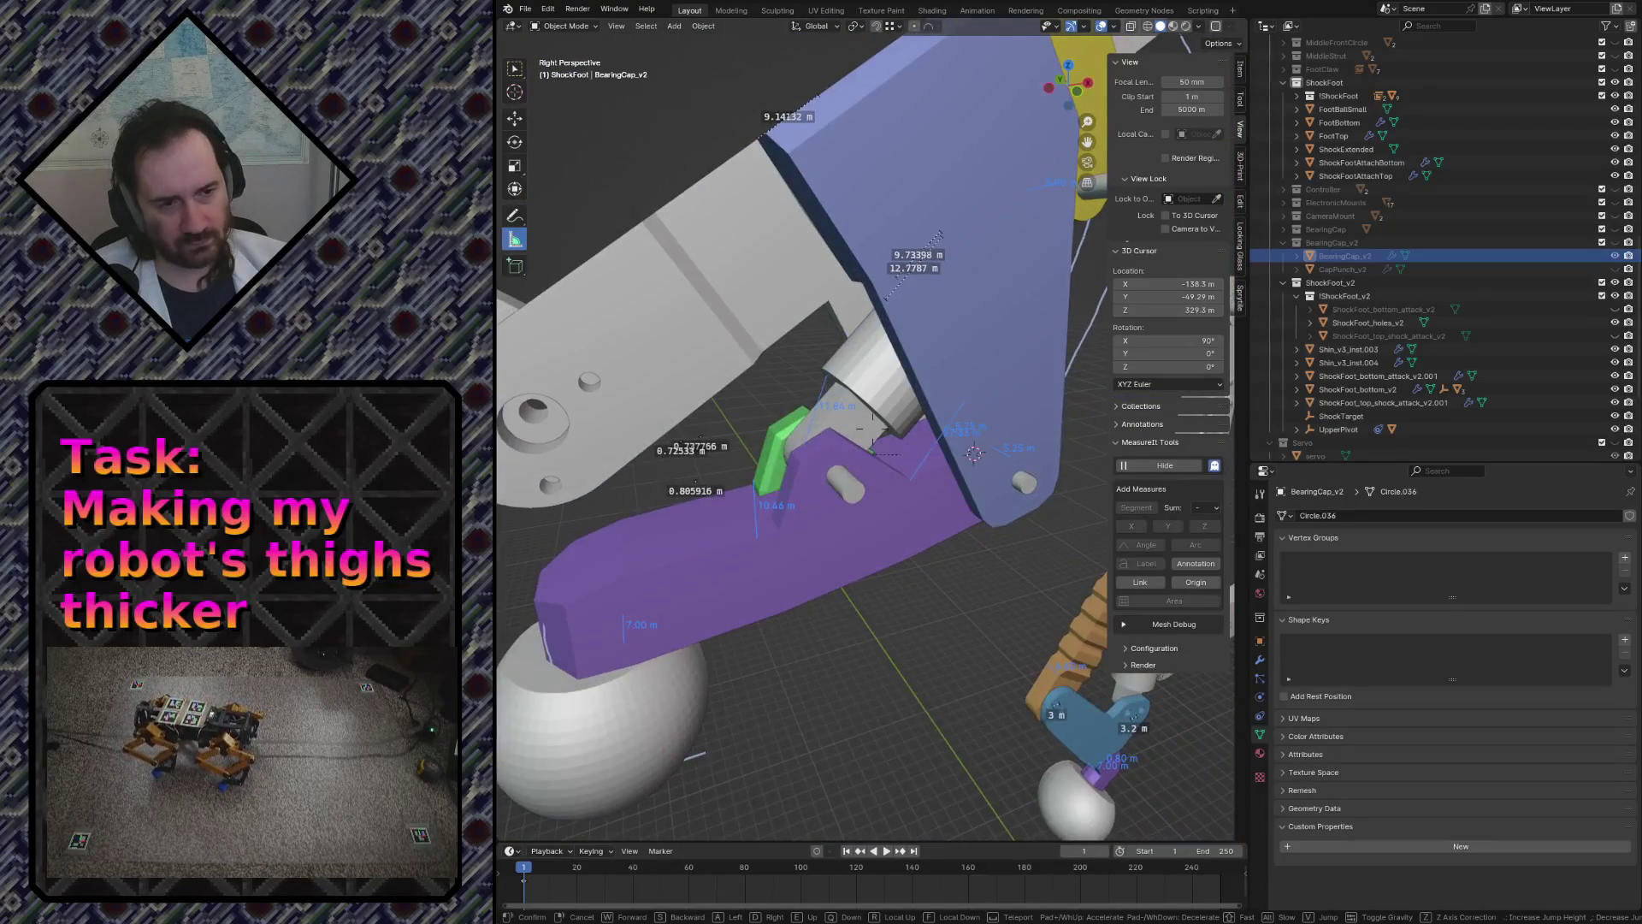
pyautogui.press('s')
pyautogui.click(1003, 443)
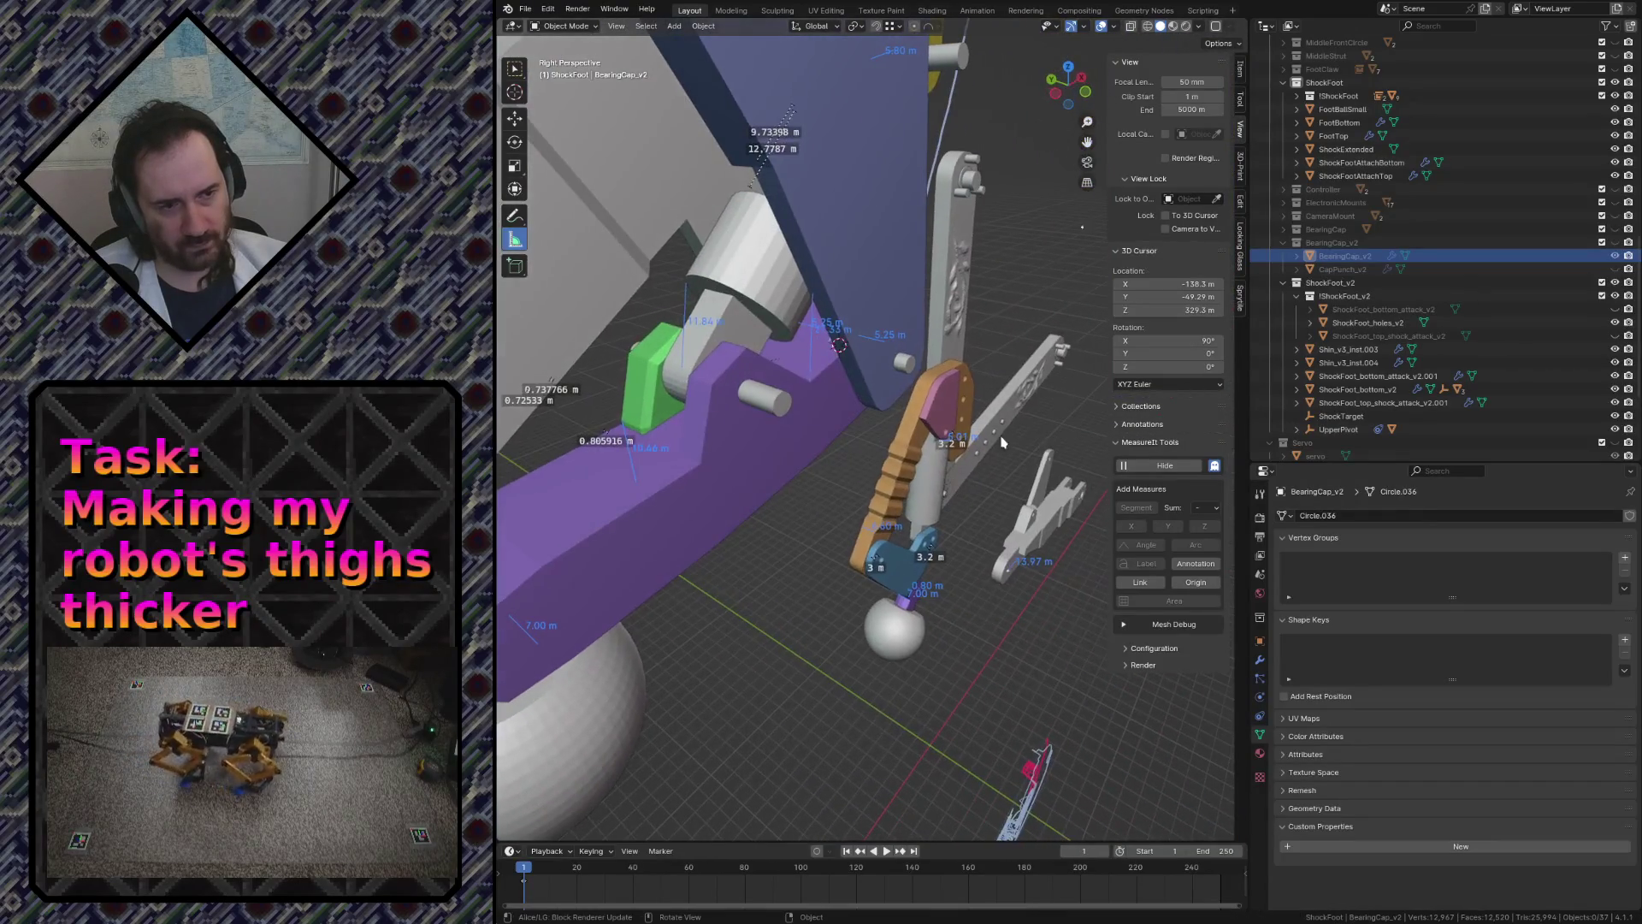
pyautogui.click(784, 403)
pyautogui.click(811, 538)
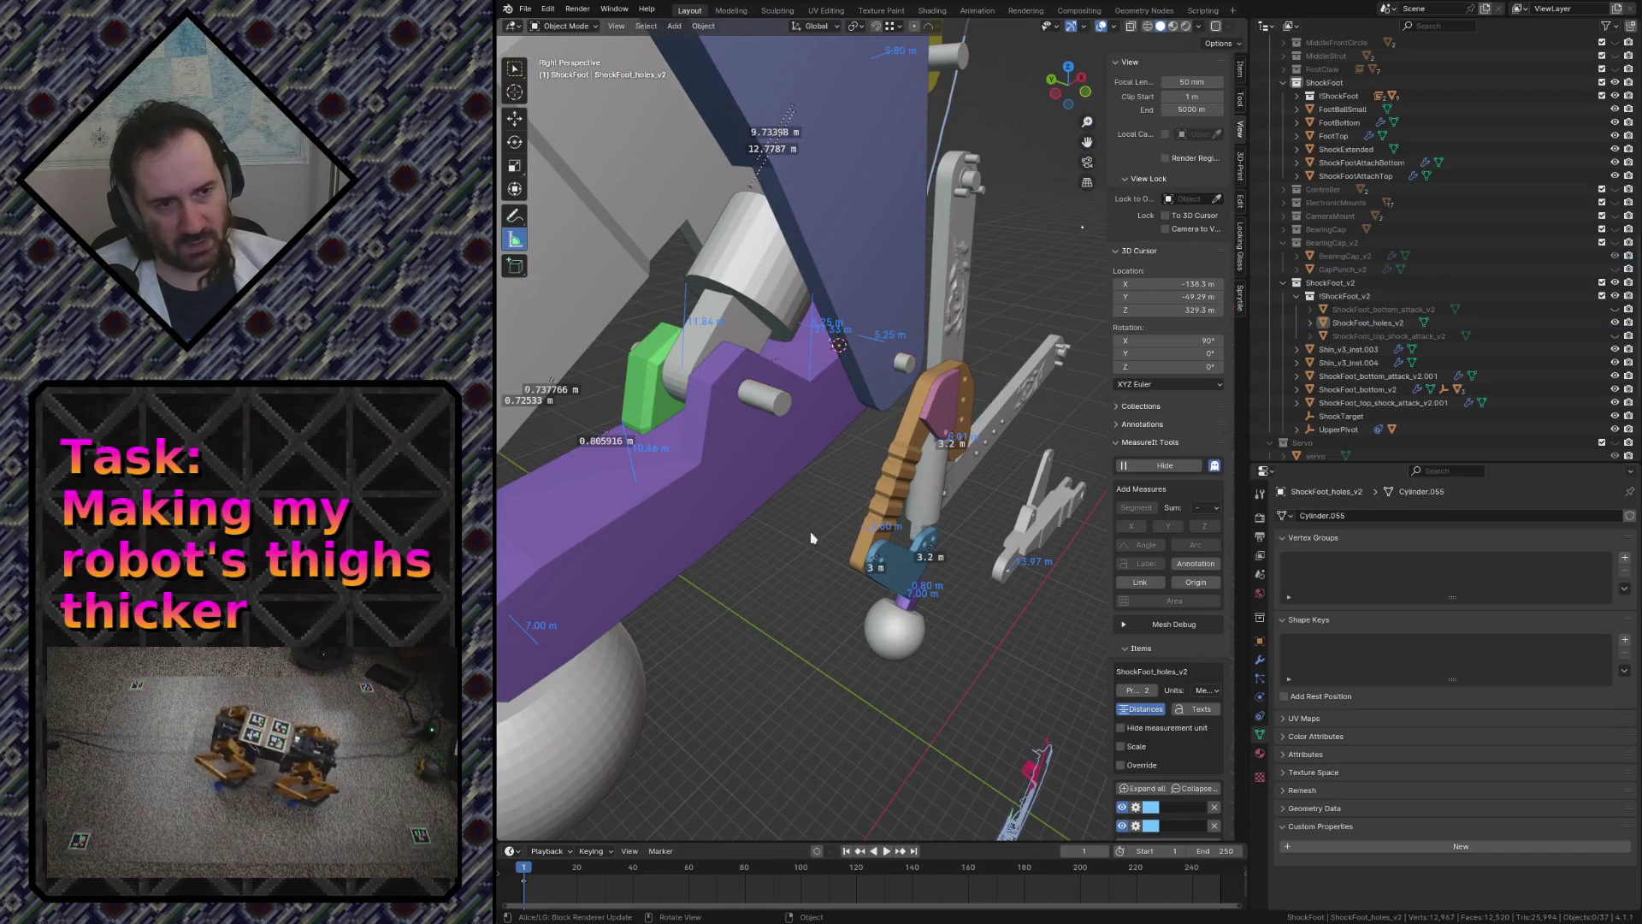
pyautogui.click(760, 405)
# - Move closer to the foot plates and view the leg in front orthographic
pyautogui.hotkey('shift', '`')
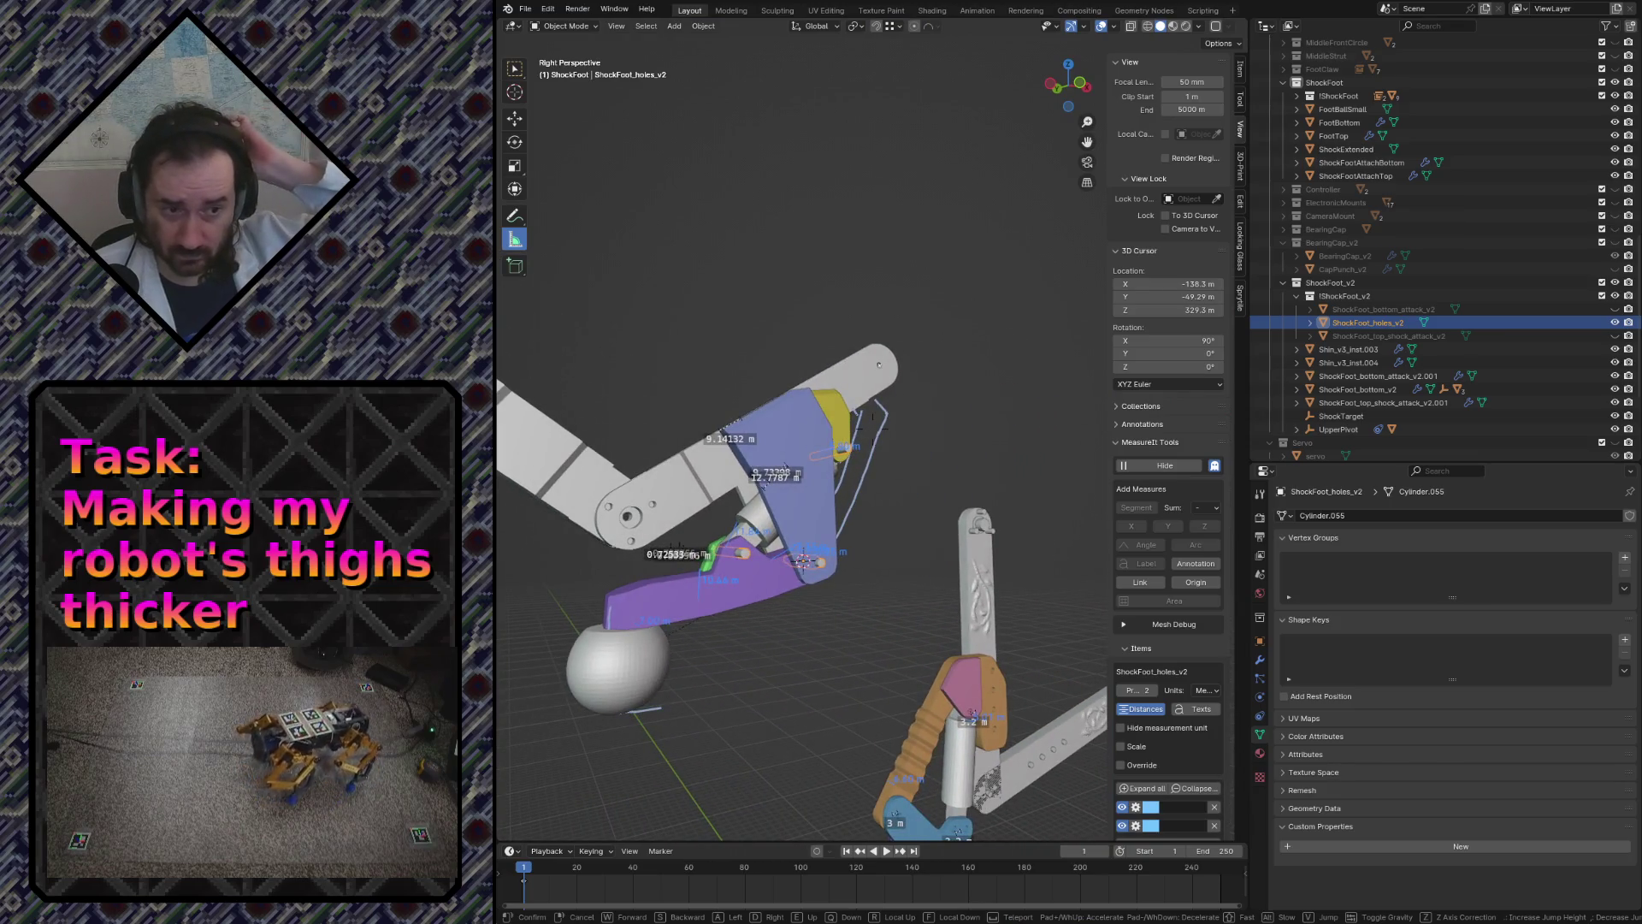
pyautogui.press('w')
pyautogui.press('w')
pyautogui.press('s')
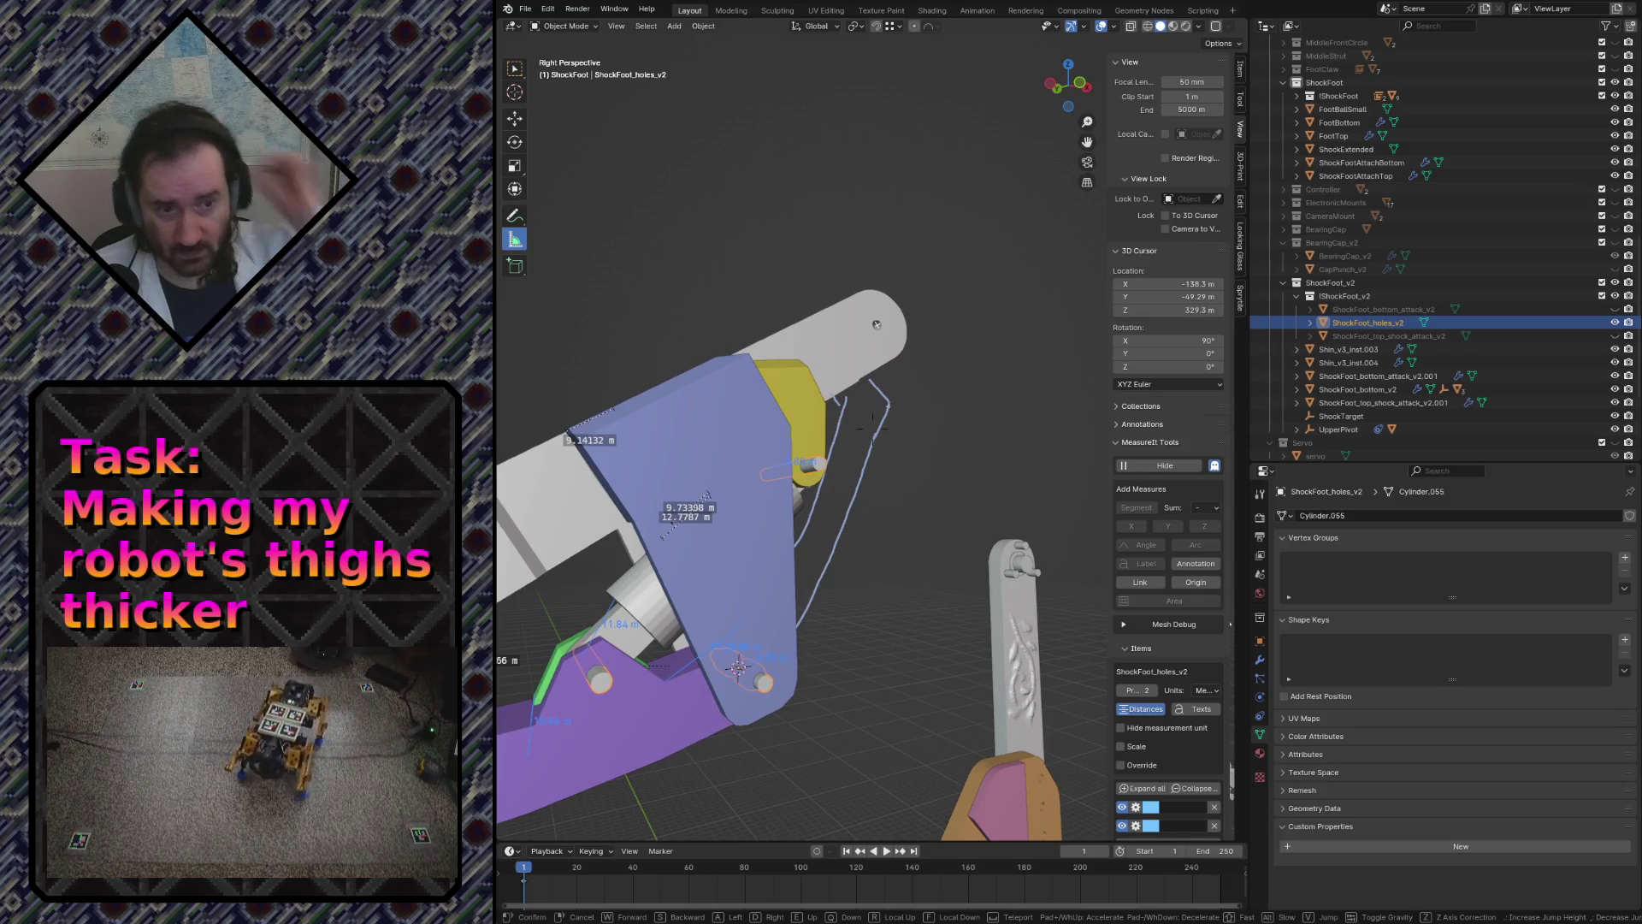
pyautogui.click(841, 563)
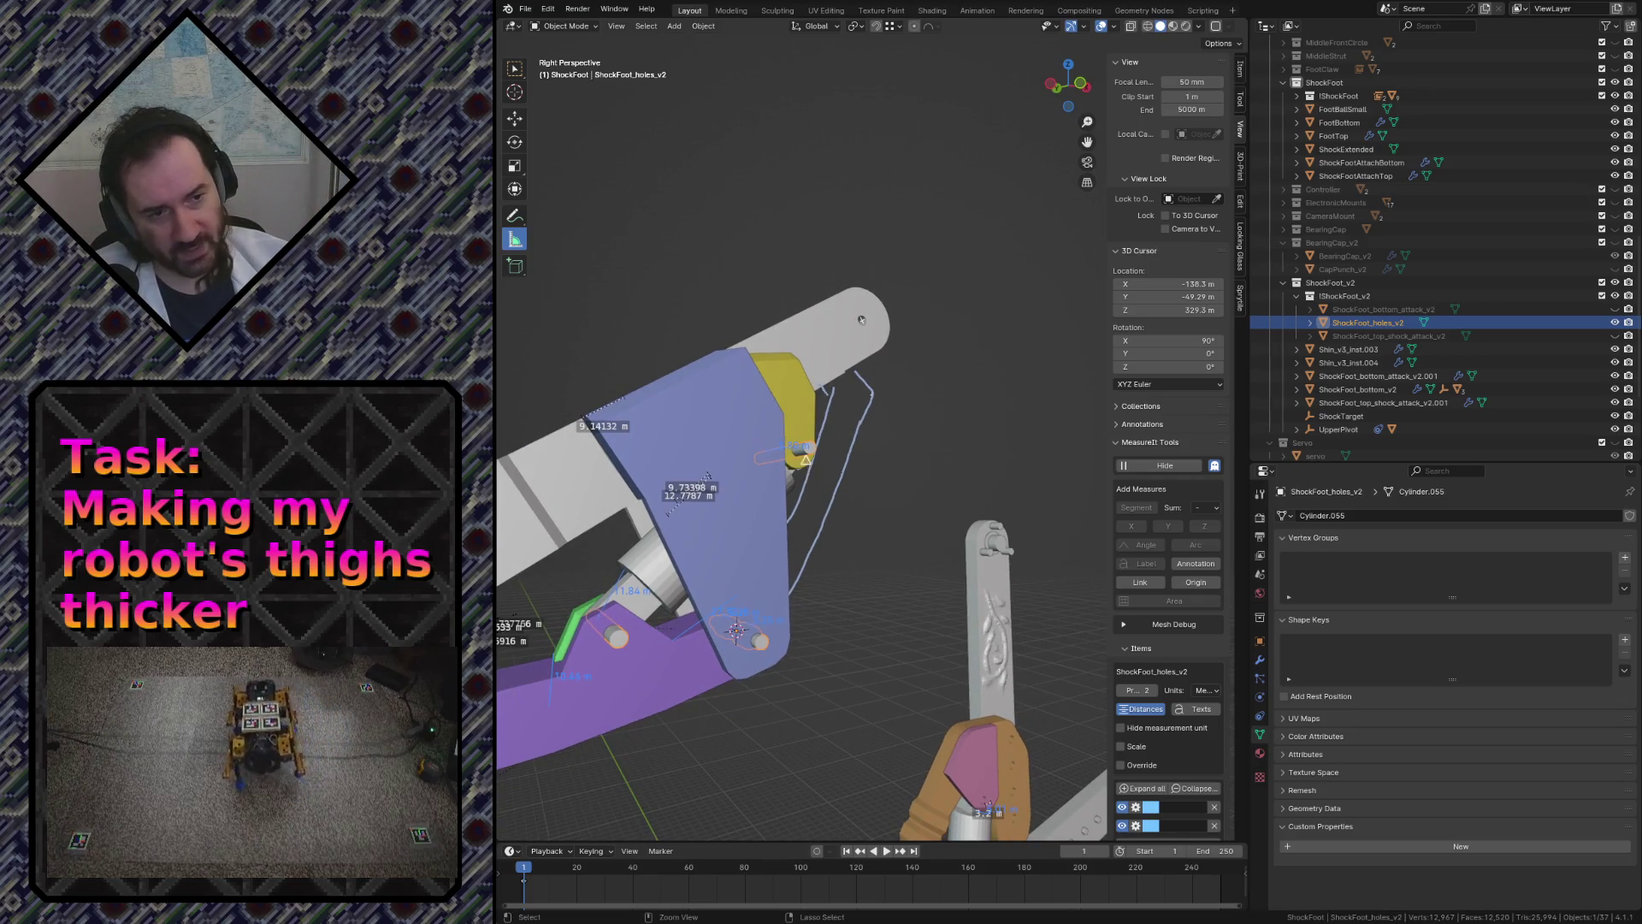
pyautogui.press('KP_1')
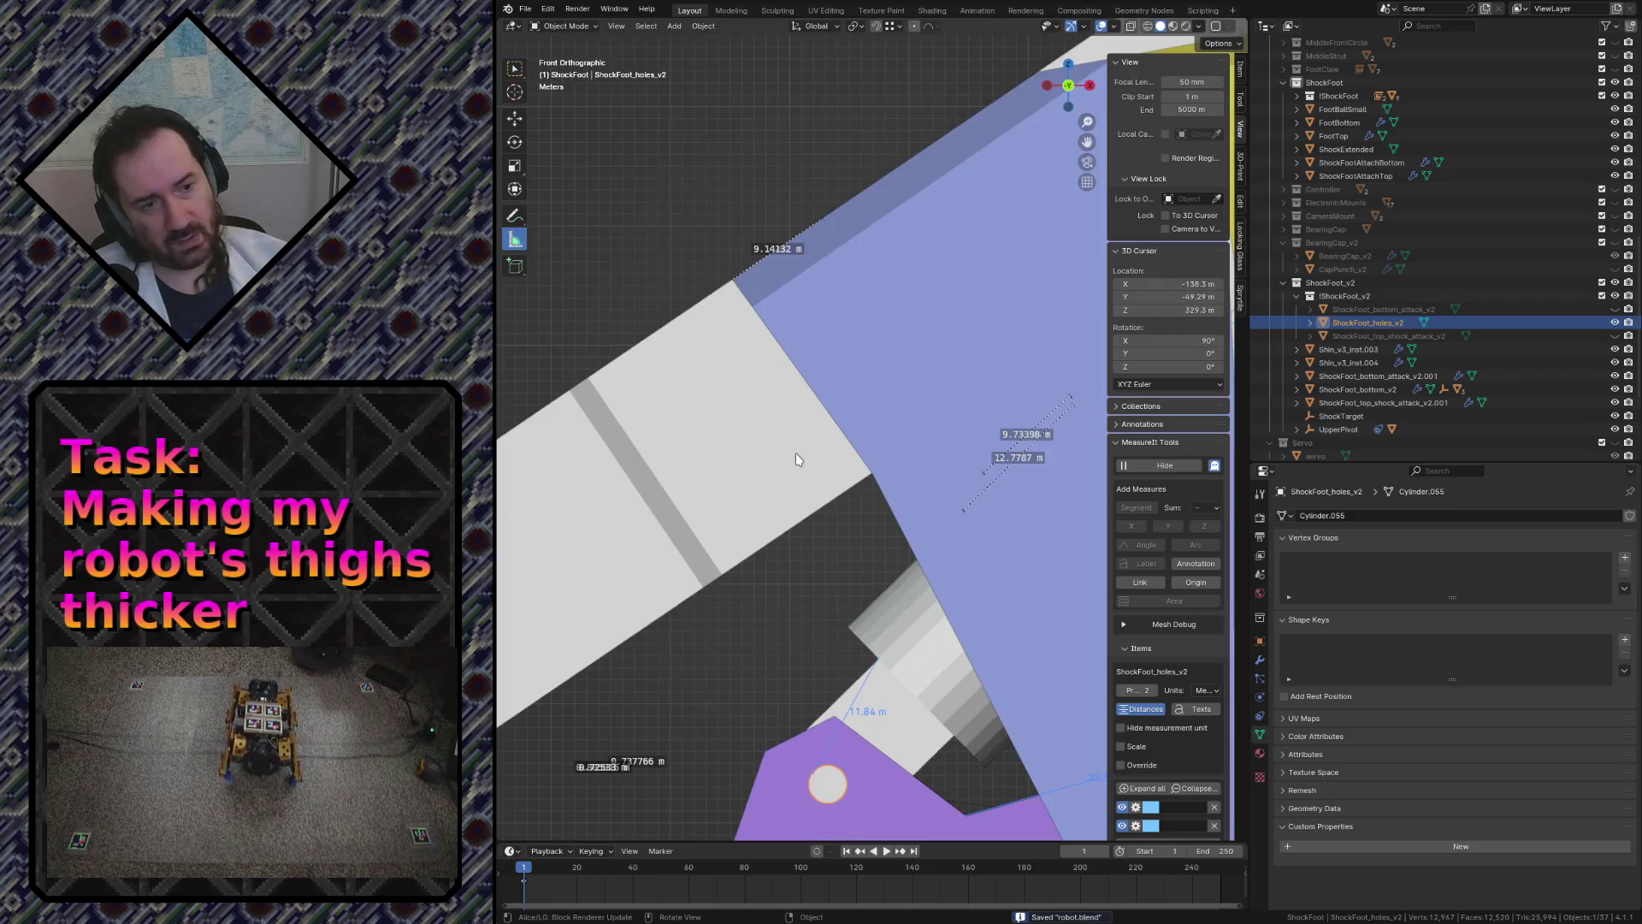
pyautogui.scroll(-3, 972, 512)
pyautogui.scroll(2, 876, 511)
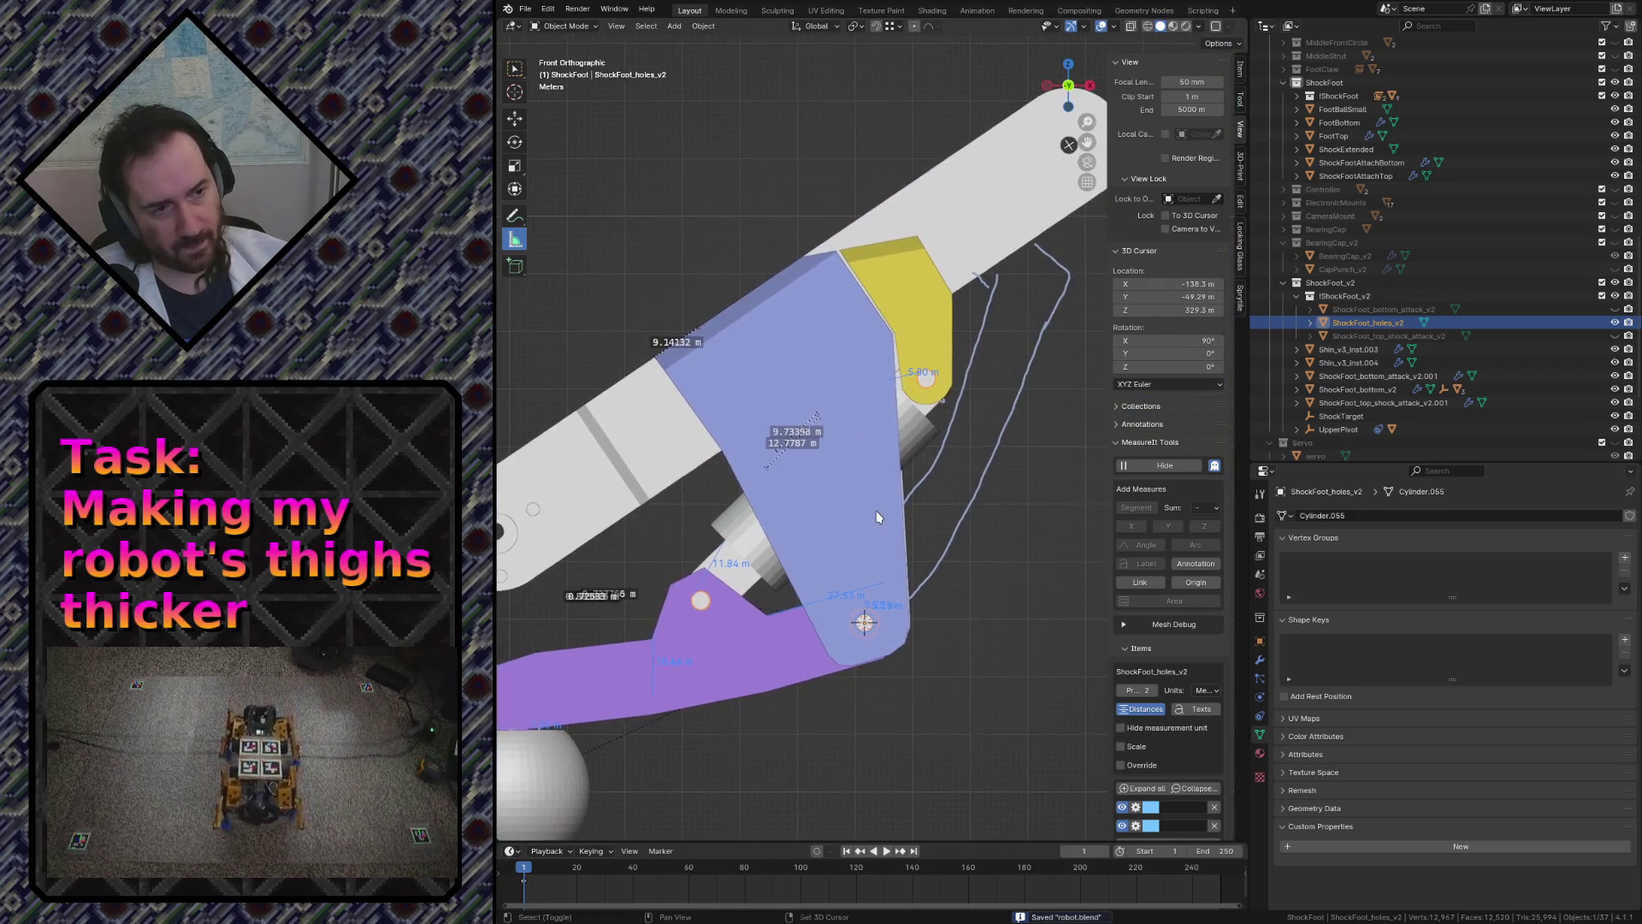
pyautogui.scroll(1, 867, 546)
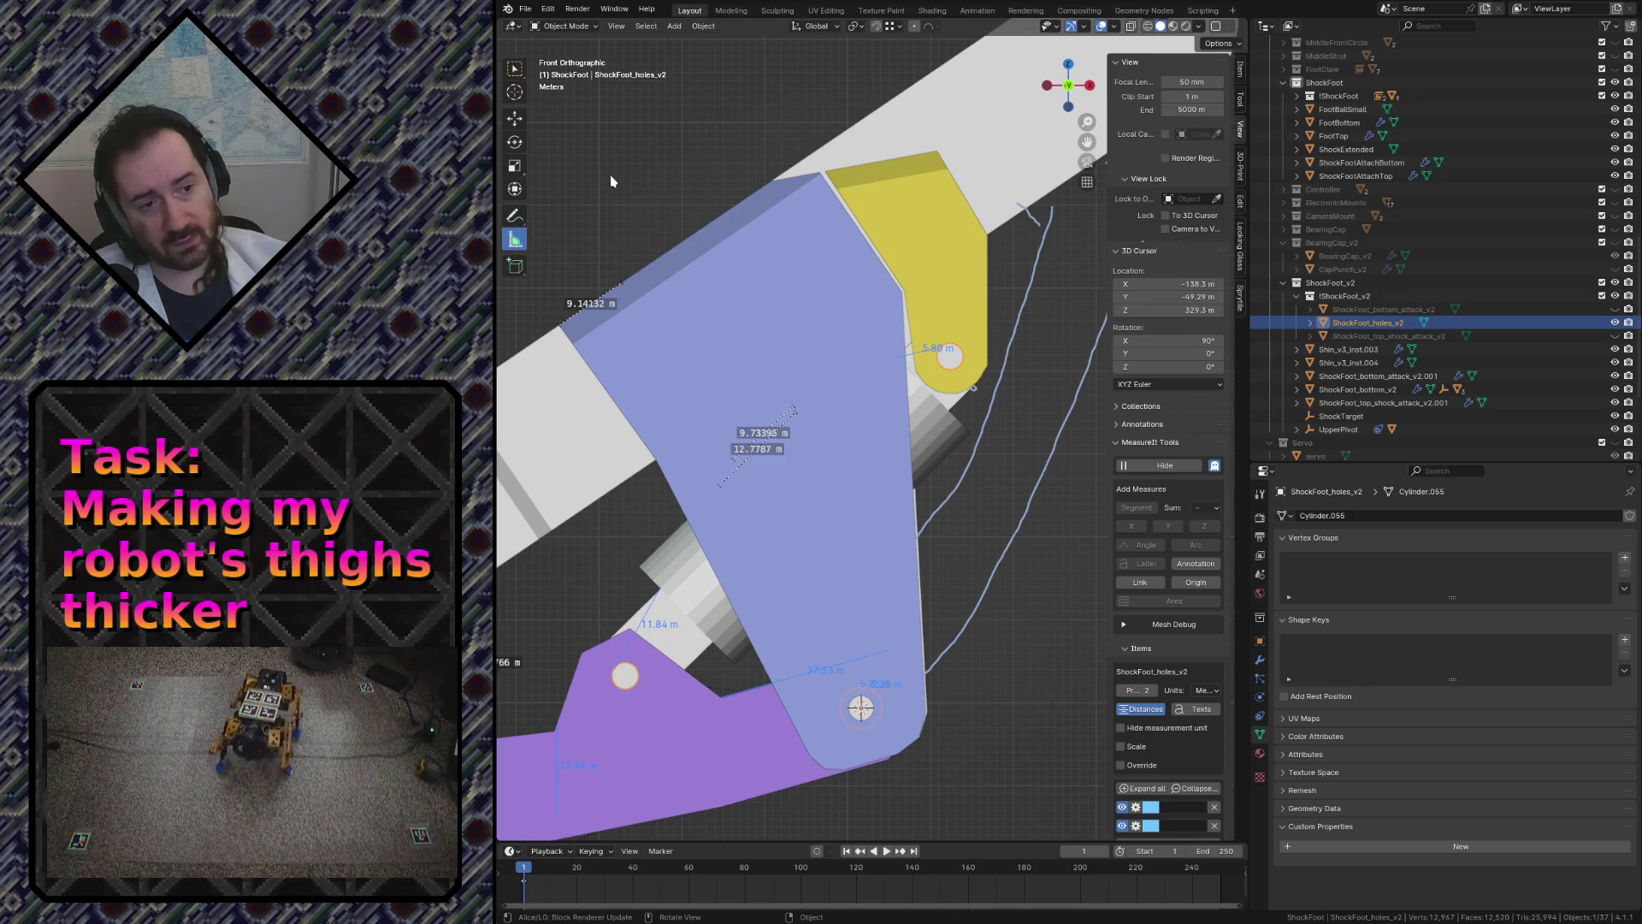
# - Enter edit mode on the cutter and bring up the Add Mesh primitives menu
pyautogui.press('Tab')
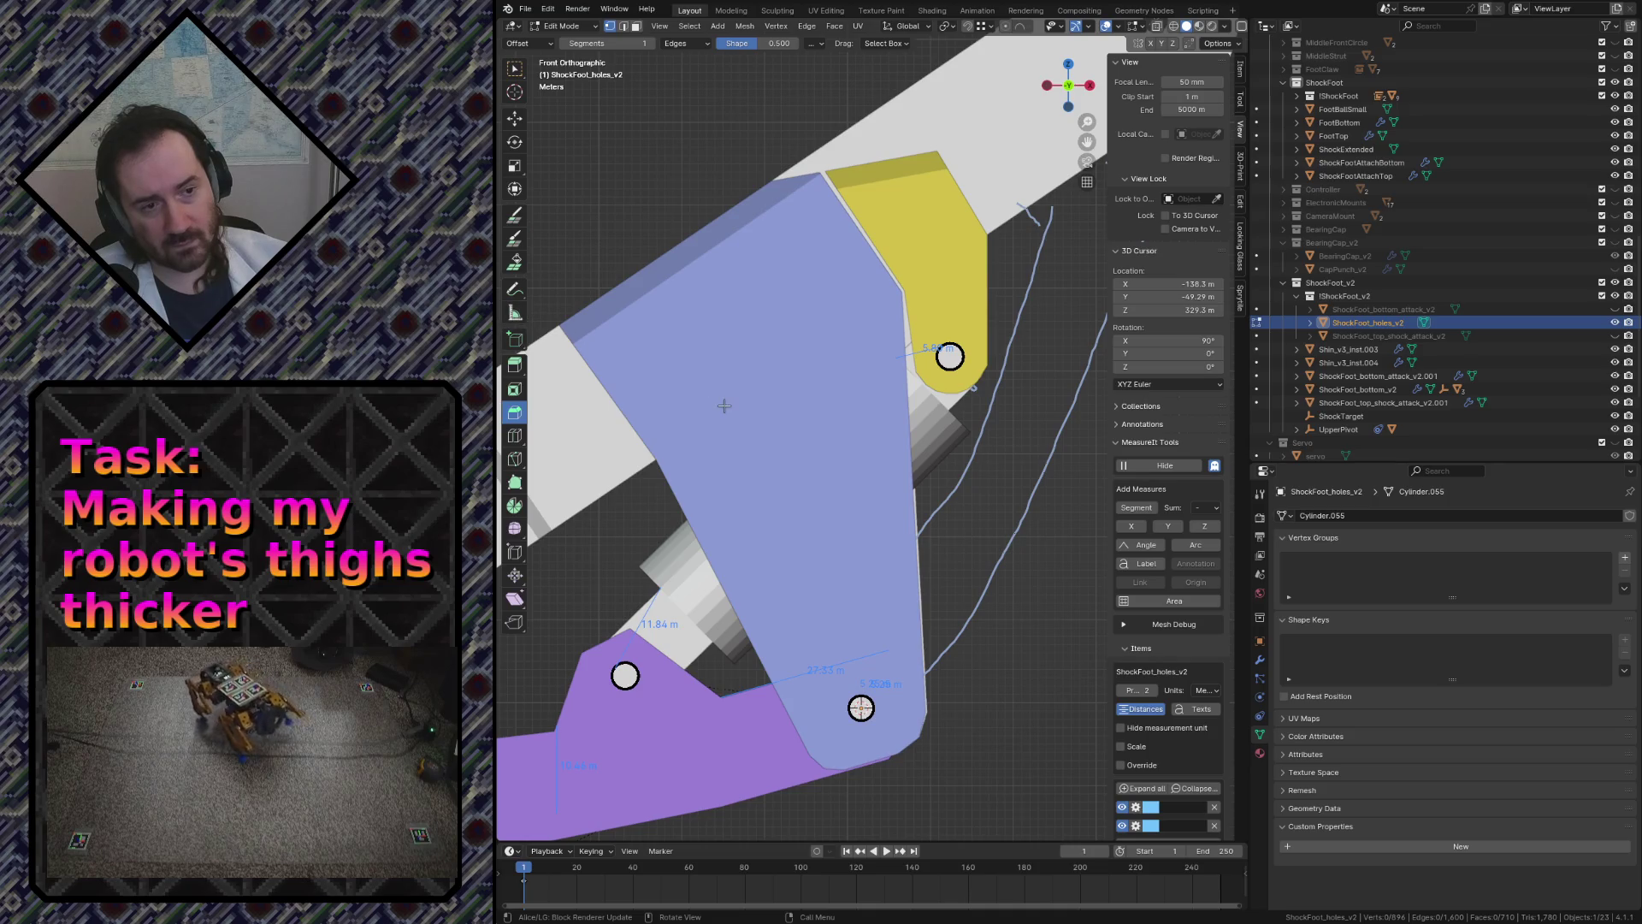
pyautogui.hotkey('shift', 'a')
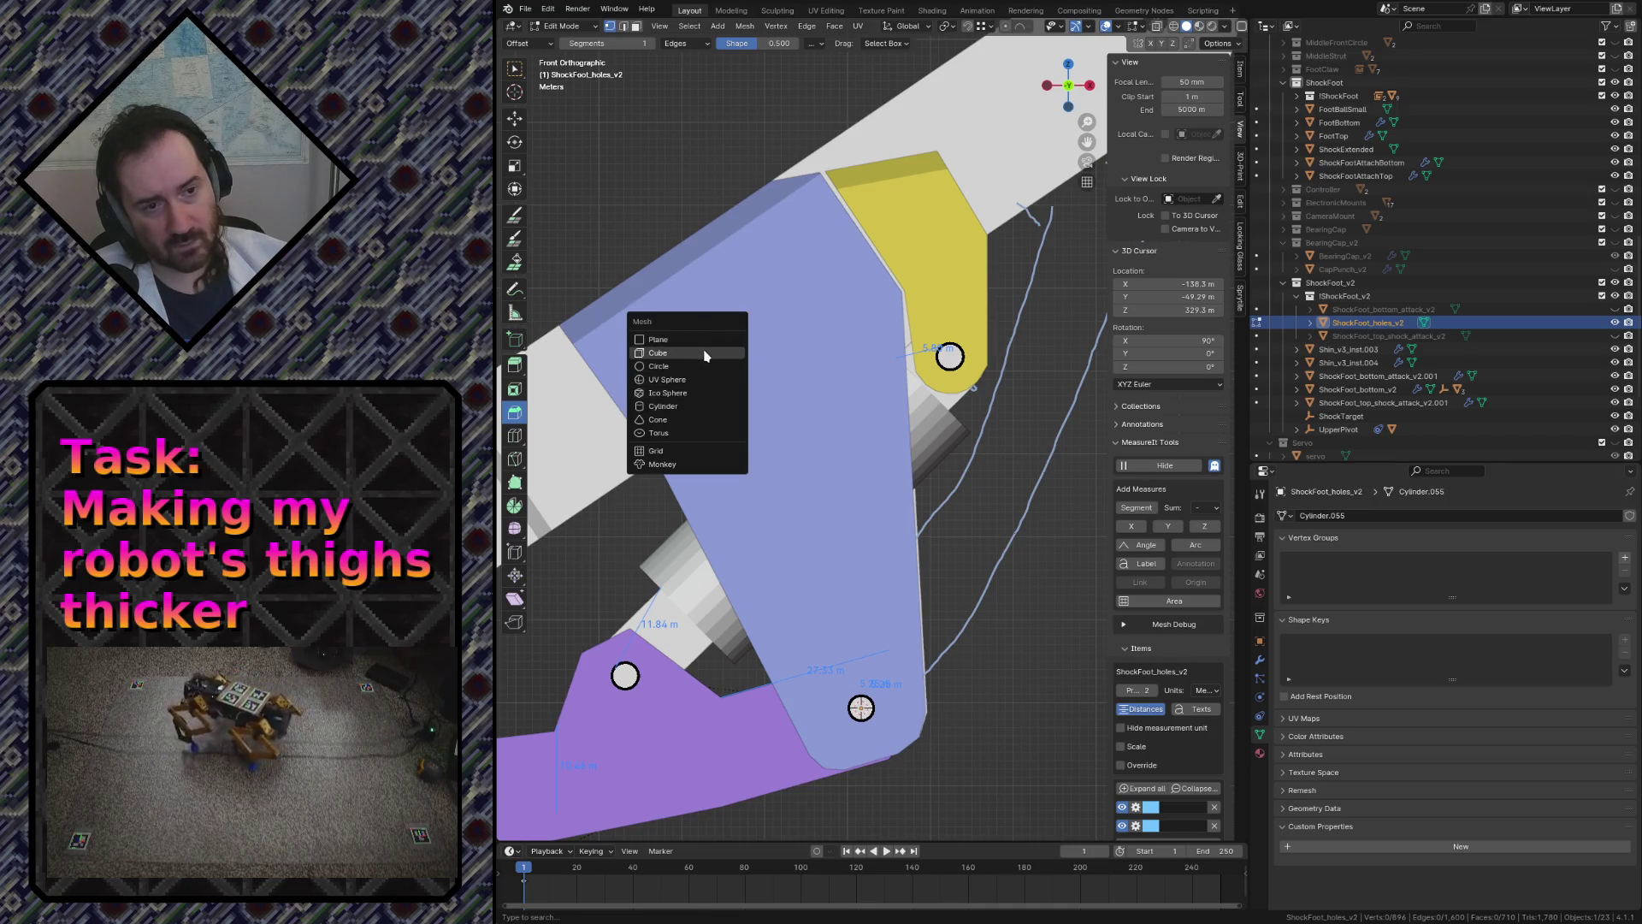
# - Add a cube, then place, rotate and enlarge it over the plate in wireframe
pyautogui.click(704, 355)
pyautogui.press('g')
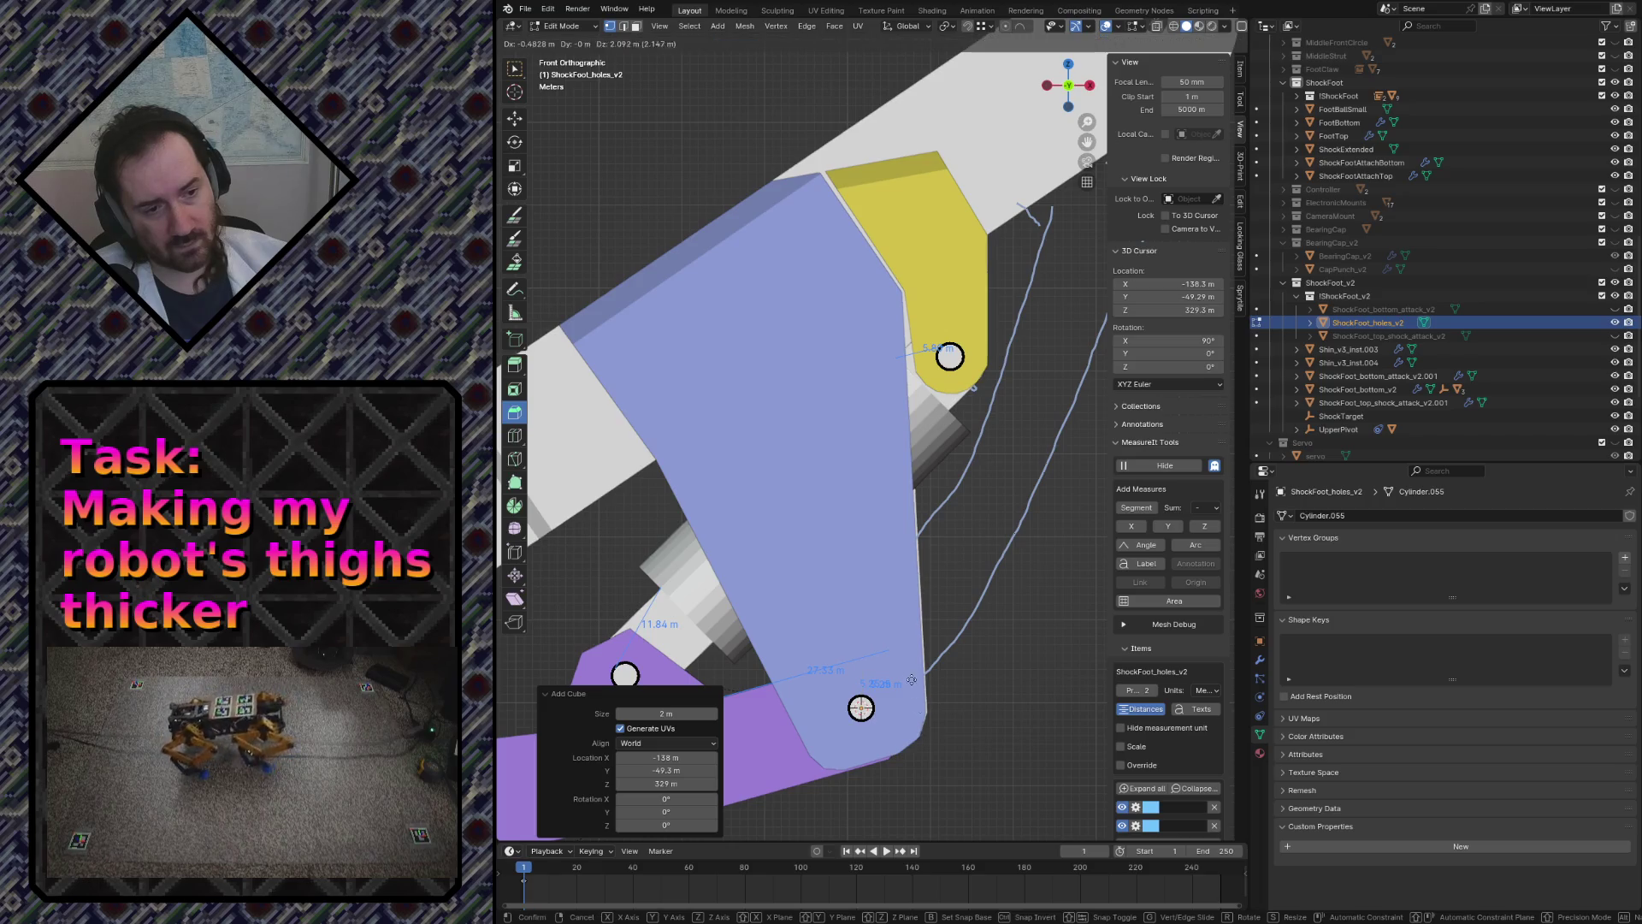
pyautogui.click(851, 544)
pyautogui.hotkey('shift', 'z')
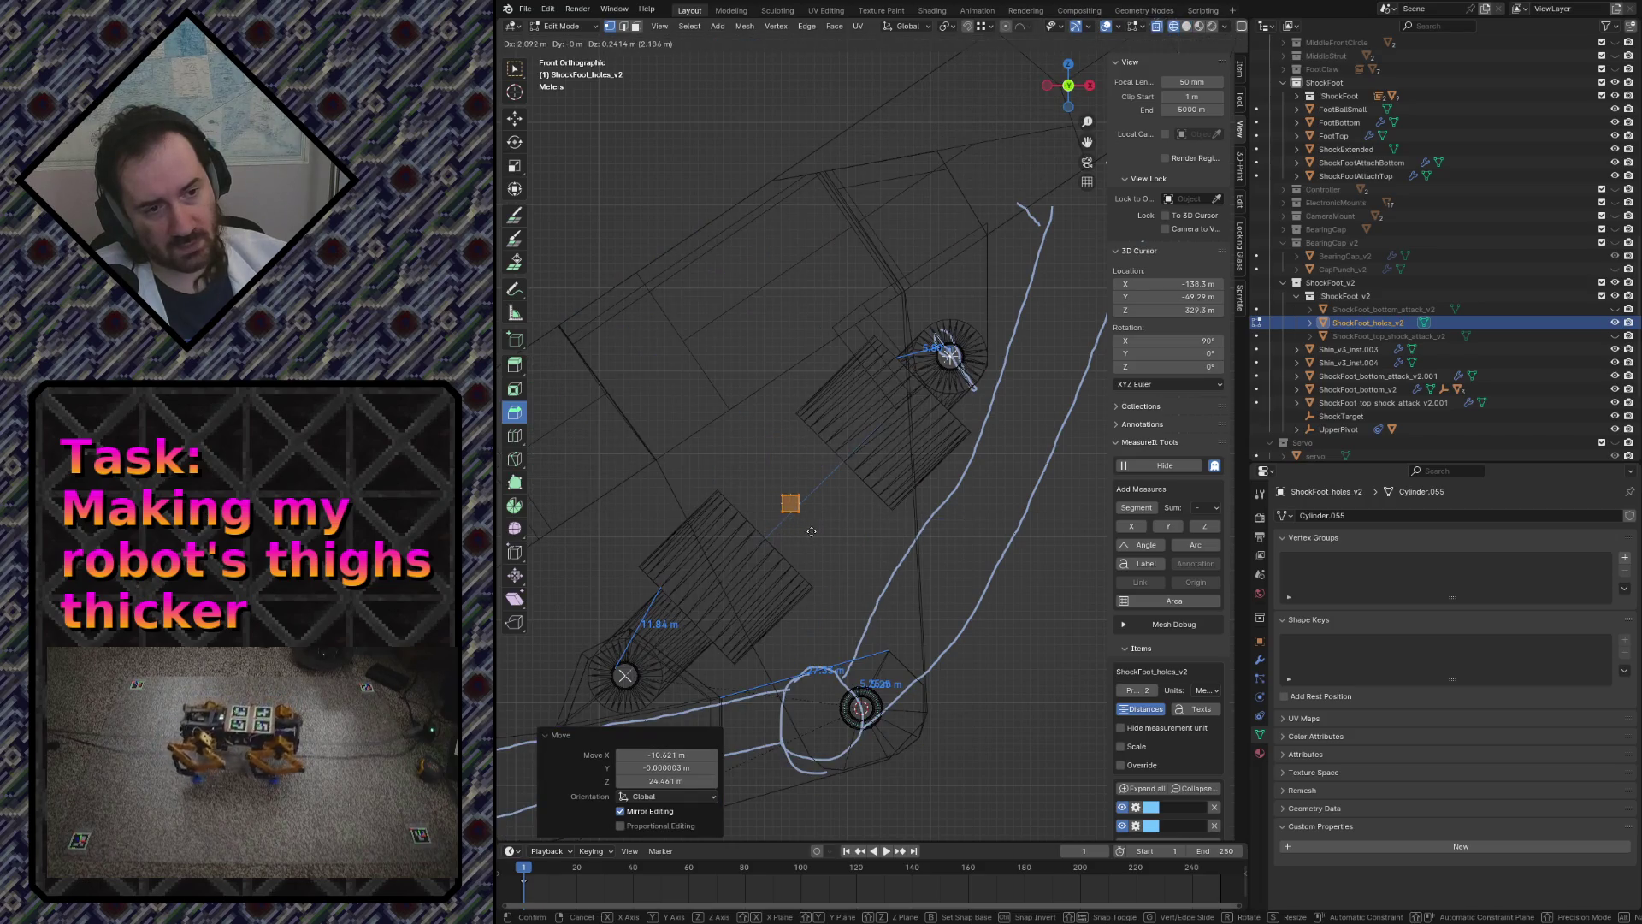
pyautogui.press('r')
pyautogui.click(753, 539)
pyautogui.press('s')
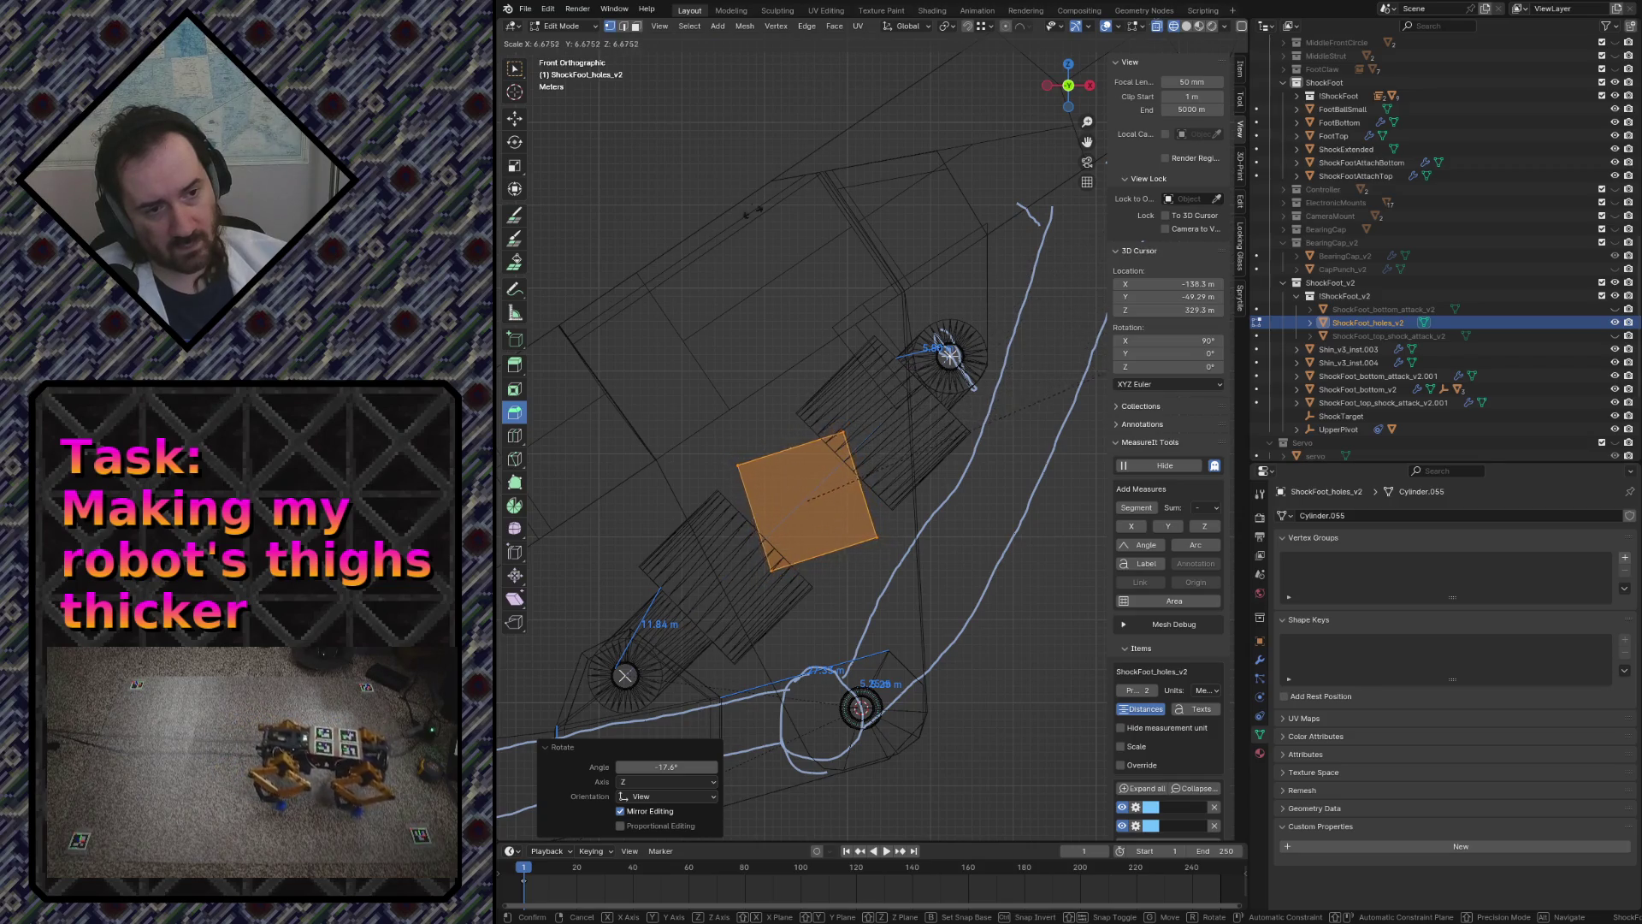
pyautogui.click(720, 342)
# - Stretch the cube along the Y axis to span the plate
pyautogui.moveTo(720, 343); pyautogui.dragTo(838, 464, button='middle')
pyautogui.press('g')
pyautogui.press('s')
pyautogui.press('y')
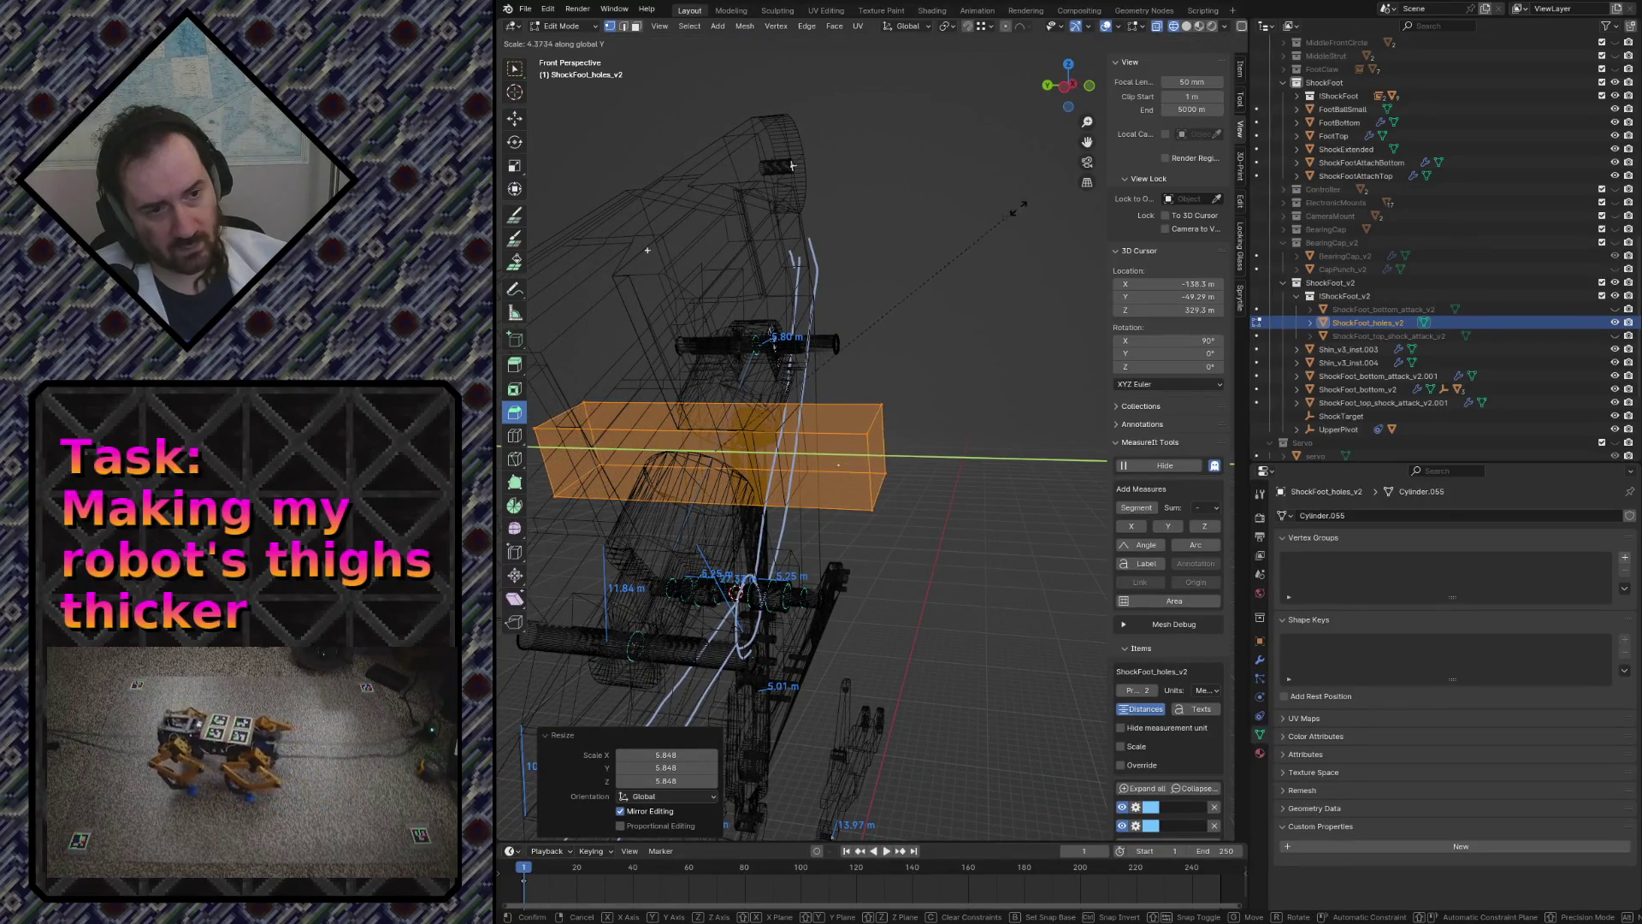
pyautogui.press('Return')
pyautogui.press('Return')
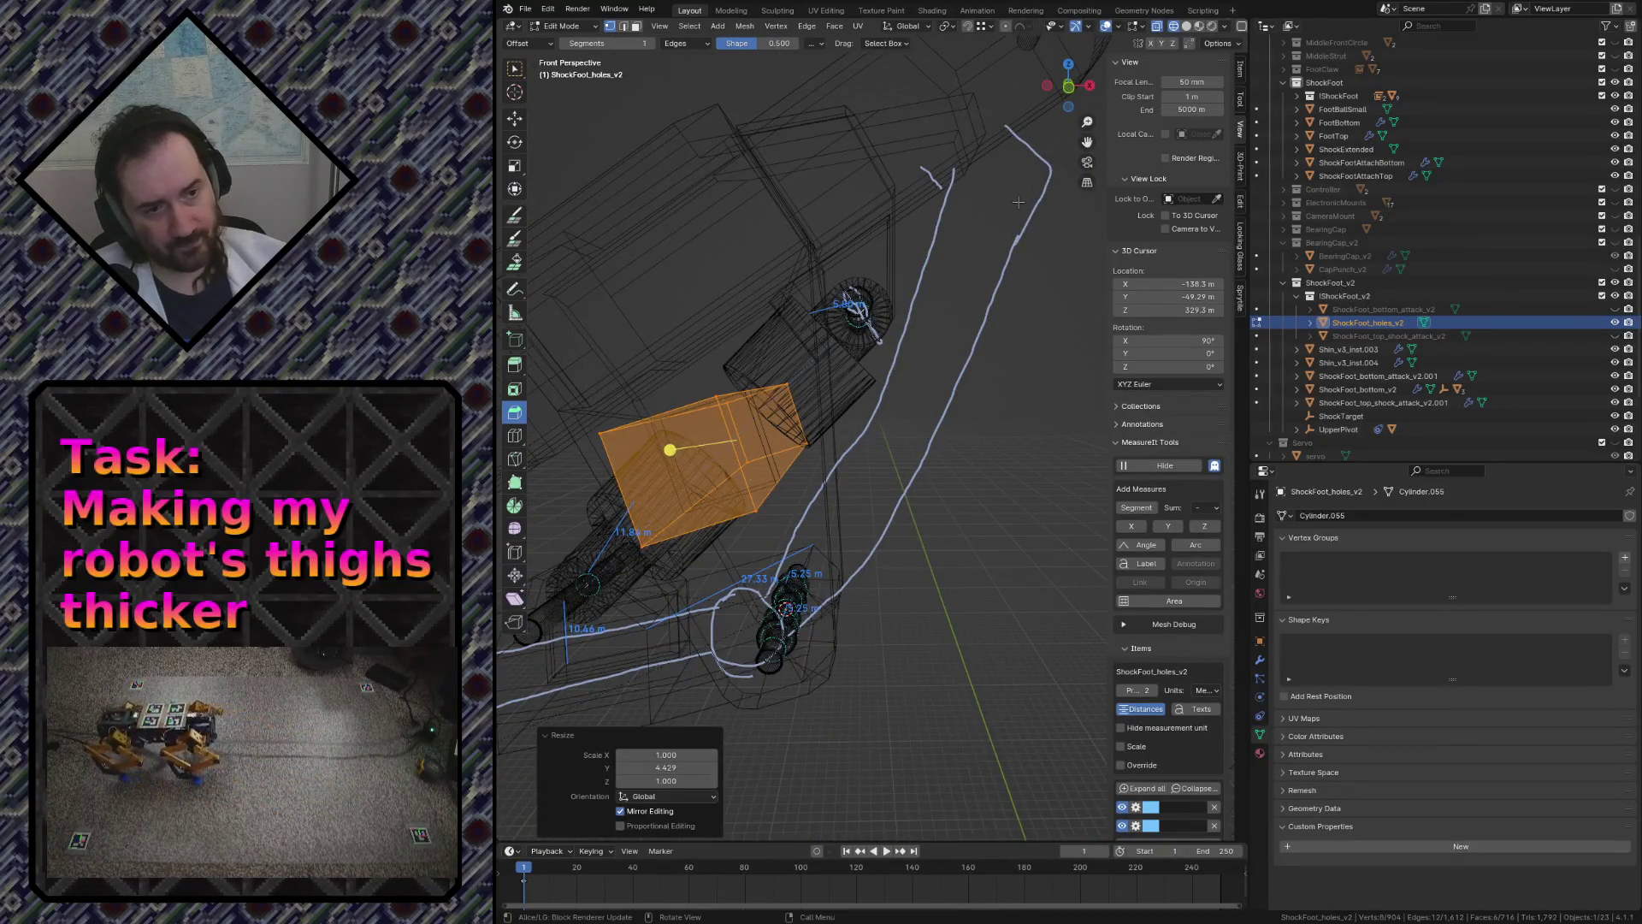
# - In front view, shift the cube's edges and a corner vertex to fit the plate, then start bevelling its edges
pyautogui.press('KP_1')
pyautogui.hotkey('alt', 'a')
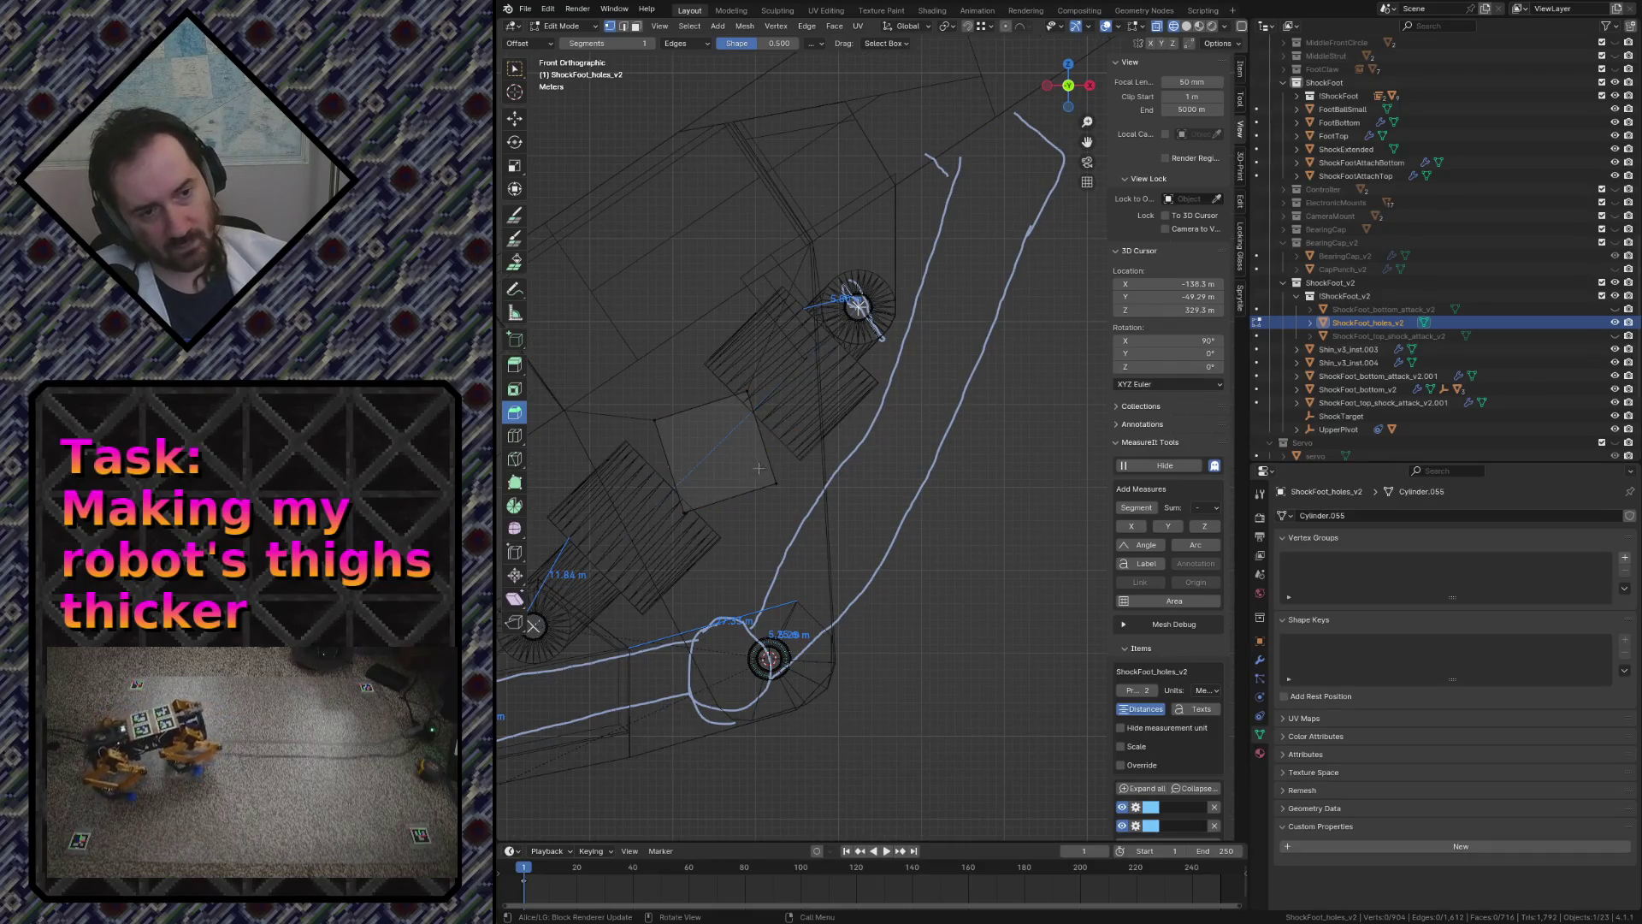
pyautogui.press('g')
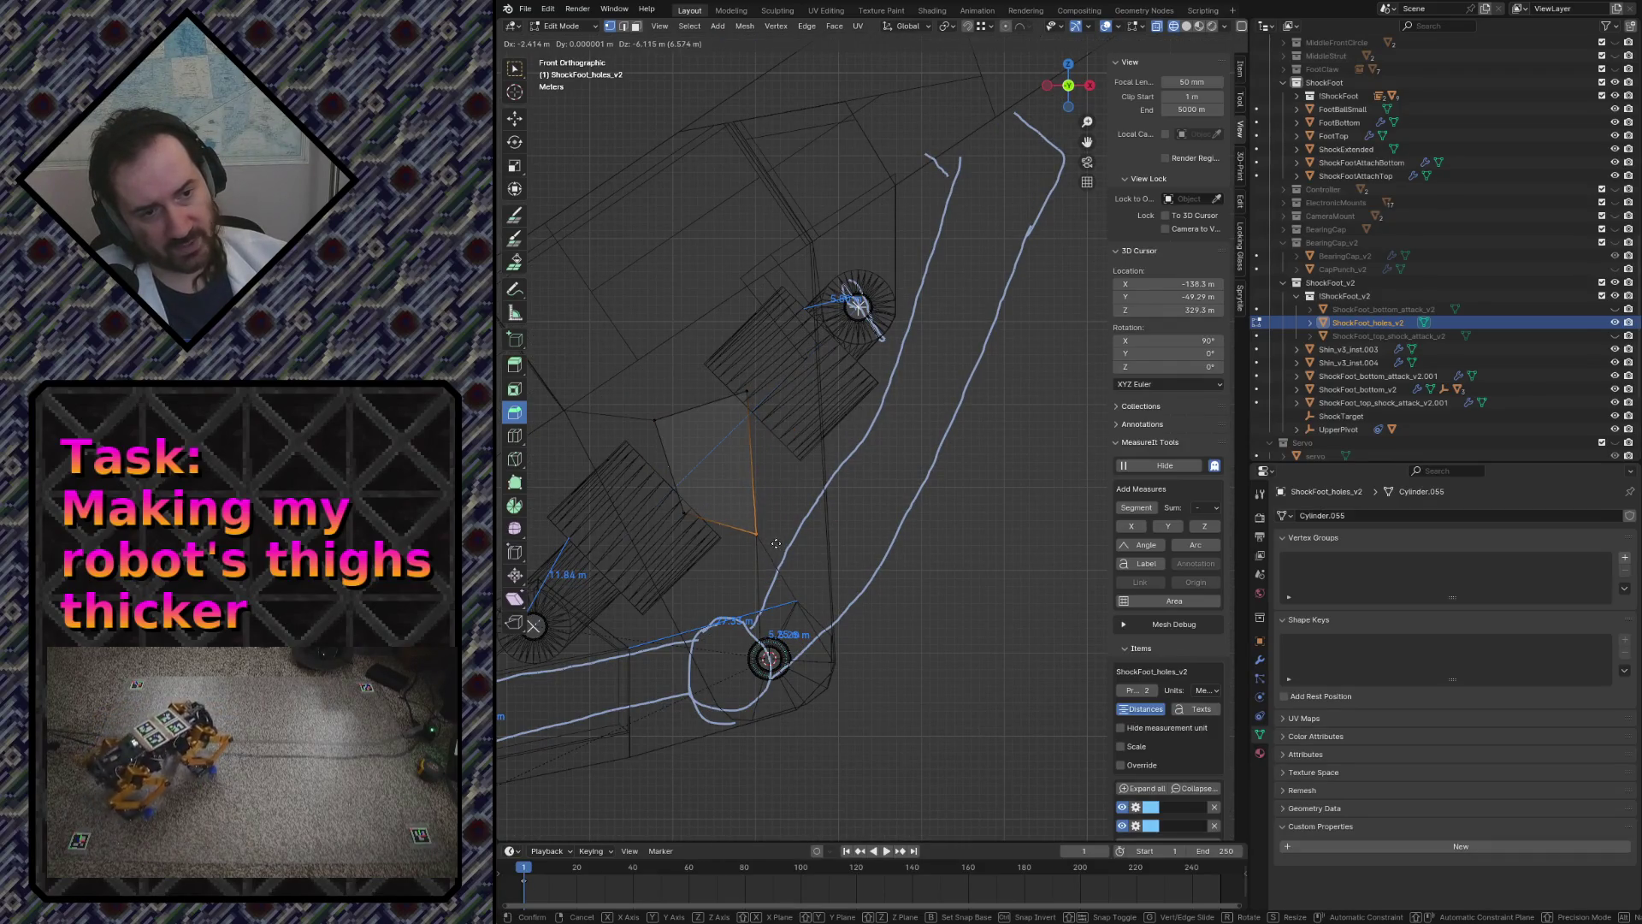
pyautogui.click(780, 540)
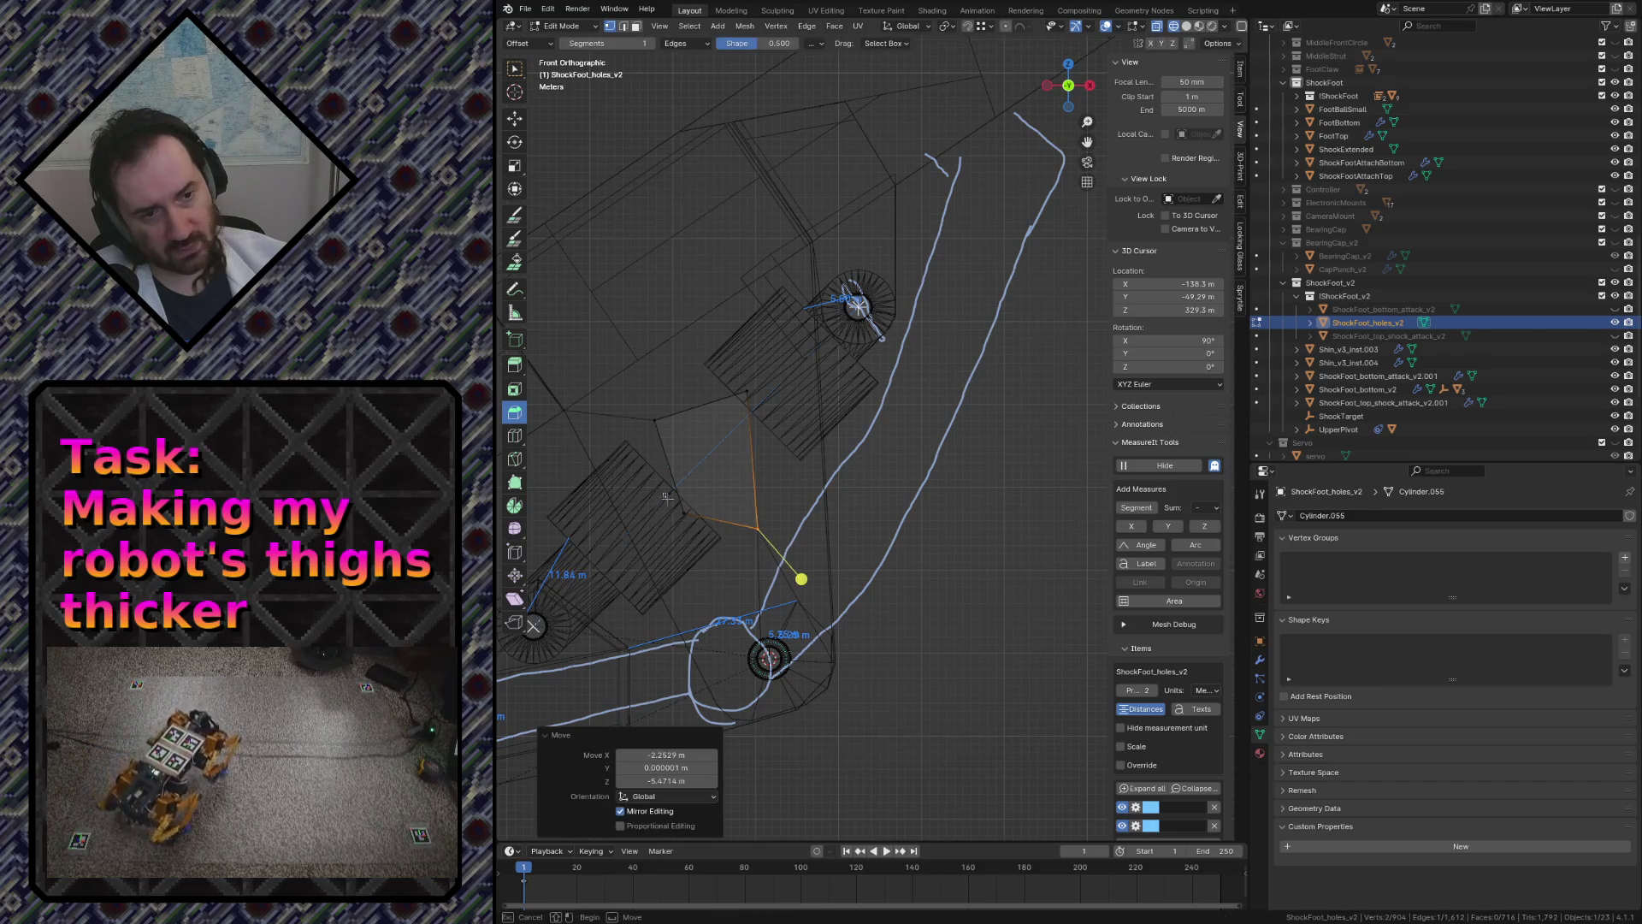
pyautogui.press('g')
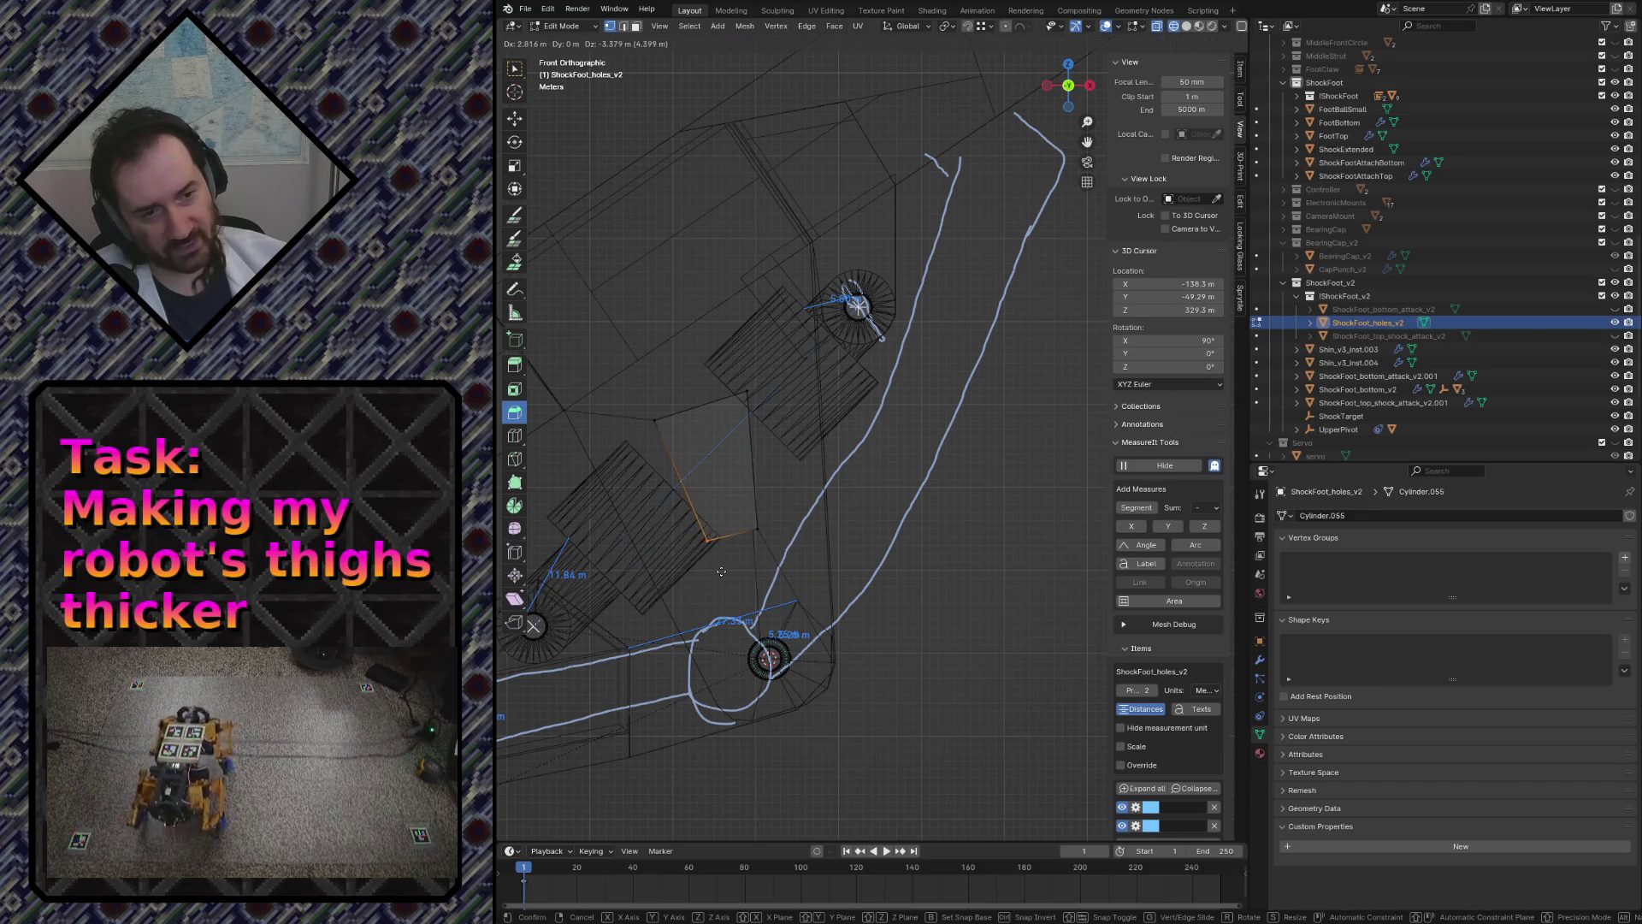
pyautogui.click(716, 561)
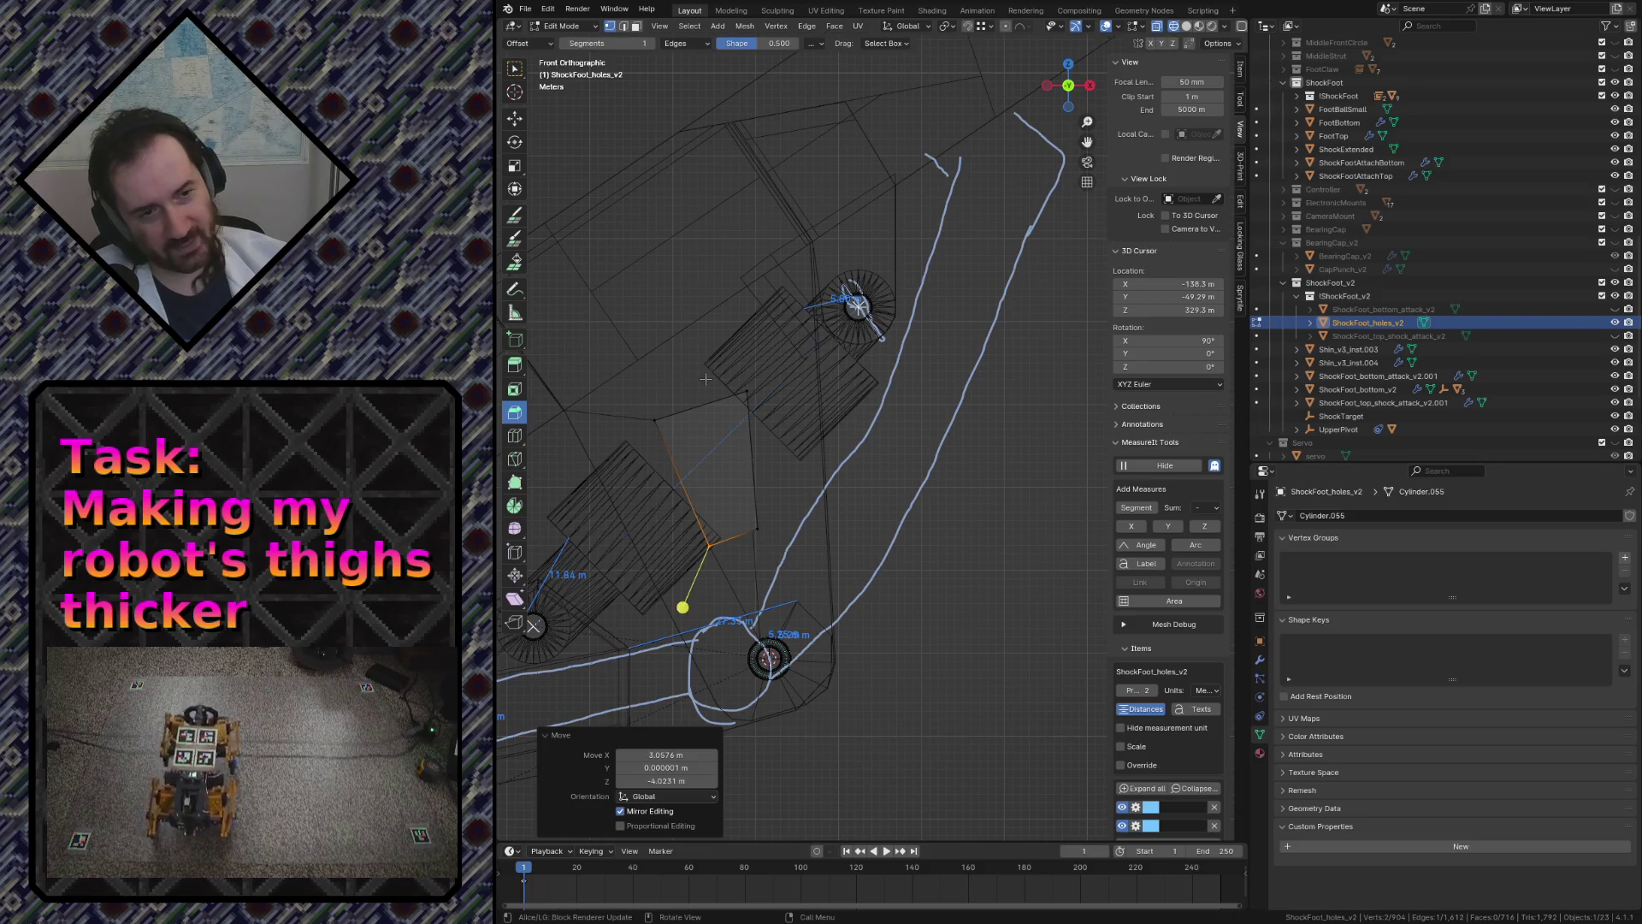
pyautogui.press('g')
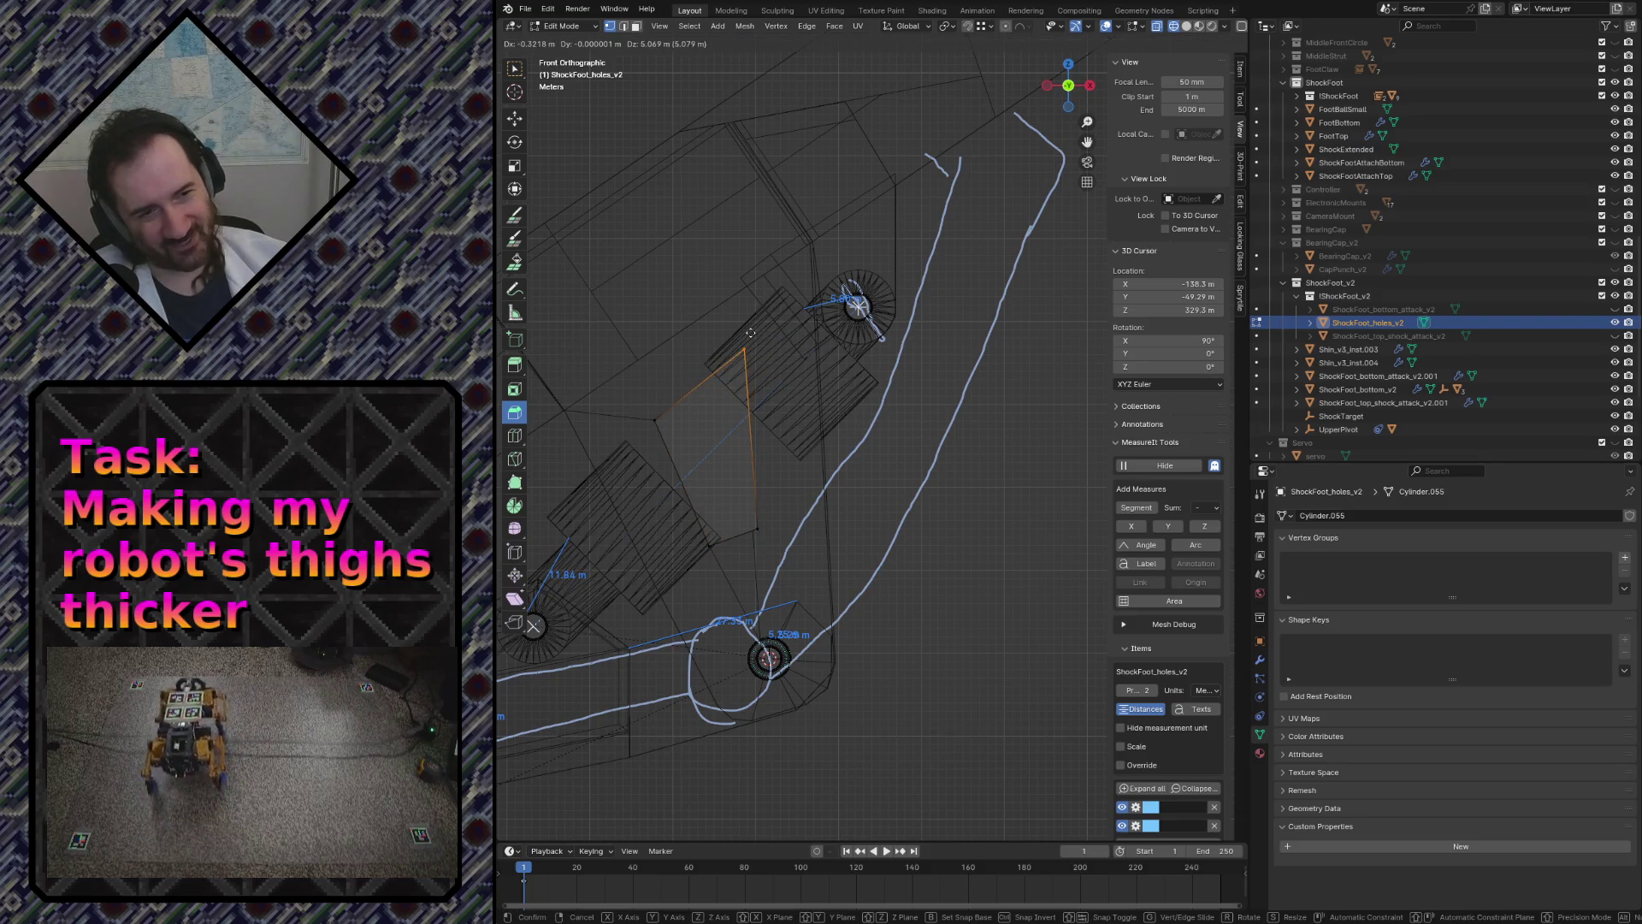
pyautogui.click(757, 314)
pyautogui.press('g')
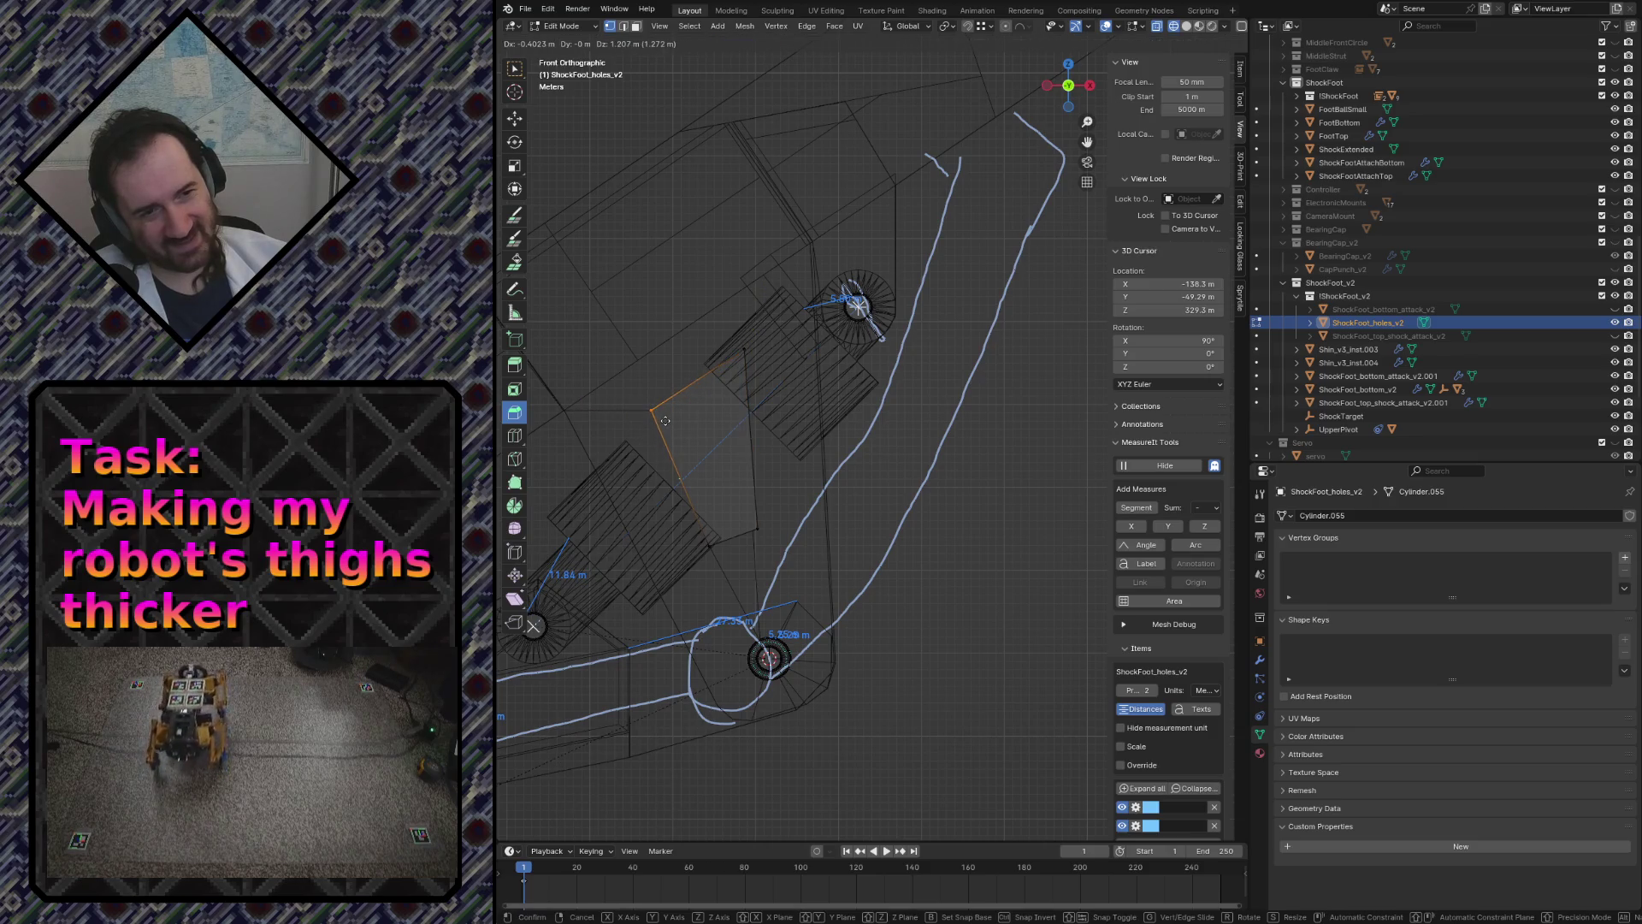
pyautogui.click(666, 422)
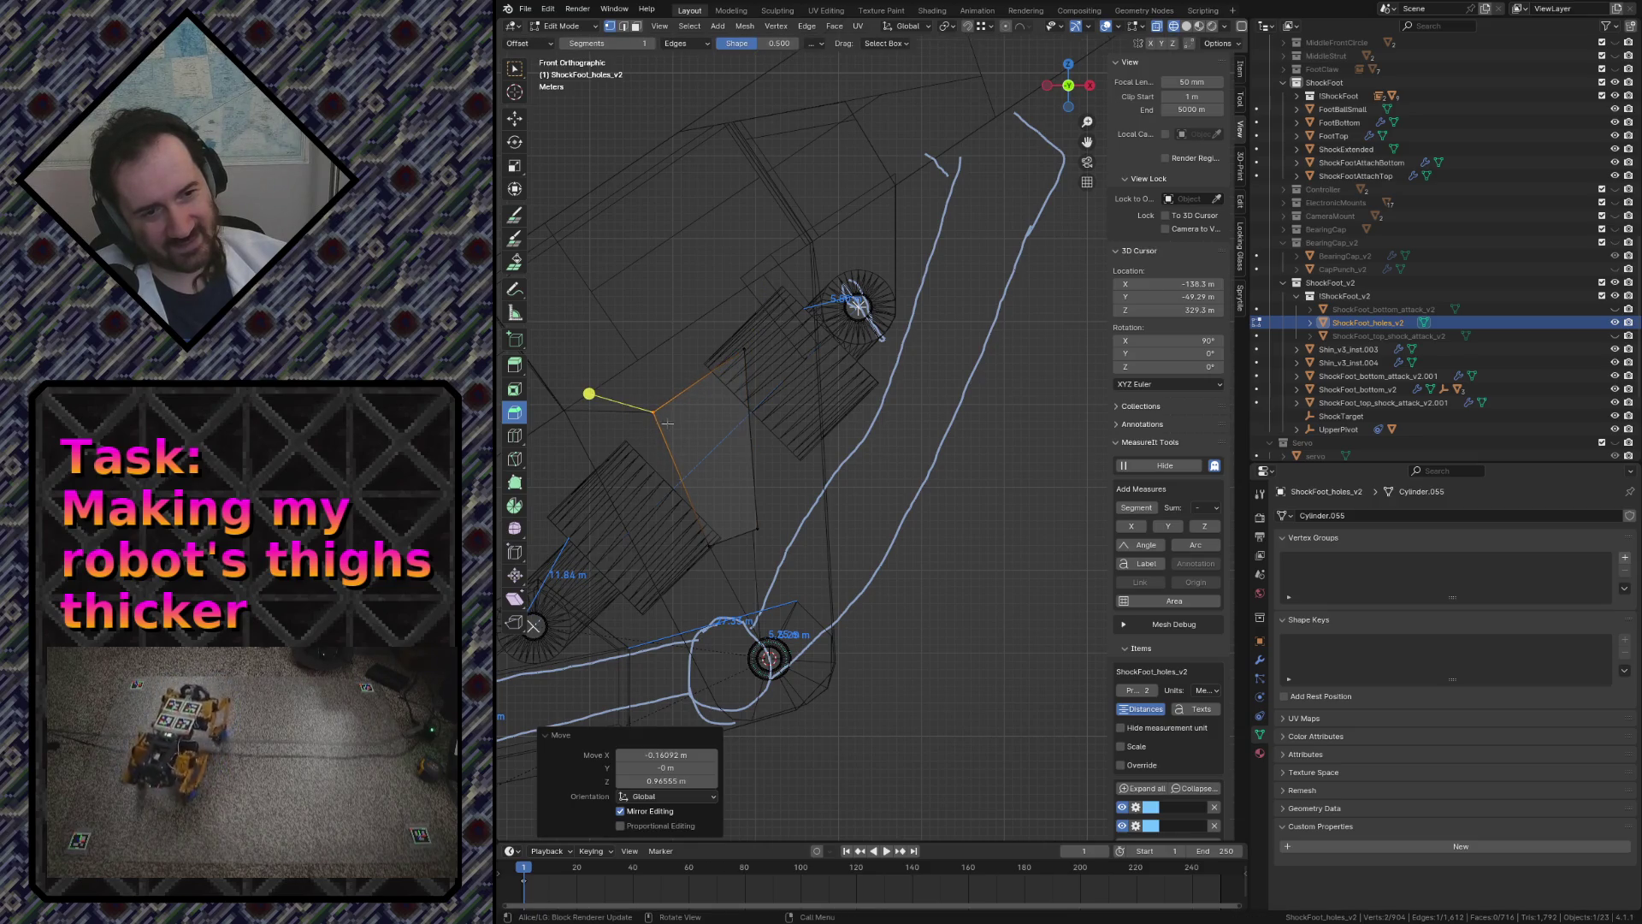
pyautogui.moveTo(740, 517); pyautogui.dragTo(724, 391, button='middle')
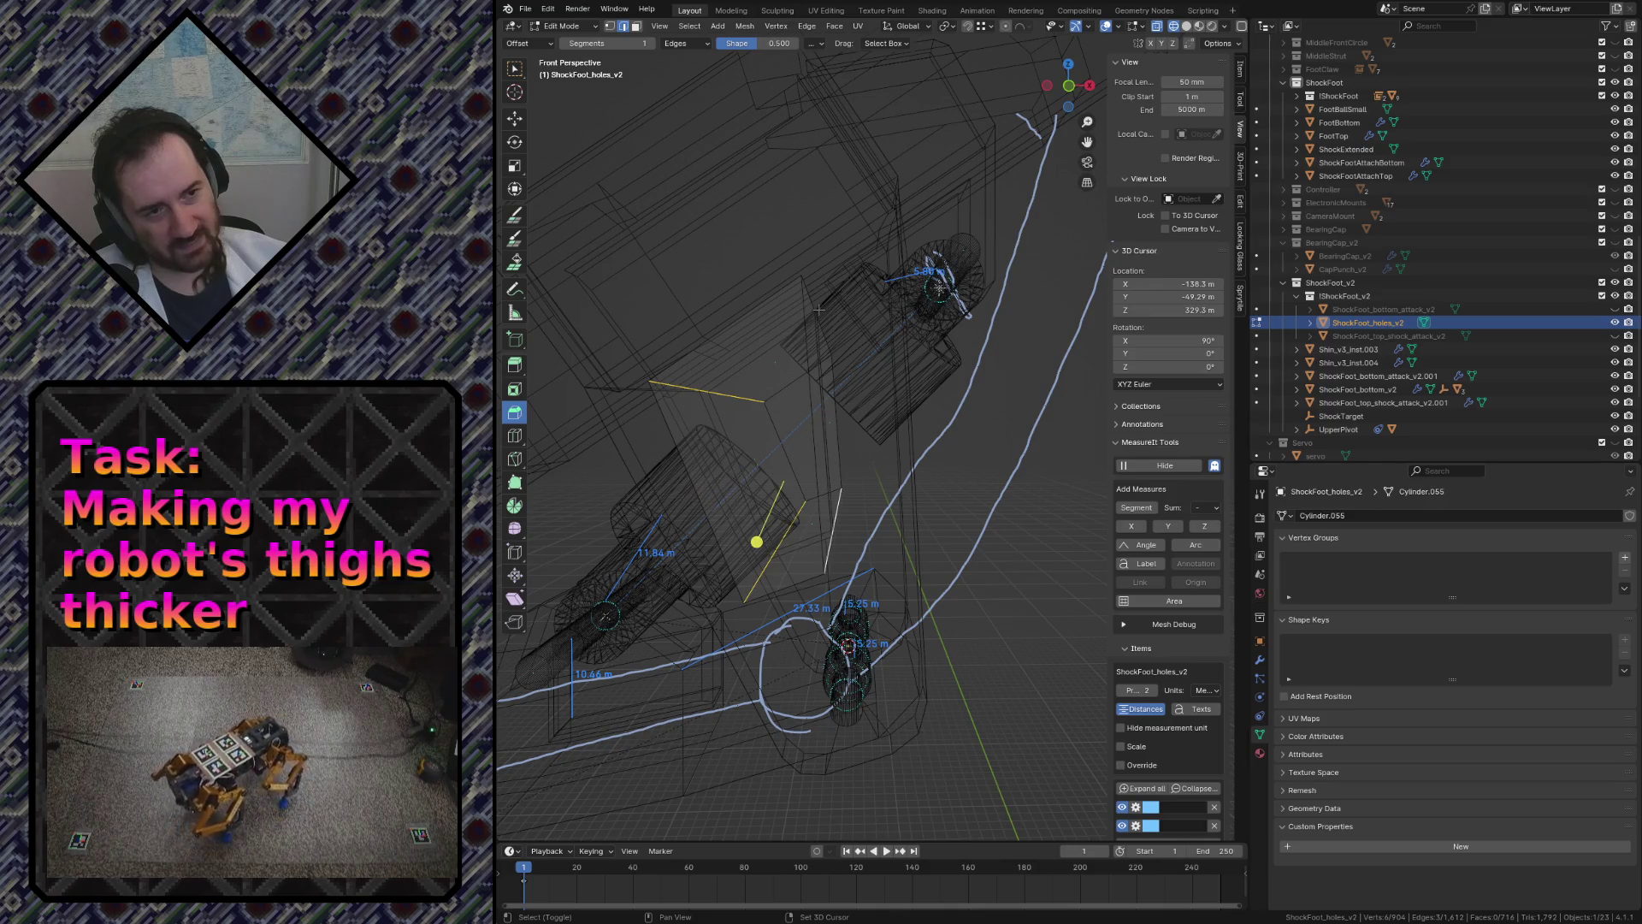
pyautogui.hotkey('ctrl', 'b')
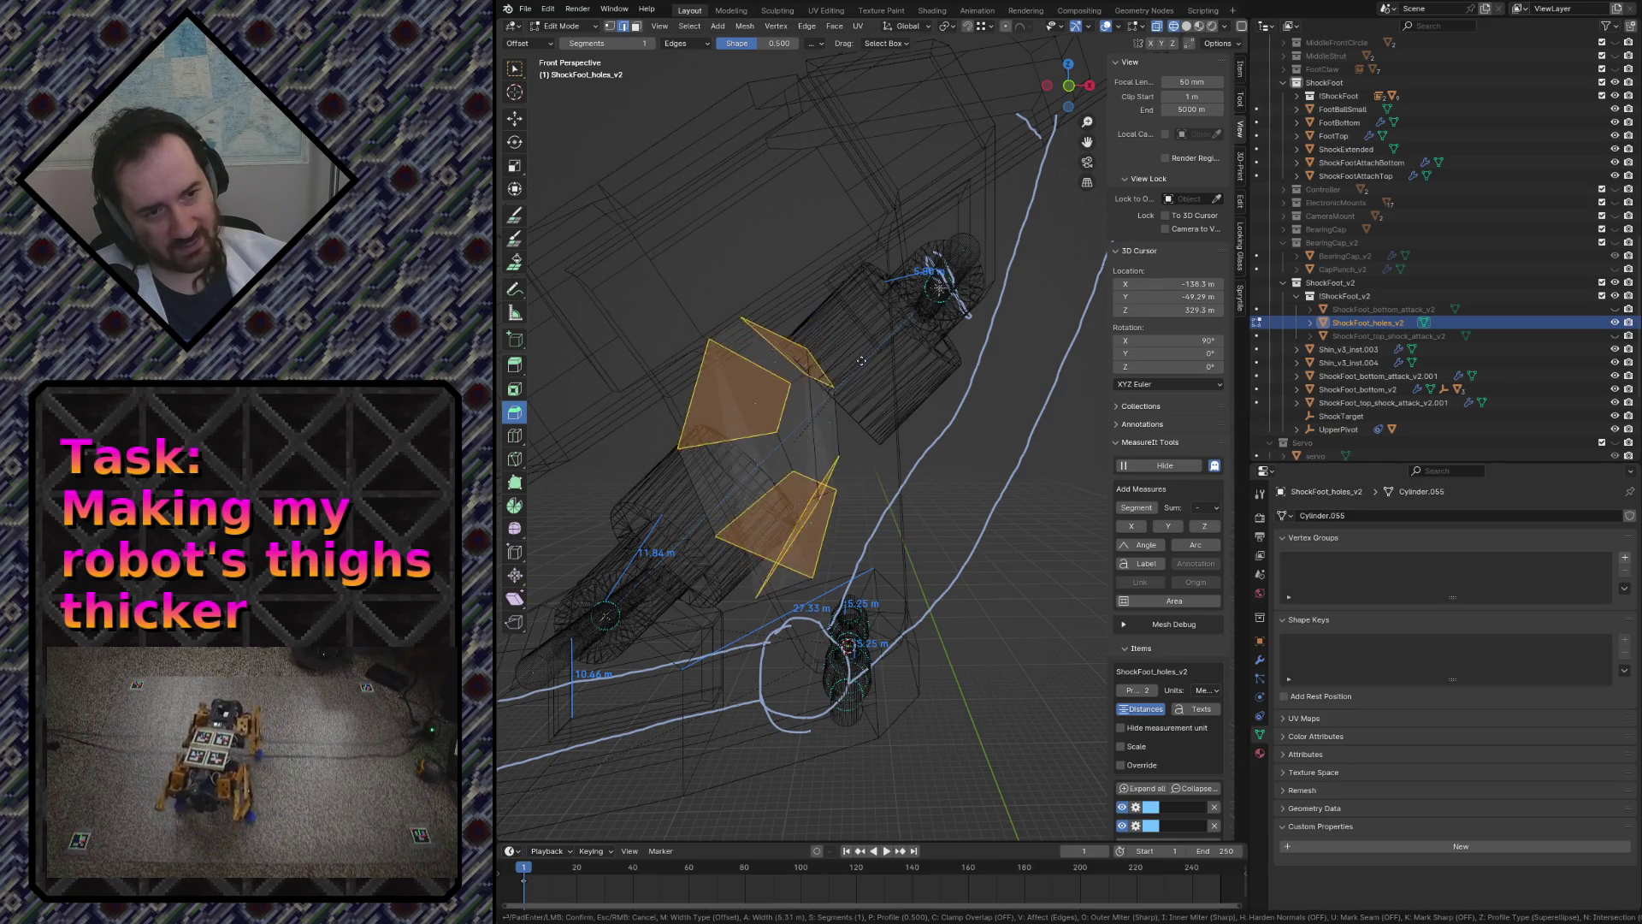
# - Confirm the bevel and raise it to four segments
pyautogui.click(772, 506)
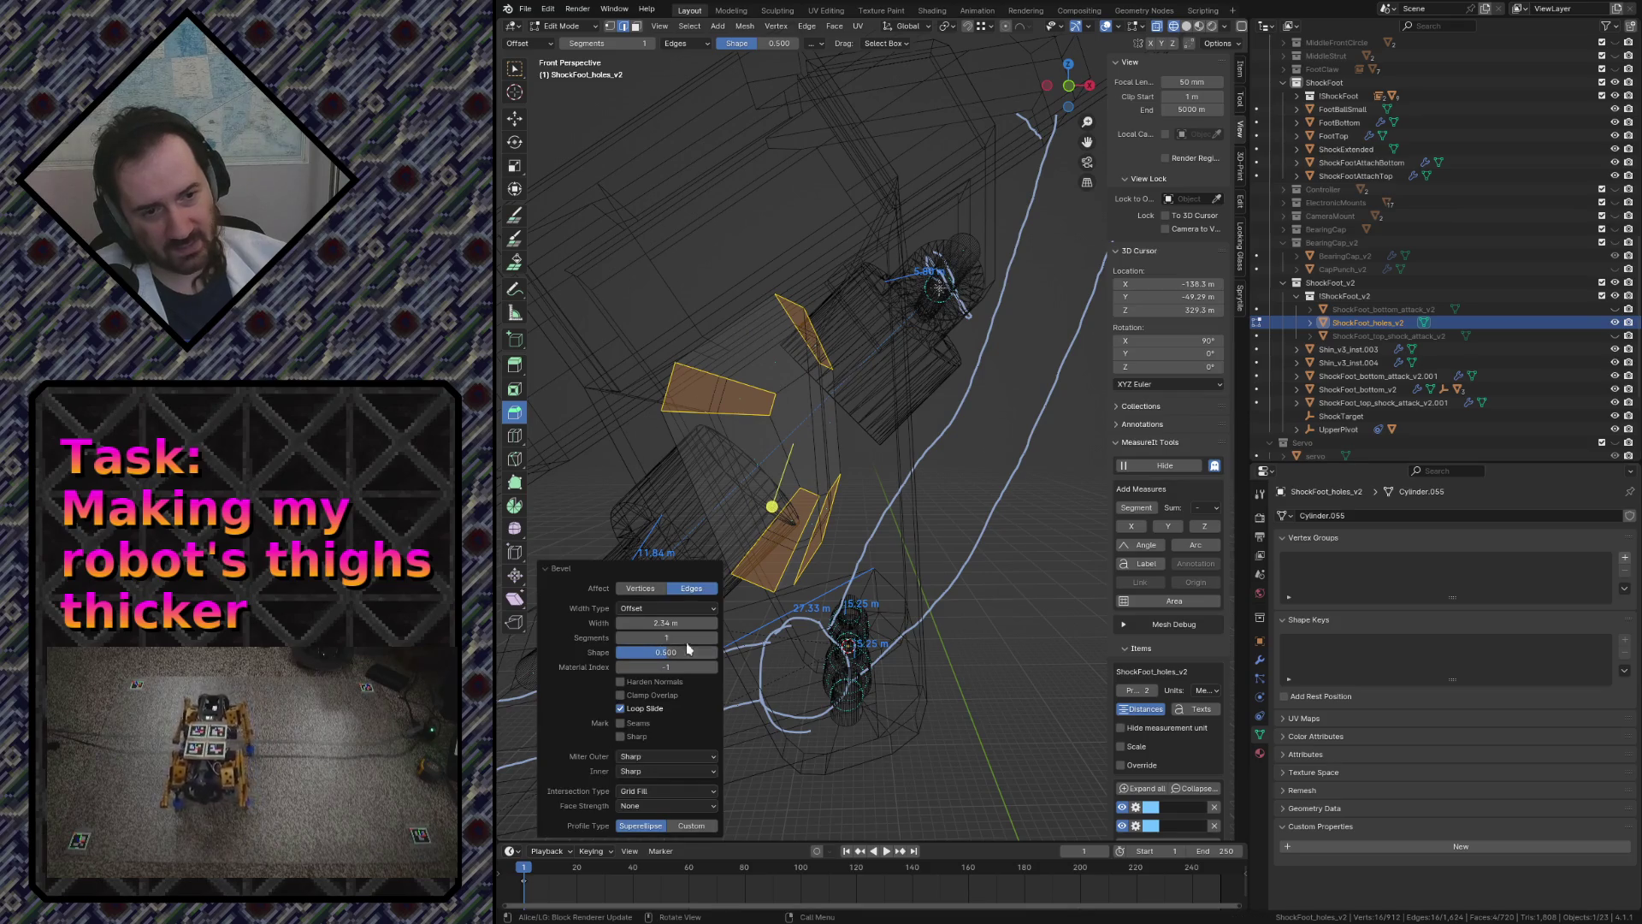
pyautogui.click(714, 638)
pyautogui.click(715, 638)
pyautogui.click(715, 638)
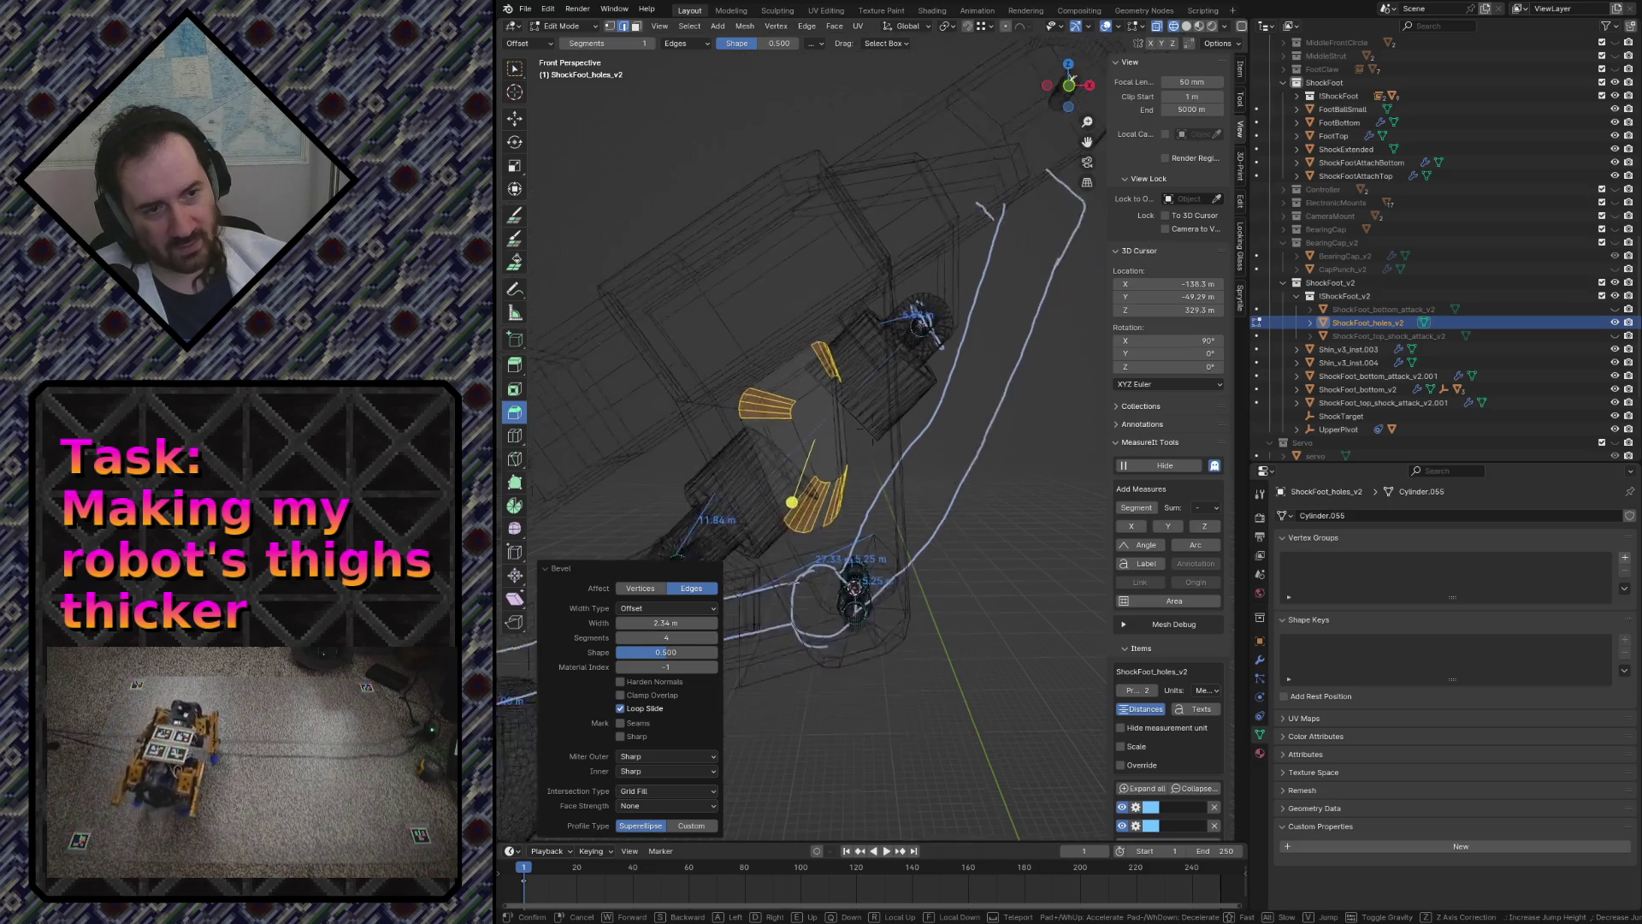
# - Return to object mode, save robot.blend and switch to solid shading
pyautogui.hotkey('shift', '`')
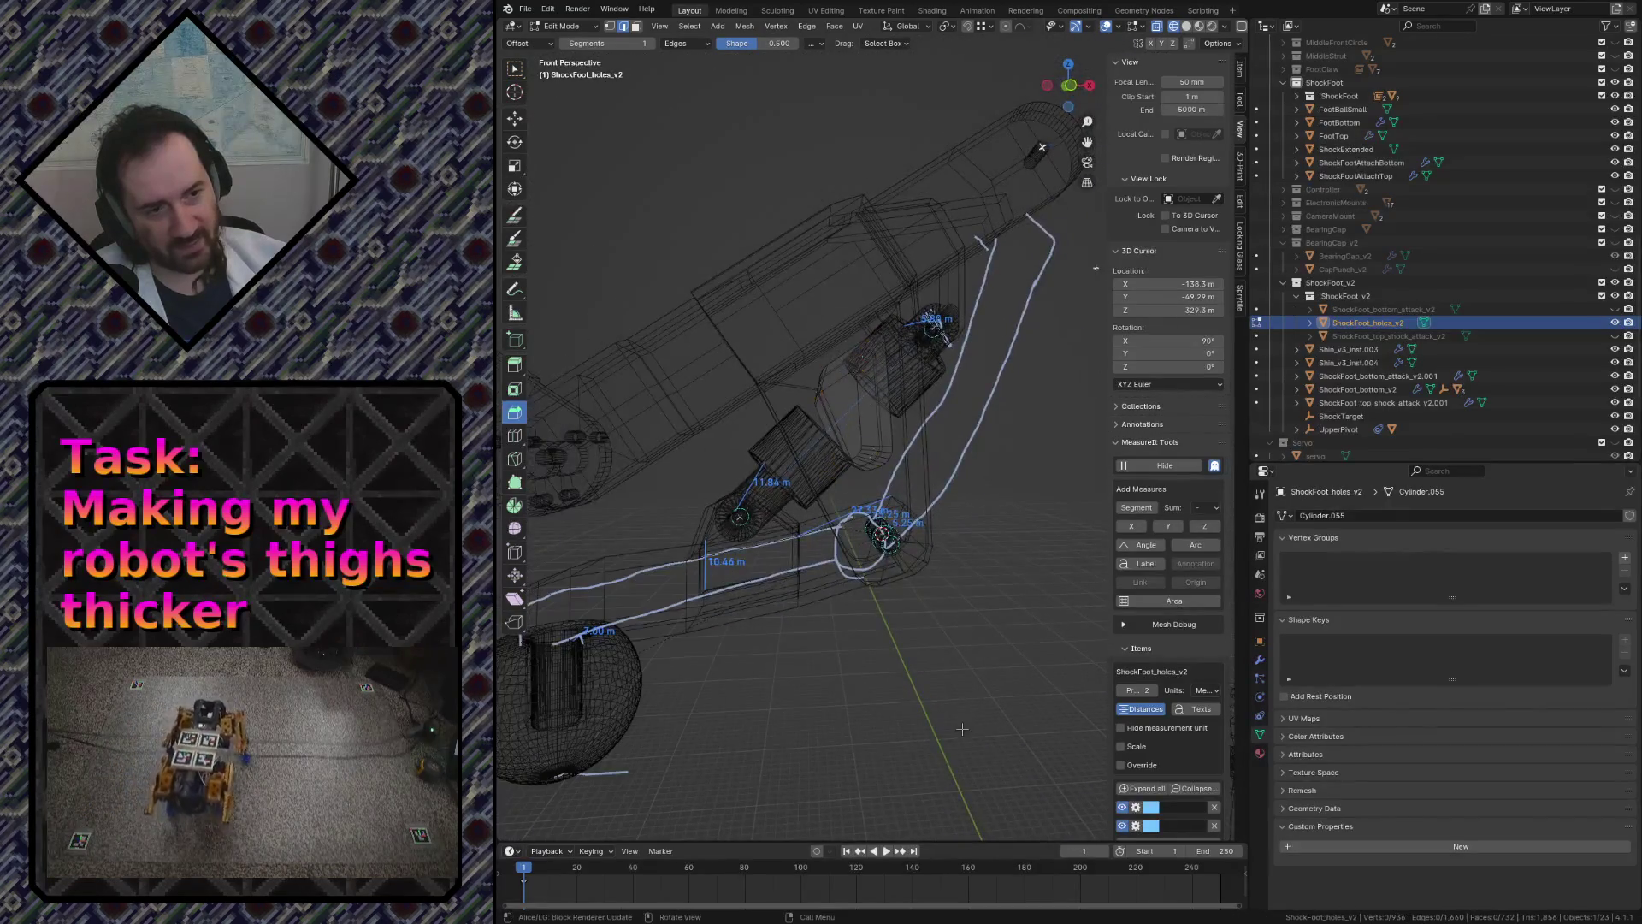
pyautogui.click(963, 735)
pyautogui.press('Tab')
pyautogui.hotkey('ctrl', 's')
pyautogui.press('z')
pyautogui.click(1042, 720)
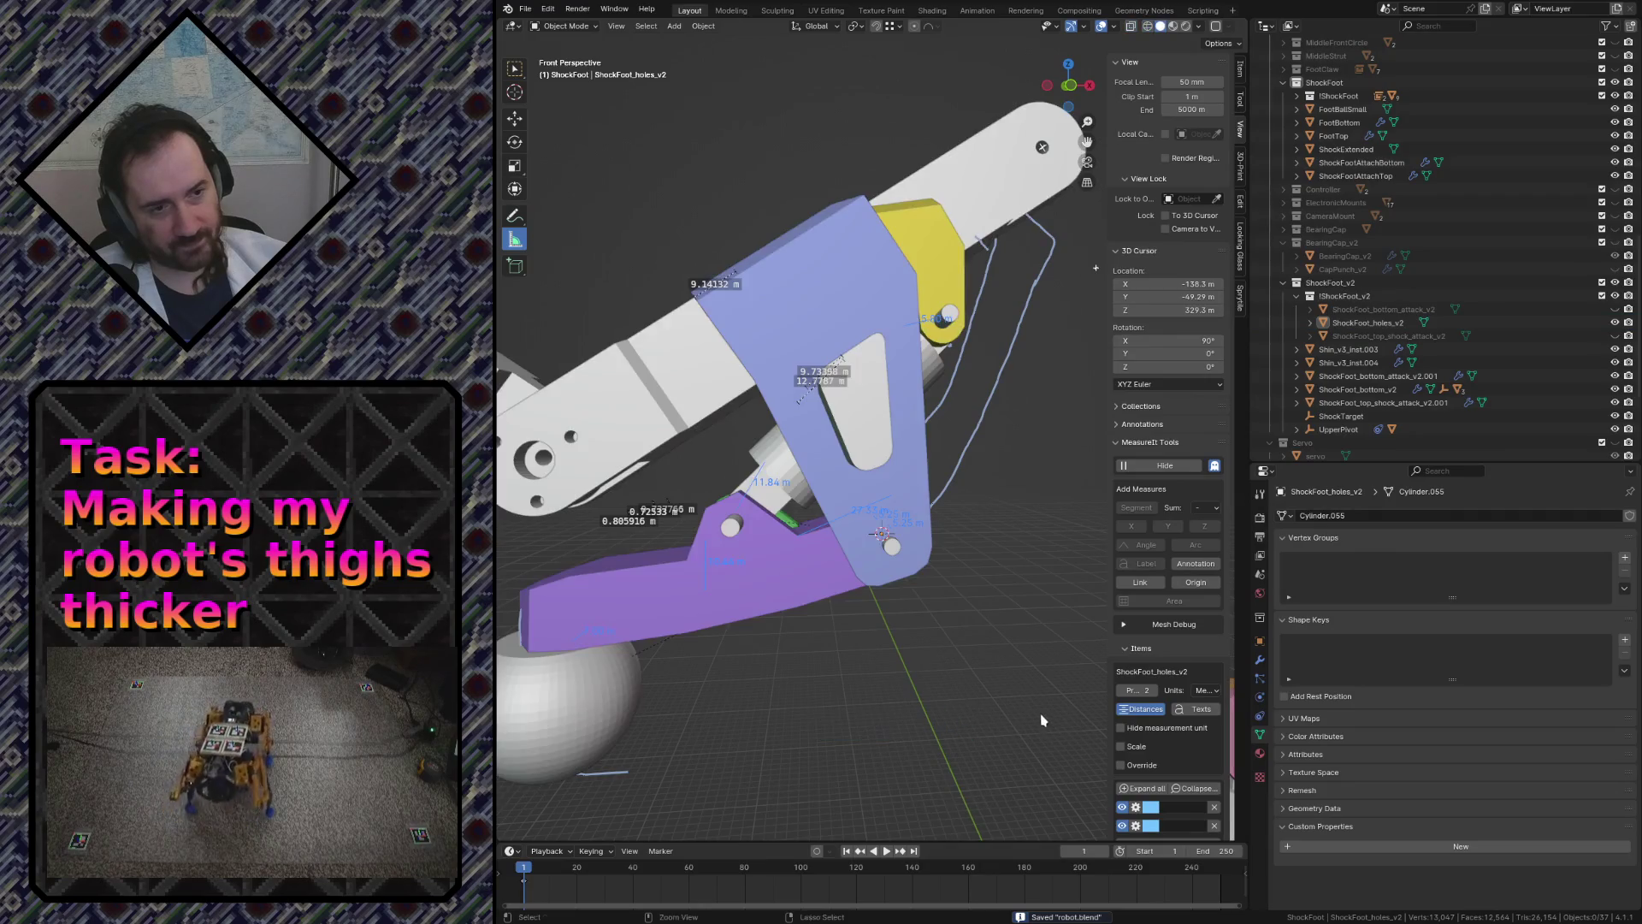
pyautogui.hotkey('shift', '`')
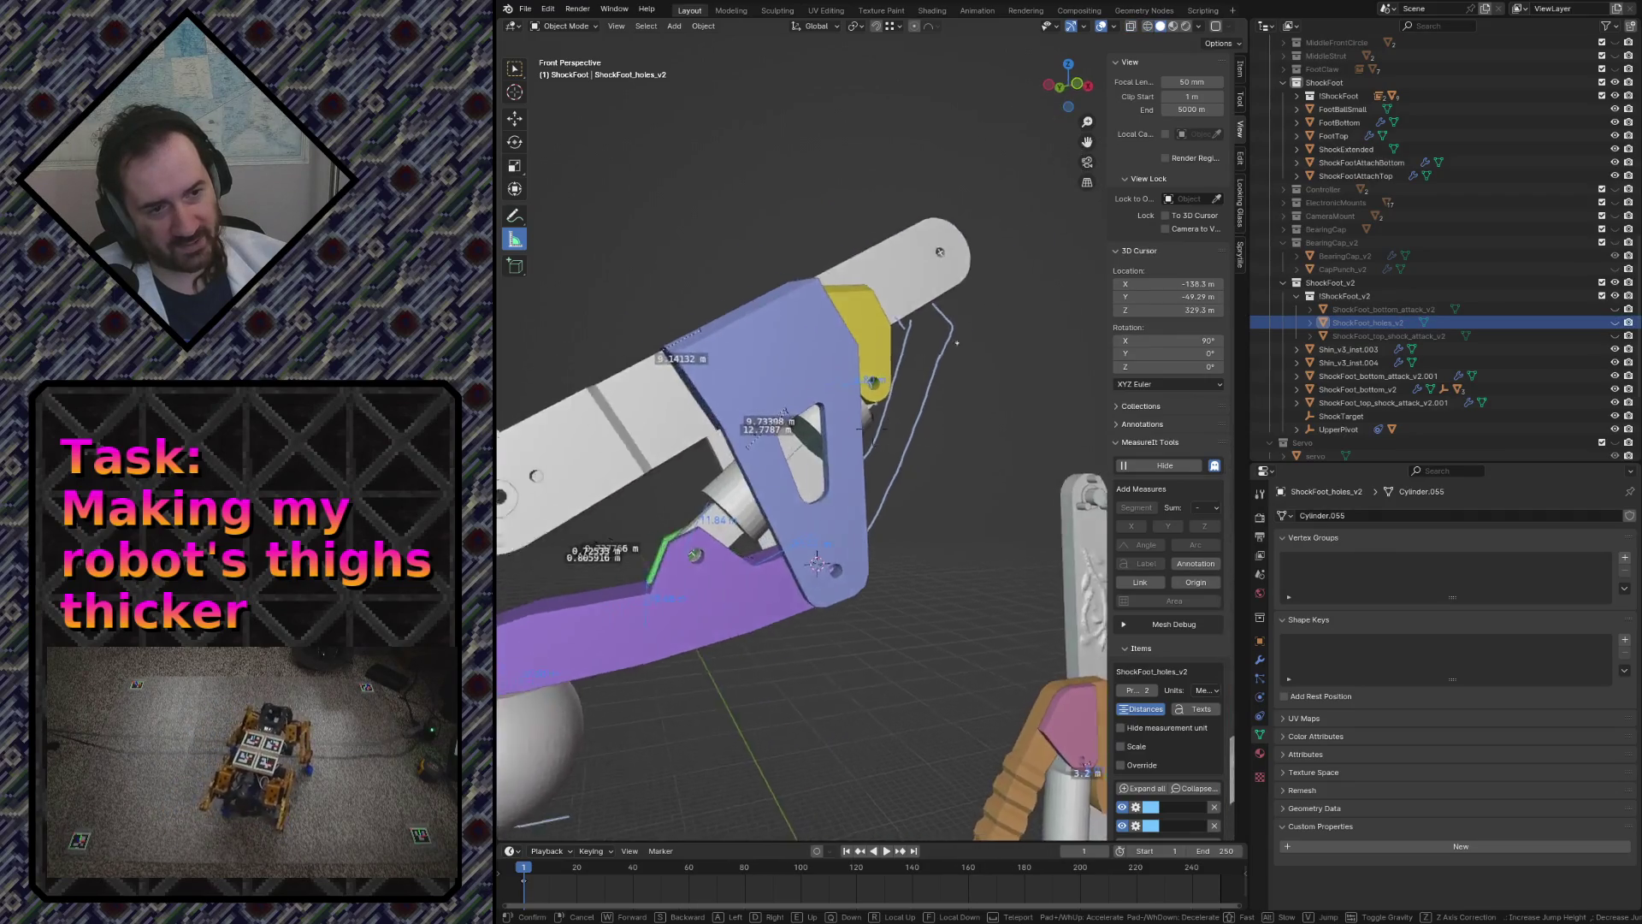
pyautogui.press('w')
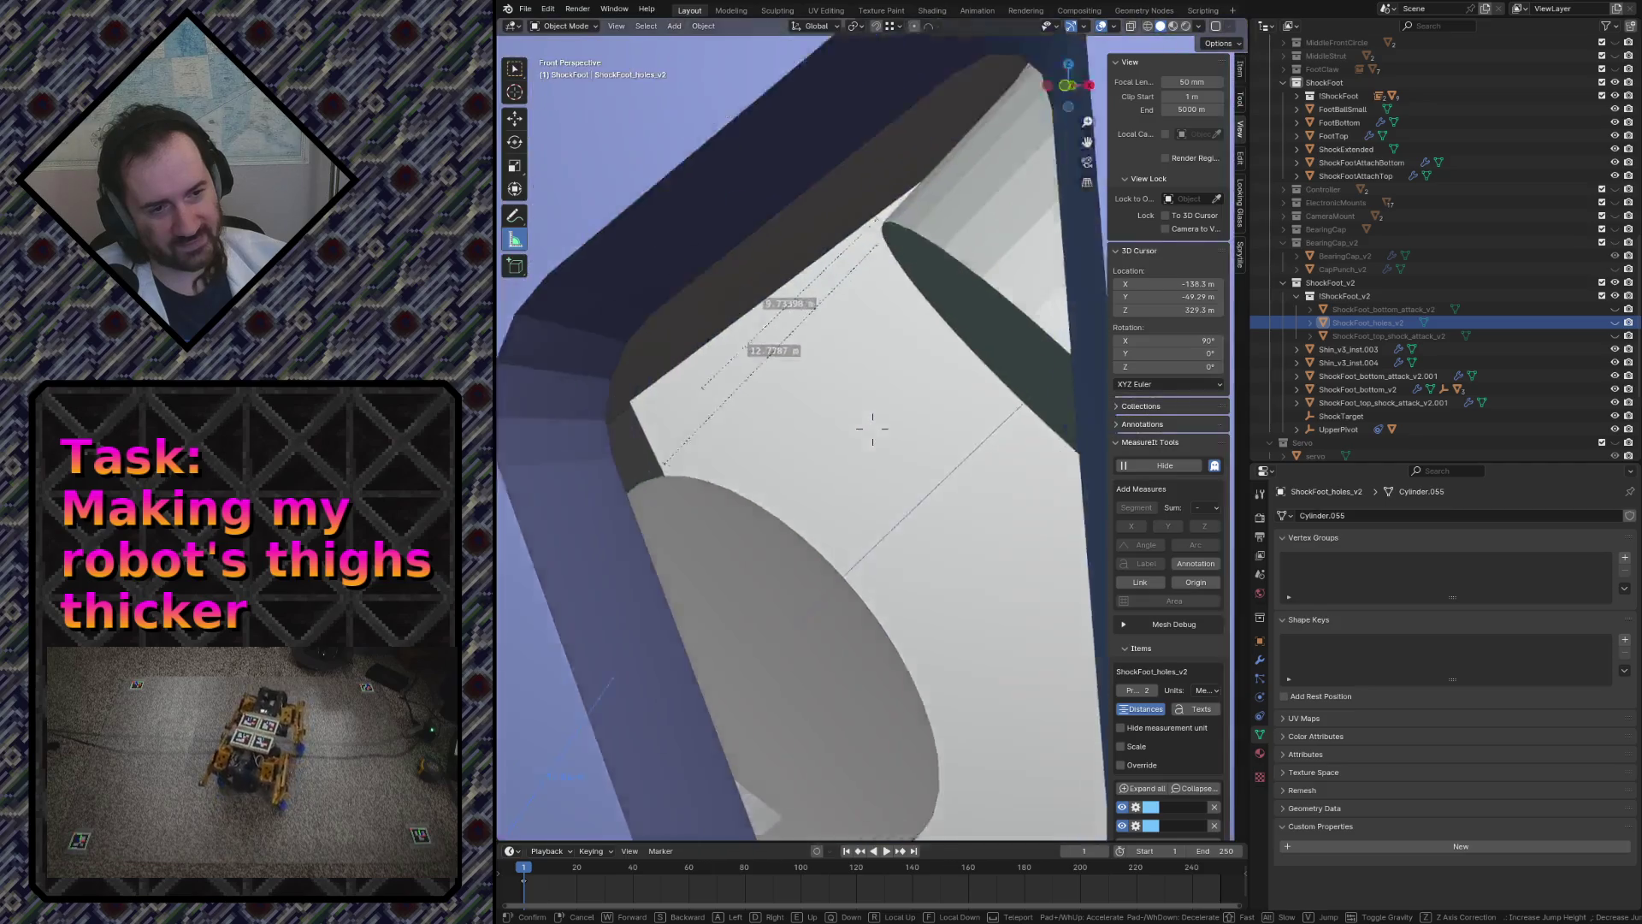
pyautogui.press('s')
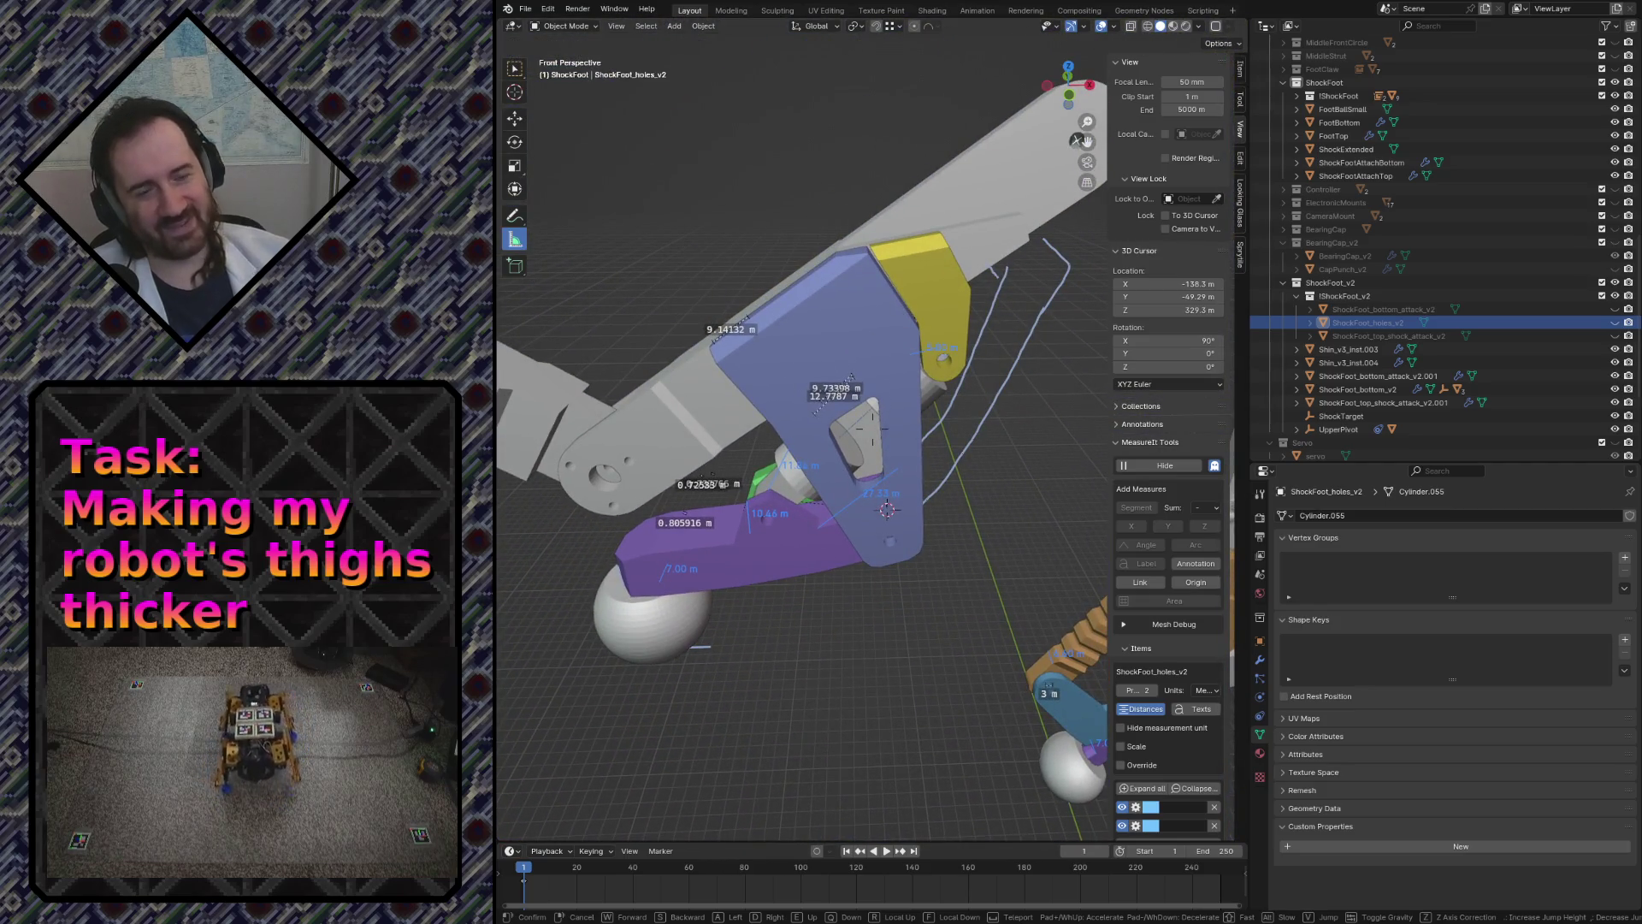
pyautogui.press('w')
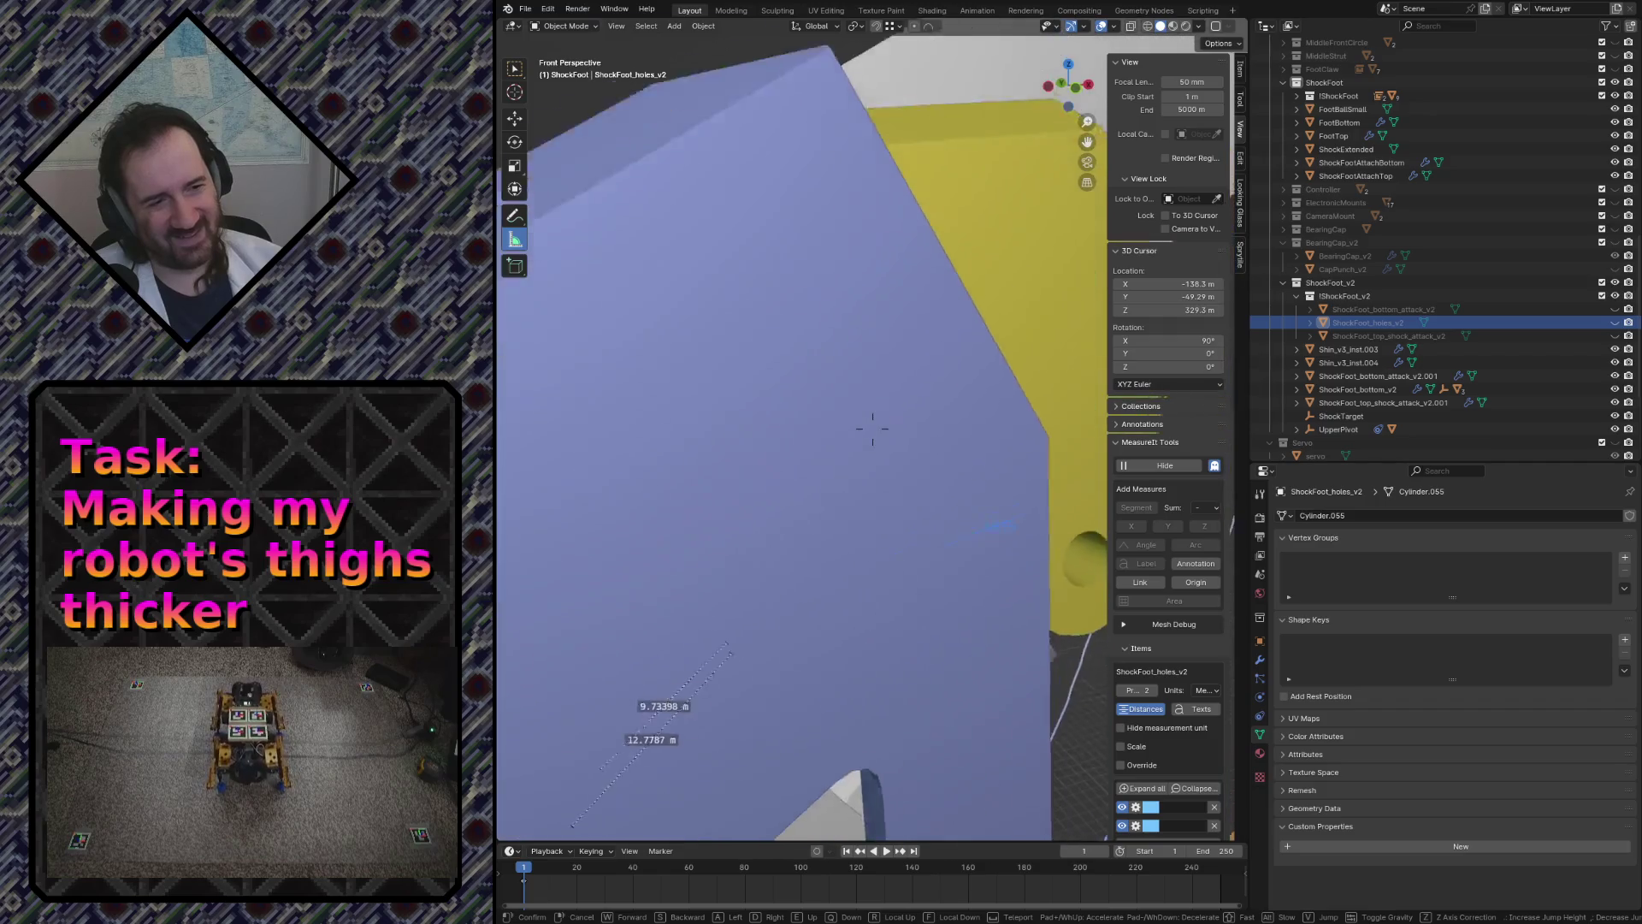
pyautogui.press('s')
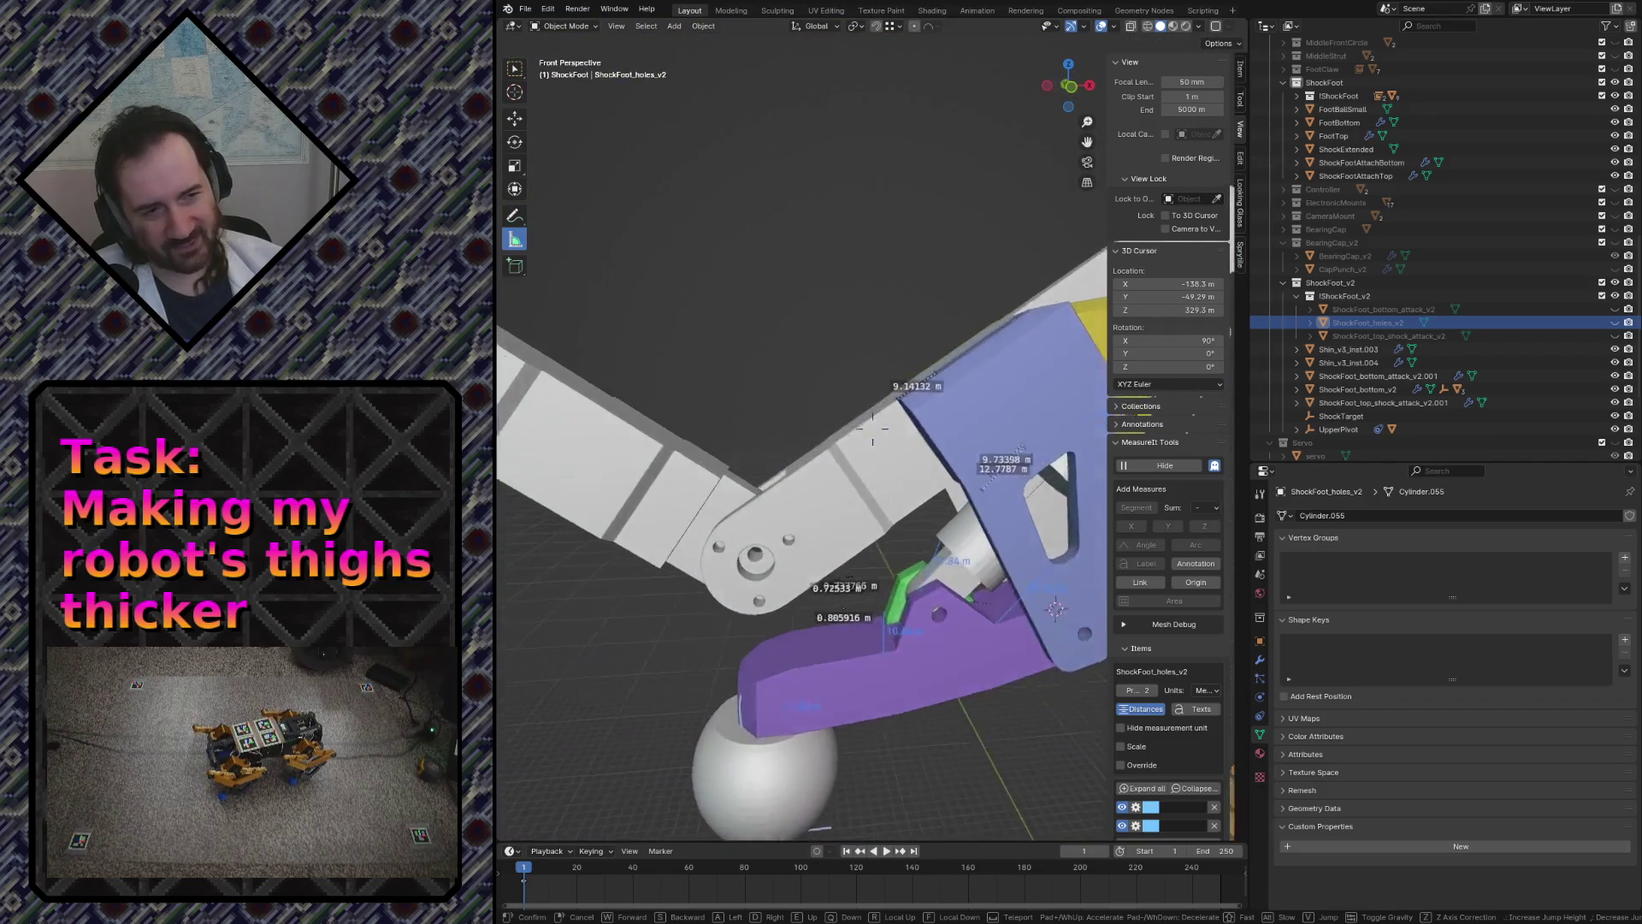
pyautogui.press('w')
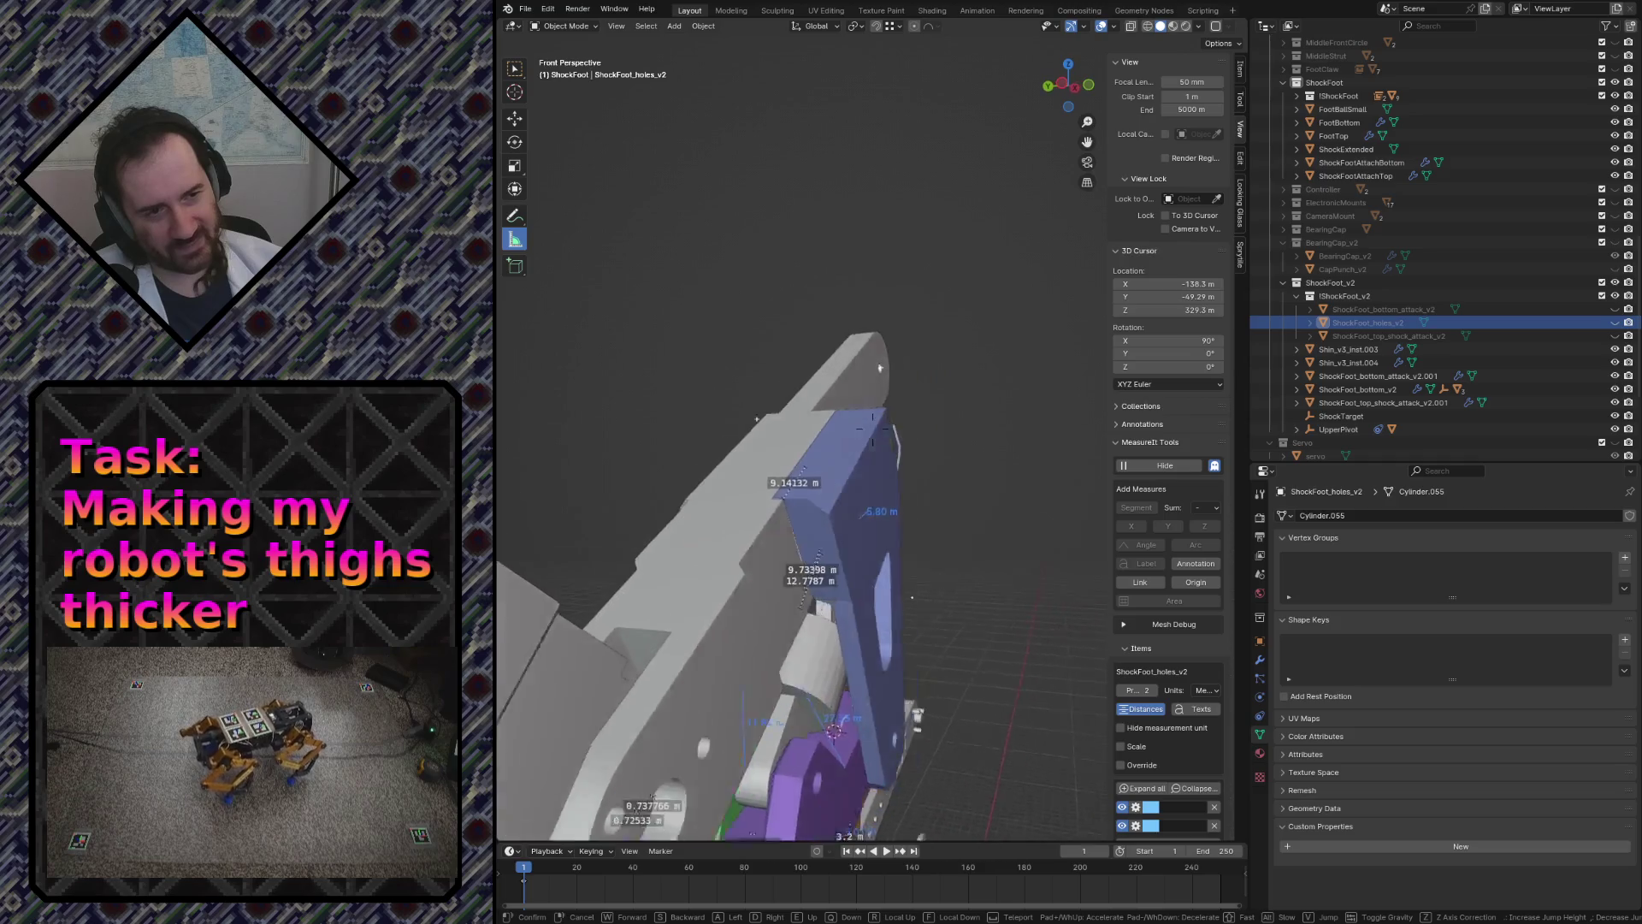
pyautogui.press('s')
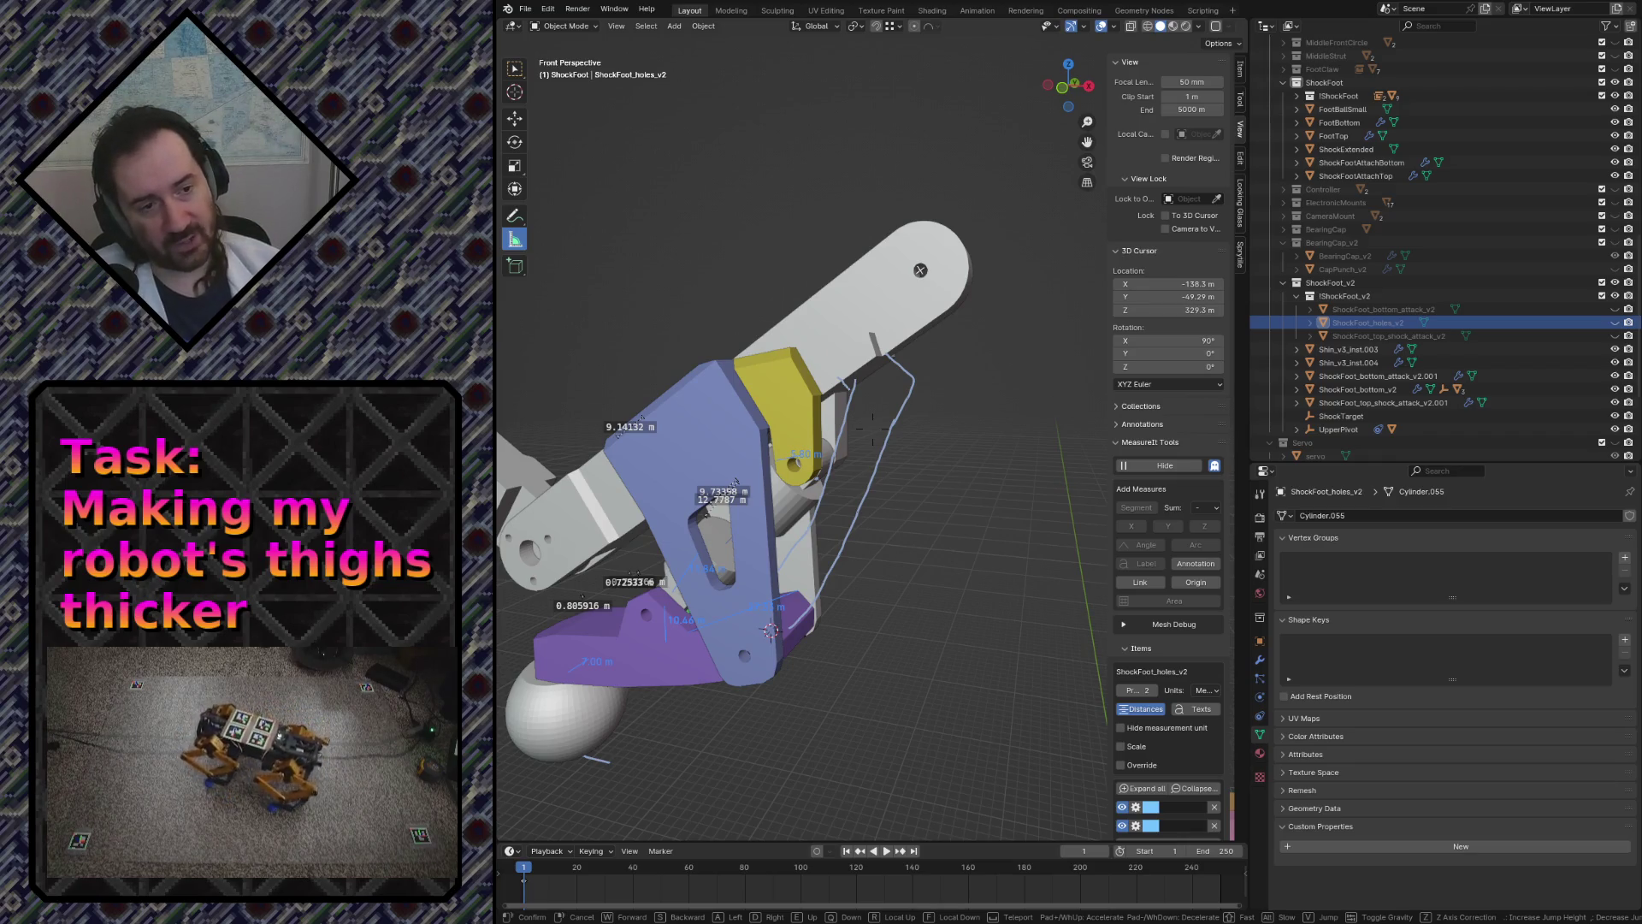
pyautogui.press('w')
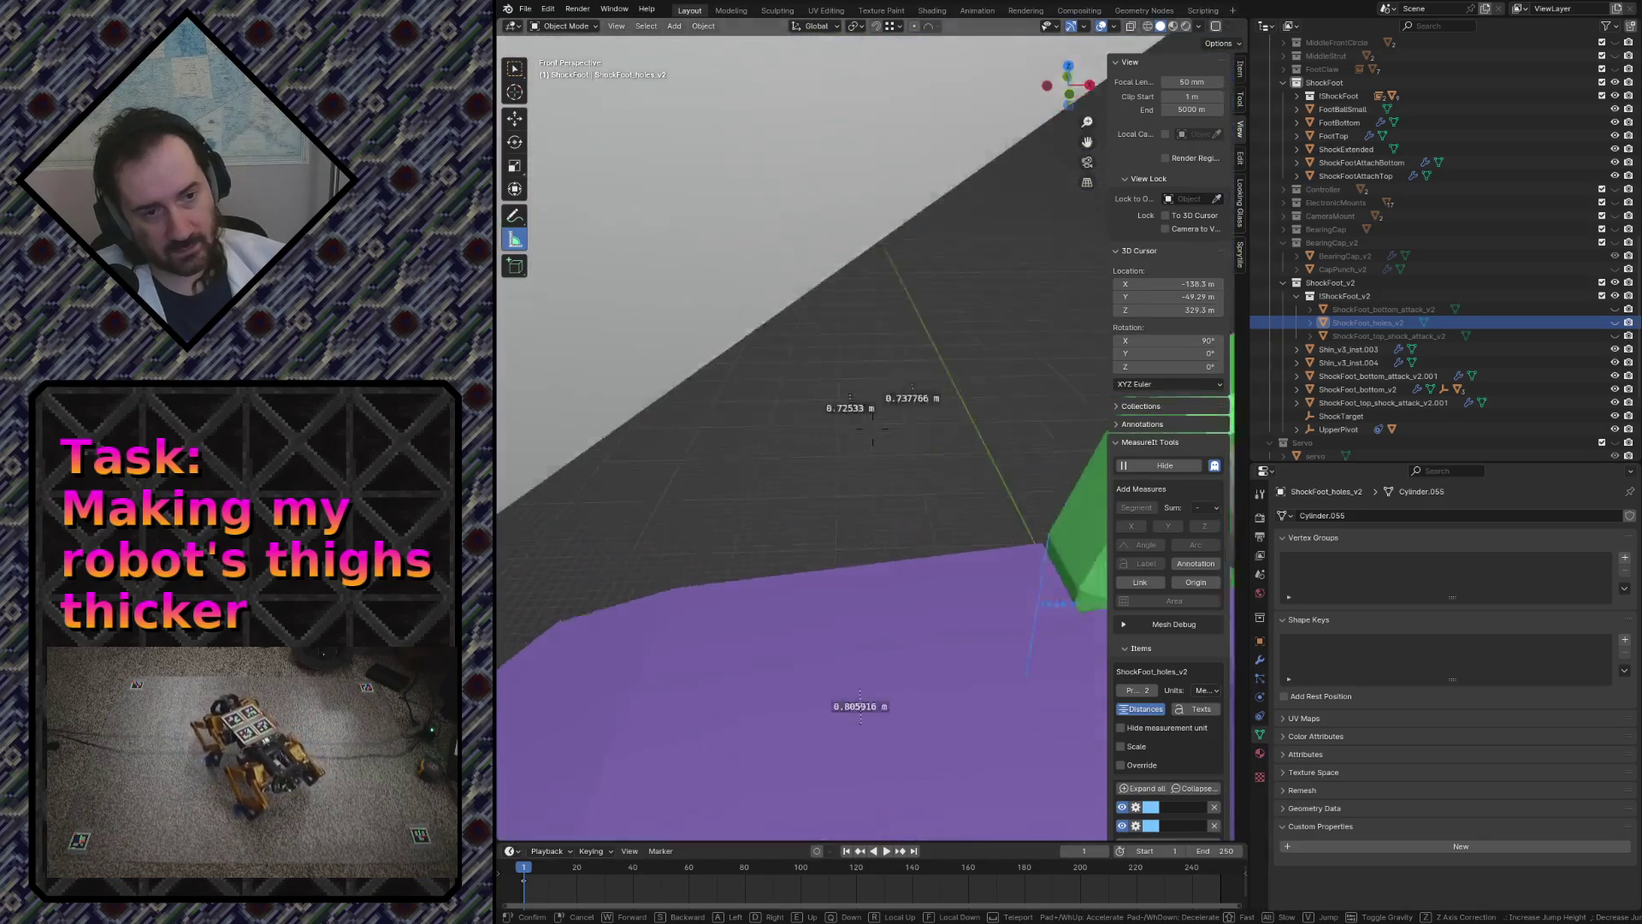
pyautogui.press('s')
pyautogui.press('w')
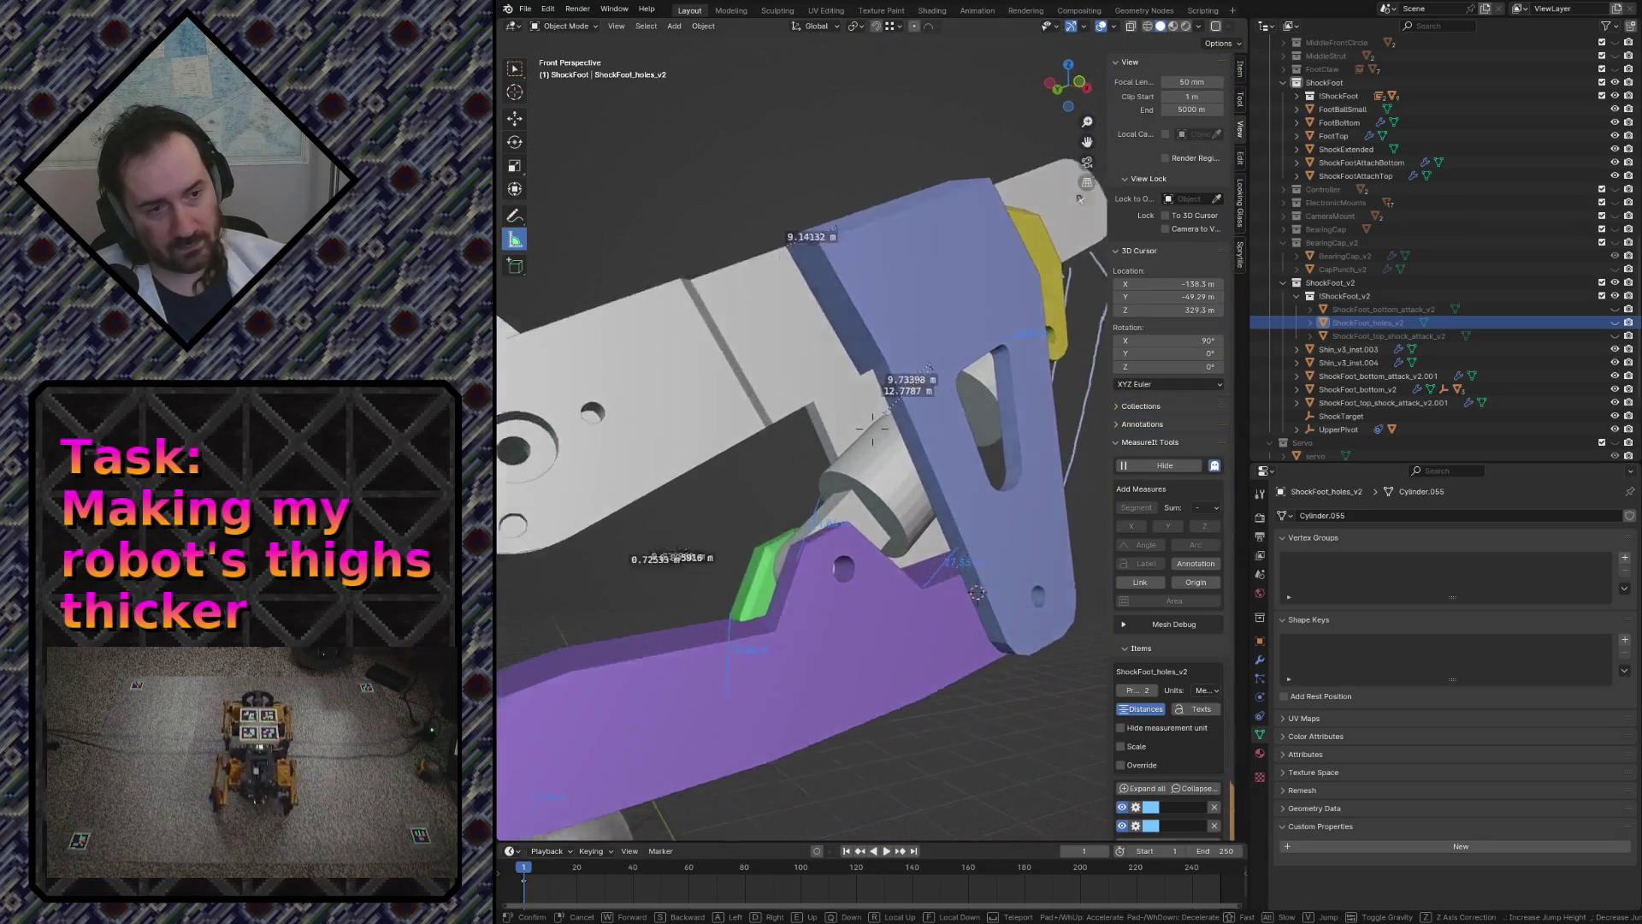
pyautogui.press('w')
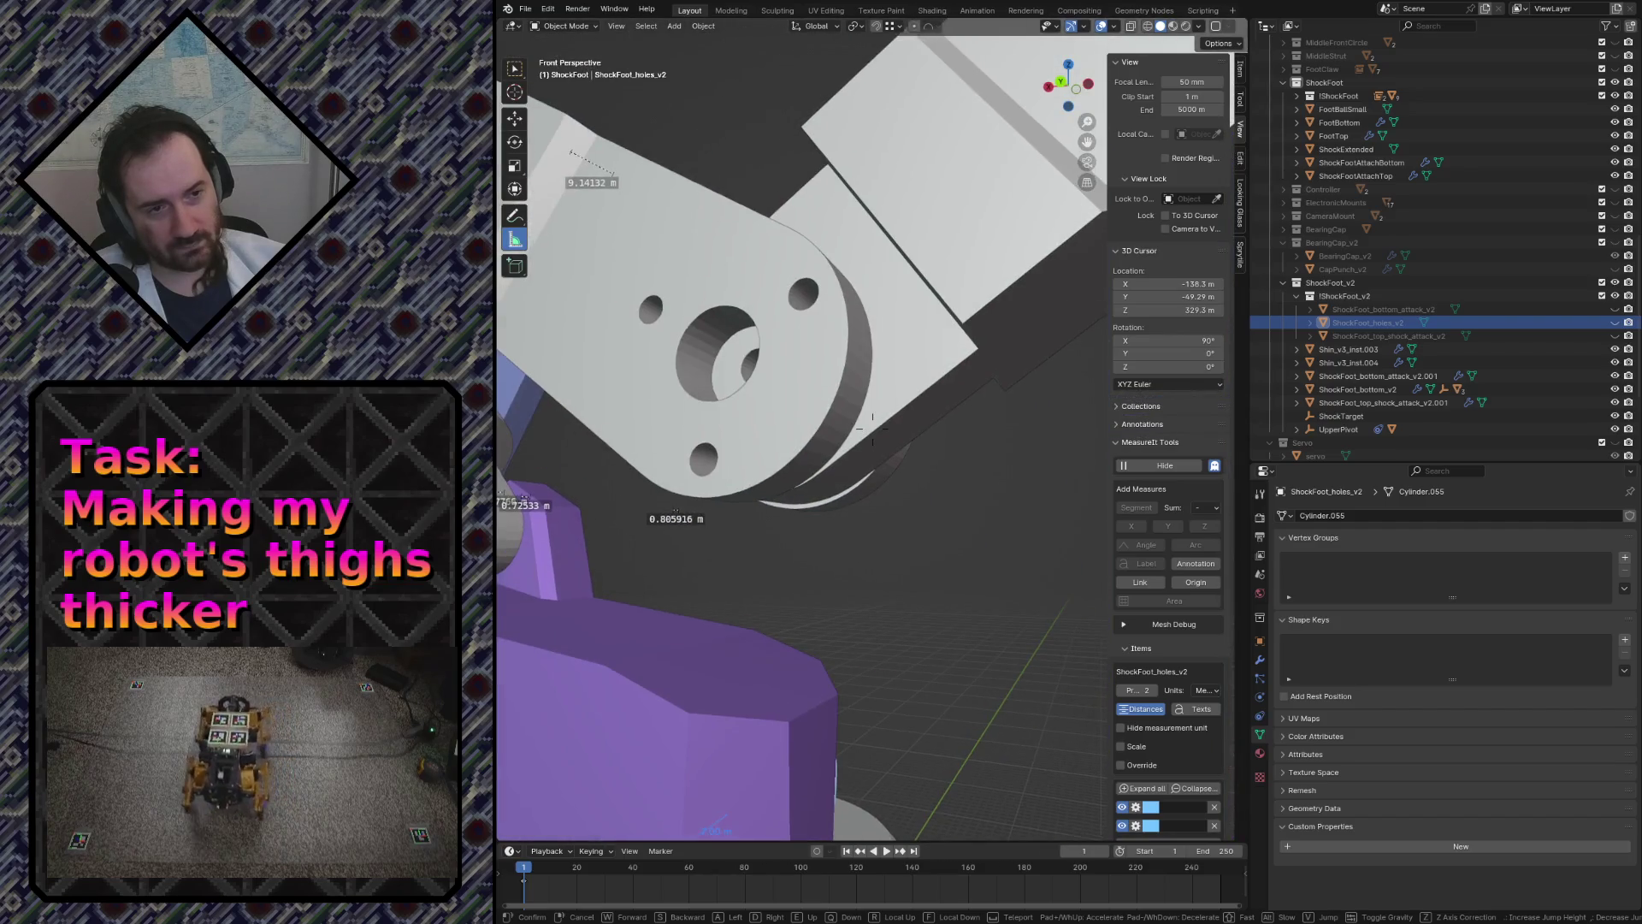
pyautogui.press('w')
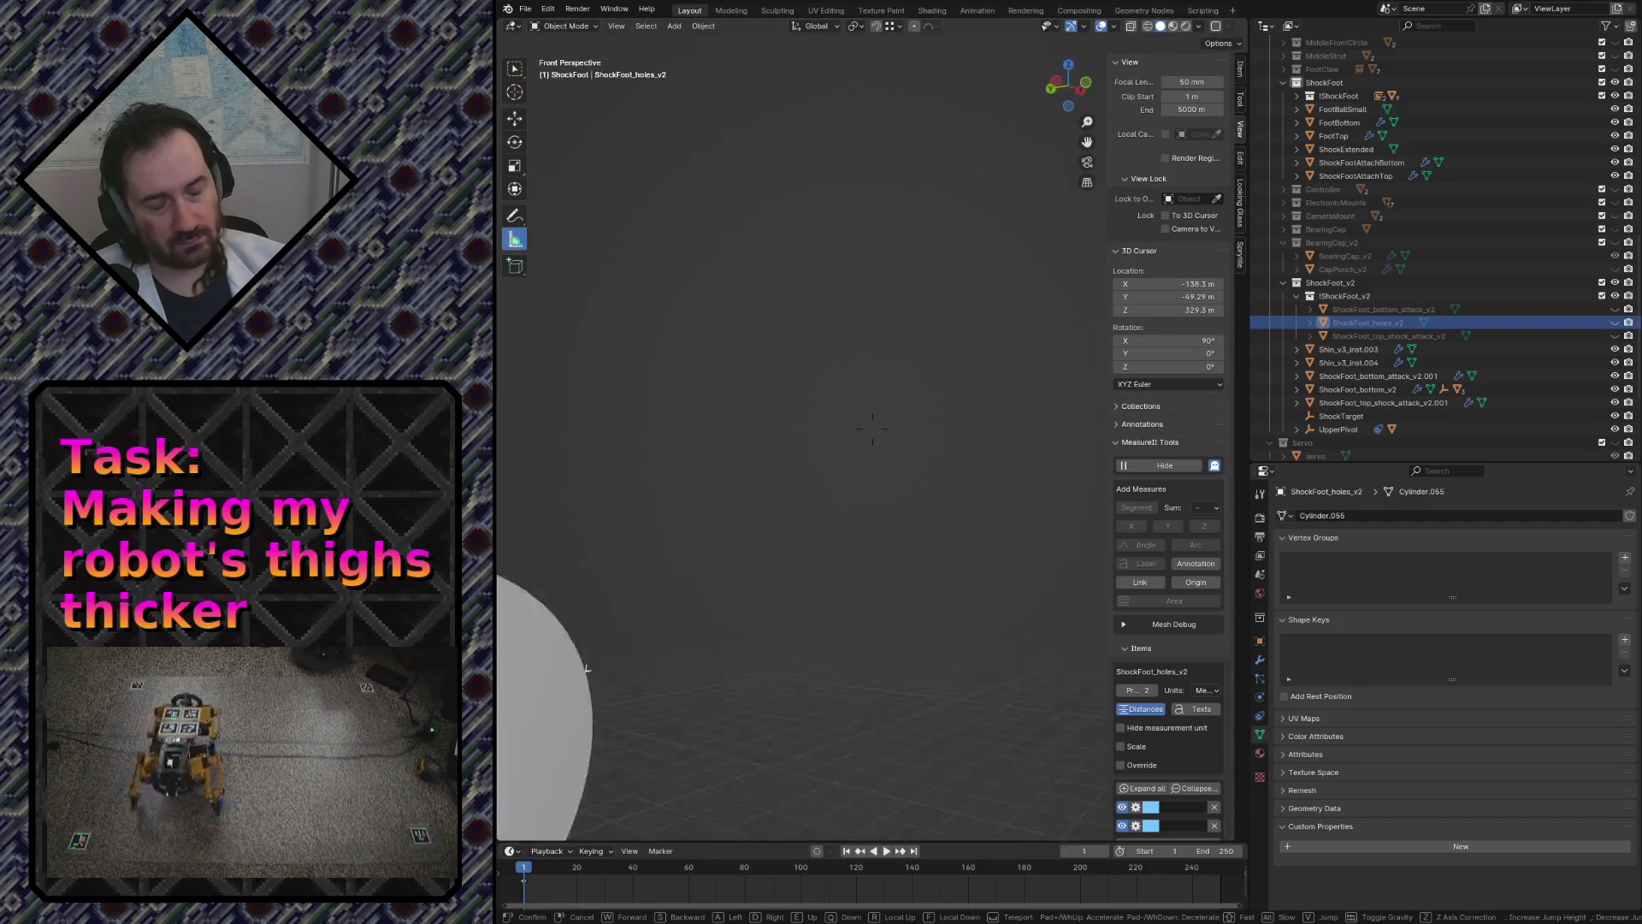
pyautogui.press('s')
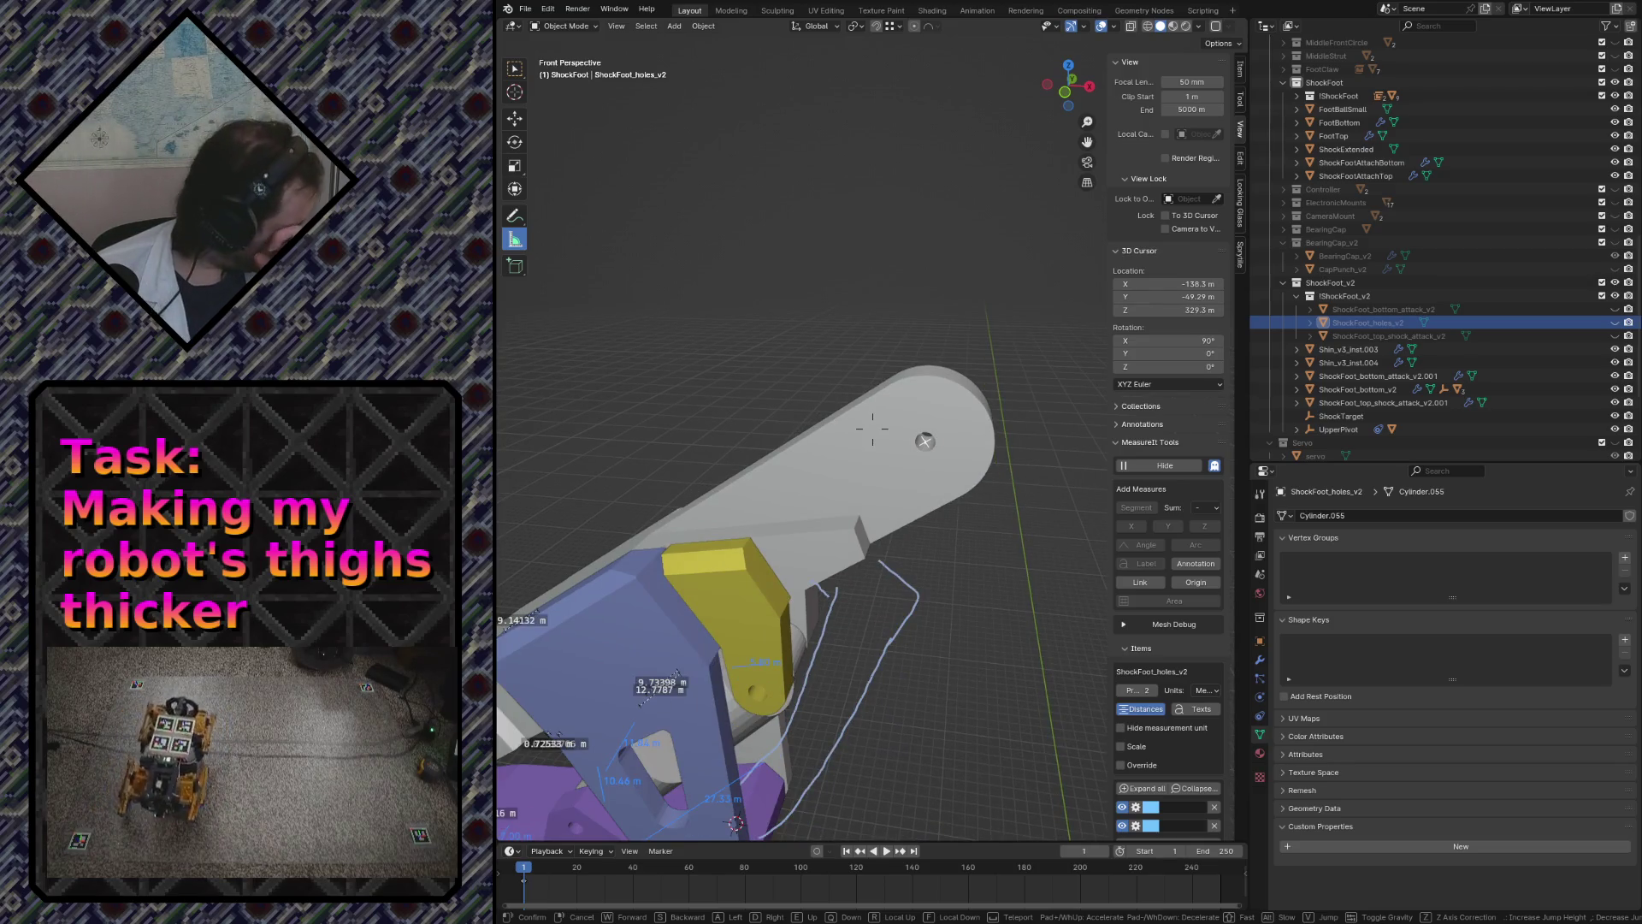
pyautogui.press('w')
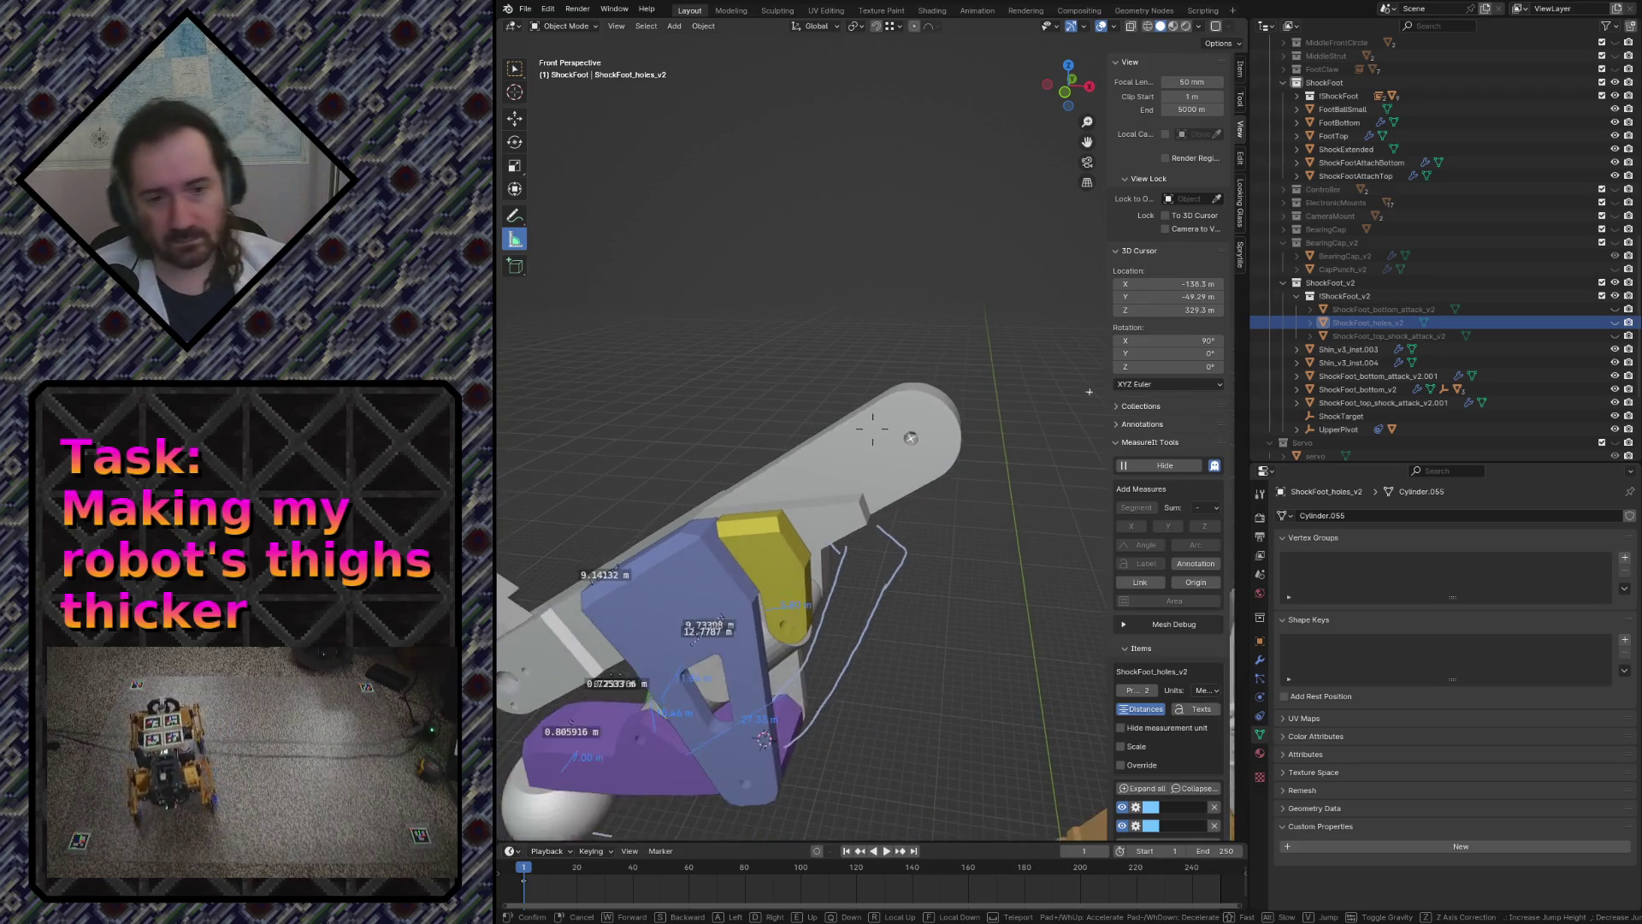
pyautogui.click(872, 417)
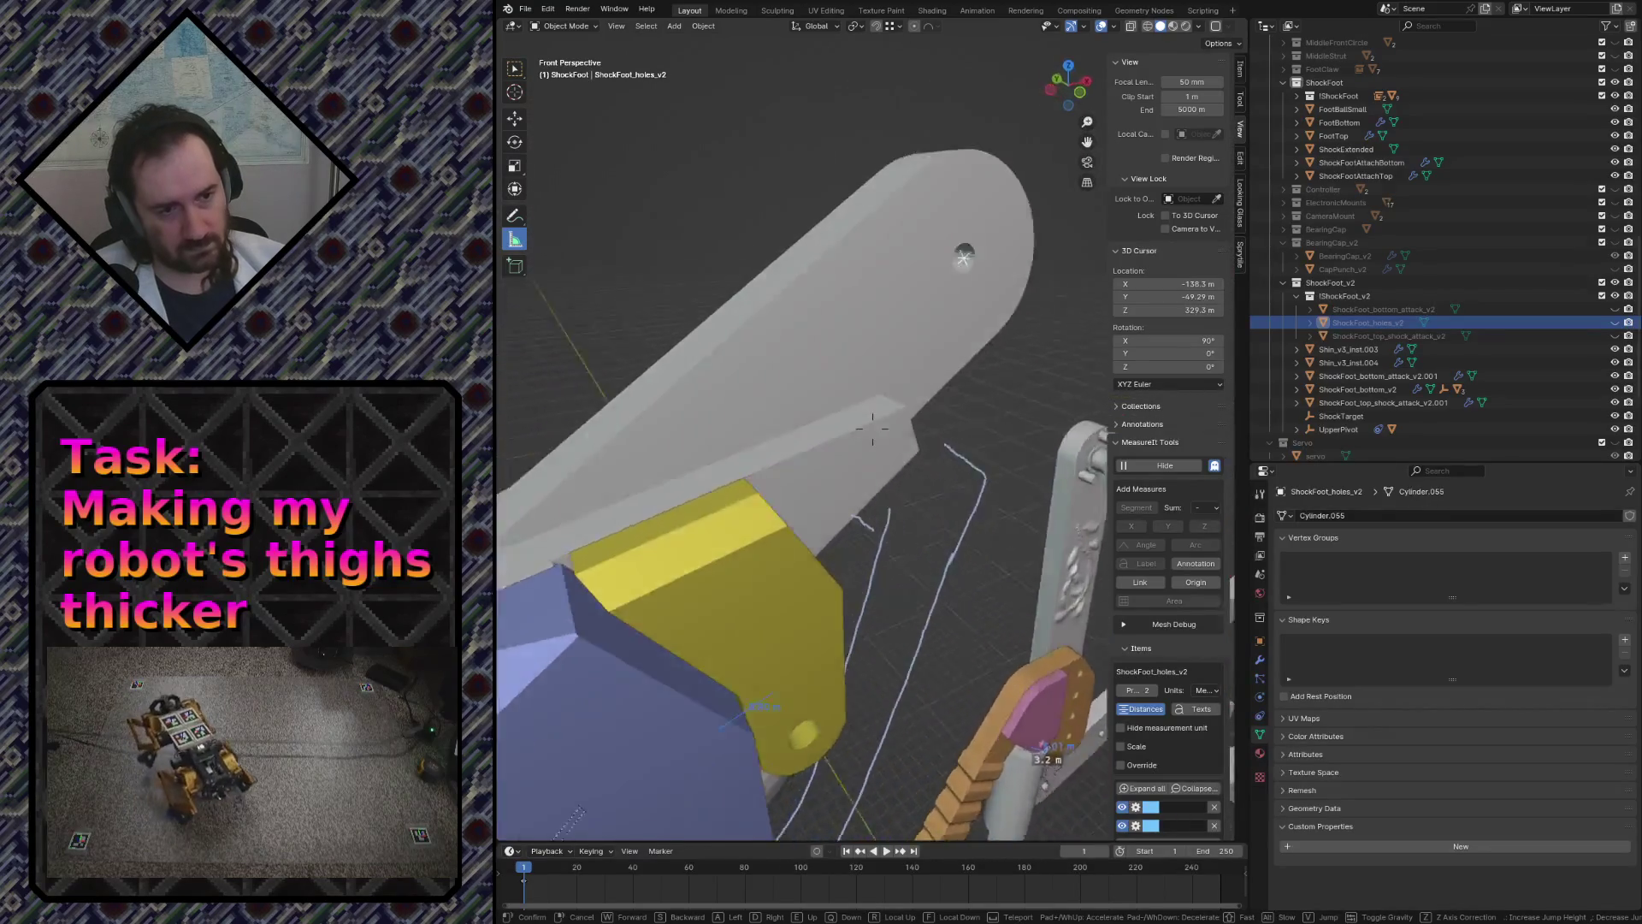
pyautogui.moveTo(872, 416); pyautogui.dragTo(903, 463, button='middle')
pyautogui.click(876, 428)
pyautogui.click(701, 457)
pyautogui.click(898, 470)
pyautogui.hotkey('shift', '`')
pyautogui.press('s')
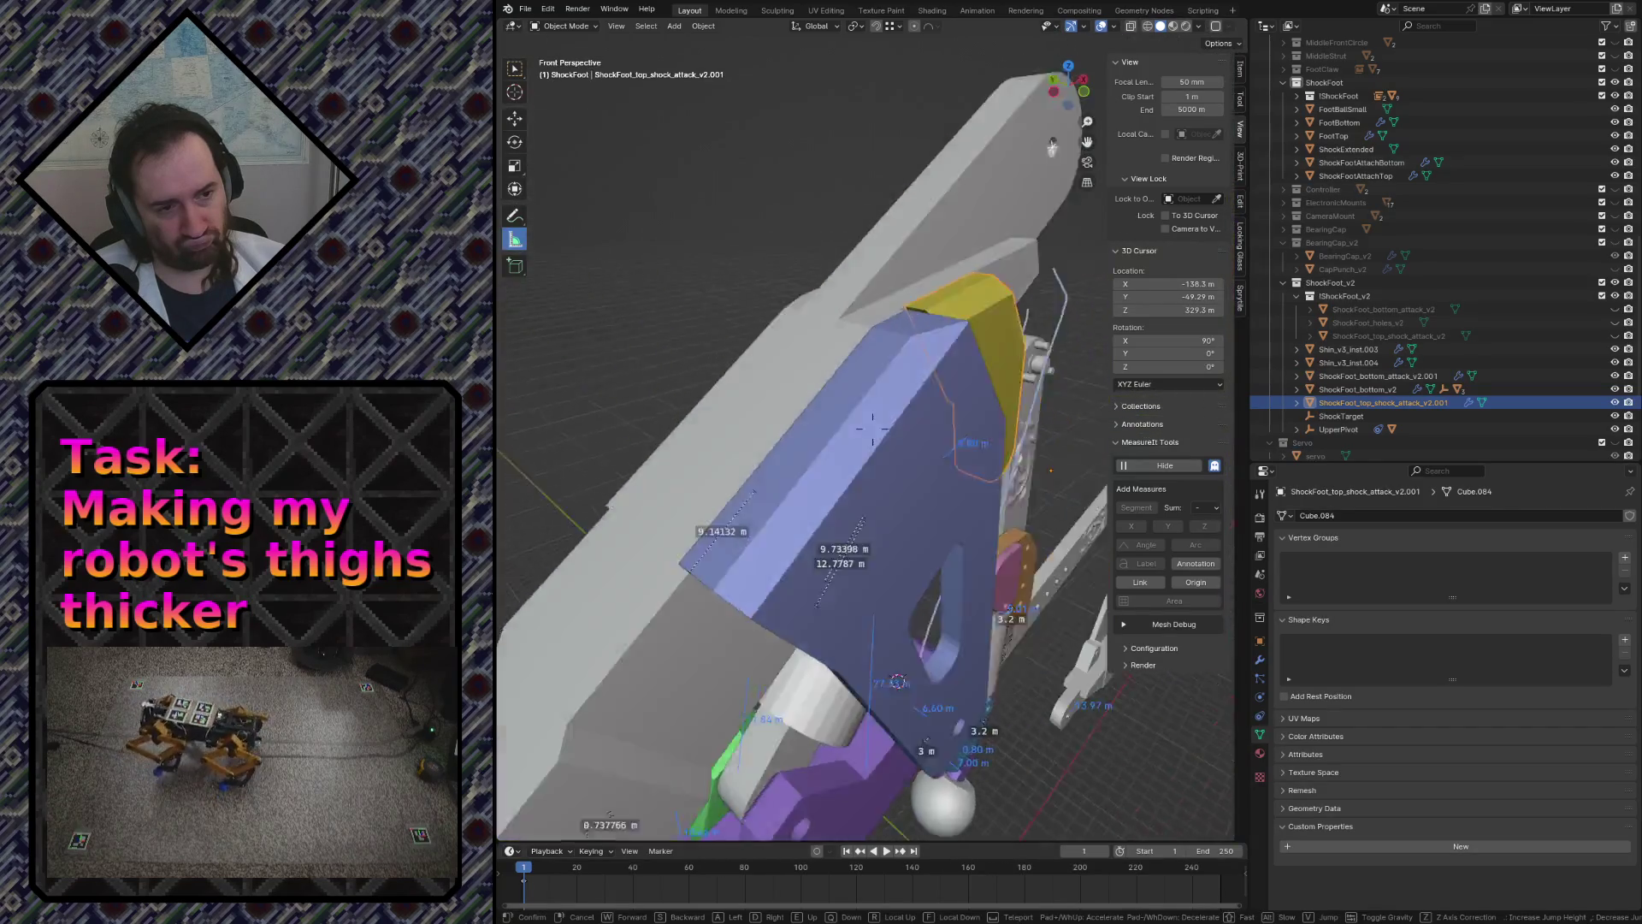
pyautogui.press('s')
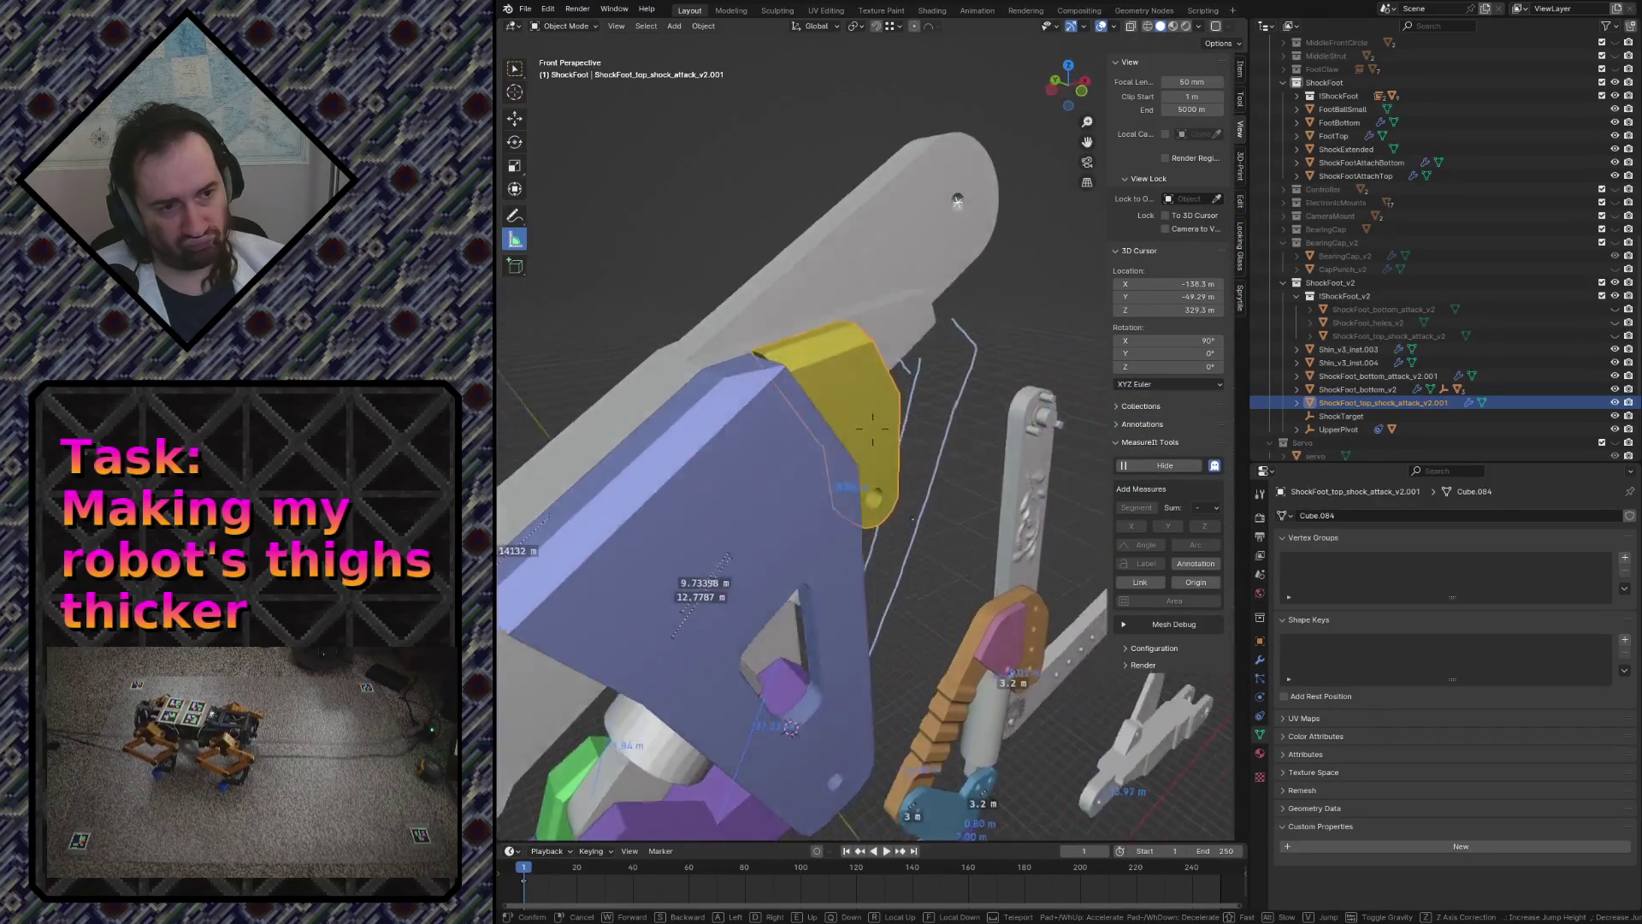
pyautogui.press('w')
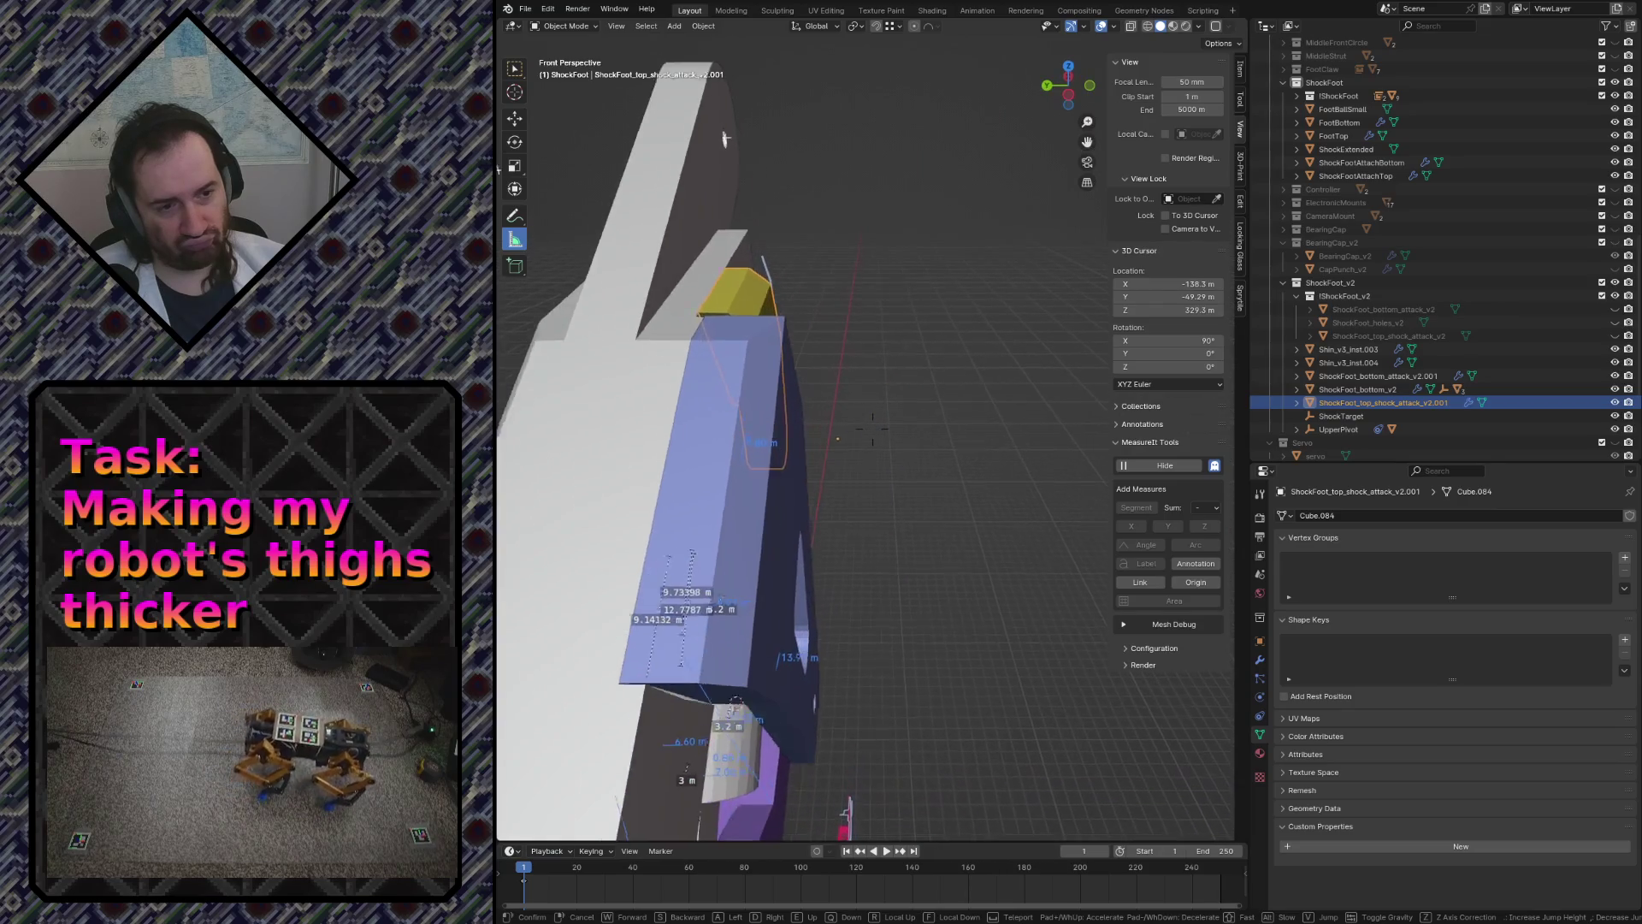
pyautogui.press('w')
pyautogui.press('s')
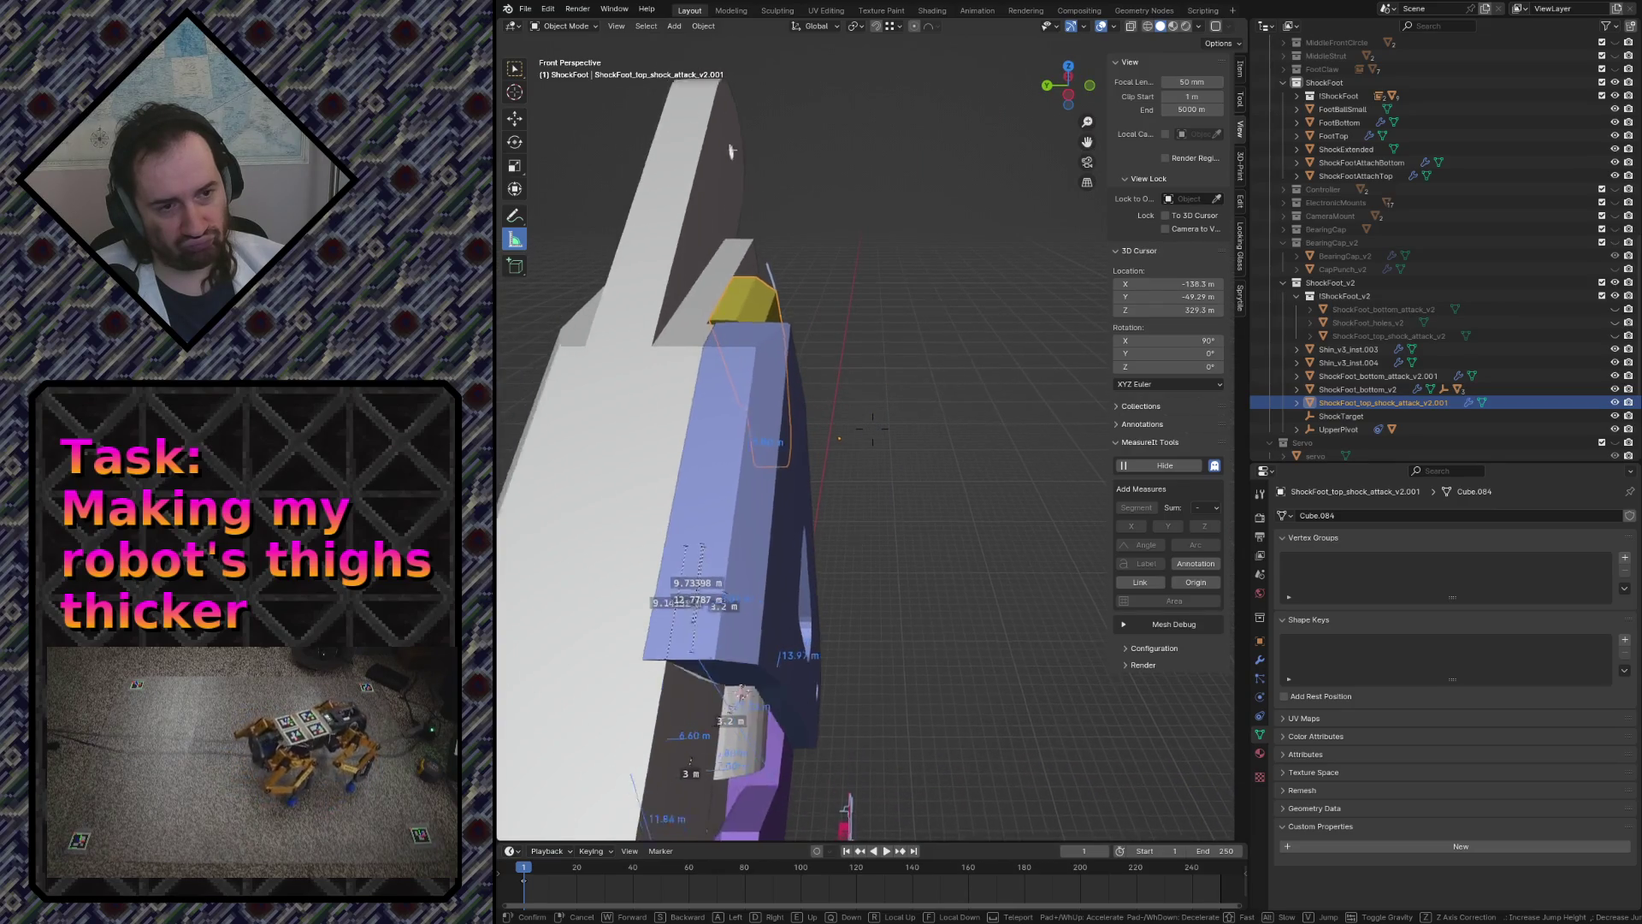
pyautogui.press('w')
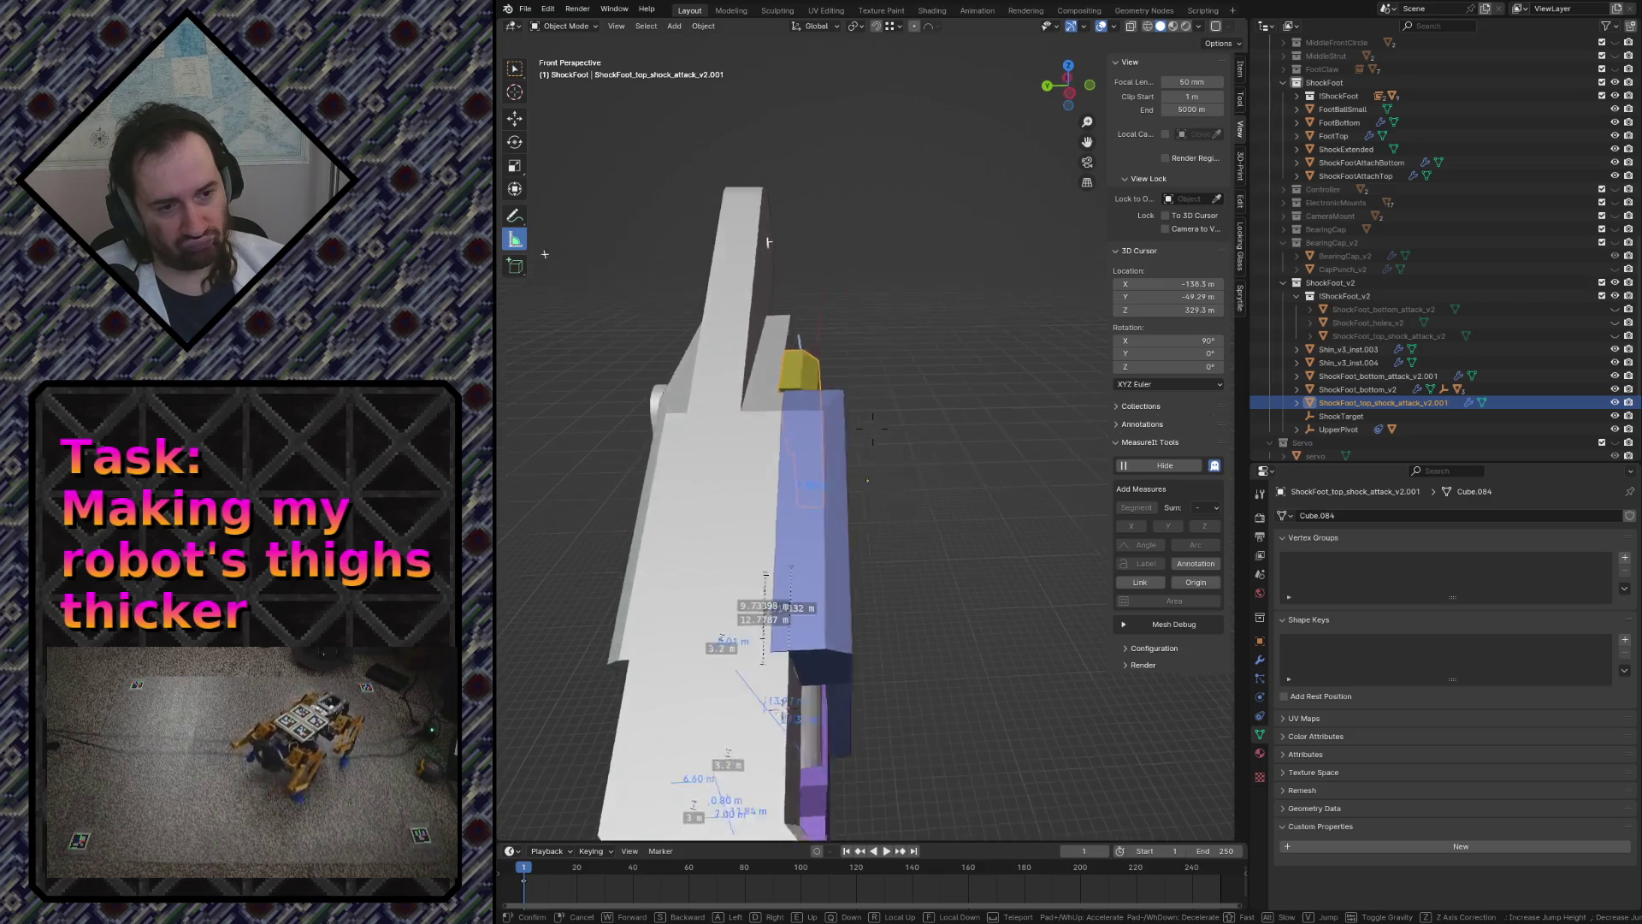
pyautogui.press('s')
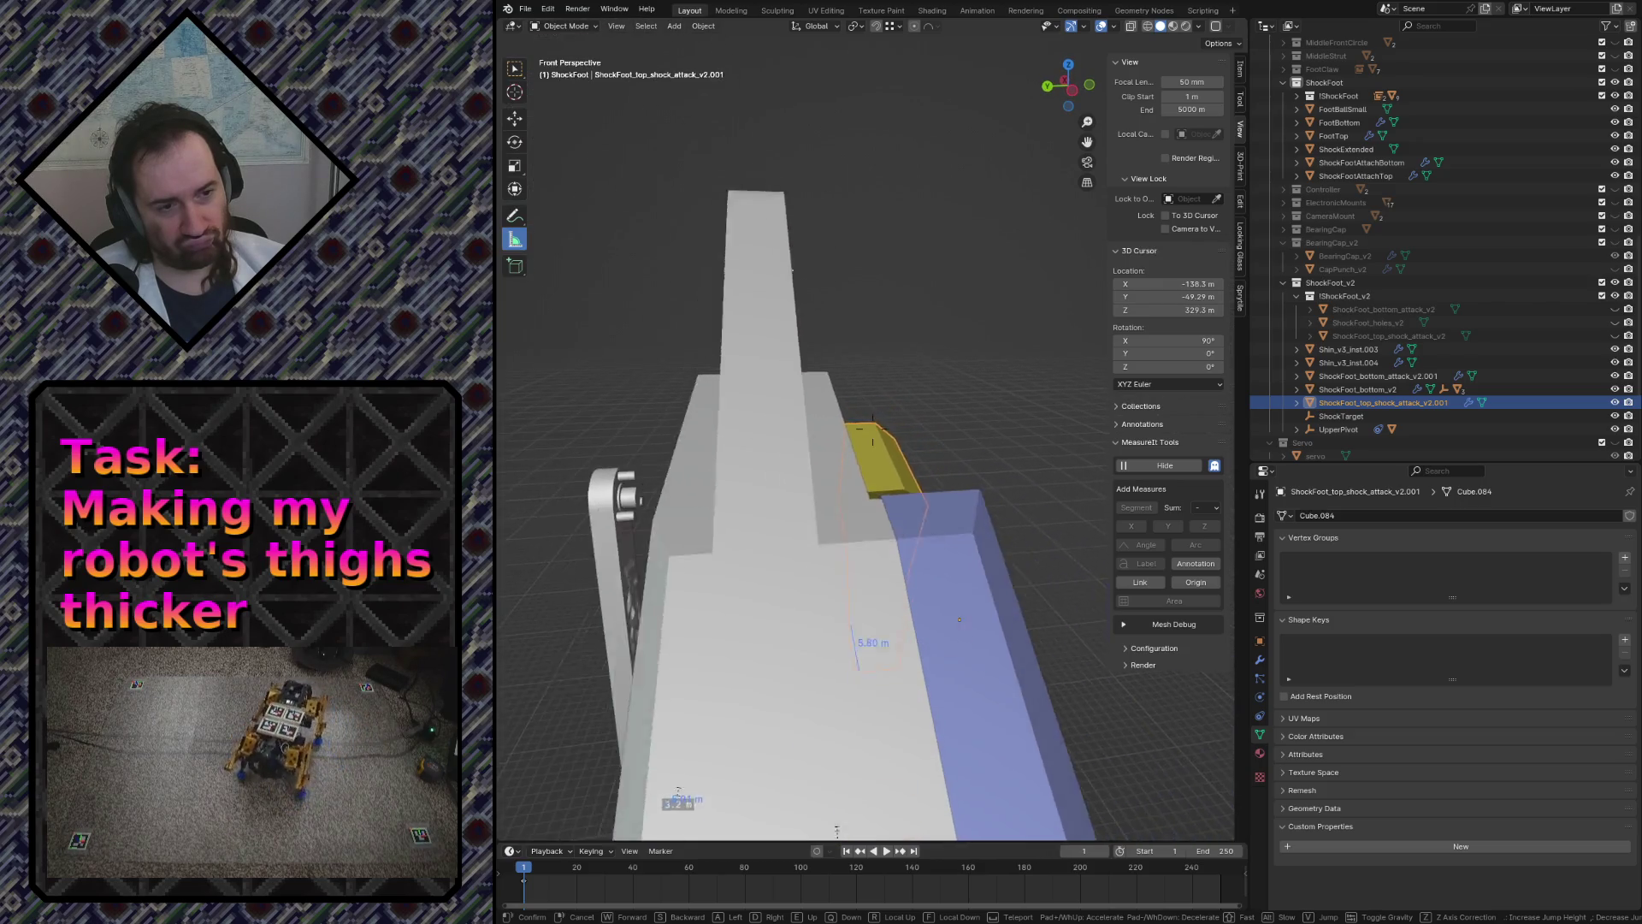
pyautogui.press('w')
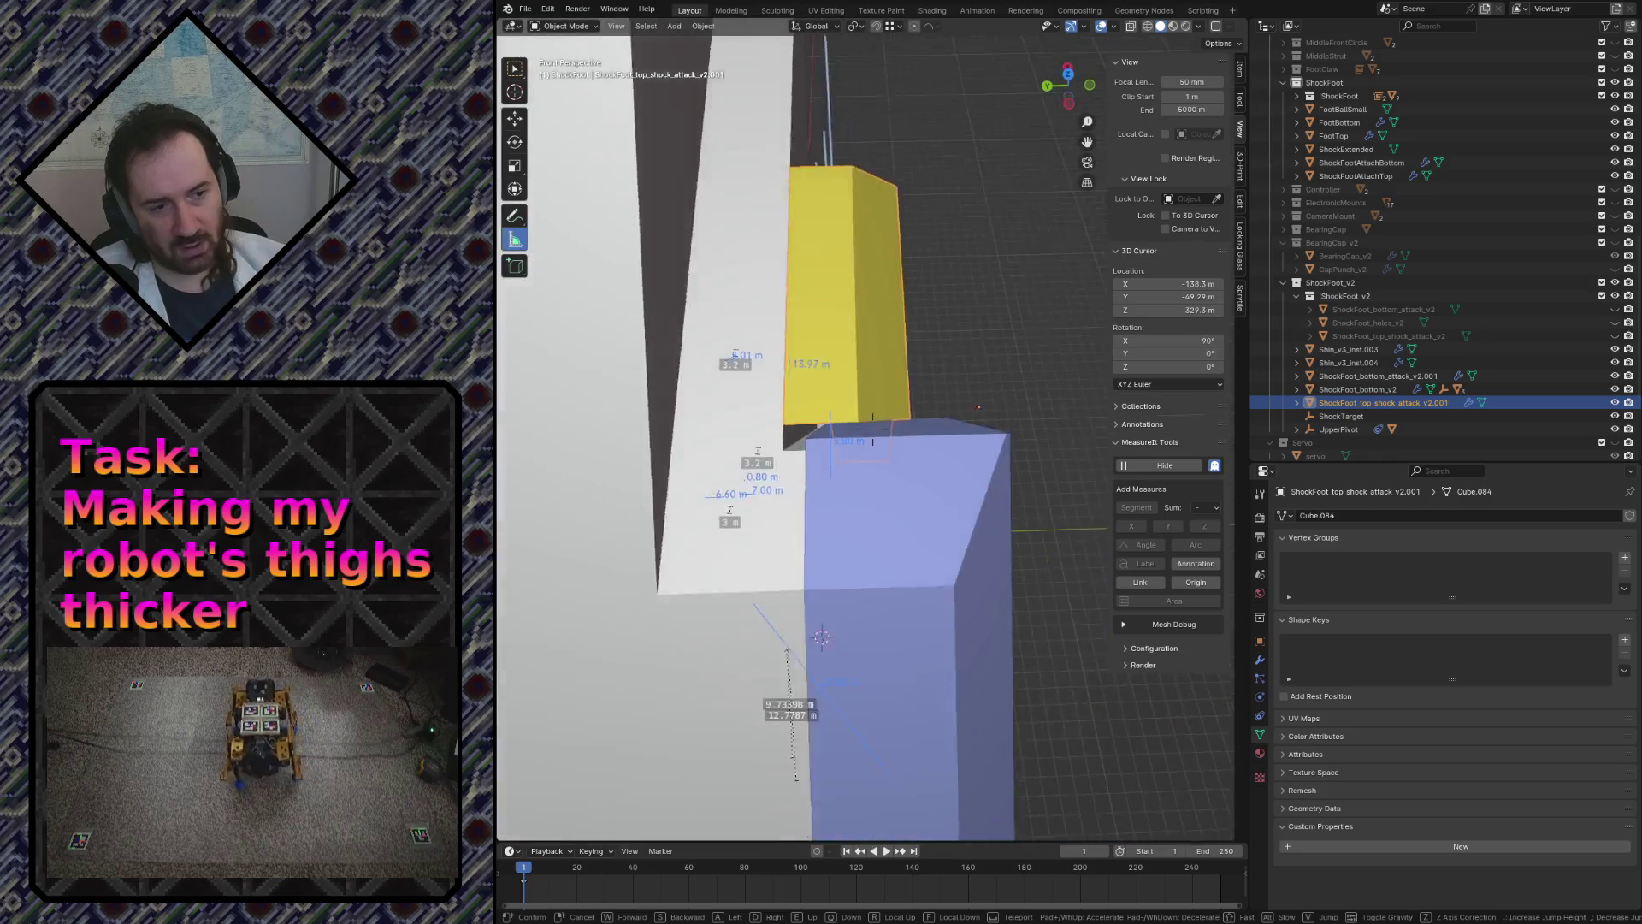
pyautogui.press('s')
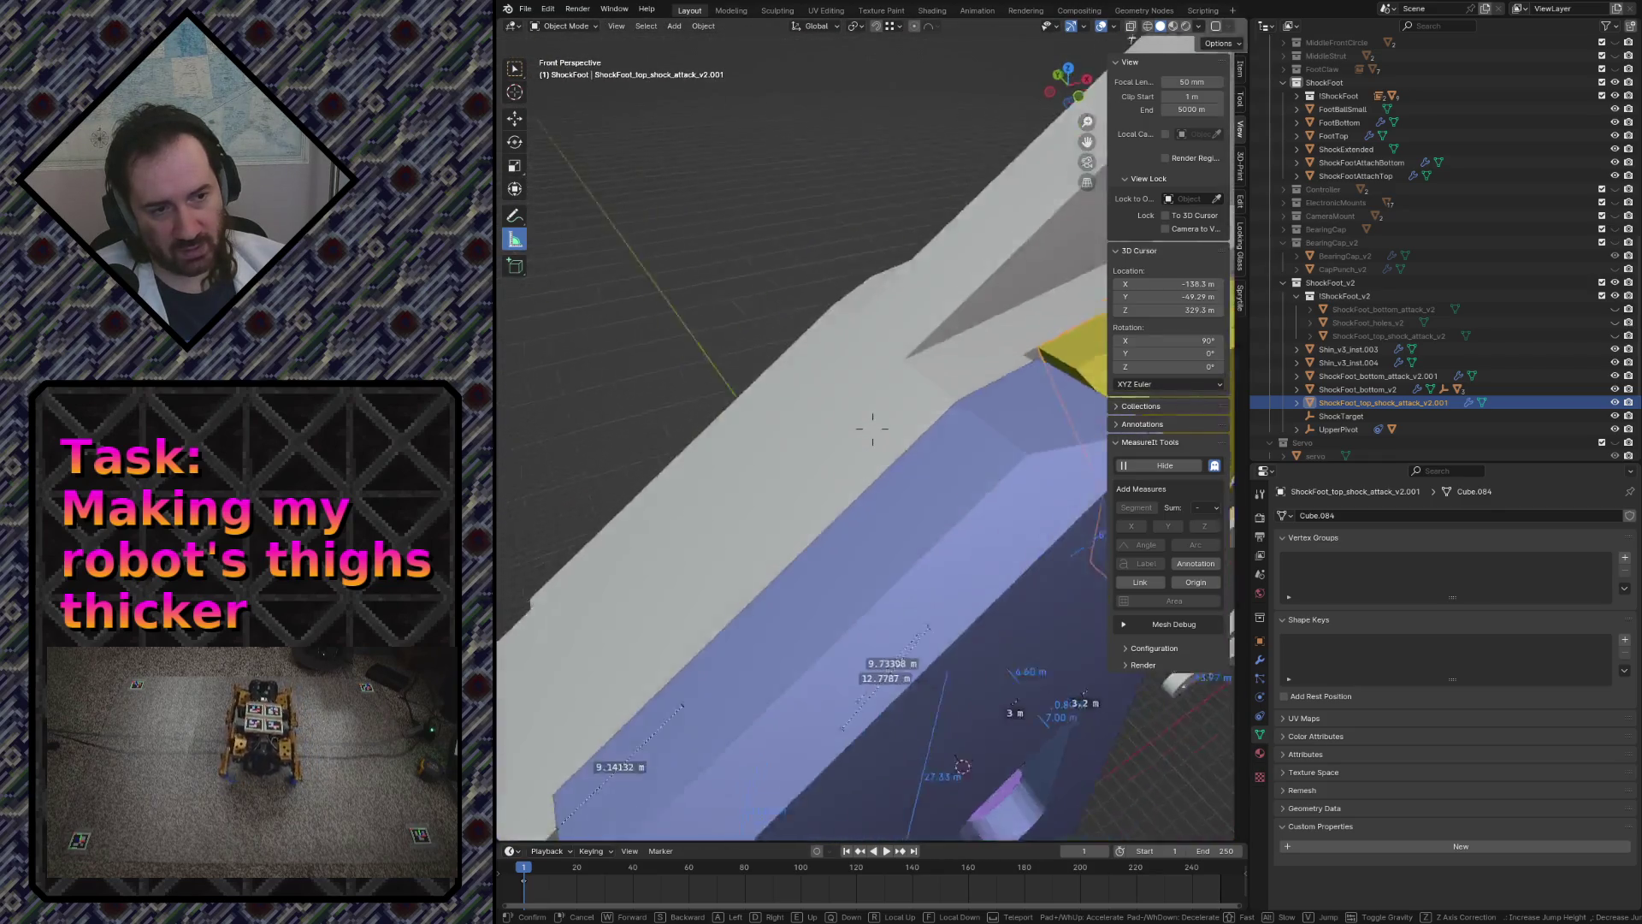
pyautogui.press('w')
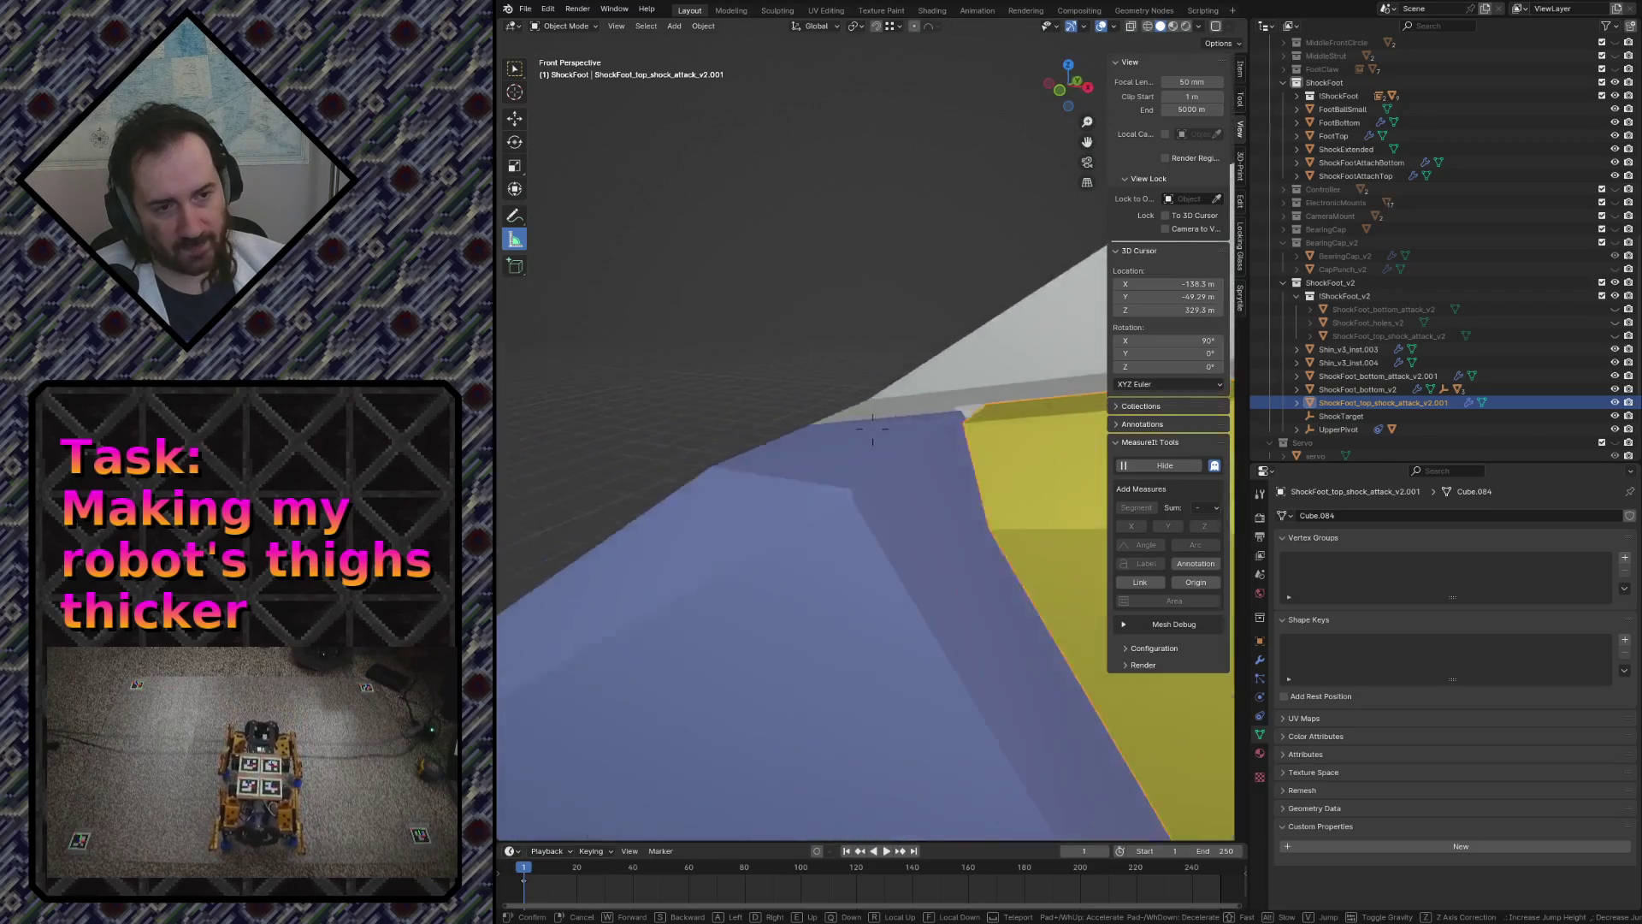
pyautogui.press('s')
pyautogui.press('w')
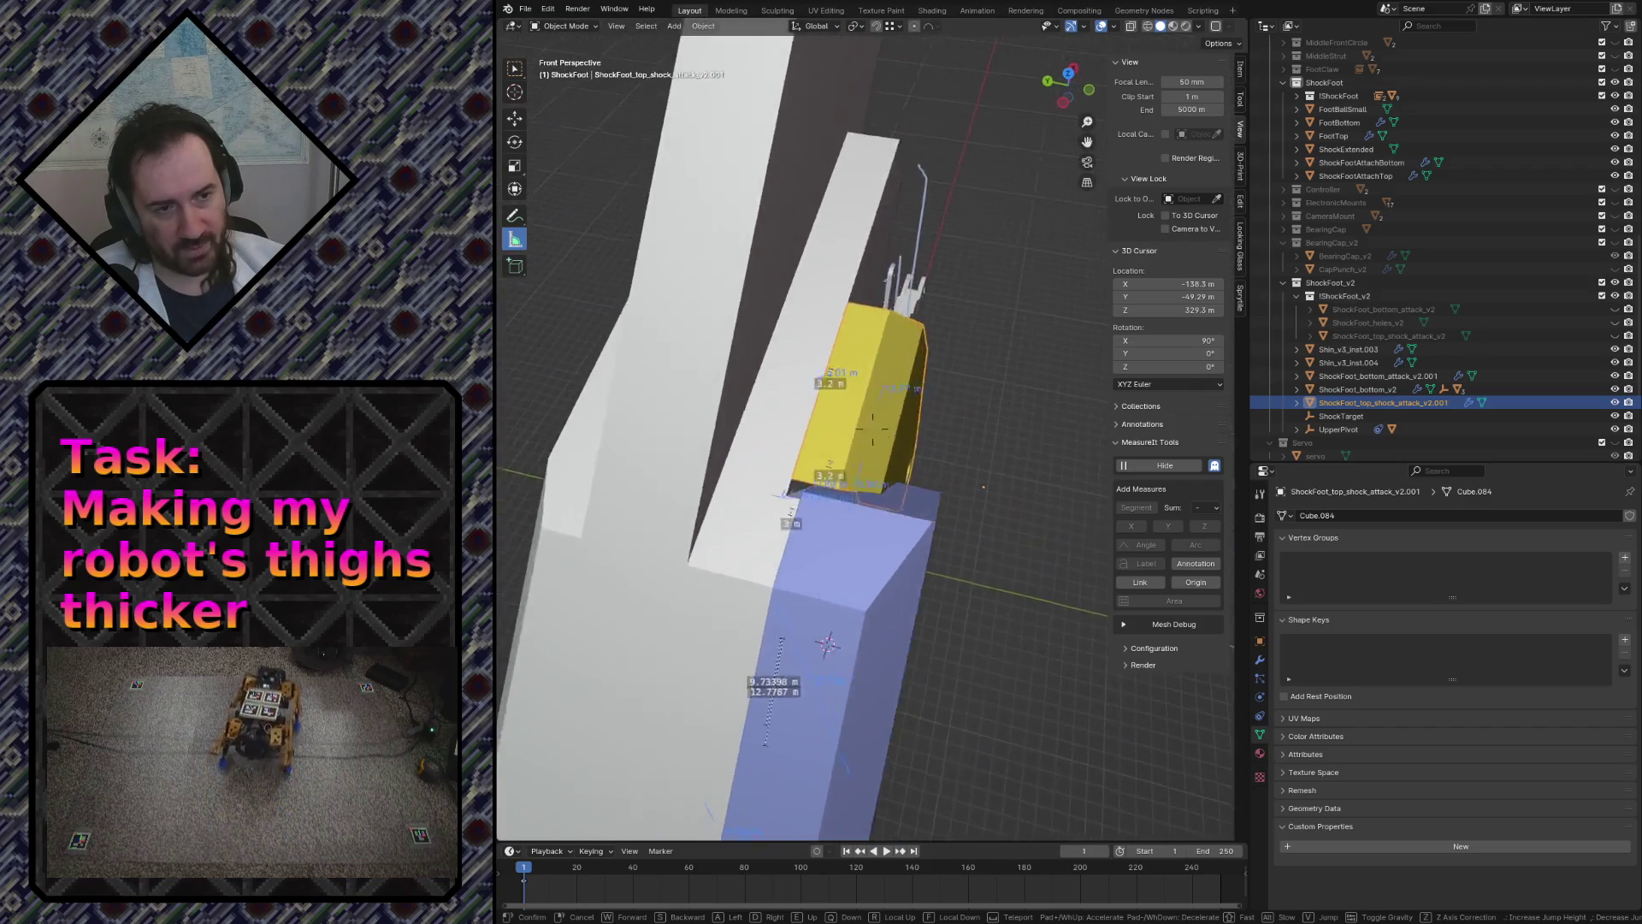
pyautogui.press('w')
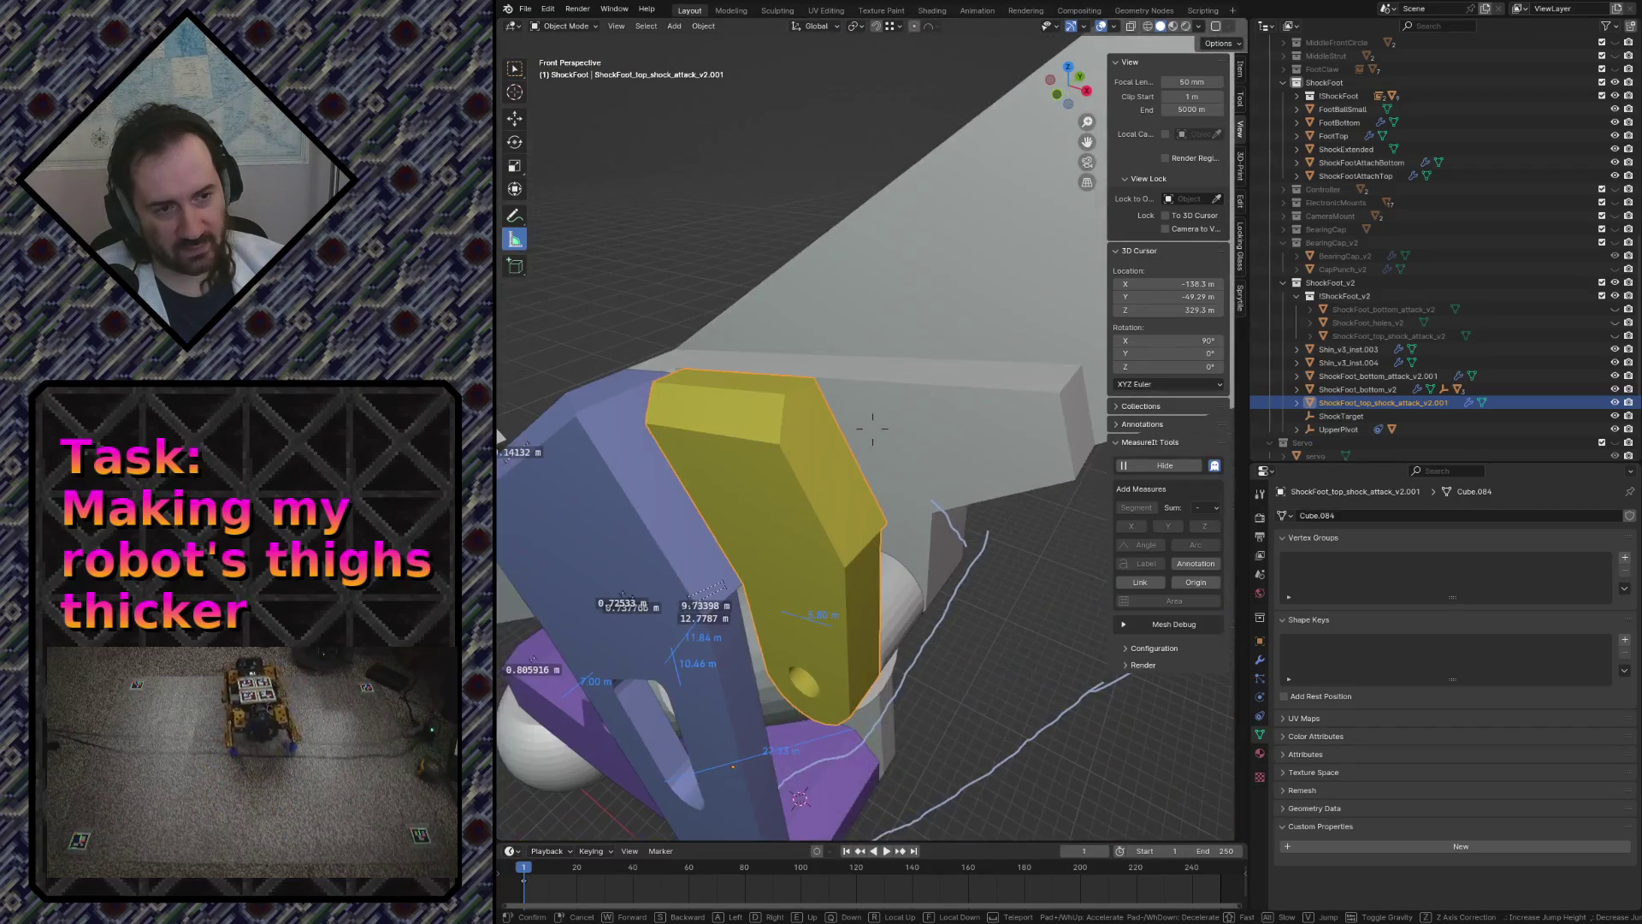
pyautogui.press('s')
pyautogui.press('s')
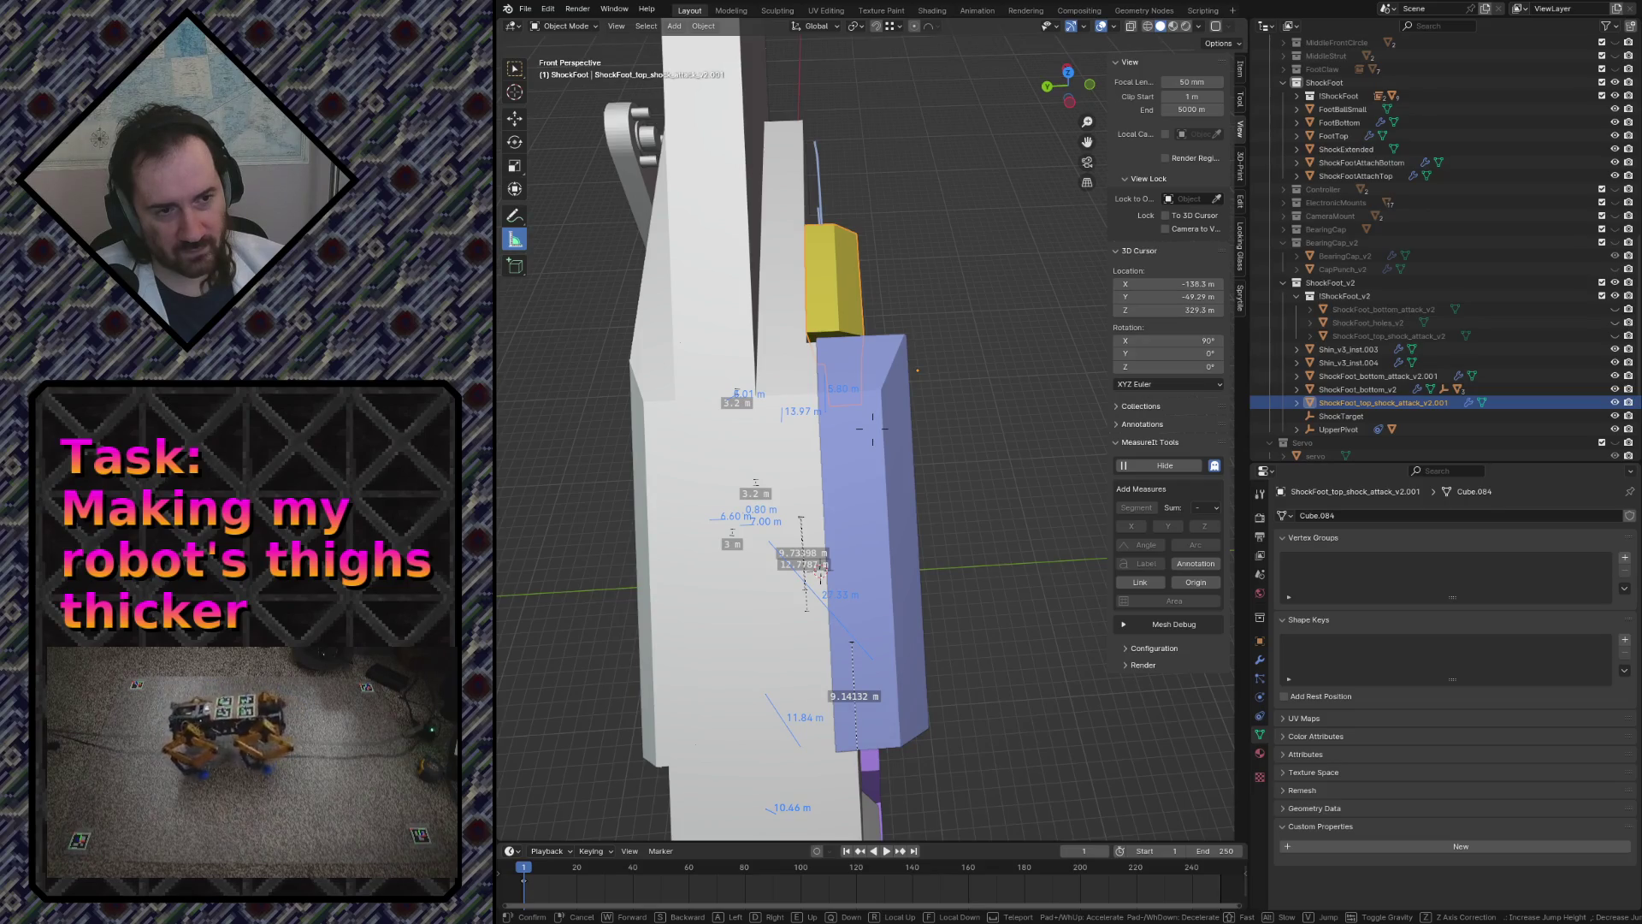
pyautogui.press('w')
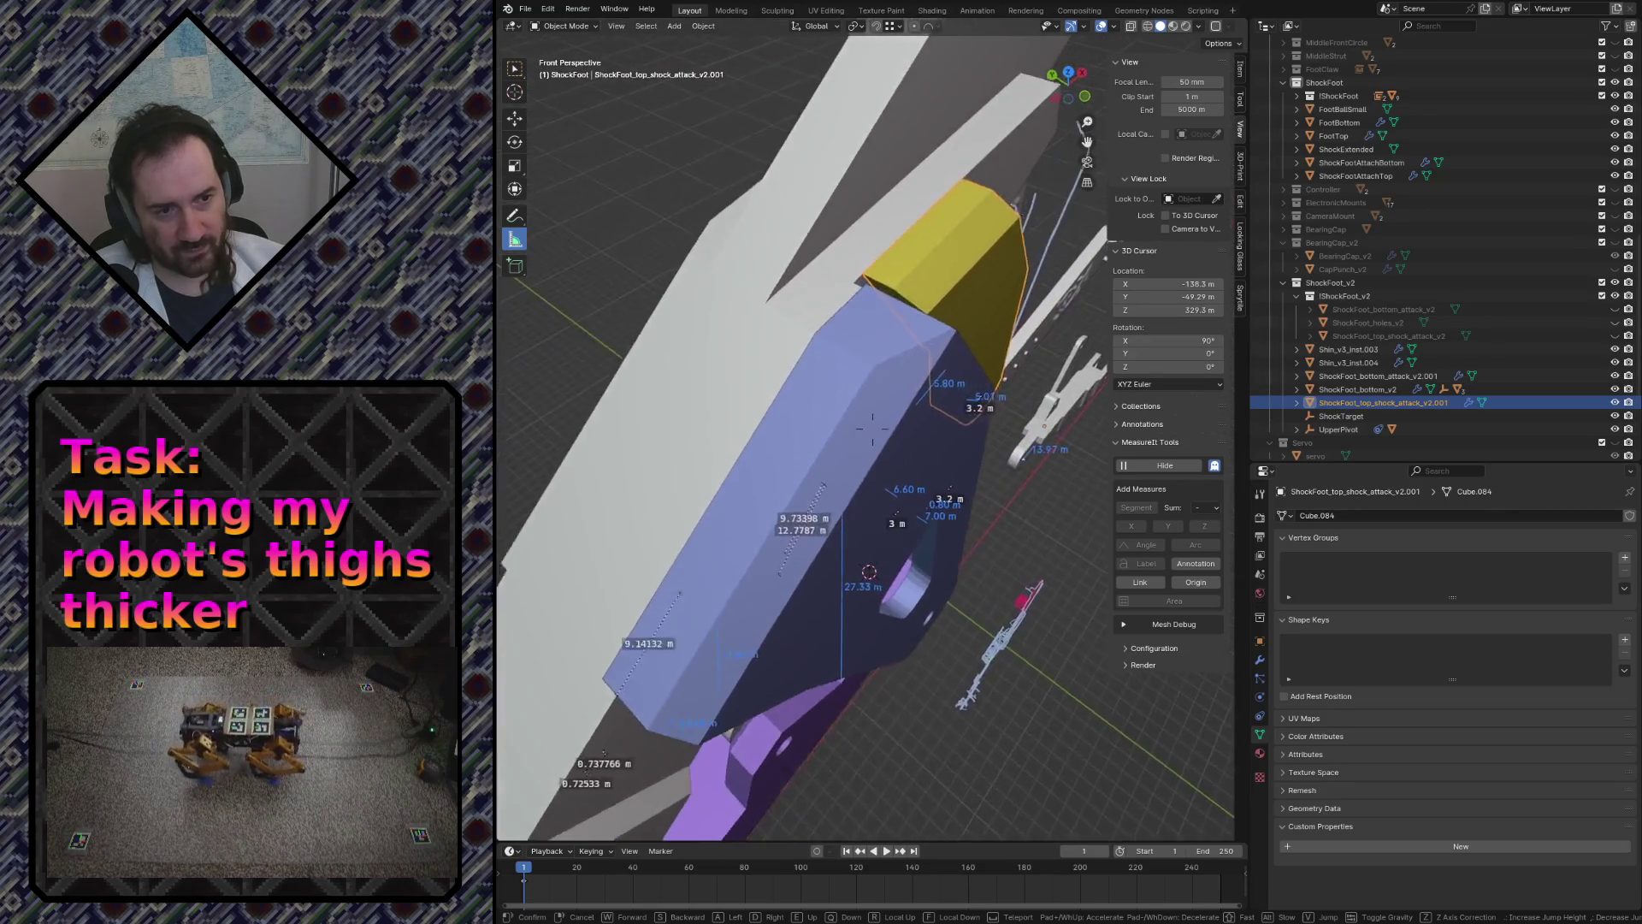
pyautogui.press('s')
pyautogui.press('Return')
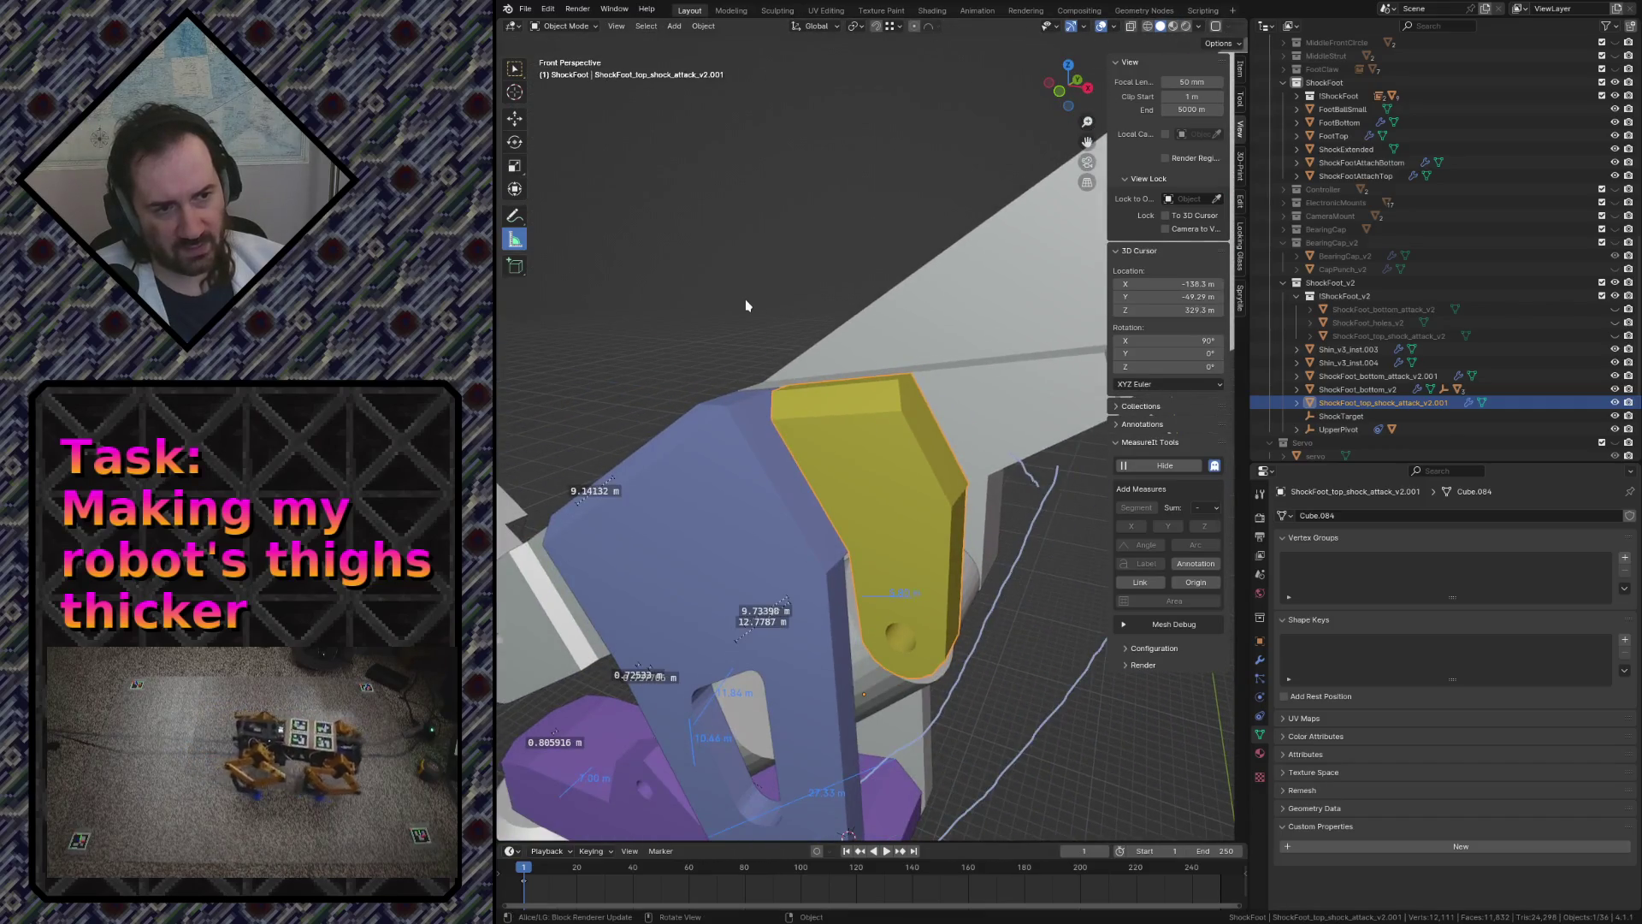
pyautogui.click(745, 299)
pyautogui.hotkey('ctrl', 's')
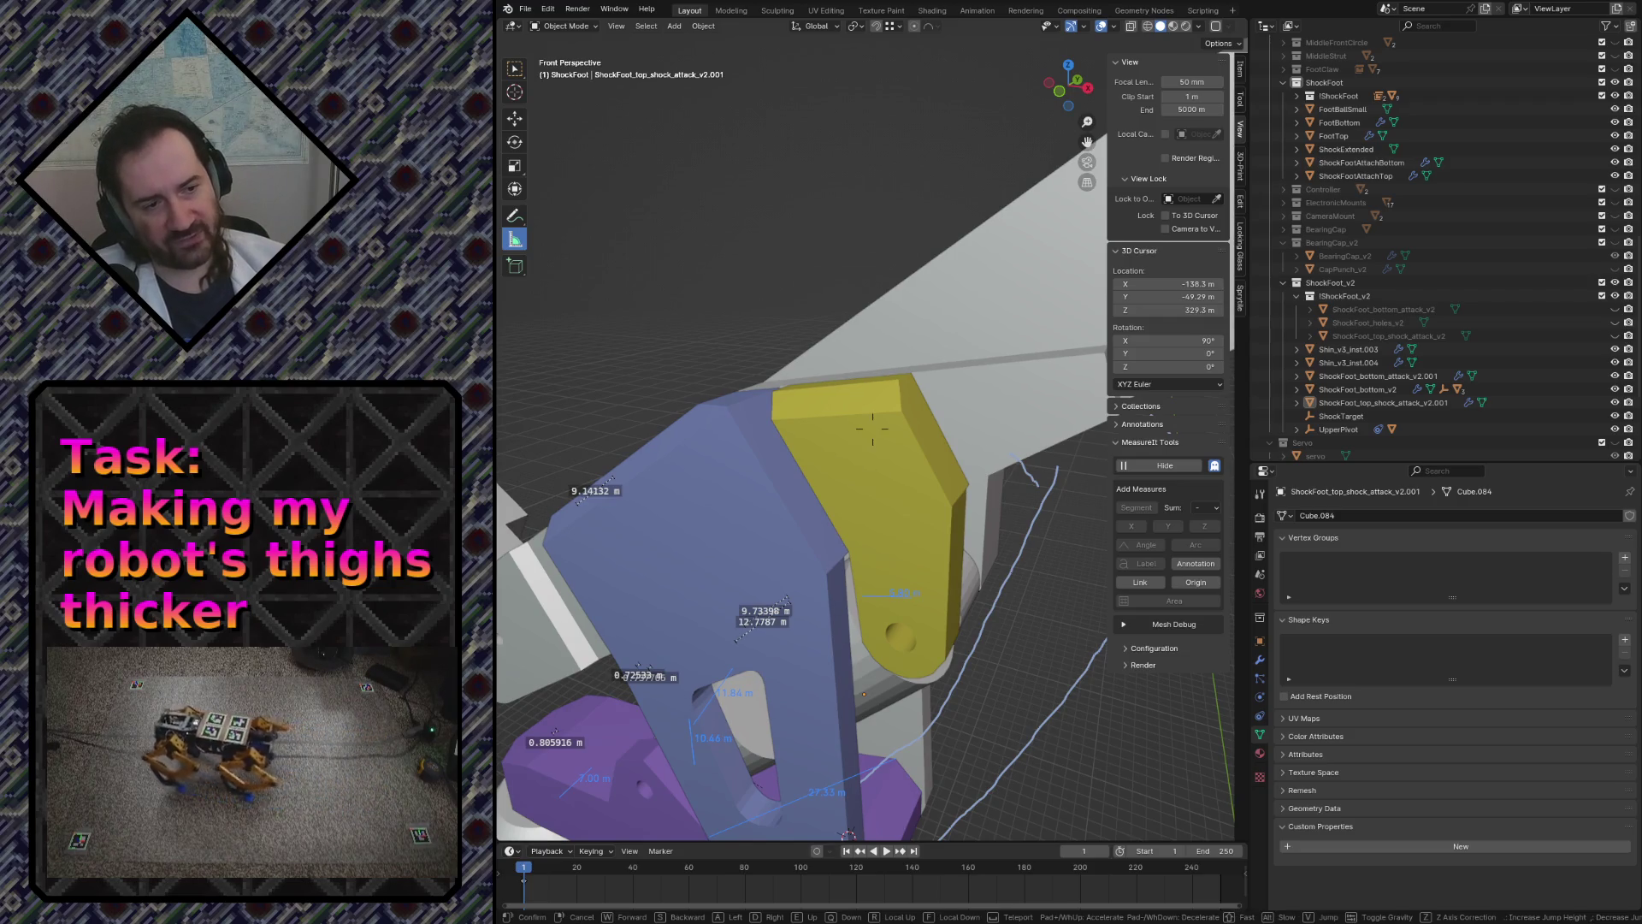
pyautogui.hotkey('shift', '`')
pyautogui.press('w')
pyautogui.press('s')
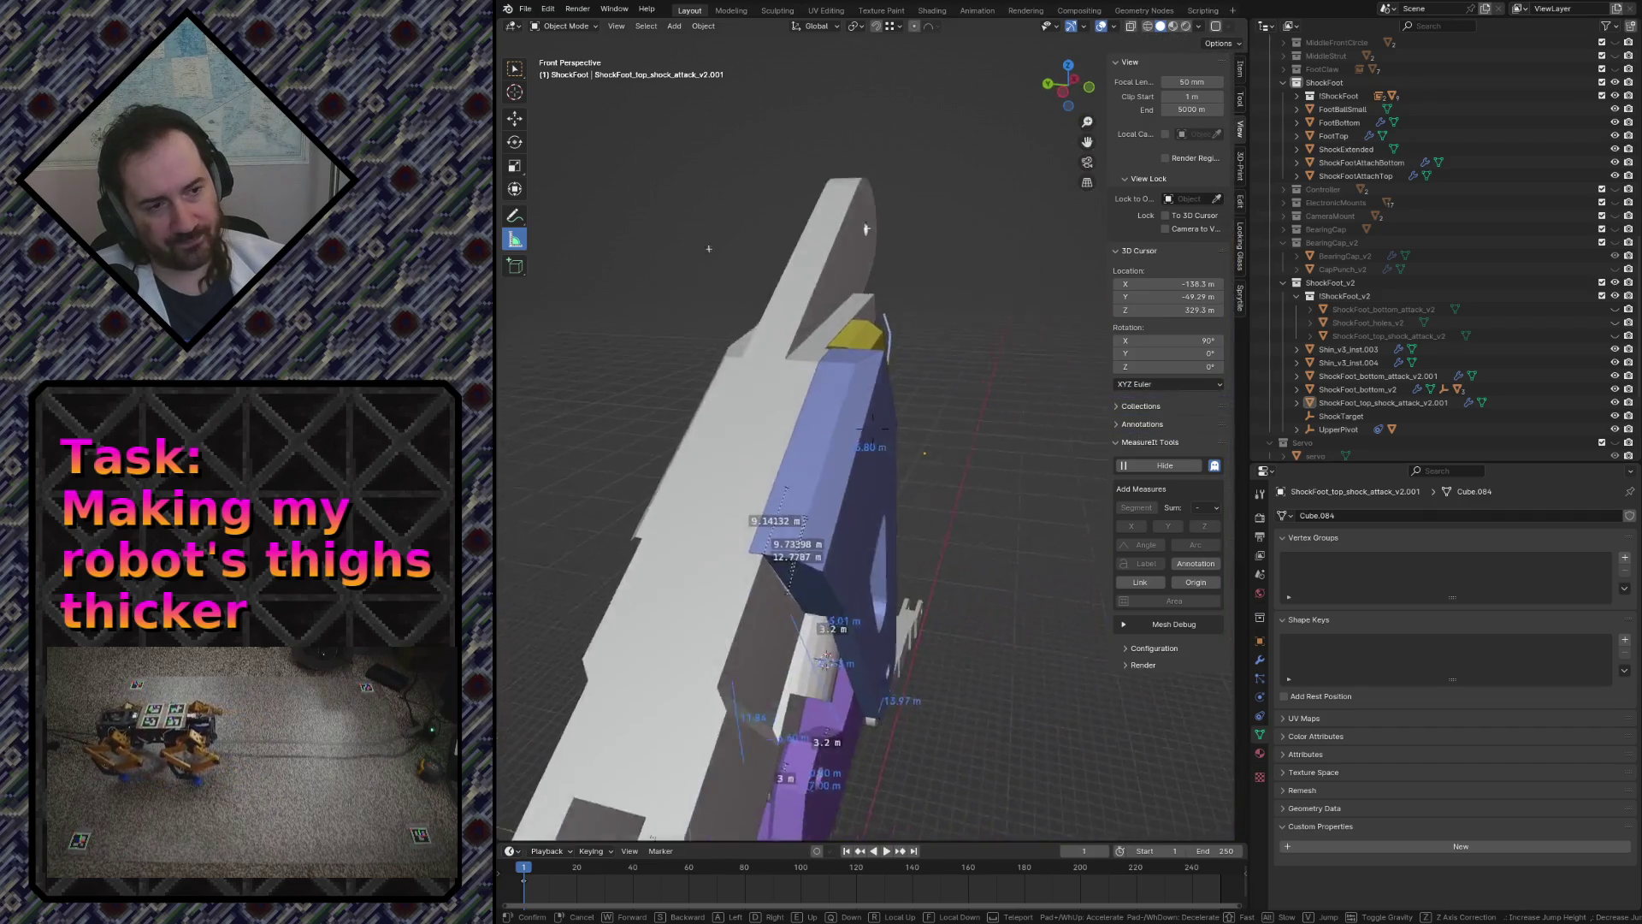
pyautogui.press('w')
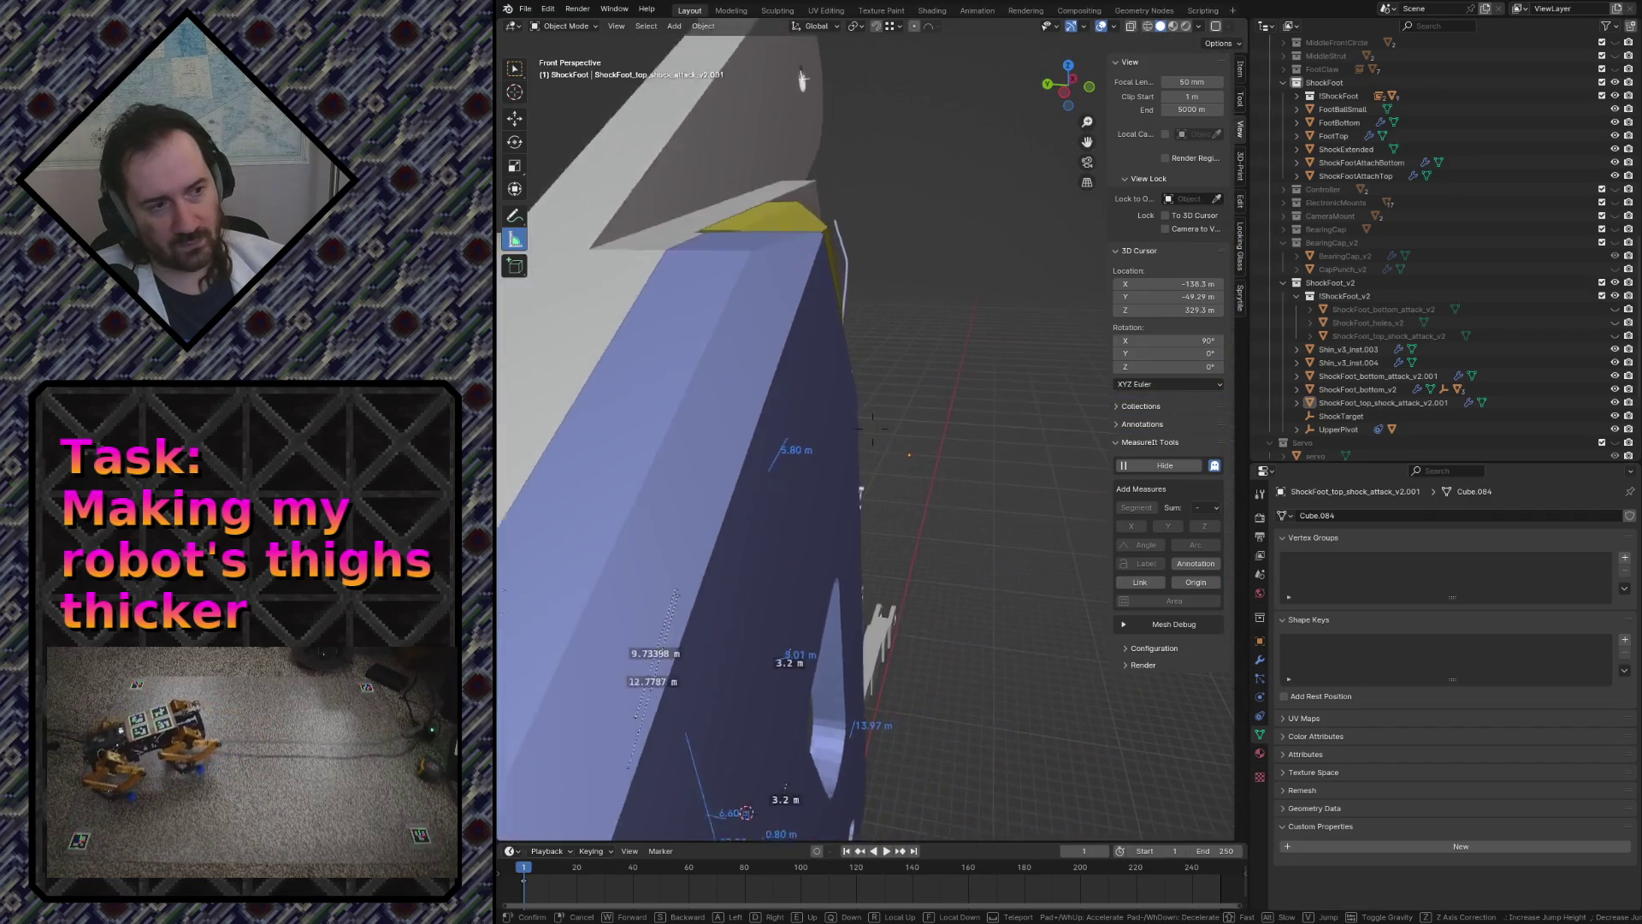
pyautogui.press('w')
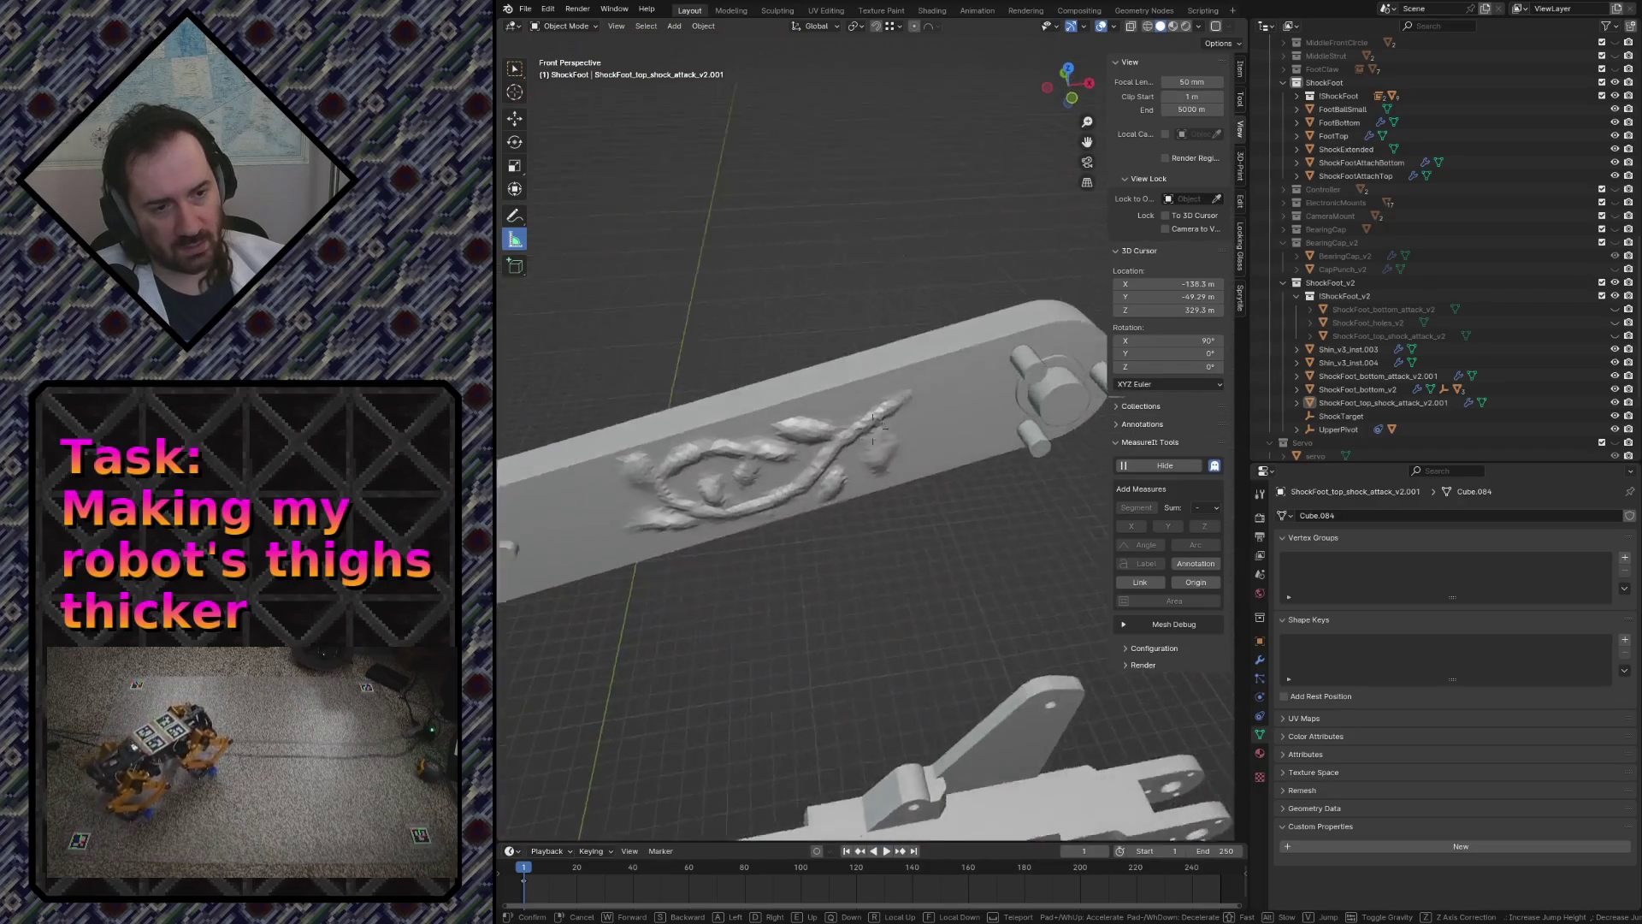
pyautogui.press('s')
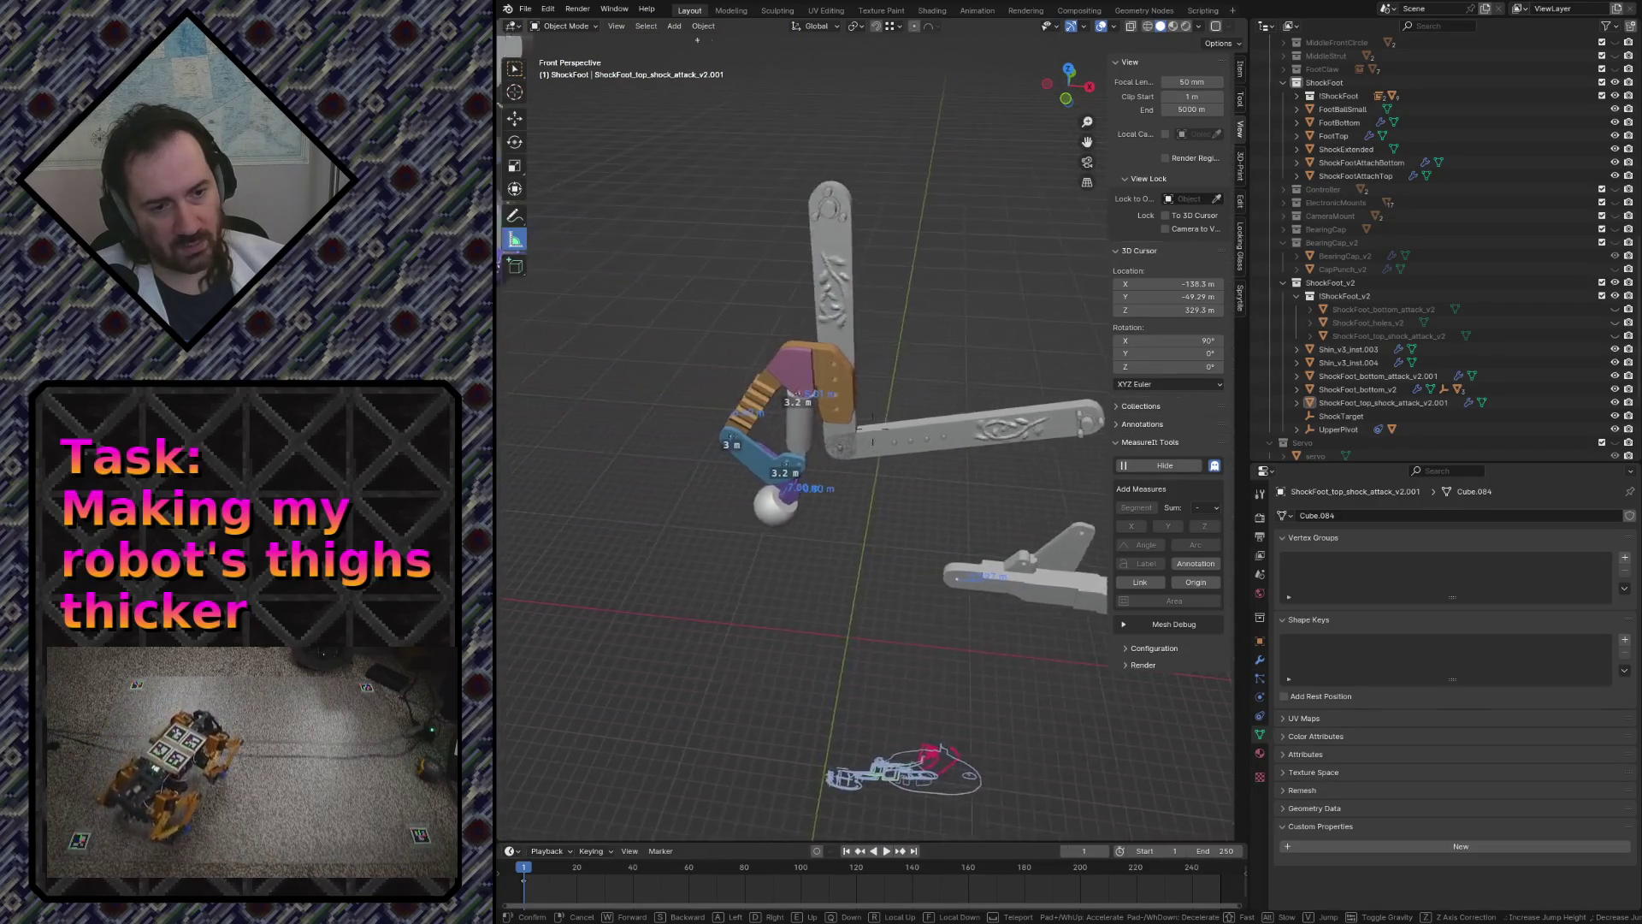
pyautogui.press('w')
pyautogui.press('s')
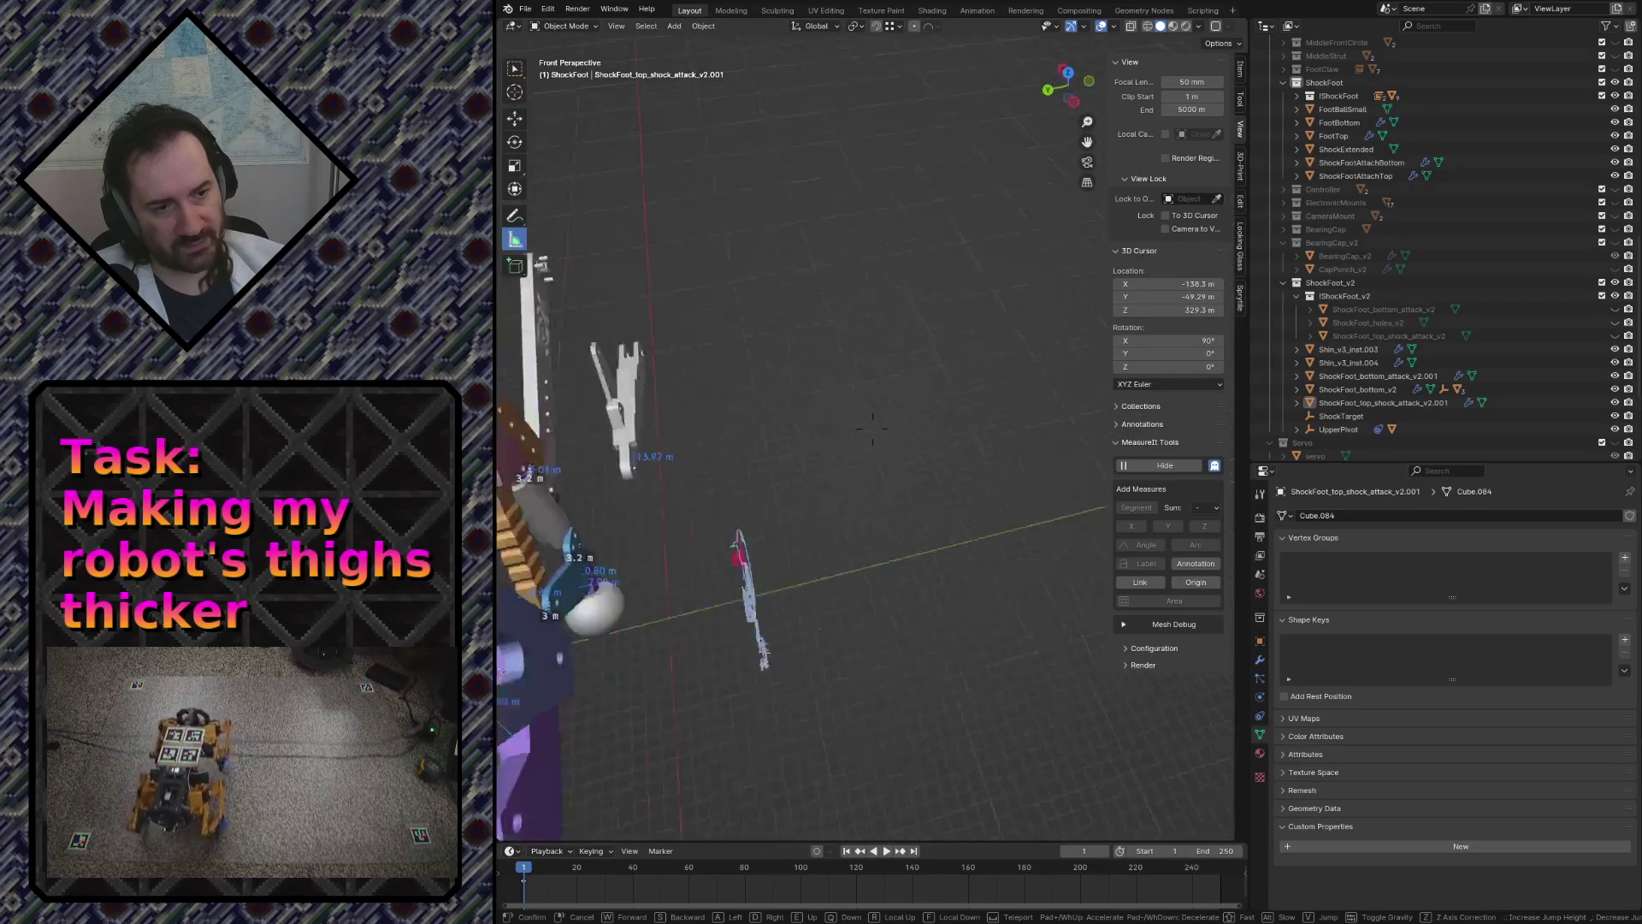
pyautogui.press('w')
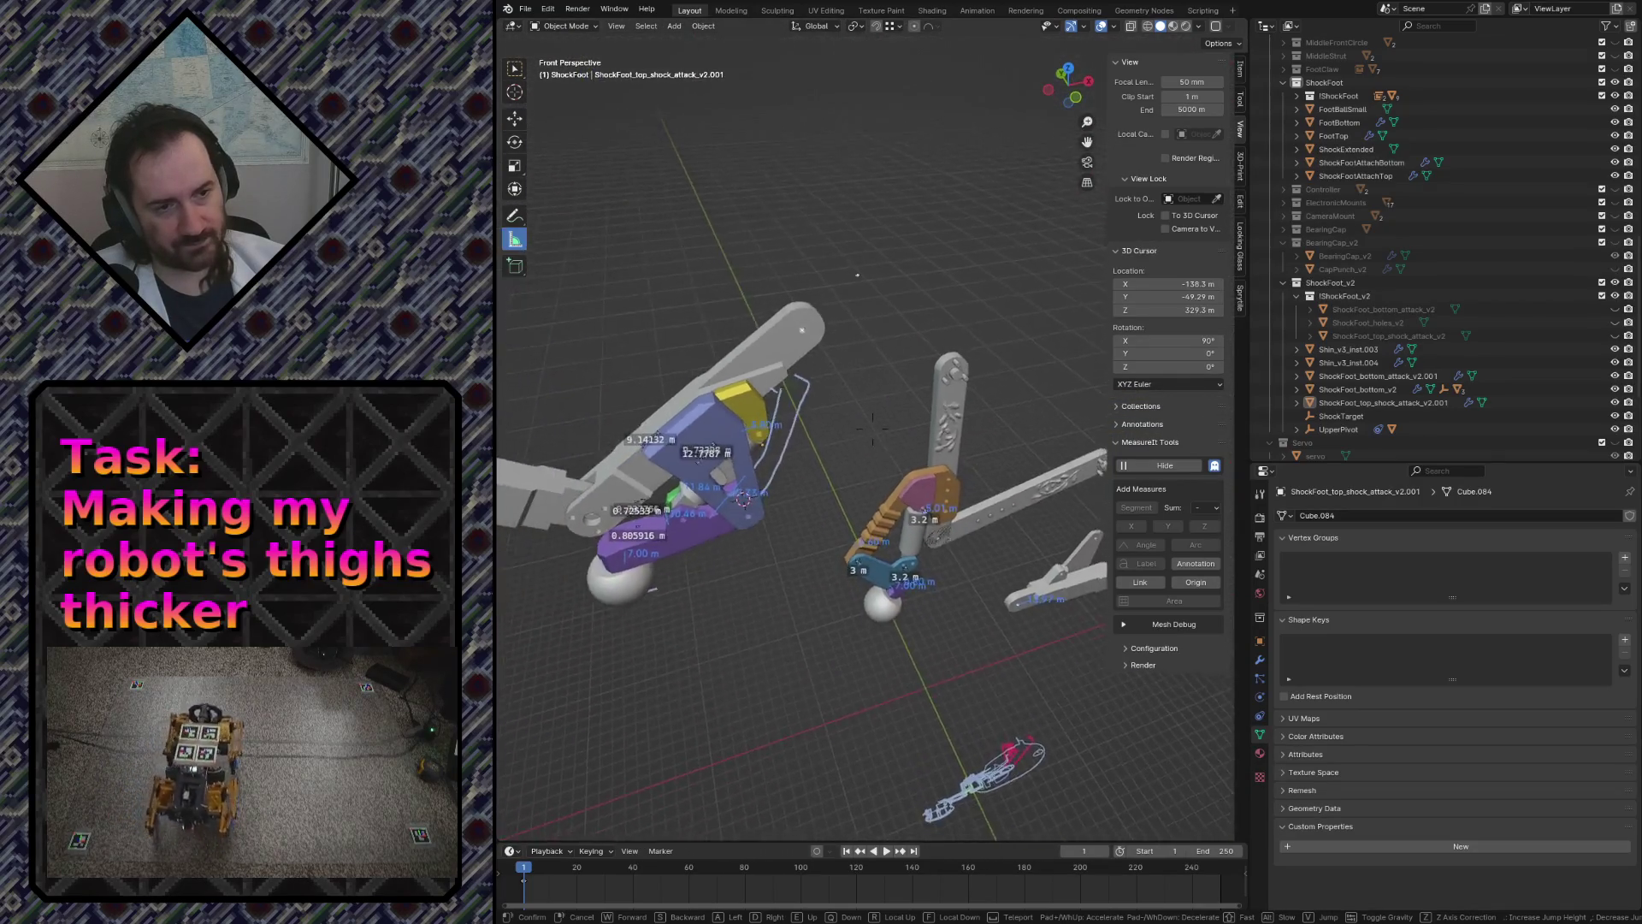
pyautogui.press('w')
pyautogui.press('s')
pyautogui.click(744, 303)
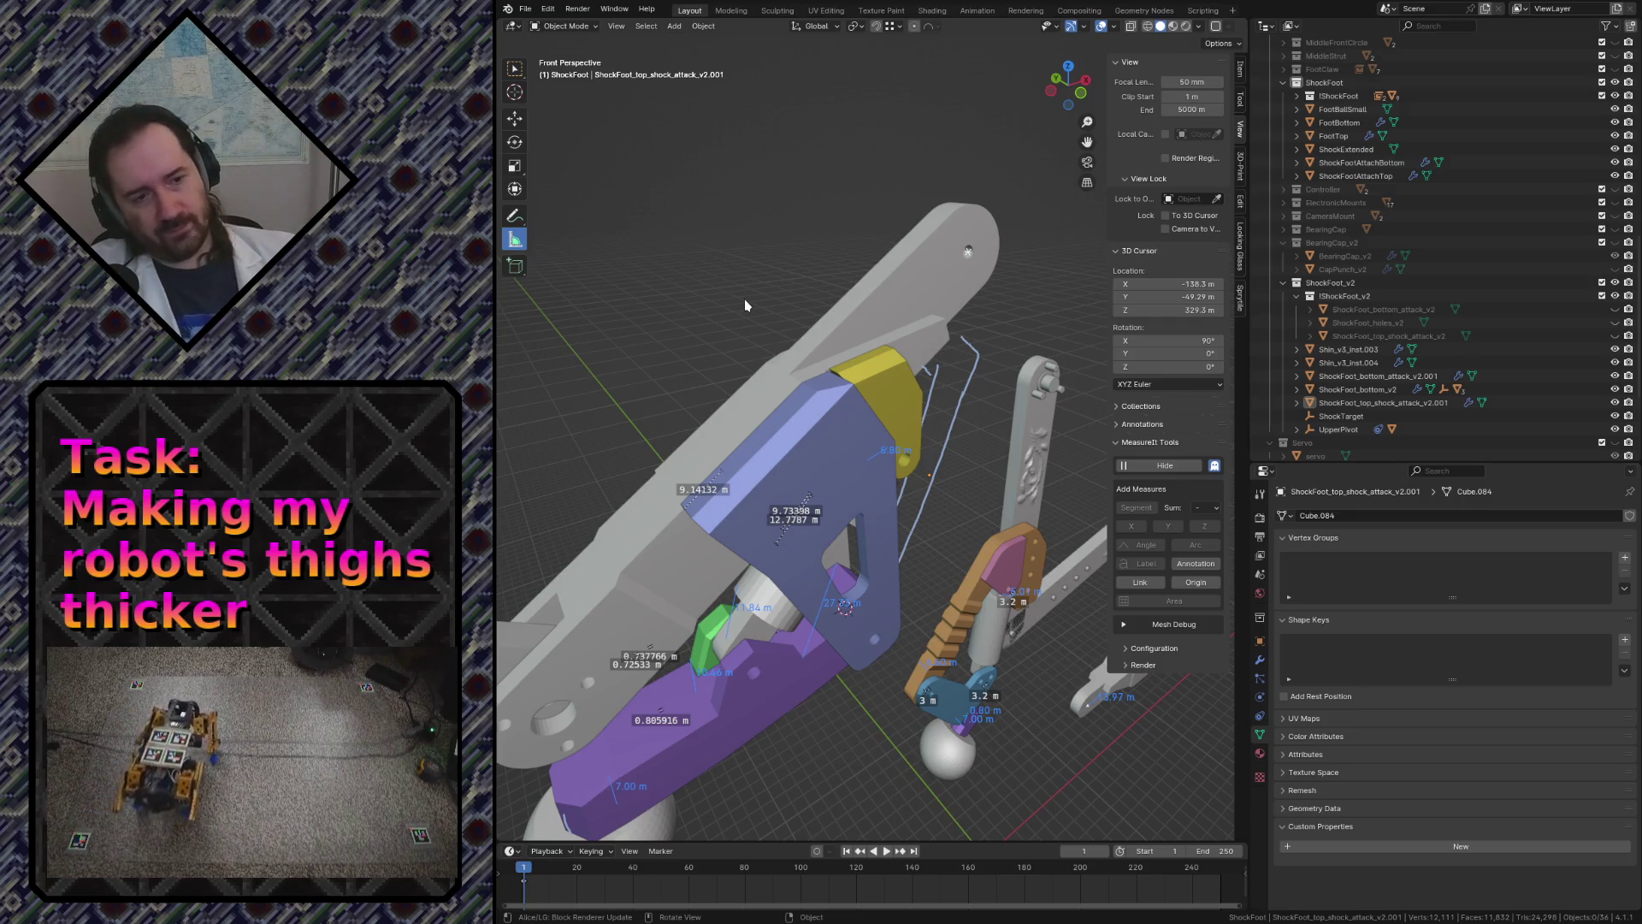
pyautogui.hotkey('shift', '`')
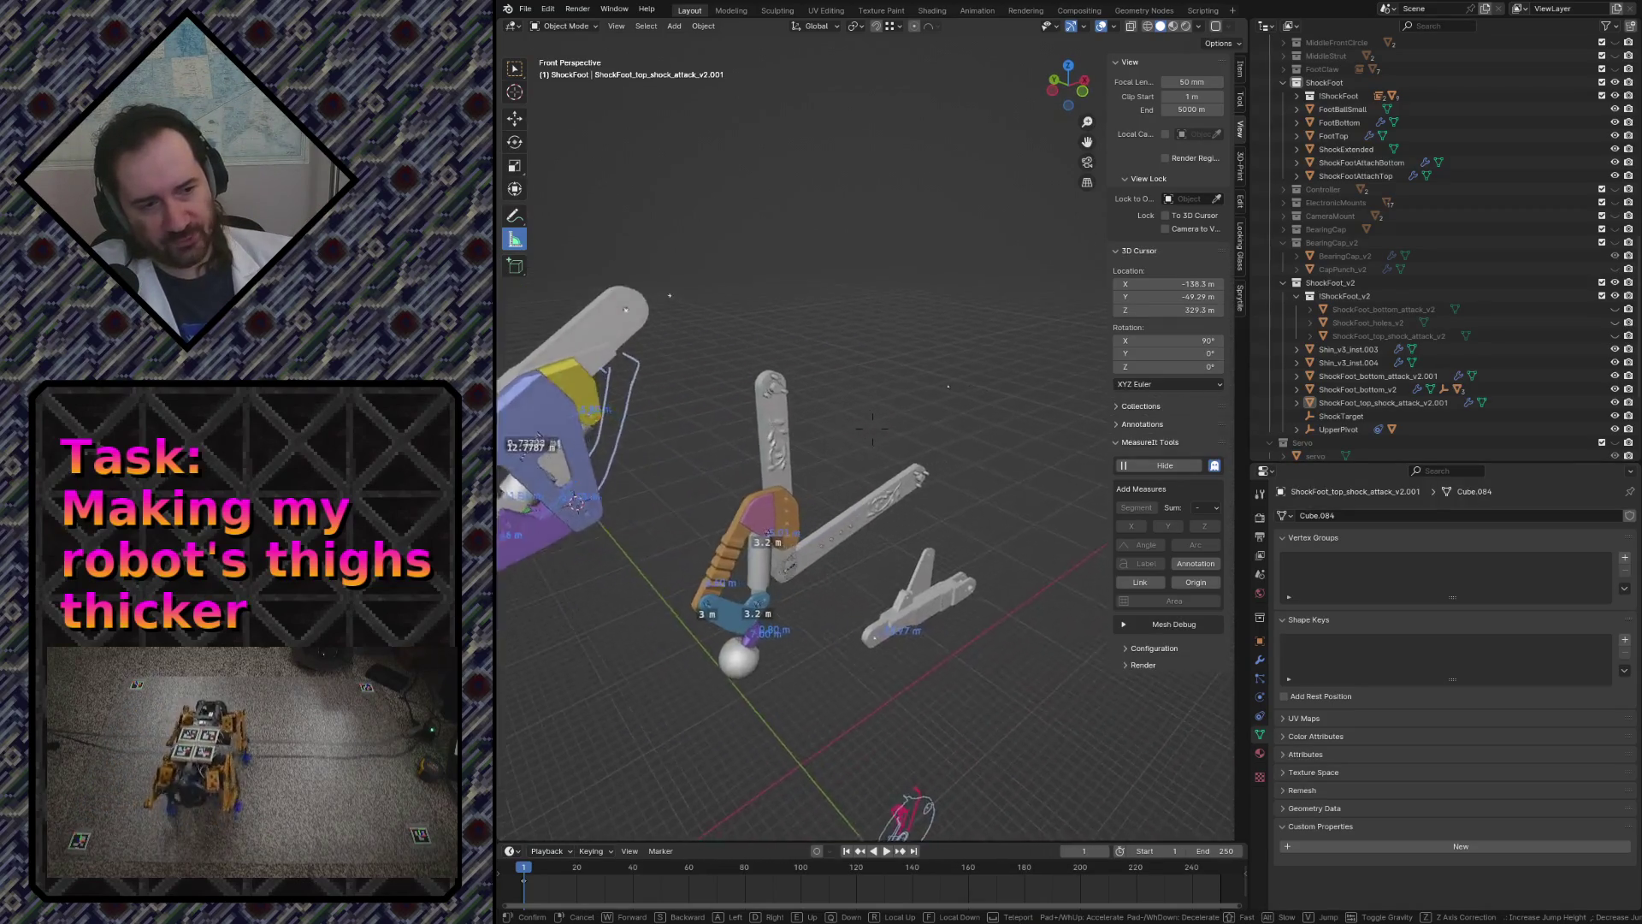
pyautogui.click(744, 305)
pyautogui.hotkey('ctrl', 's')
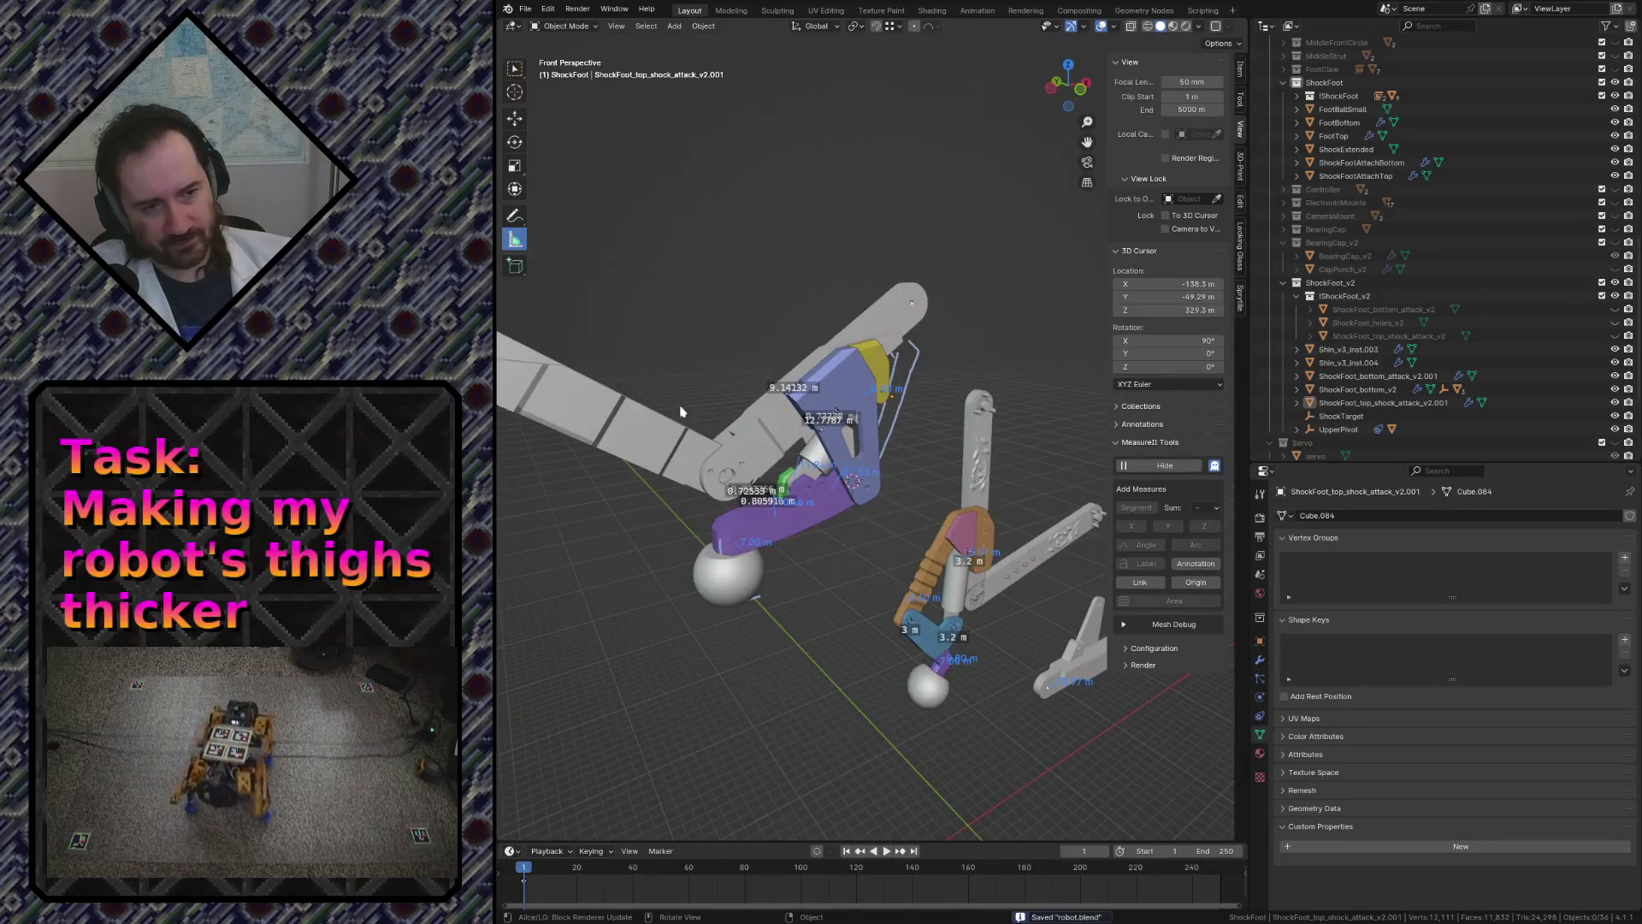
pyautogui.scroll(1, 681, 411)
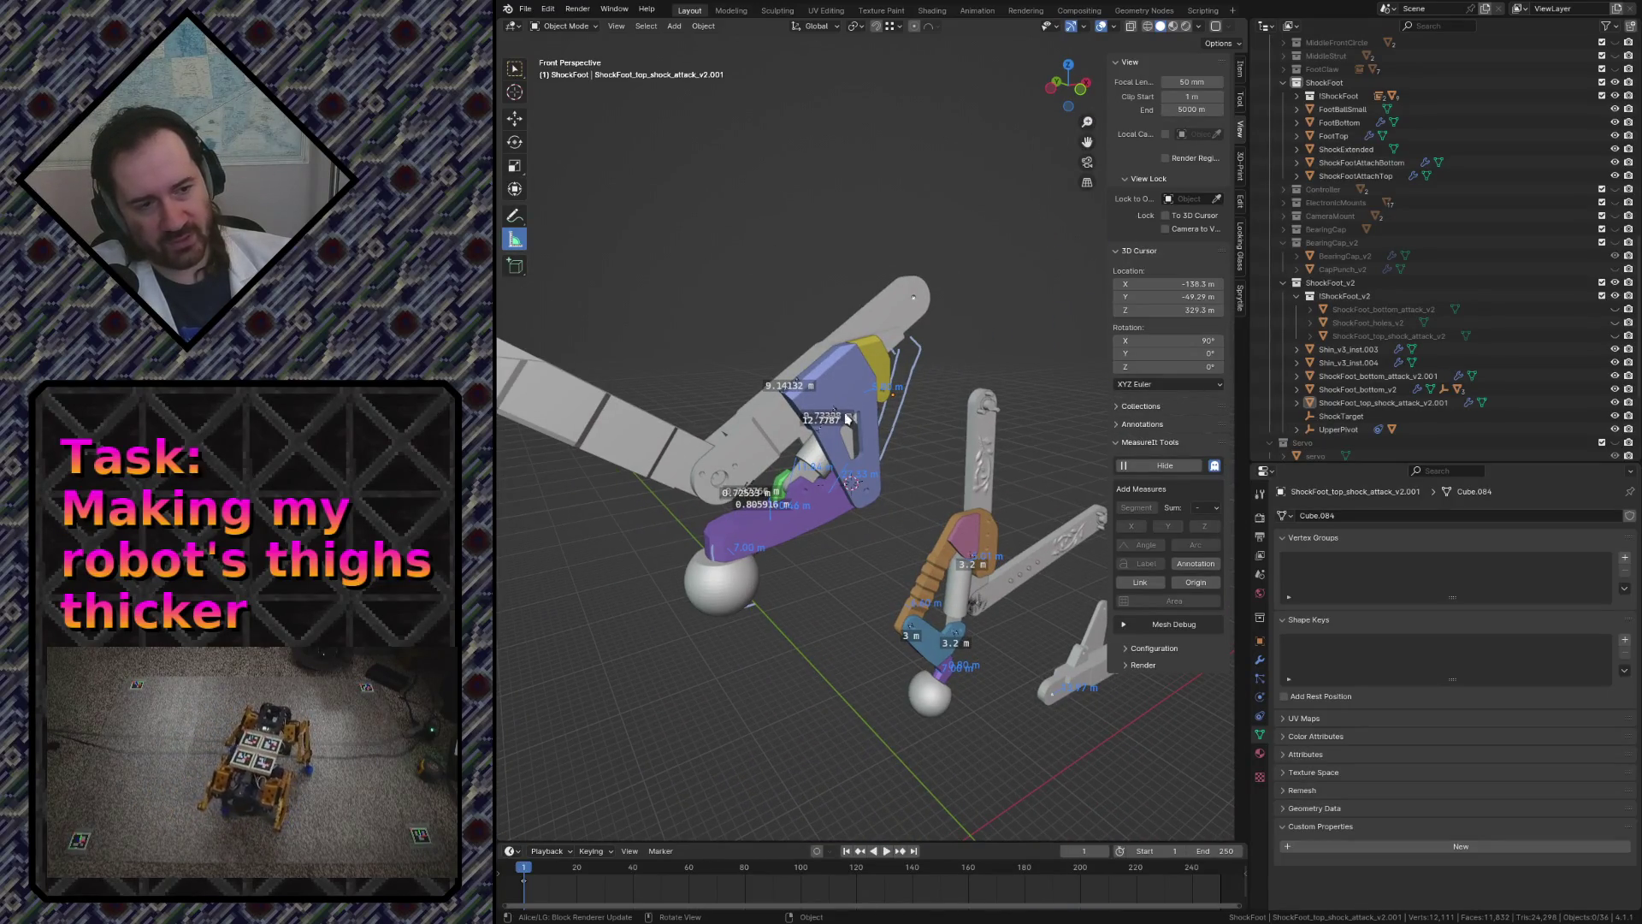
pyautogui.hotkey('shift', '`')
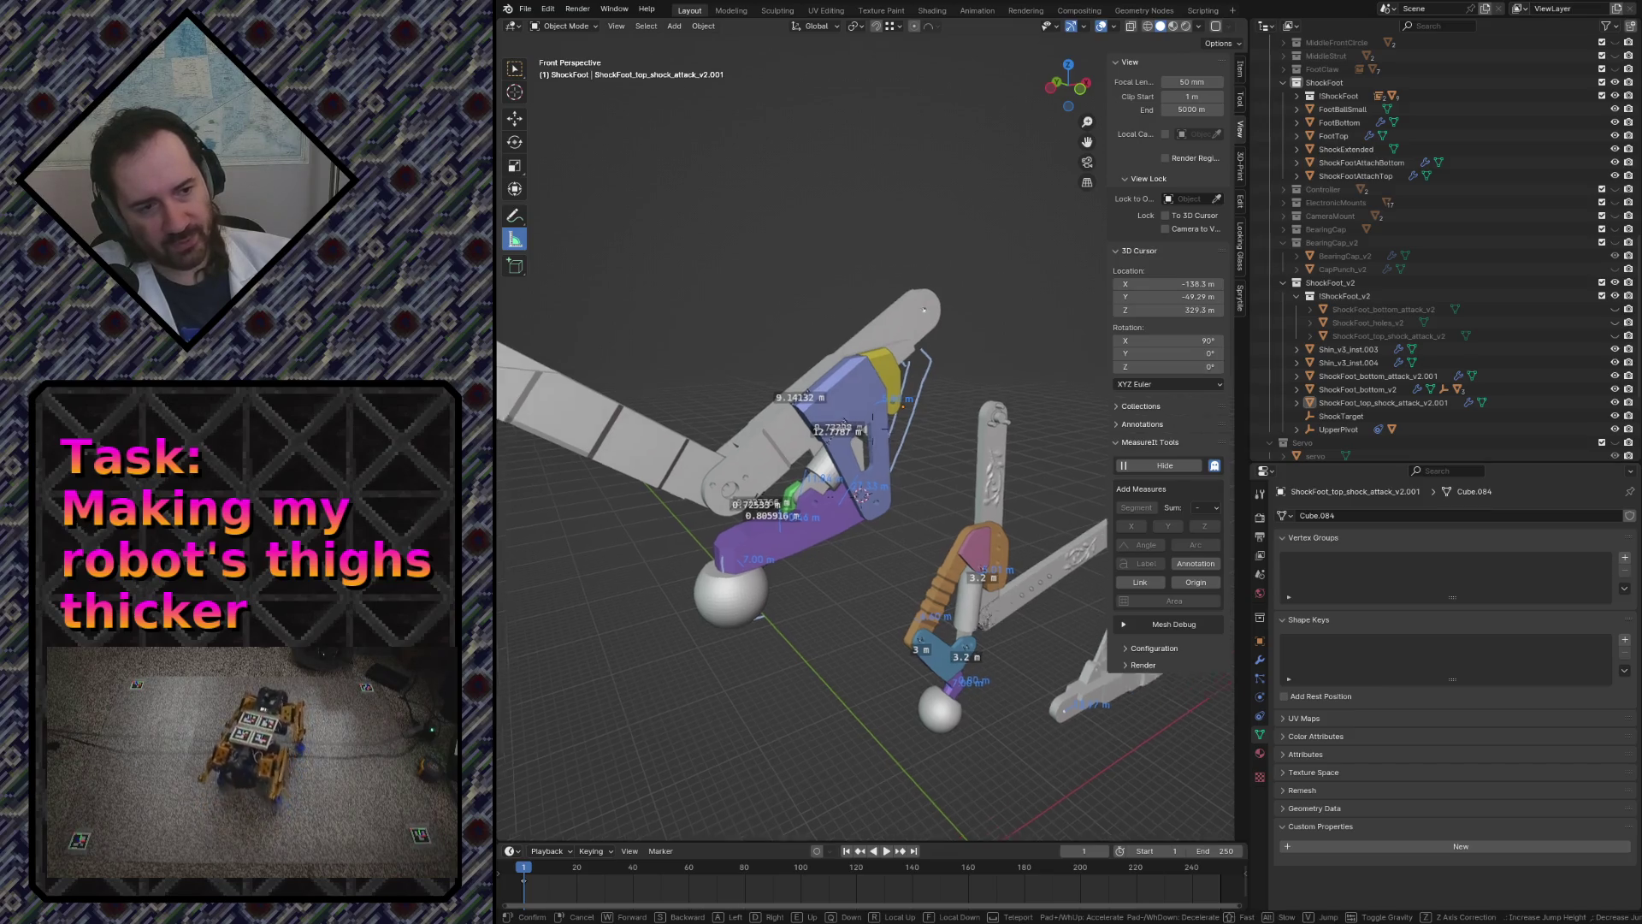
pyautogui.press('w')
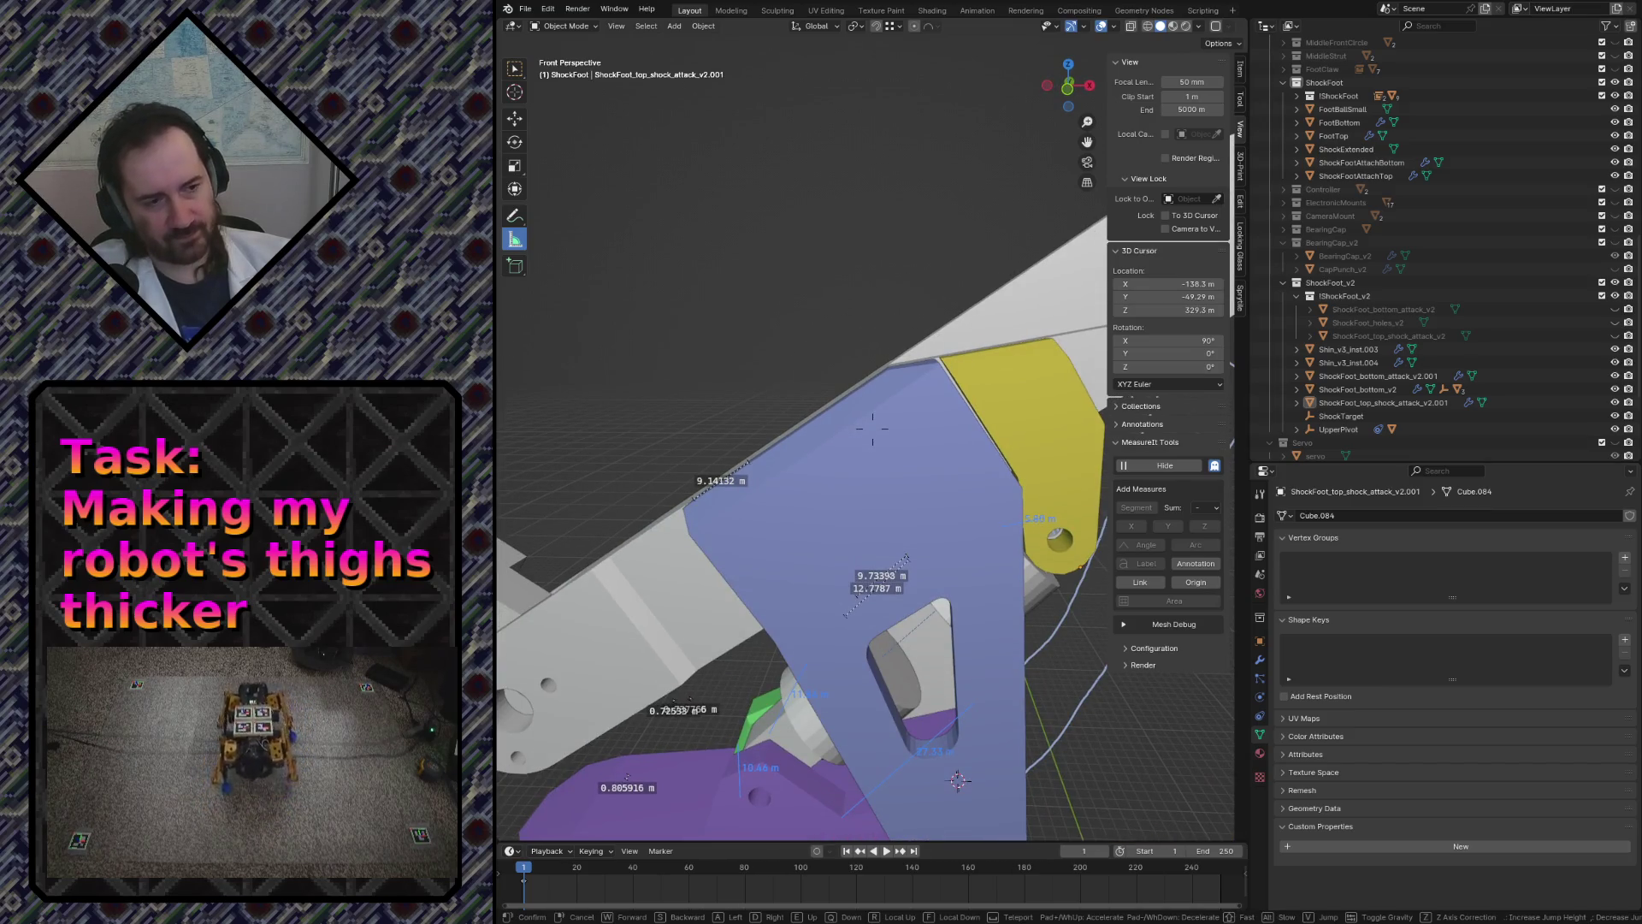
pyautogui.press('a')
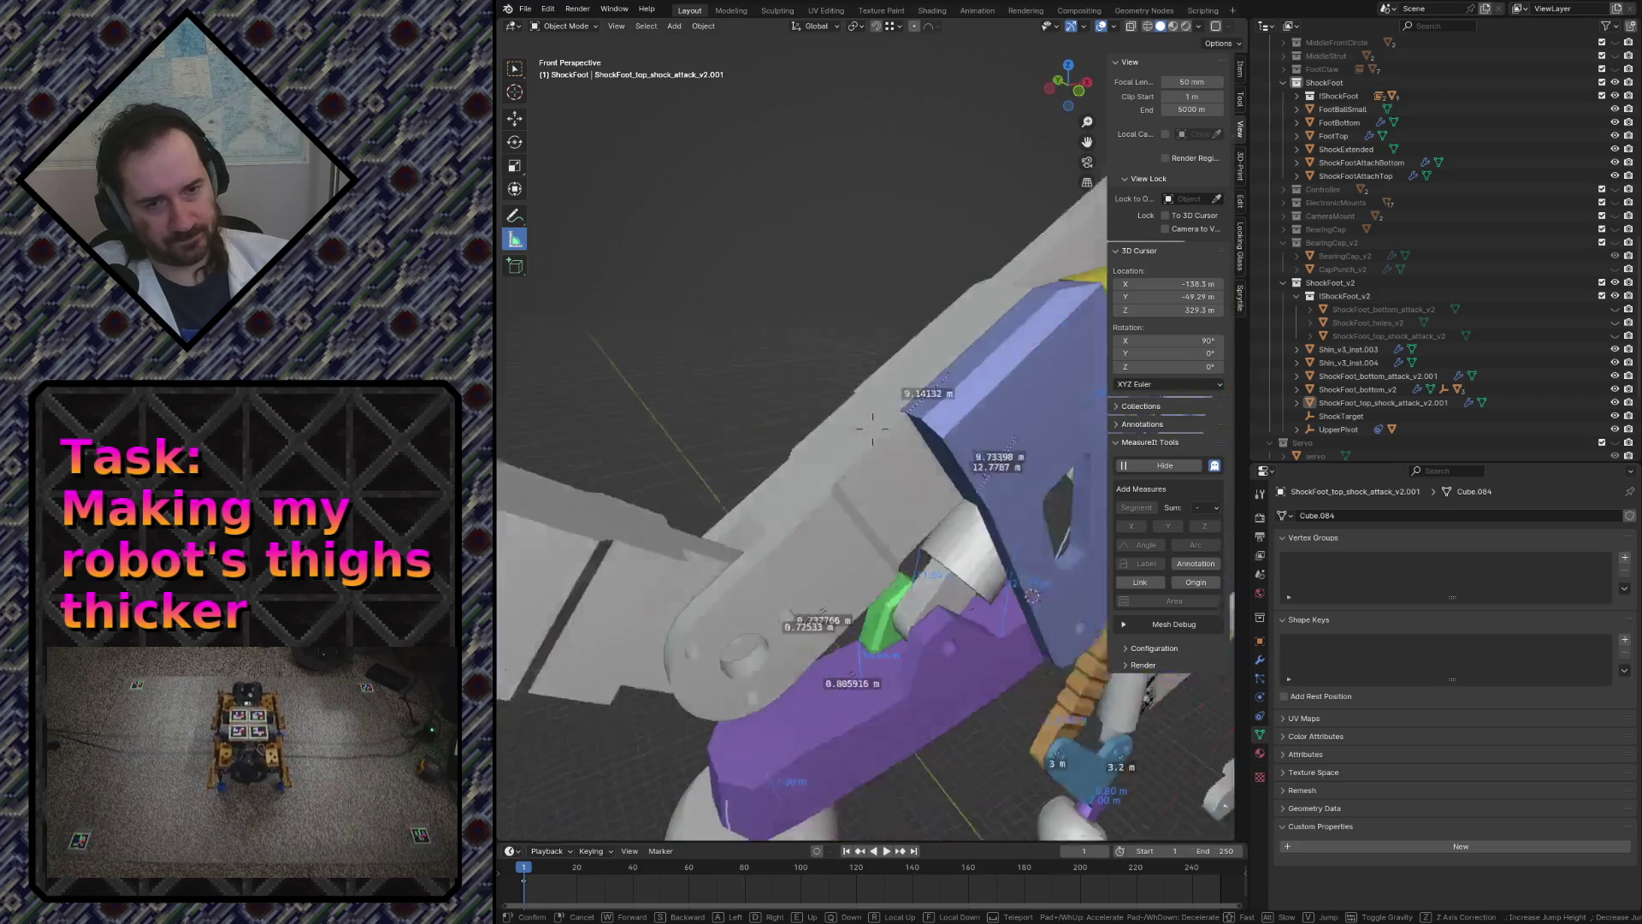
pyautogui.press('d')
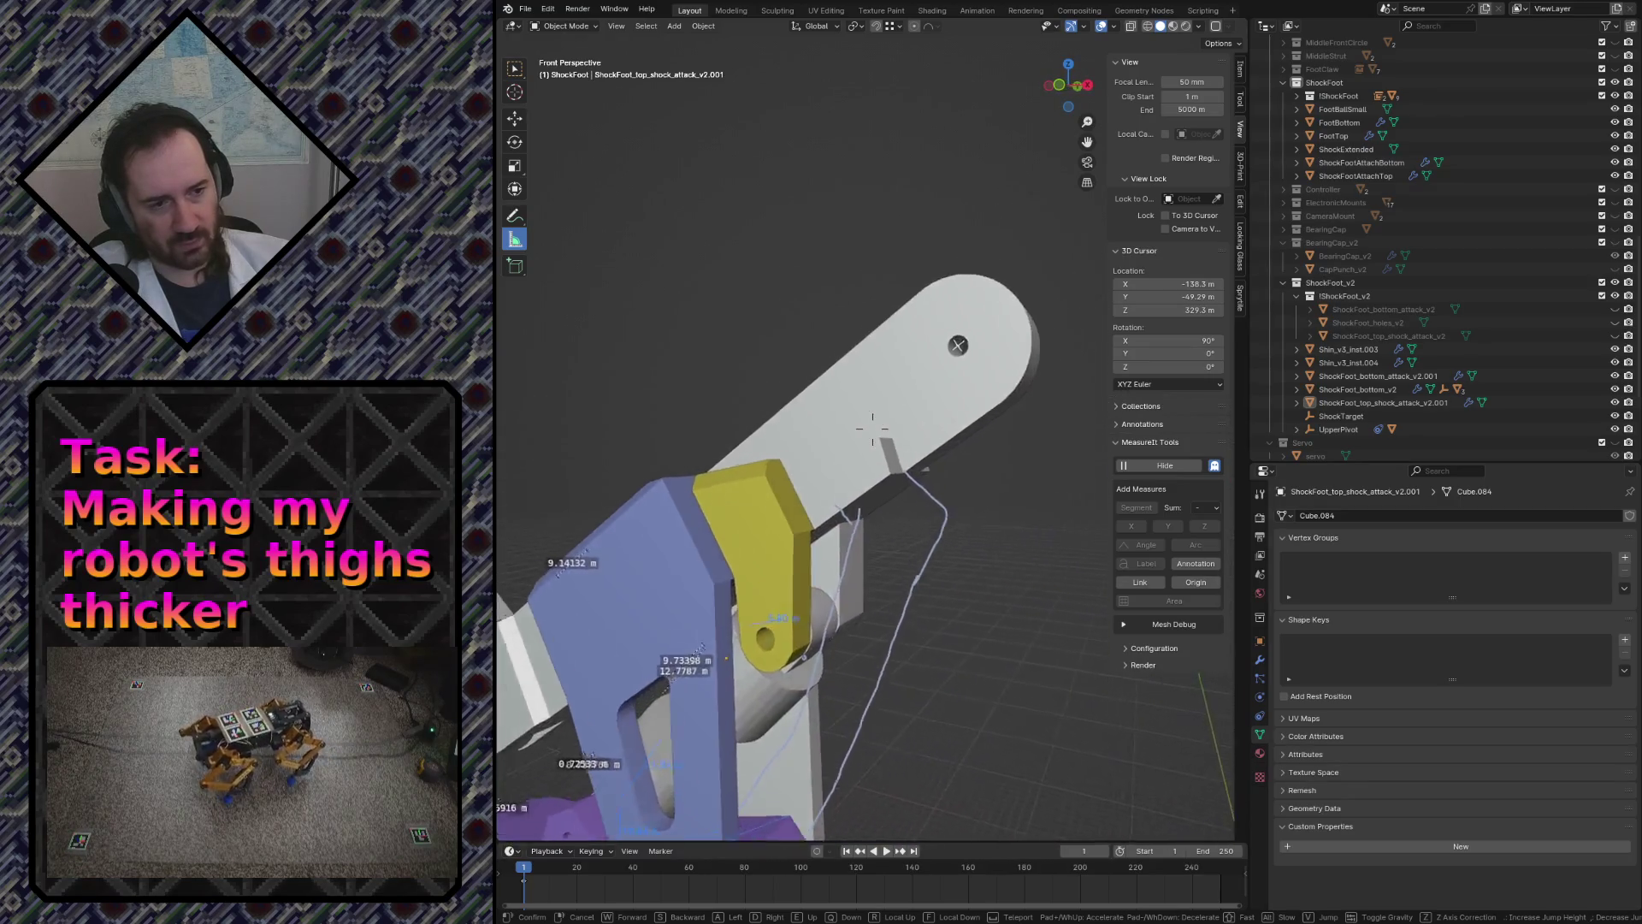
pyautogui.click(766, 290)
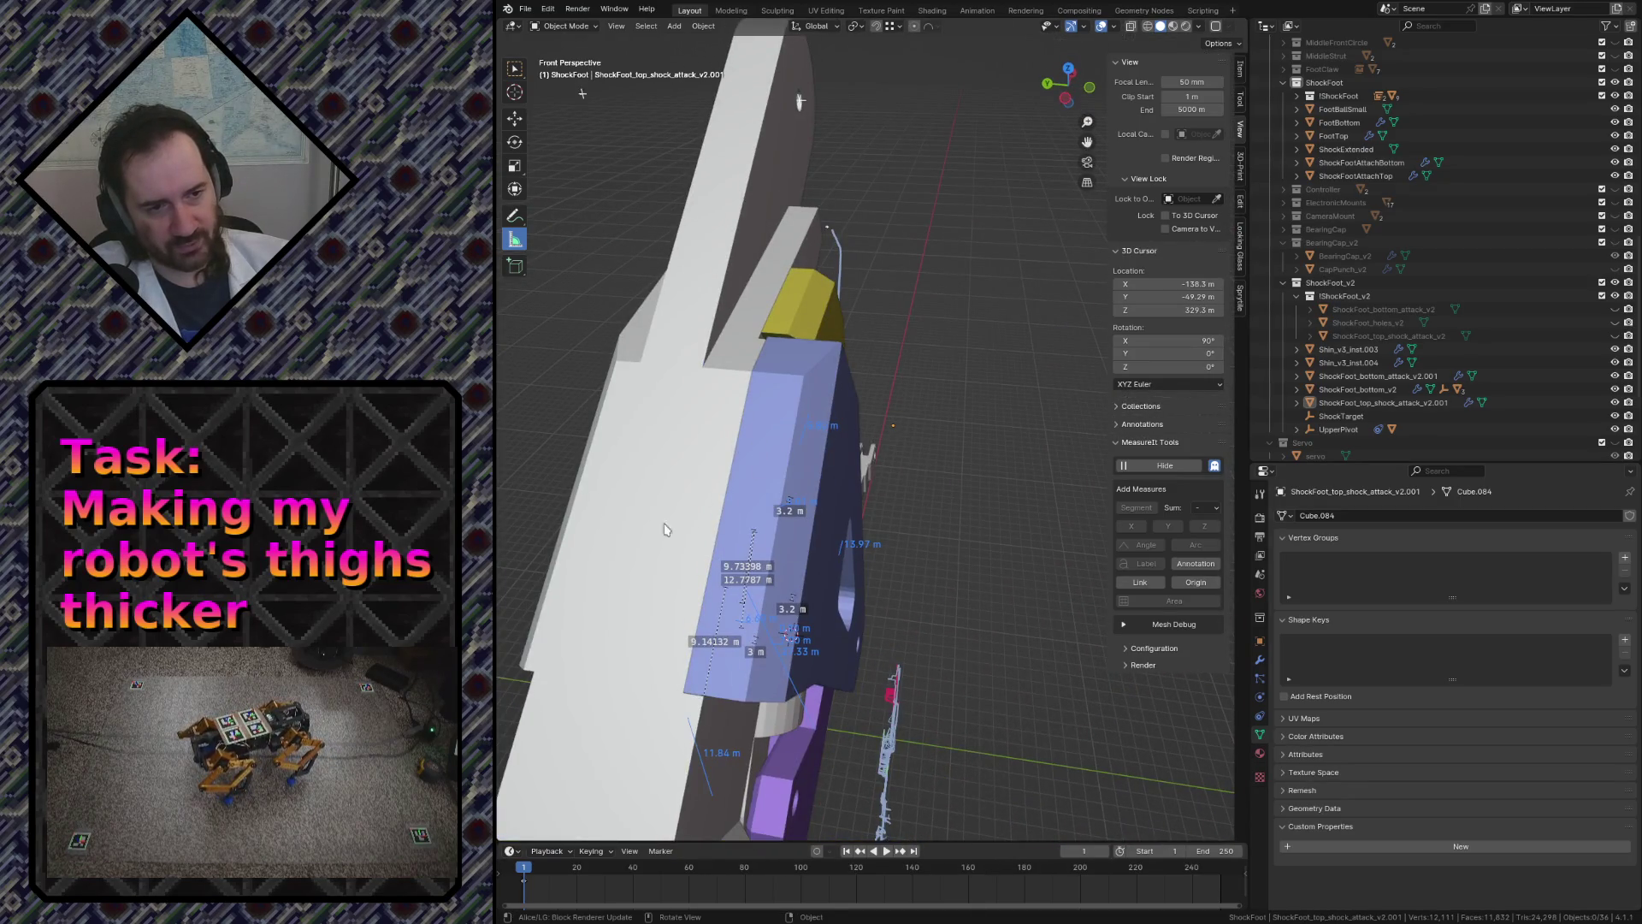
pyautogui.hotkey('shift', '`')
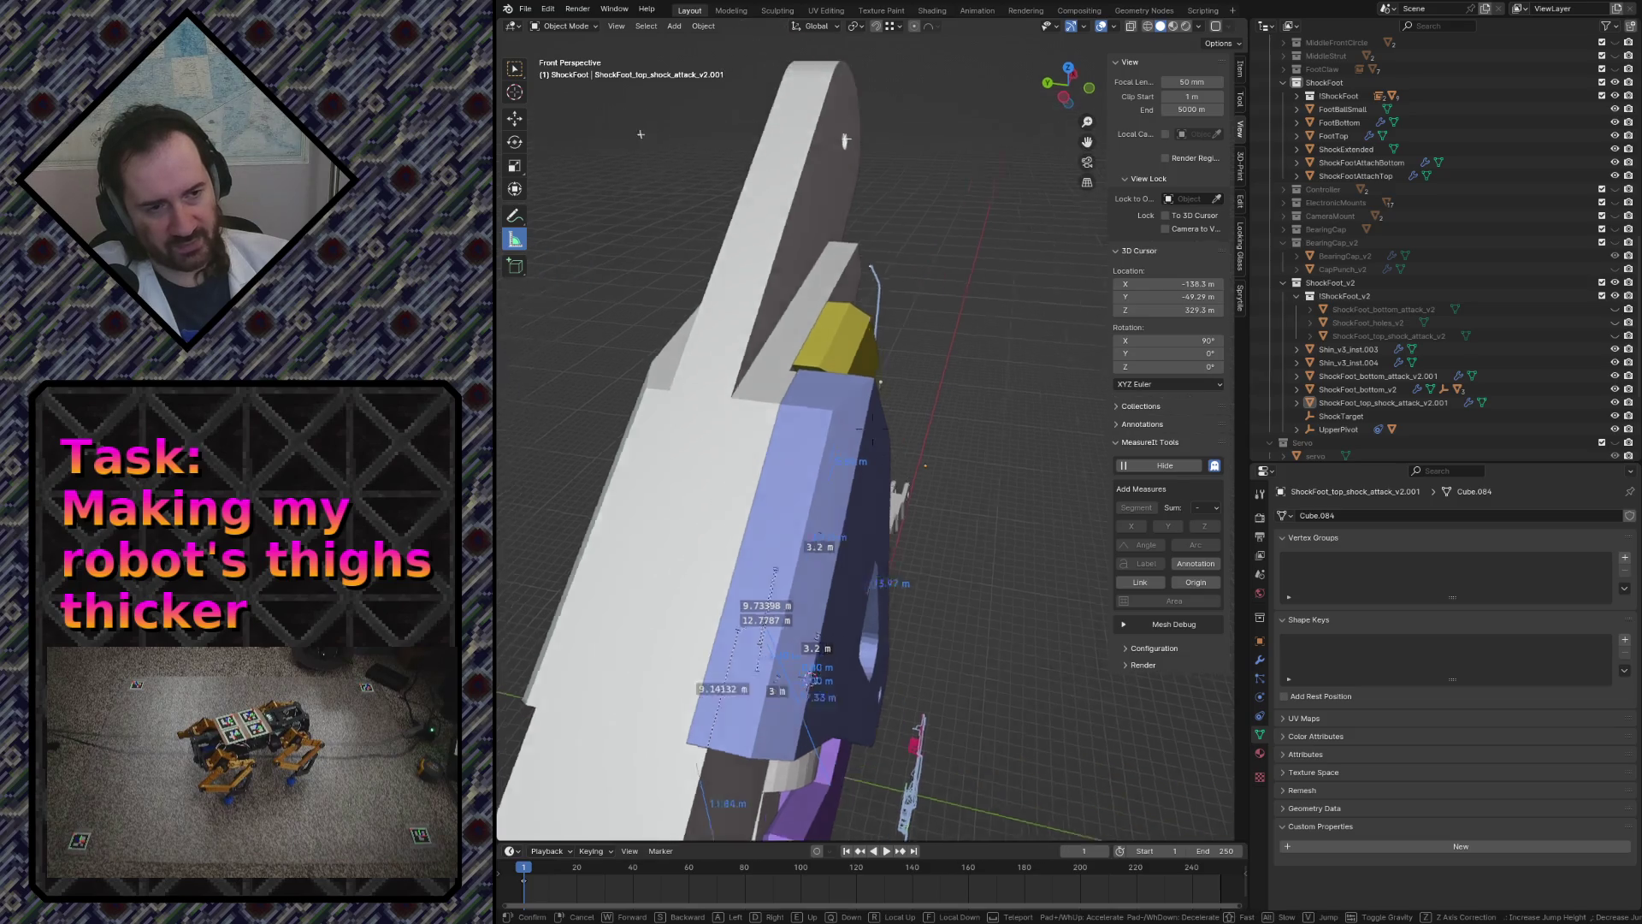
pyautogui.press('s')
pyautogui.press('a')
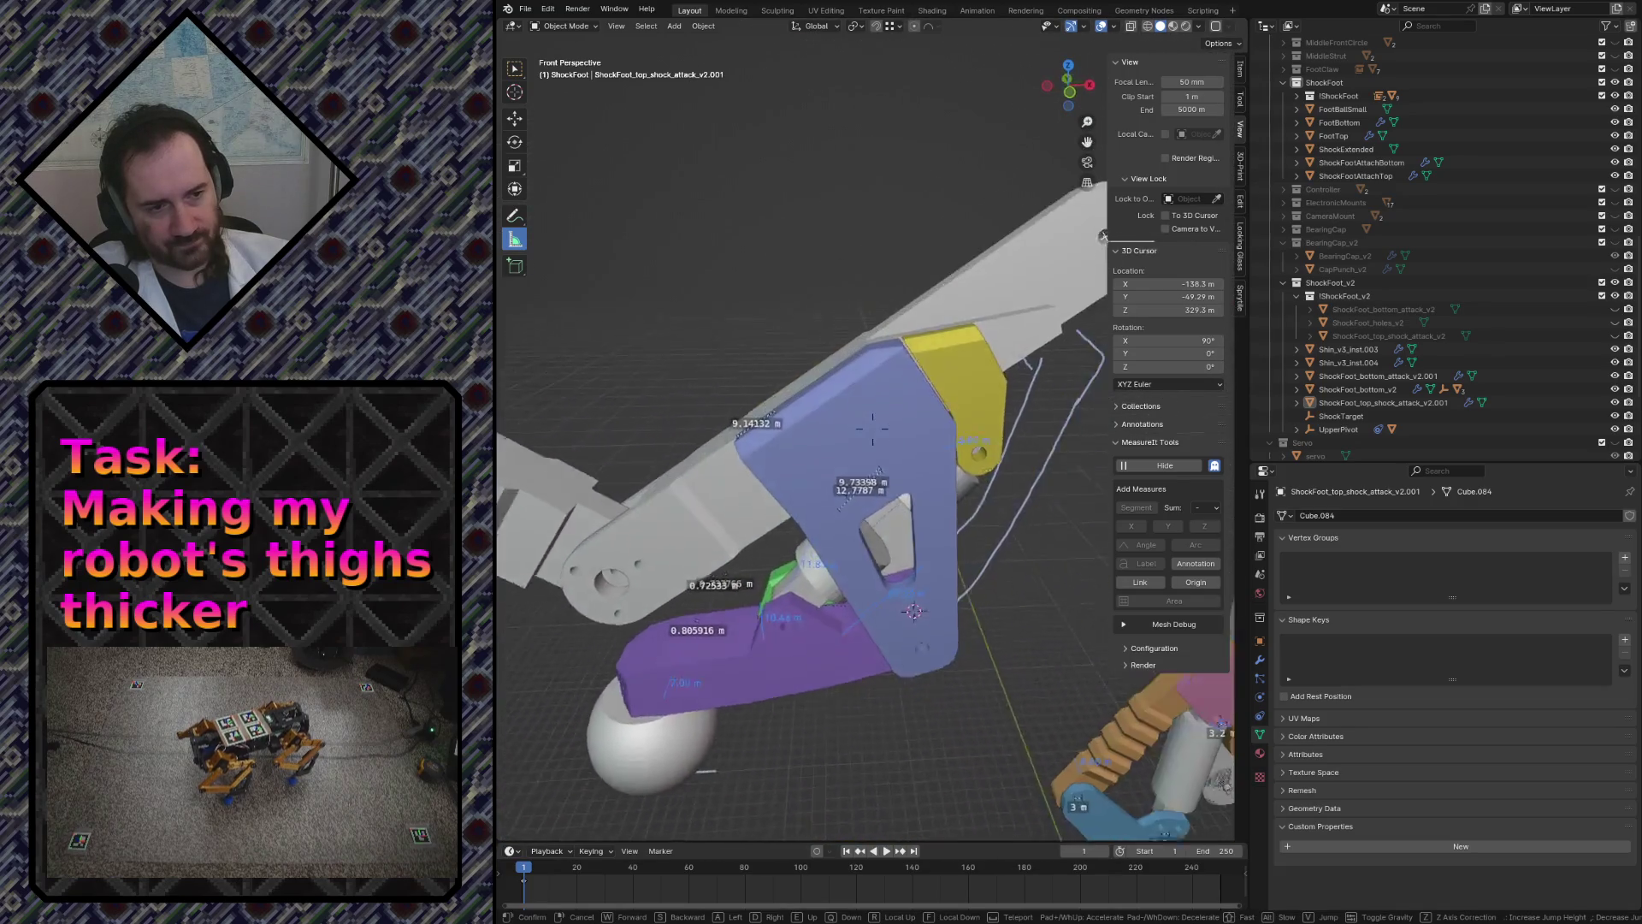
pyautogui.press('s')
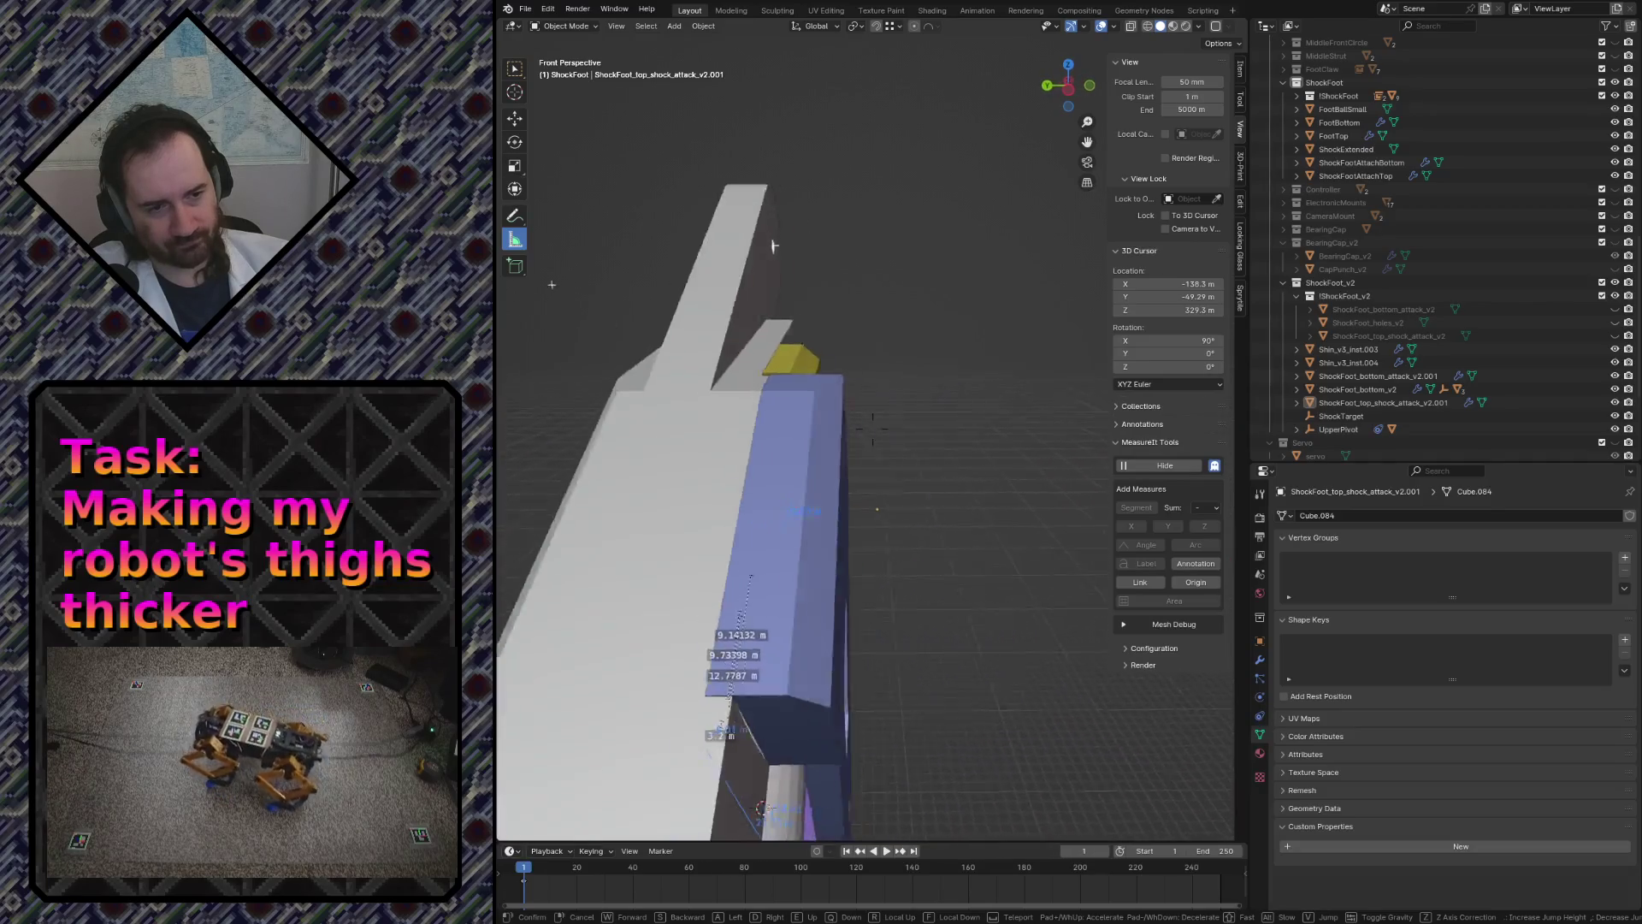
pyautogui.press('w')
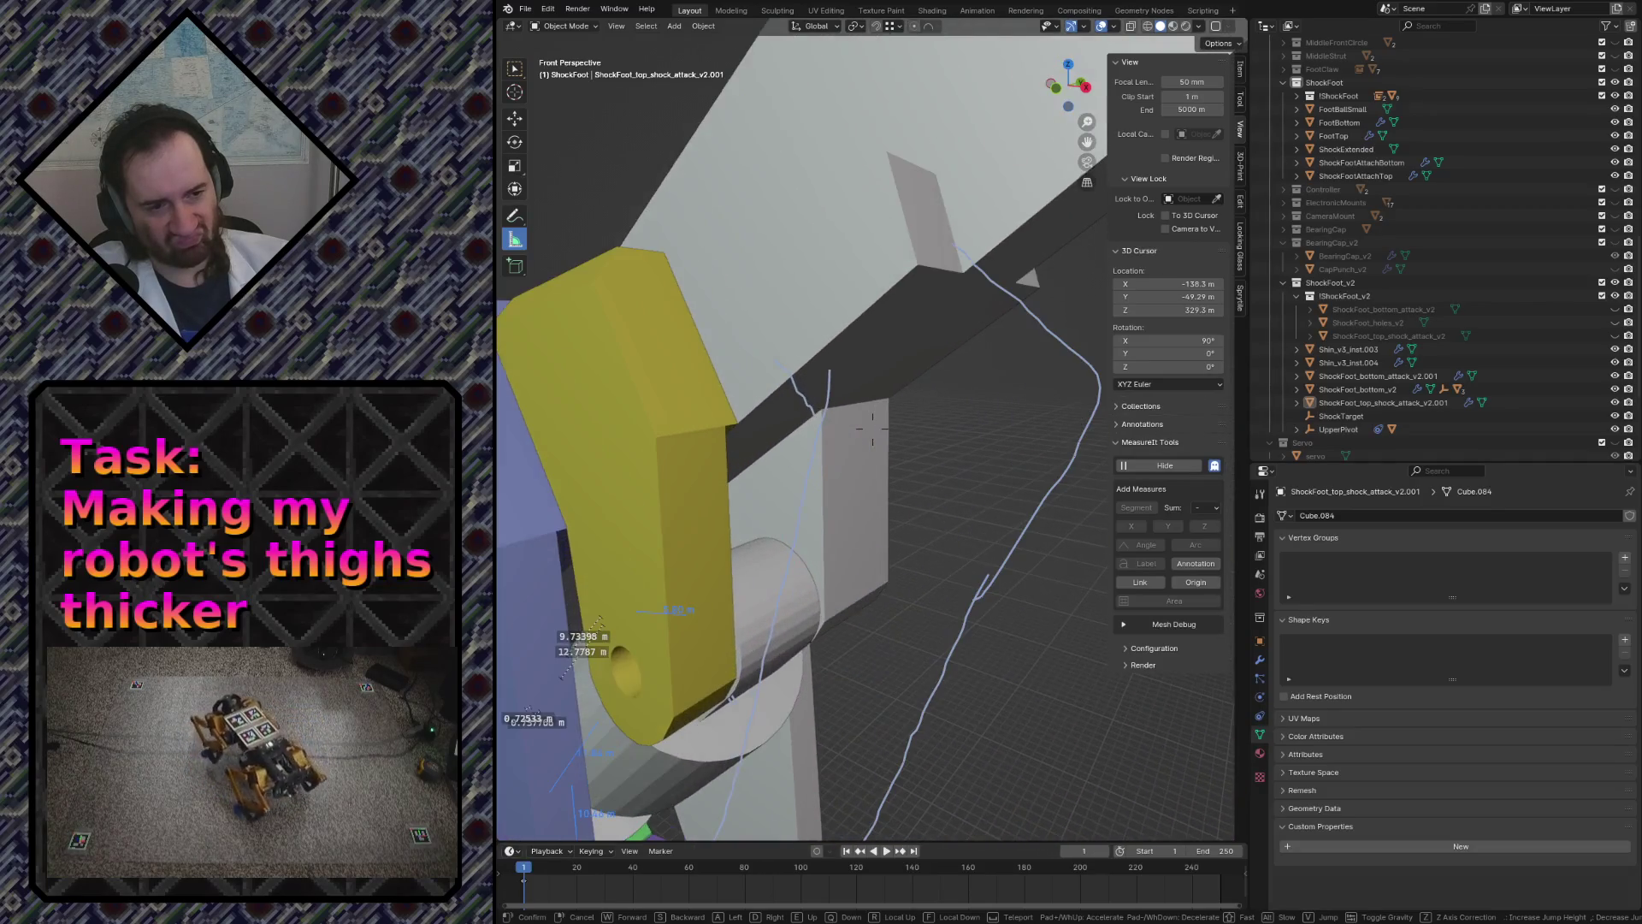
pyautogui.press('s')
pyautogui.press('w')
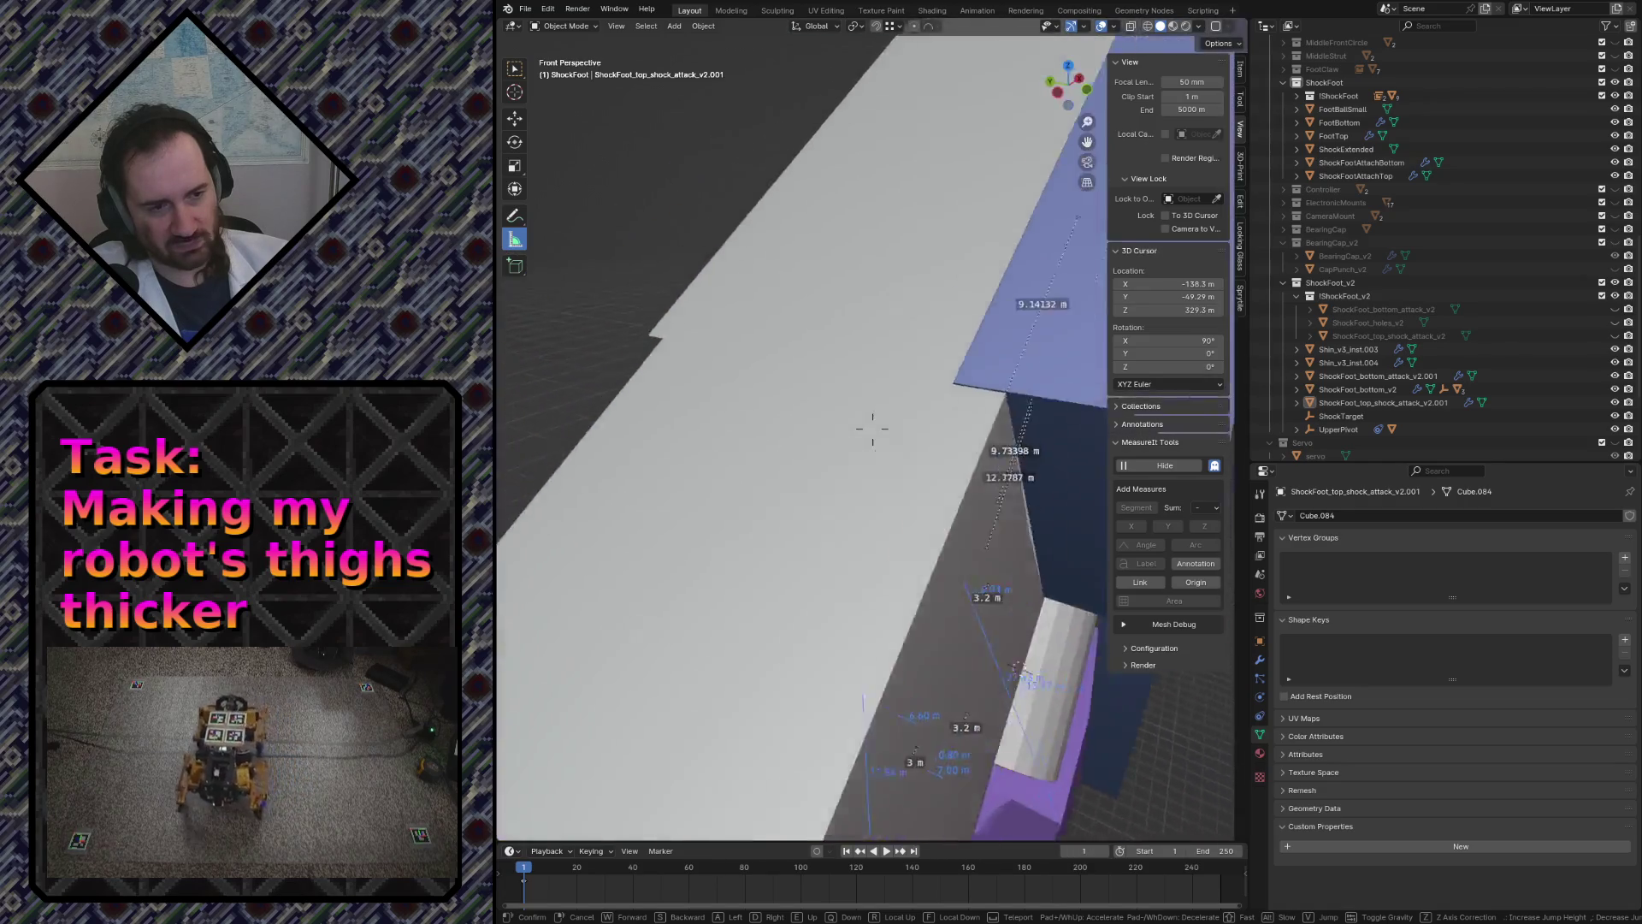
pyautogui.press('s')
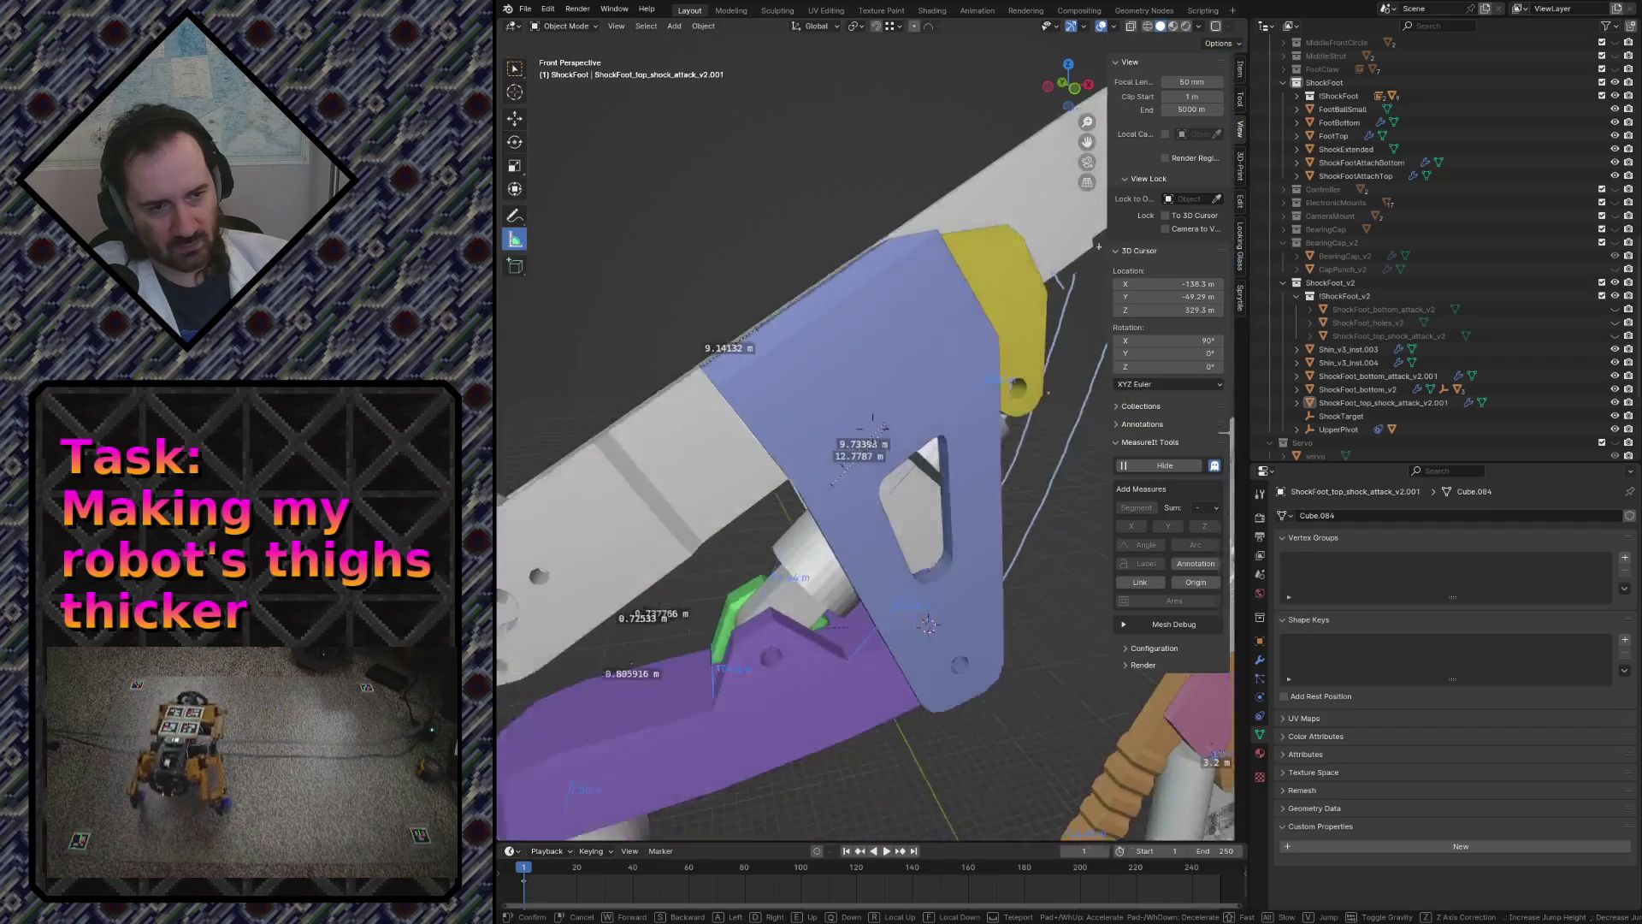
pyautogui.press('s')
pyautogui.click(865, 358)
pyautogui.click(861, 398)
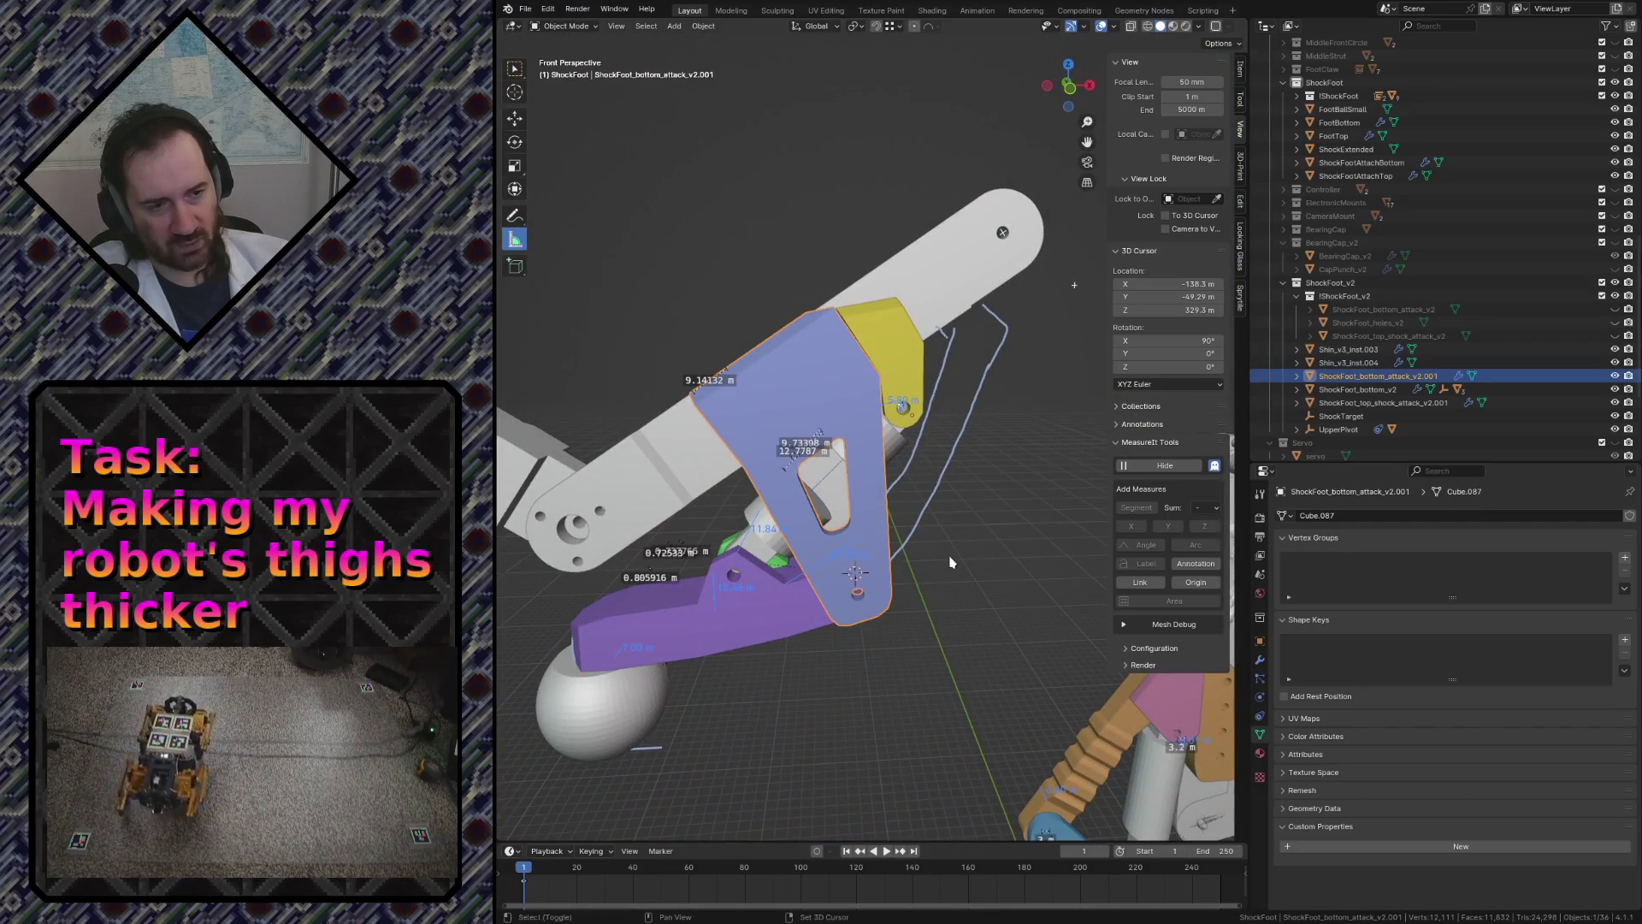
# - Show the ShockFoot top and bottom attack plates, select the bottom plate and view its modifiers
pyautogui.moveTo(950, 562); pyautogui.dragTo(964, 570, button='middle')
pyautogui.click(963, 572)
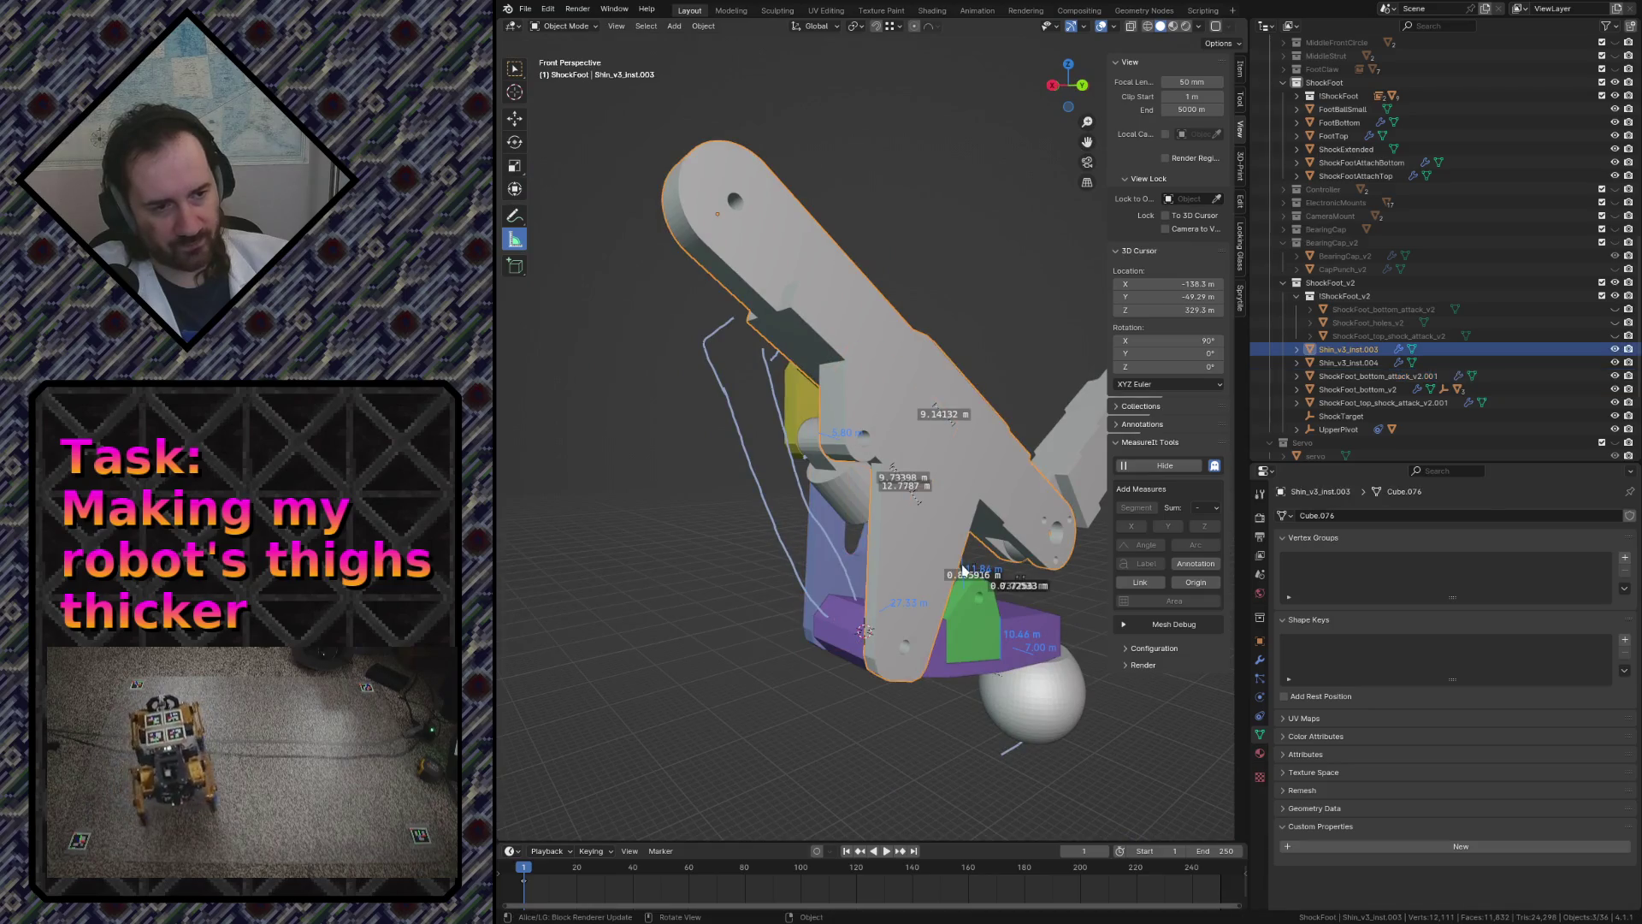
pyautogui.click(1616, 336)
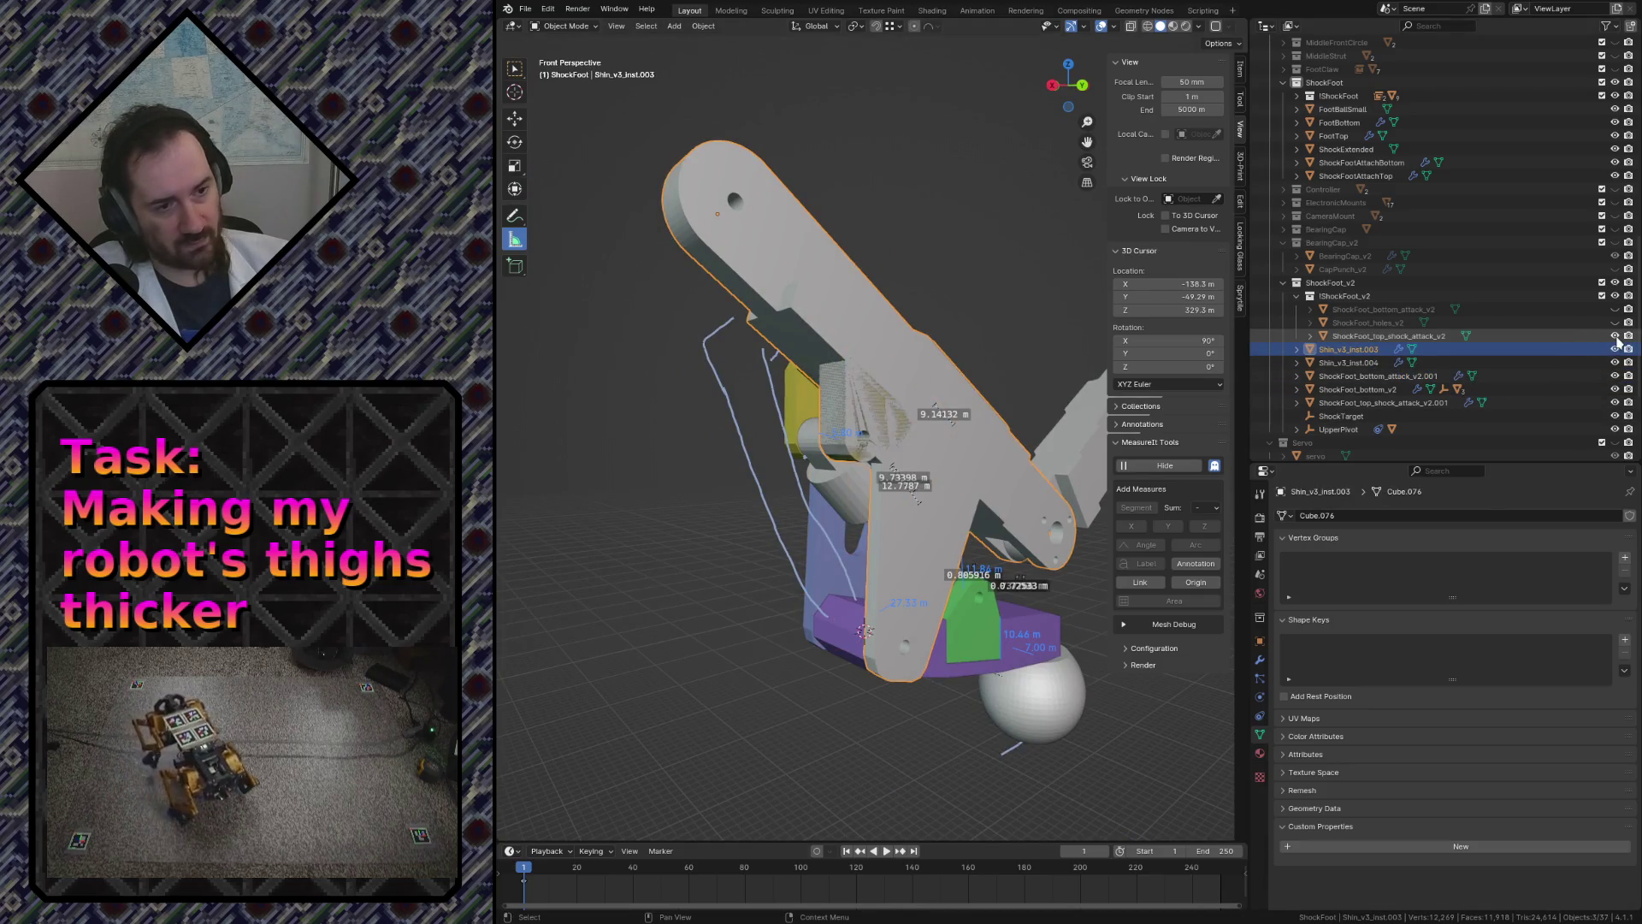
pyautogui.click(1616, 309)
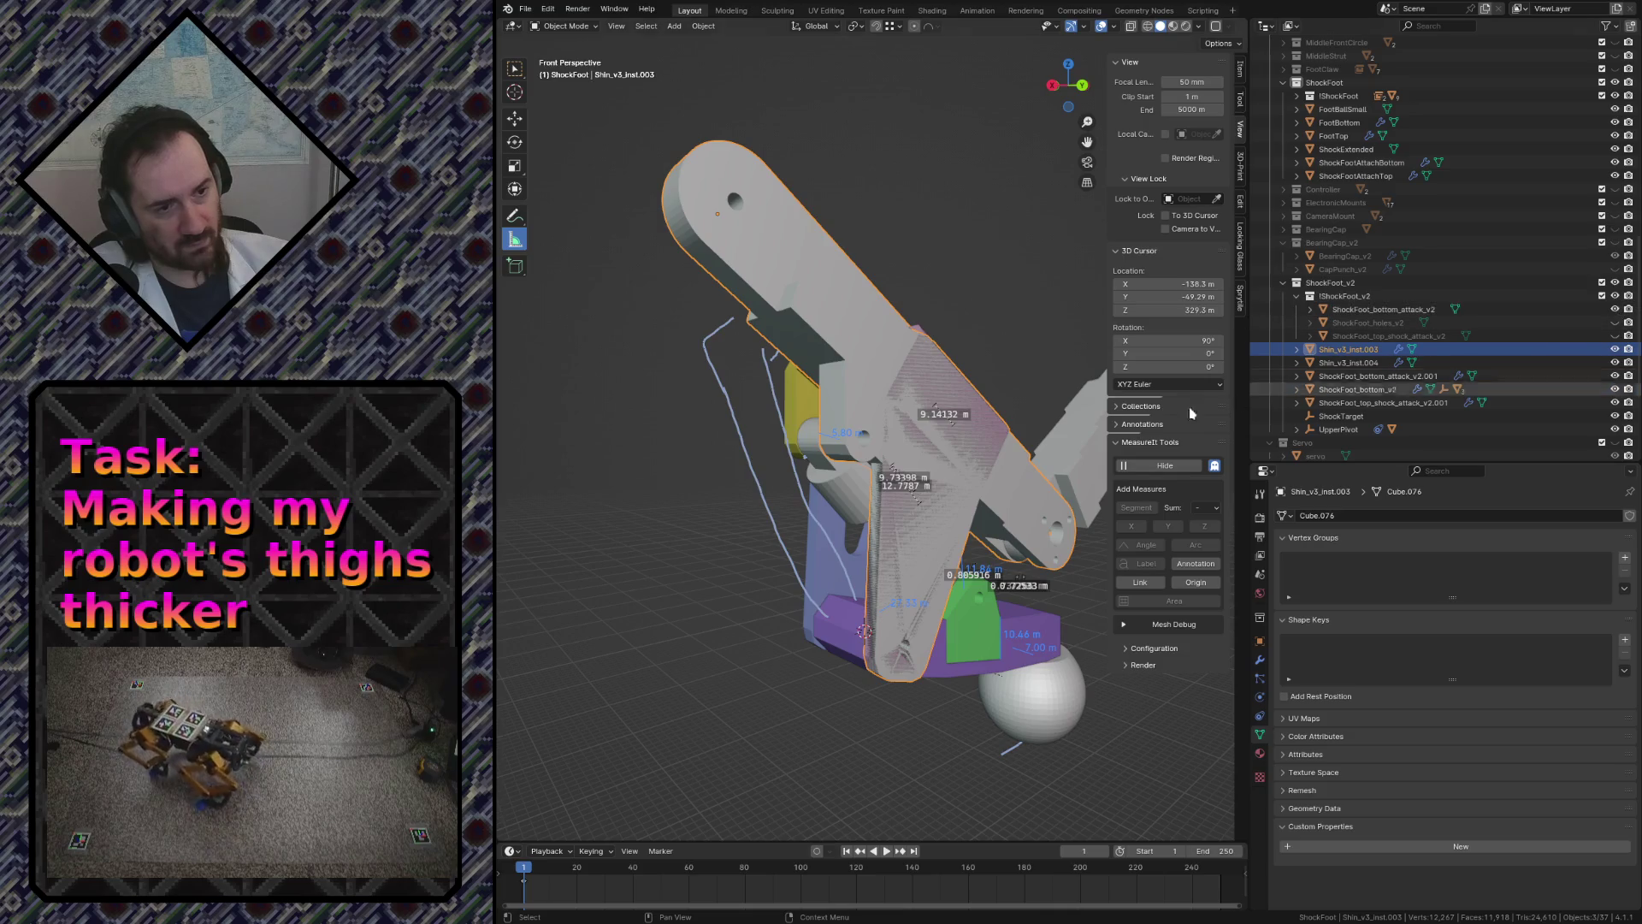
pyautogui.click(922, 537)
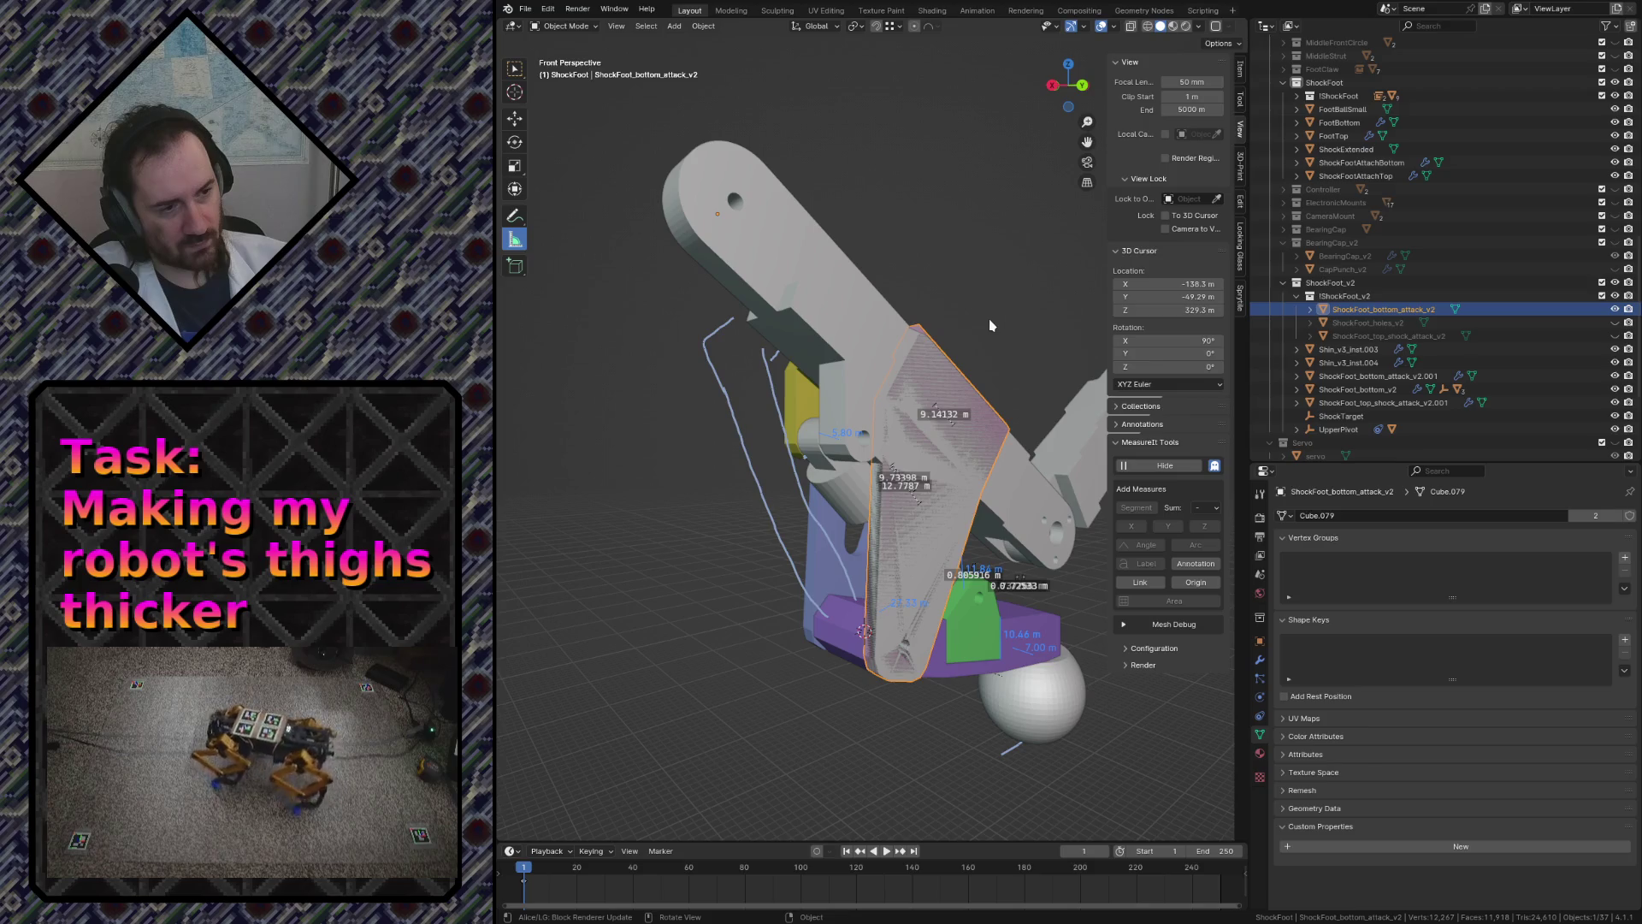
pyautogui.click(1259, 660)
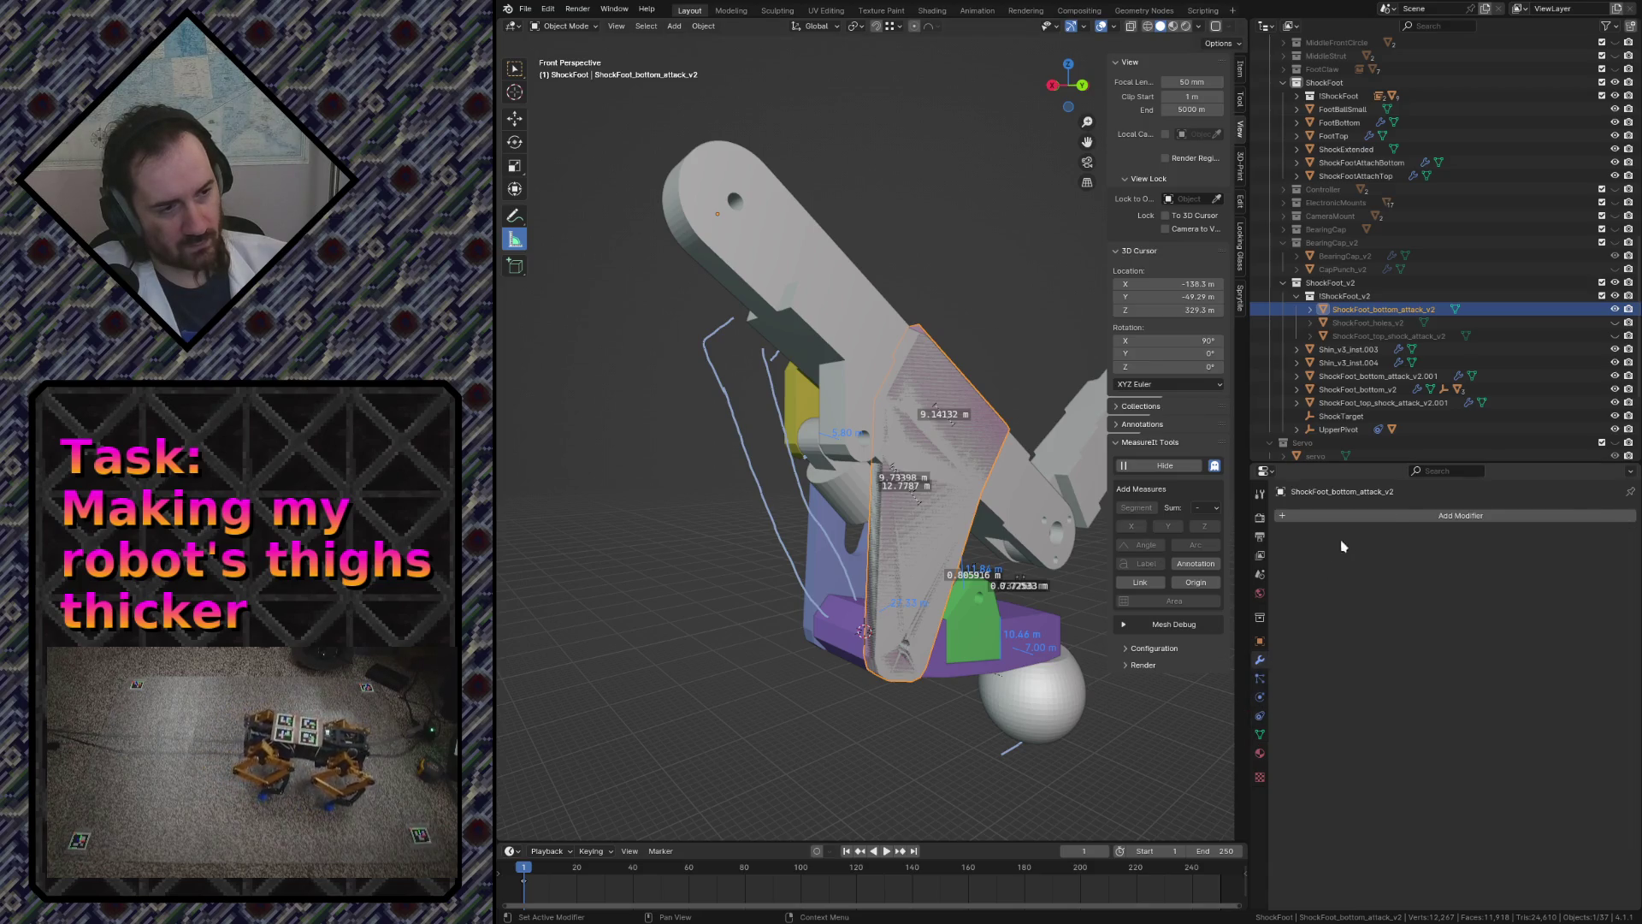
# - Add a Boolean modifier cutting ShockFoot_holes_v2 from the bottom attack plate and apply it
pyautogui.click(1401, 518)
pyautogui.moveTo(1342, 518)
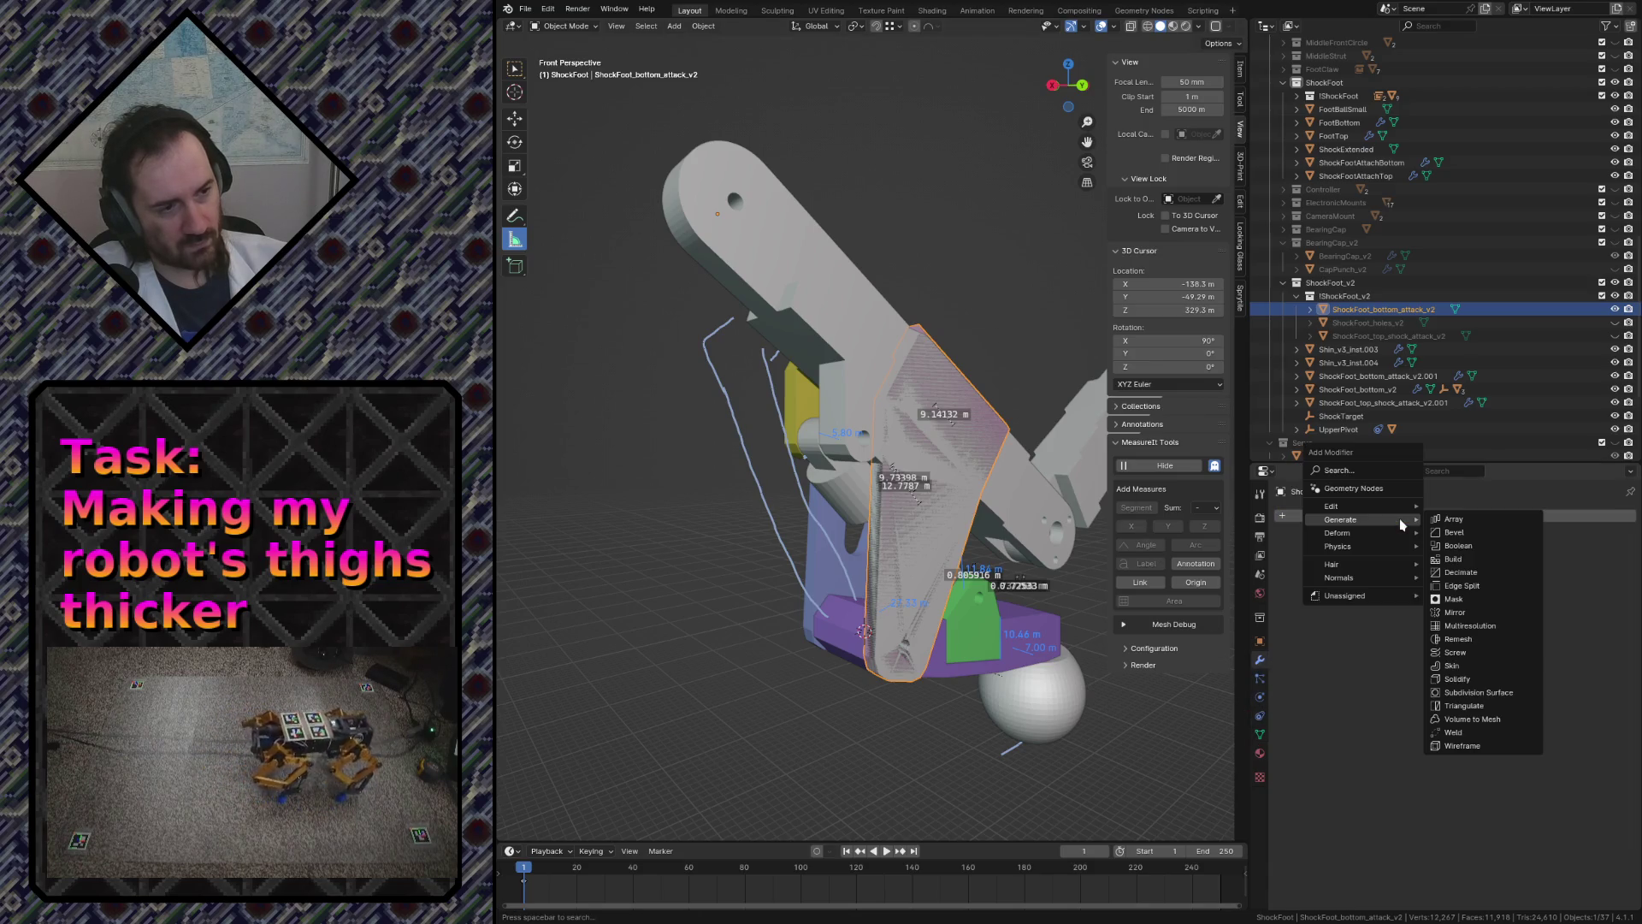
pyautogui.click(1462, 546)
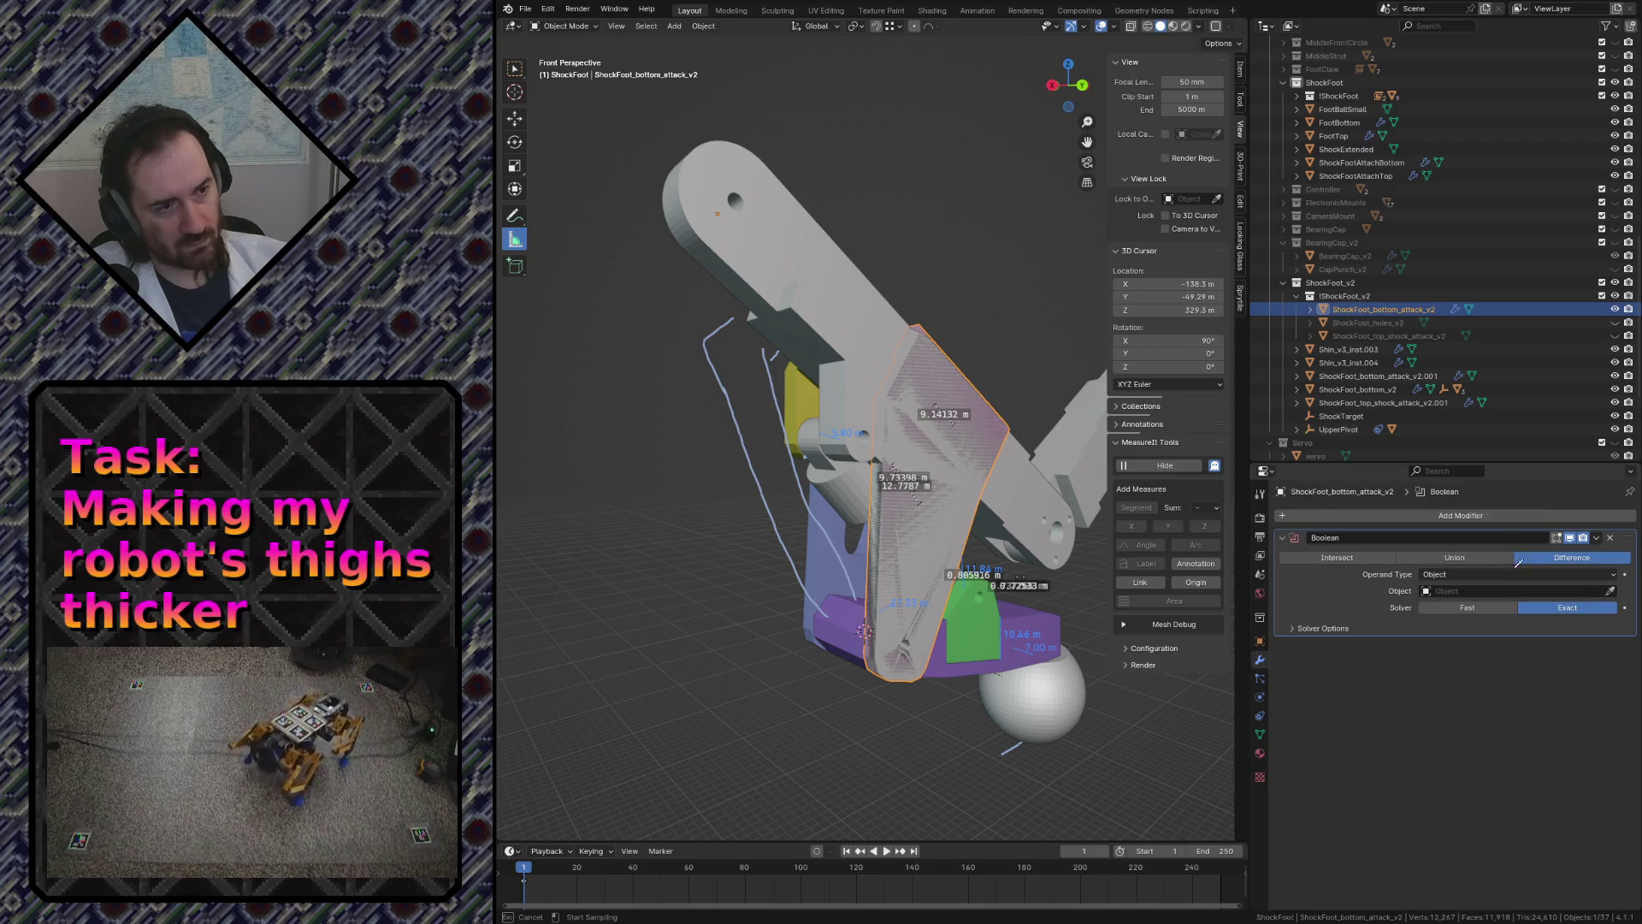
pyautogui.click(1383, 324)
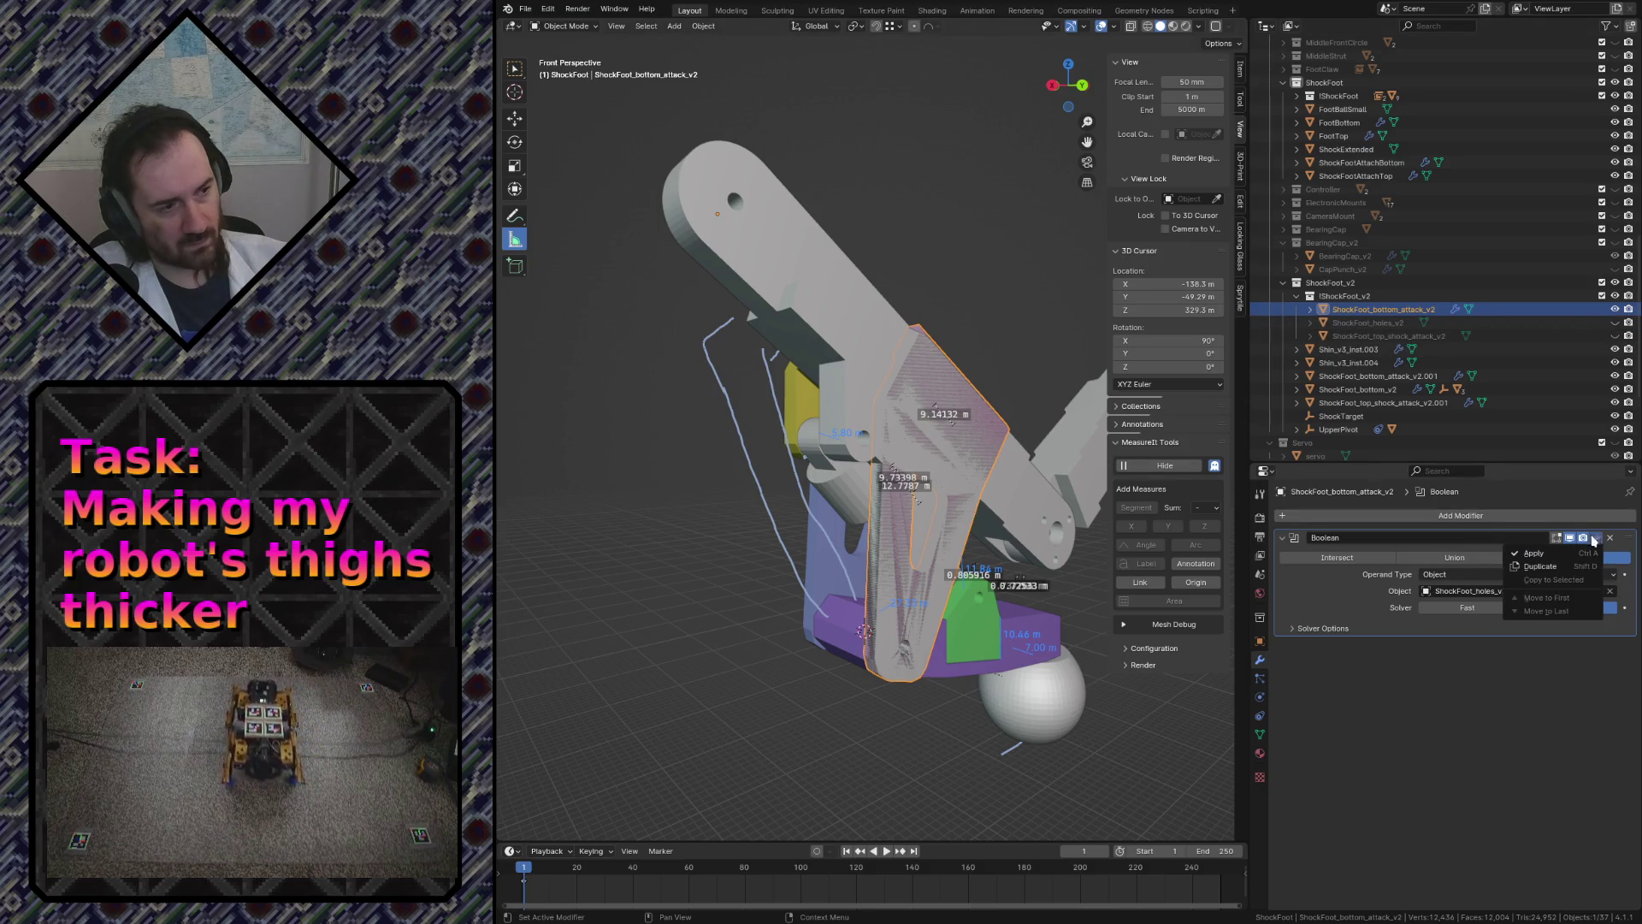
pyautogui.click(1575, 552)
pyautogui.click(1576, 553)
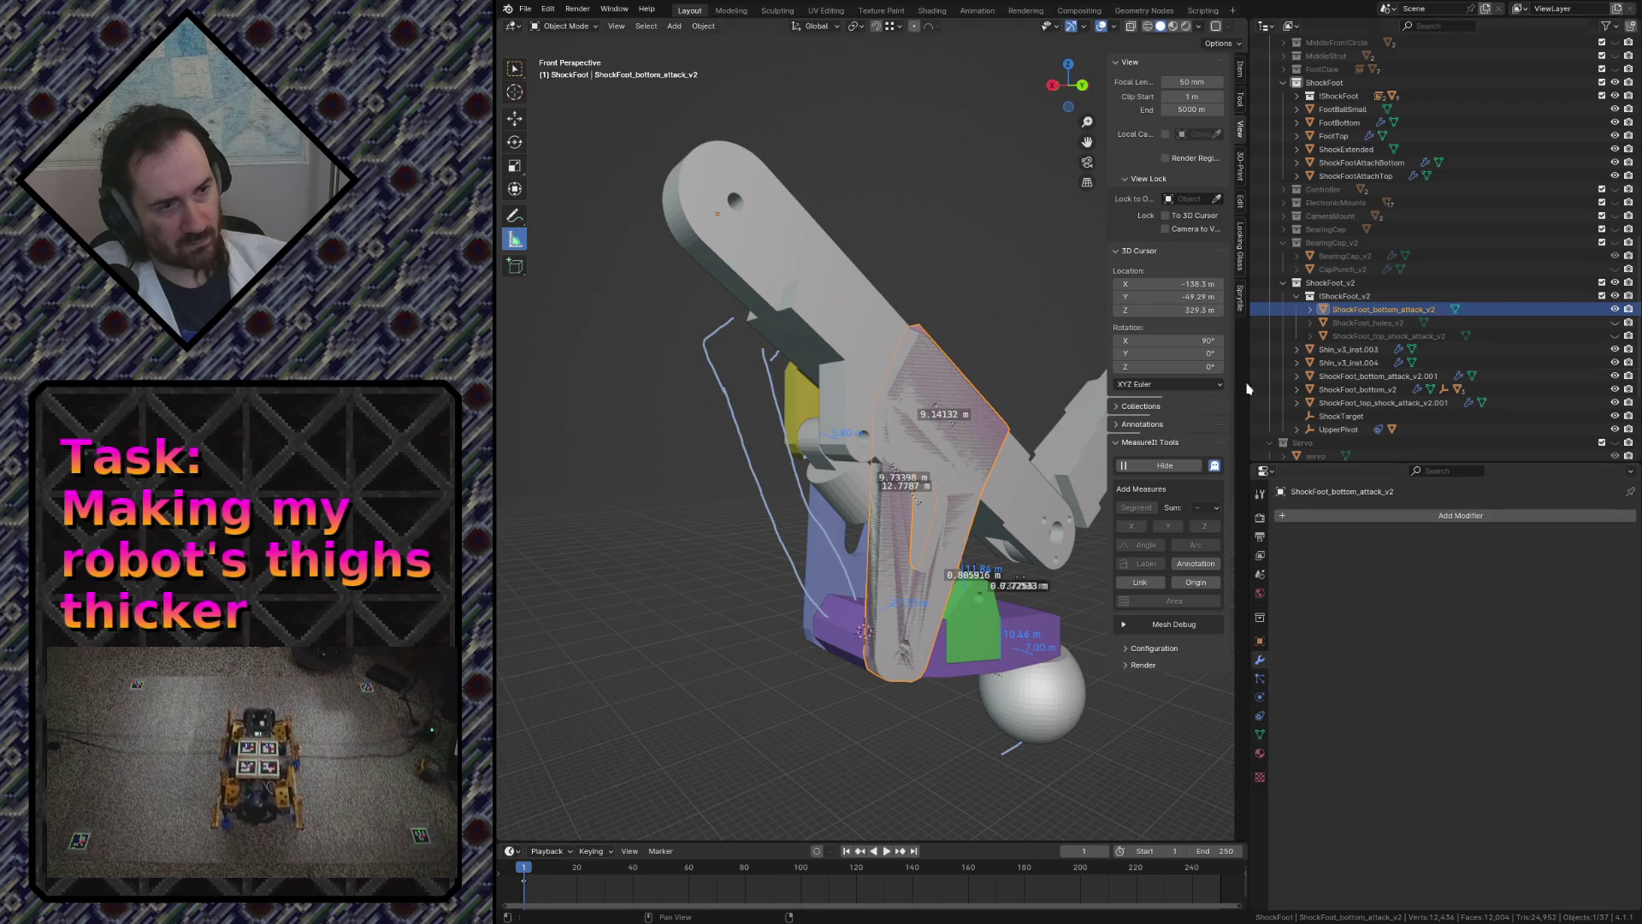
pyautogui.click(1259, 732)
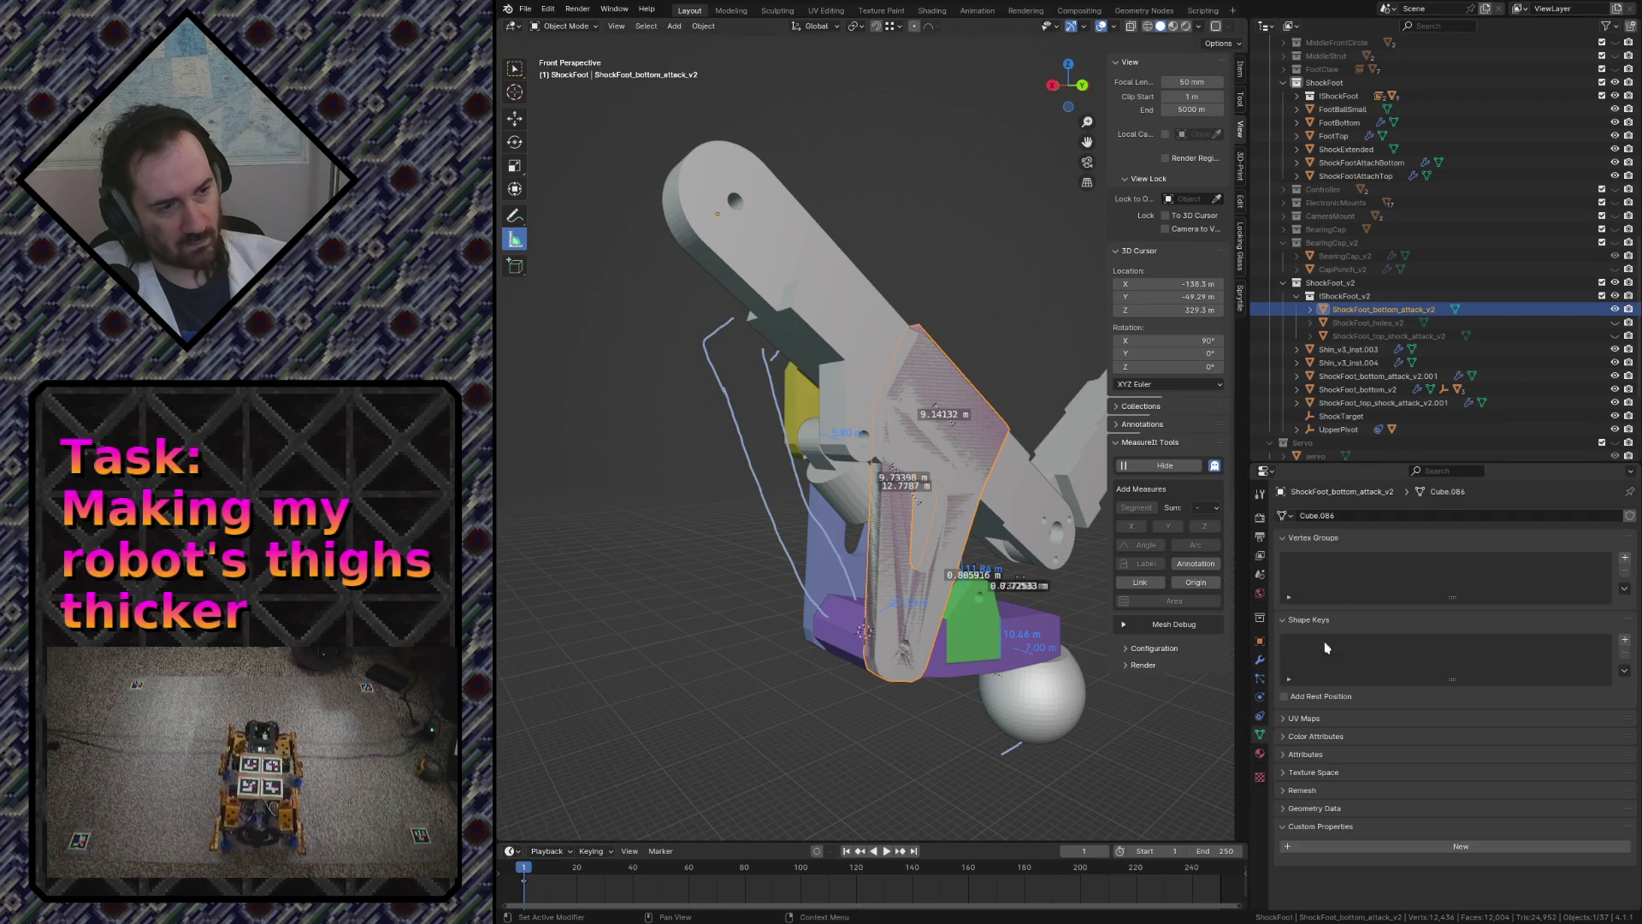
pyautogui.click(801, 735)
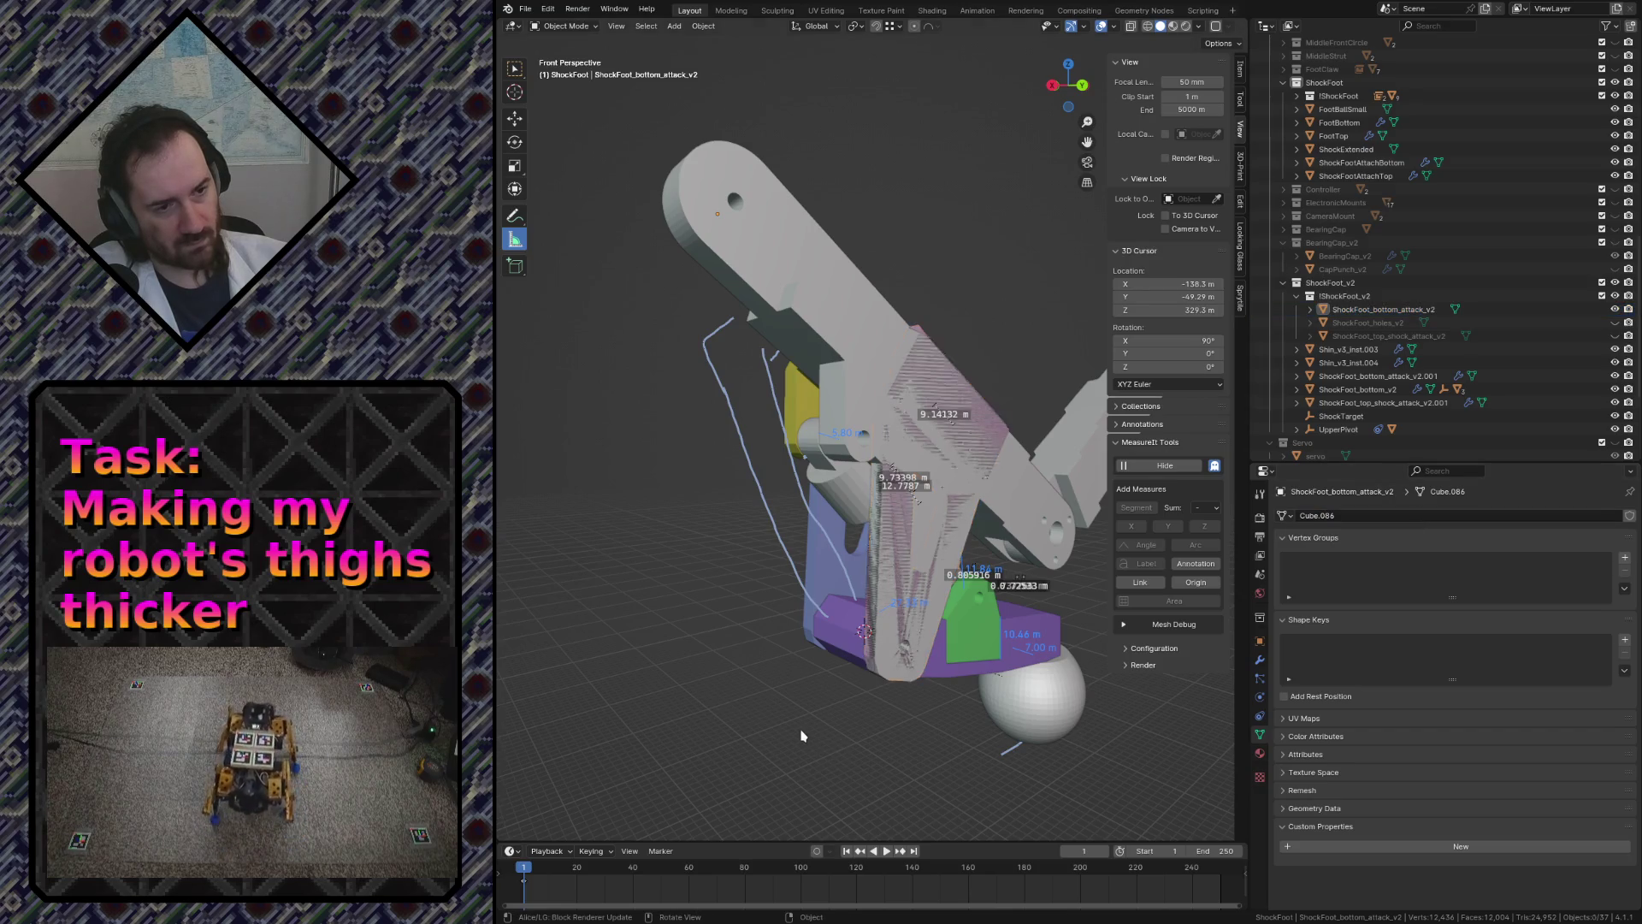
pyautogui.click(919, 651)
pyautogui.click(918, 651)
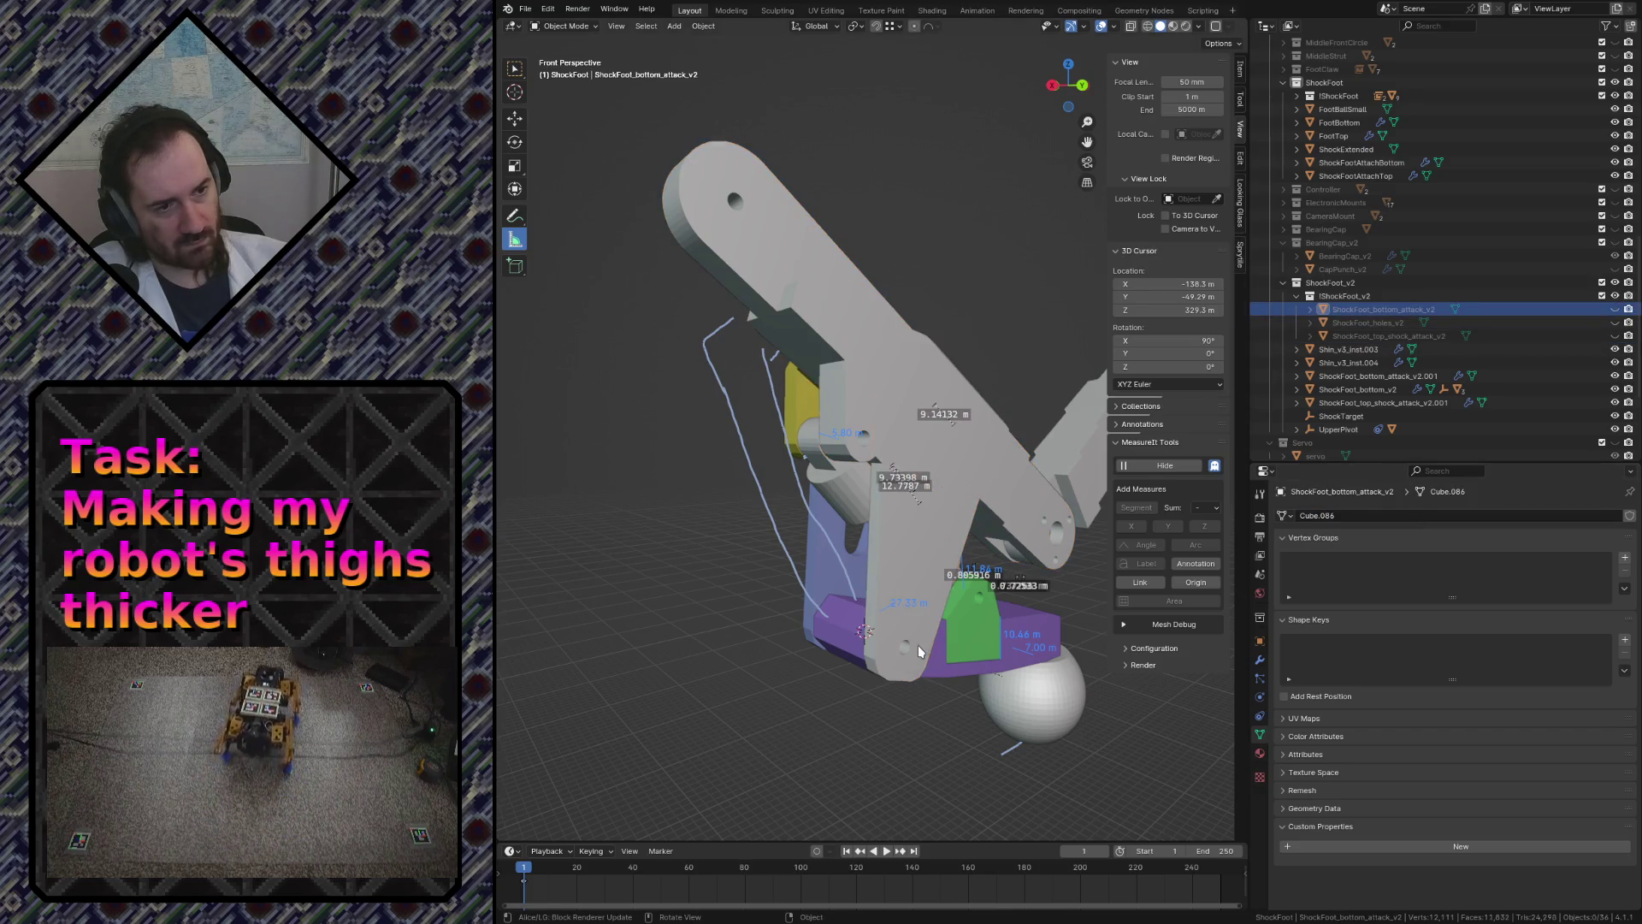
pyautogui.hotkey('shift', '`')
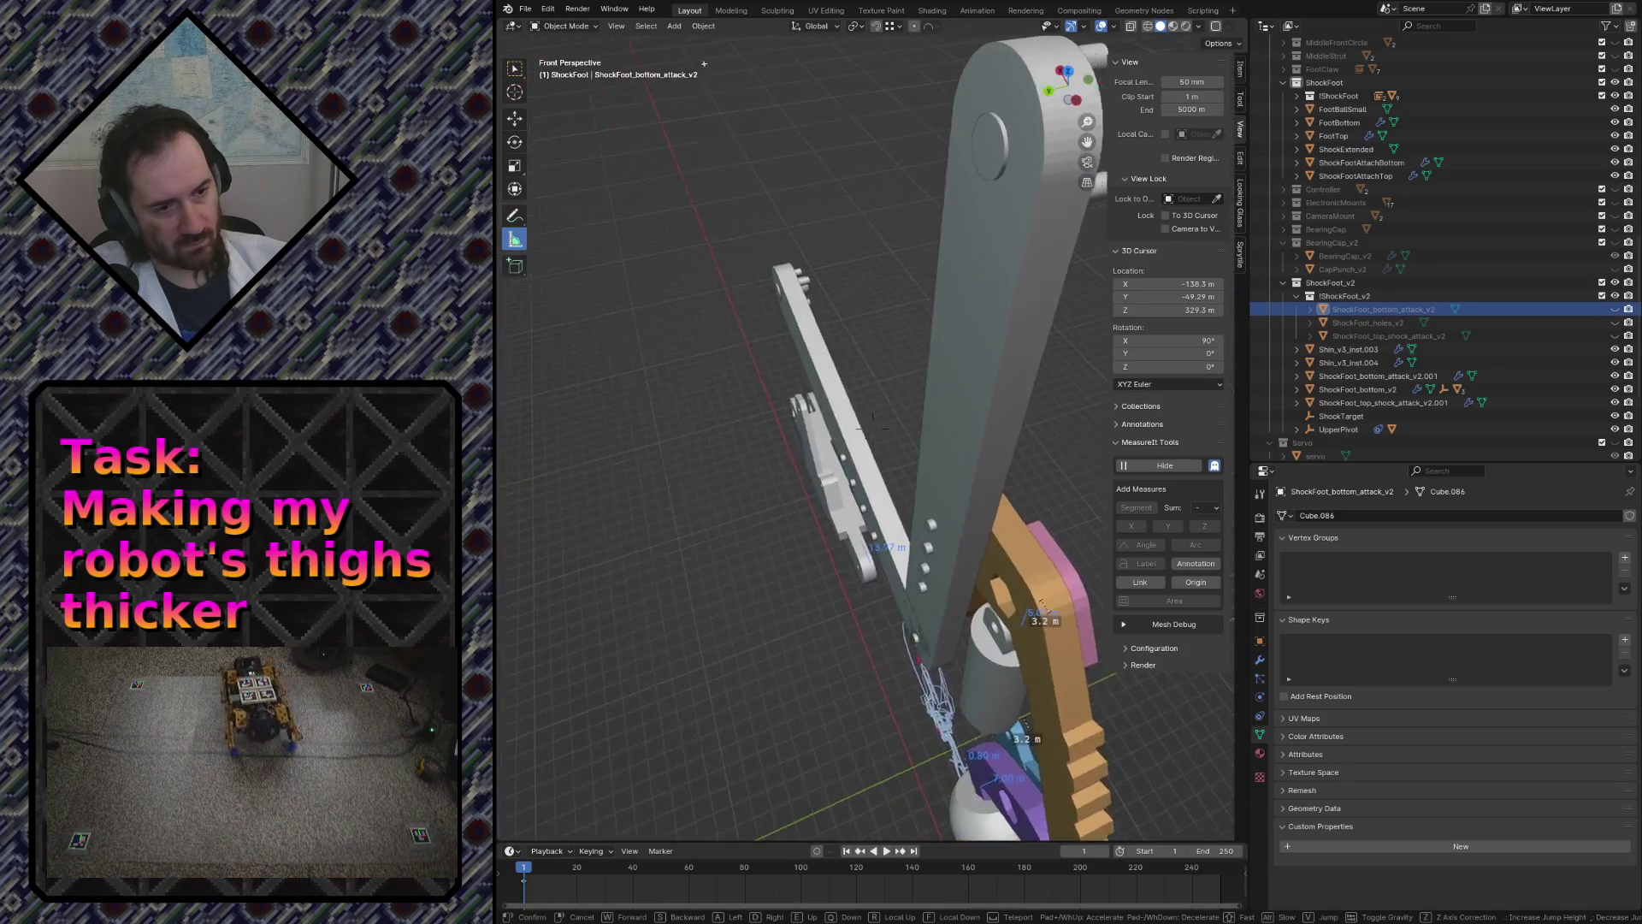
pyautogui.click(745, 700)
pyautogui.click(732, 509)
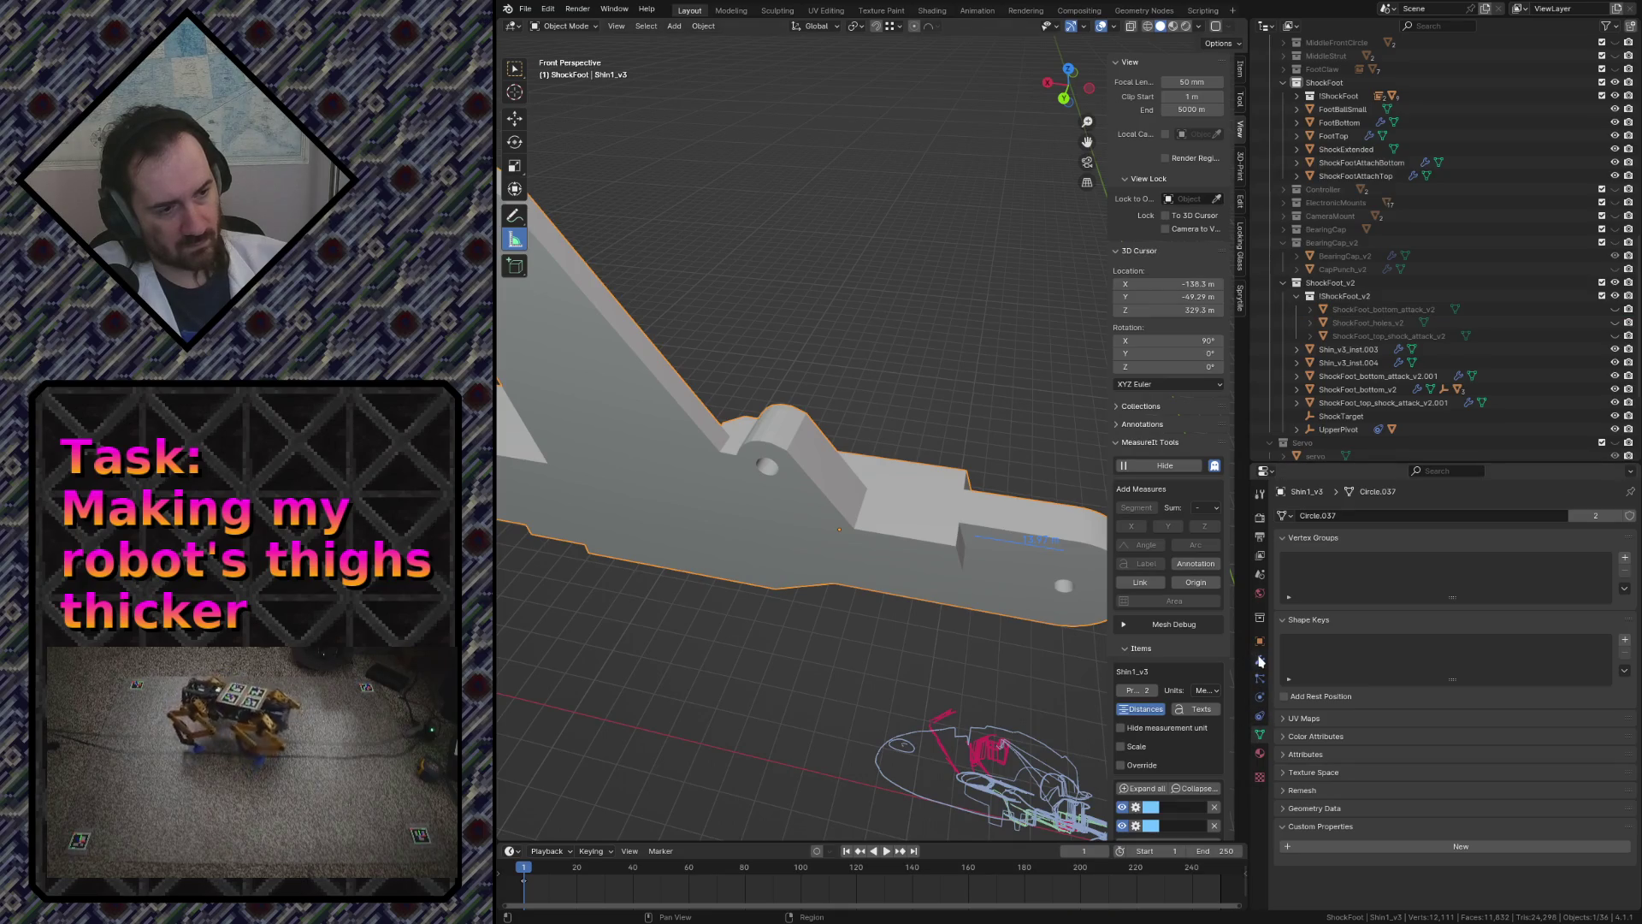
pyautogui.scroll(3, 1400, 320)
pyautogui.scroll(2, 1447, 296)
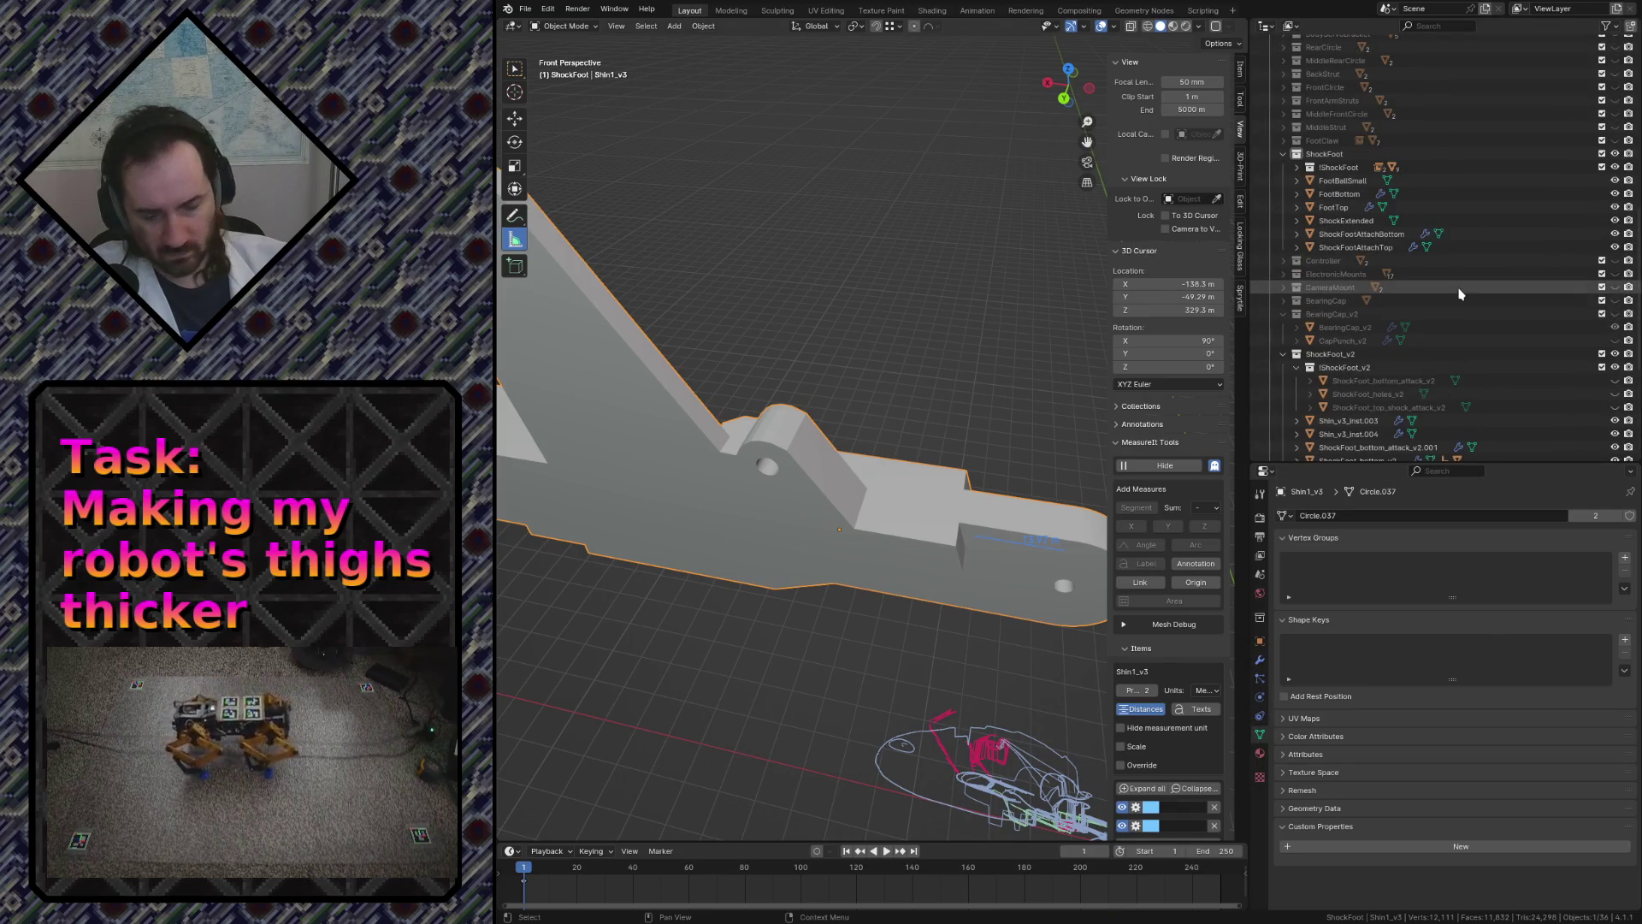
# - In Shin1_v3's cuts group, reveal a shock-foot attack cutter and select ShockFoot_bottom_attack_v2.002
pyautogui.press('KP_Decimal')
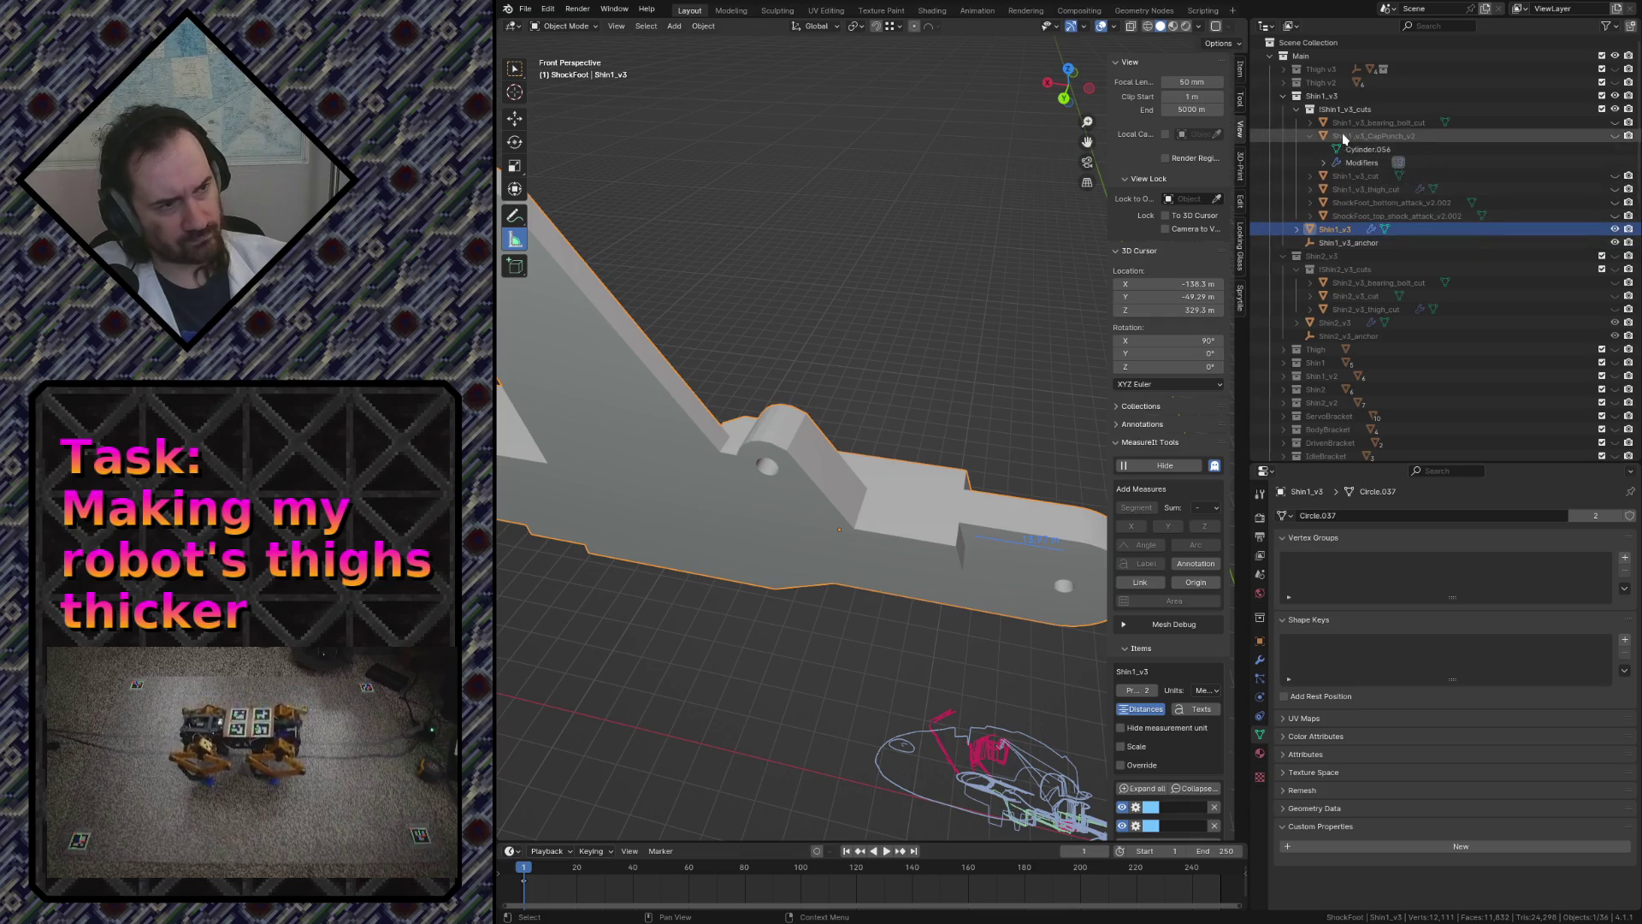
pyautogui.click(1323, 135)
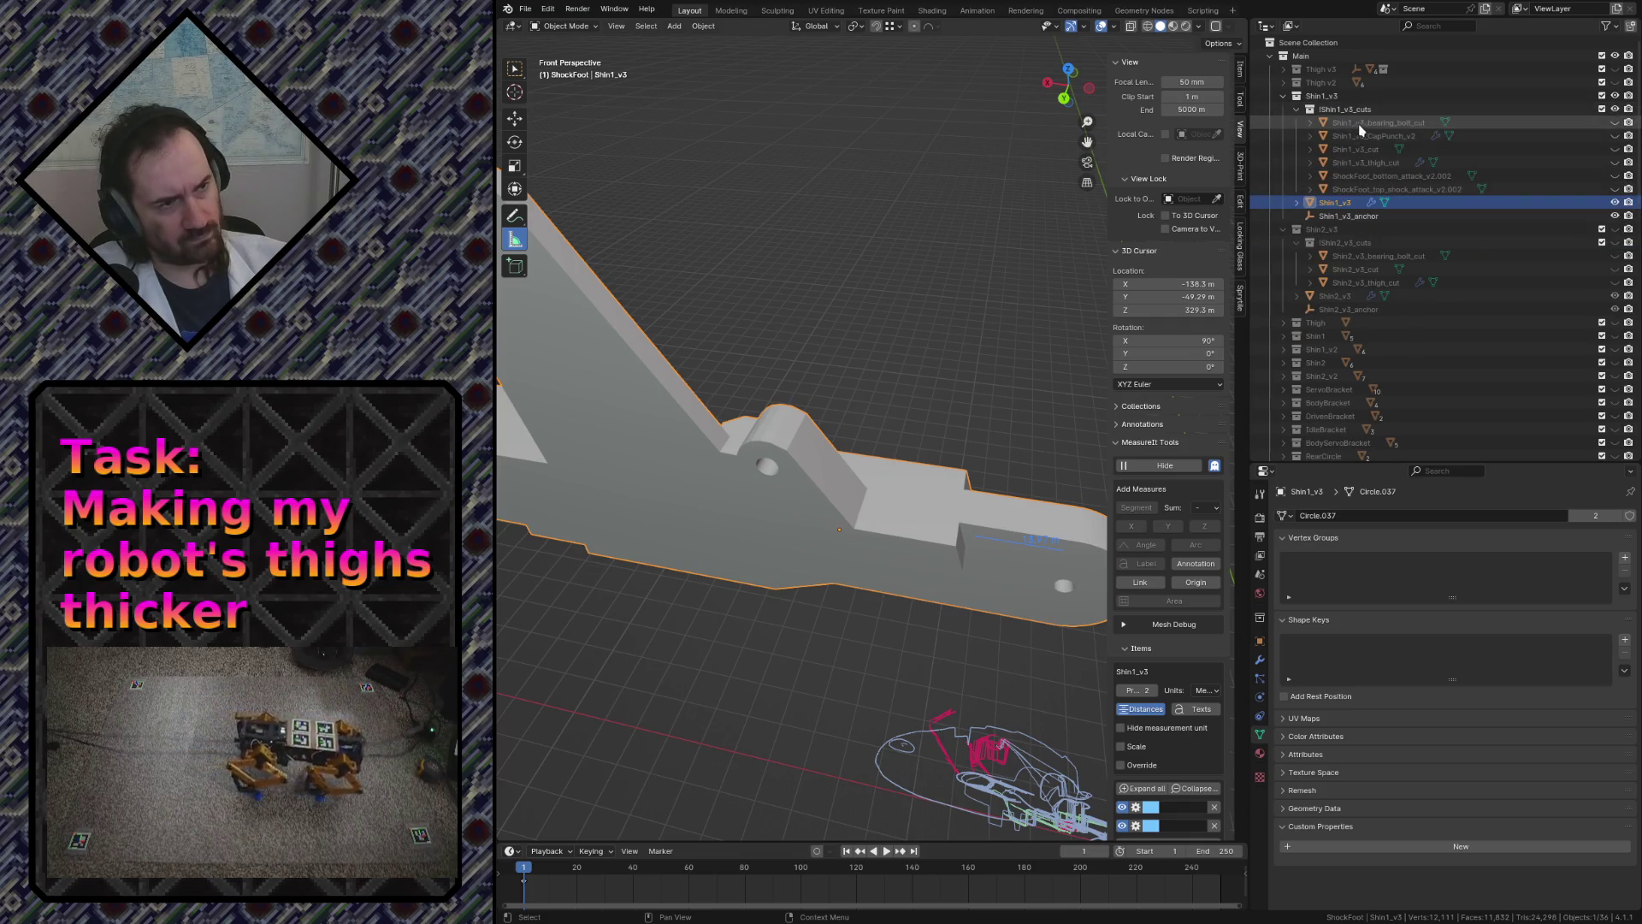
pyautogui.click(1395, 189)
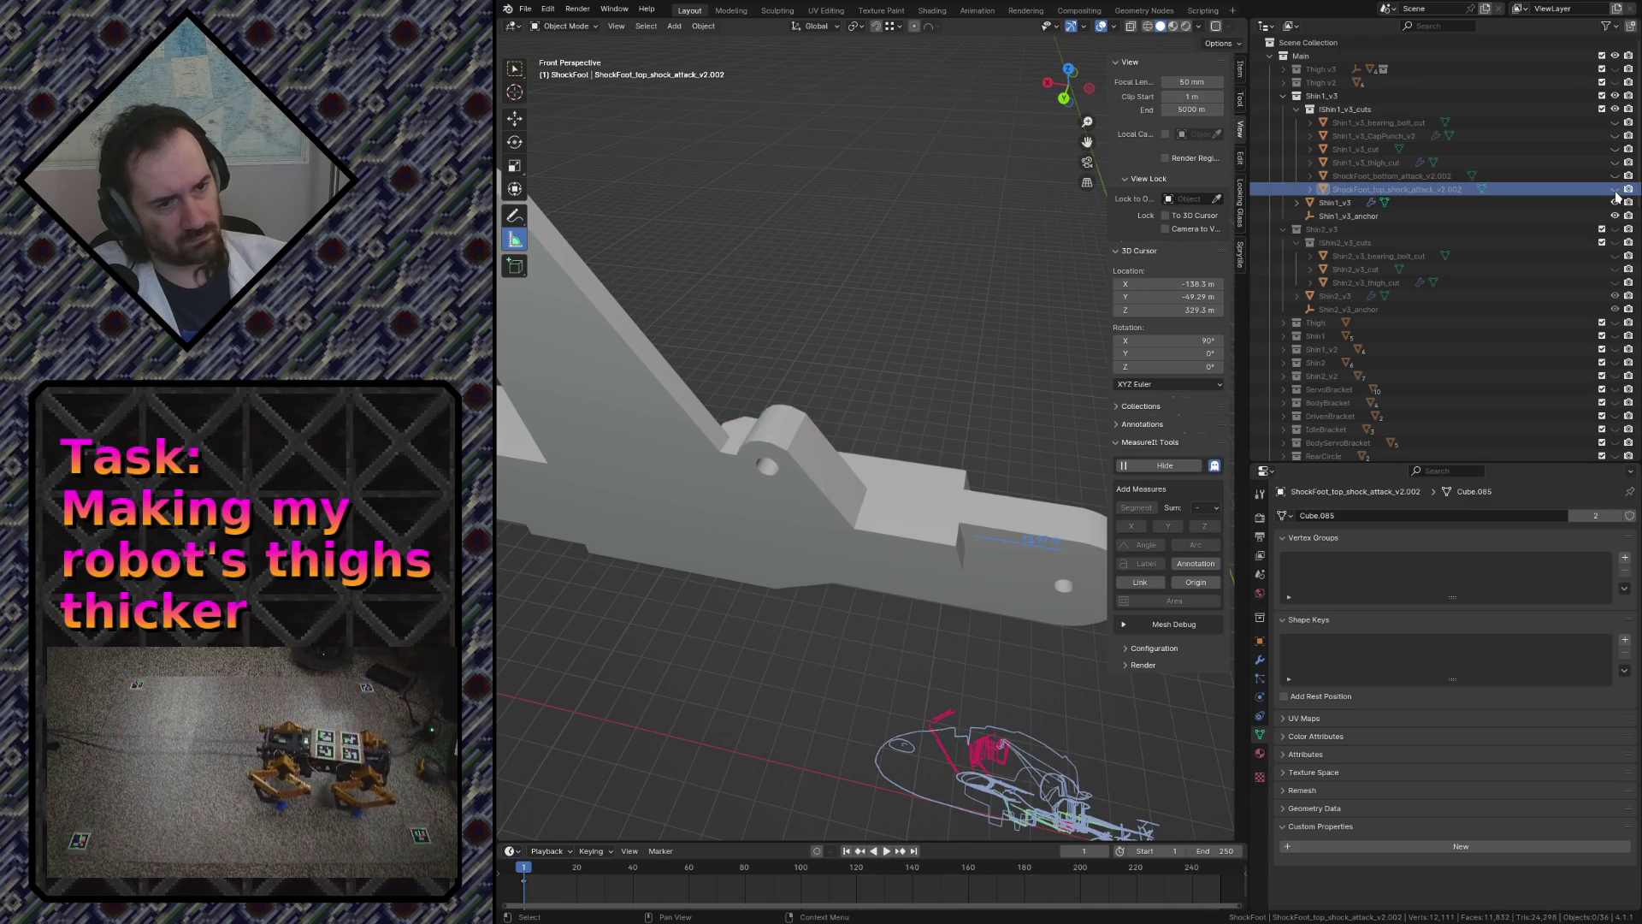
pyautogui.click(1614, 177)
pyautogui.click(1434, 177)
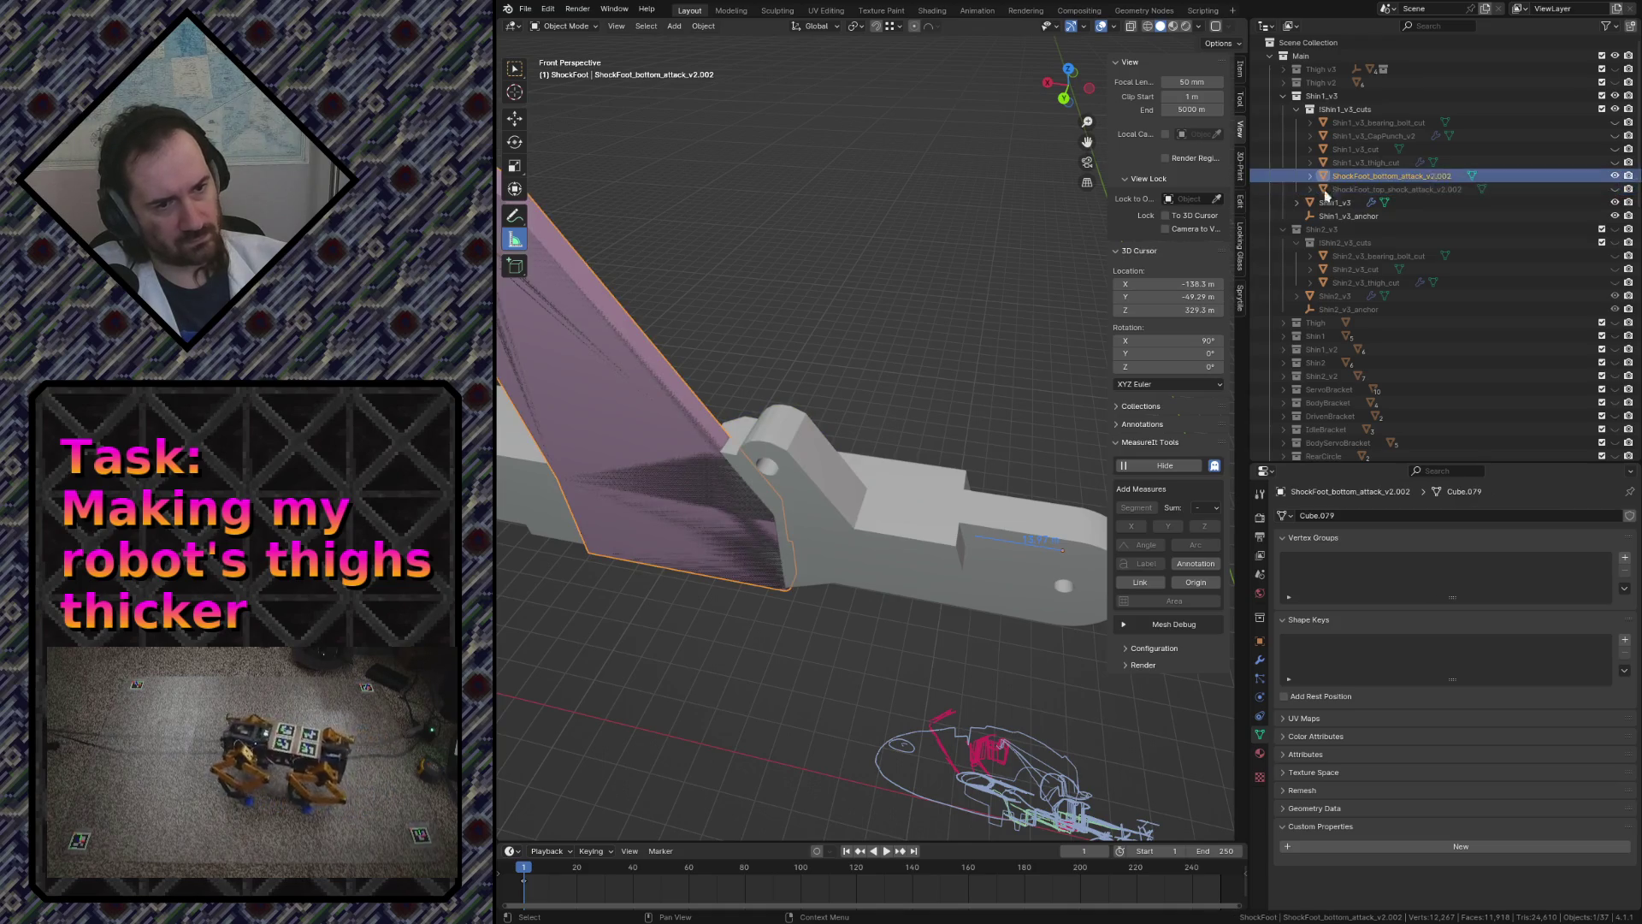
# - Assign the Cube.086 mesh to the ShockFoot_bottom_attack_v2.002 plate so it gets the cutout shape
pyautogui.click(1286, 515)
pyautogui.write('Cube.086')
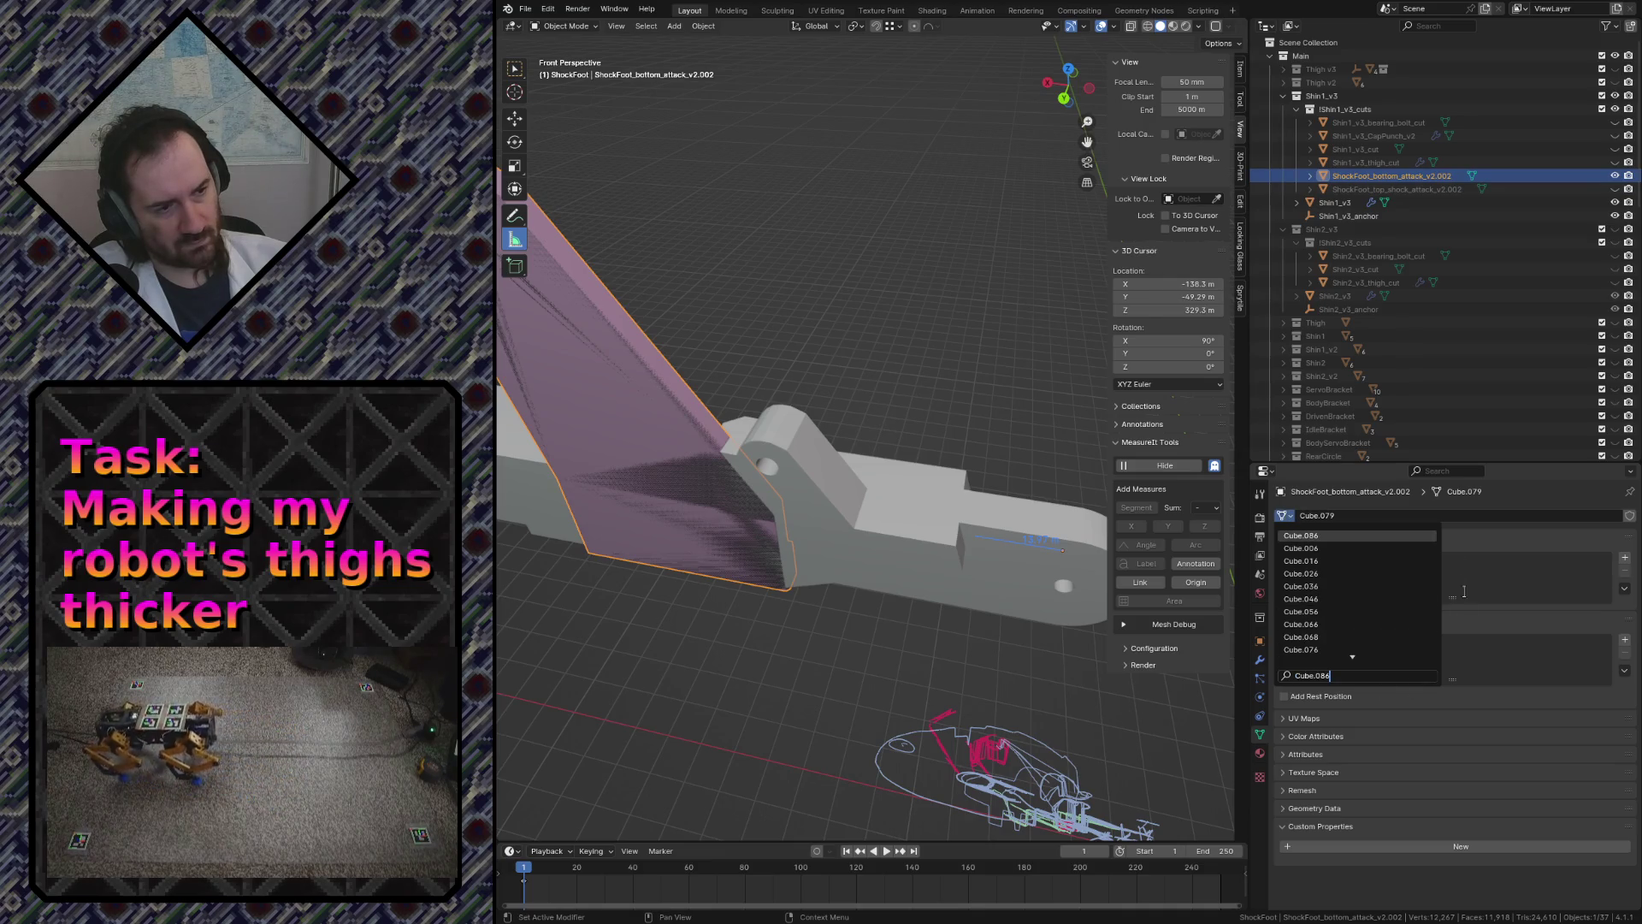
pyautogui.click(1320, 533)
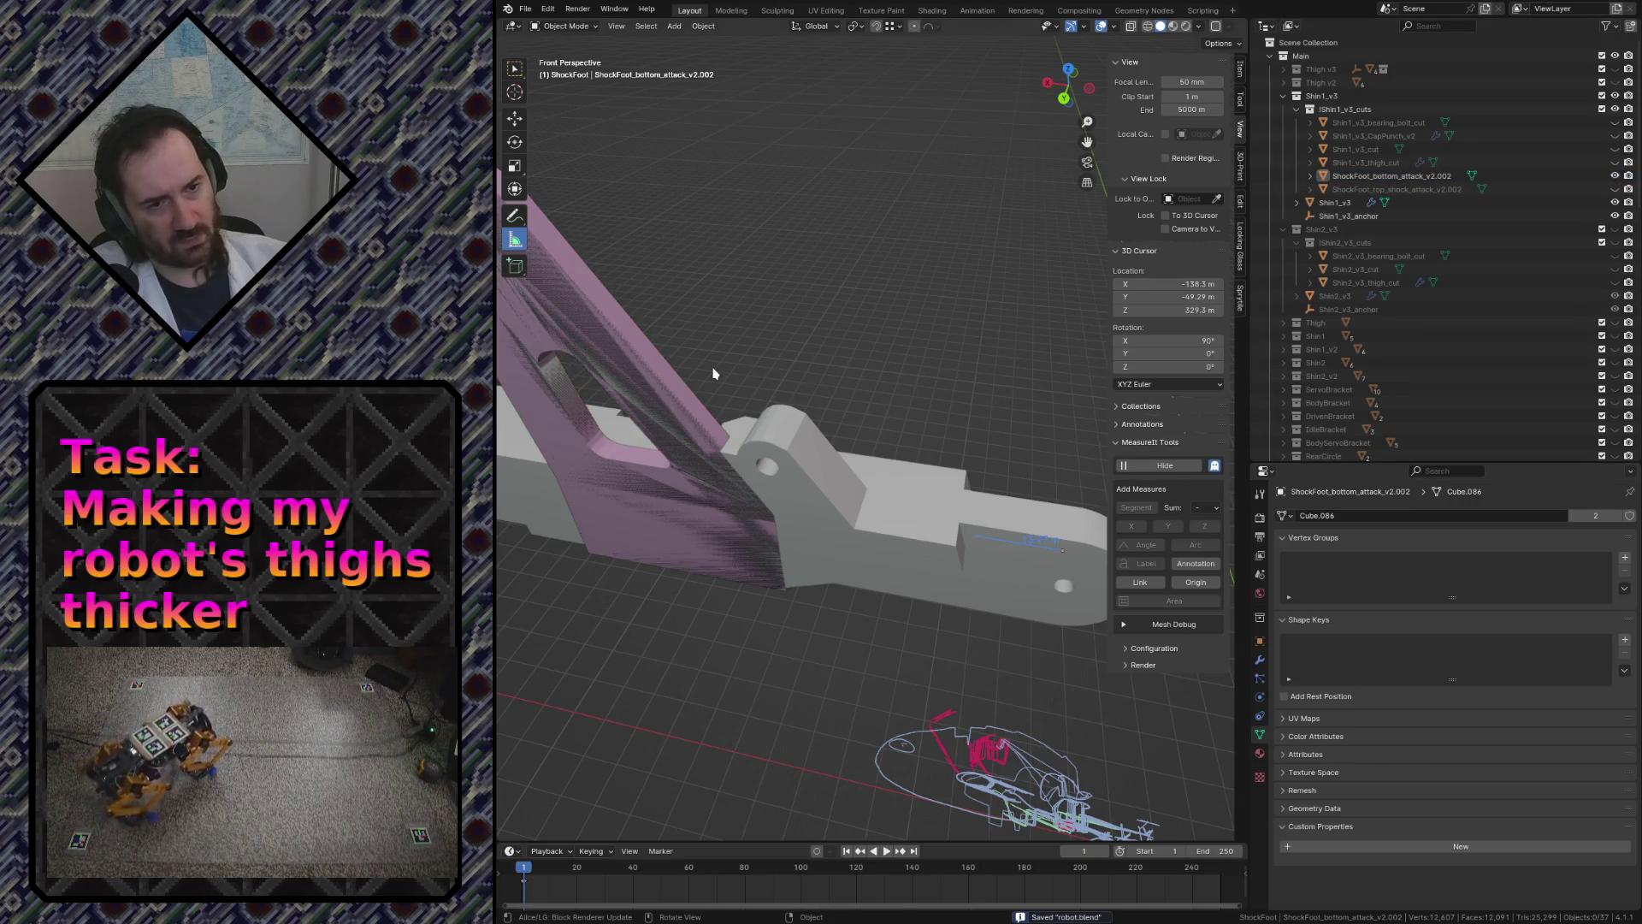
# - Fly around the foot assembly to check the reshaped plate against the bracket from several angles
pyautogui.moveTo(715, 374); pyautogui.dragTo(579, 301, button='middle')
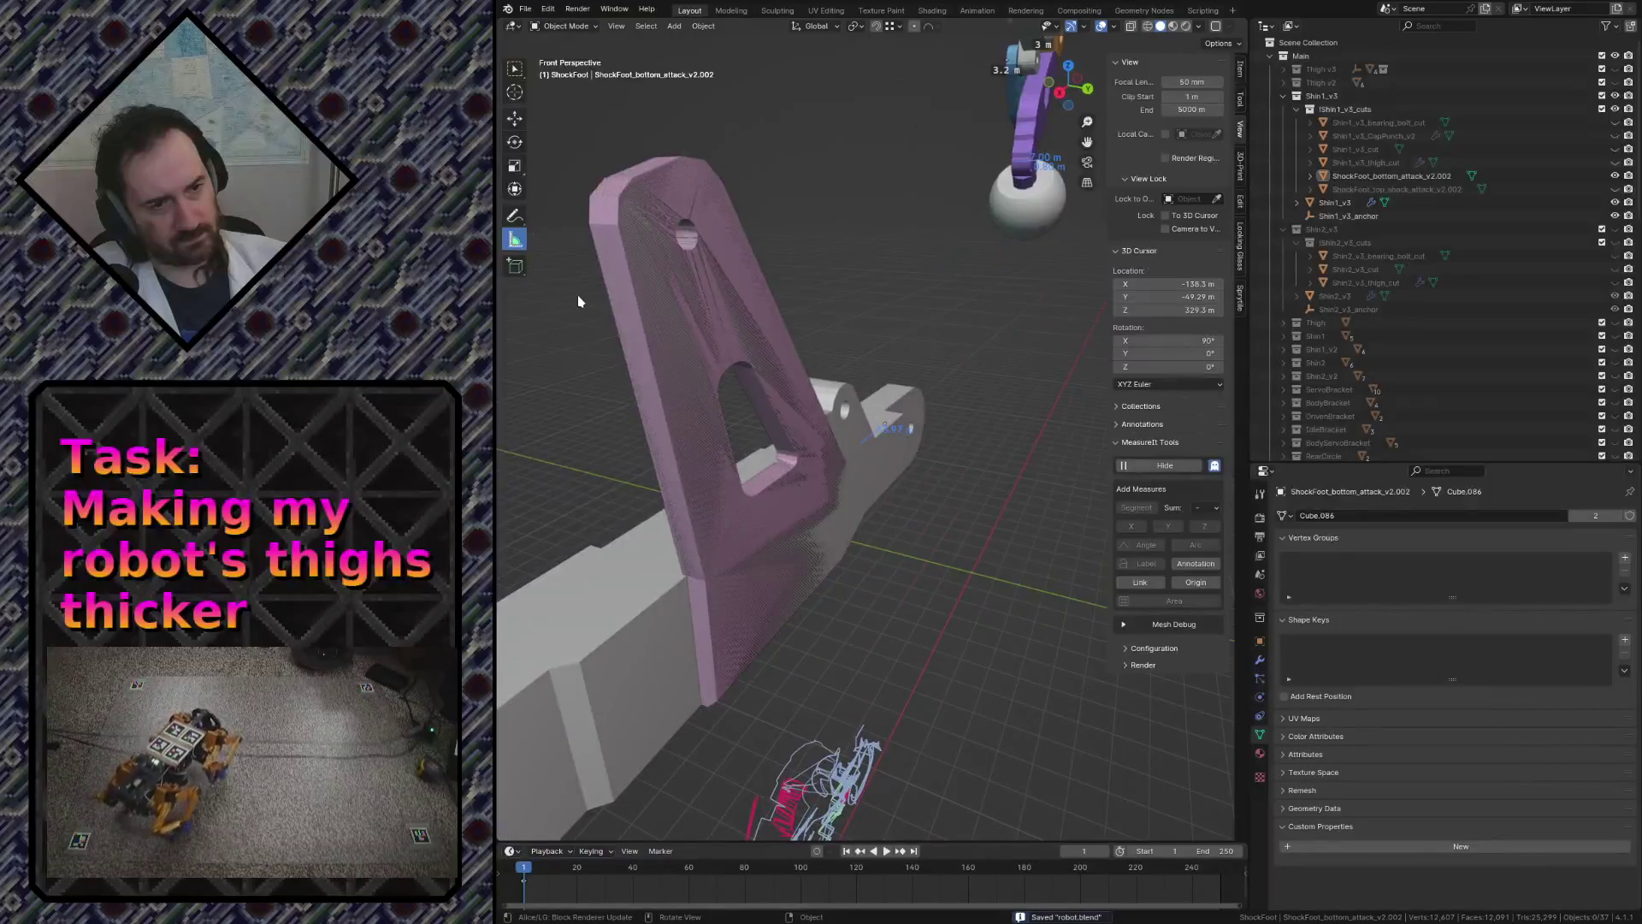
pyautogui.click(696, 361)
pyautogui.hotkey('shift', '`')
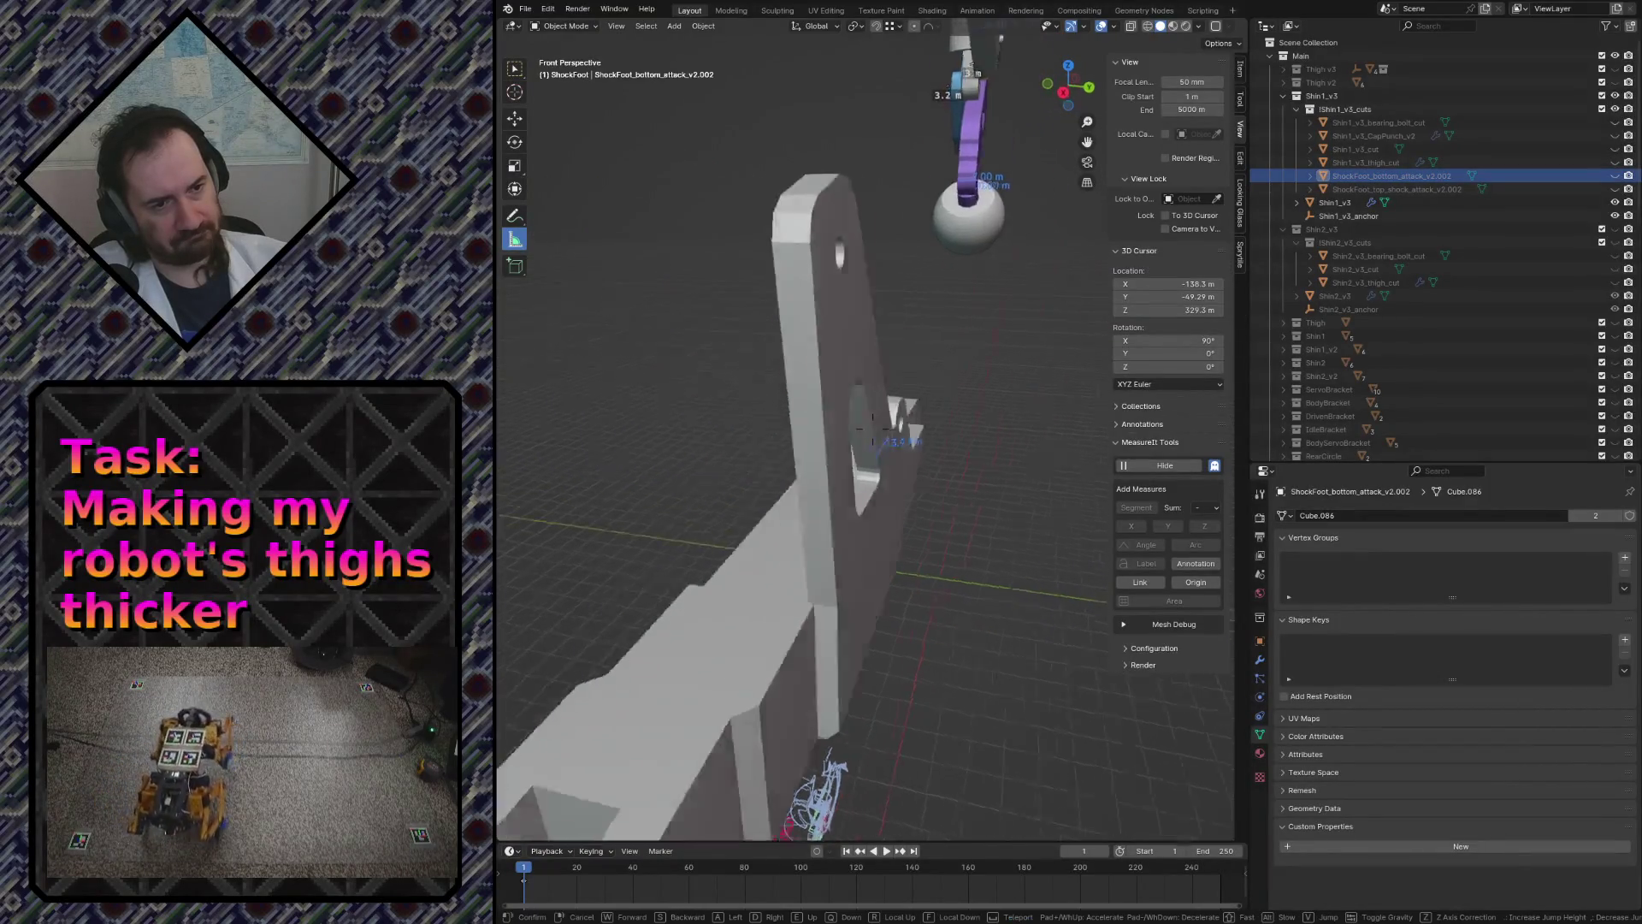
pyautogui.press('s')
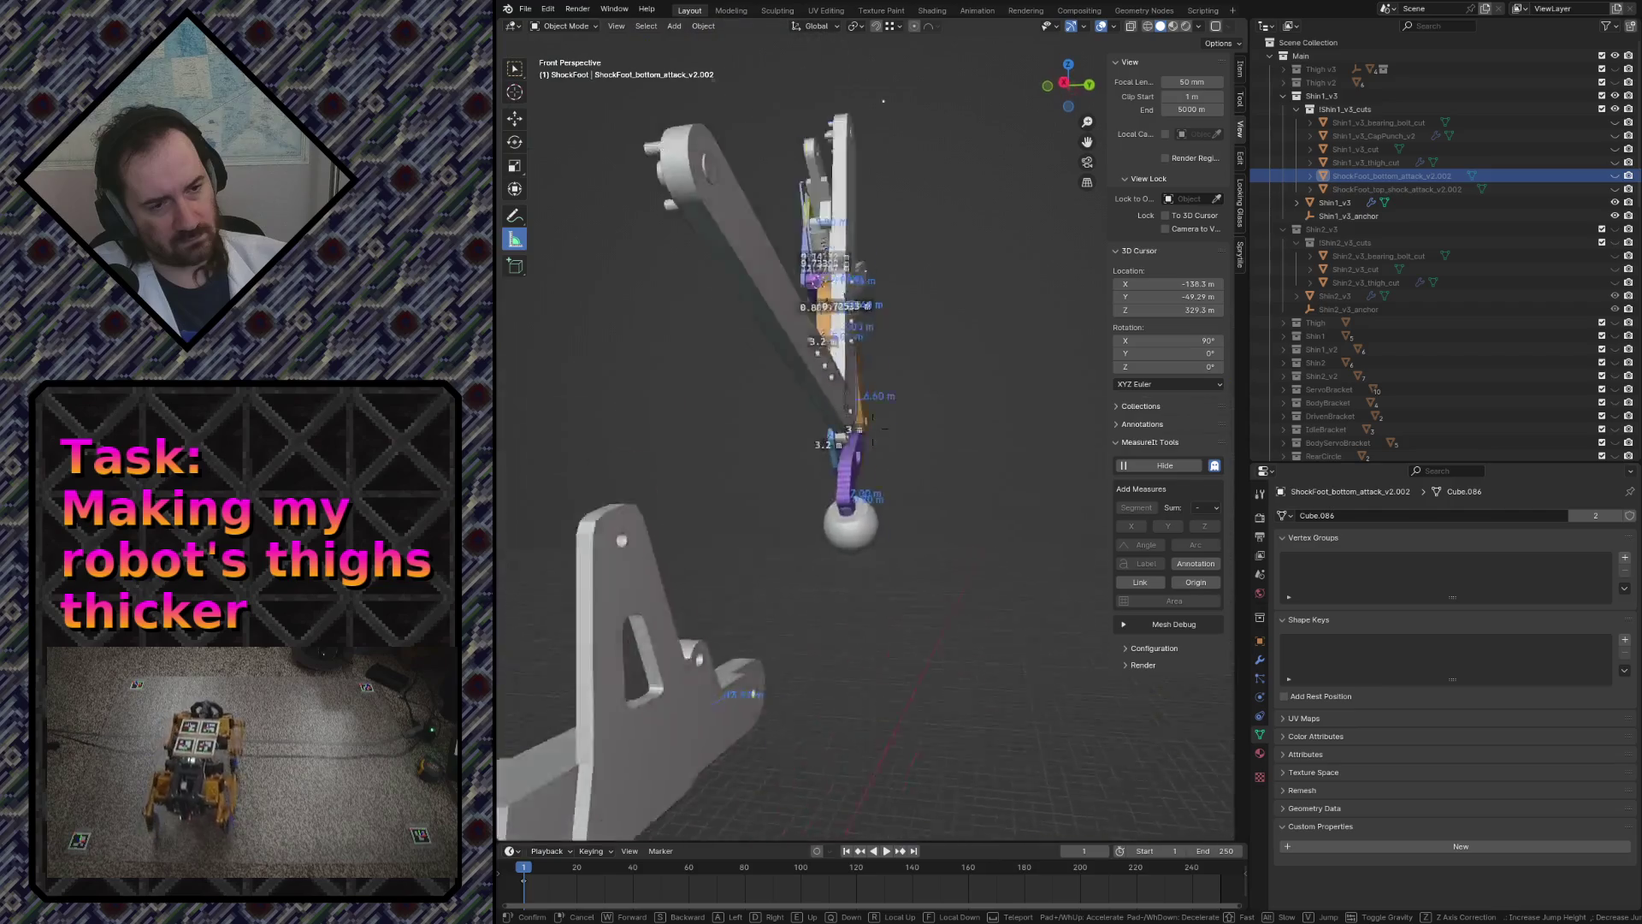
pyautogui.press('w')
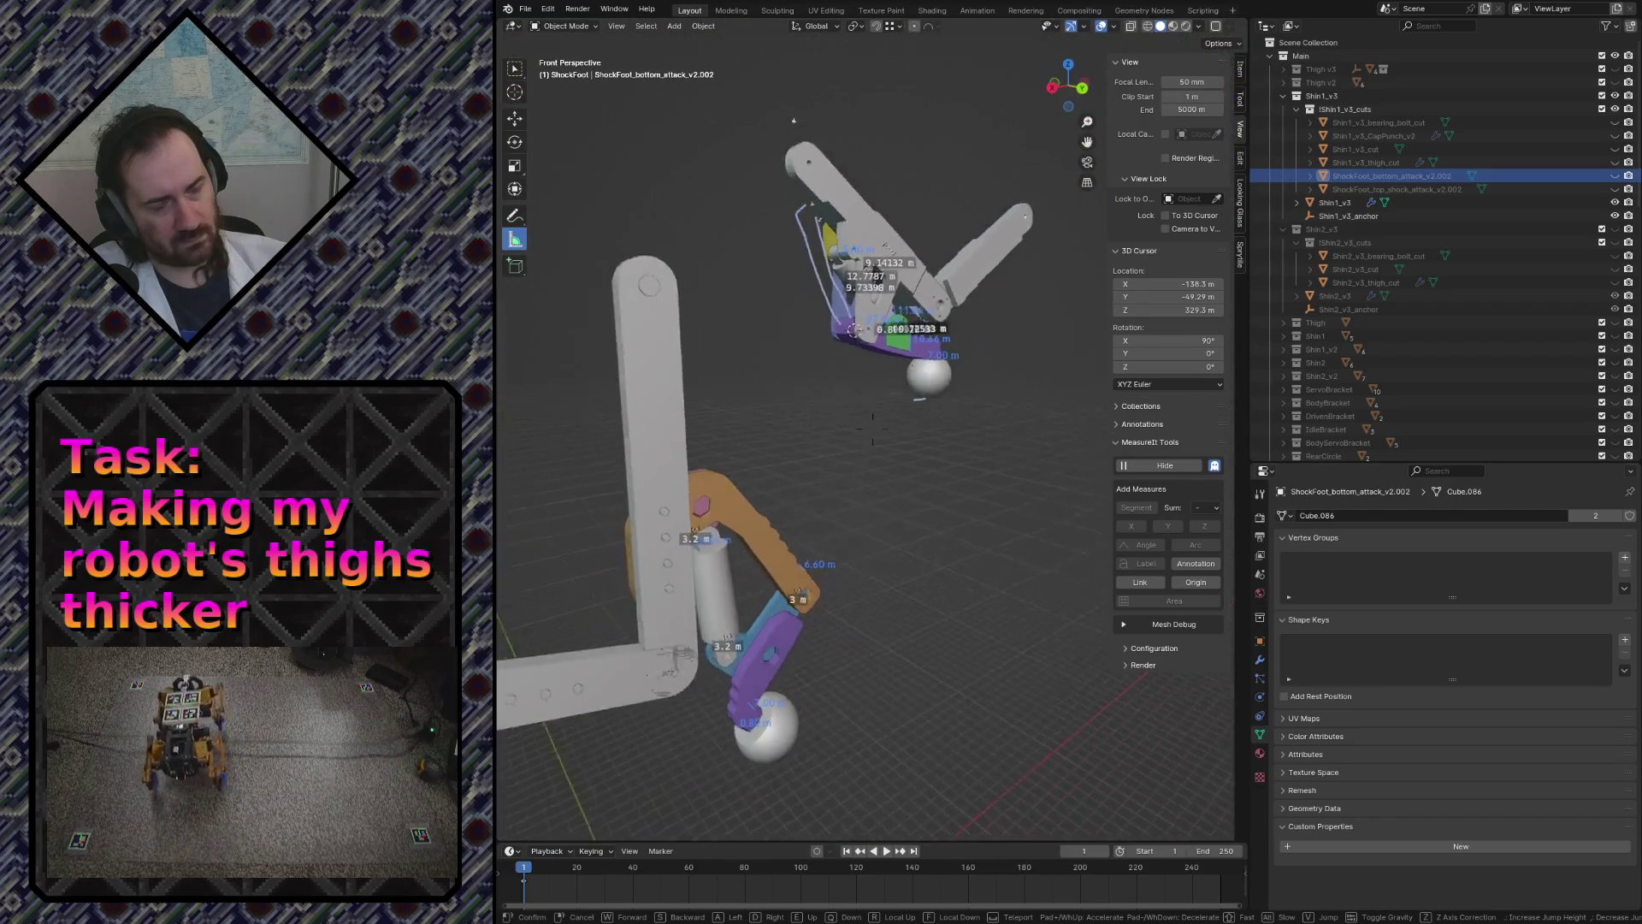
pyautogui.press('w')
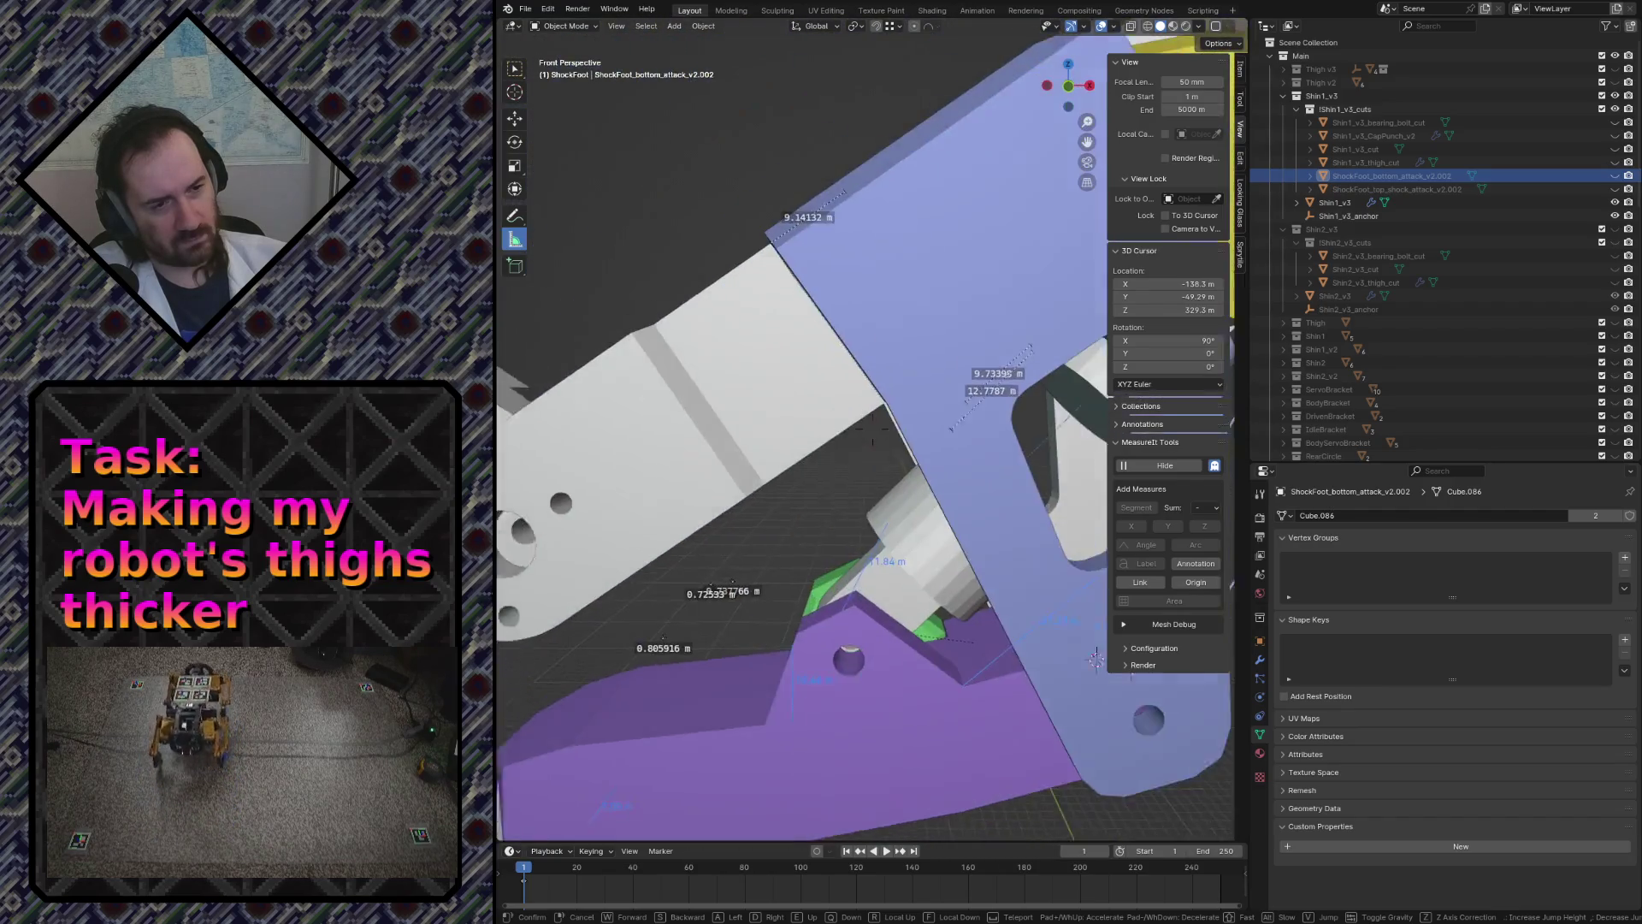
pyautogui.press('s')
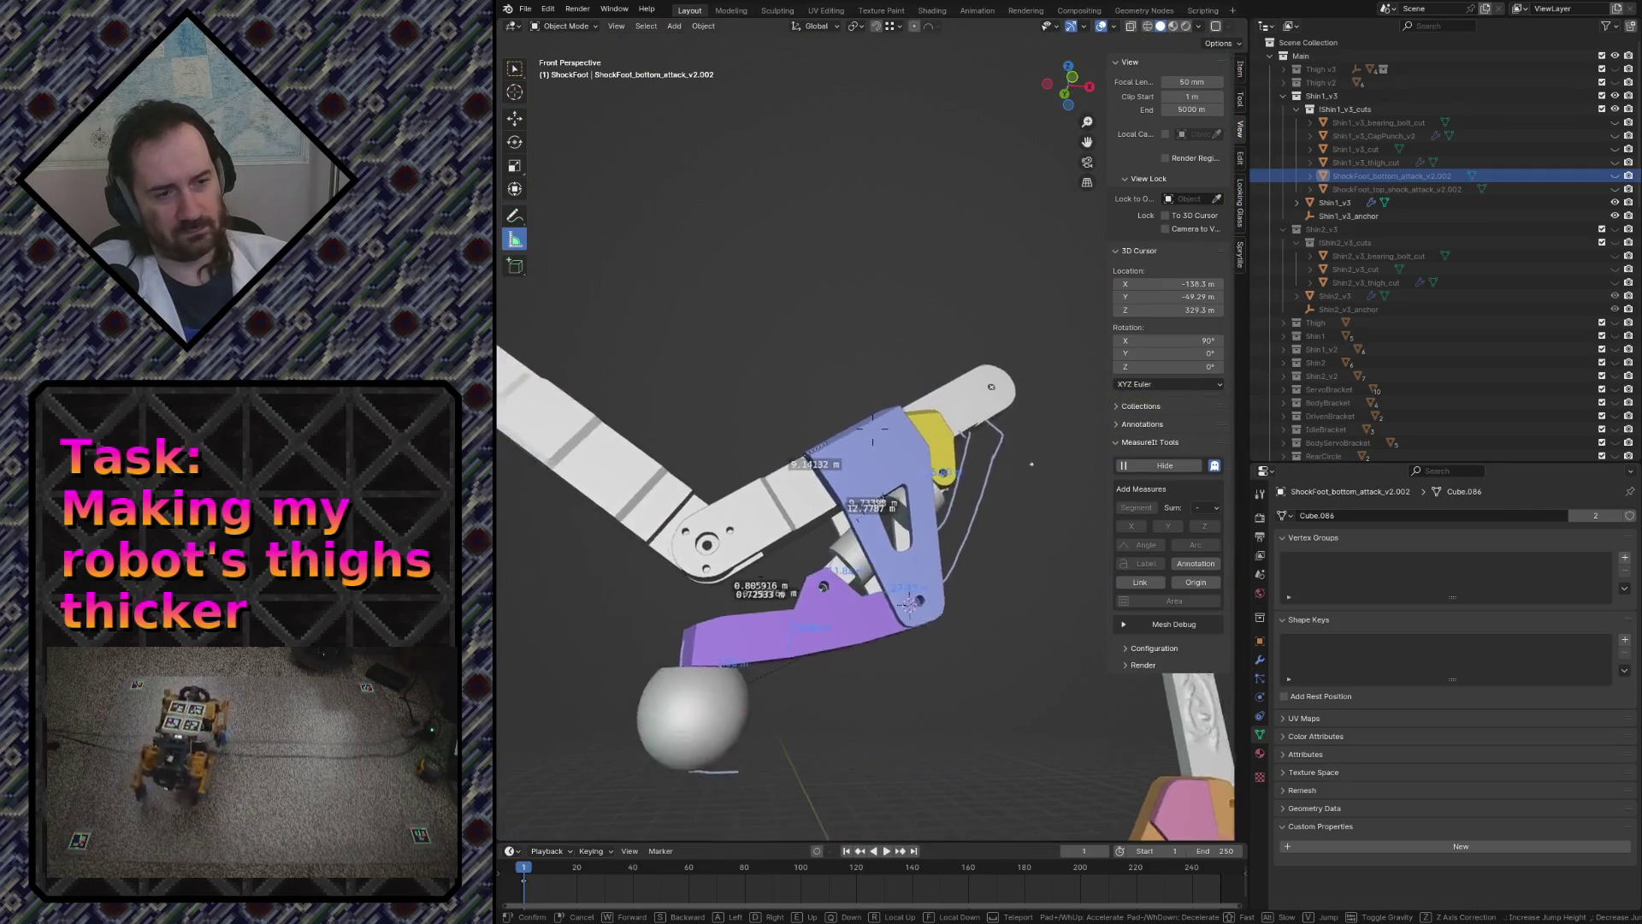
pyautogui.press('w')
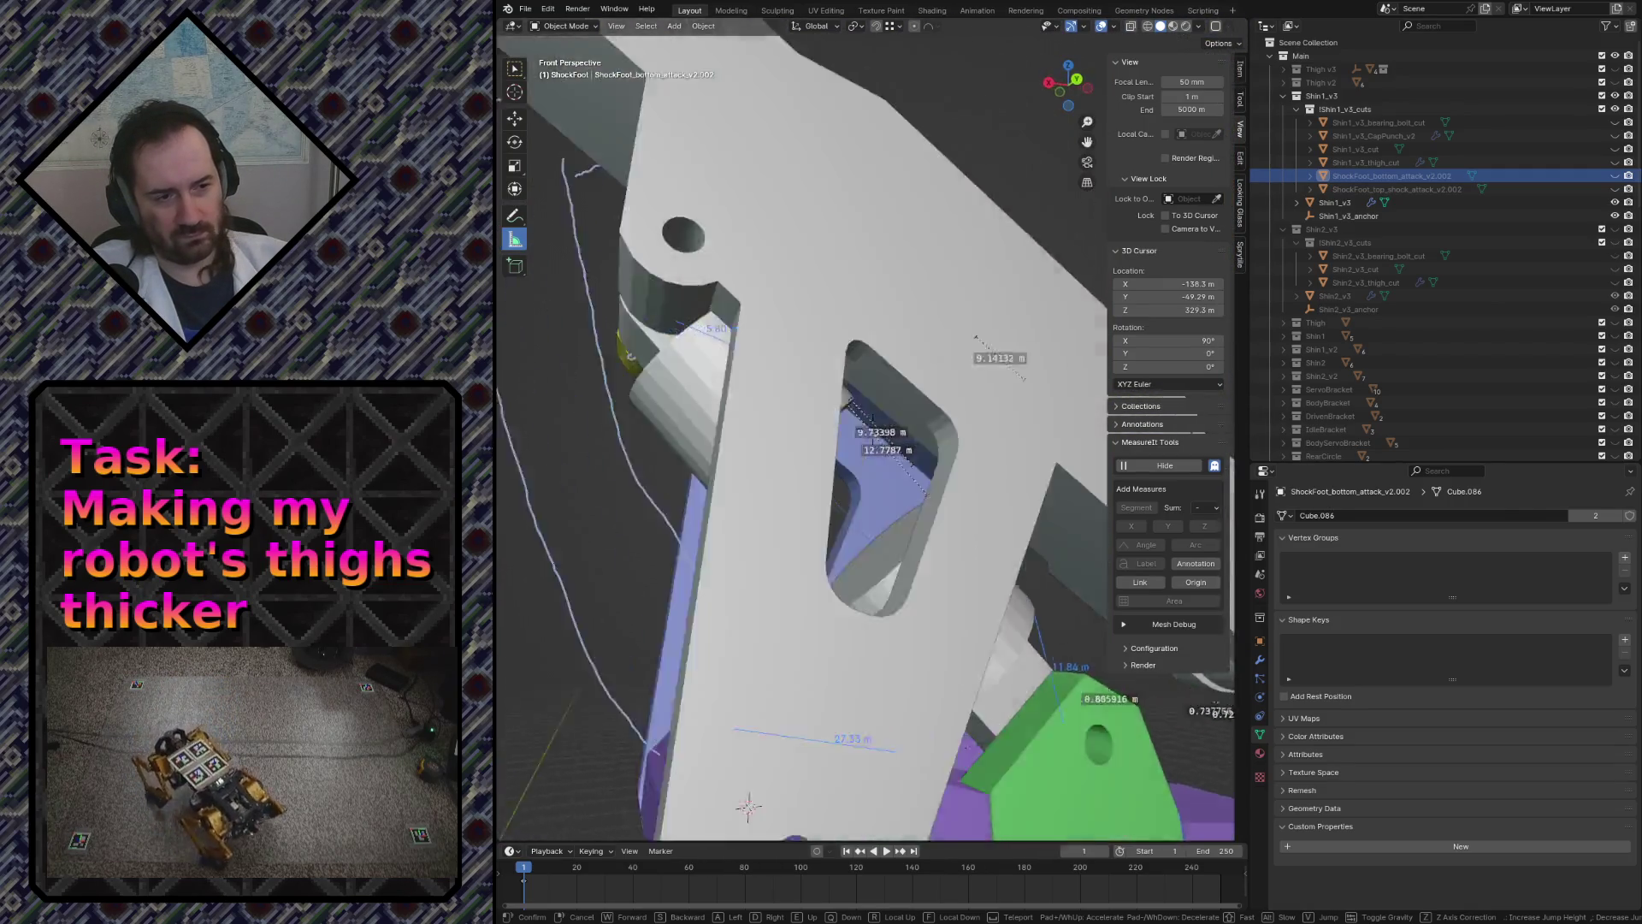
pyautogui.press('s')
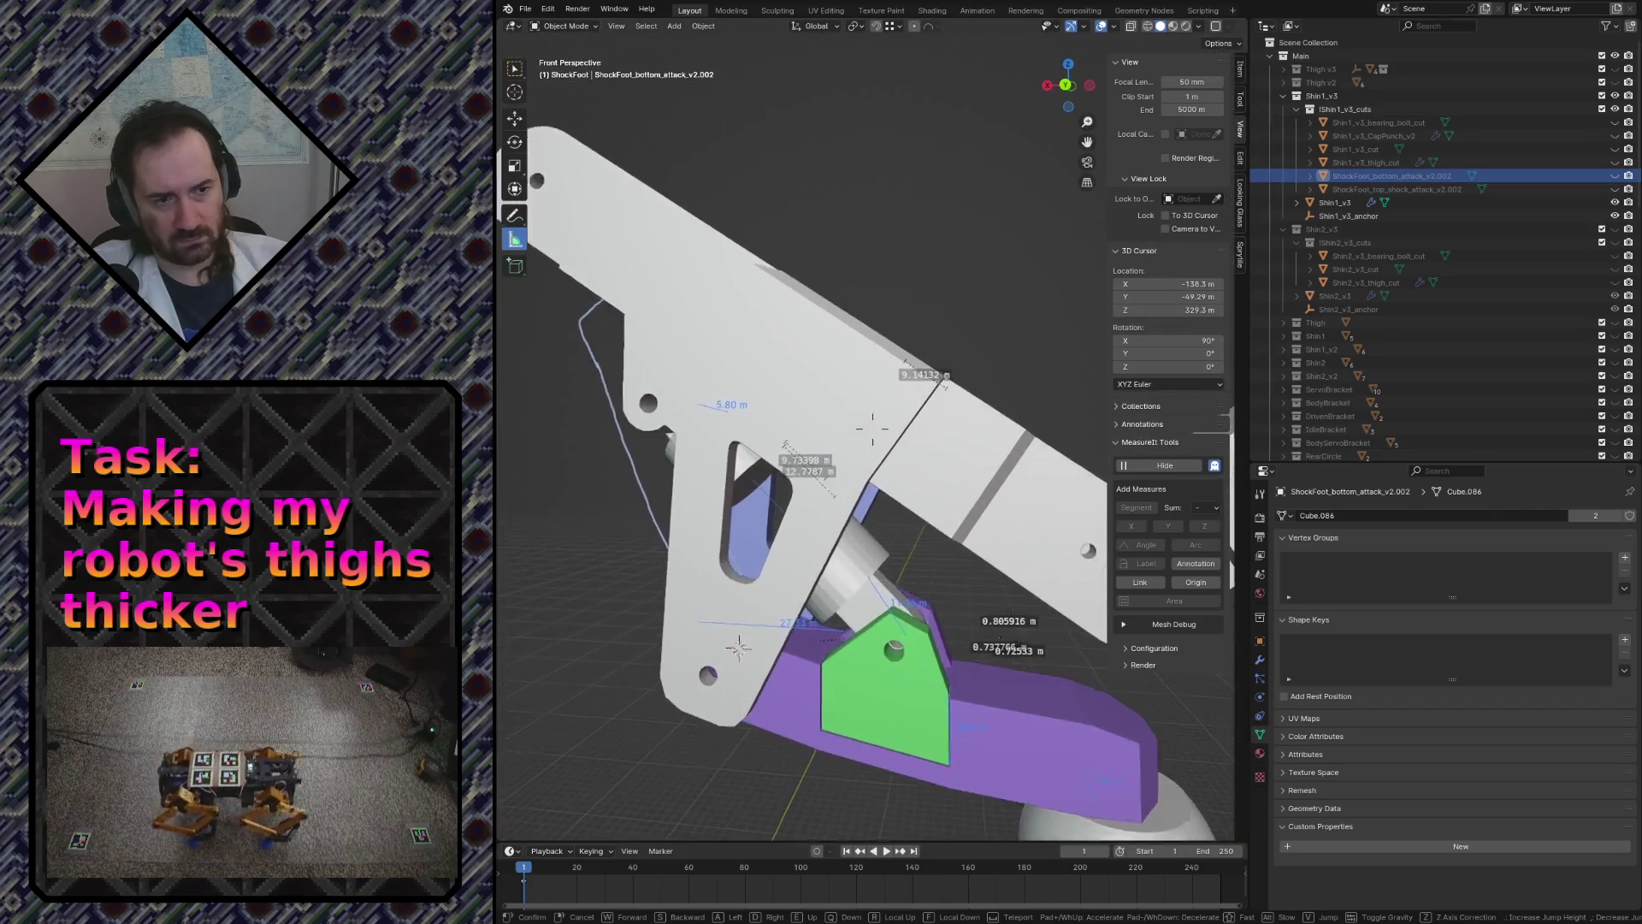
pyautogui.press('w')
pyautogui.press('s')
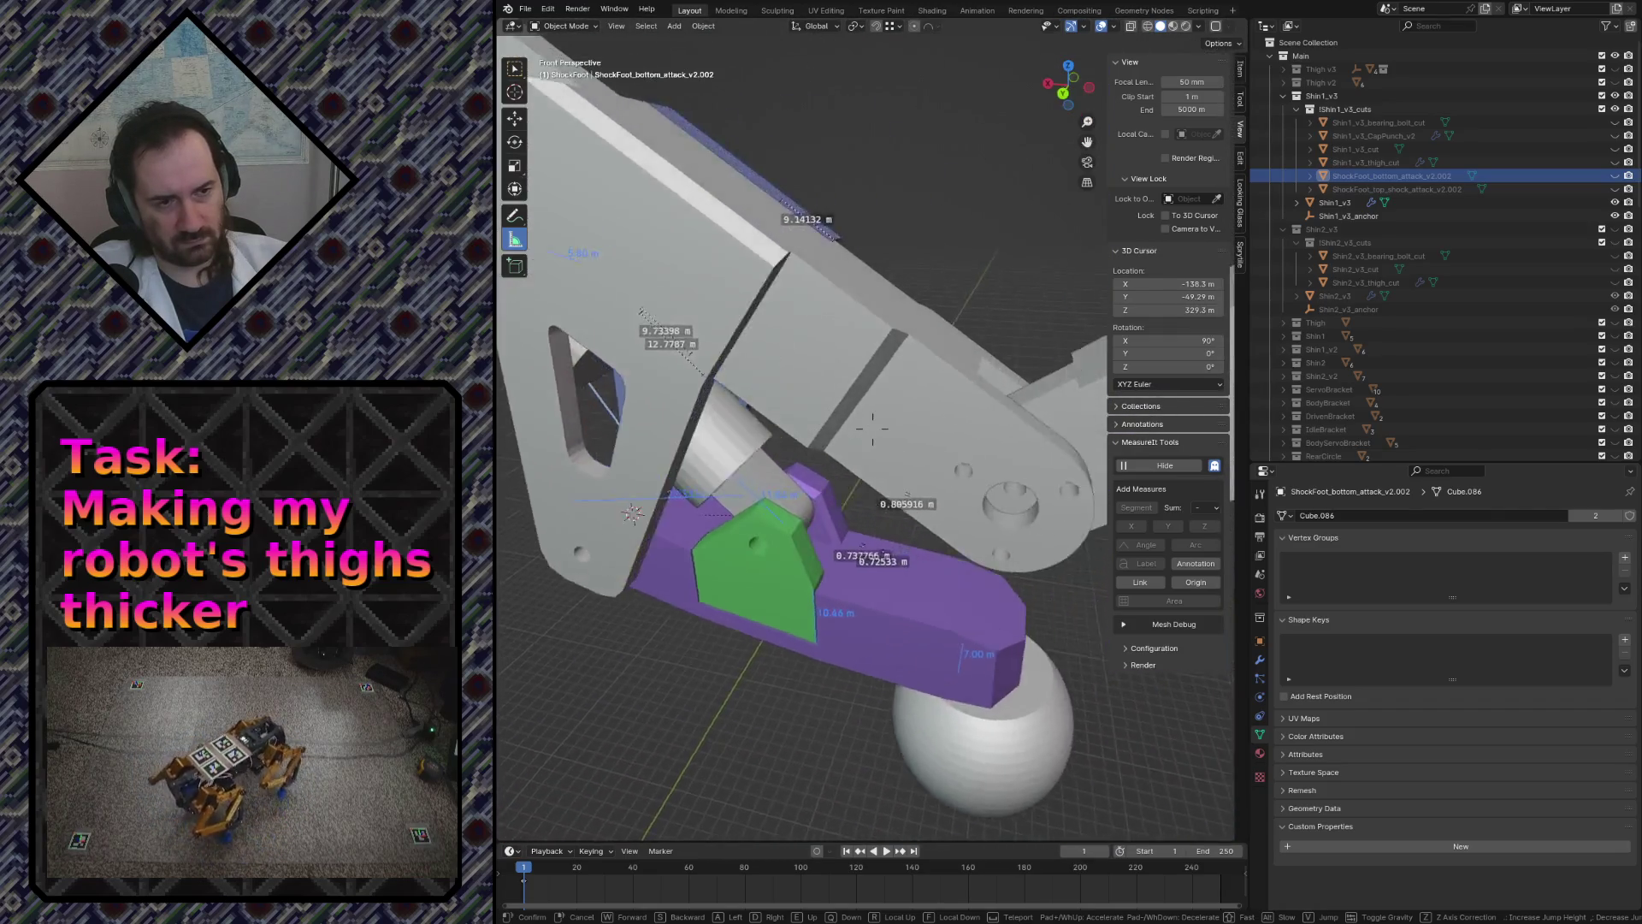
# - Inspect the blue foot bracket from below and through the plate, then save robot.blend
pyautogui.press('s')
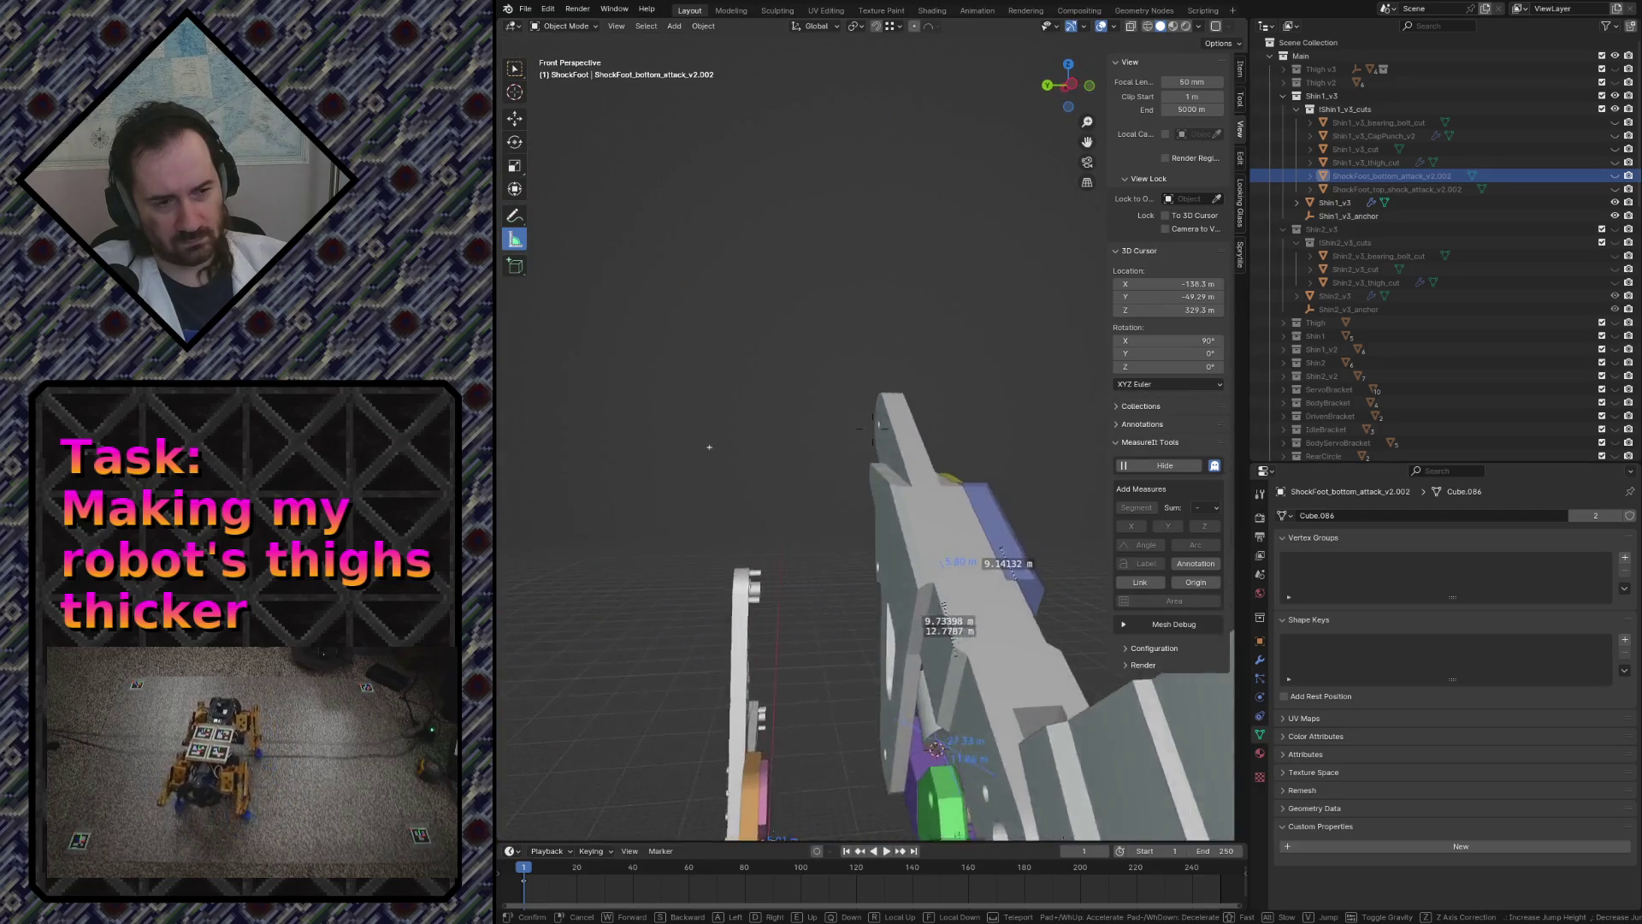
pyautogui.press('w')
pyautogui.press('s')
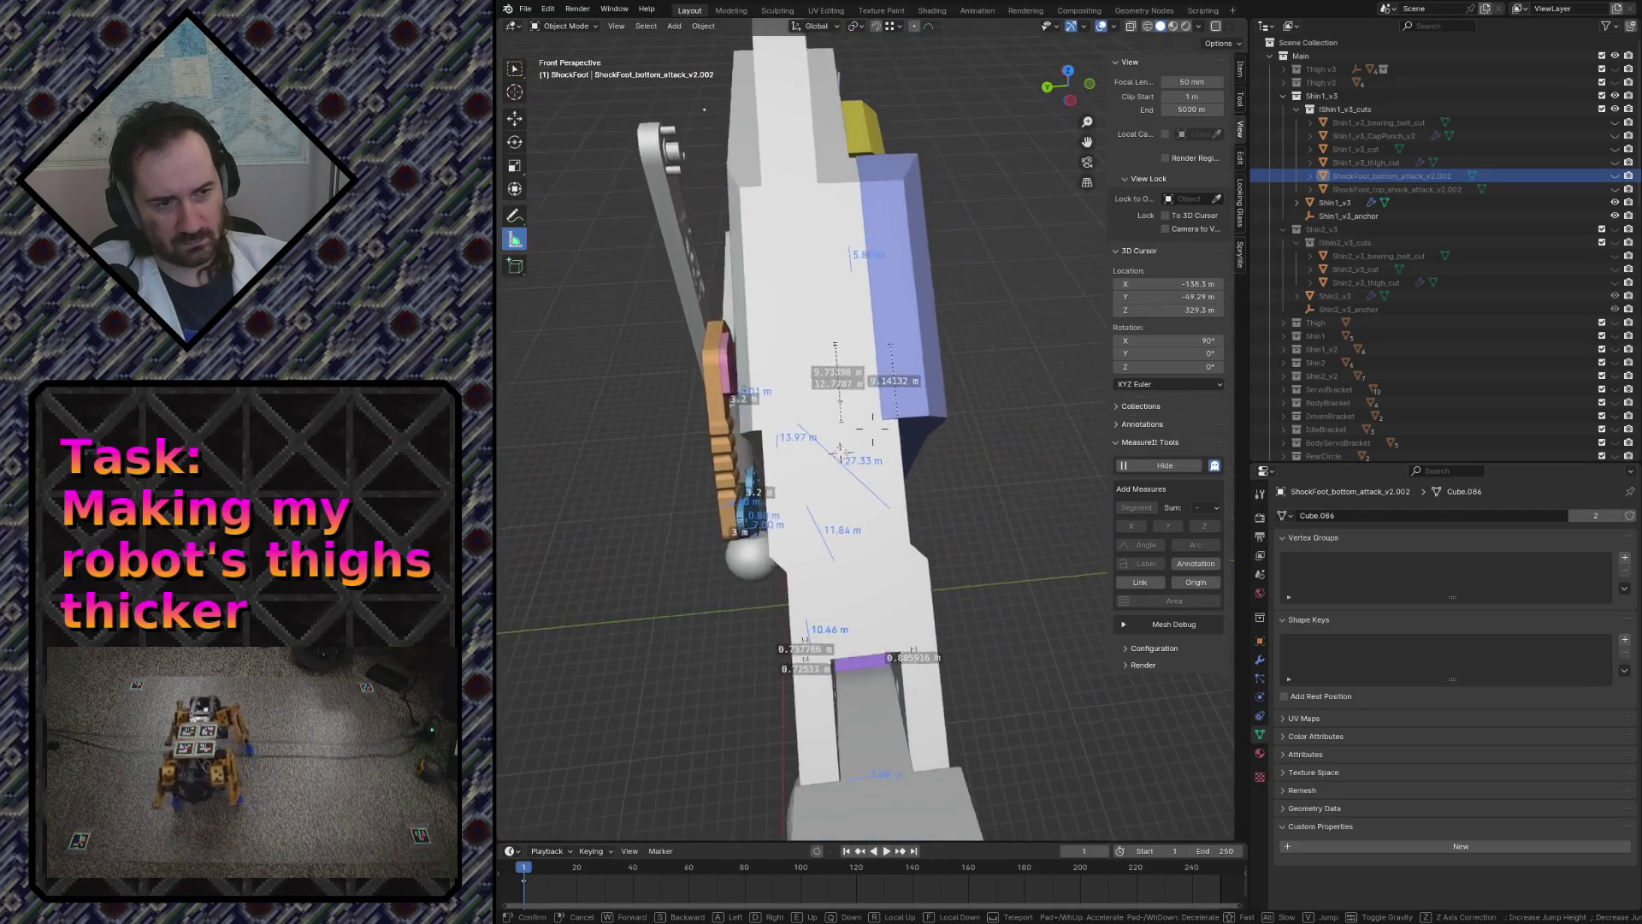
pyautogui.press('w')
pyautogui.press('w')
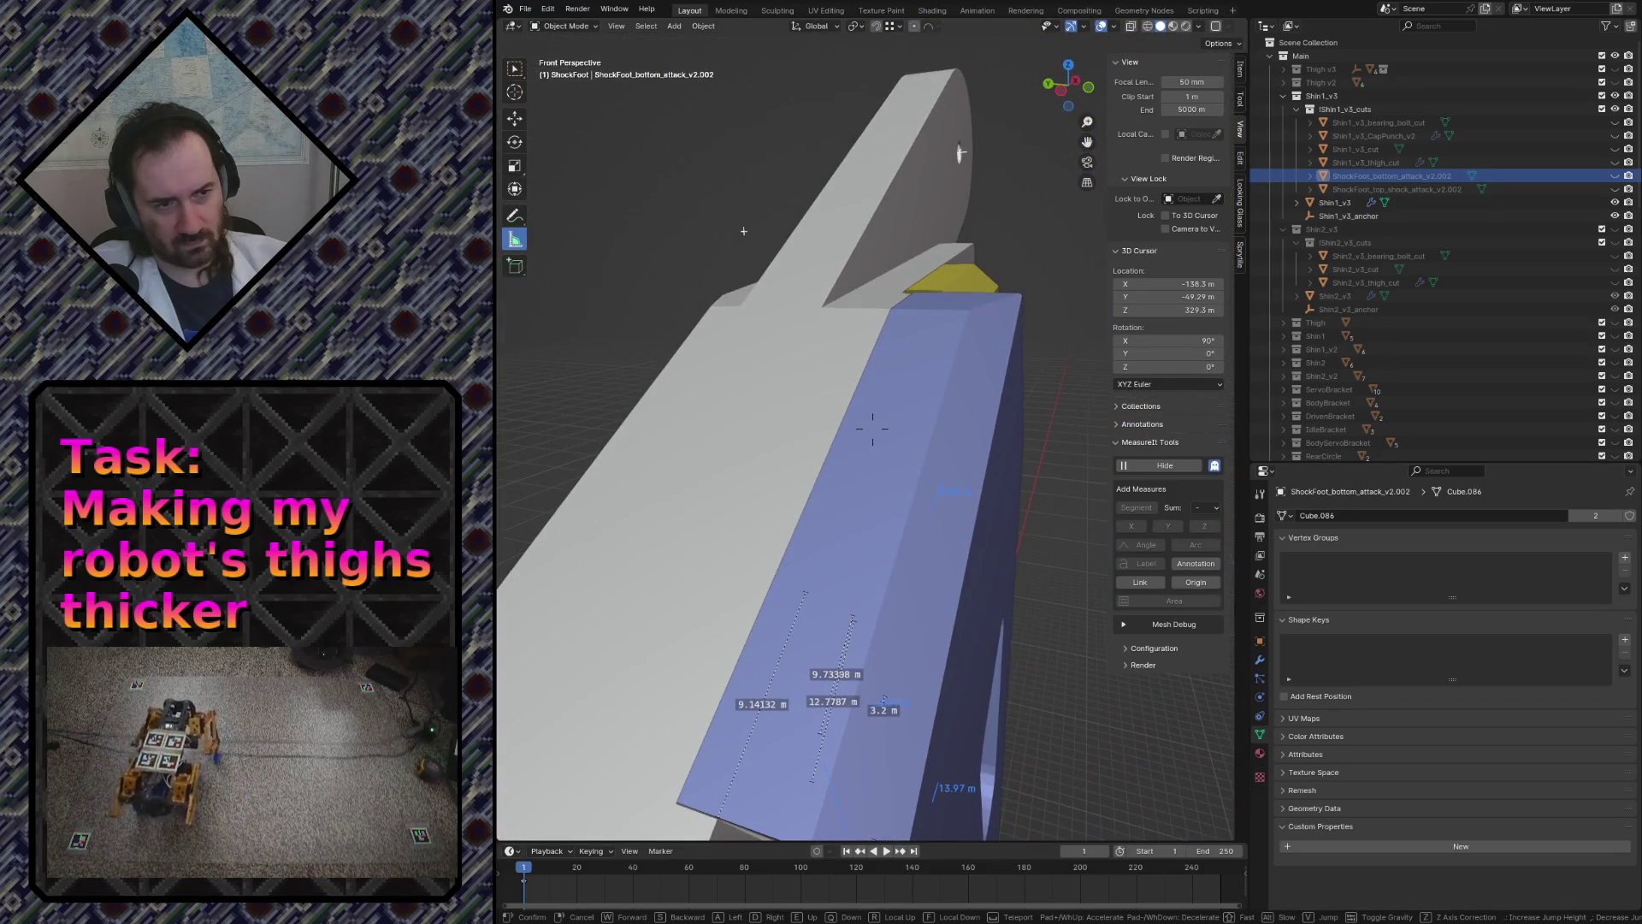
pyautogui.press('s')
pyautogui.press('w')
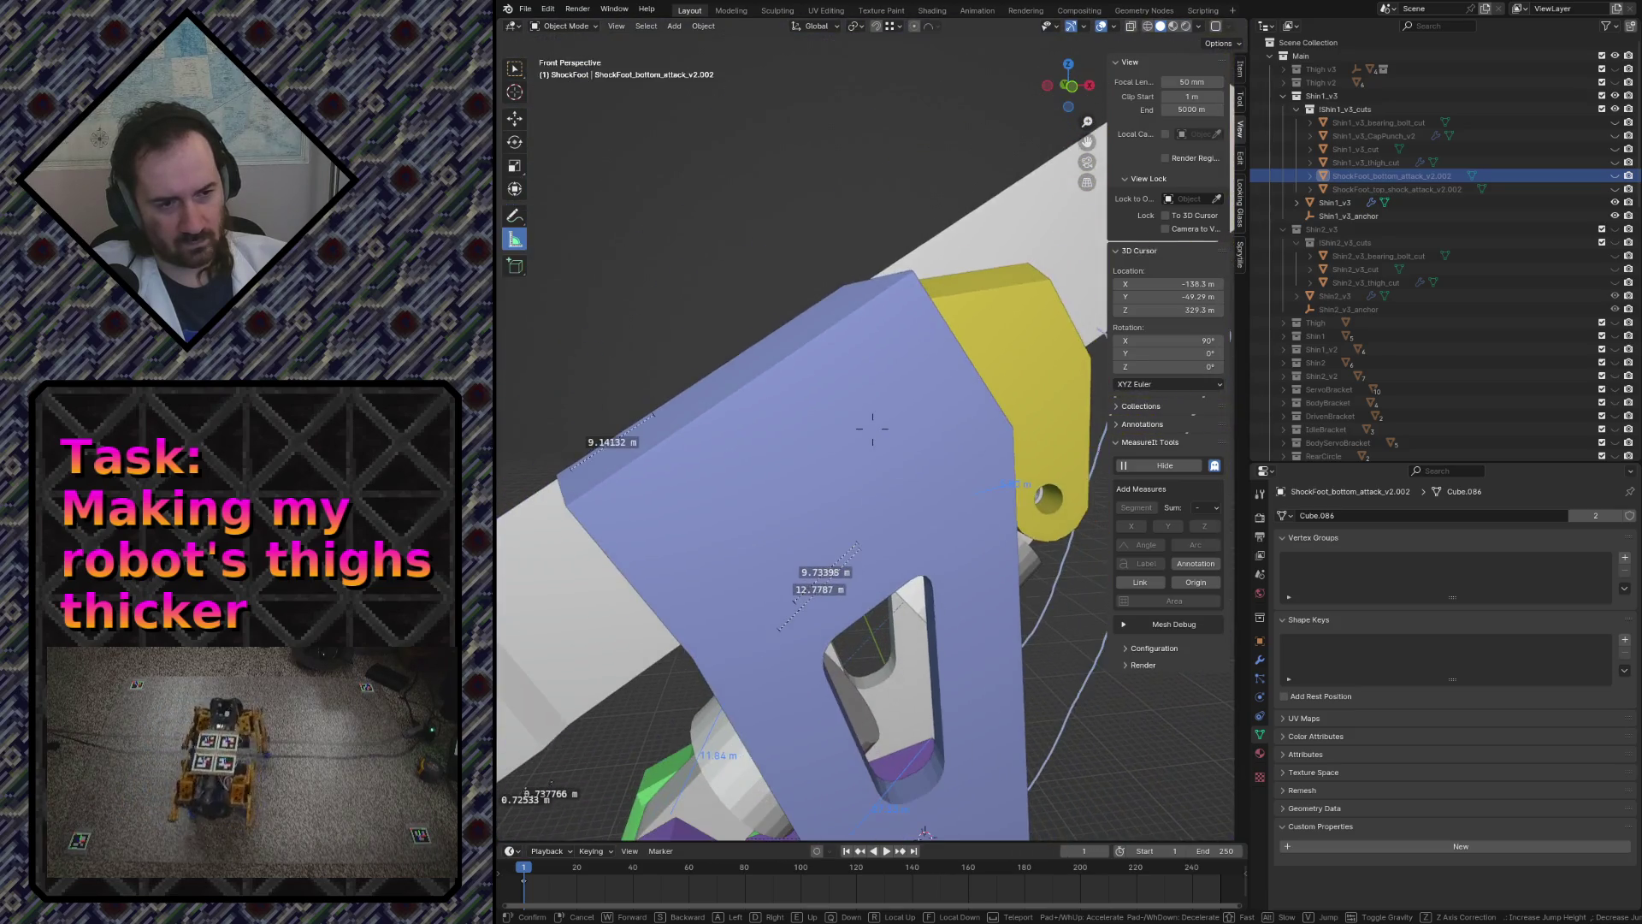
pyautogui.click(872, 429)
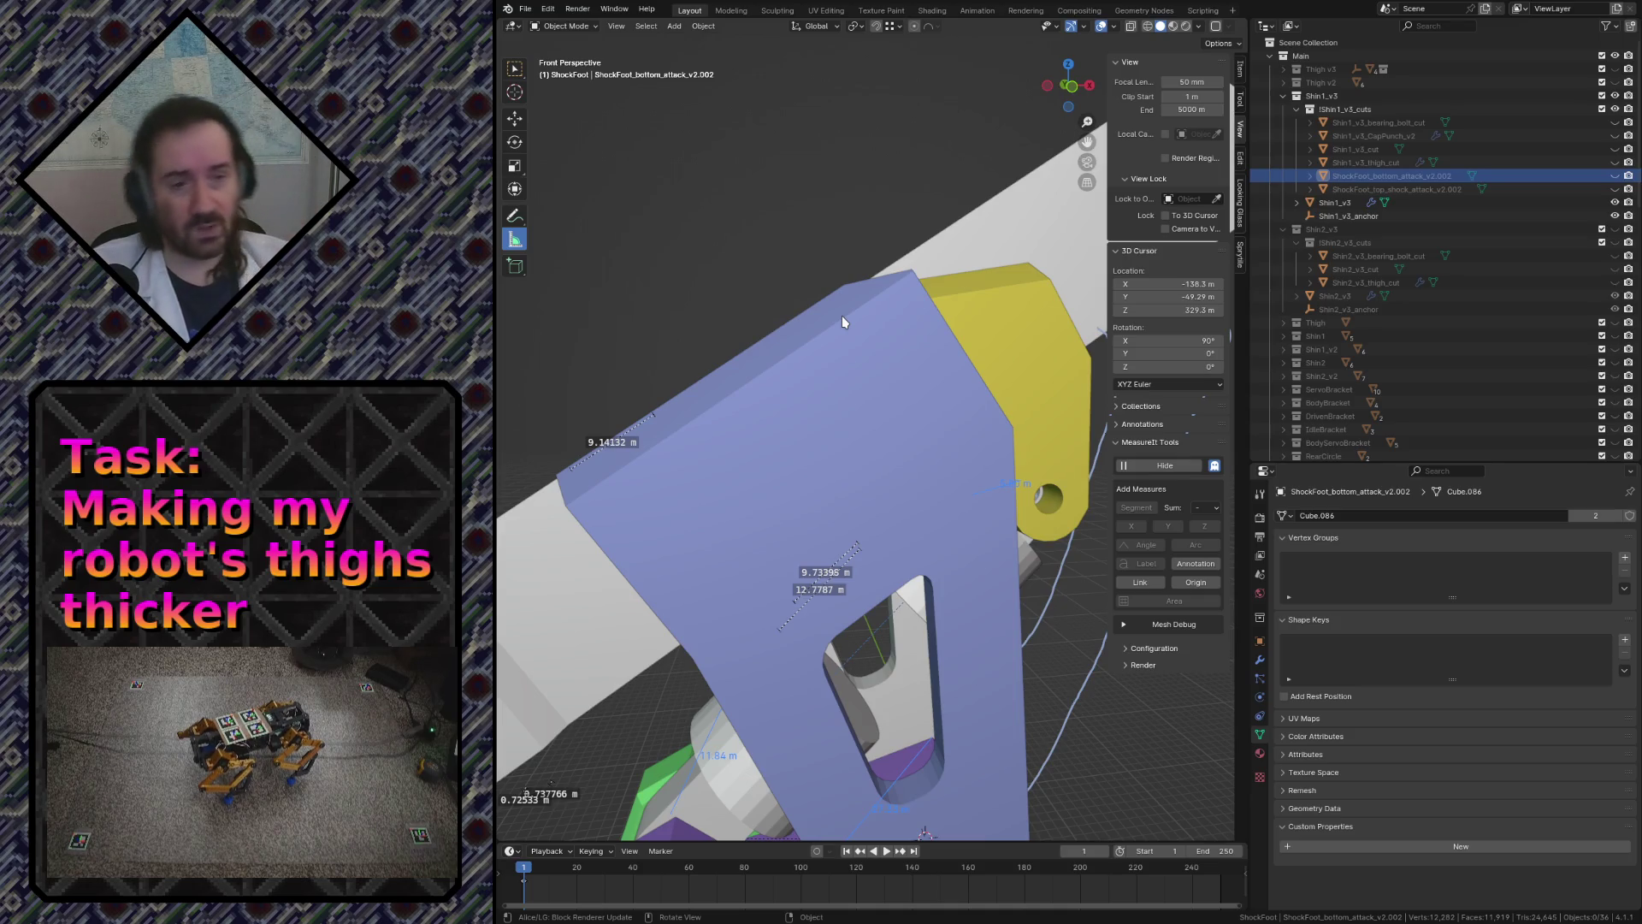
pyautogui.hotkey('shift', '`')
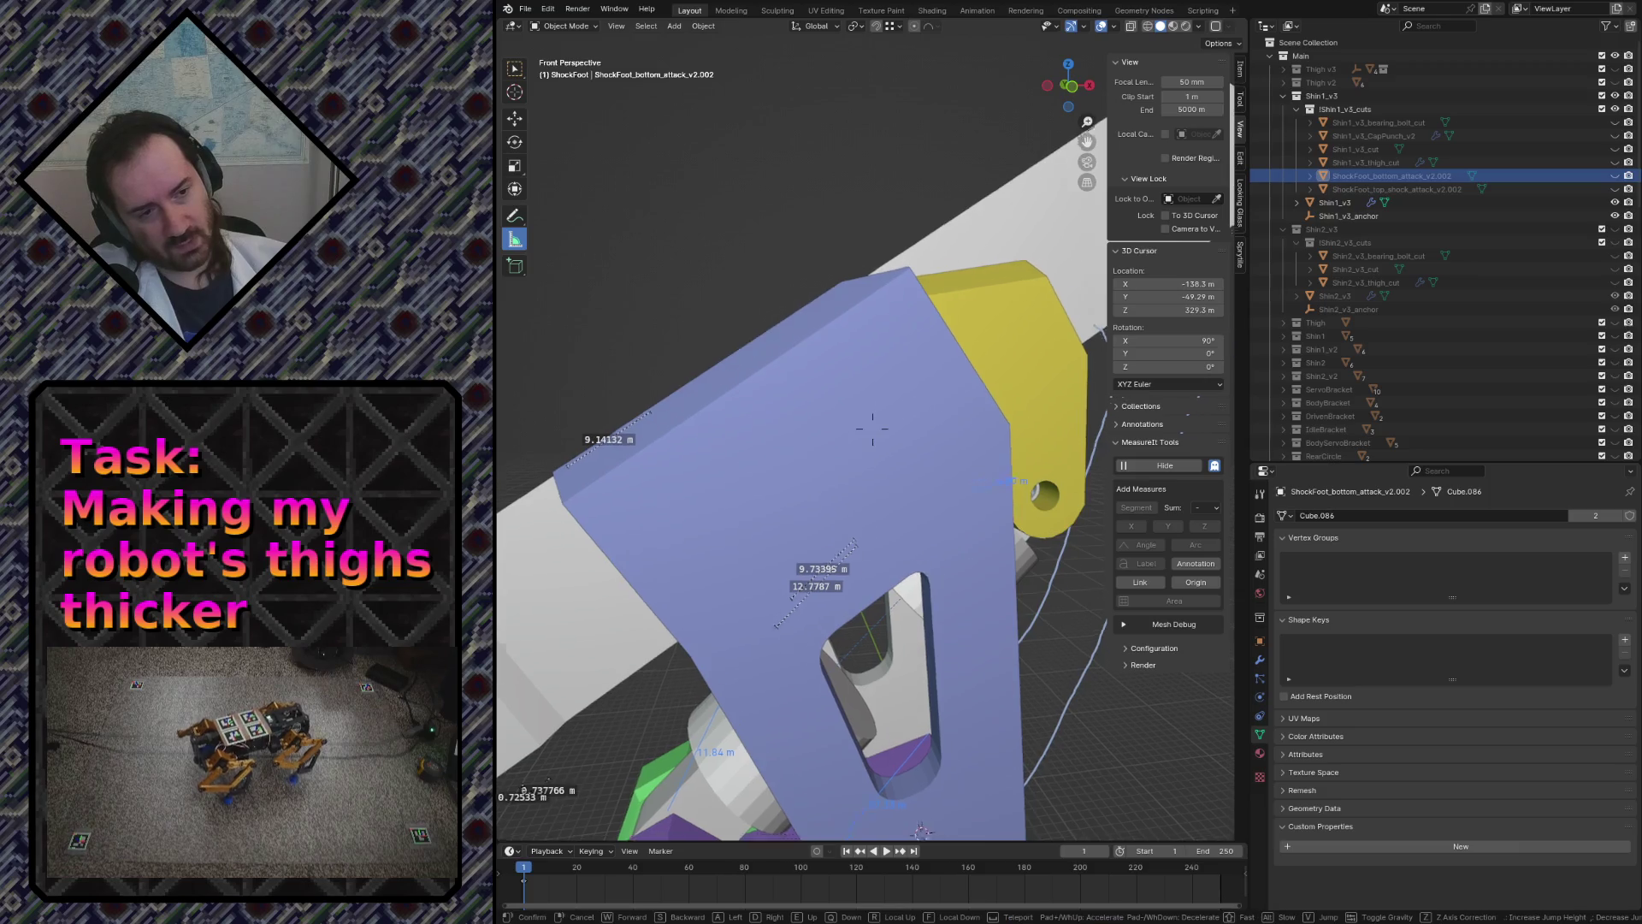
pyautogui.press('w')
pyautogui.click(873, 429)
pyautogui.hotkey('ctrl', 's')
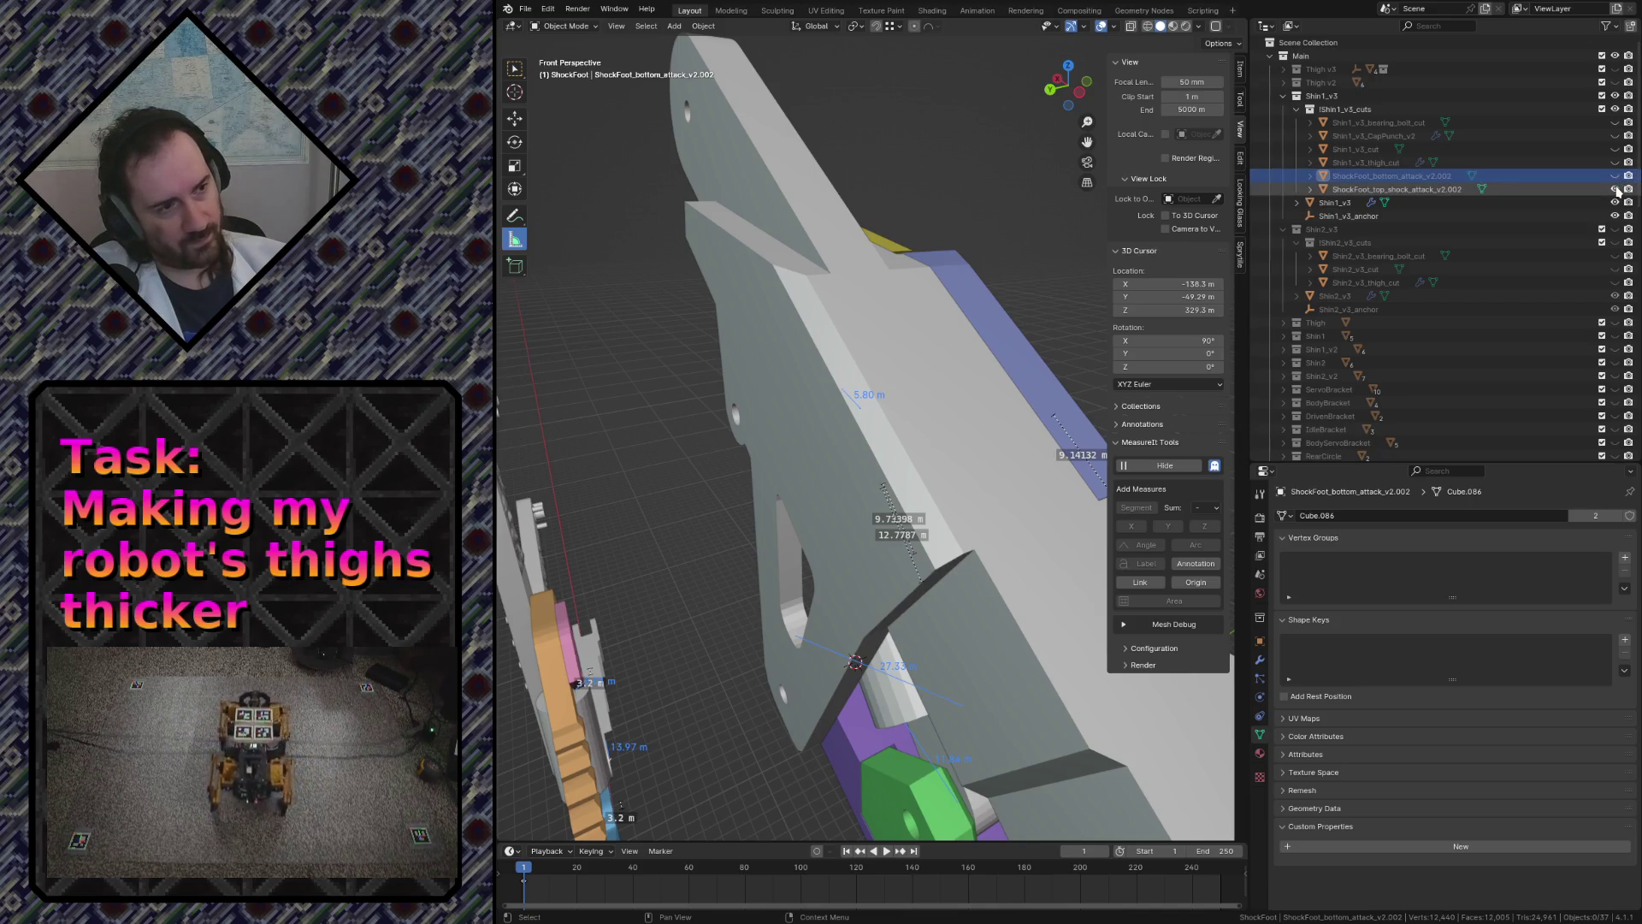
# - Select the shin and toggle the top shock attack plate's visibility in the Outliner
pyautogui.click(892, 426)
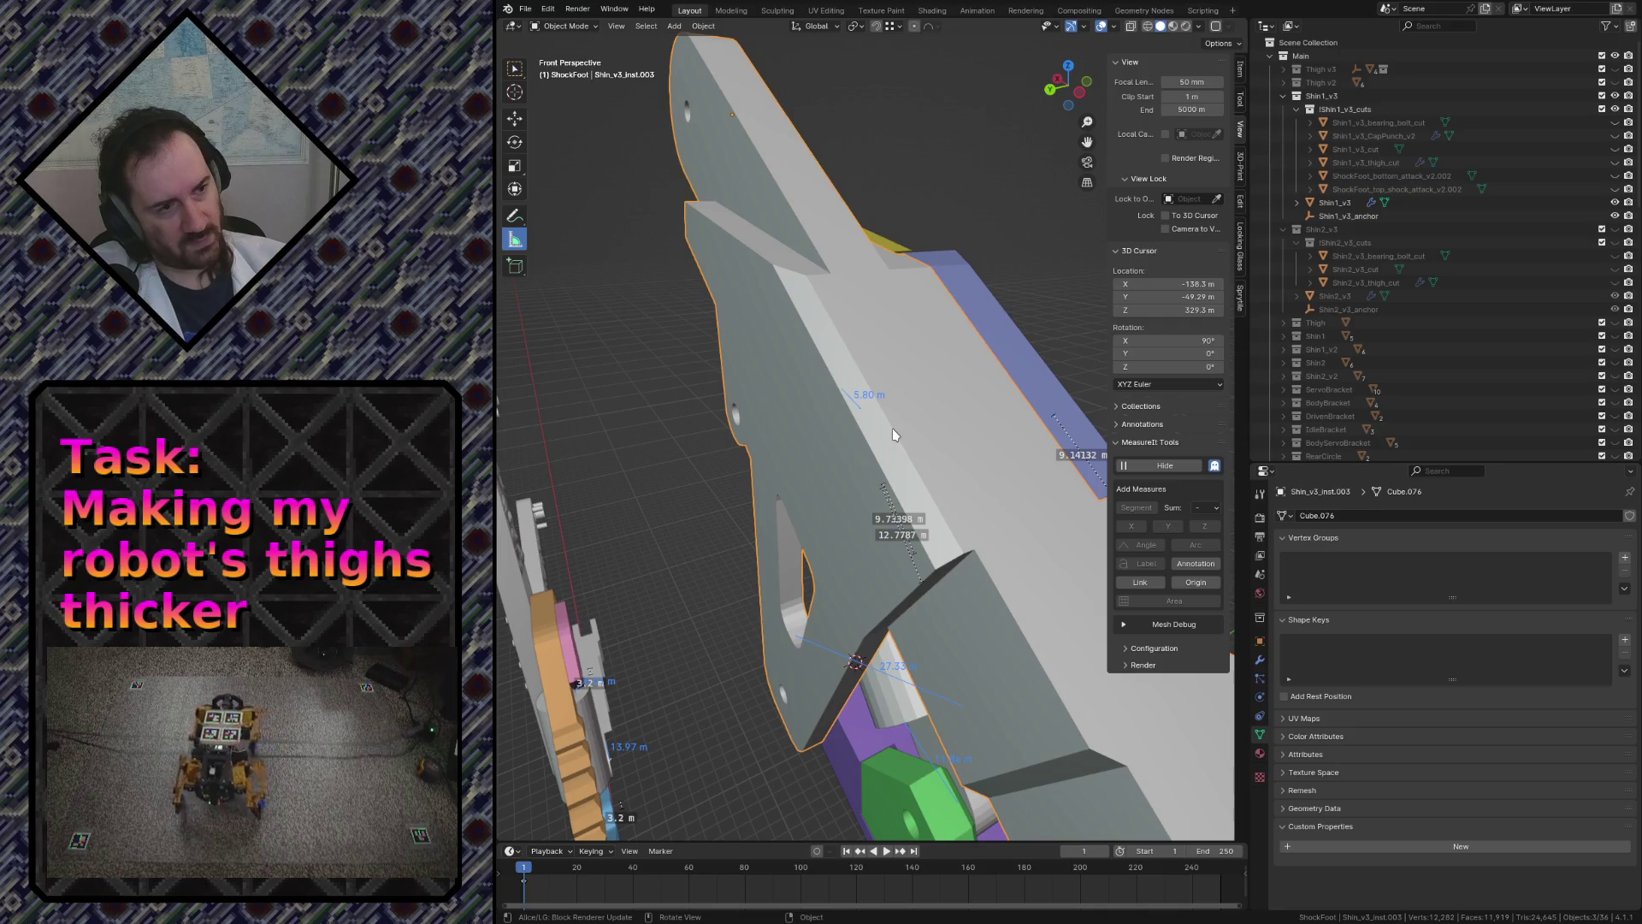
pyautogui.scroll(-10, 1443, 328)
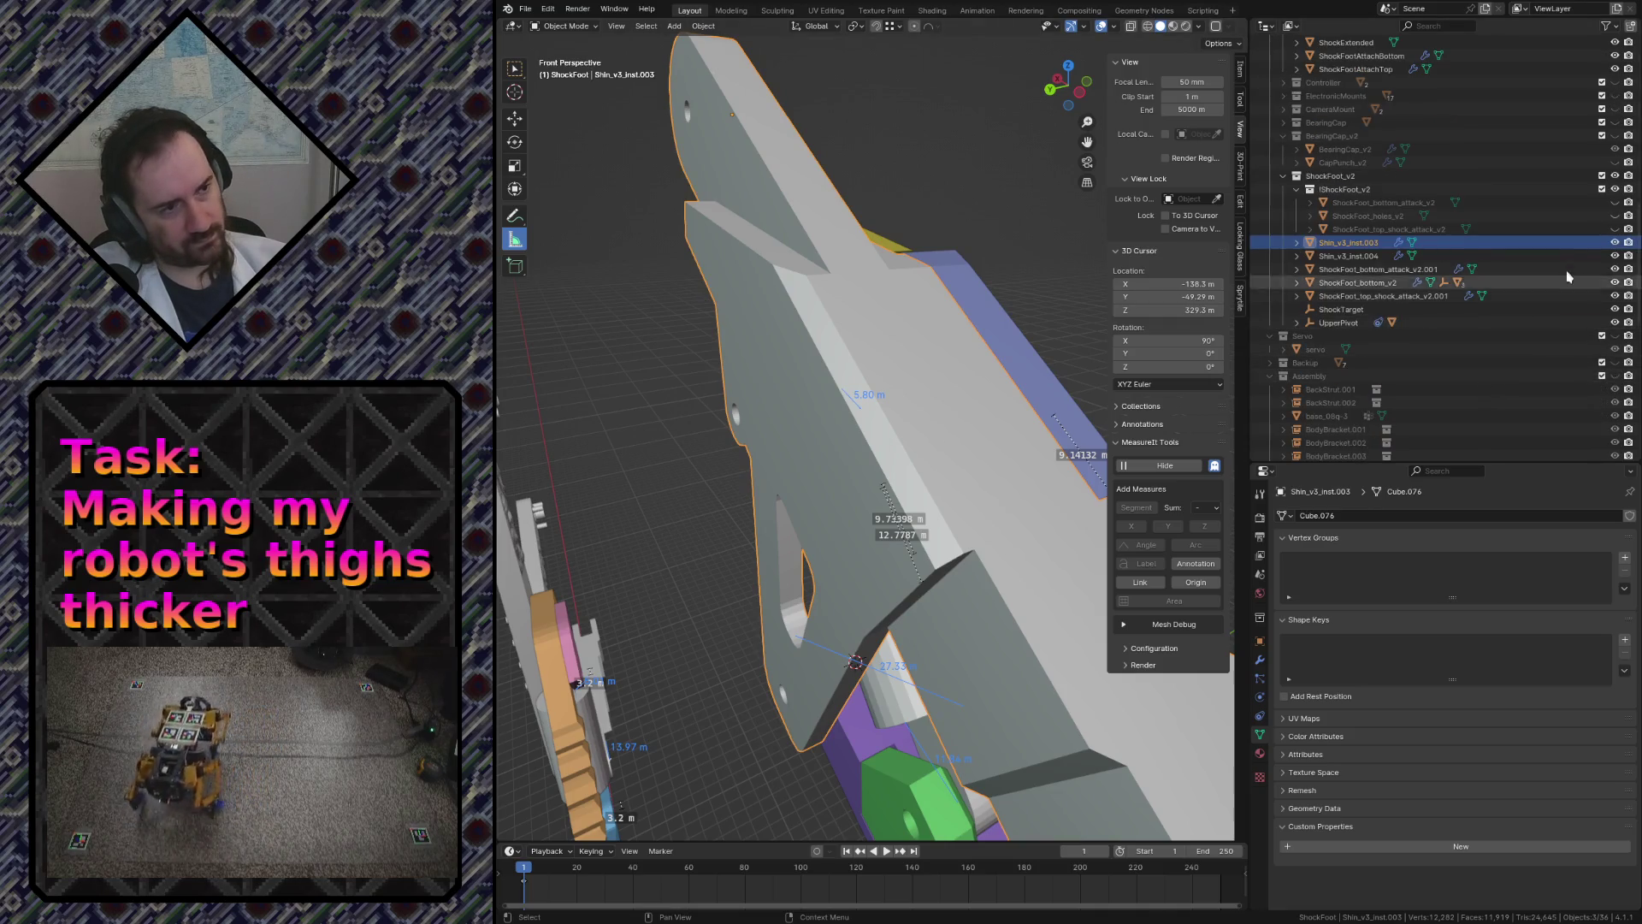
pyautogui.click(1614, 228)
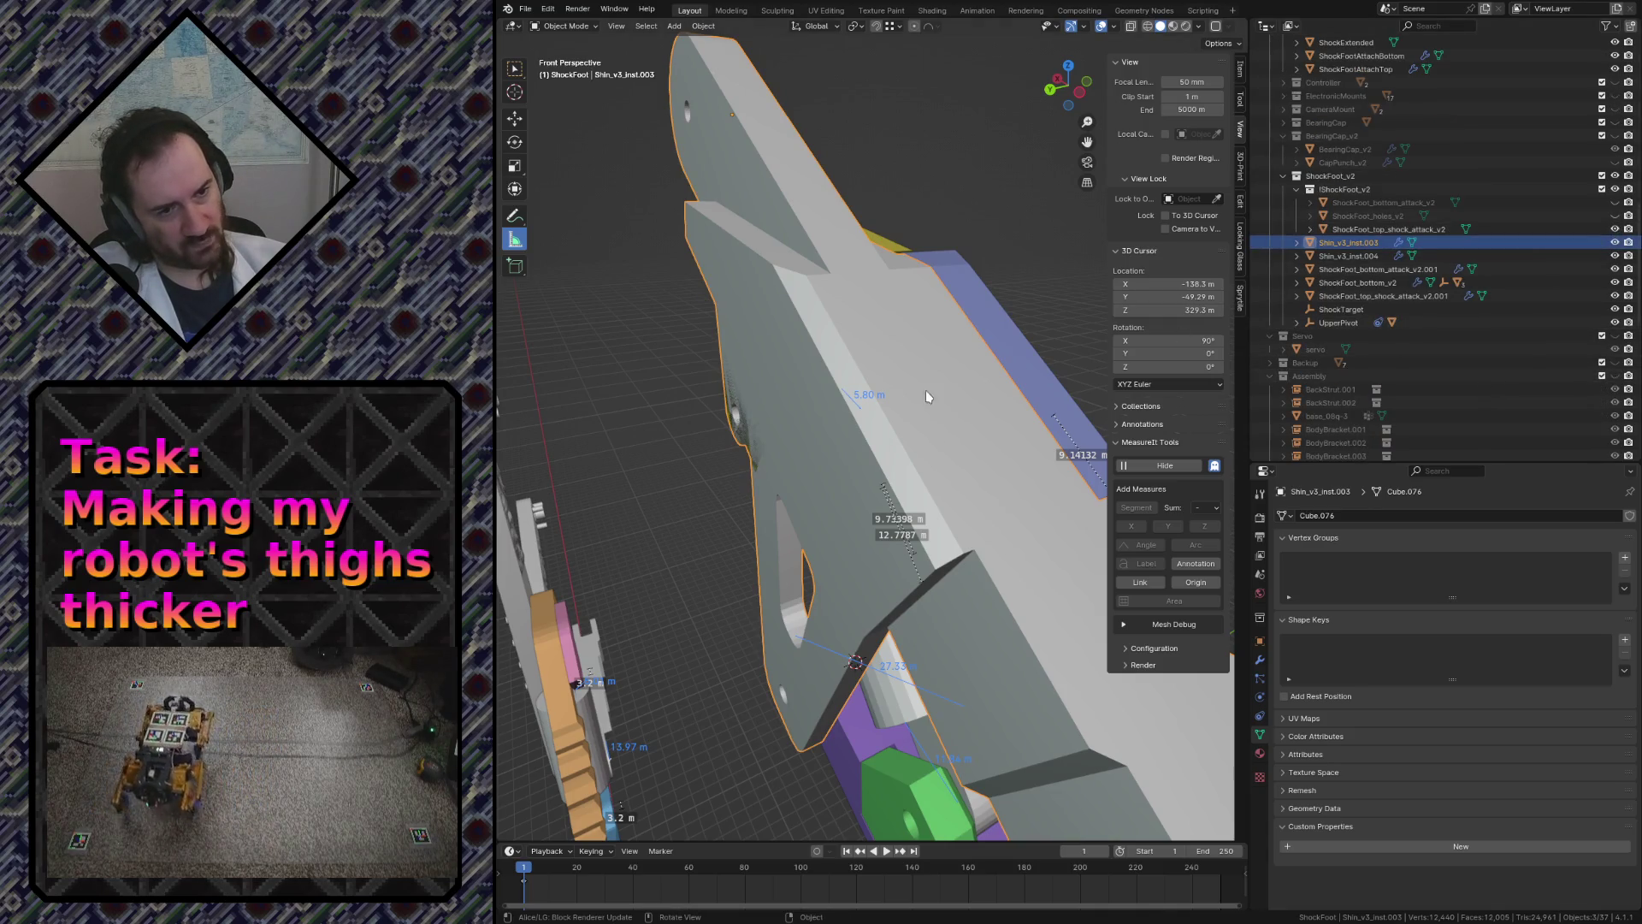
pyautogui.click(757, 400)
pyautogui.click(776, 509)
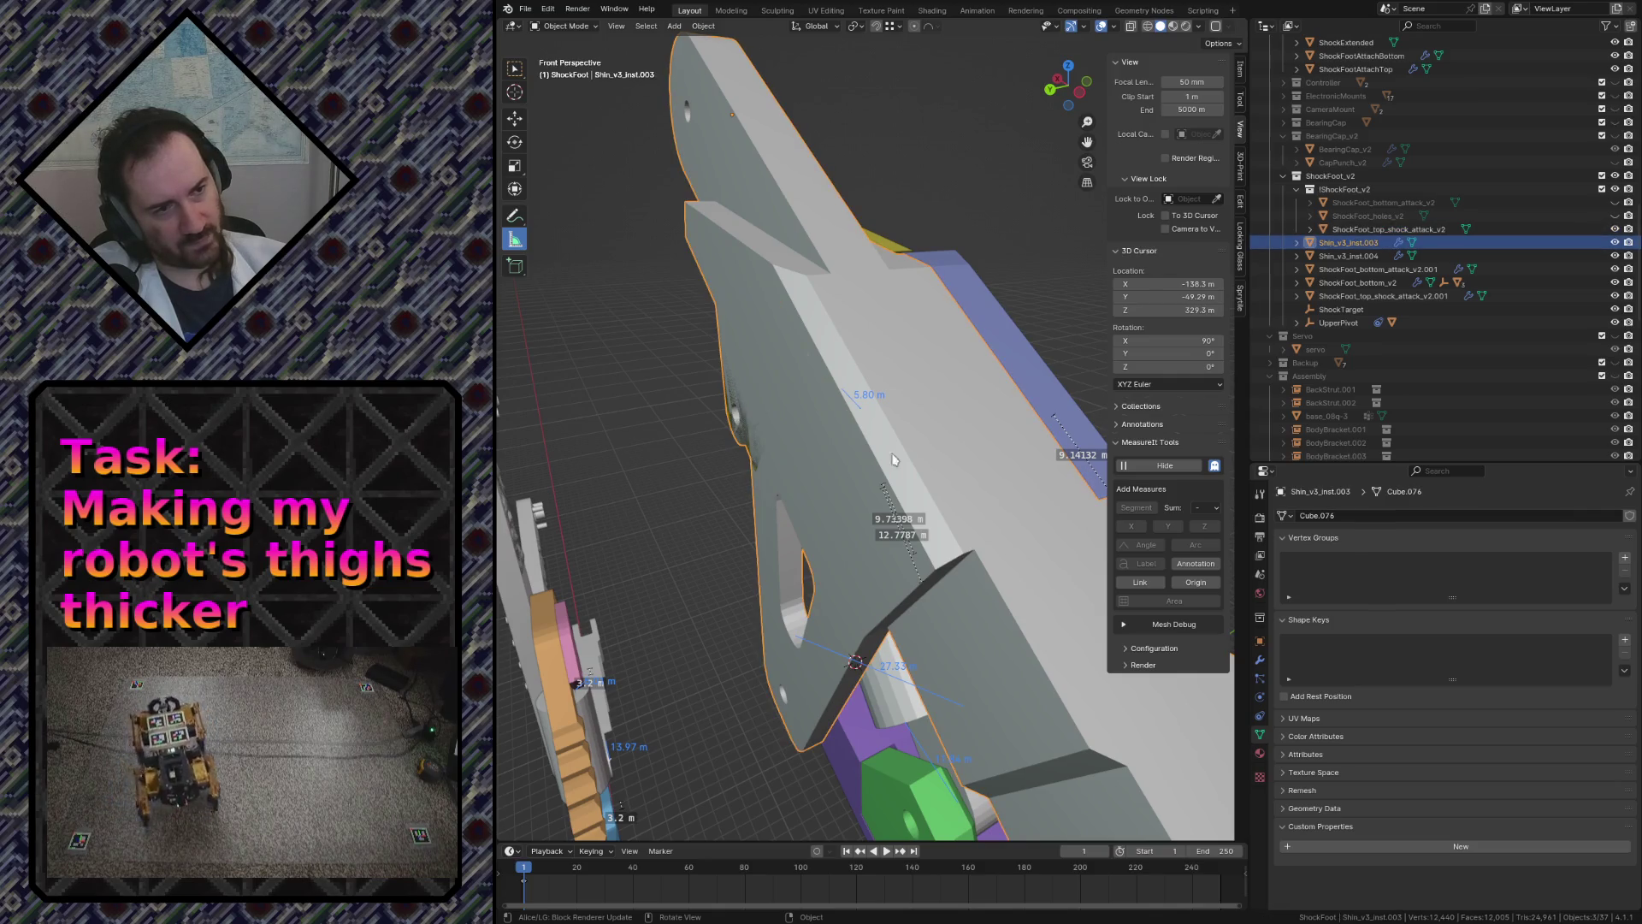
# - Hide the top attack plate, show ShockFoot_bottom_attack_v2 and select it for inspection
pyautogui.click(1615, 242)
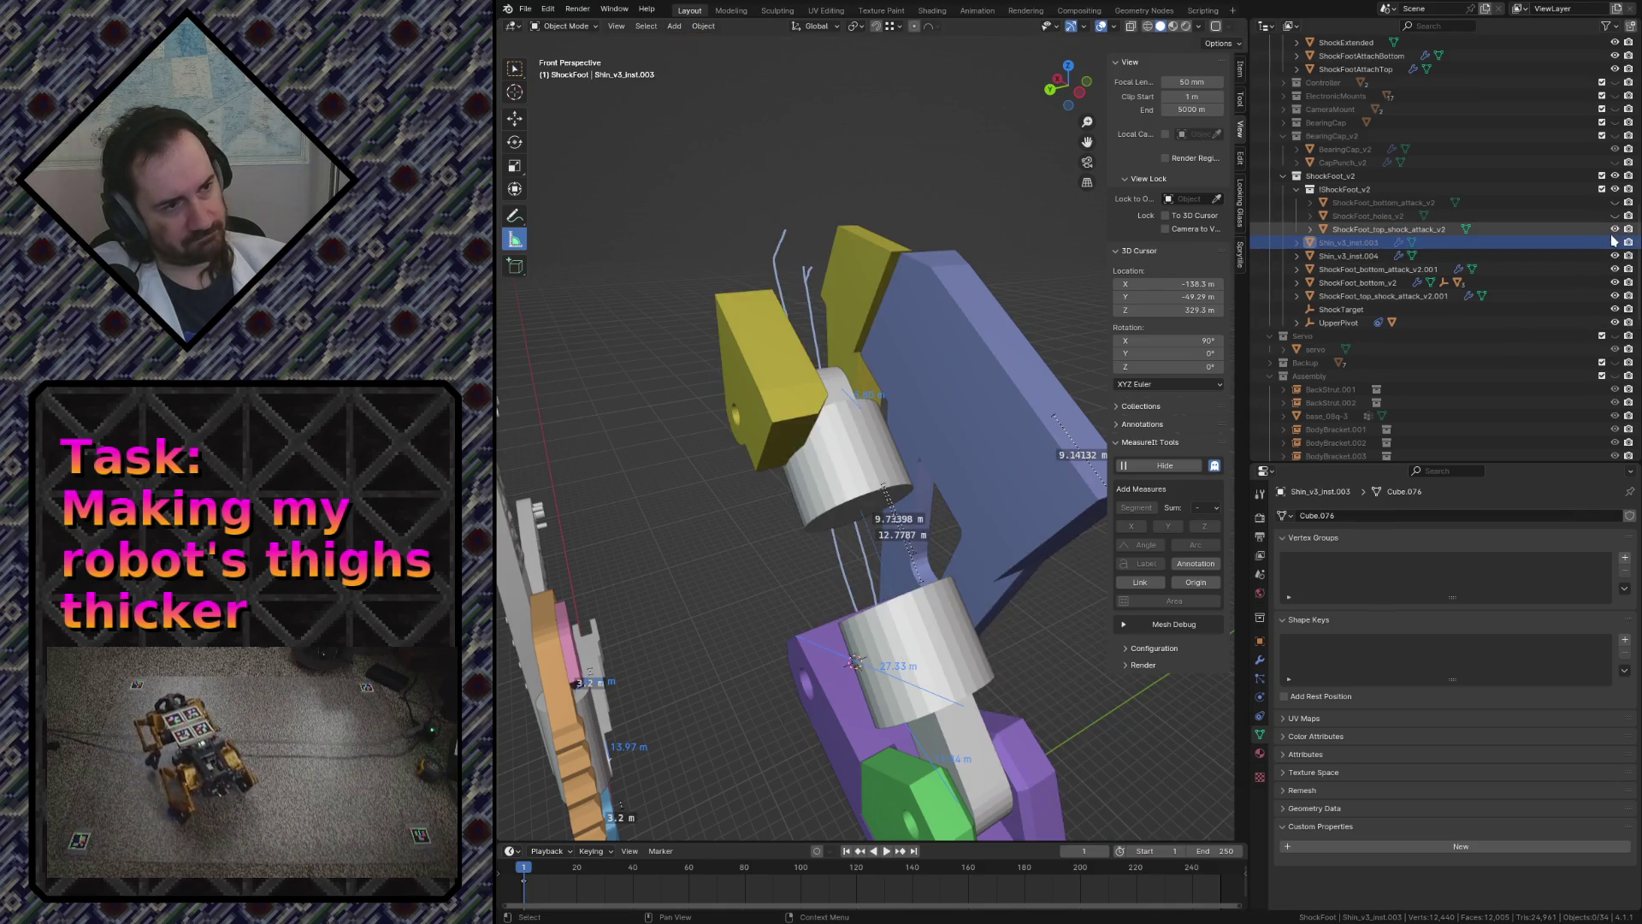
pyautogui.click(1615, 229)
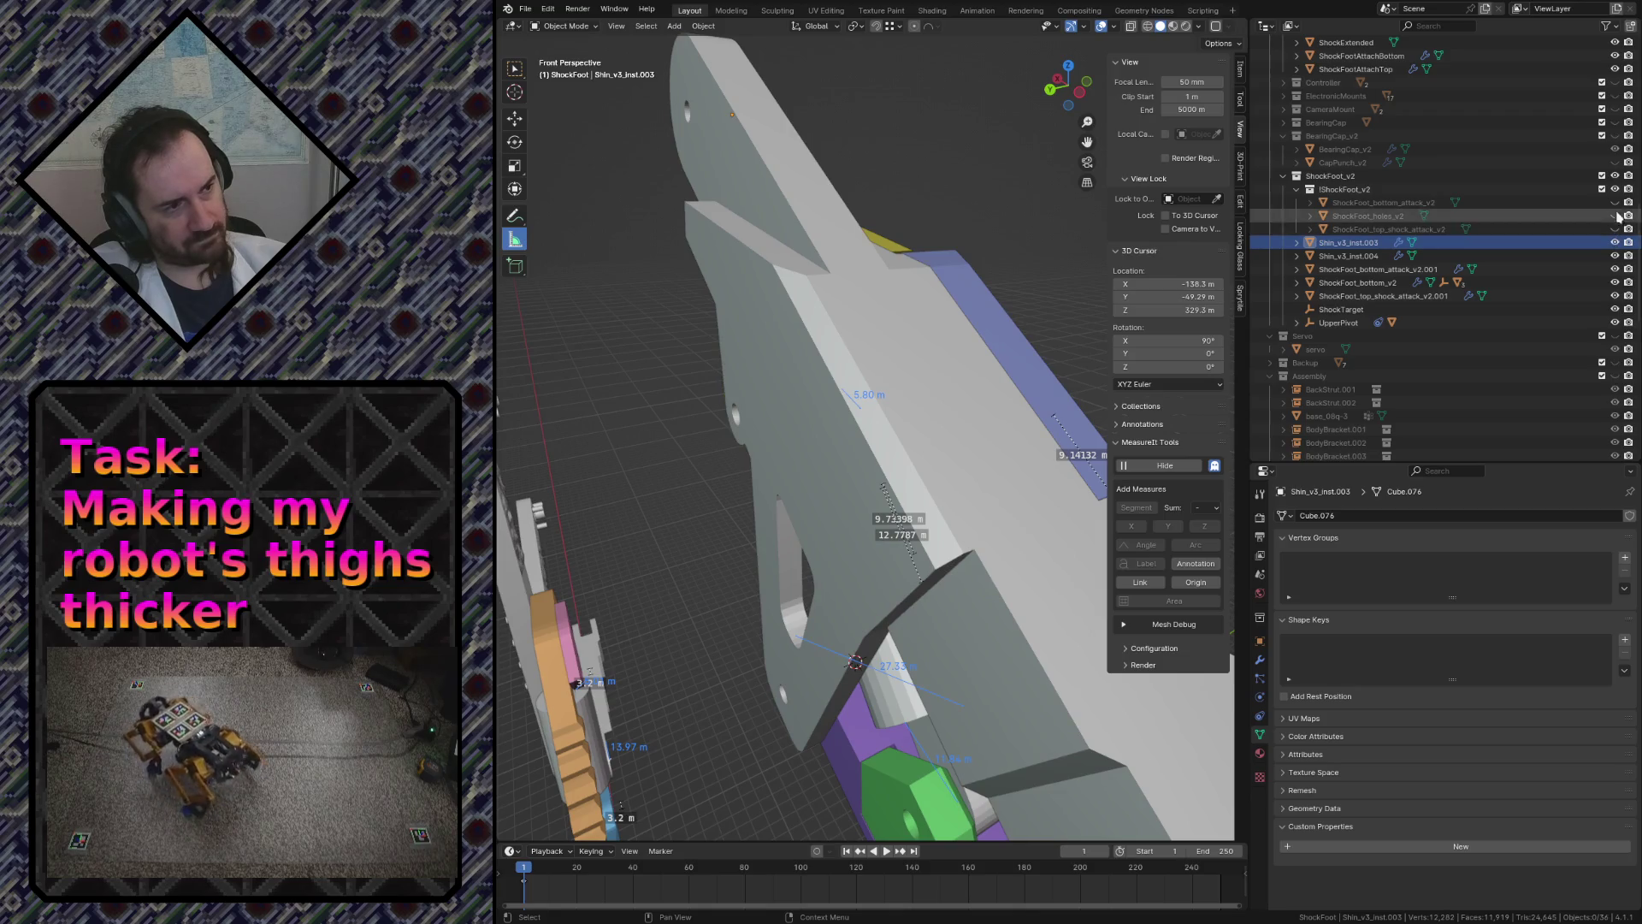
pyautogui.click(809, 413)
pyautogui.hotkey('shift', '`')
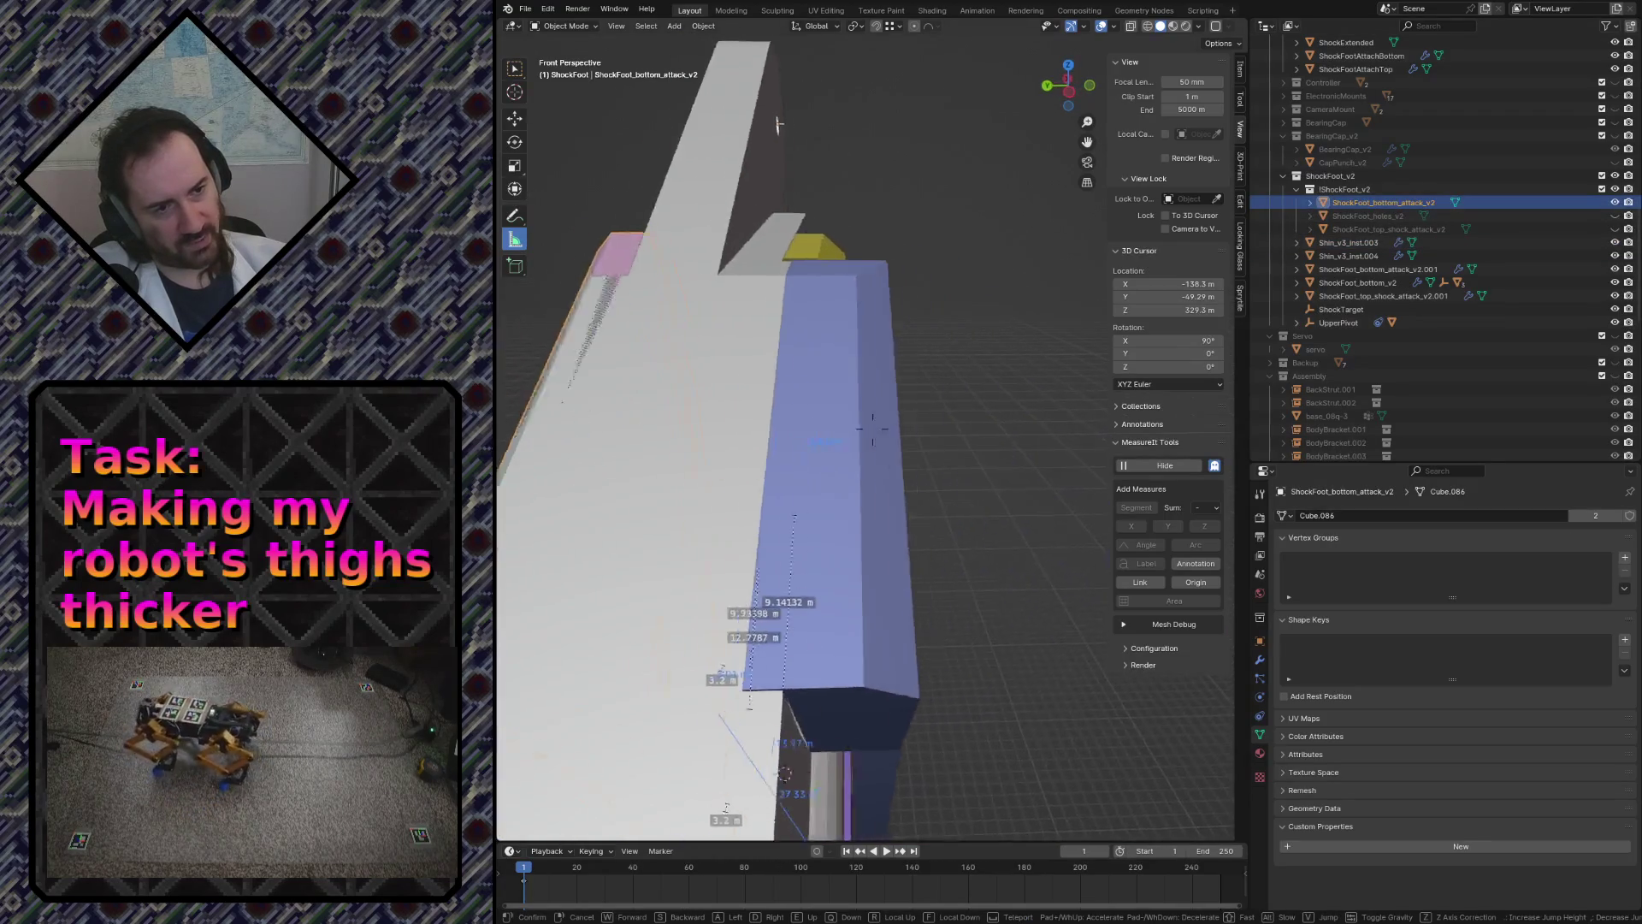
# - Fly close past the blue plate to view it edge-on, then enter Edit Mode on ShockFoot_bottom_attack_v2
pyautogui.press('w')
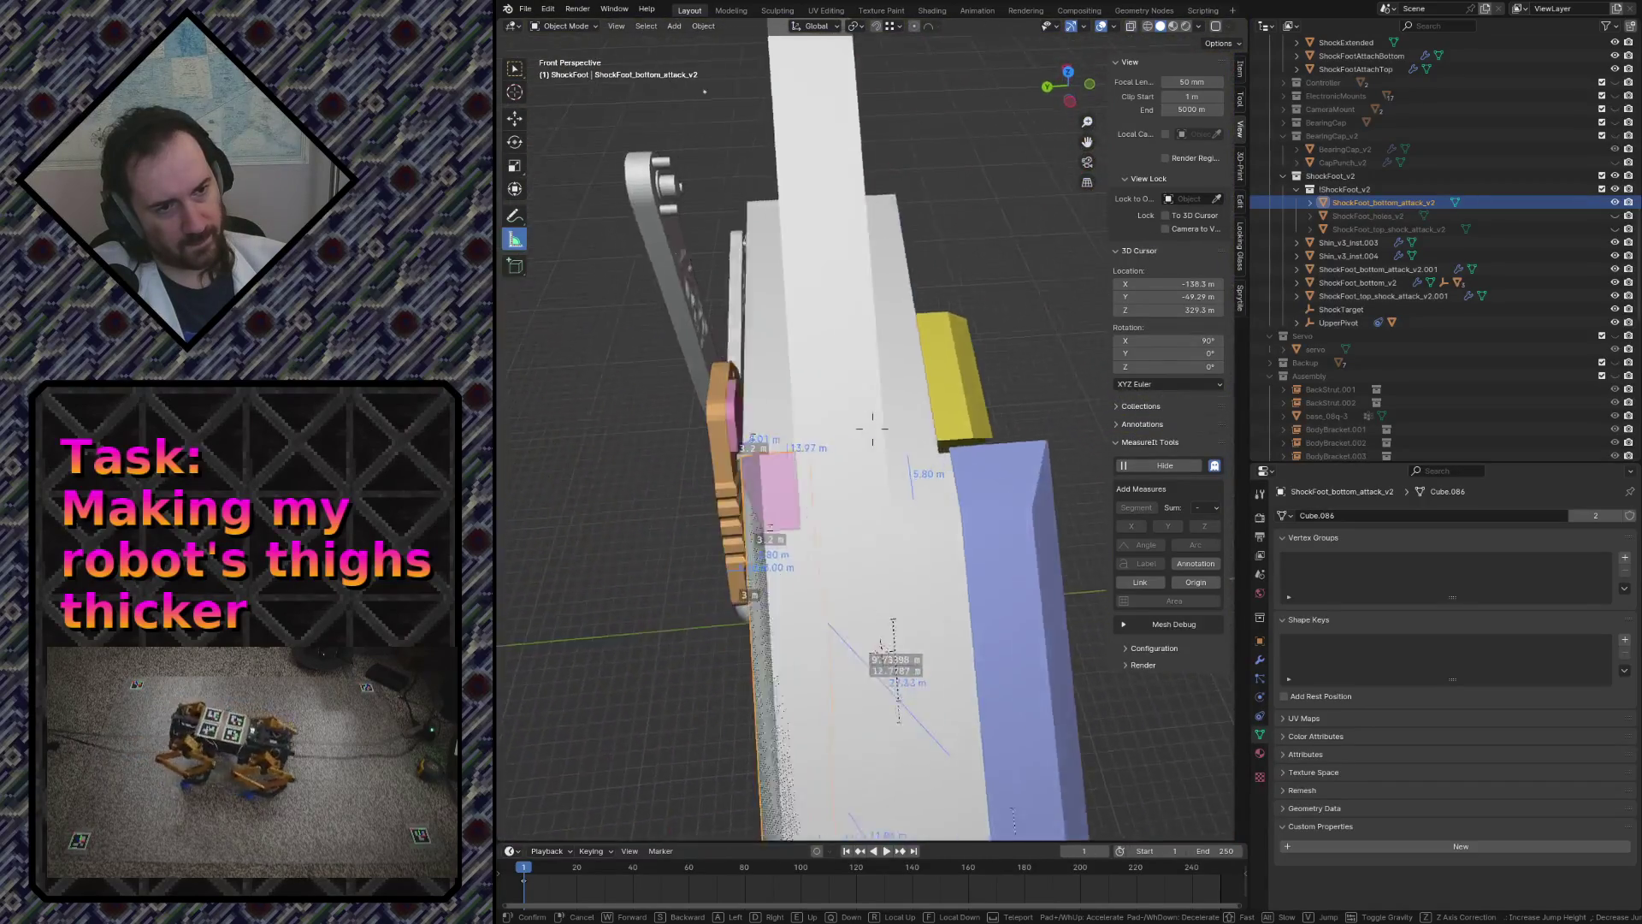
pyautogui.click(775, 433)
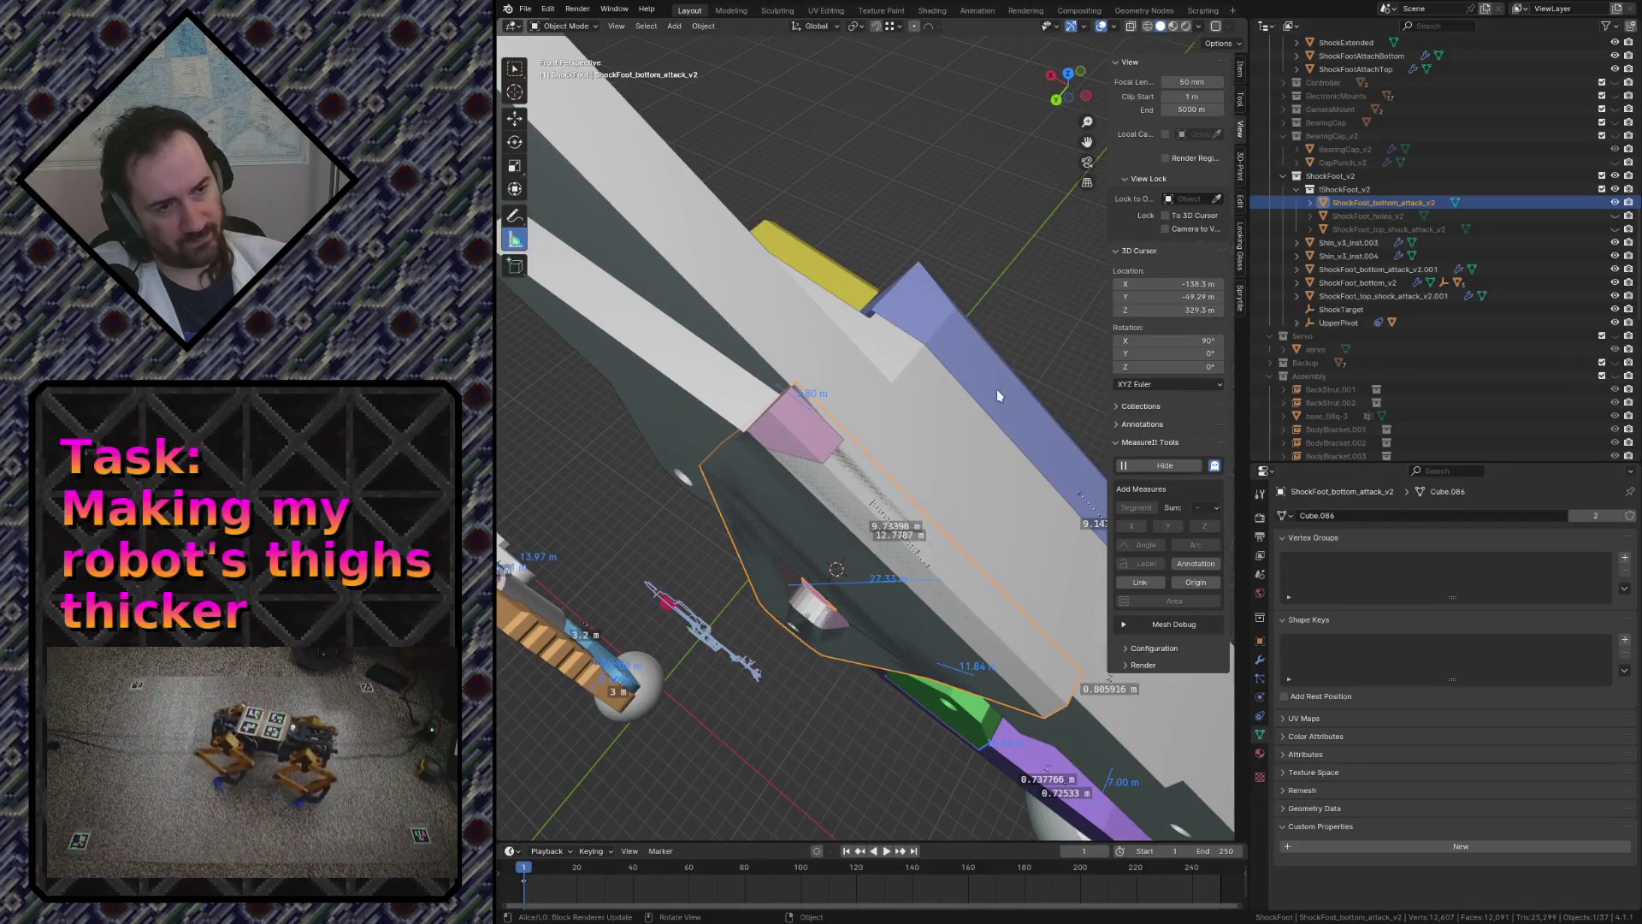
pyautogui.hotkey('shift', '`')
pyautogui.press('w')
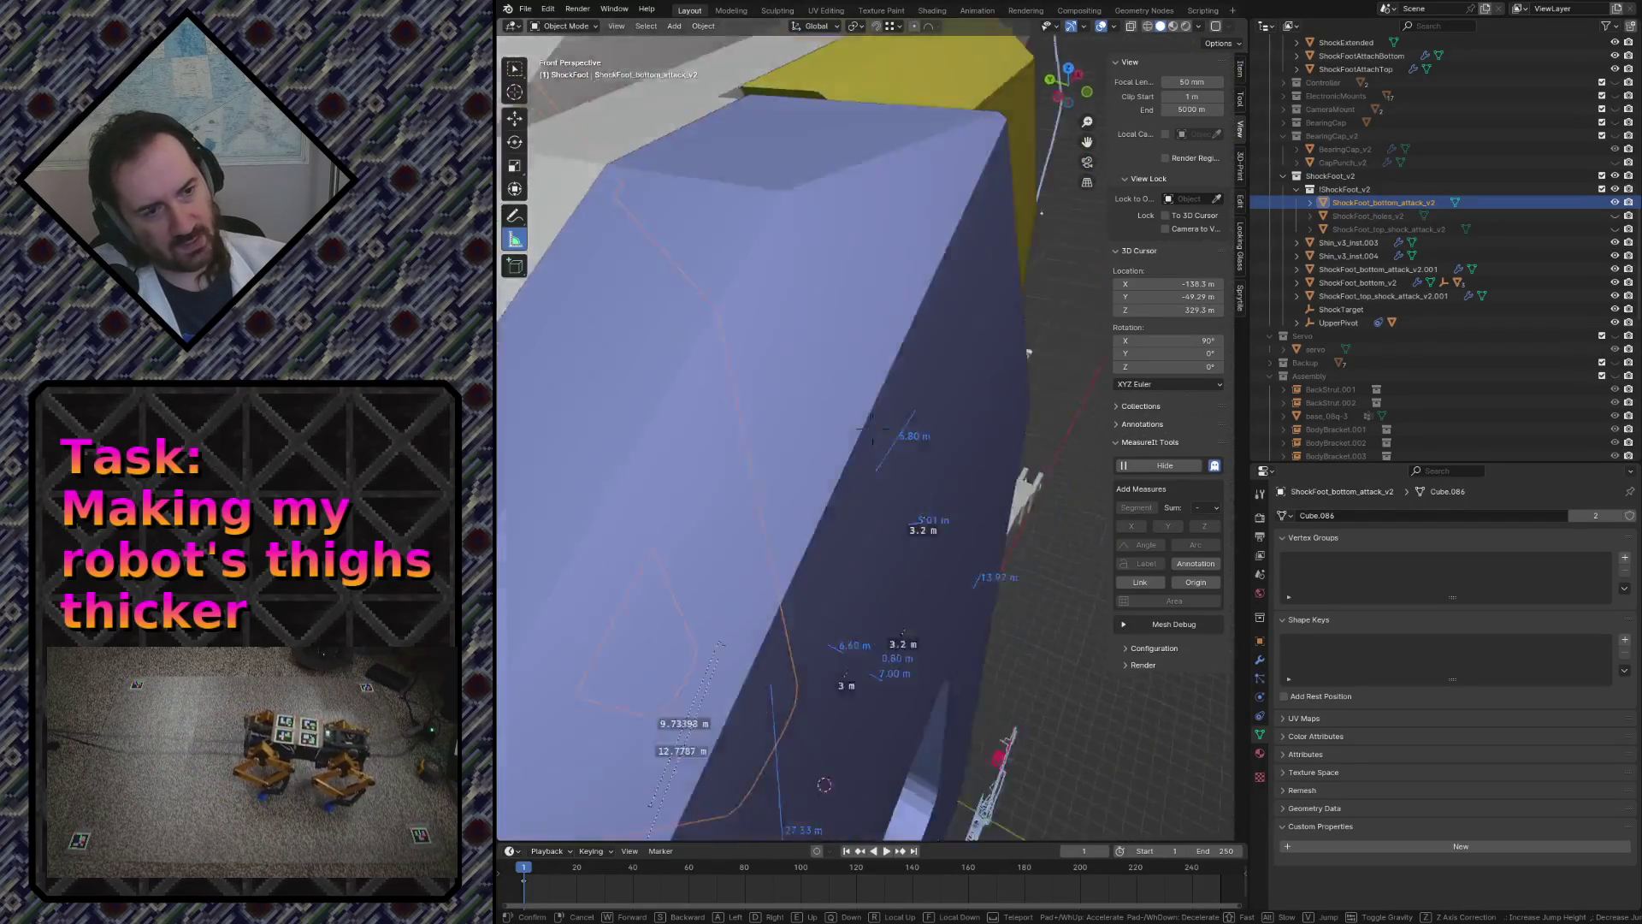
pyautogui.press('w')
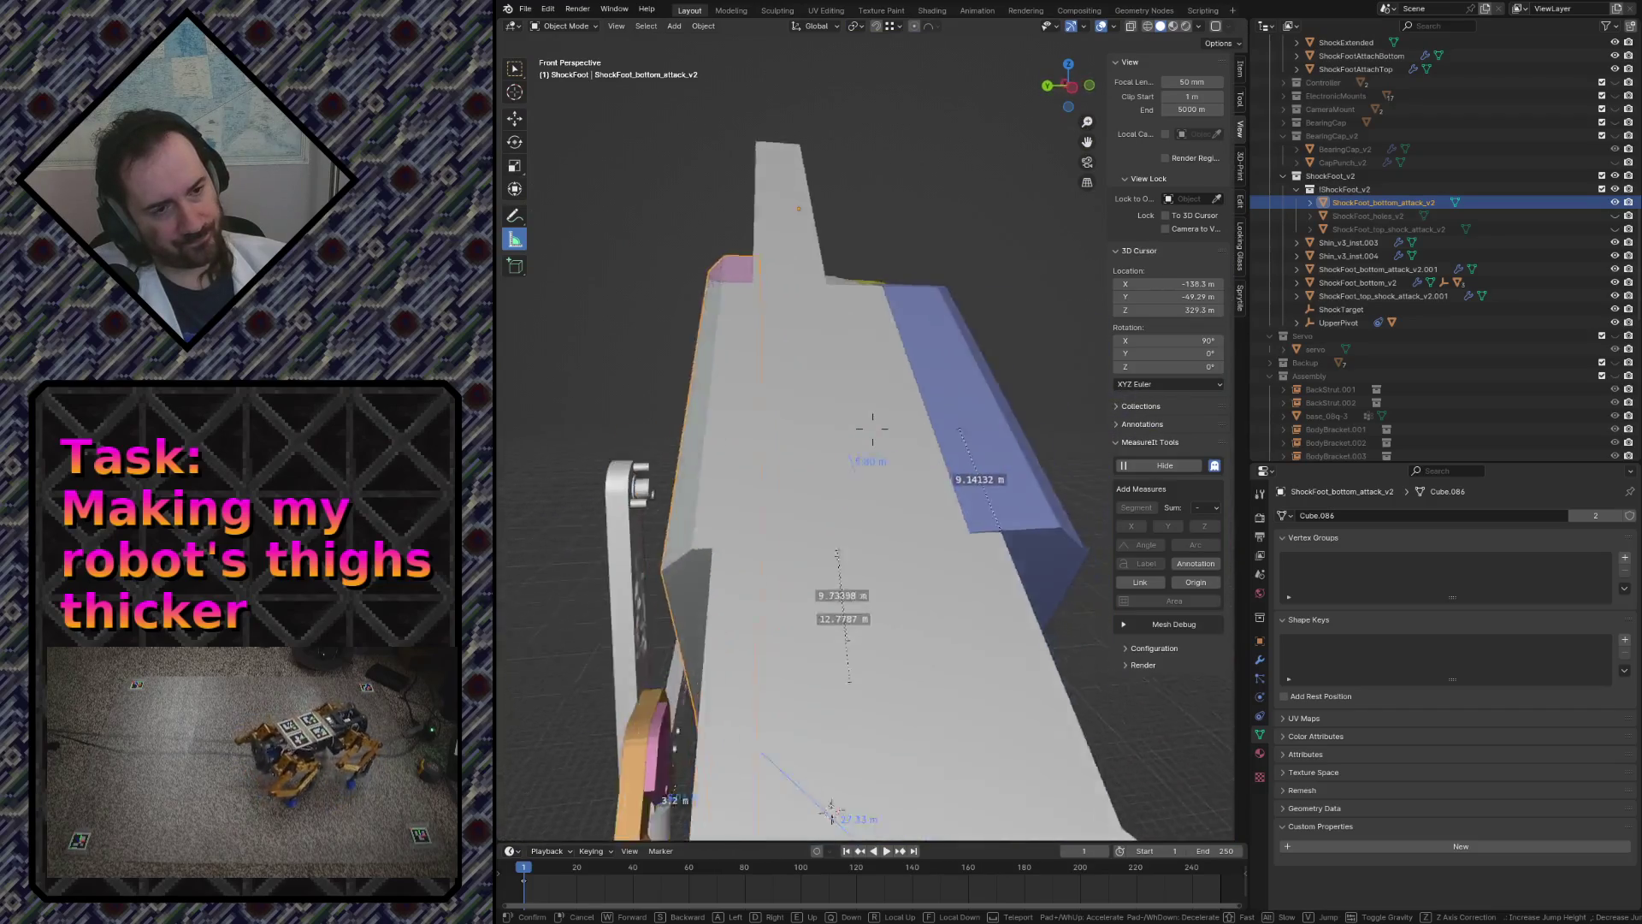
pyautogui.press('s')
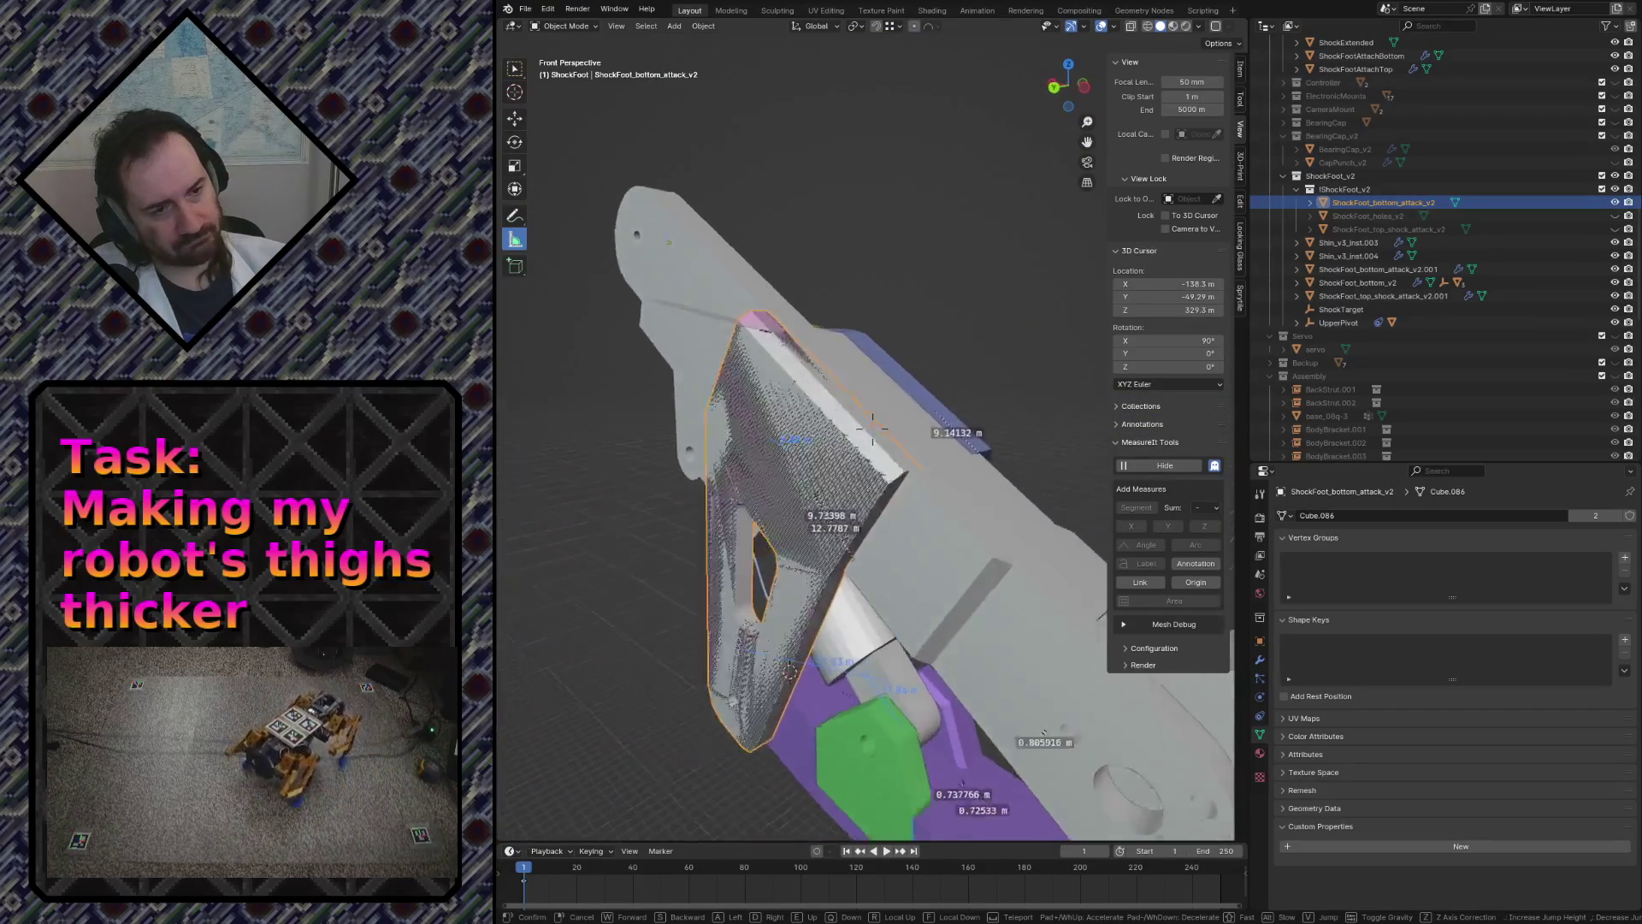
pyautogui.click(947, 348)
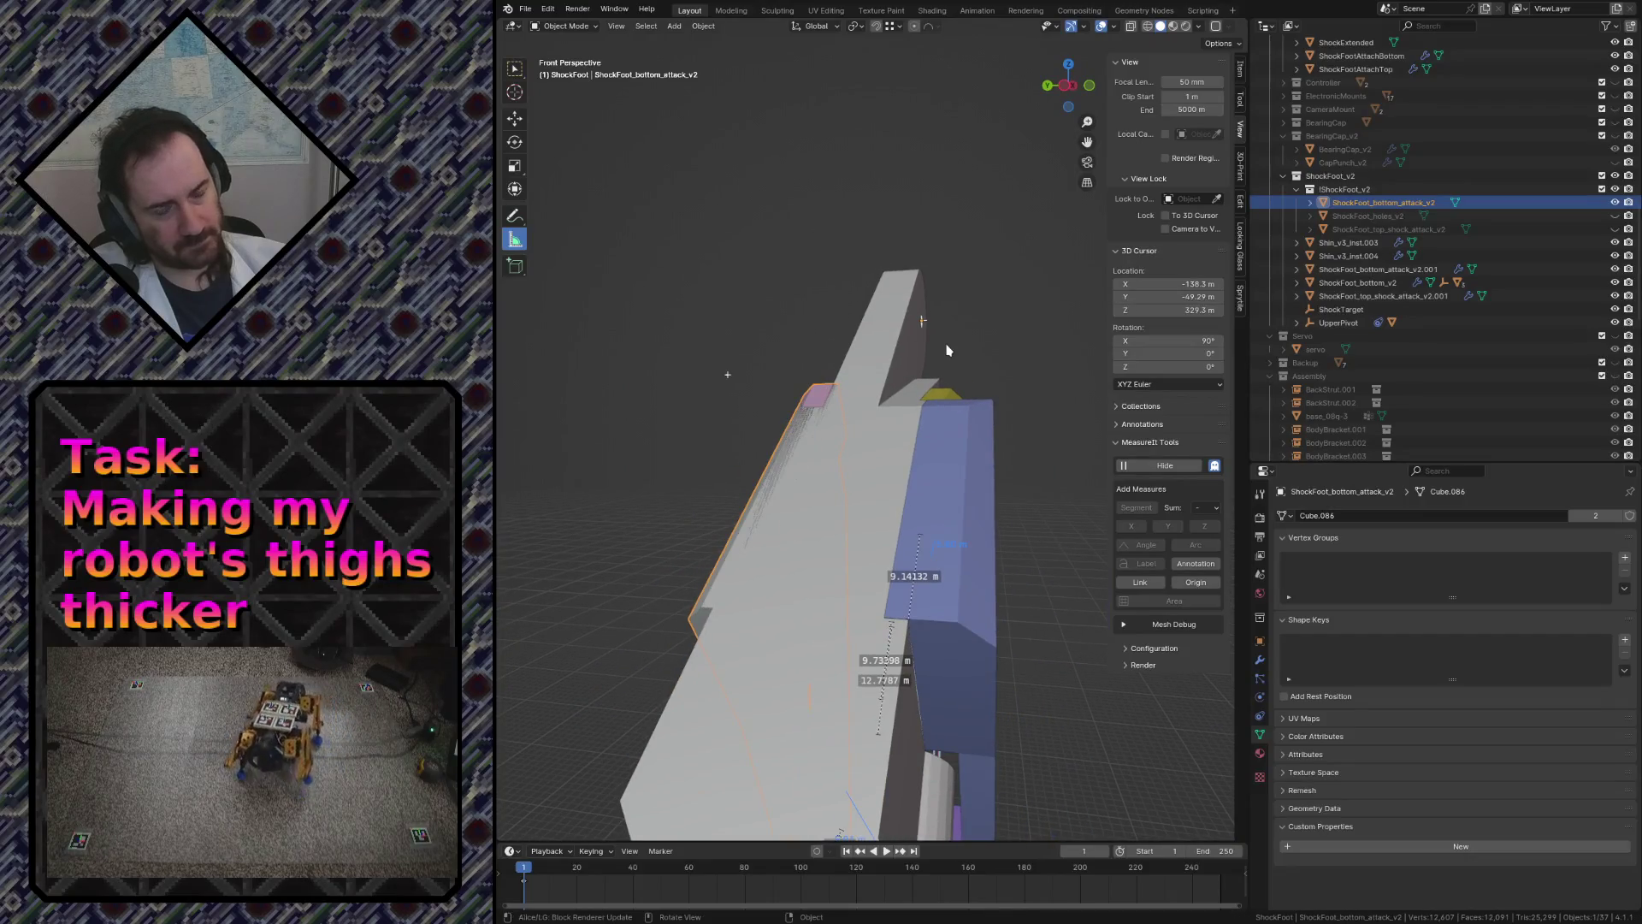
pyautogui.press('Tab')
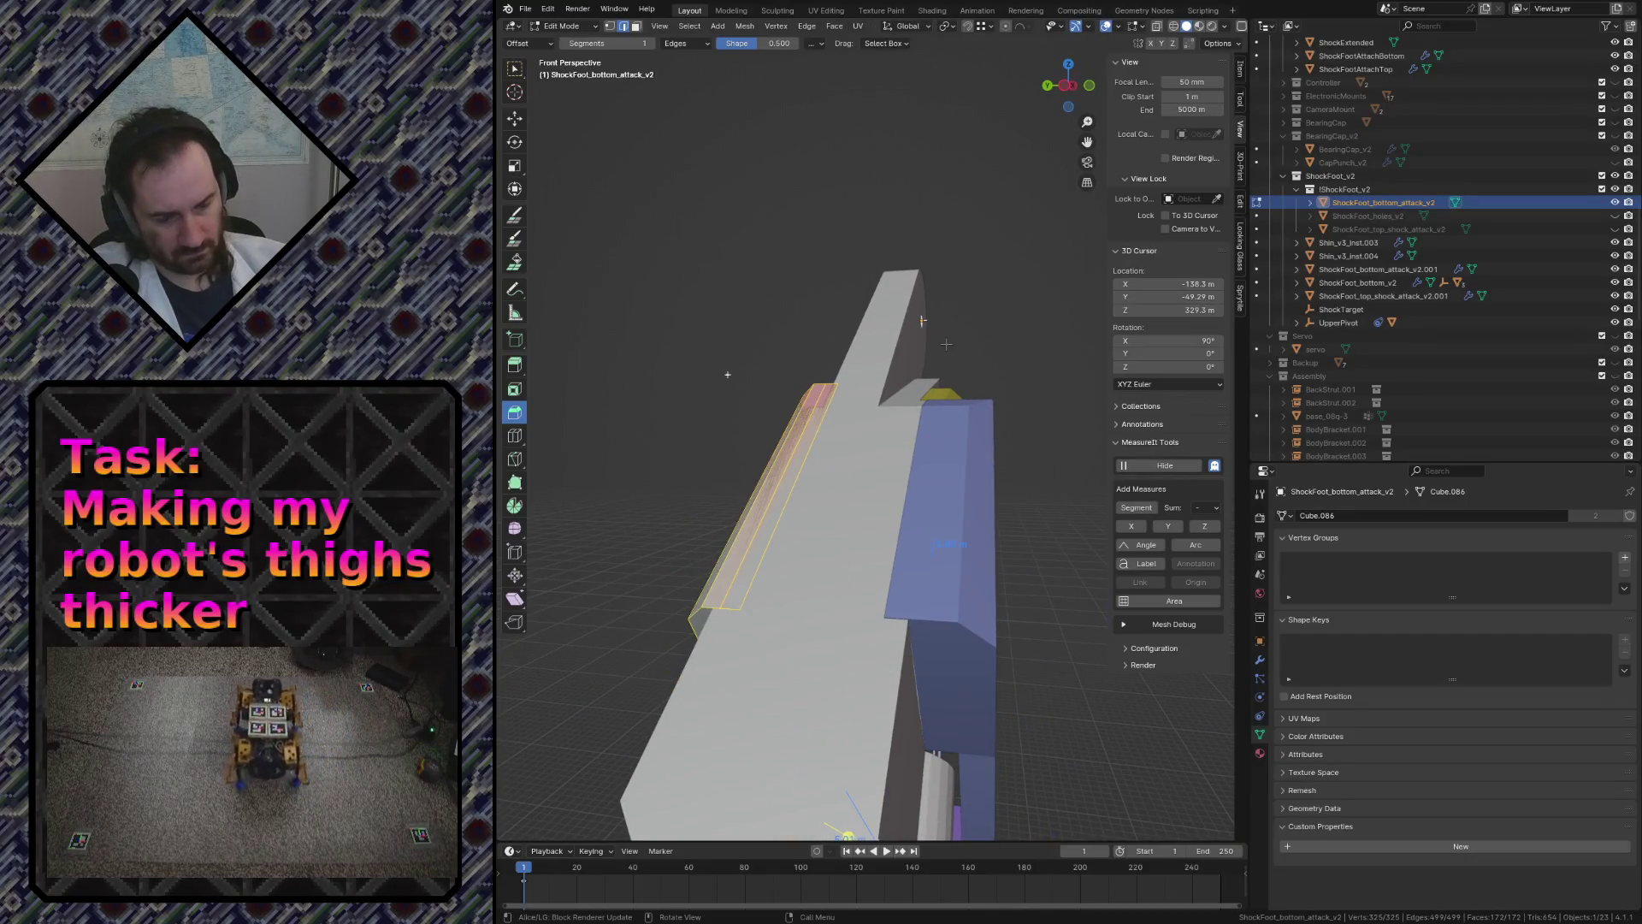
# - View the foot part in Front Orthographic as see-through wireframe, deselect all and bring up the Add mesh list
pyautogui.press('KP_7')
pyautogui.press('KP_1')
pyautogui.press('z')
pyautogui.click(858, 344)
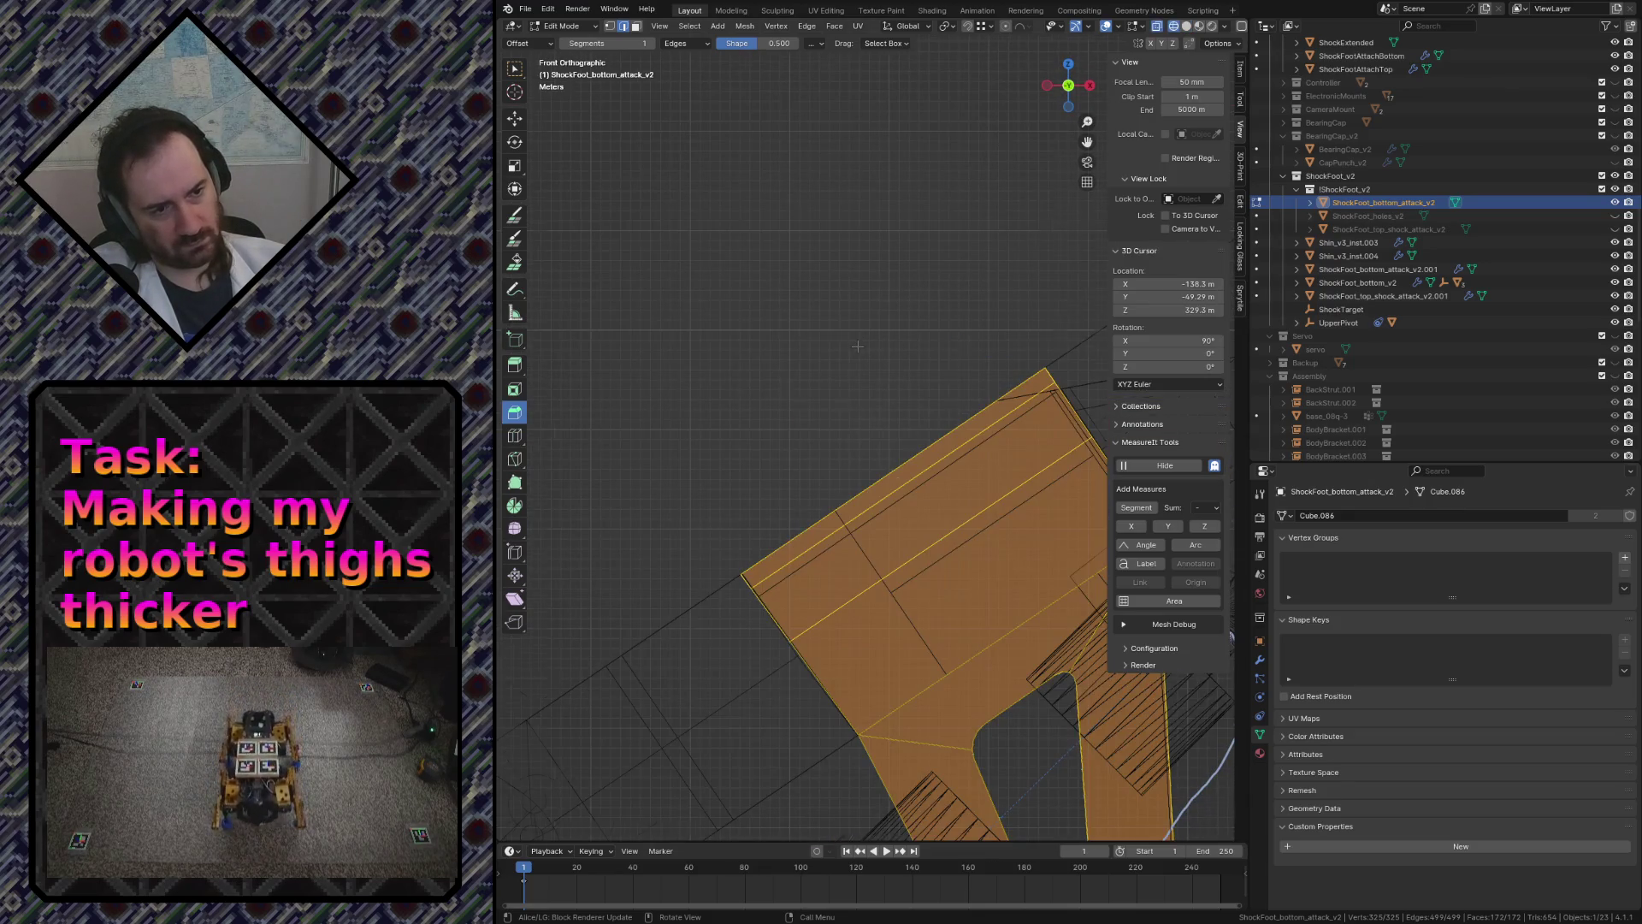
pyautogui.scroll(-3, 857, 344)
pyautogui.scroll(-3, 860, 349)
pyautogui.scroll(-2, 862, 357)
pyautogui.scroll(-1, 863, 366)
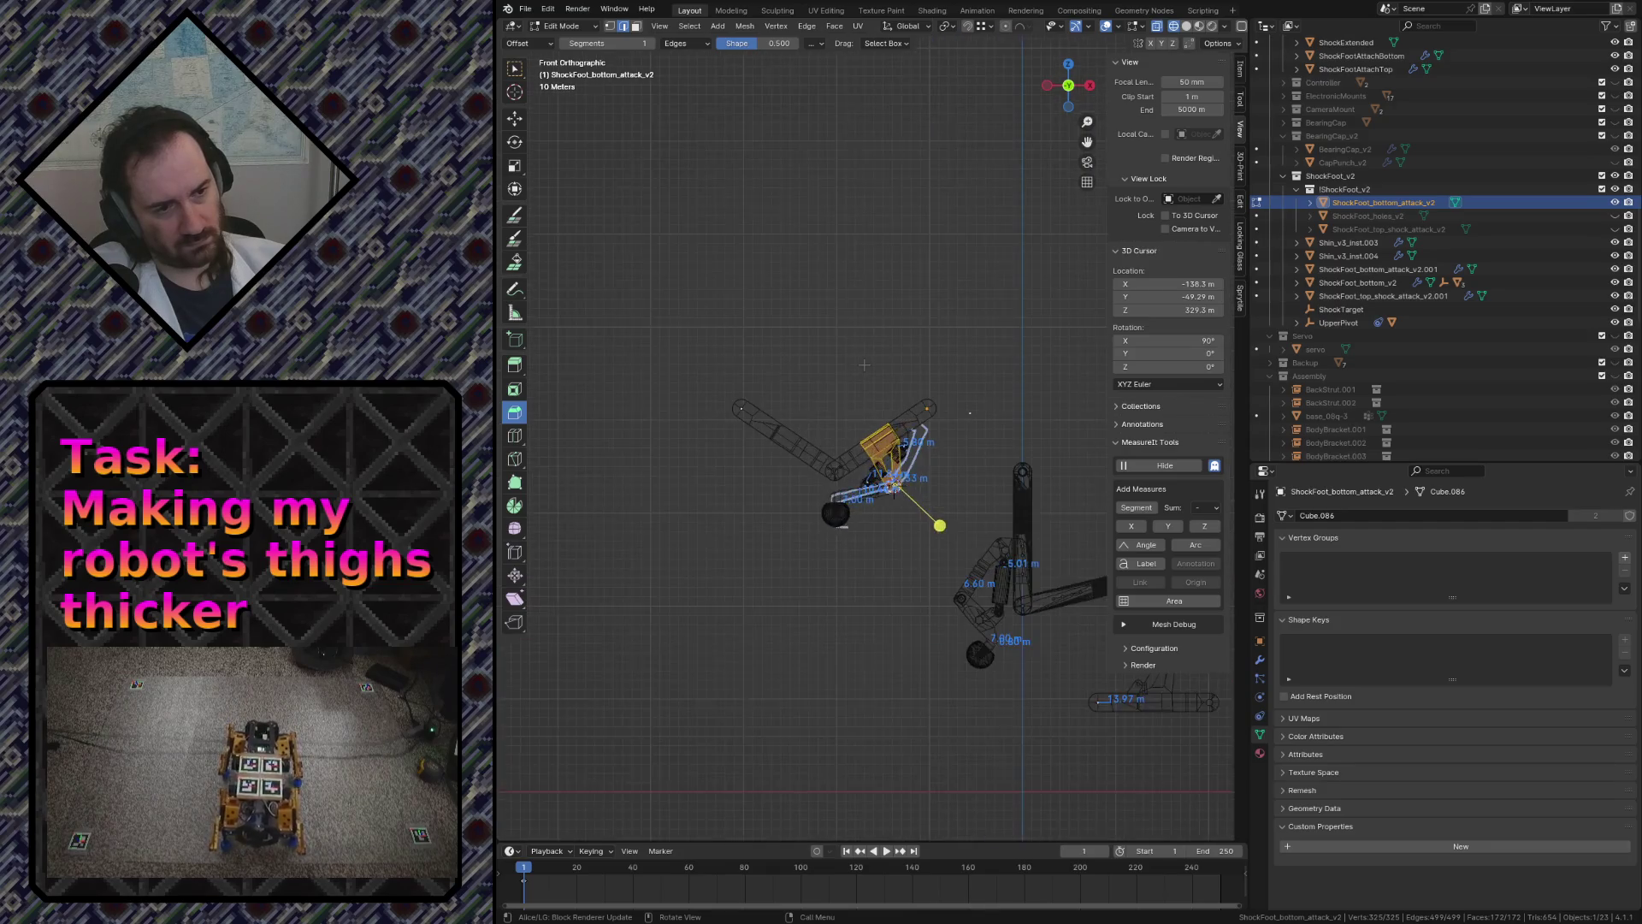
pyautogui.press('KP_Decimal')
pyautogui.scroll(3, 872, 385)
pyautogui.hotkey('alt', 'a')
pyautogui.hotkey('shift', 'a')
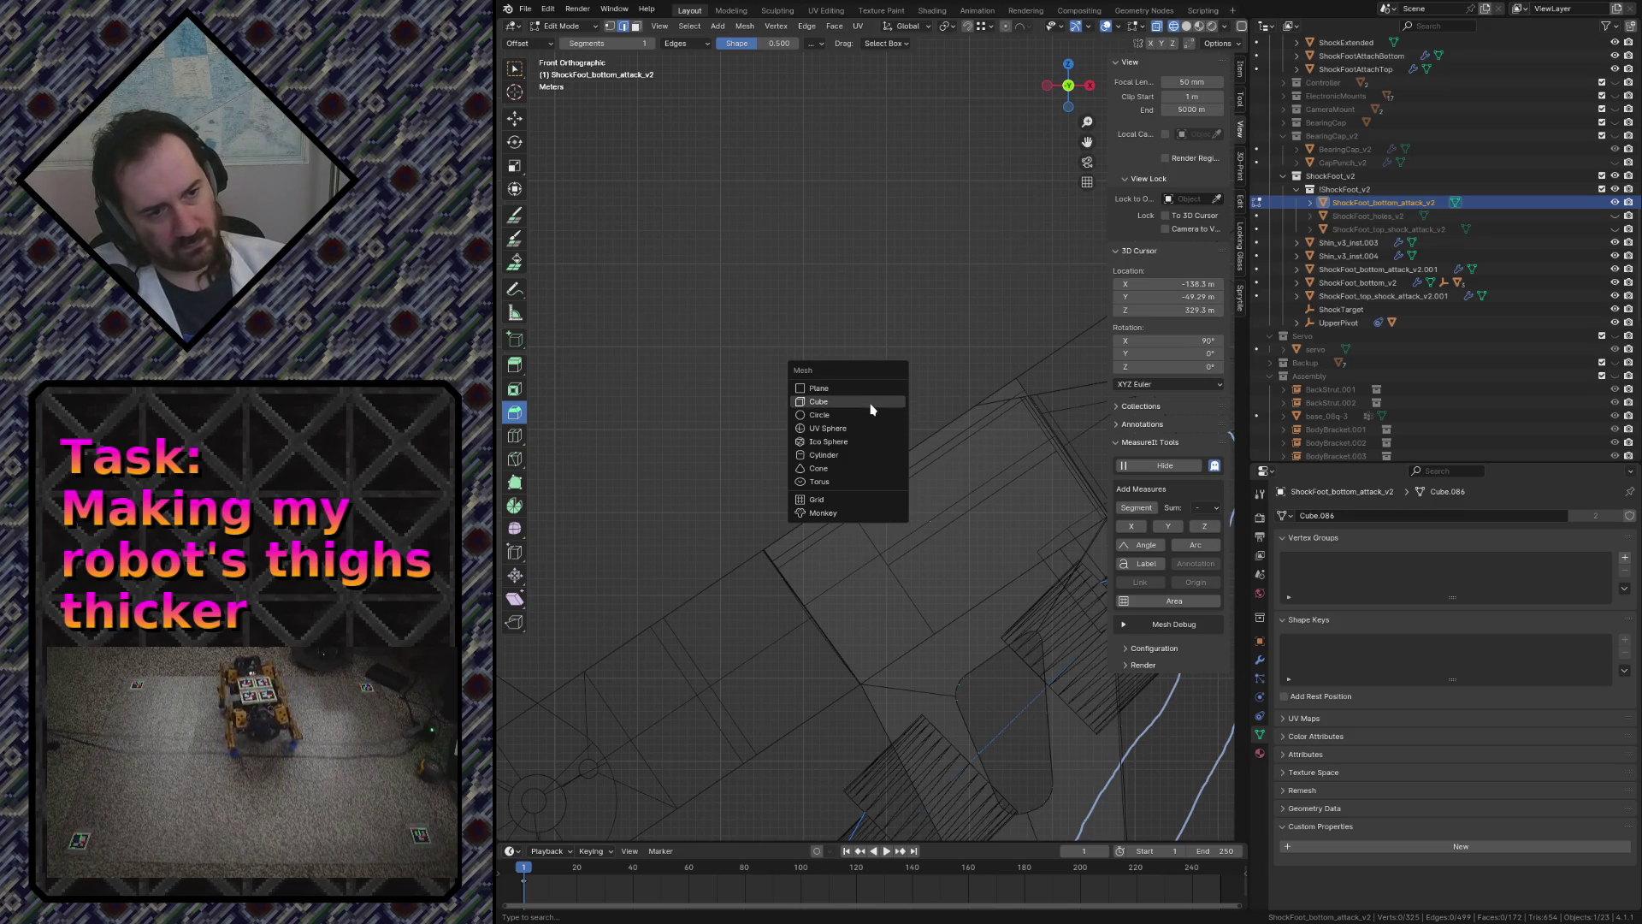
# - Add a cube to the foot mesh, place it on the plate and tilt it -35°
pyautogui.click(872, 408)
pyautogui.moveTo(871, 408); pyautogui.dragTo(941, 587, button='middle')
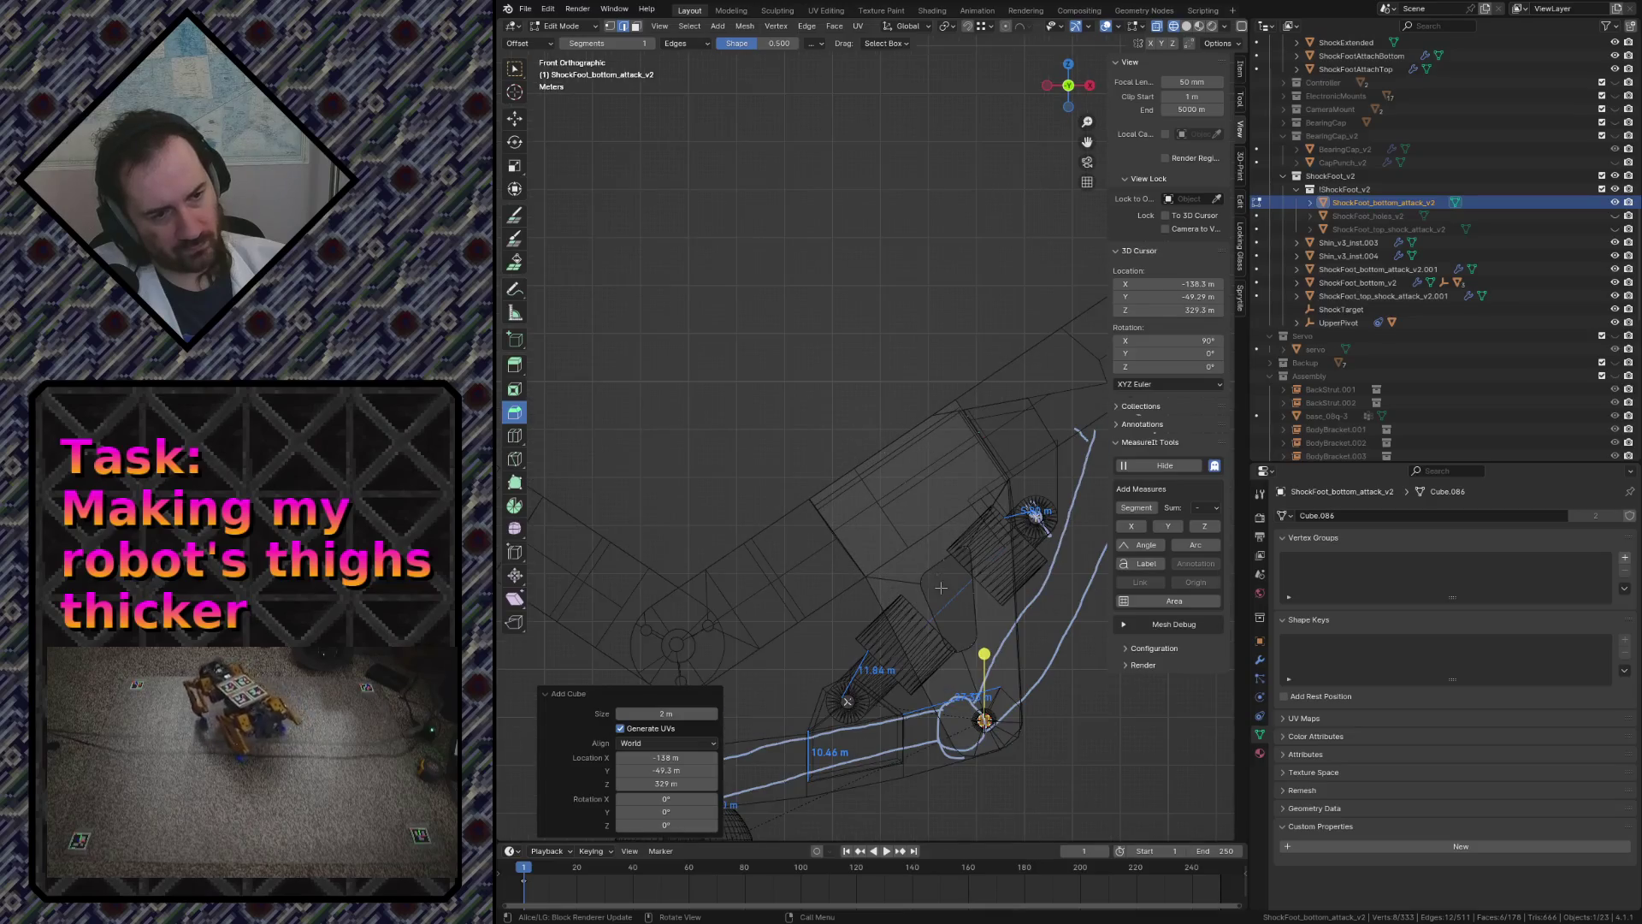
pyautogui.press('g')
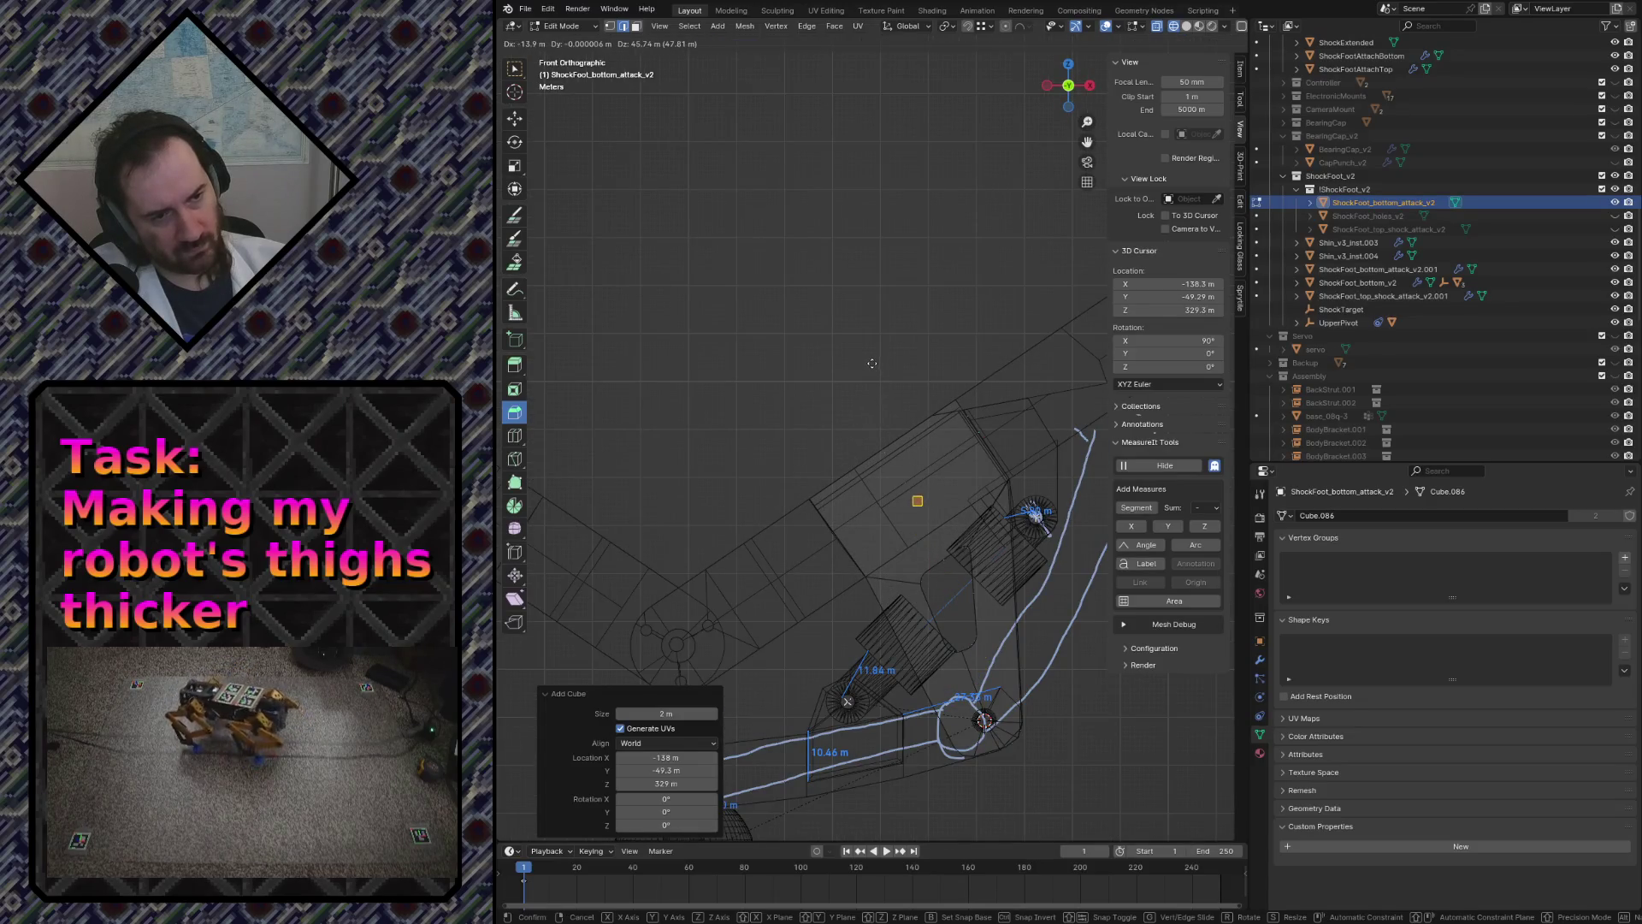
pyautogui.click(871, 357)
pyautogui.scroll(2, 898, 373)
pyautogui.scroll(2, 912, 379)
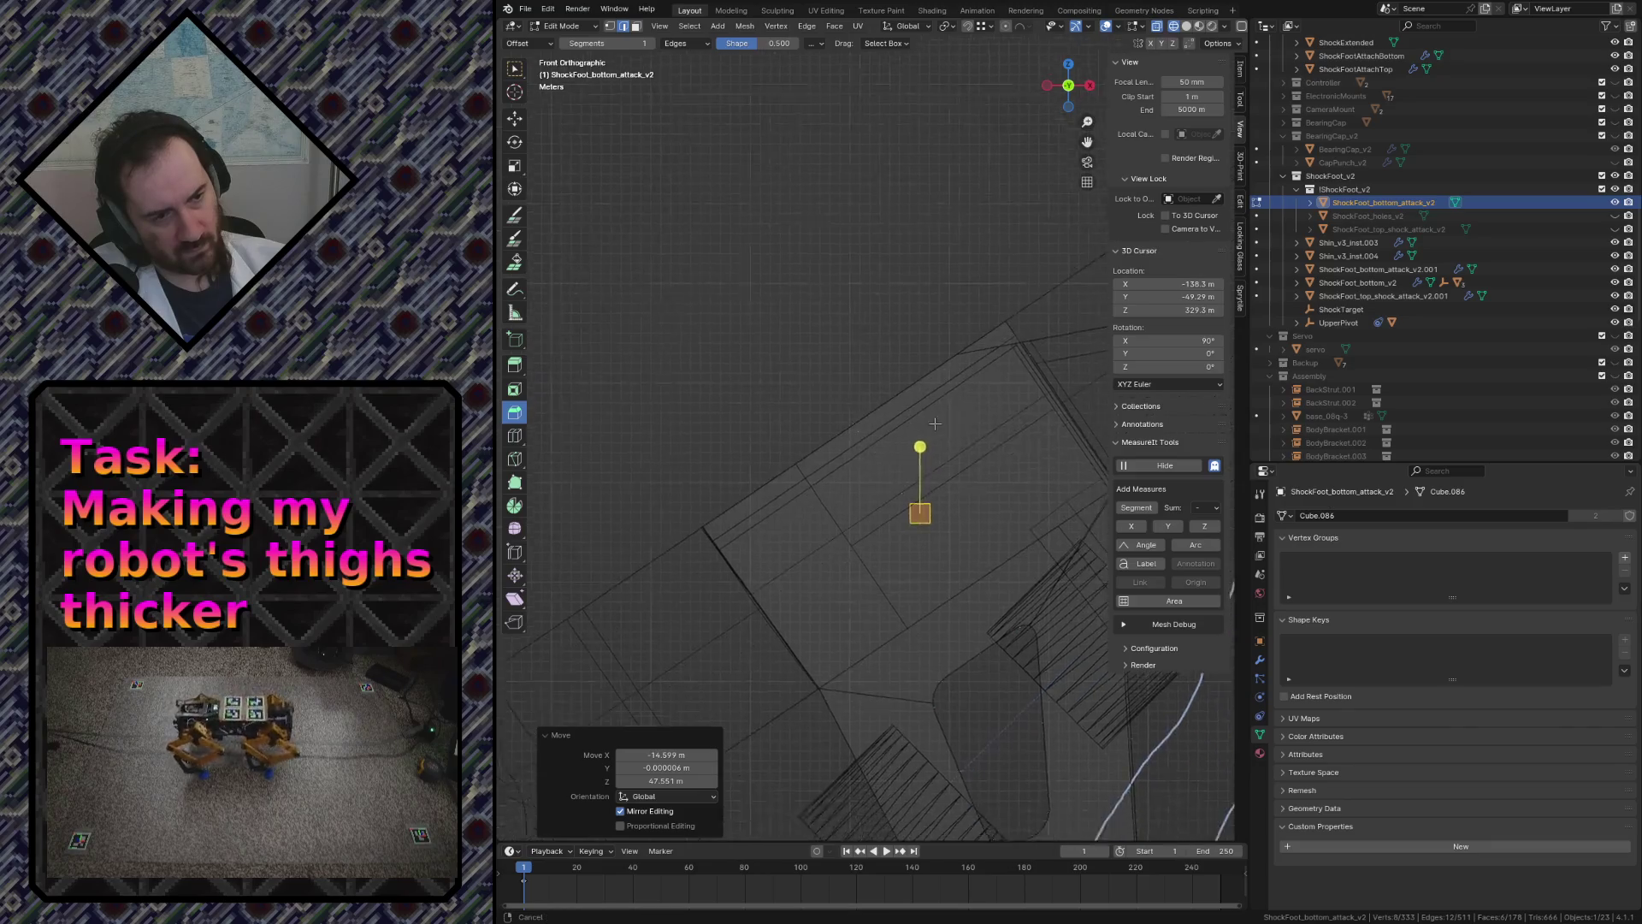
pyautogui.scroll(2, 920, 385)
pyautogui.press('r')
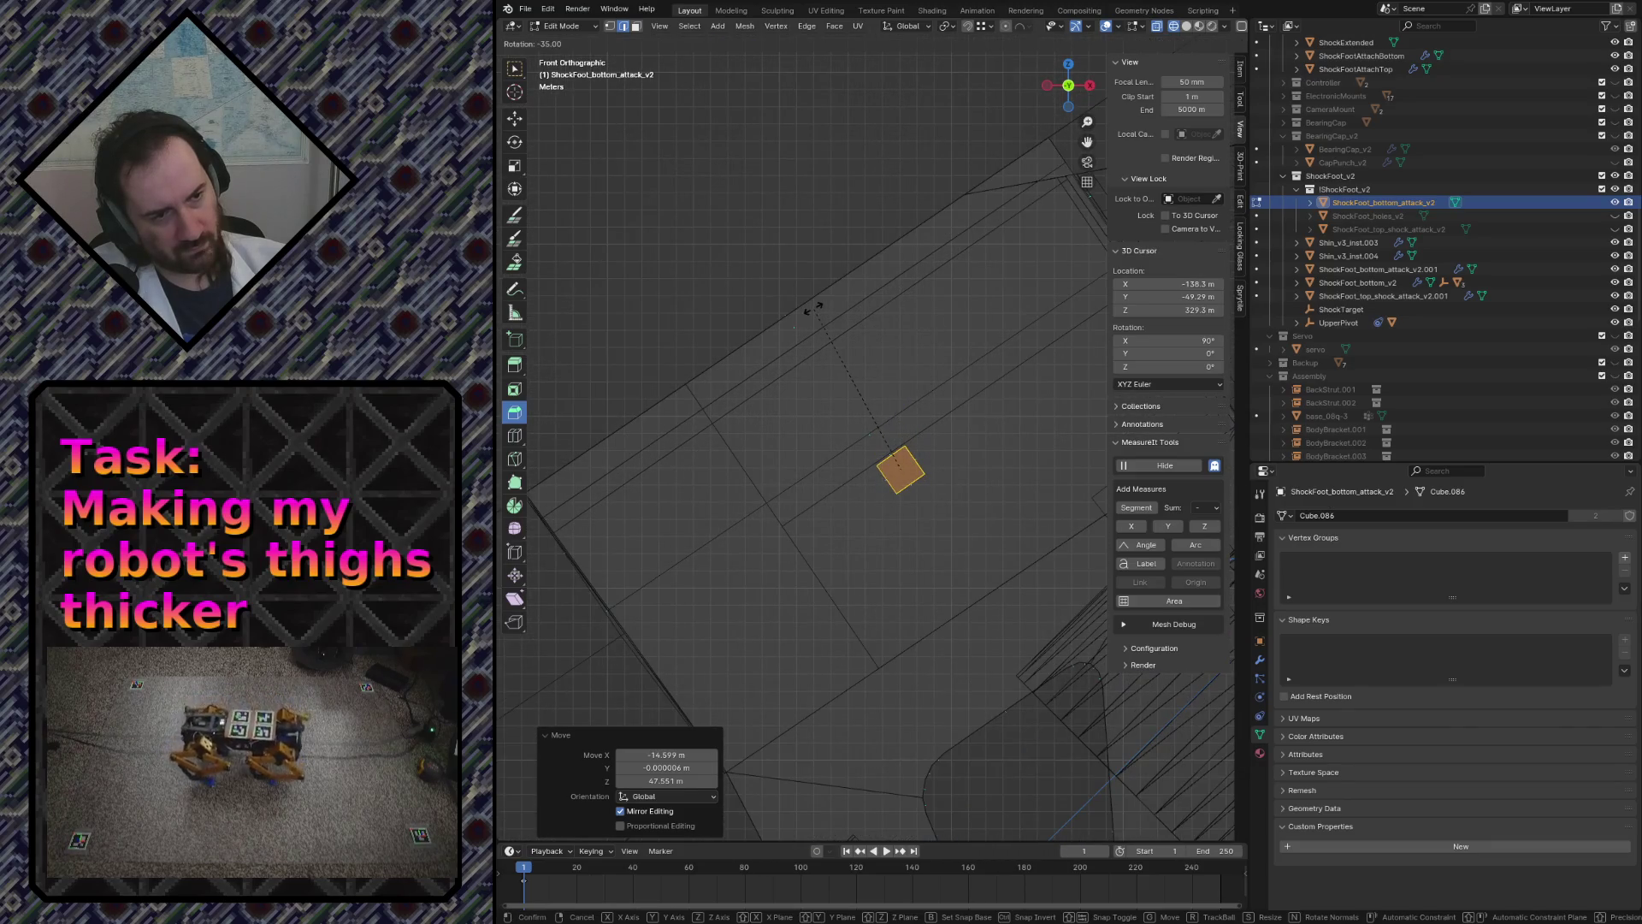
pyautogui.click(817, 304)
pyautogui.keyDown('shift'); pyautogui.moveTo(816, 305); pyautogui.dragTo(748, 371, button='middle'); pyautogui.keyUp('shift')
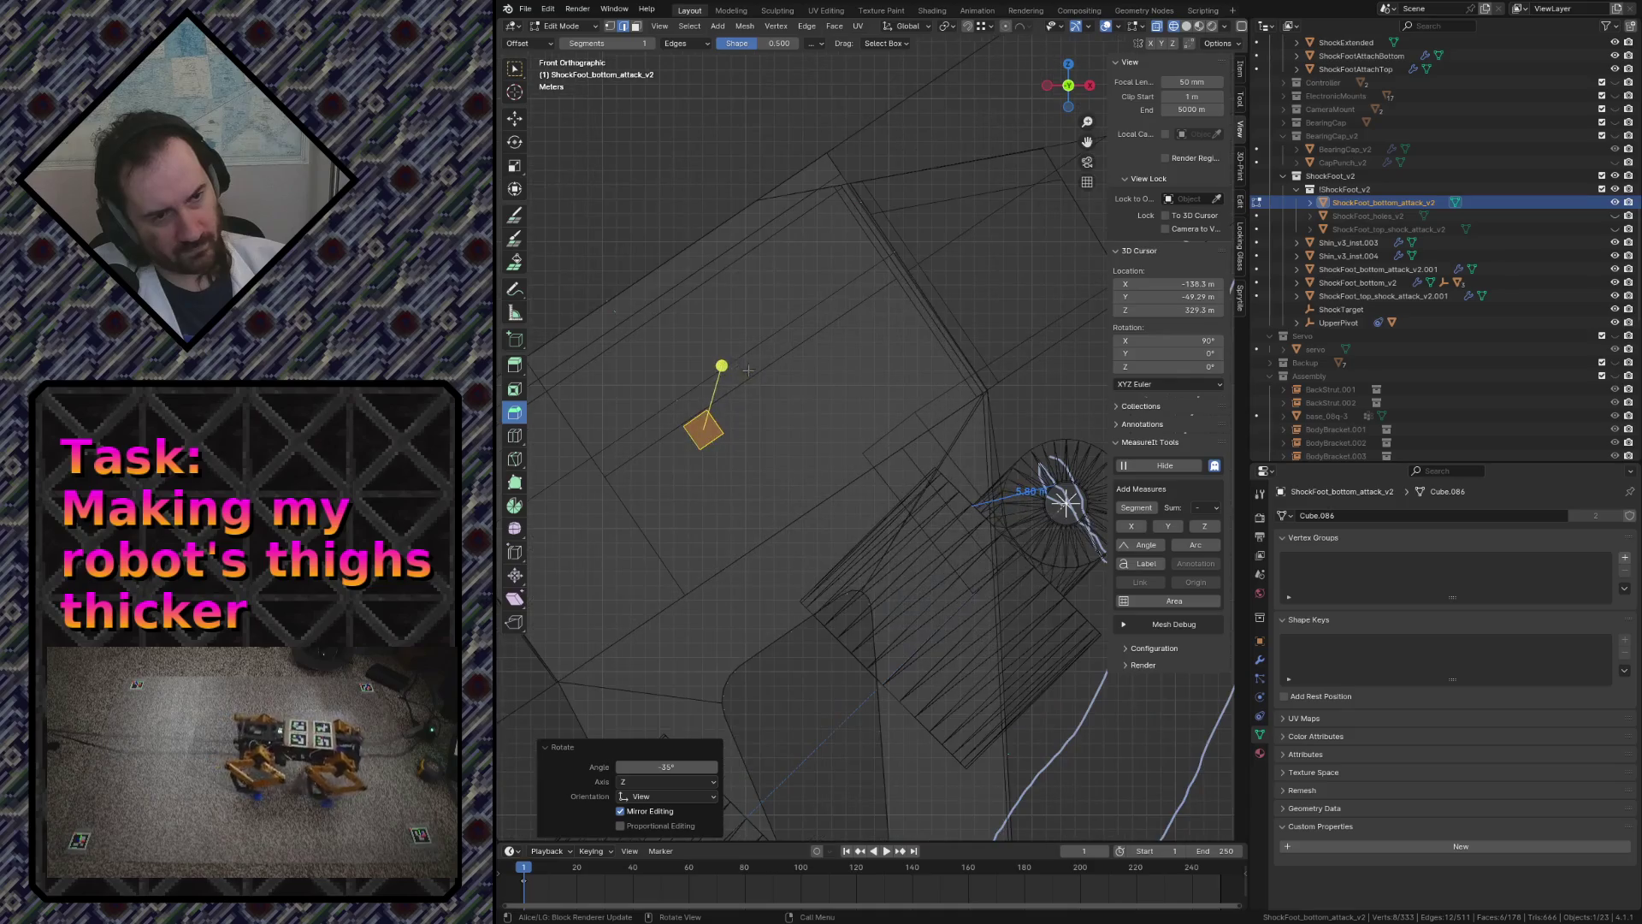
# - Enlarge the cube to about 2.08 scale, then fine-tune its position and rotation on the plate
pyautogui.press('s')
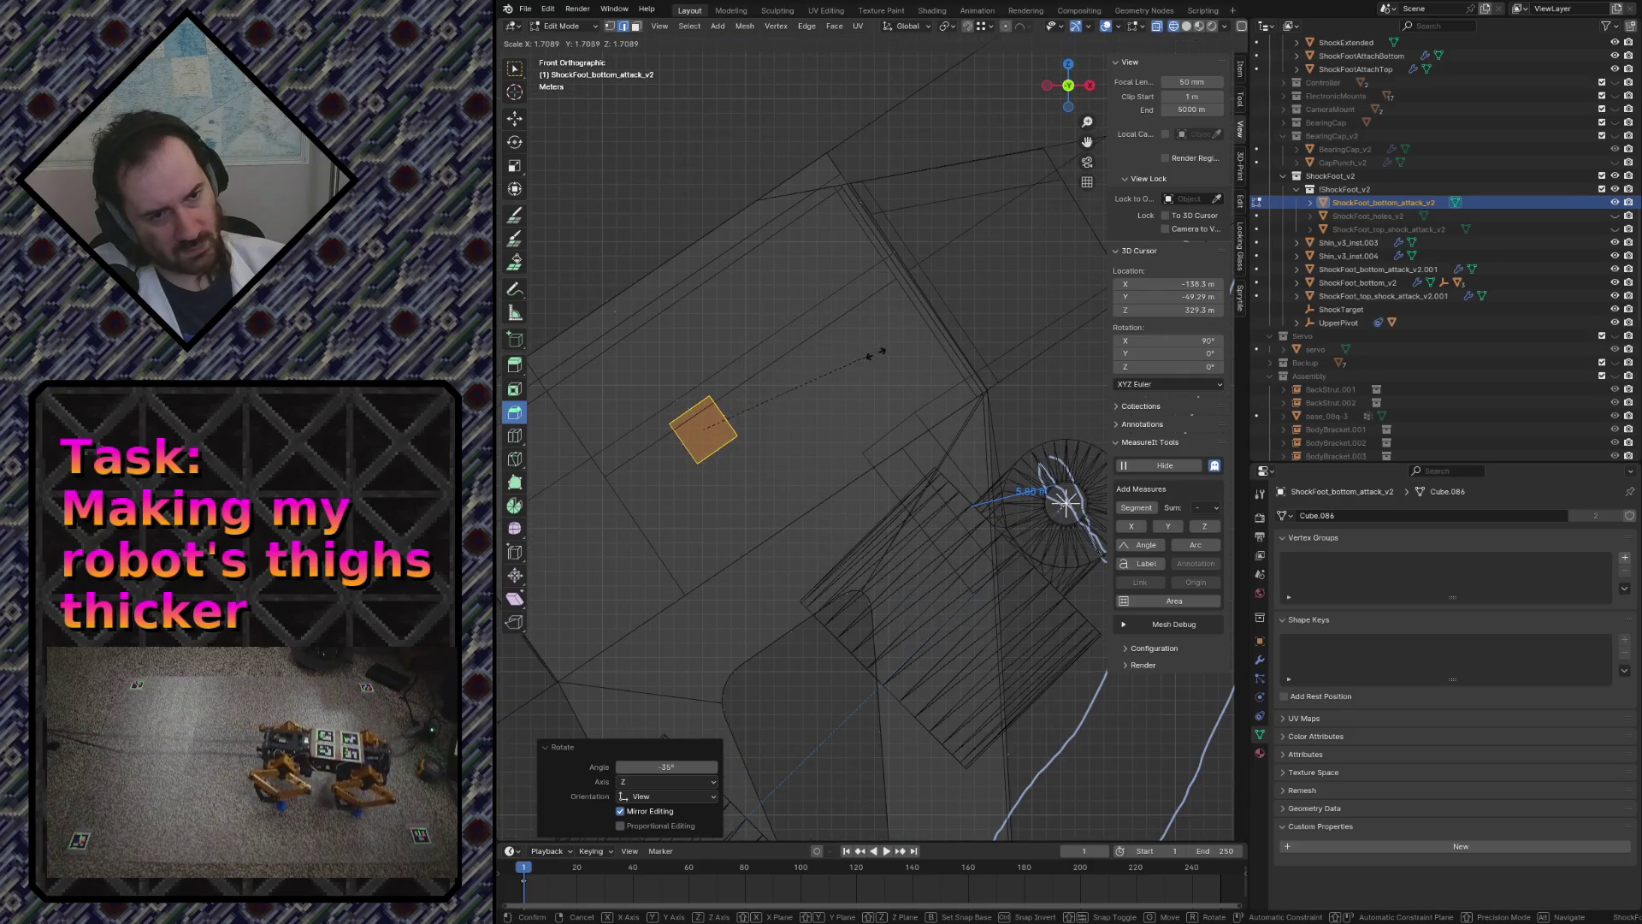
pyautogui.click(887, 338)
pyautogui.press('g')
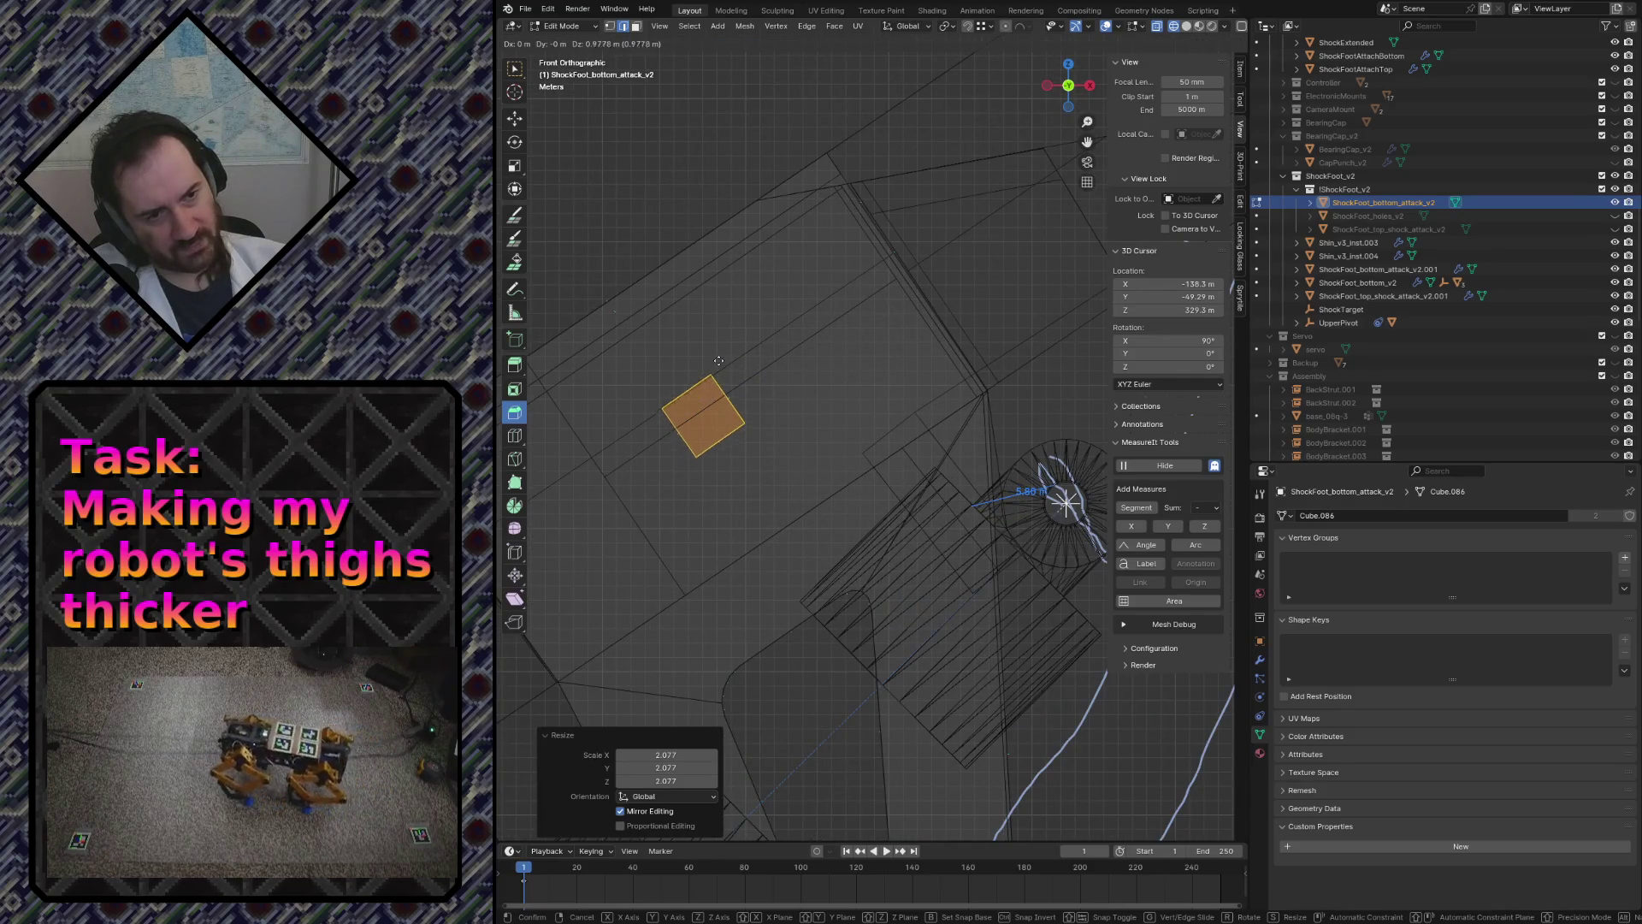
pyautogui.click(713, 355)
pyautogui.press('r')
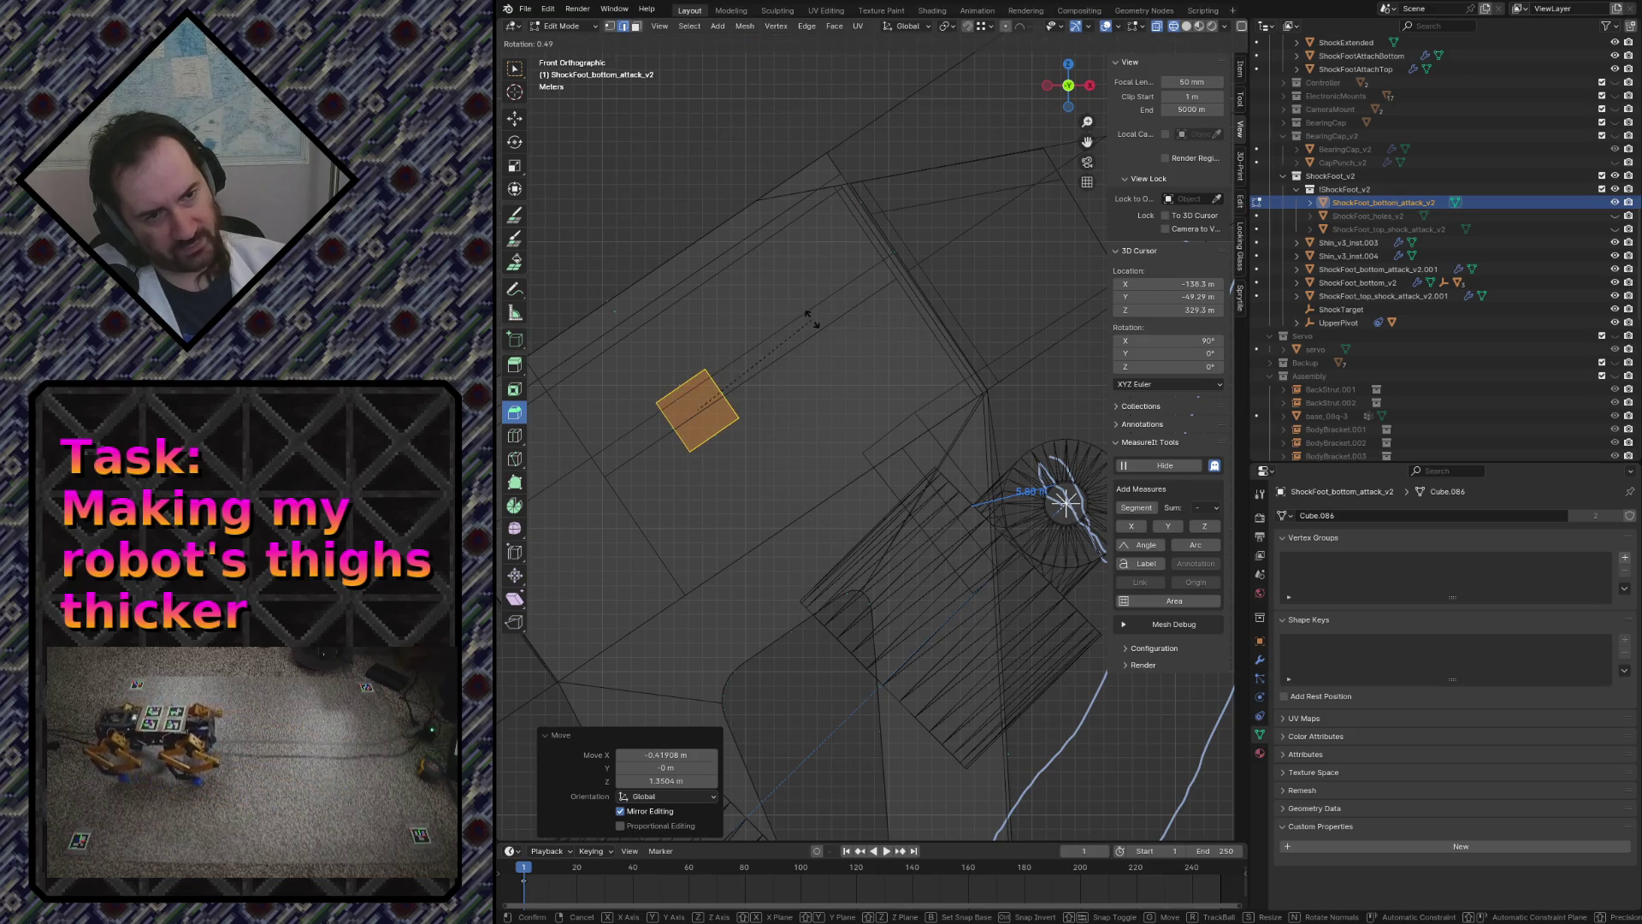
pyautogui.click(810, 314)
pyautogui.hotkey('shift', '`')
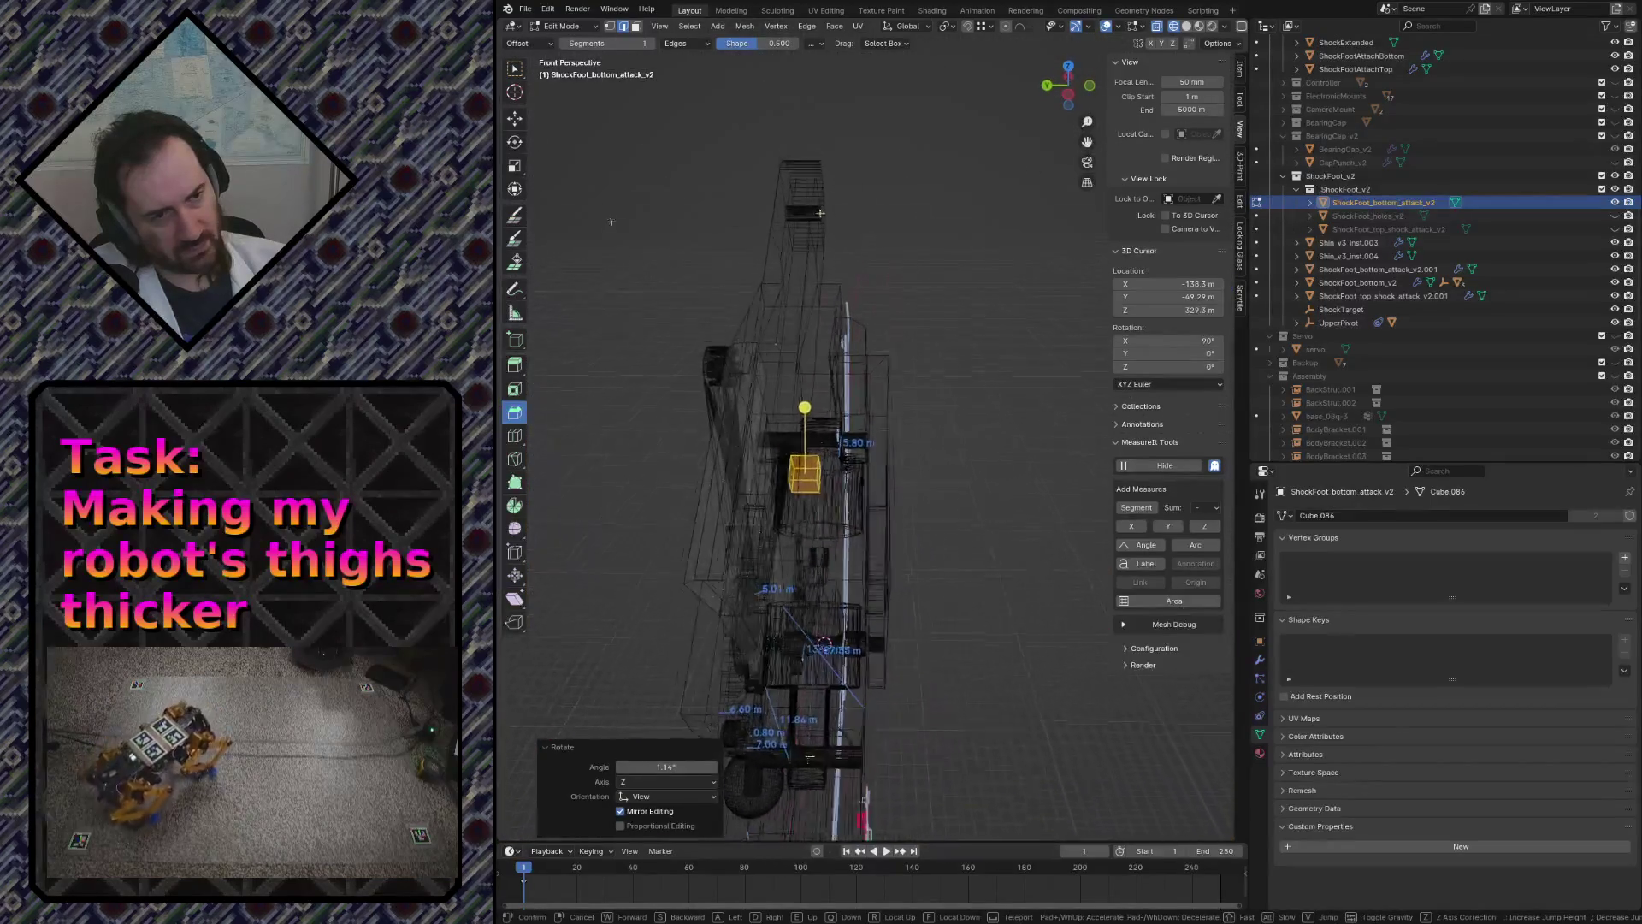
# - From the top view, shift the cube about 3.56 m along Y and fly along the shock-foot part to check it
pyautogui.click(805, 57)
pyautogui.press('KP_7')
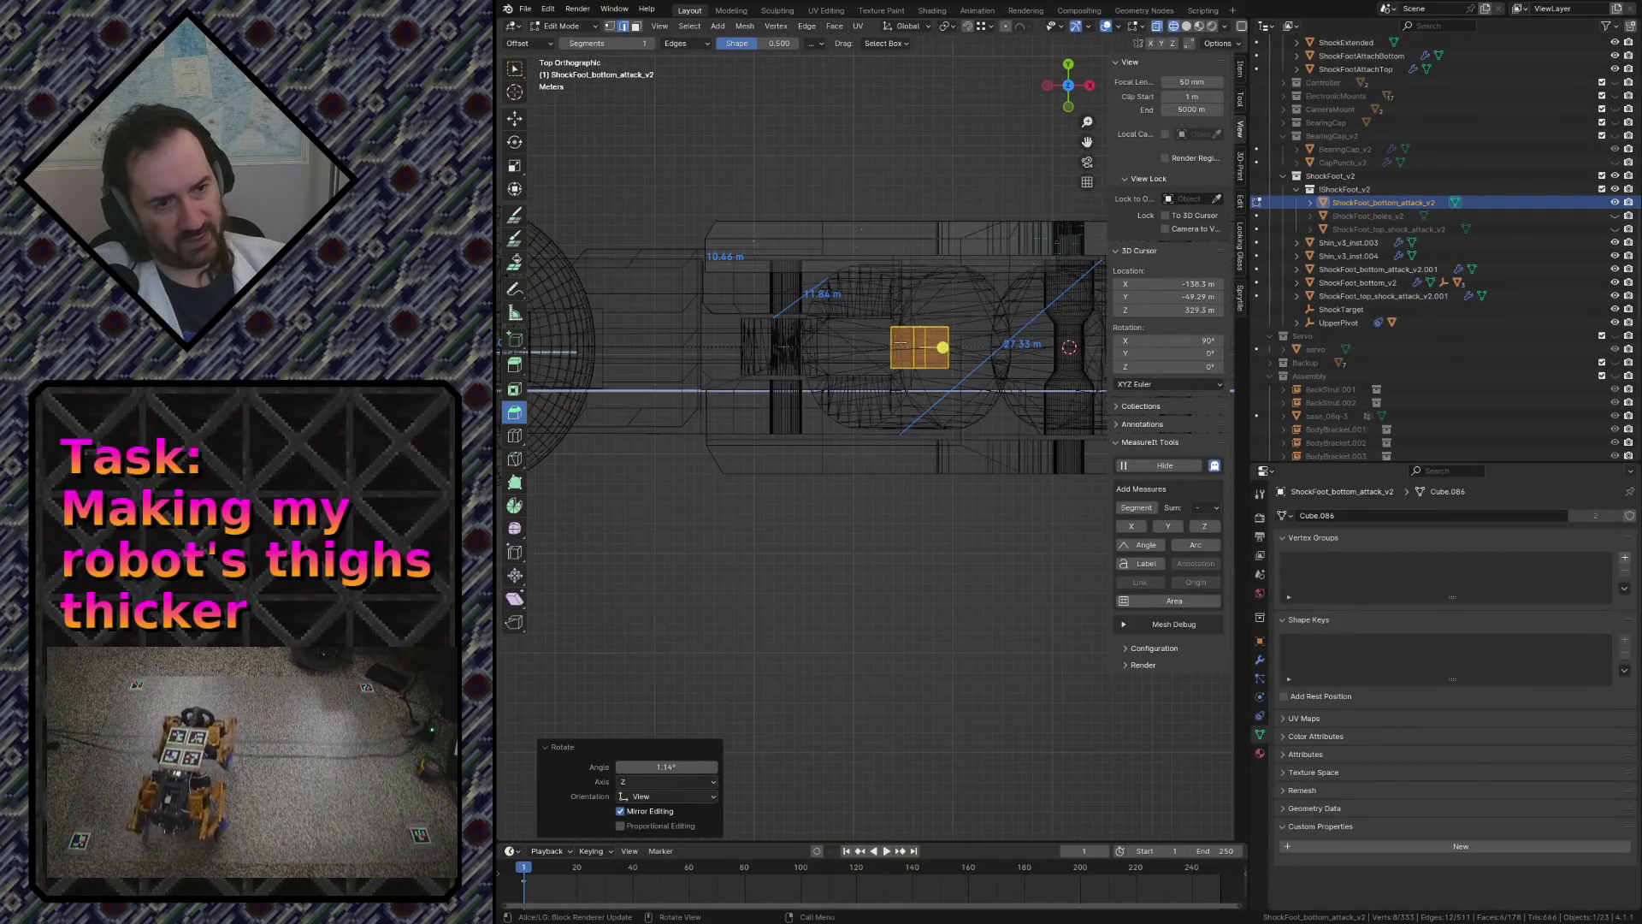
pyautogui.press('g')
pyautogui.press('y')
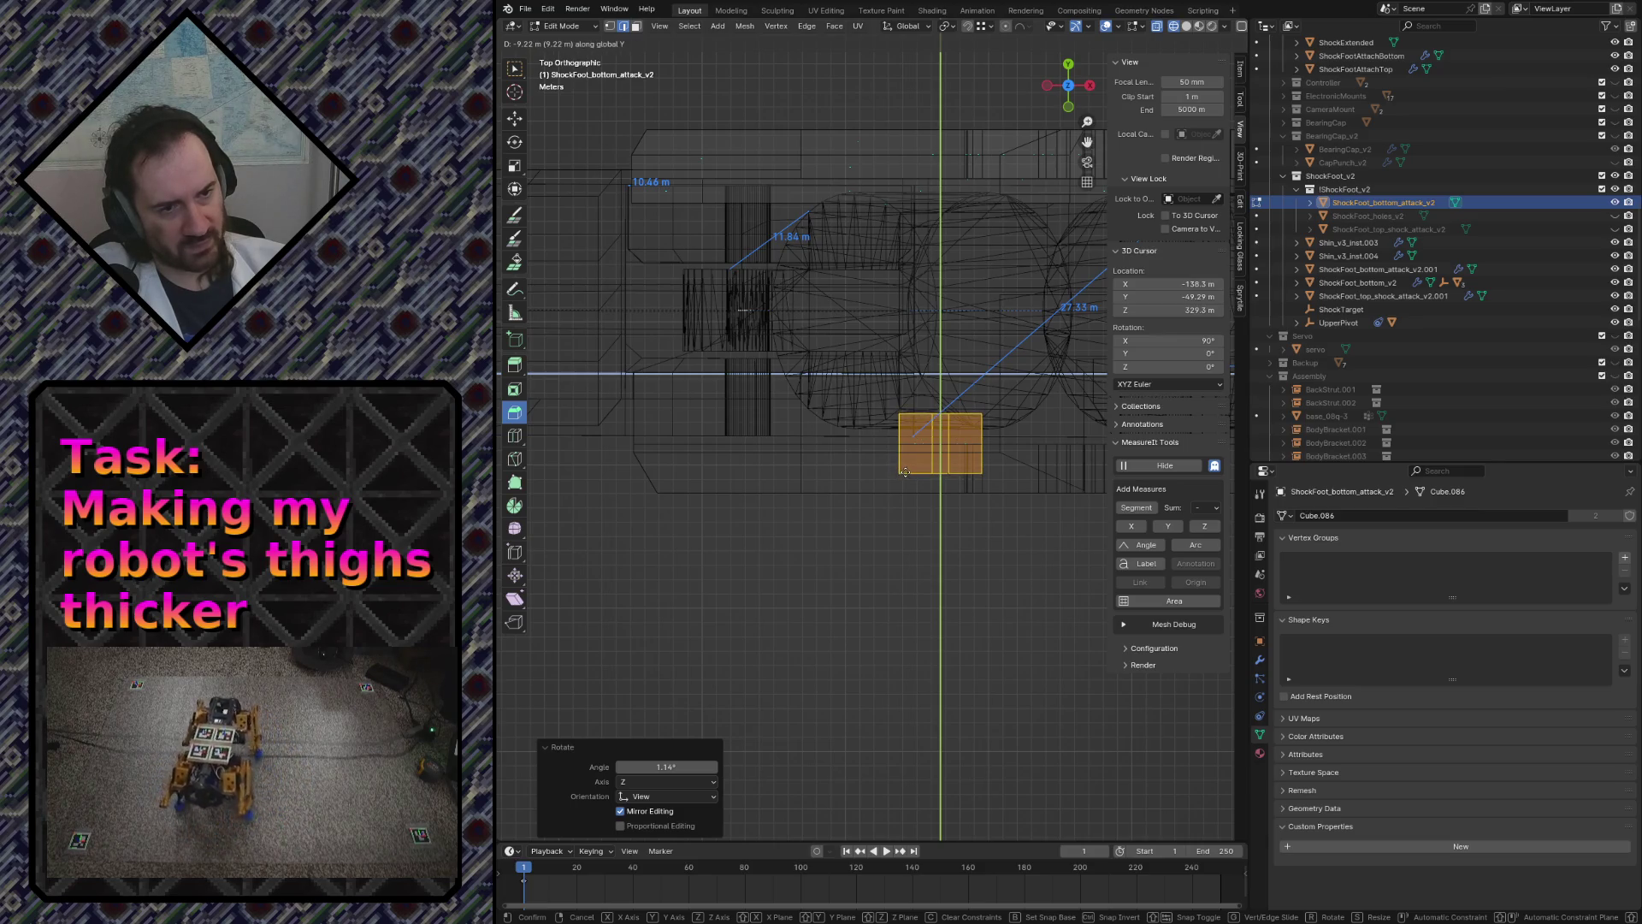
pyautogui.click(962, 443)
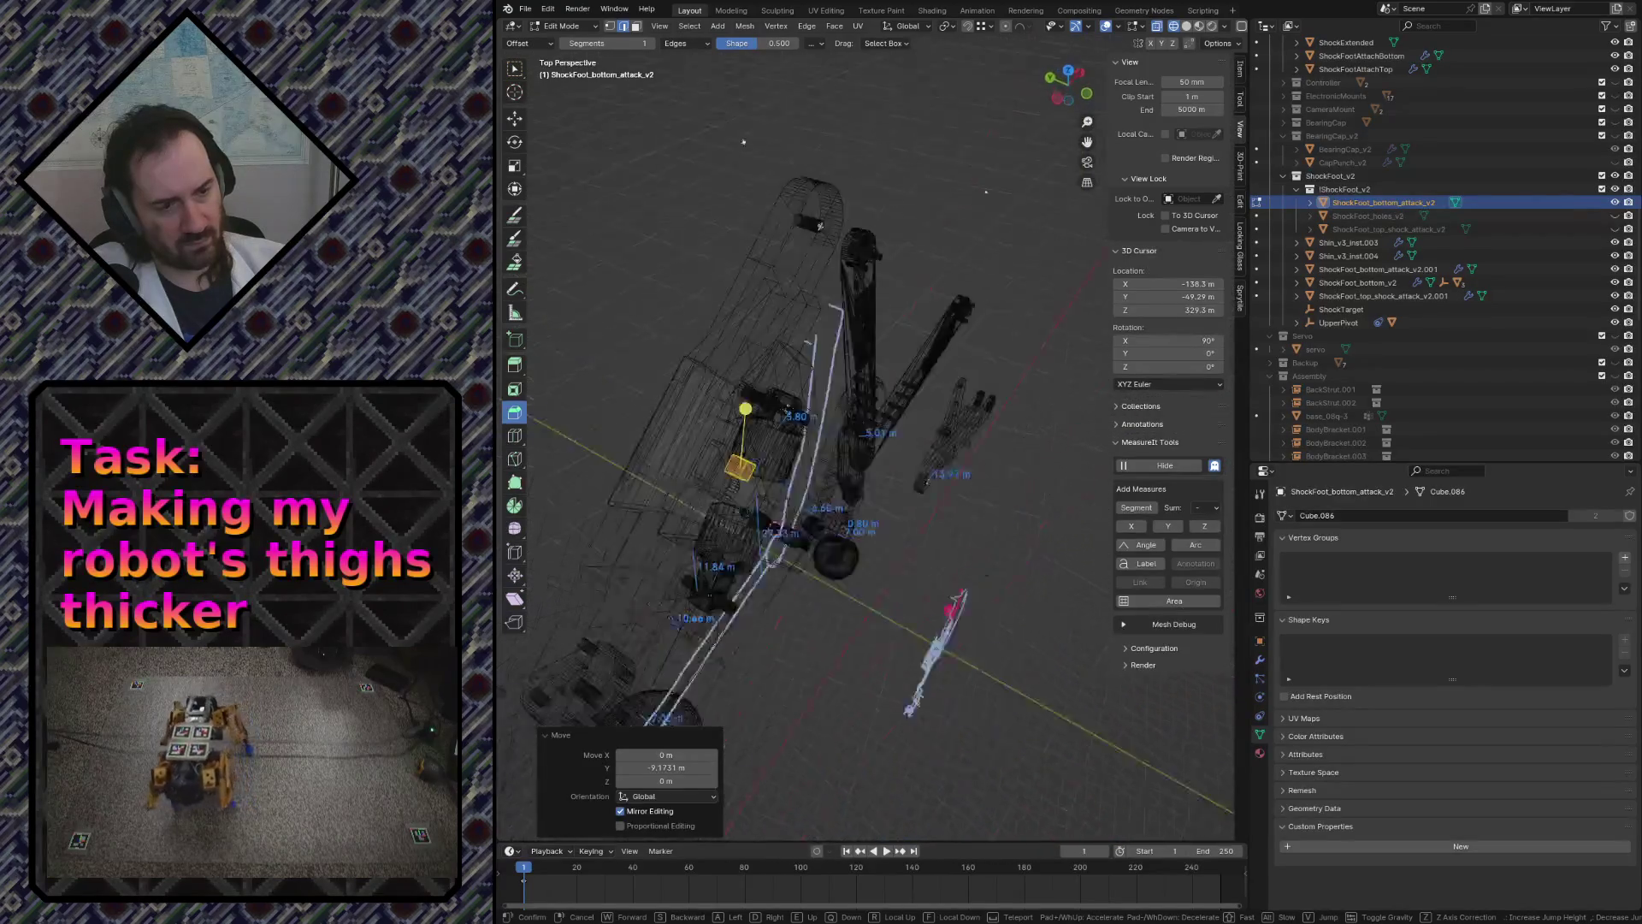
pyautogui.press('w')
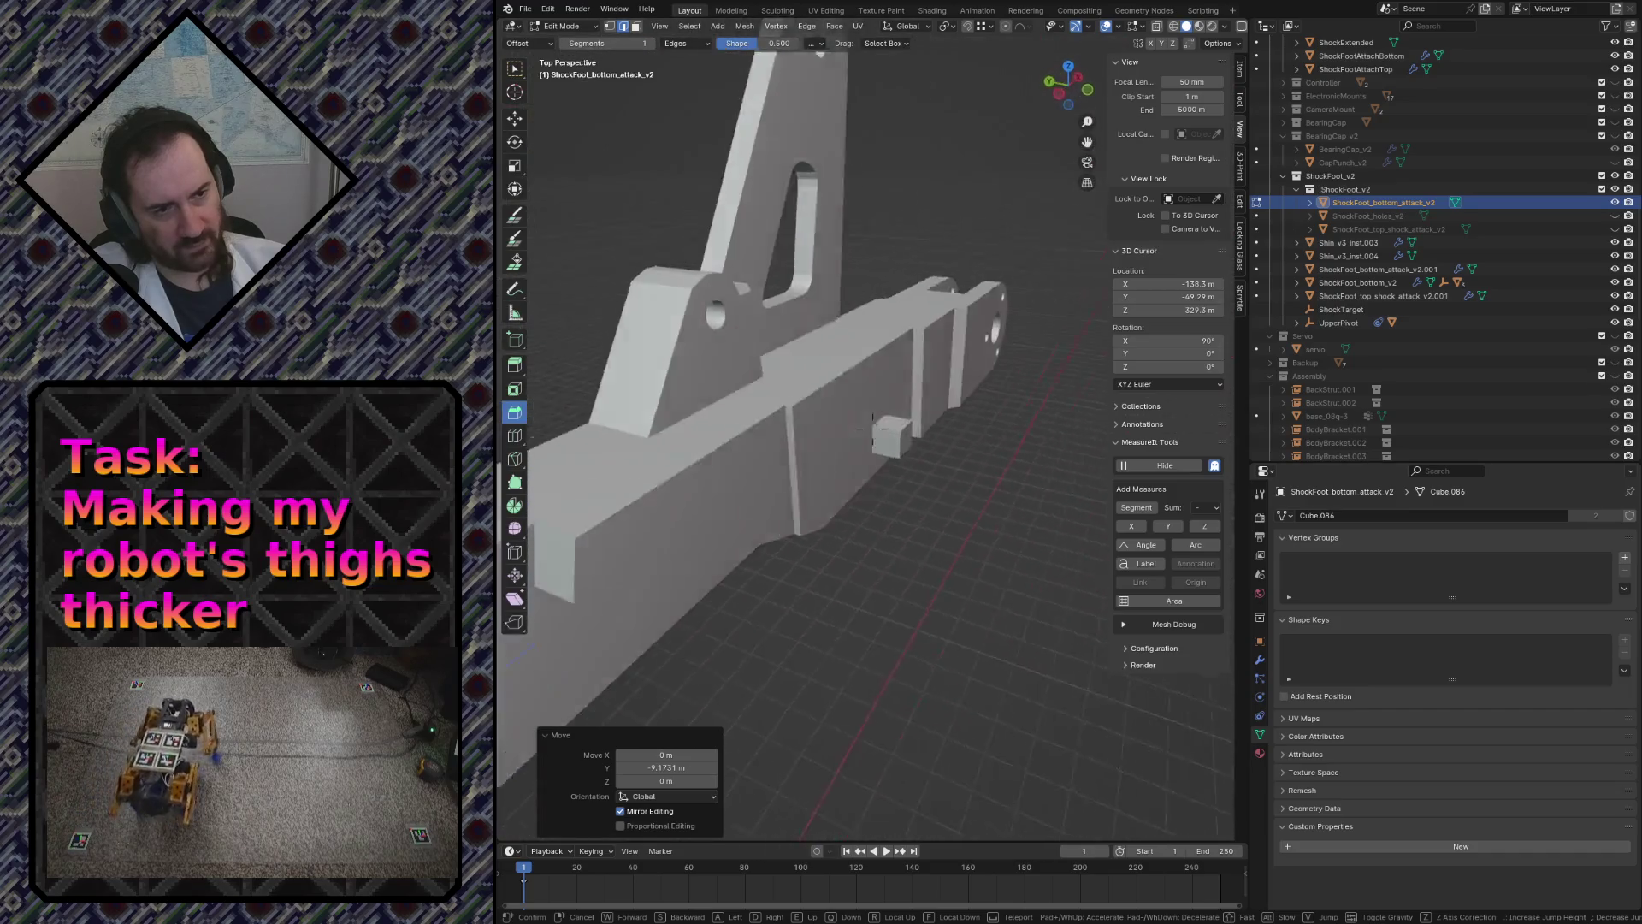
pyautogui.press('s')
pyautogui.press('s')
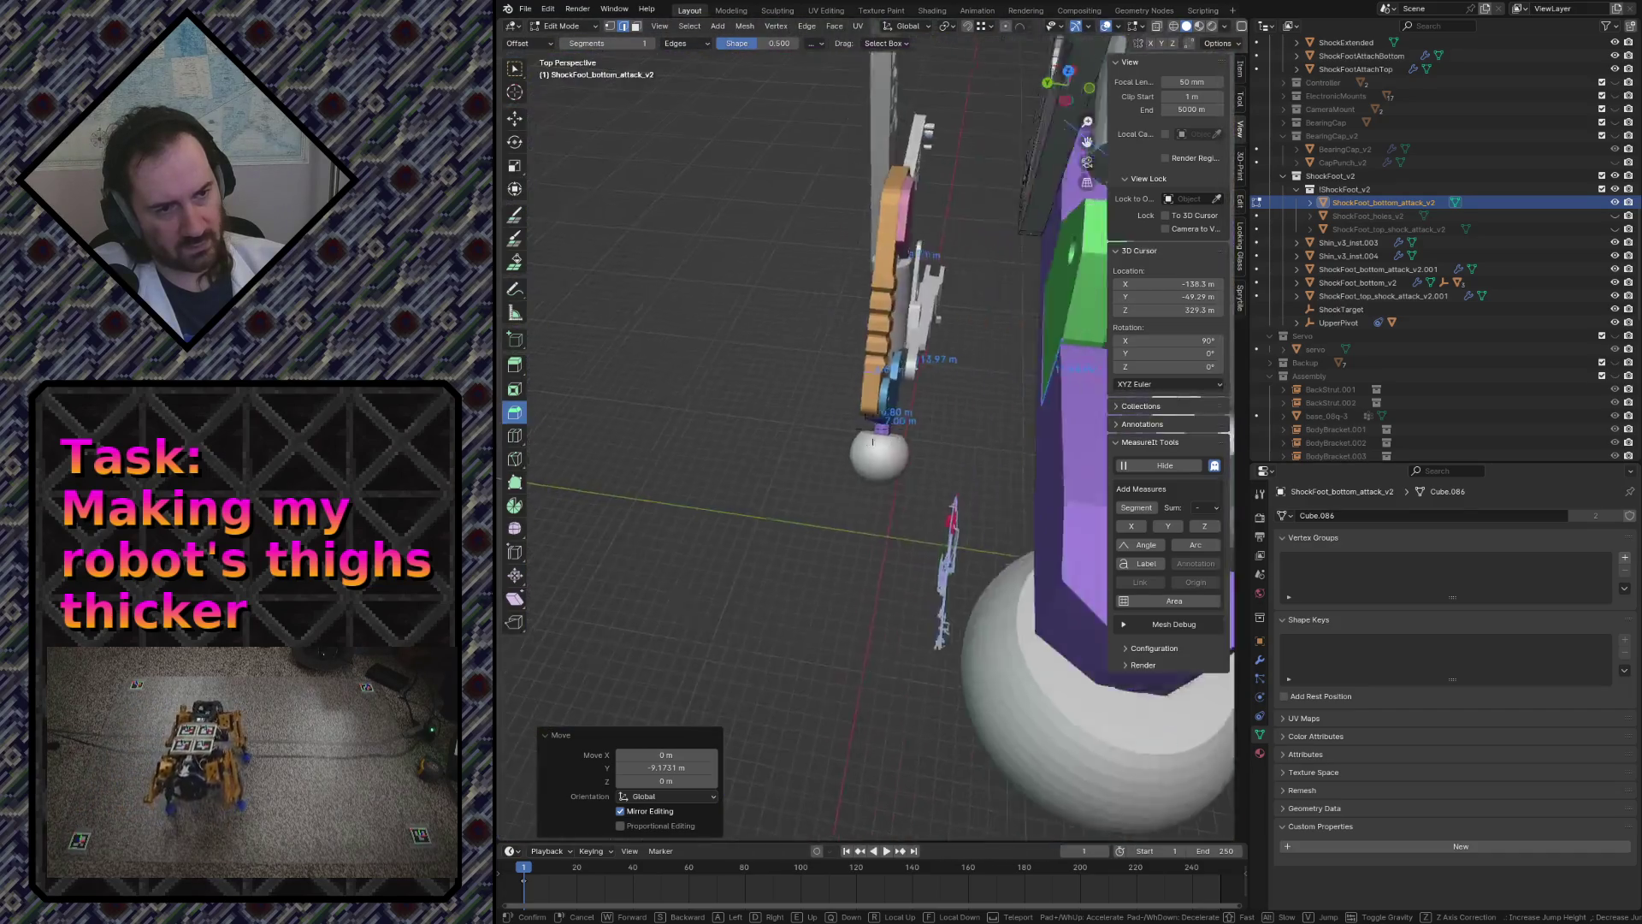
pyautogui.press('Return')
# - In wireframe top view, centre the cube on the part along Y and shrink it to 0.614 scale
pyautogui.press('z')
pyautogui.click(929, 474)
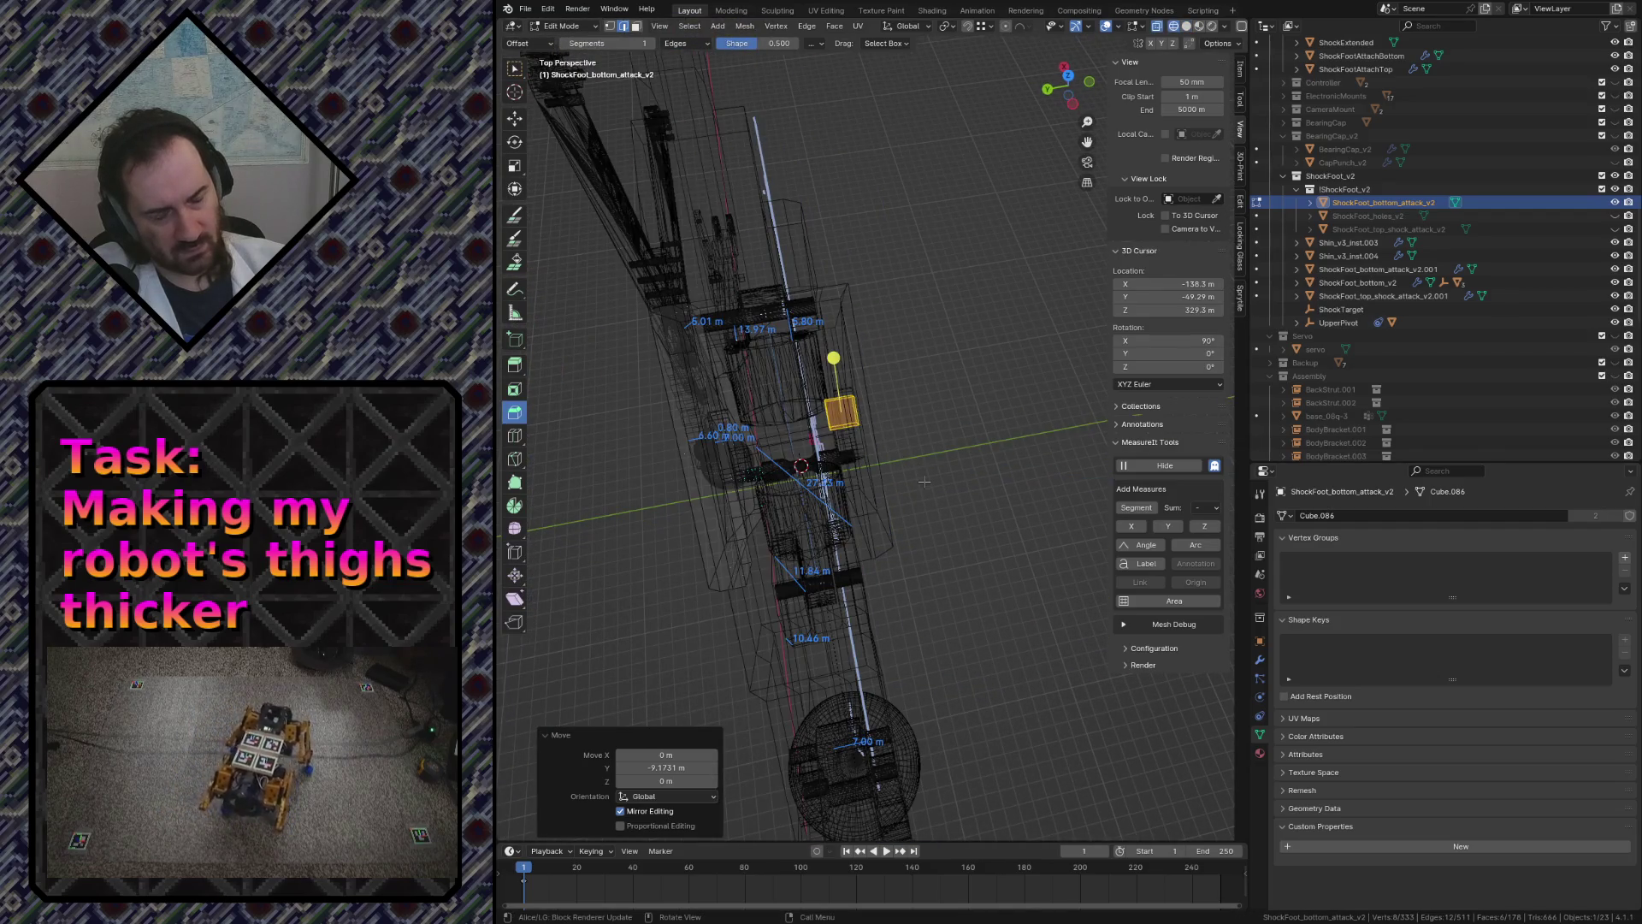
pyautogui.press('KP_7')
pyautogui.scroll(2, 901, 505)
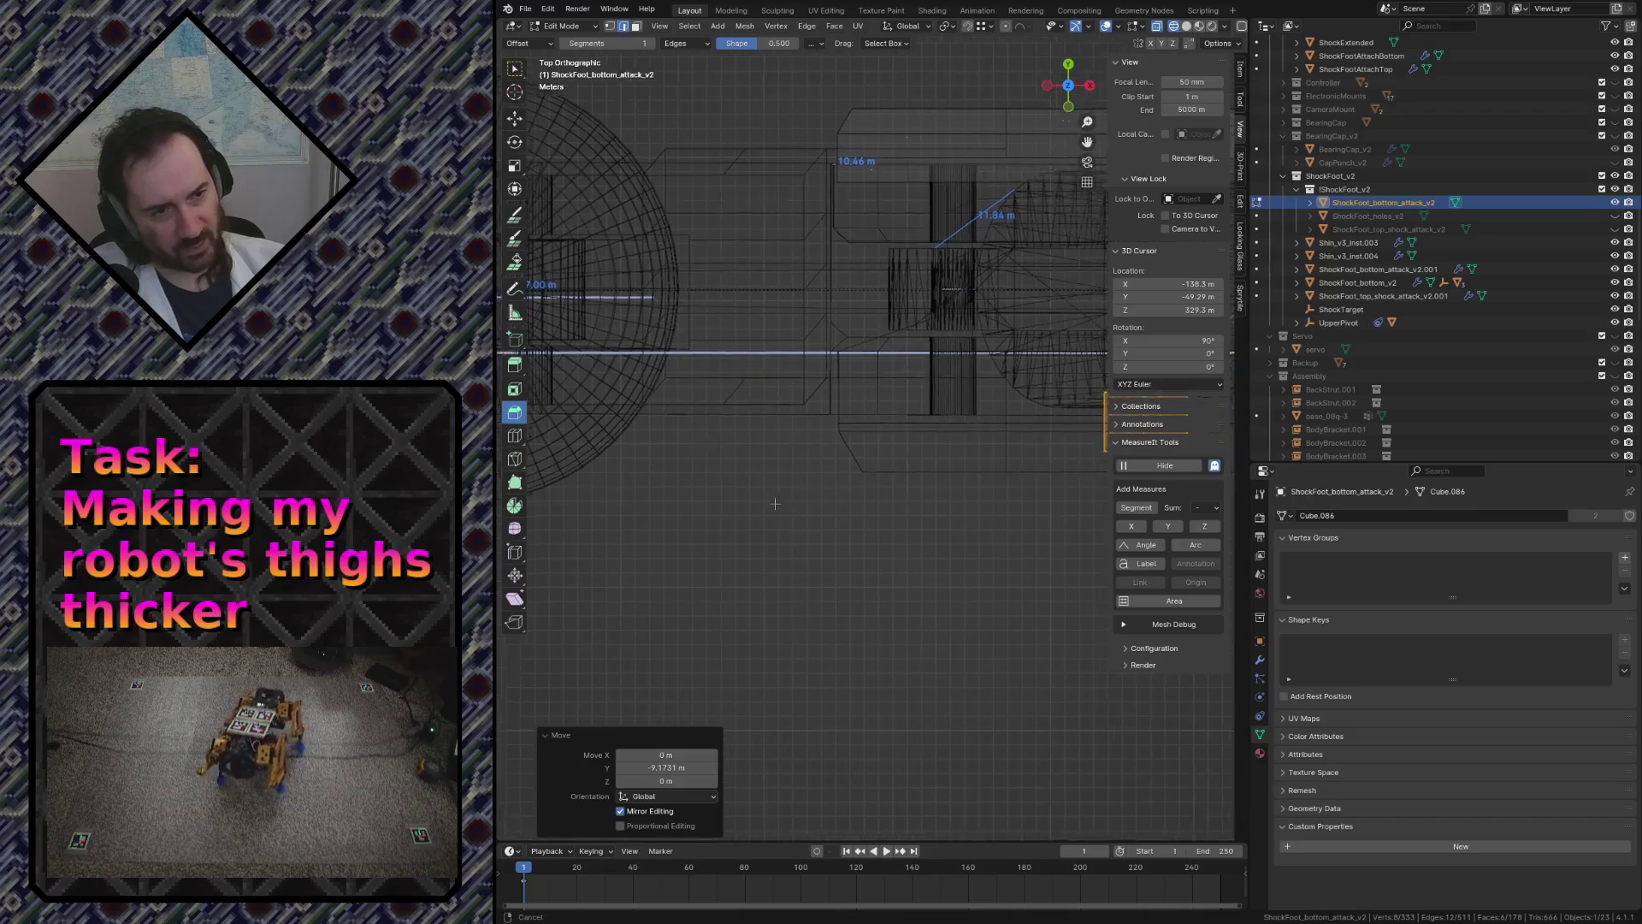
pyautogui.scroll(2, 900, 505)
pyautogui.keyDown('shift'); pyautogui.moveTo(902, 505); pyautogui.dragTo(808, 520, button='middle'); pyautogui.keyUp('shift')
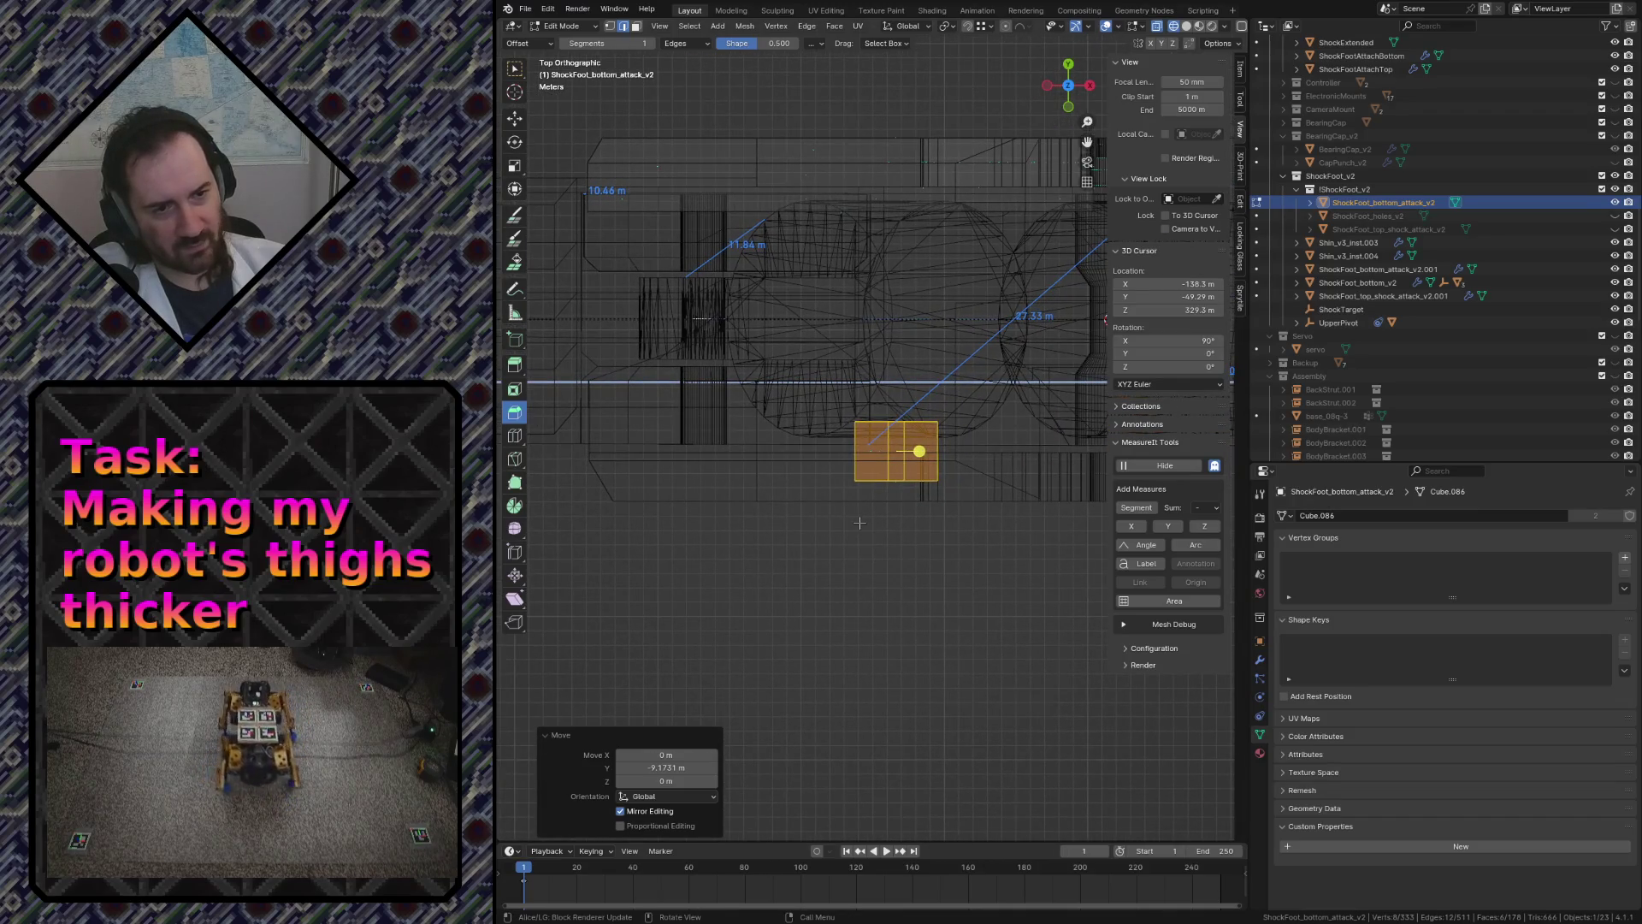
pyautogui.press('g')
pyautogui.press('y')
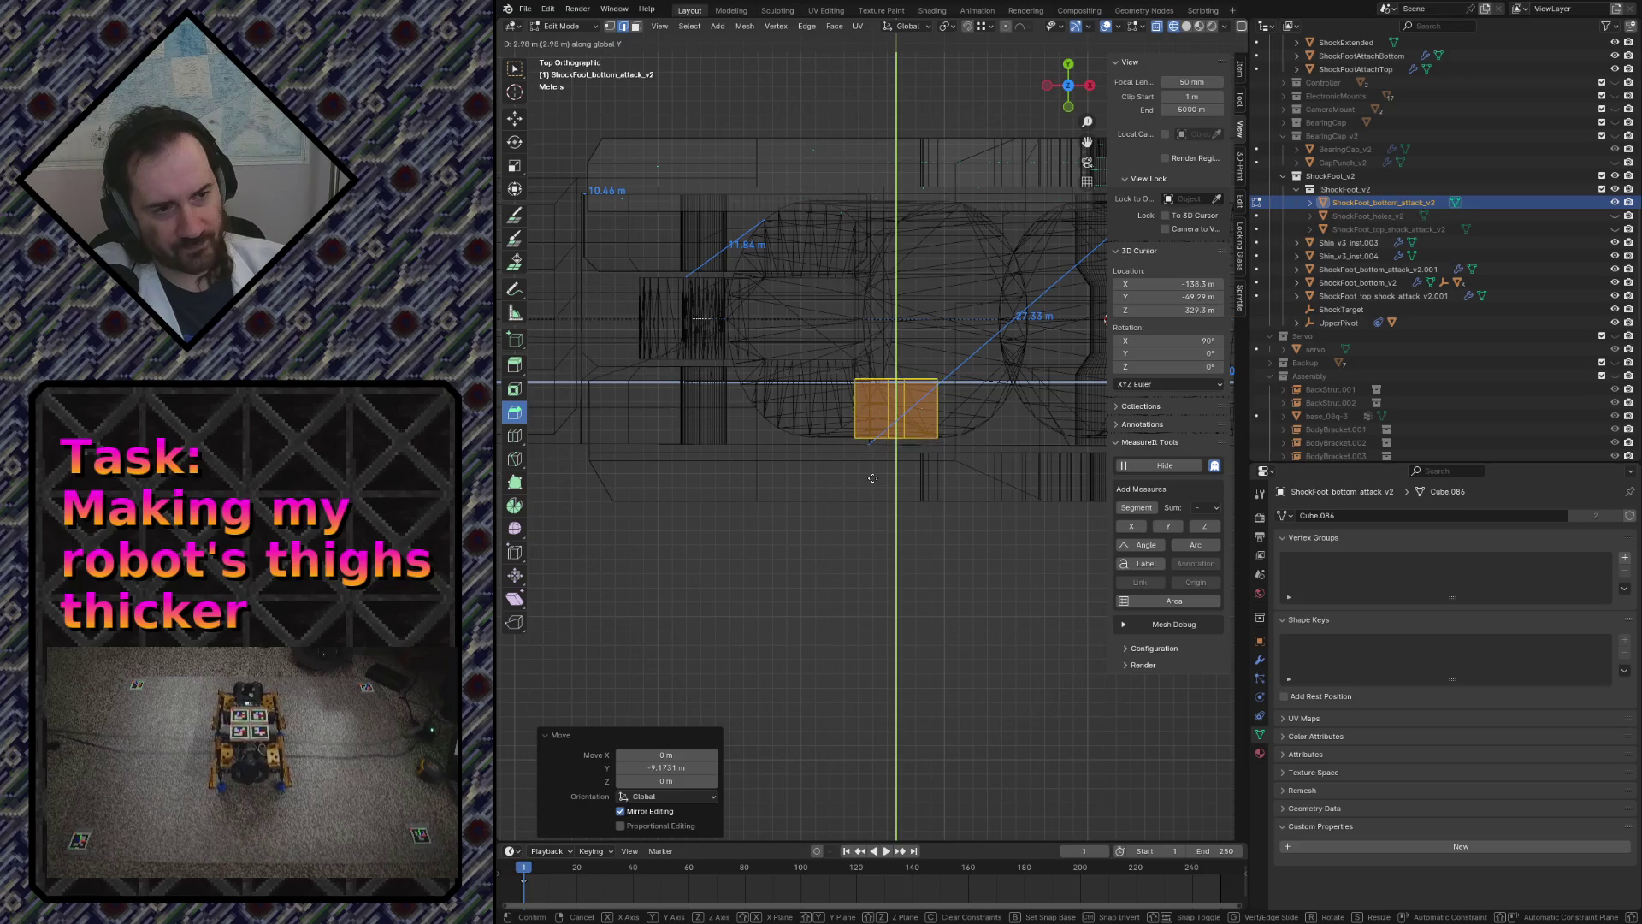
pyautogui.click(869, 473)
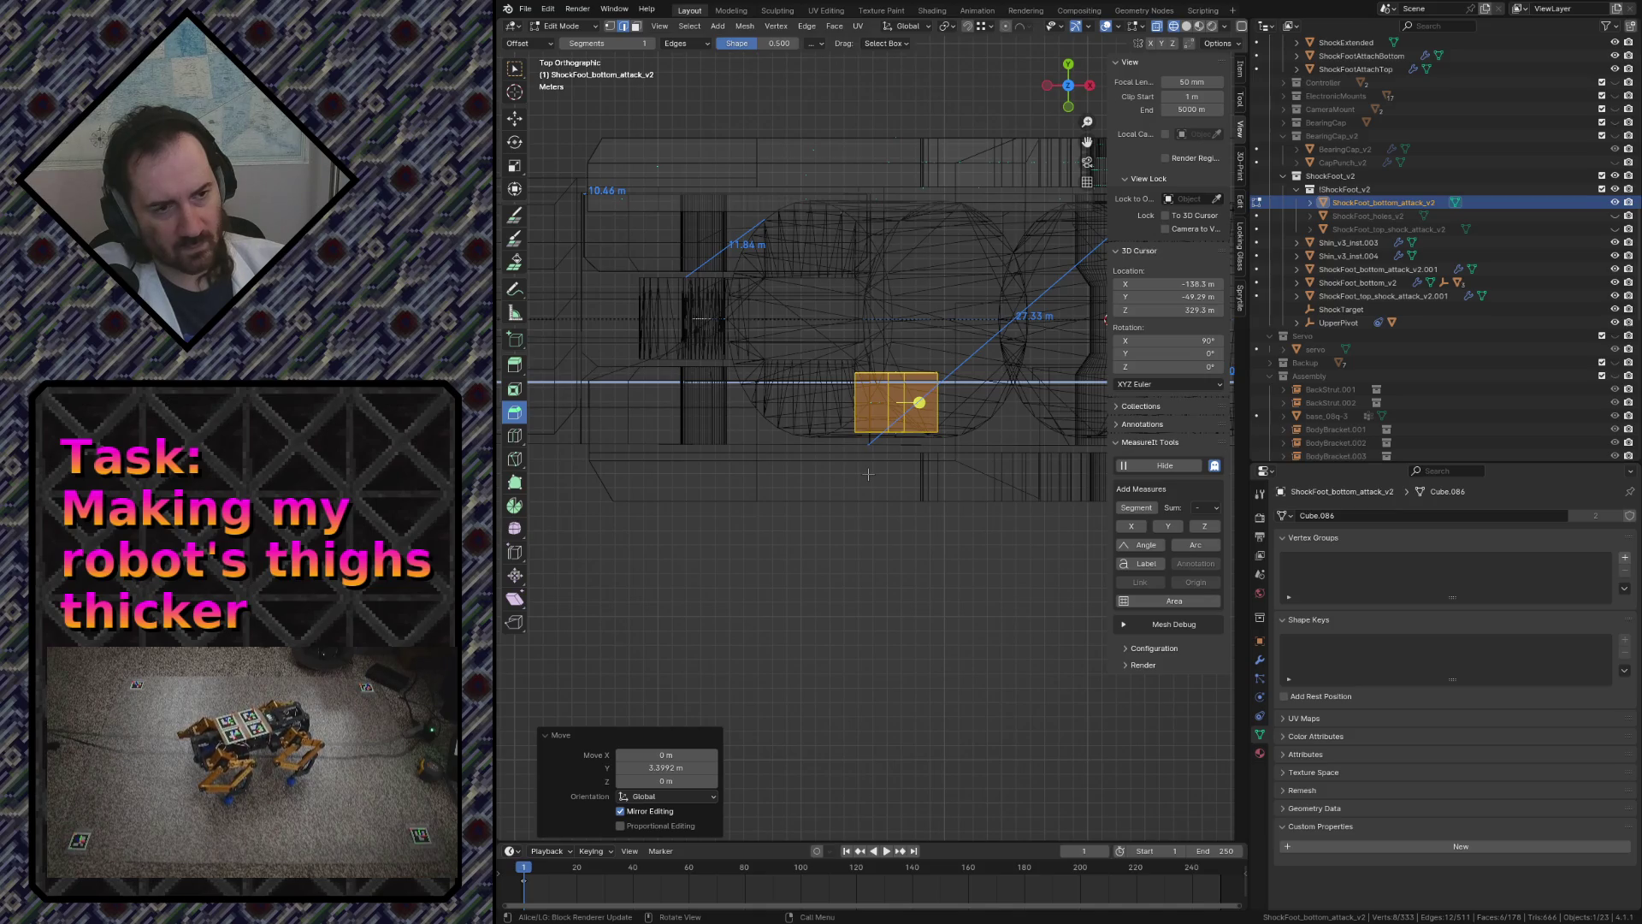
pyautogui.moveTo(869, 473); pyautogui.dragTo(868, 474, button='middle')
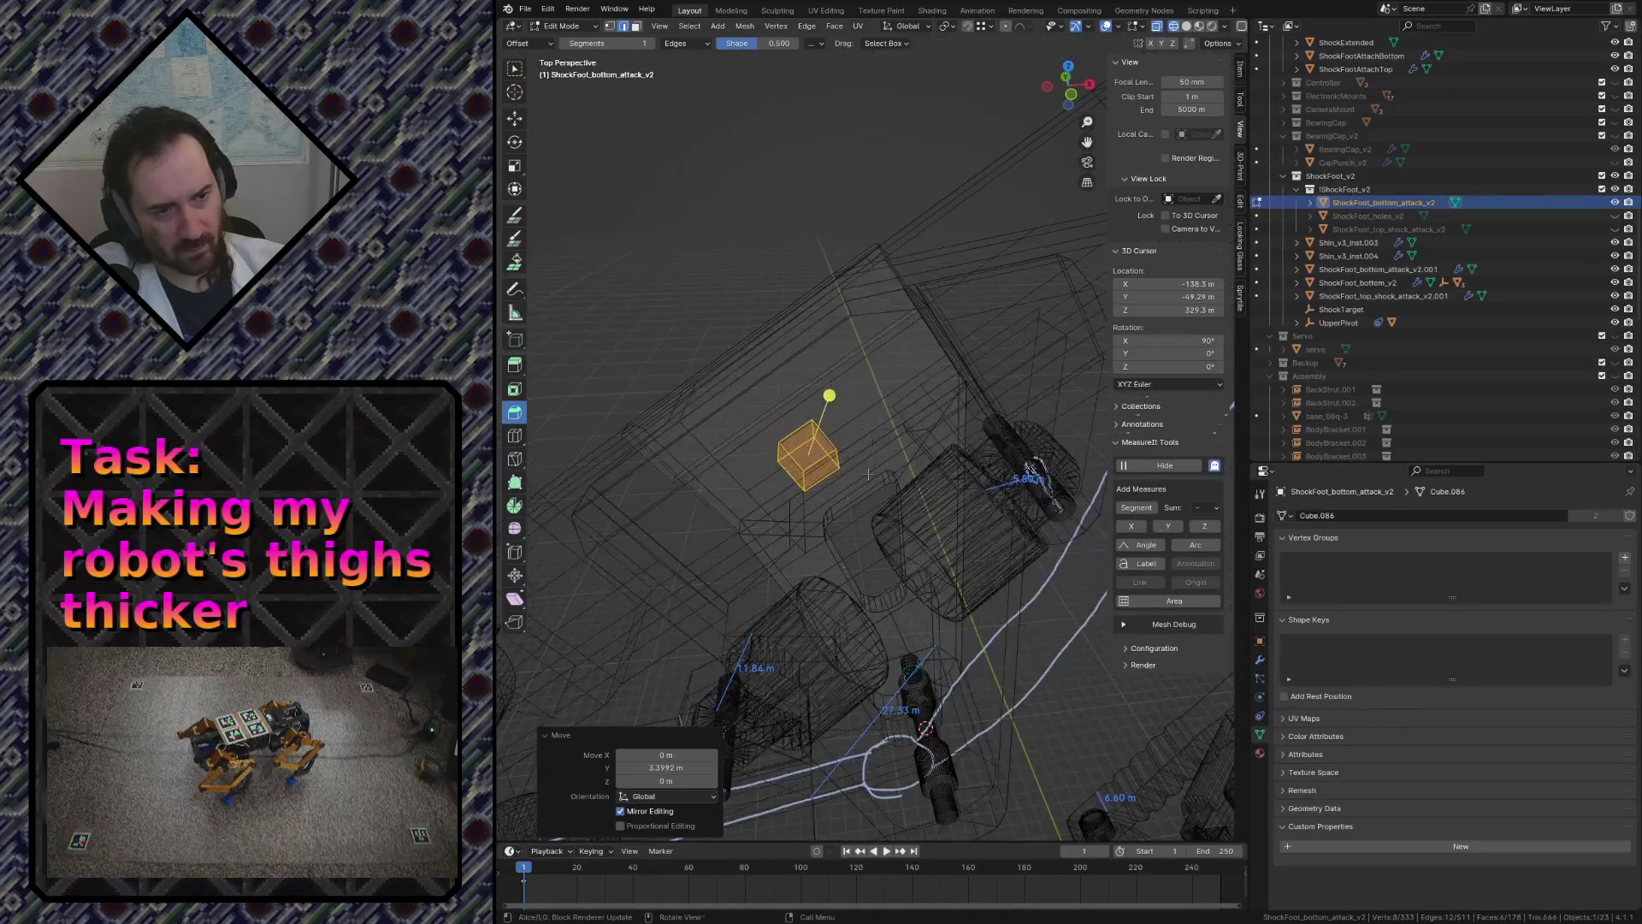
pyautogui.press('g')
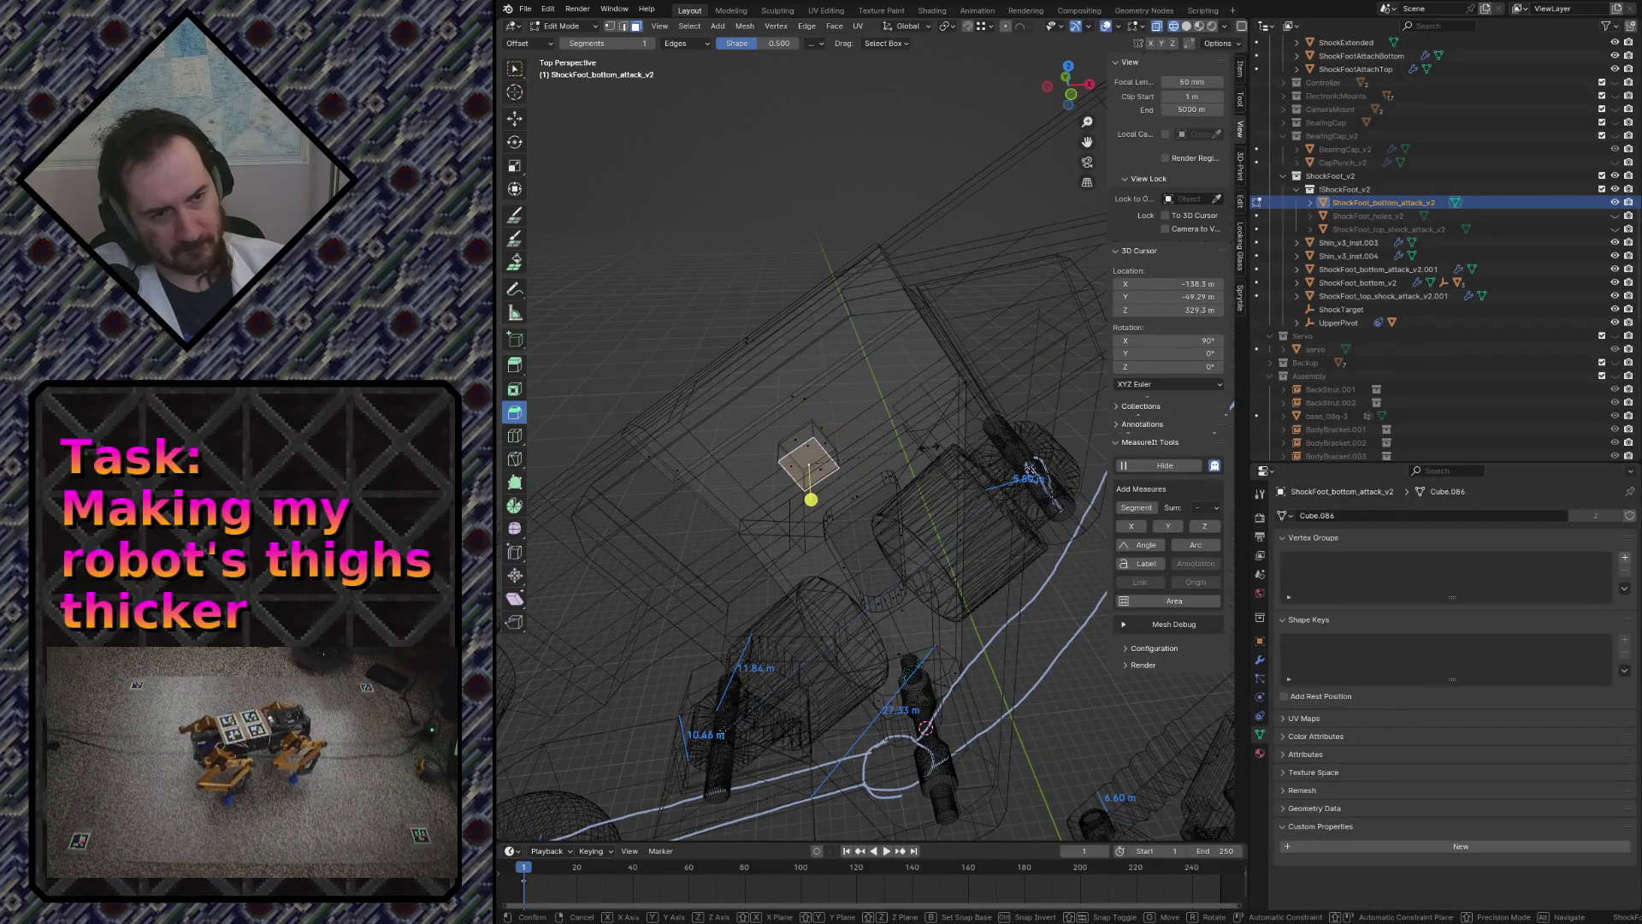
pyautogui.click(812, 499)
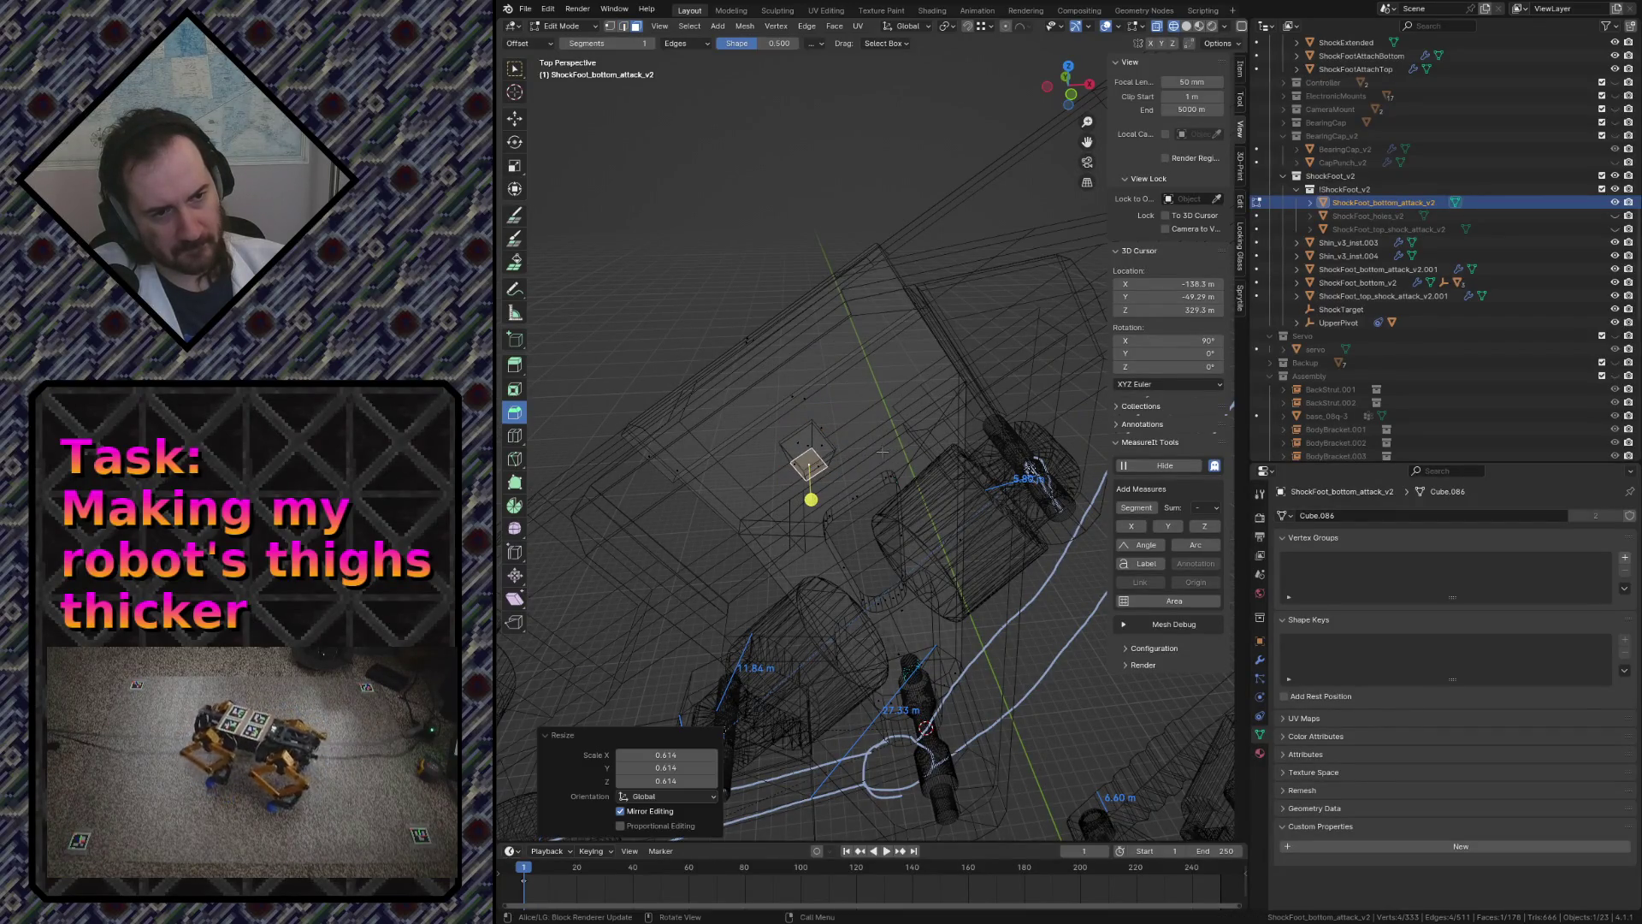
pyautogui.hotkey('shift', '`')
pyautogui.press('s')
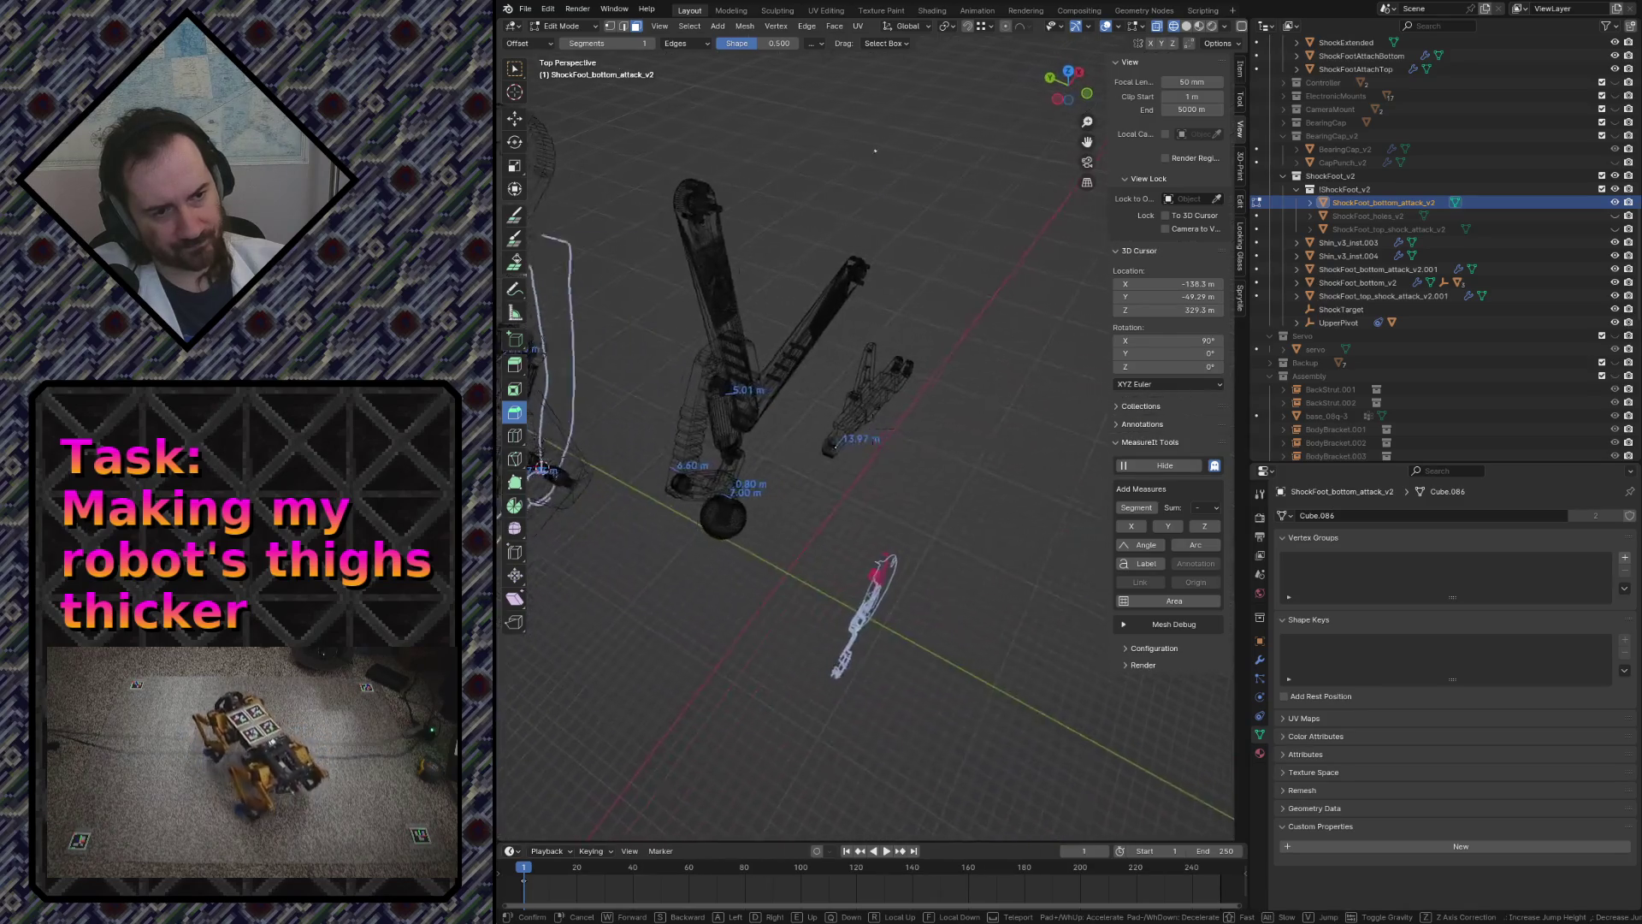
# - Leave Edit Mode, save robot.blend and fly around the leg parts in solid shading to inspect them
pyautogui.press('w')
pyautogui.press('Return')
pyautogui.press('Tab')
pyautogui.hotkey('ctrl', 's')
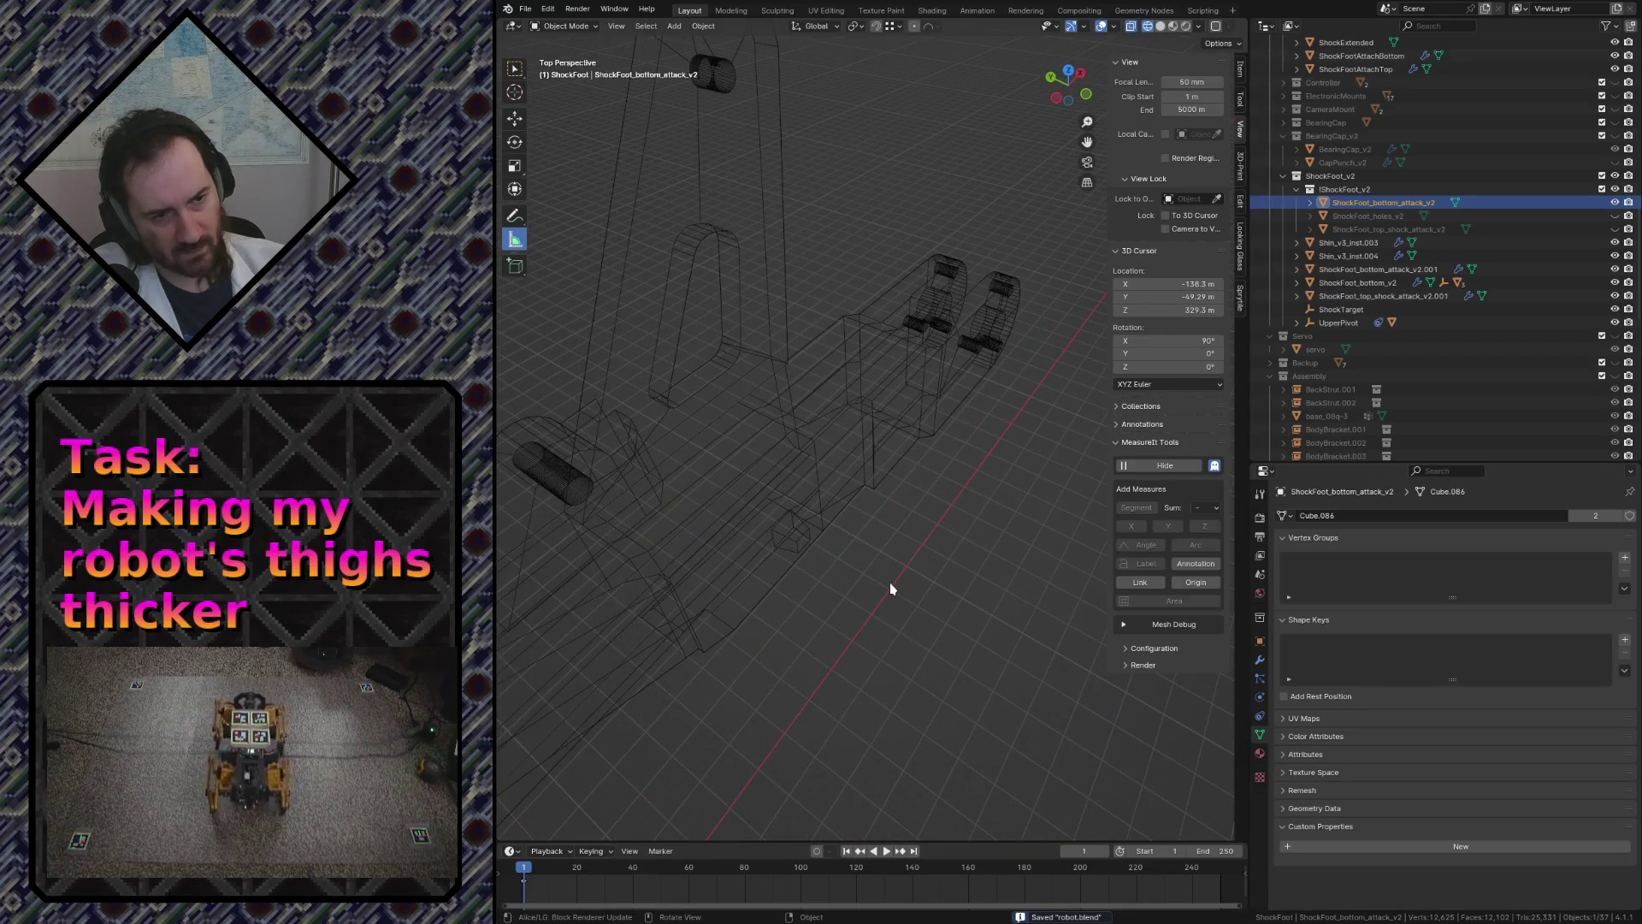
pyautogui.press('z')
pyautogui.click(983, 579)
pyautogui.hotkey('shift', '`')
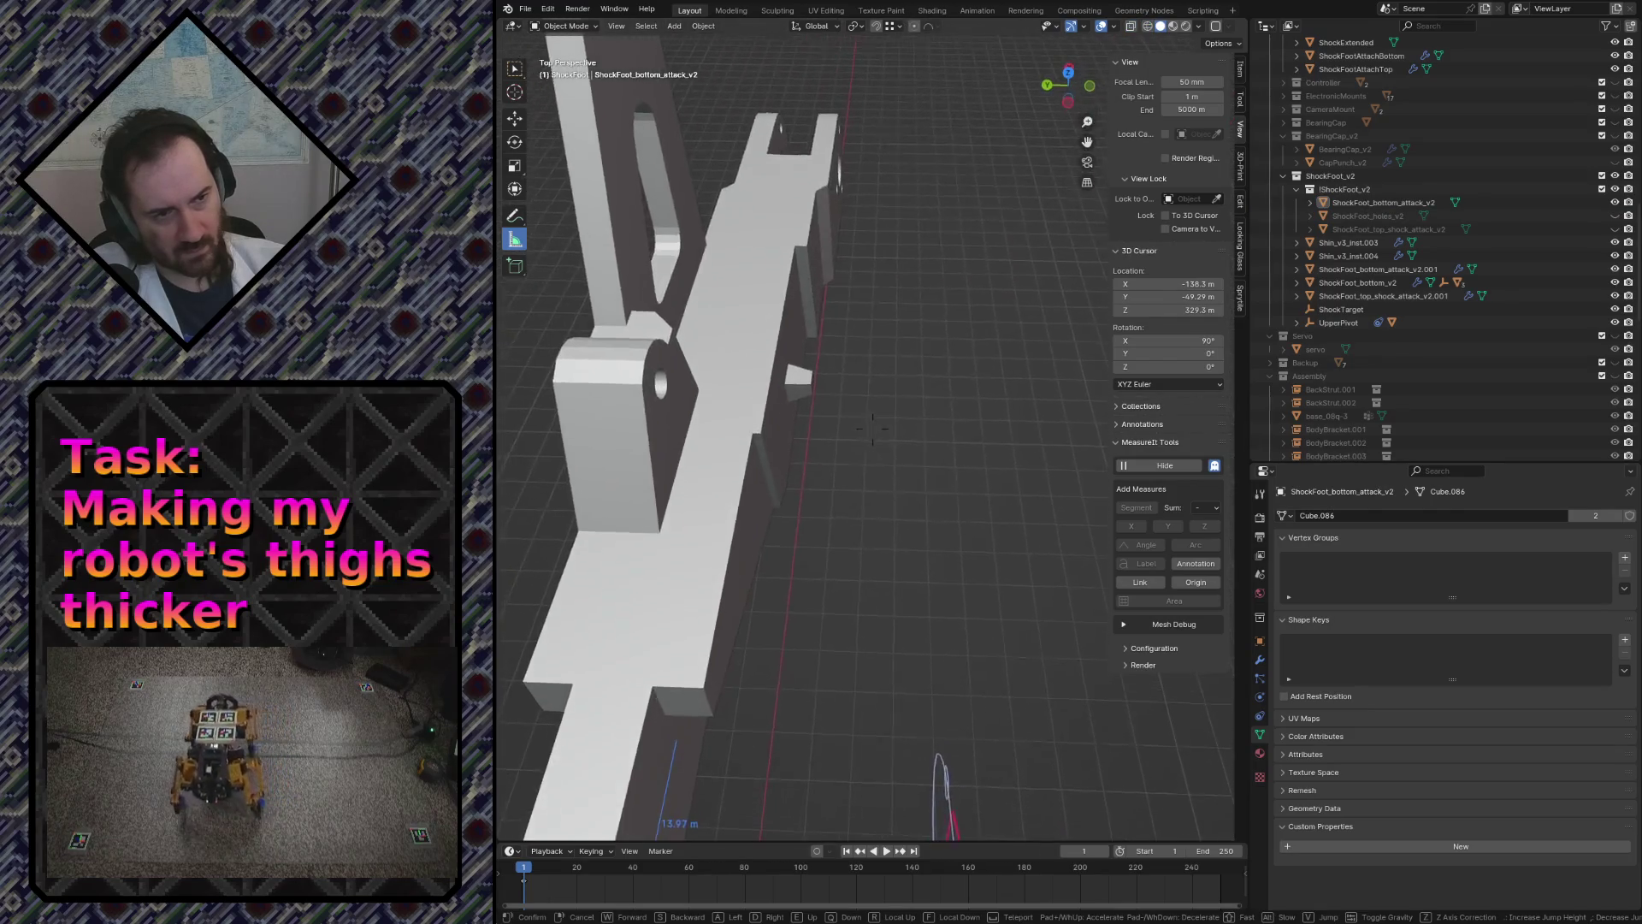
pyautogui.press('s')
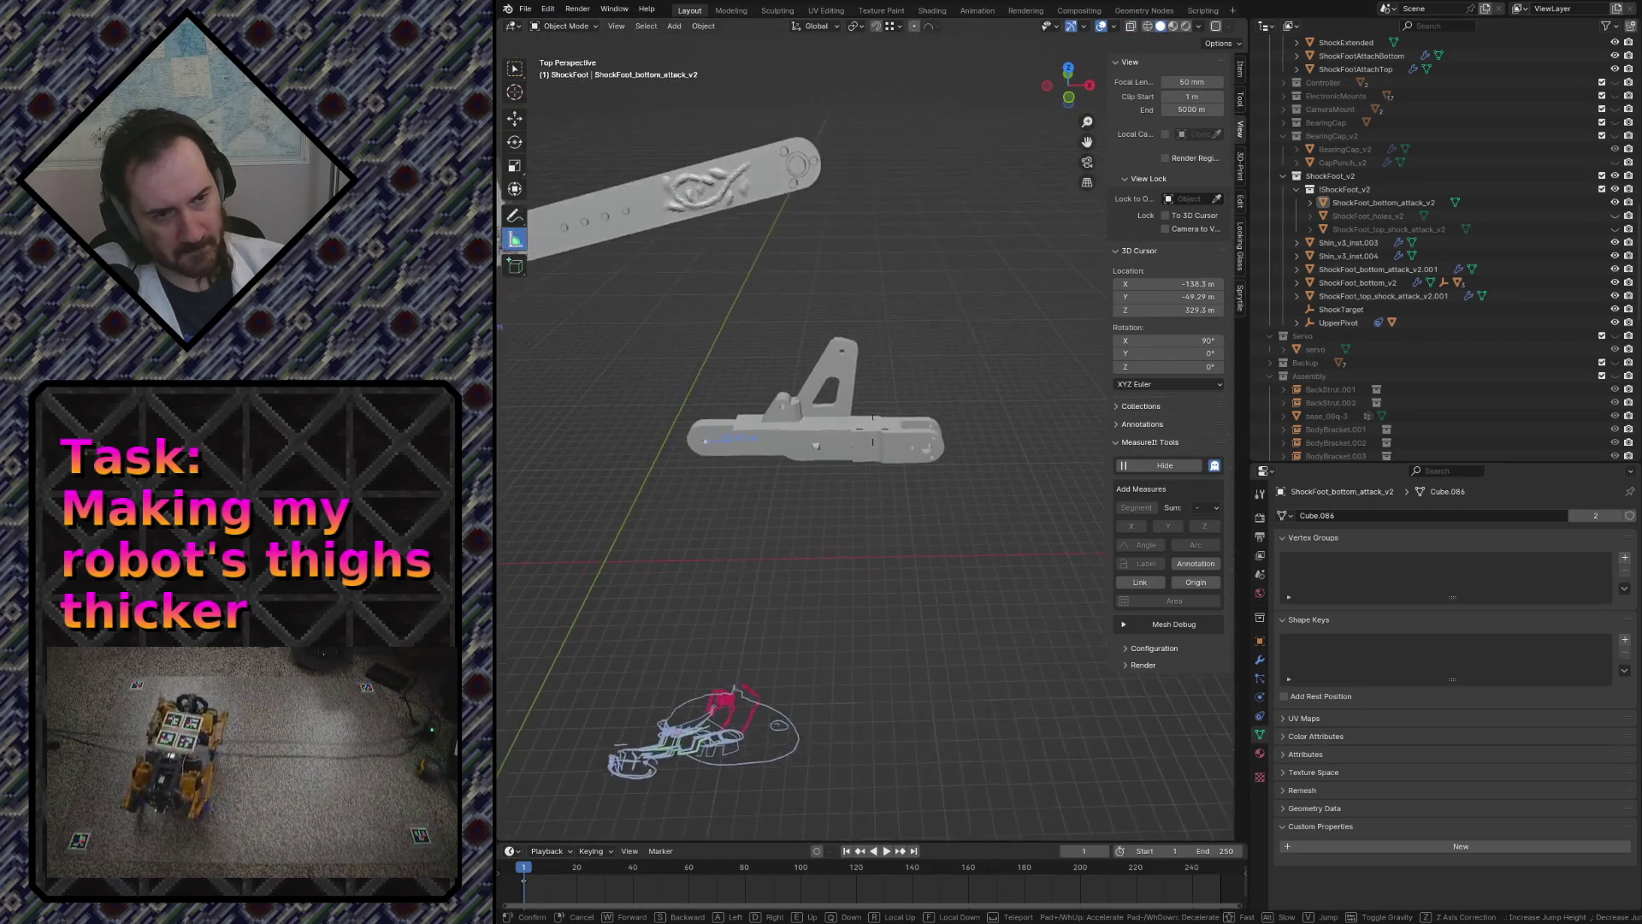
pyautogui.press('w')
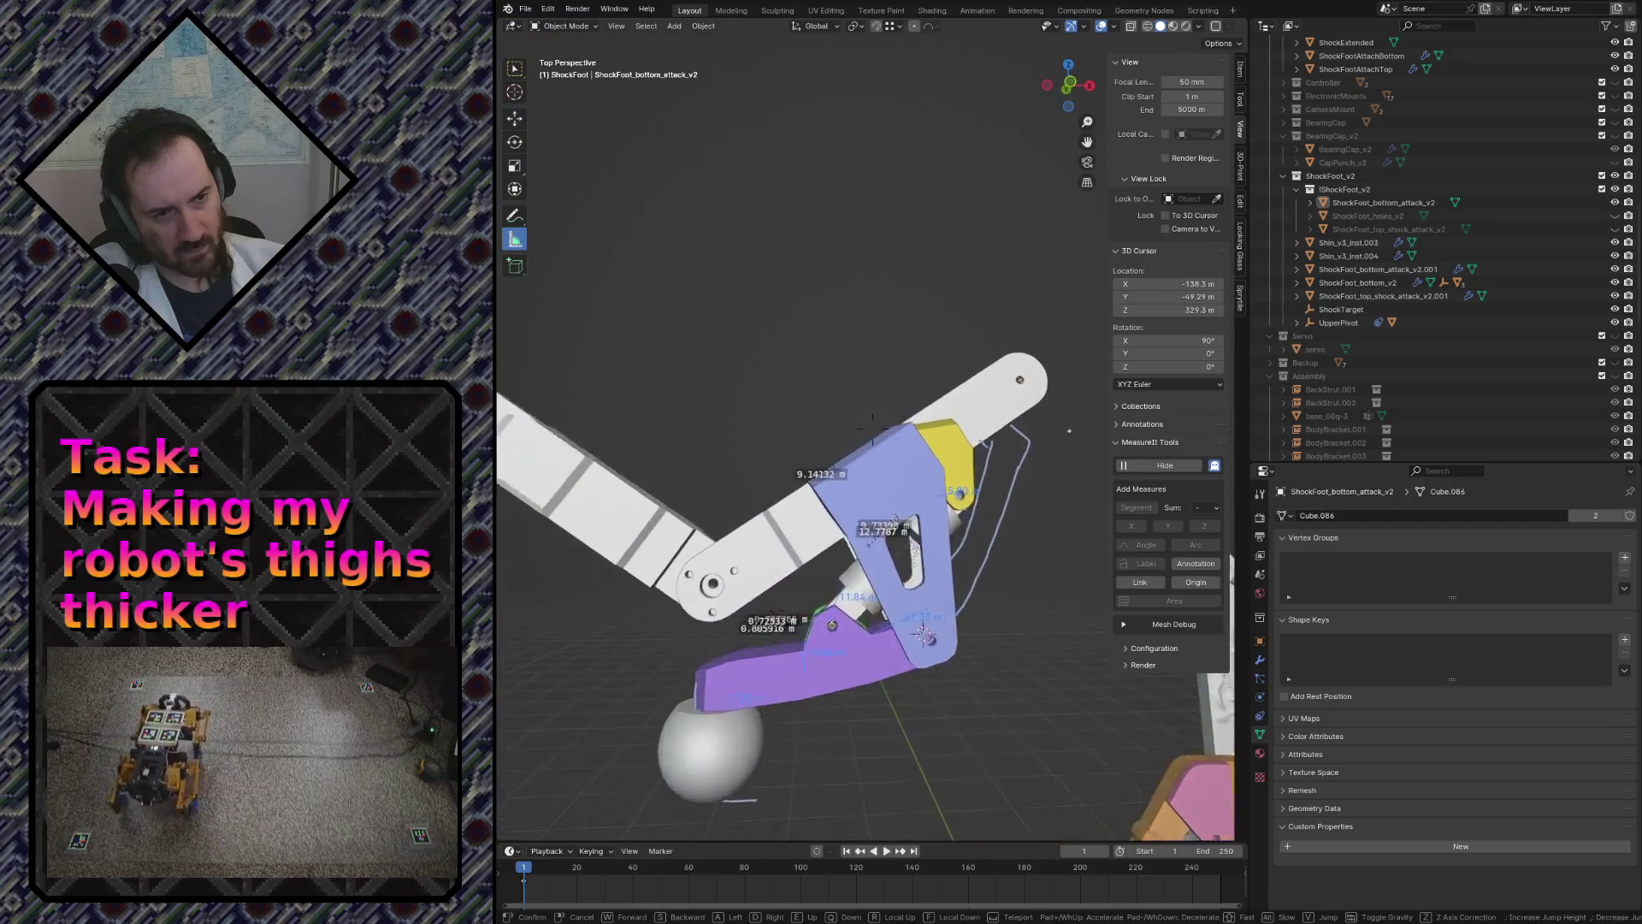
pyautogui.press('w')
pyautogui.press('s')
pyautogui.press('w')
pyautogui.press('s')
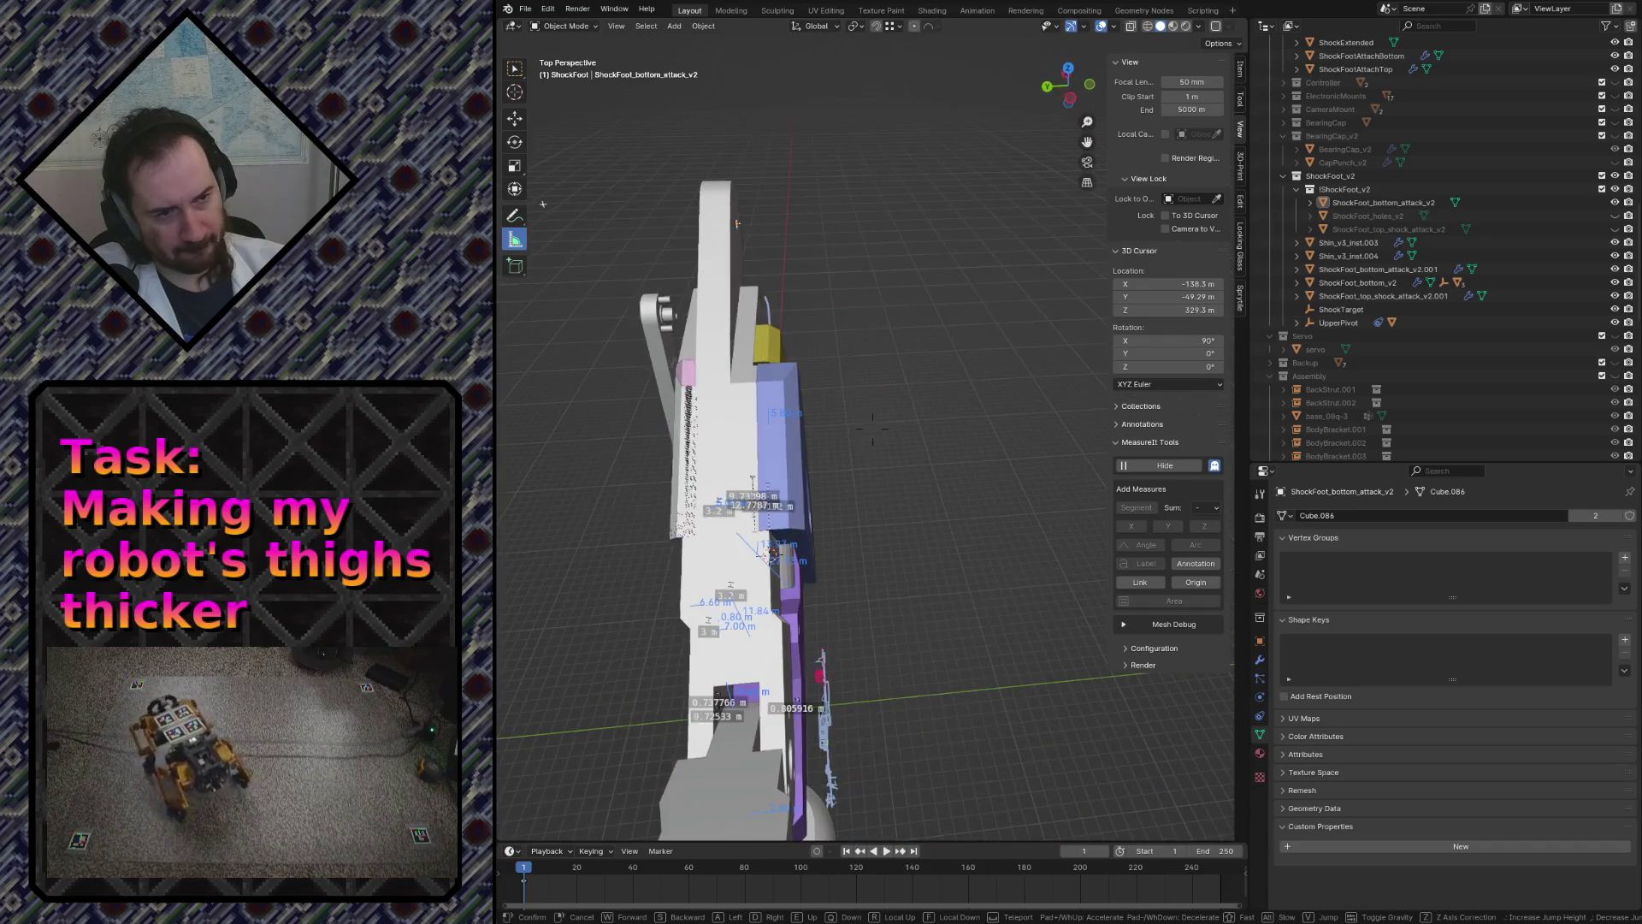
pyautogui.press('Return')
# - Switch to a top orthographic wireframe view, select ShockFoot_bottom_attack_v2 and enter Edit Mode on it
pyautogui.press('z')
pyautogui.click(873, 578)
pyautogui.press('z')
pyautogui.click(982, 603)
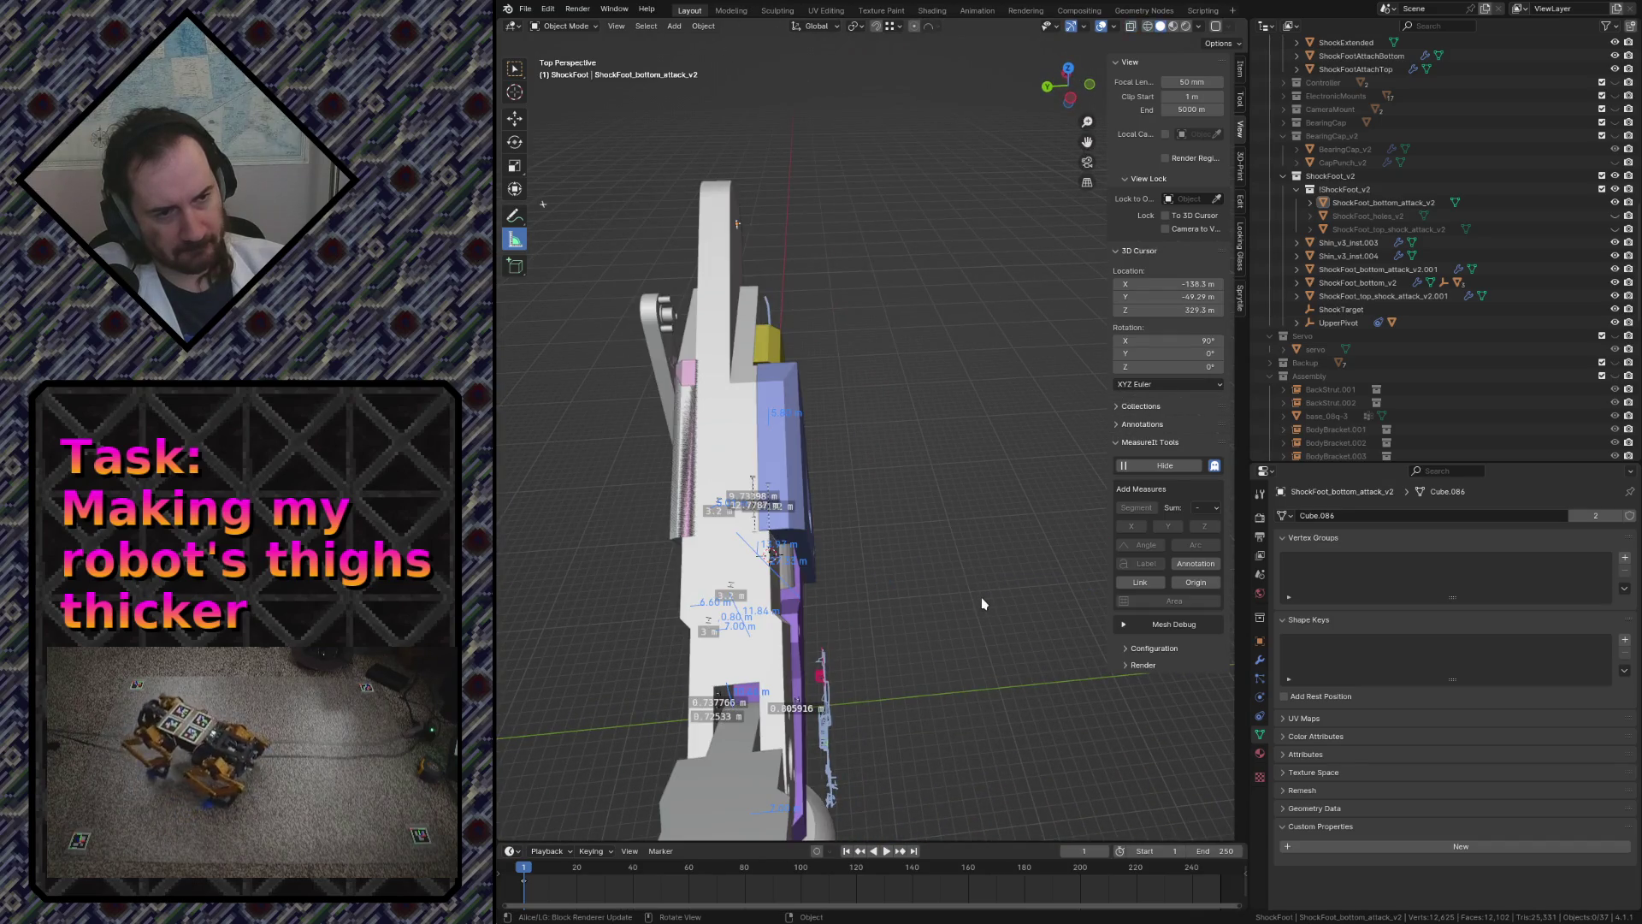
pyautogui.press('KP_7')
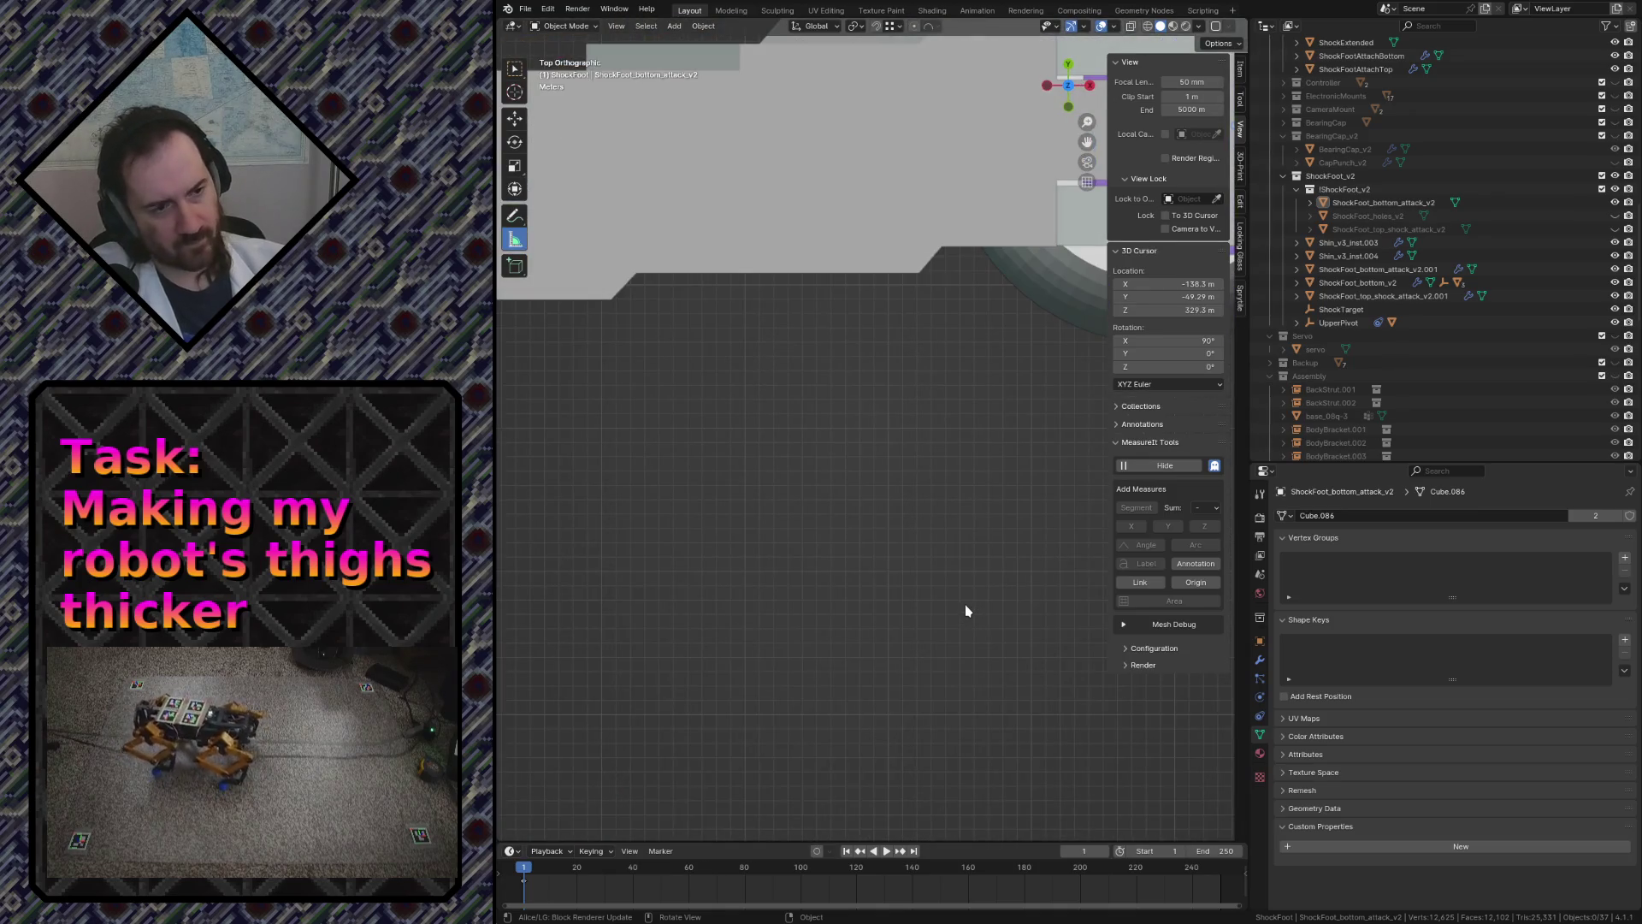
pyautogui.press('z')
pyautogui.click(847, 603)
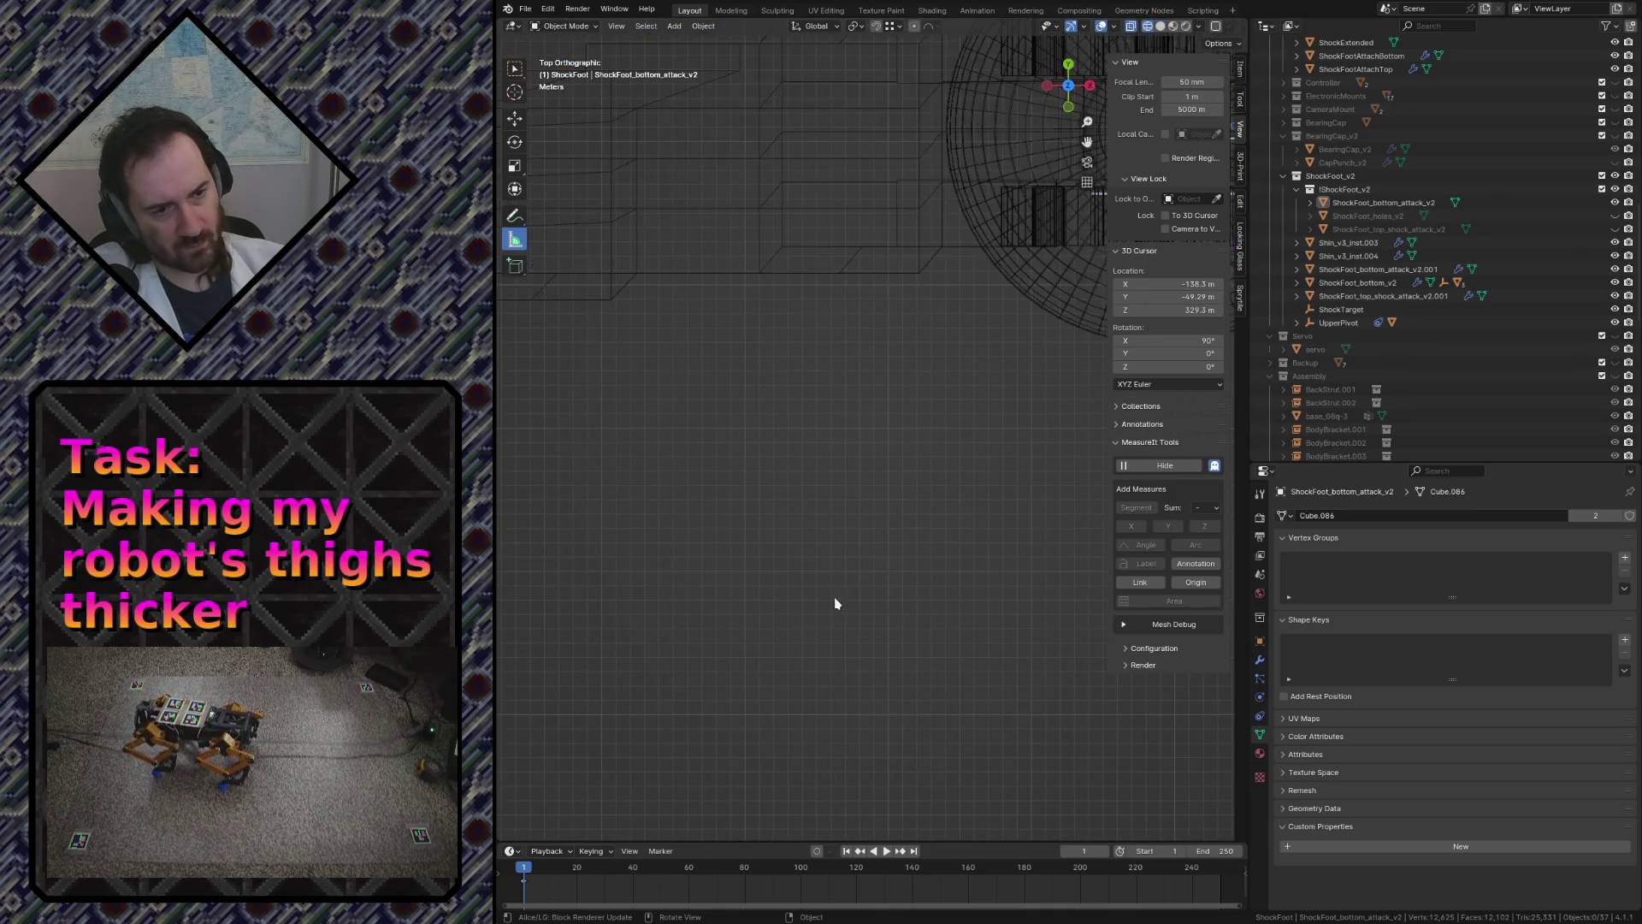
pyautogui.scroll(-3, 885, 553)
pyautogui.moveTo(917, 504)
pyautogui.keyDown('shift'); pyautogui.mouseDown(button='middle')
pyautogui.moveTo(689, 494)
pyautogui.moveTo(808, 471)
pyautogui.mouseUp(button='middle'); pyautogui.keyUp('shift')
pyautogui.press('a')
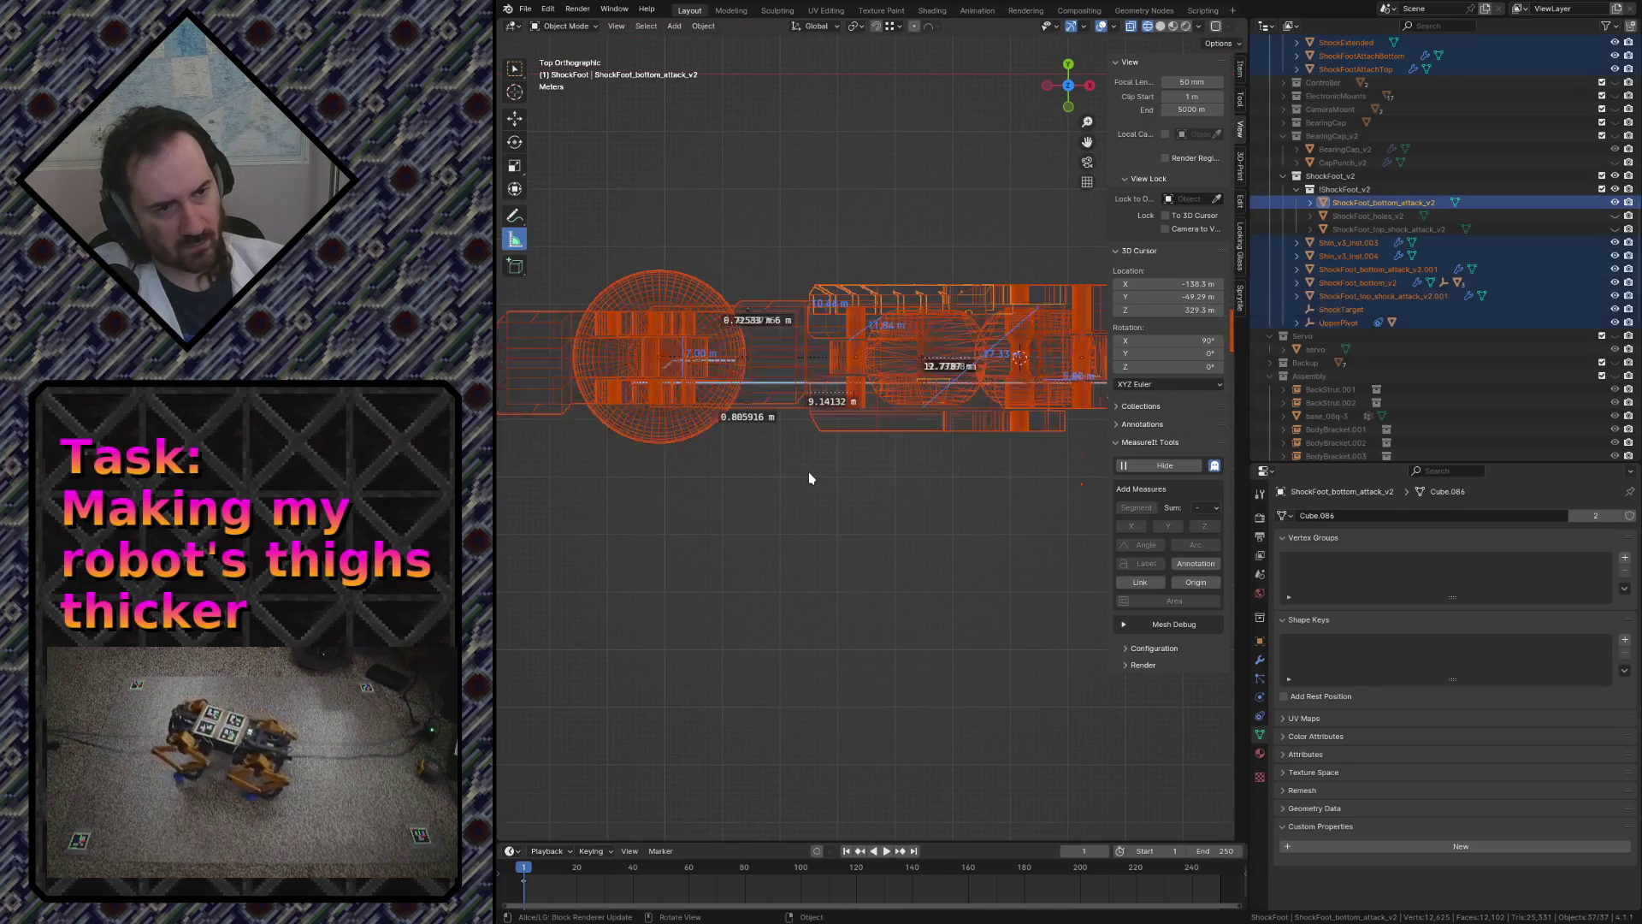
pyautogui.hotkey('alt', 'a')
pyautogui.click(1383, 201)
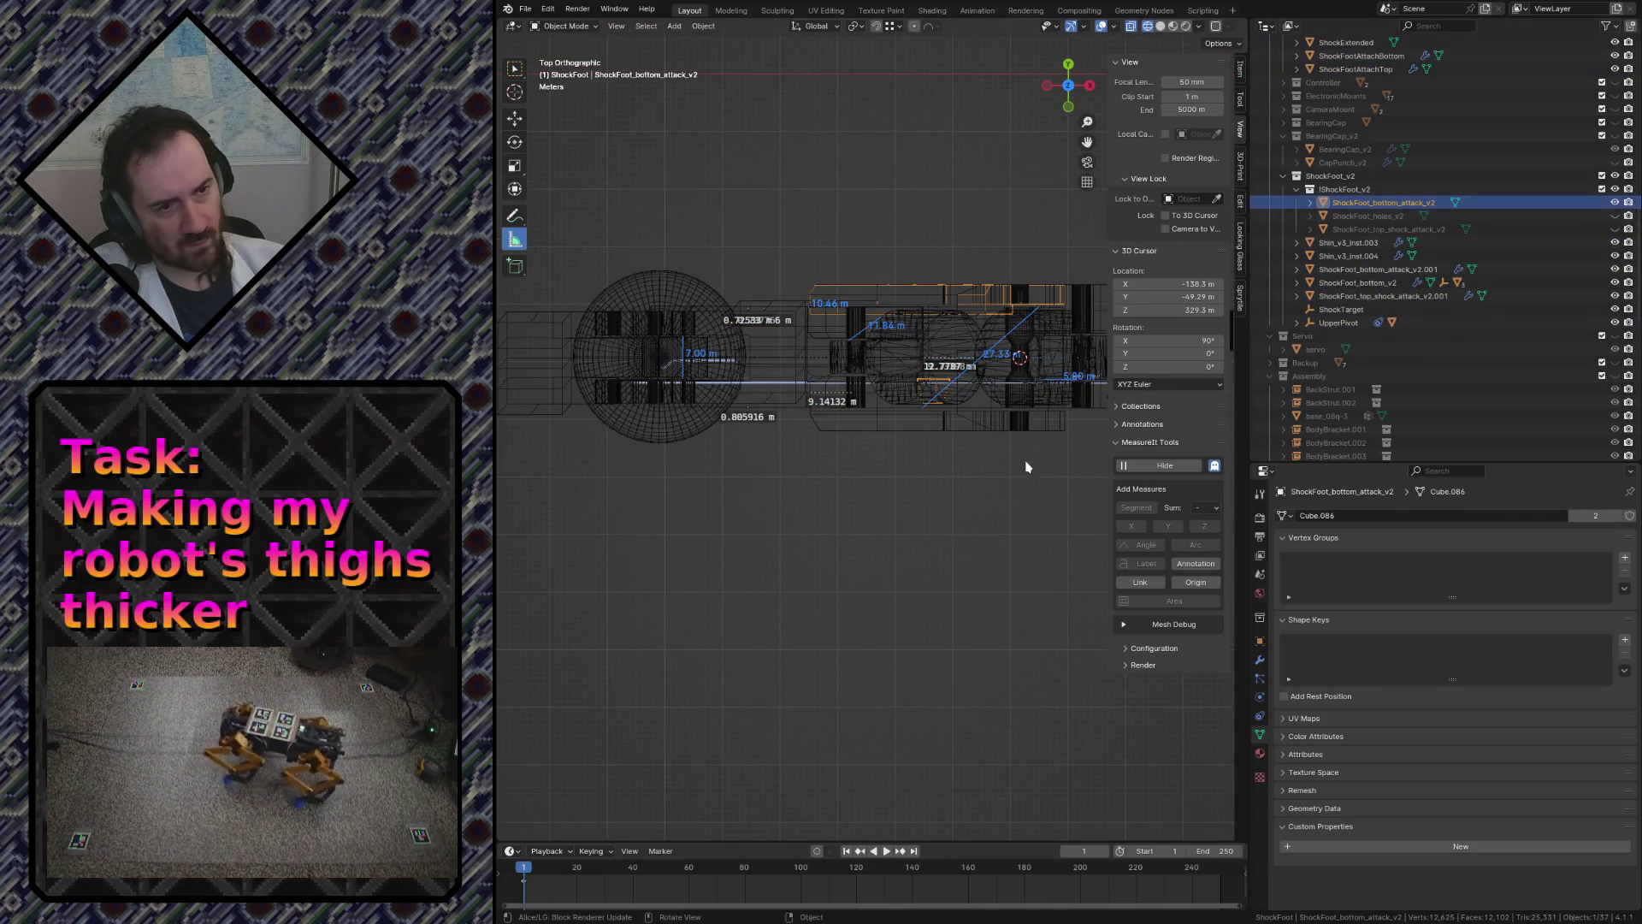
pyautogui.press('Tab')
pyautogui.keyDown('shift'); pyautogui.moveTo(1018, 458); pyautogui.dragTo(883, 455, button='middle'); pyautogui.keyUp('shift')
pyautogui.scroll(5, 882, 455)
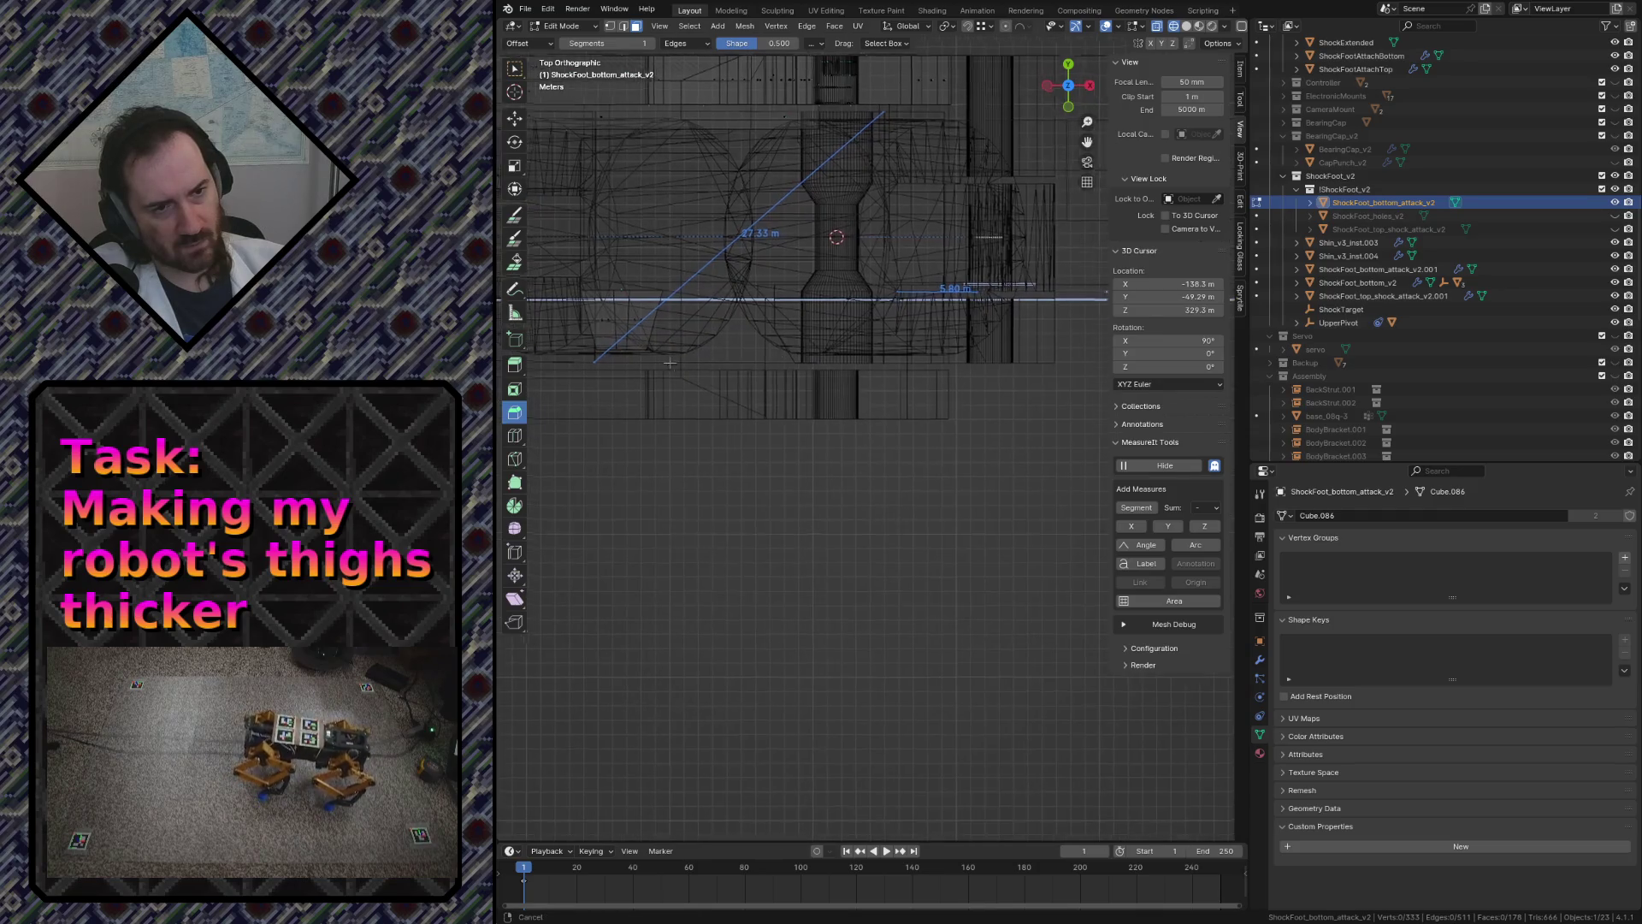
pyautogui.scroll(-2, 900, 473)
pyautogui.scroll(-1, 883, 463)
pyautogui.scroll(1, 886, 466)
pyautogui.scroll(1, 888, 468)
pyautogui.scroll(-1, 892, 473)
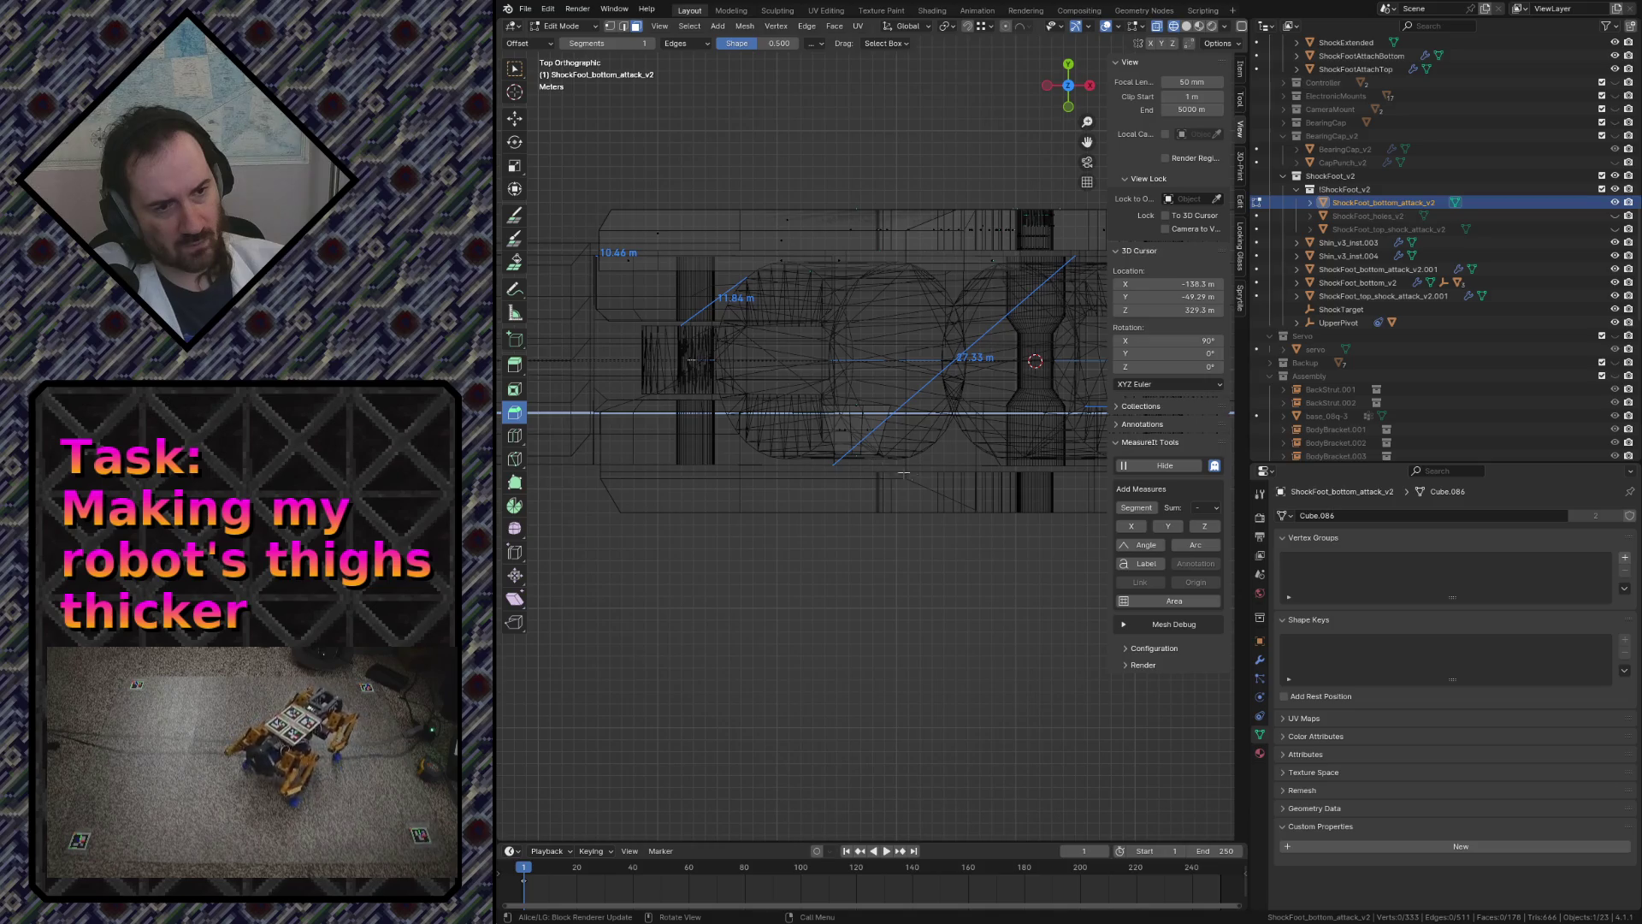
# - Select the small trapezoid block with L, duplicate it and place the copy about 24 m along X
pyautogui.press('a')
pyautogui.hotkey('alt', 'a')
pyautogui.press('l')
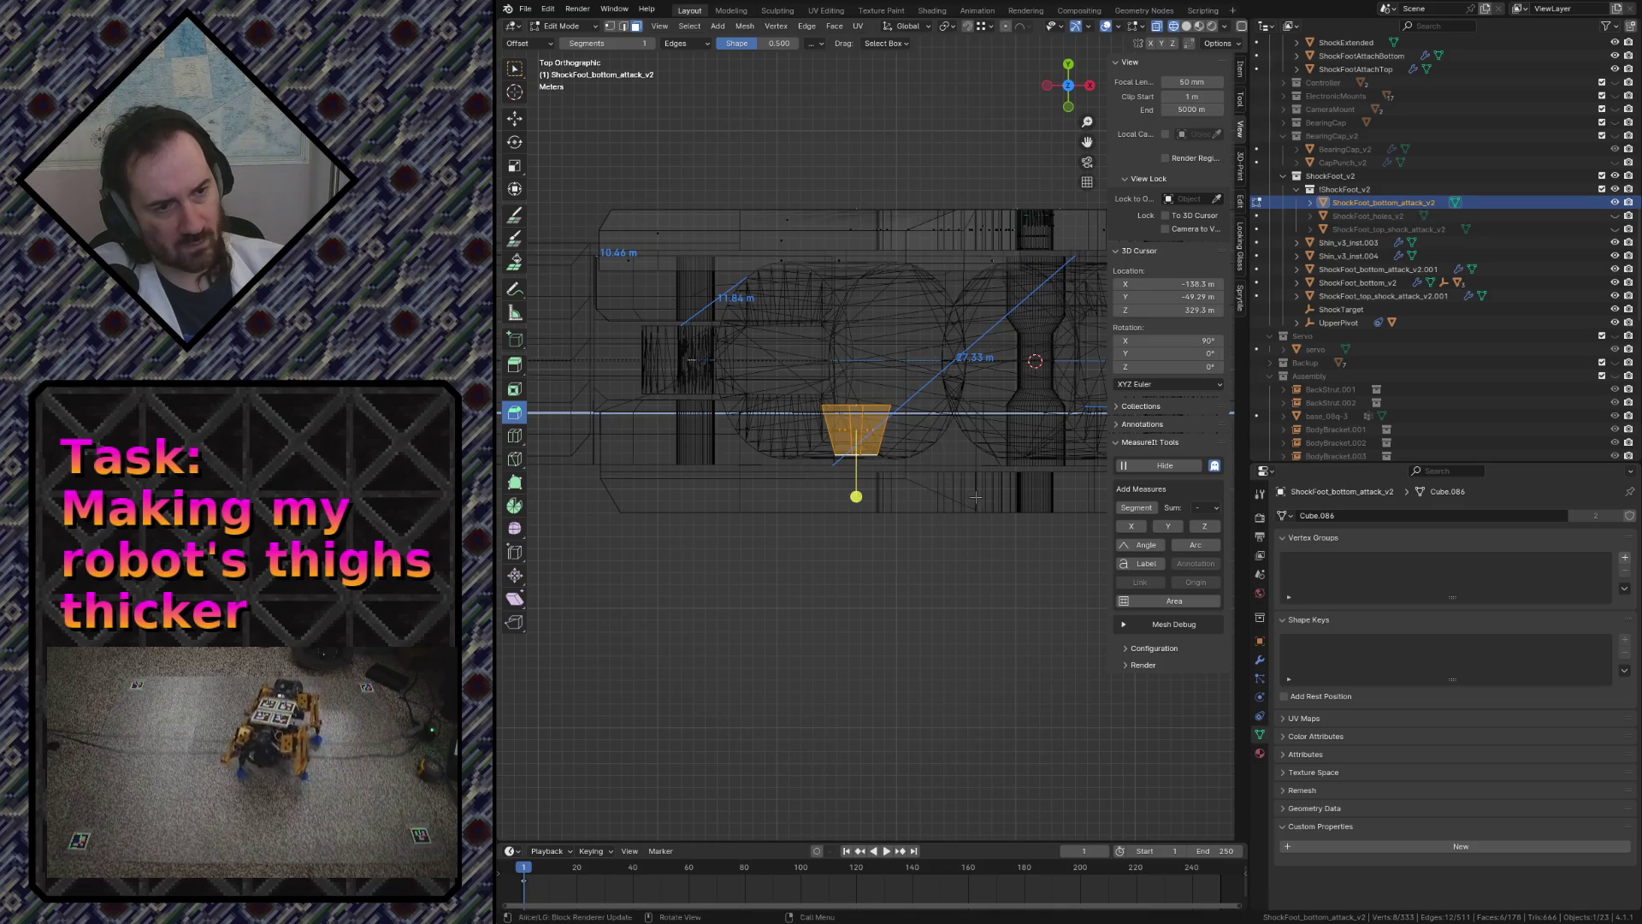
pyautogui.keyDown('shift'); pyautogui.moveTo(967, 493); pyautogui.dragTo(680, 469, button='middle'); pyautogui.keyUp('shift')
pyautogui.scroll(-1, 698, 461)
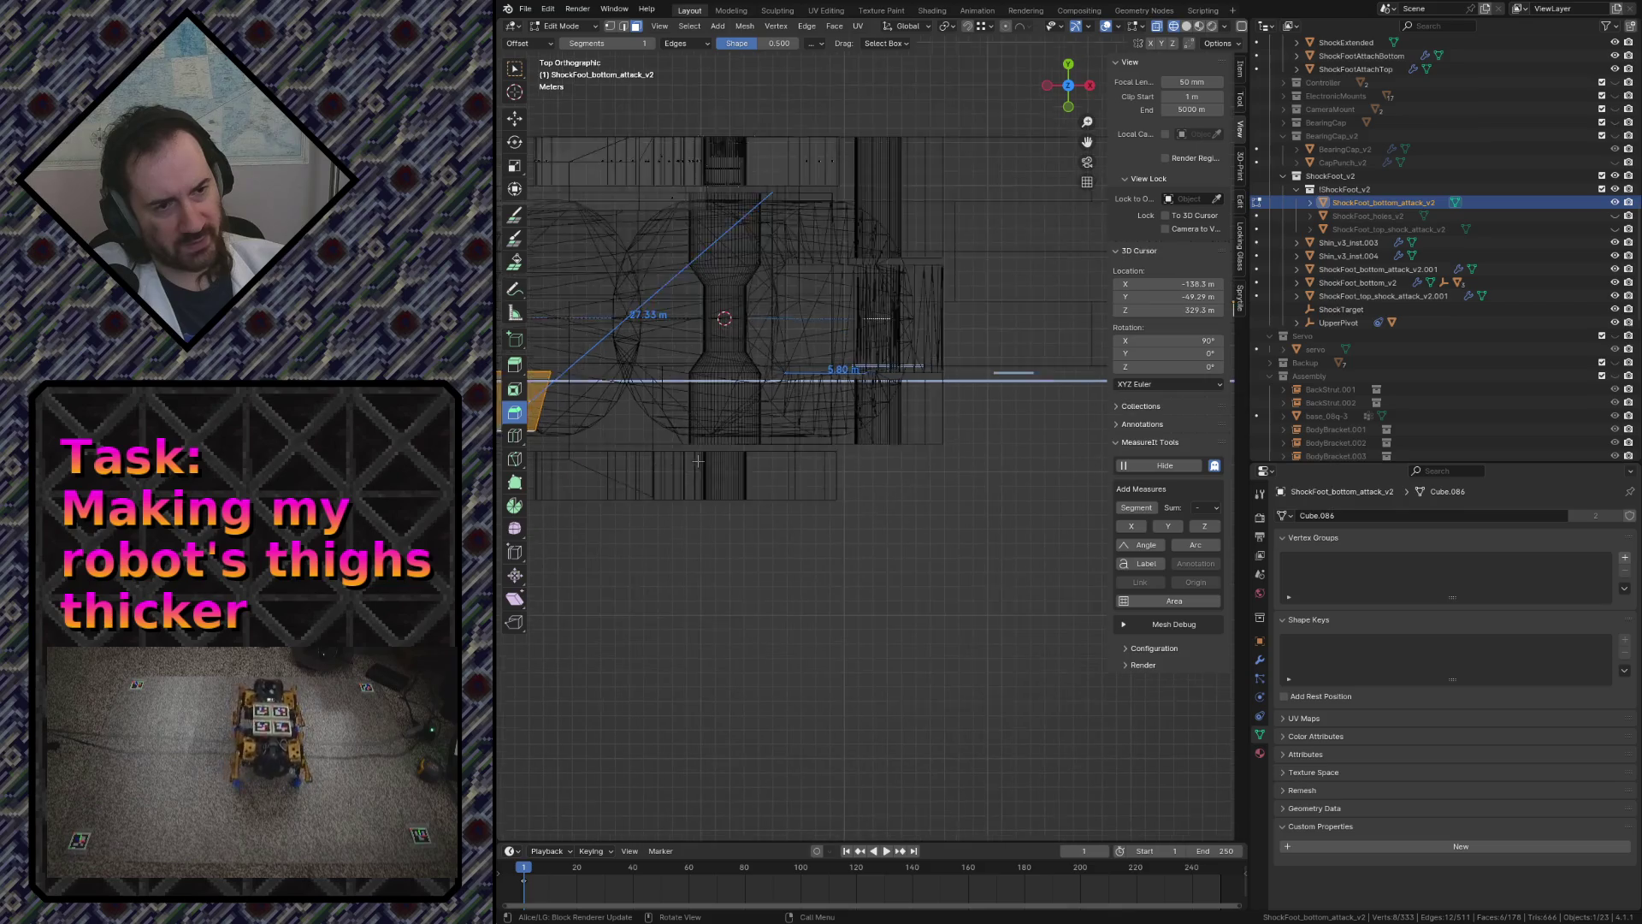
pyautogui.scroll(1, 701, 417)
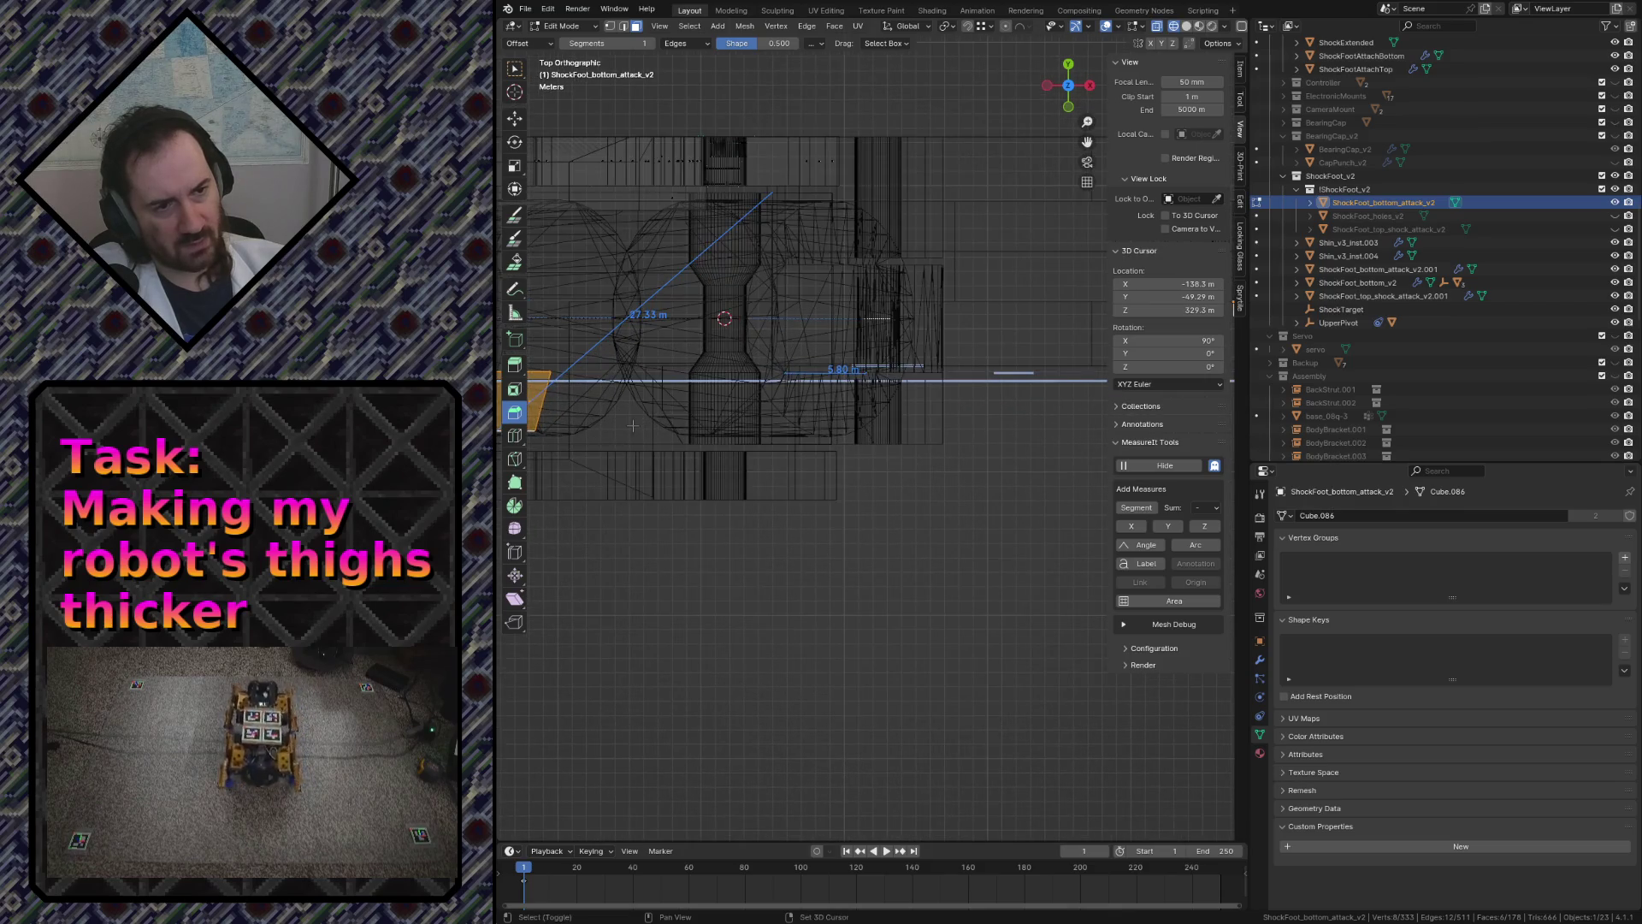
pyautogui.press('g')
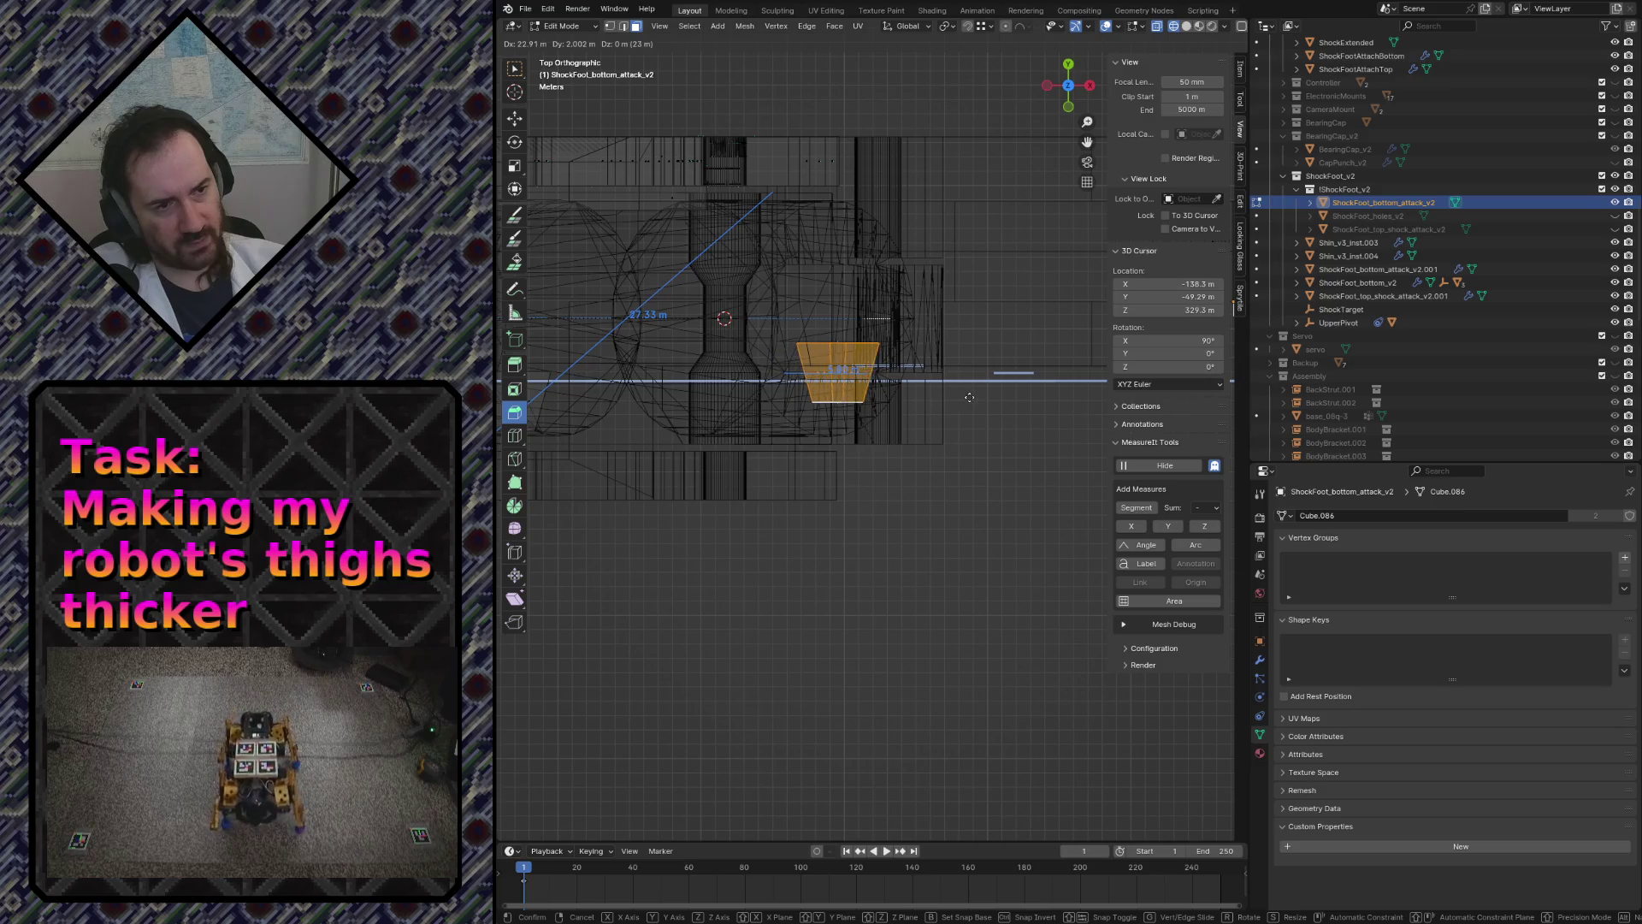
pyautogui.click(976, 397)
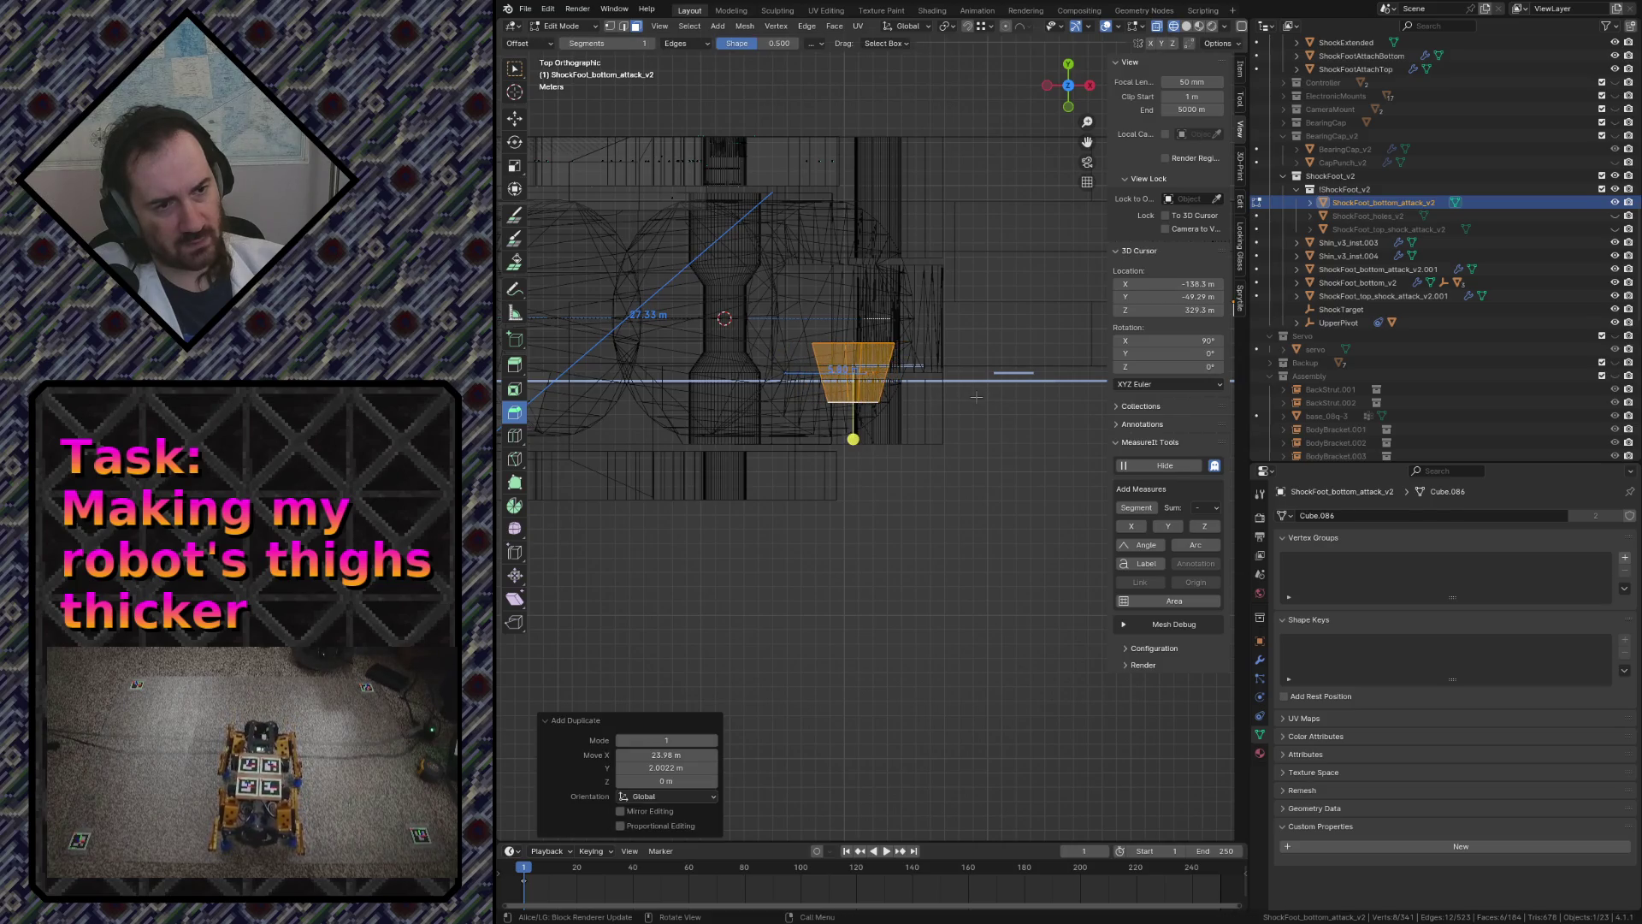
pyautogui.hotkey('shift', '`')
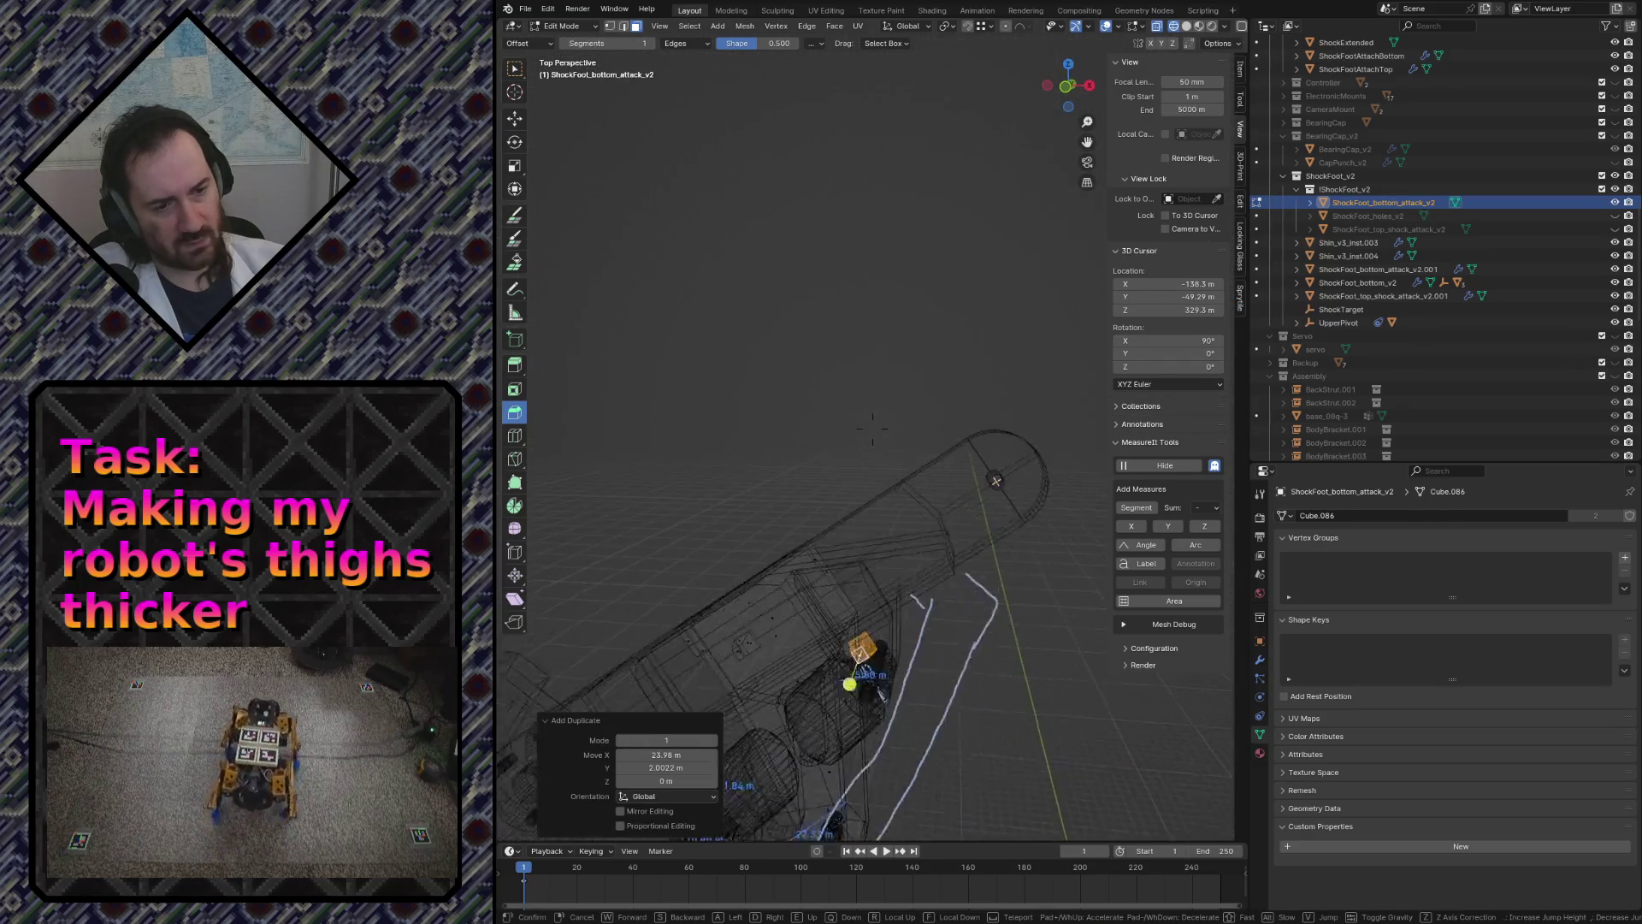
# - Save the file, then in front view raise the copied block along Z
pyautogui.click(1001, 524)
pyautogui.hotkey('ctrl', 's')
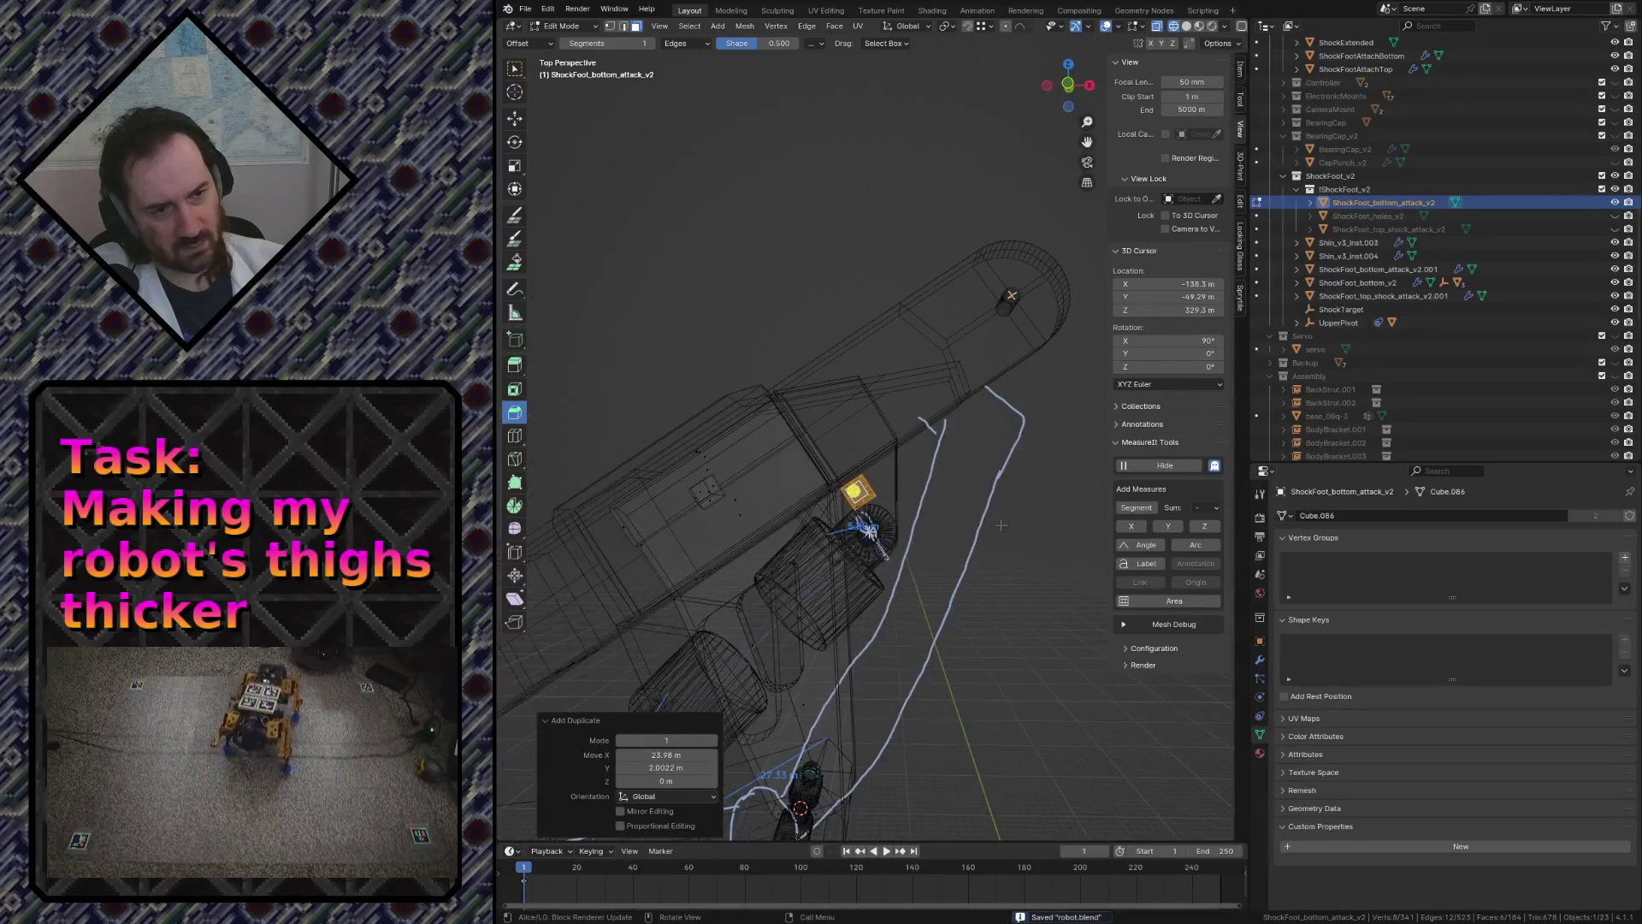
pyautogui.press('KP_1')
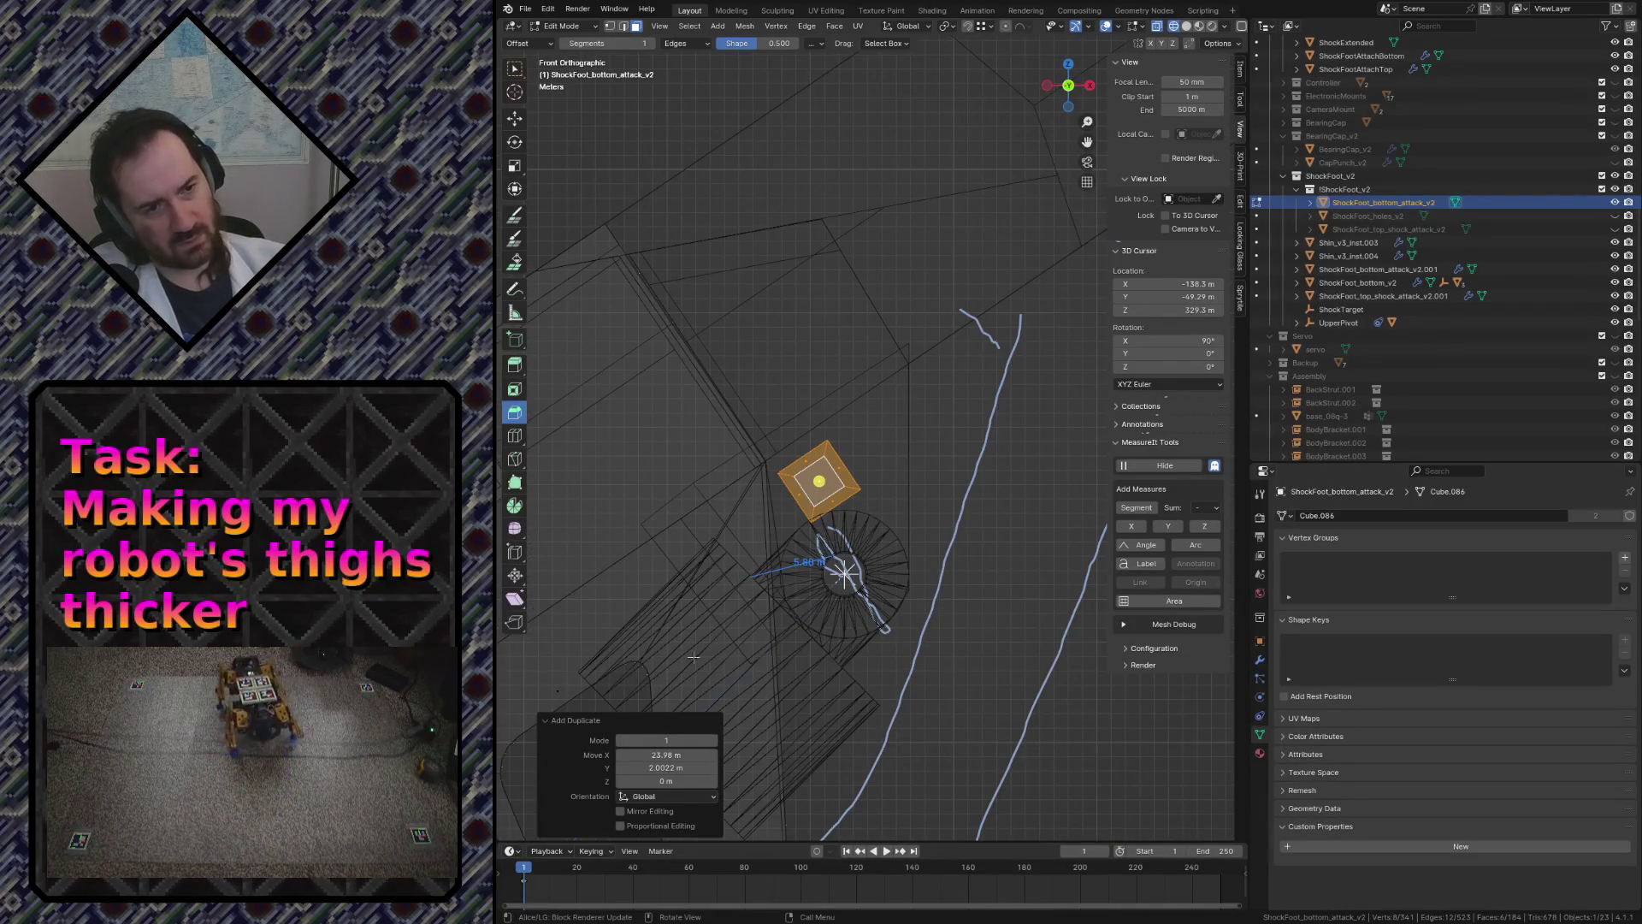
pyautogui.press('g')
pyautogui.press('z')
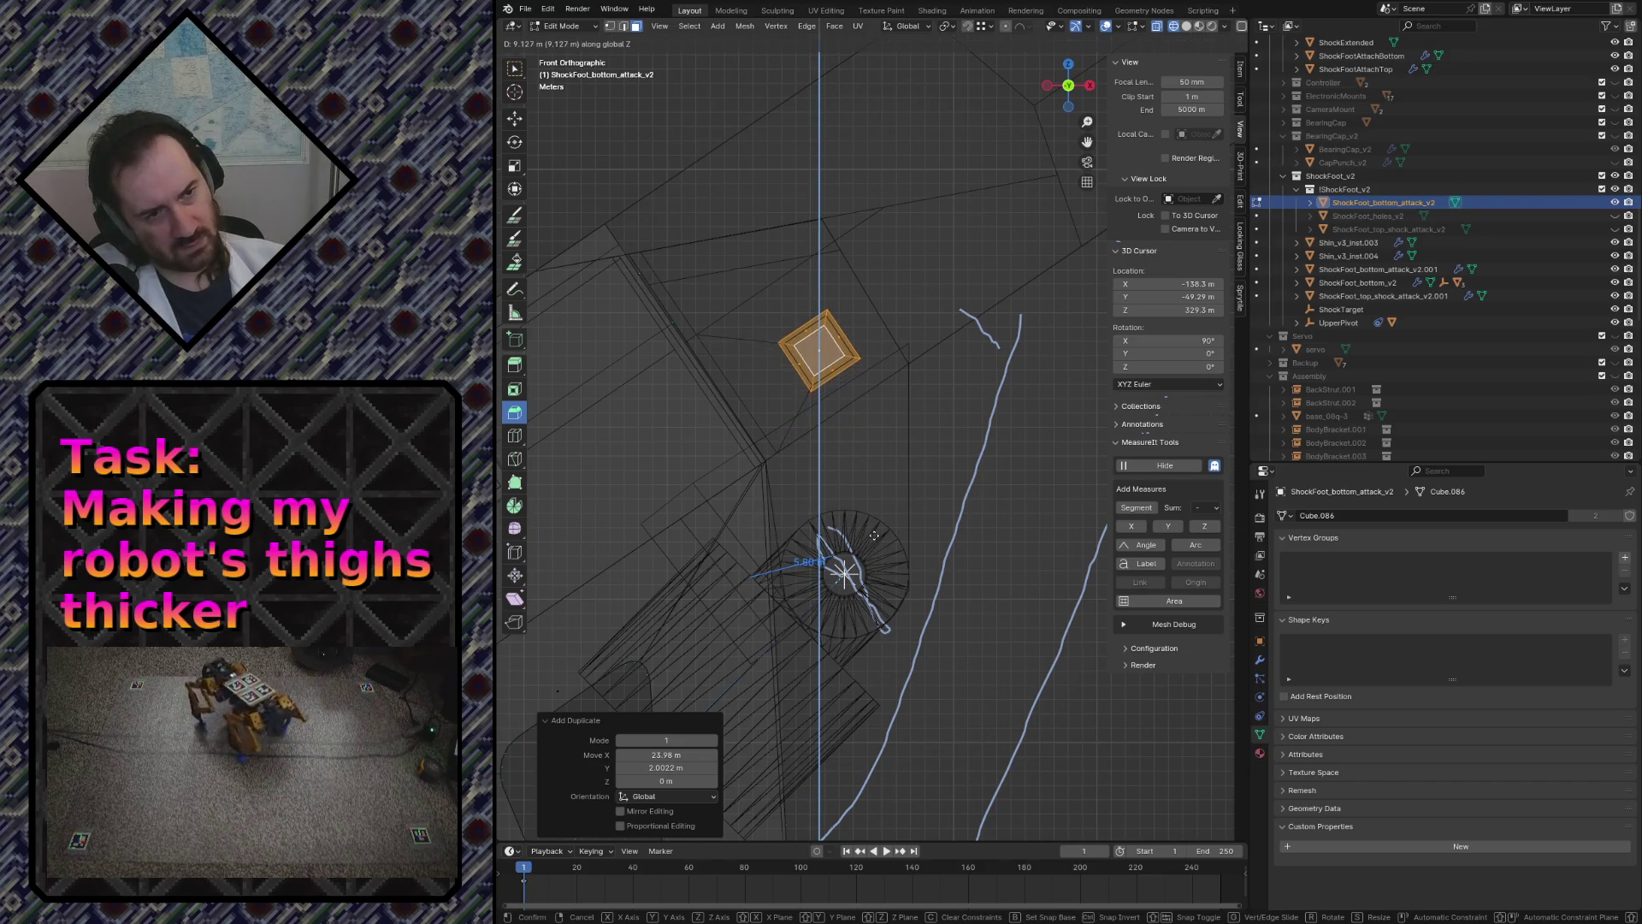
pyautogui.click(874, 535)
# - Shift the block about 1.07 m back along X and fly around the leg to check it
pyautogui.press('g')
pyautogui.click(825, 373)
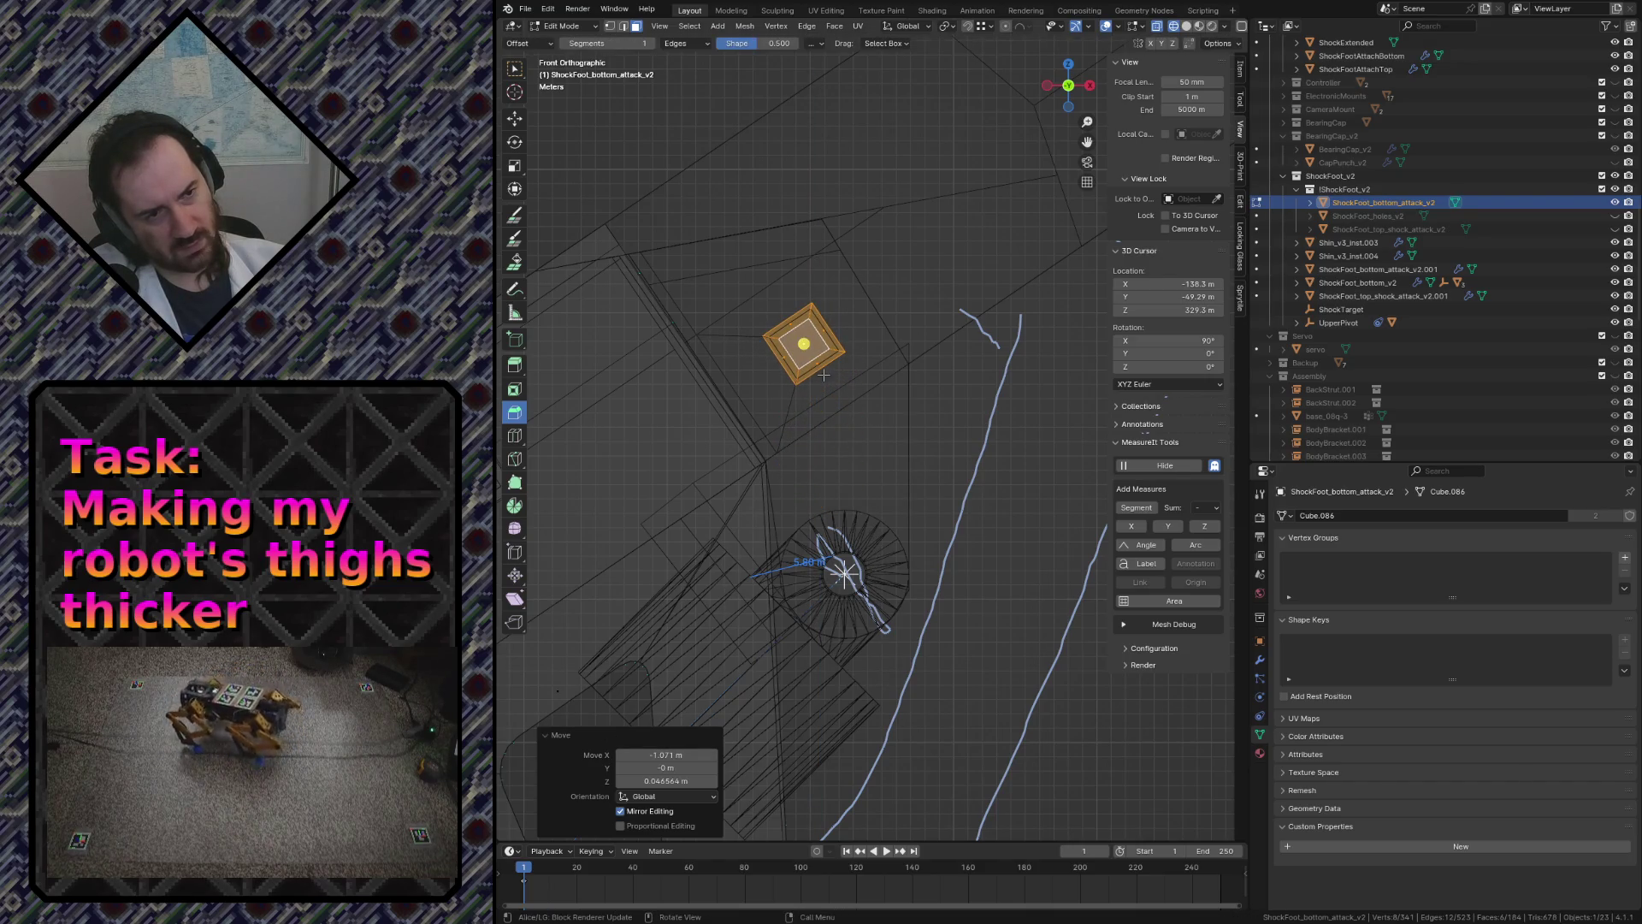
pyautogui.hotkey('shift', '`')
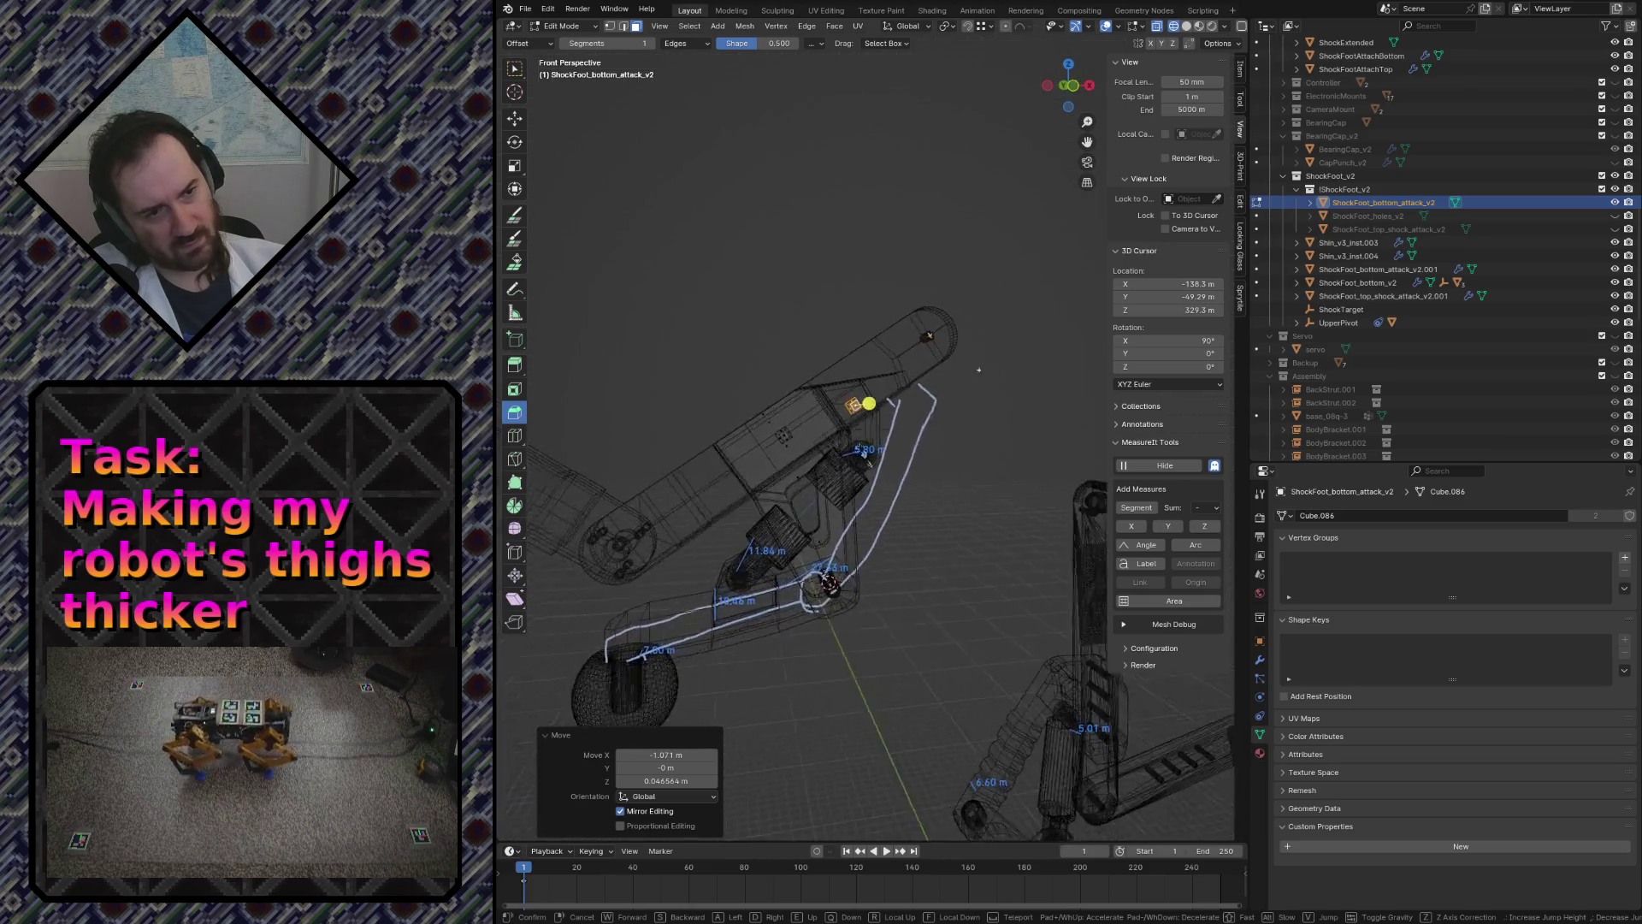
pyautogui.click(966, 522)
pyautogui.press('z')
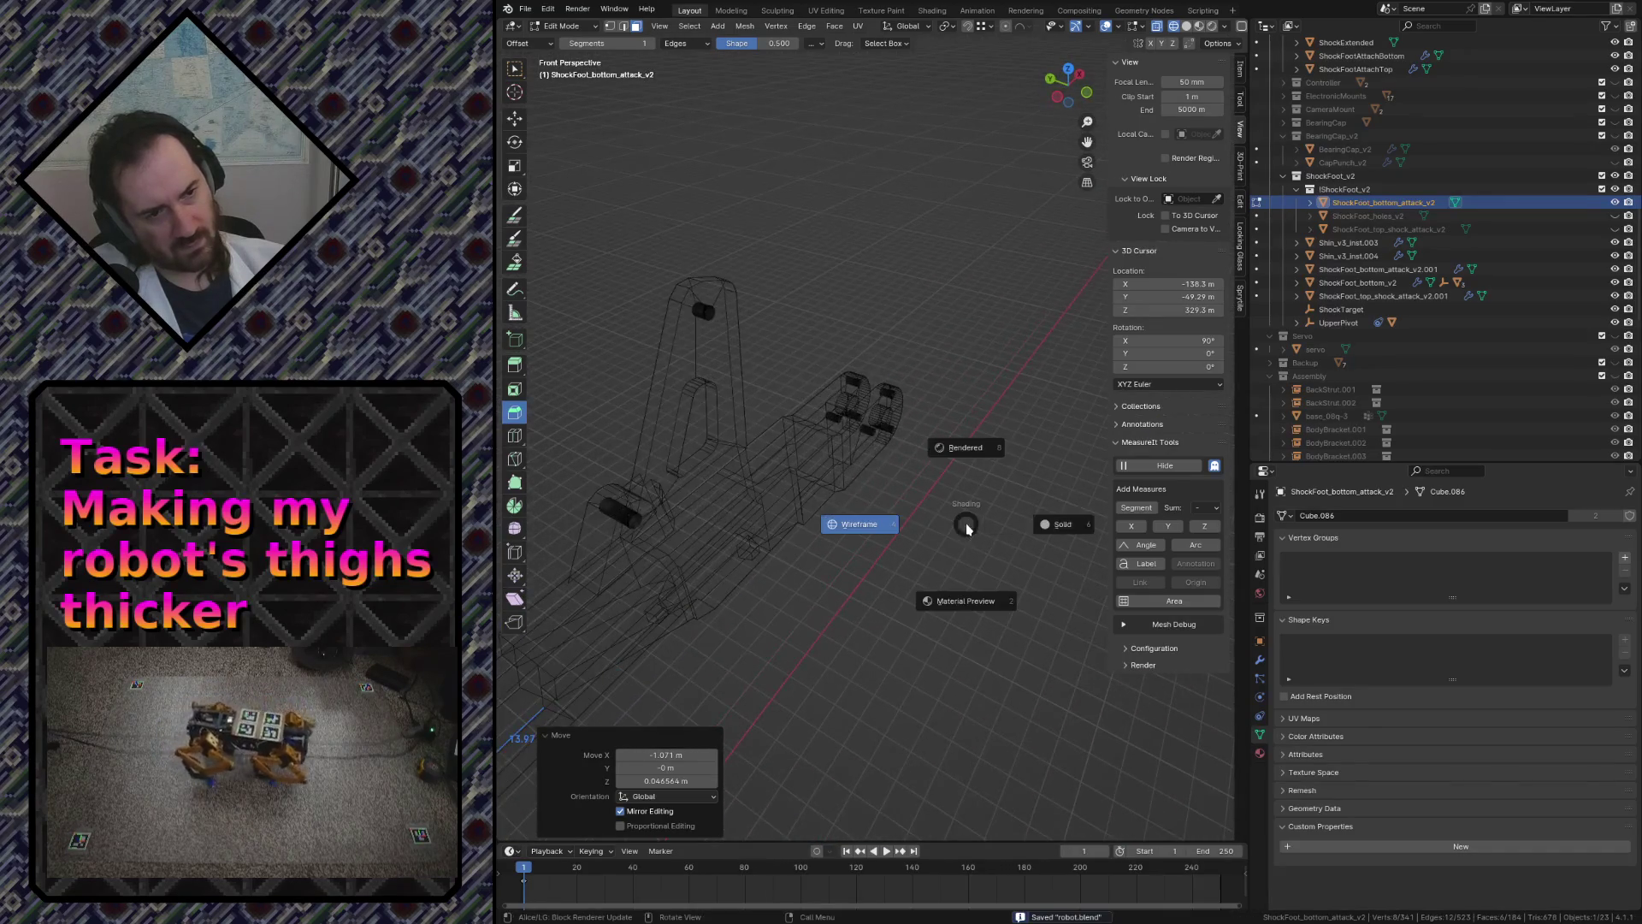
# - Fly around the robot leg to inspect the yellow part, then return to object mode
pyautogui.click(1060, 527)
pyautogui.hotkey('ctrl', 's')
pyautogui.hotkey('shift', '`')
pyautogui.press('w')
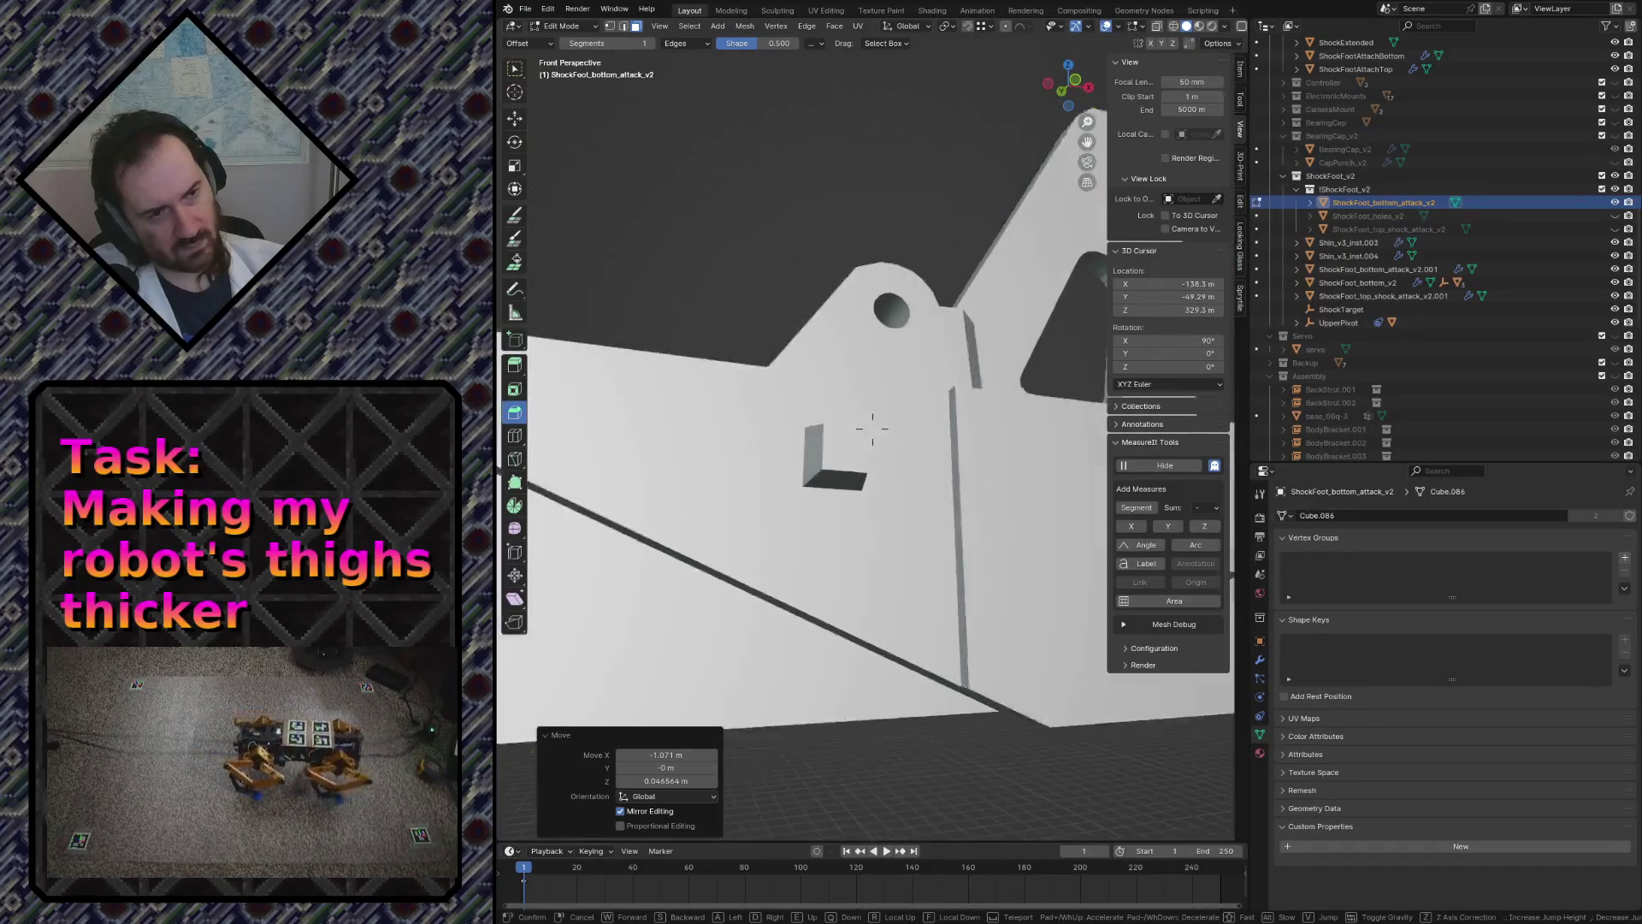
pyautogui.press('s')
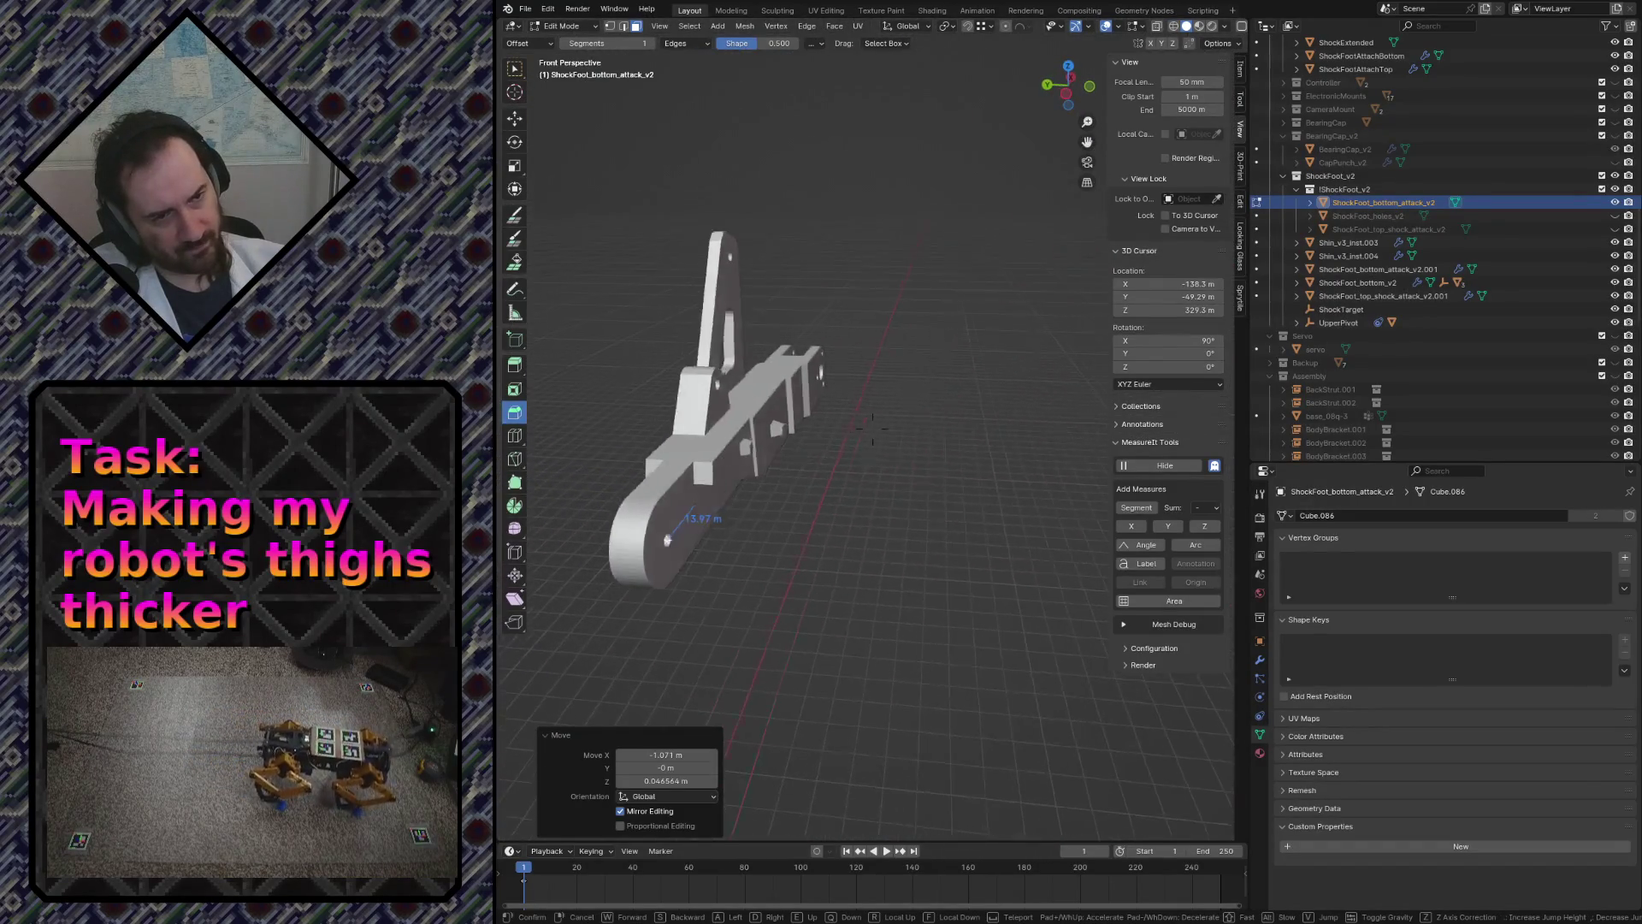
pyautogui.press('w')
pyautogui.press('s')
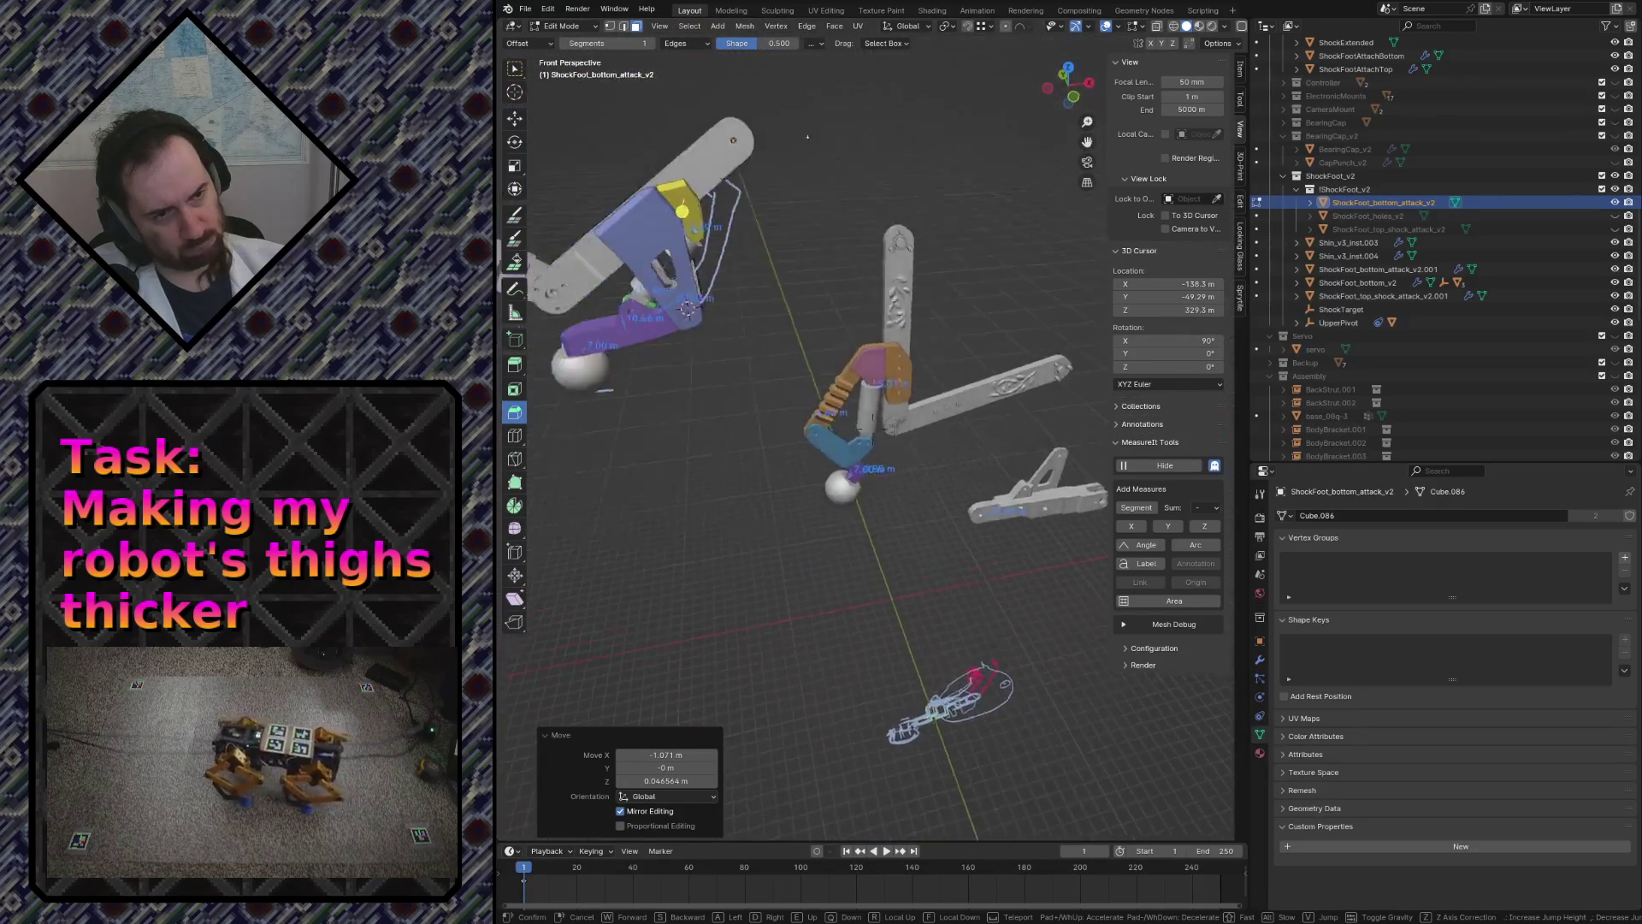
pyautogui.press('w')
pyautogui.press('s')
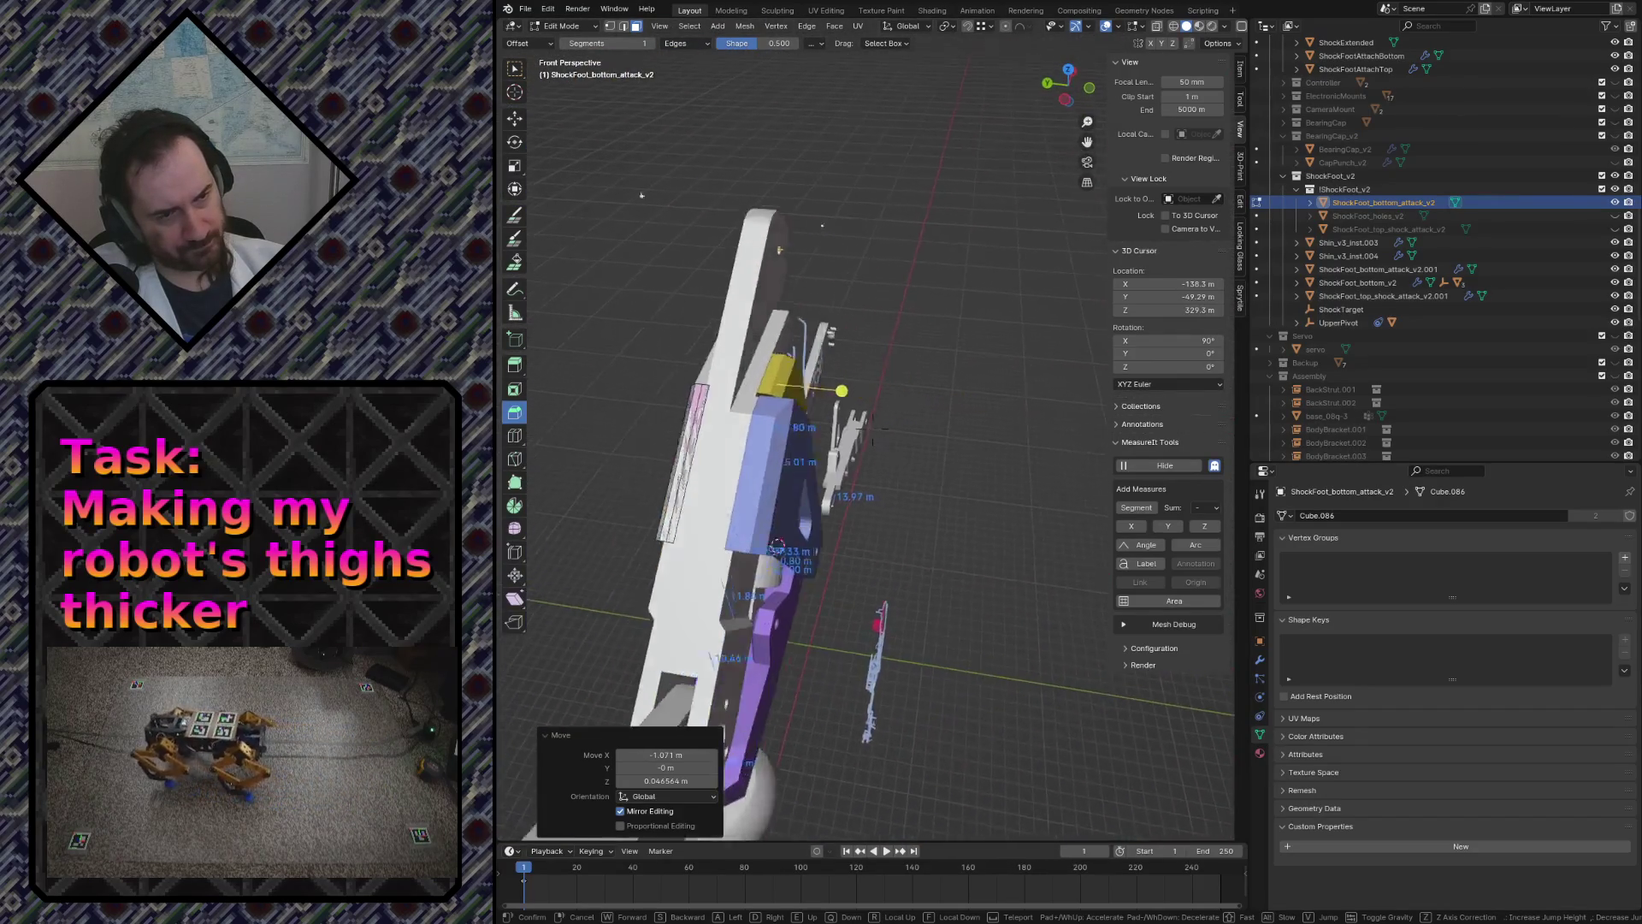
pyautogui.click(959, 481)
pyautogui.press('Tab')
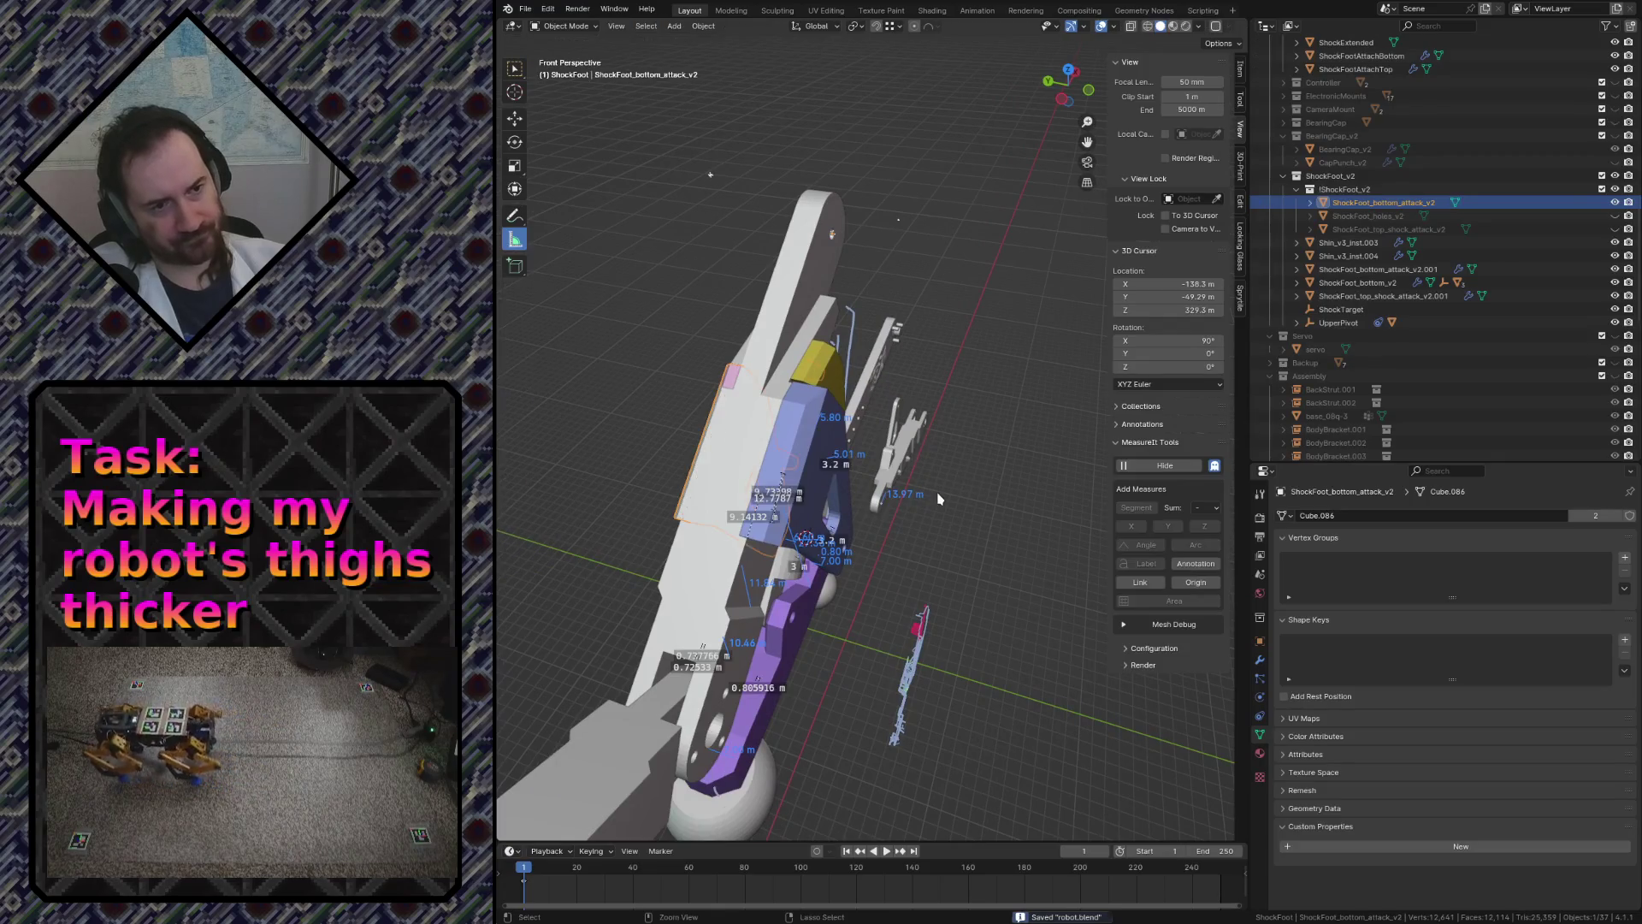
# - Save robot.blend and duplicate the bottom attack plate as ShockFoot_bottom_attack_v2.003
pyautogui.hotkey('shift', '`')
pyautogui.press('w')
pyautogui.press('w')
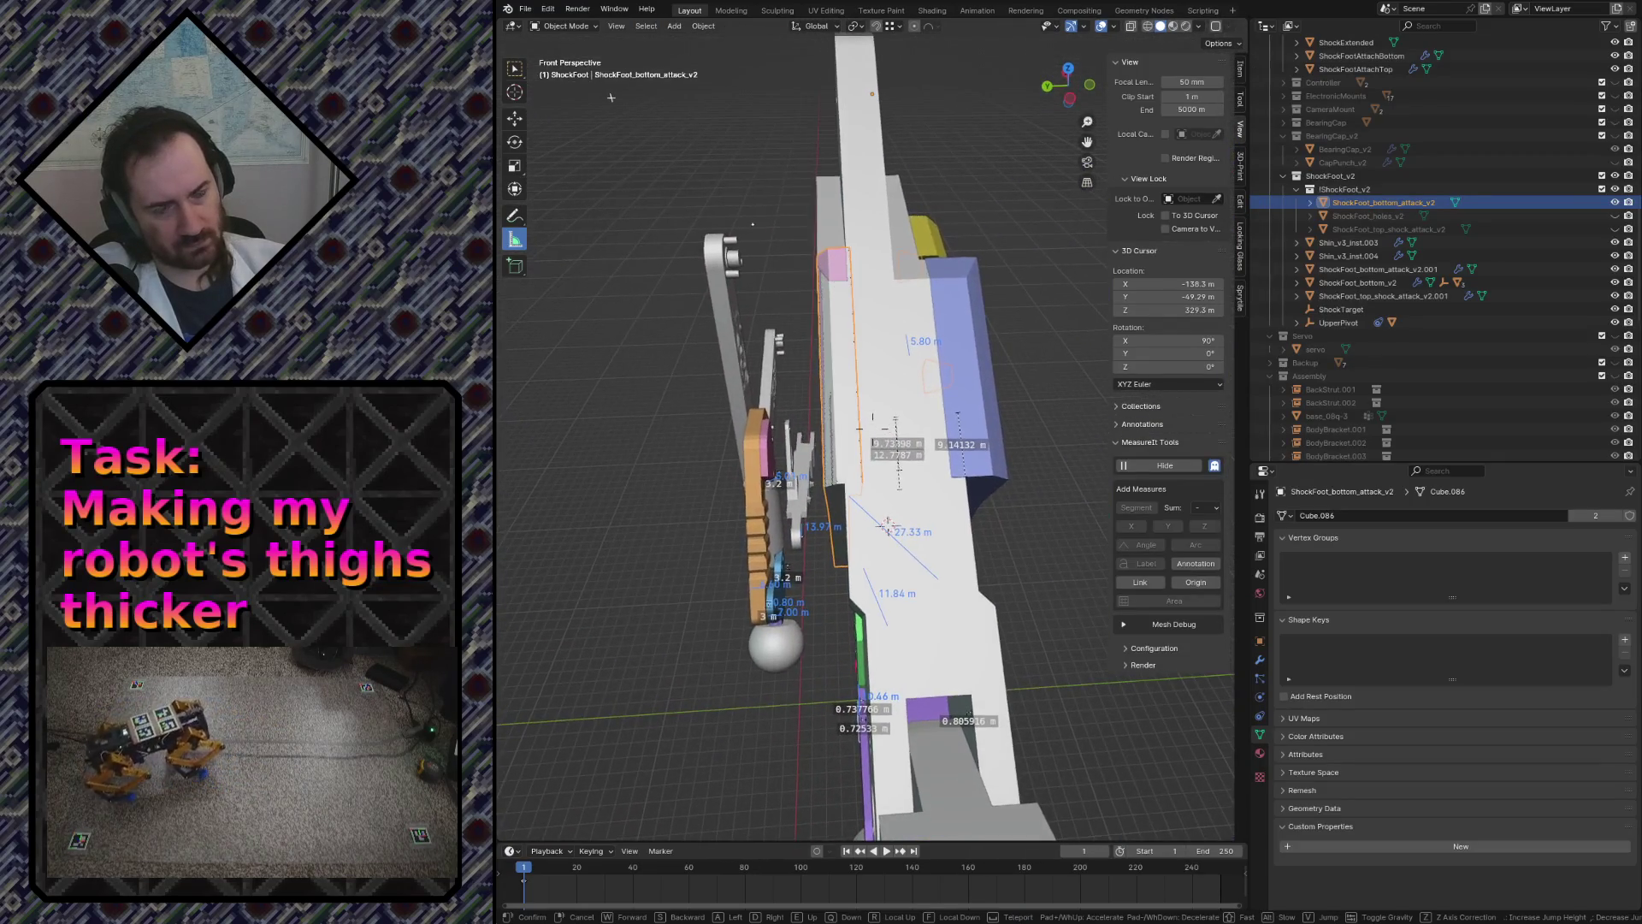
pyautogui.click(860, 351)
pyautogui.hotkey('ctrl', 's')
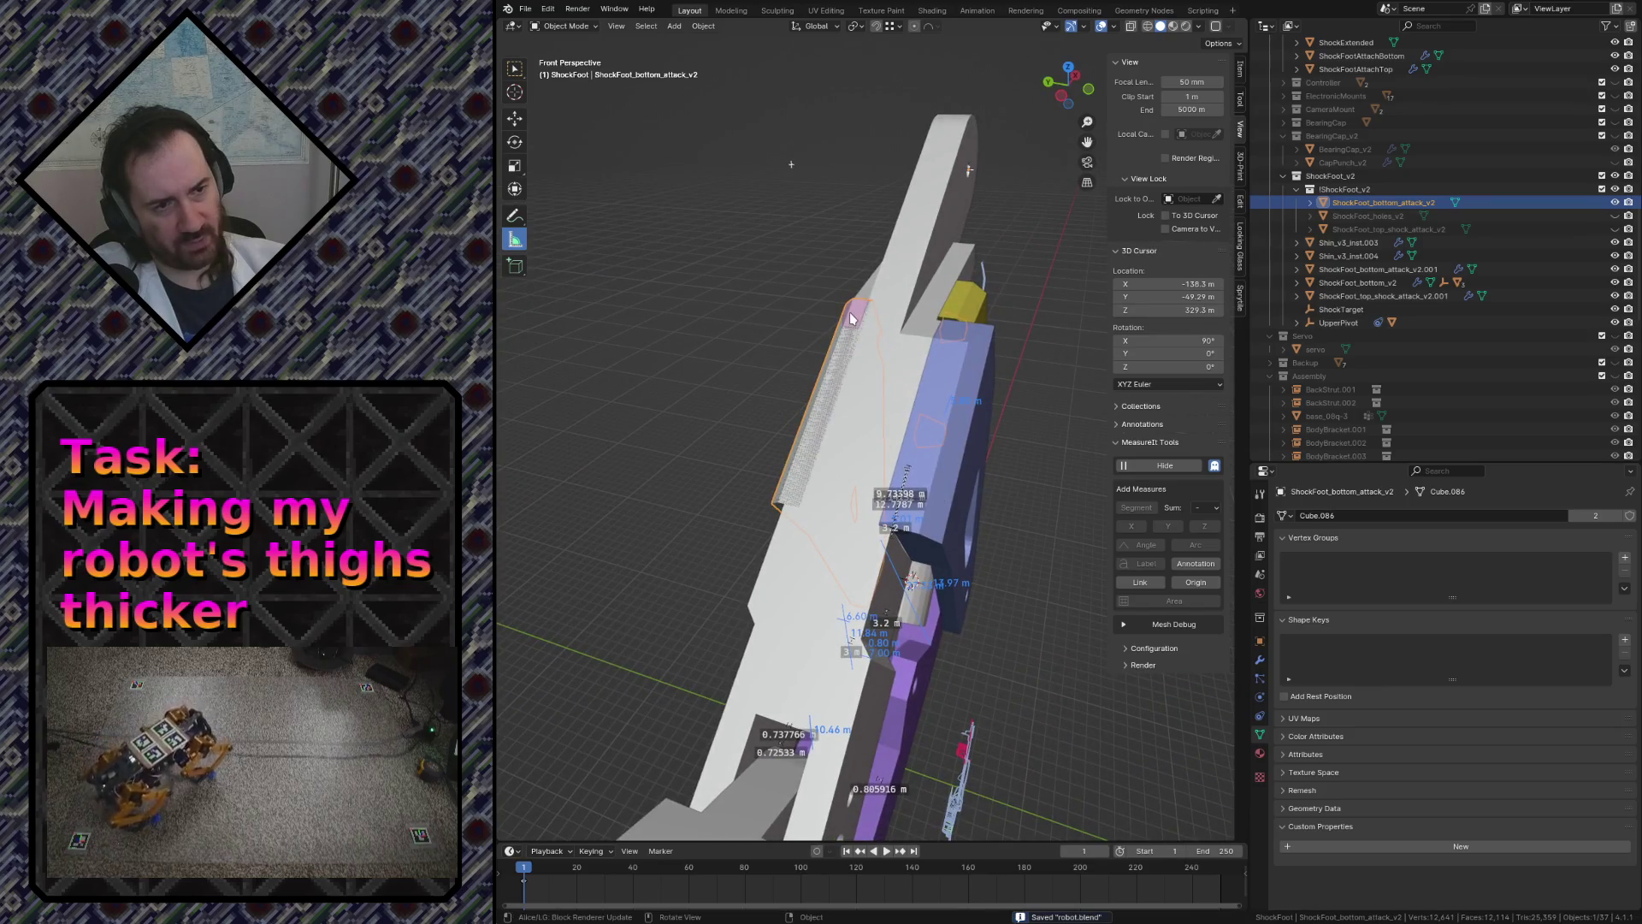
pyautogui.hotkey('shift', 'd')
pyautogui.press('Escape')
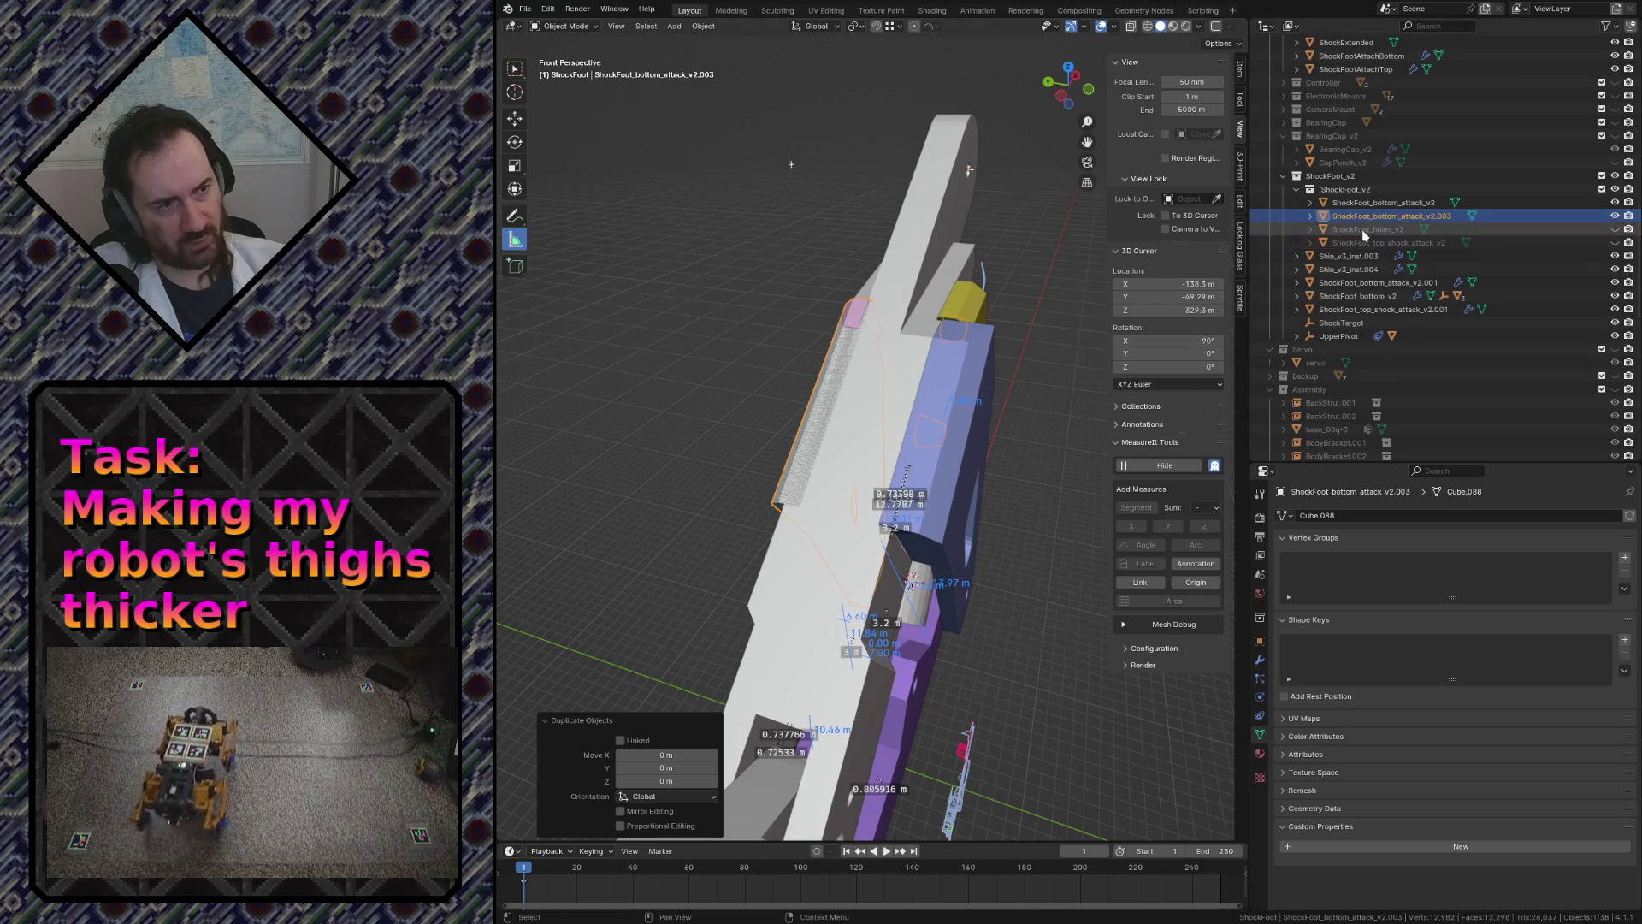
# - Unhide the ShockFoot_holes_v2 cutters and start editing ShockFoot_bottom_attack_v2's mesh
pyautogui.click(1613, 228)
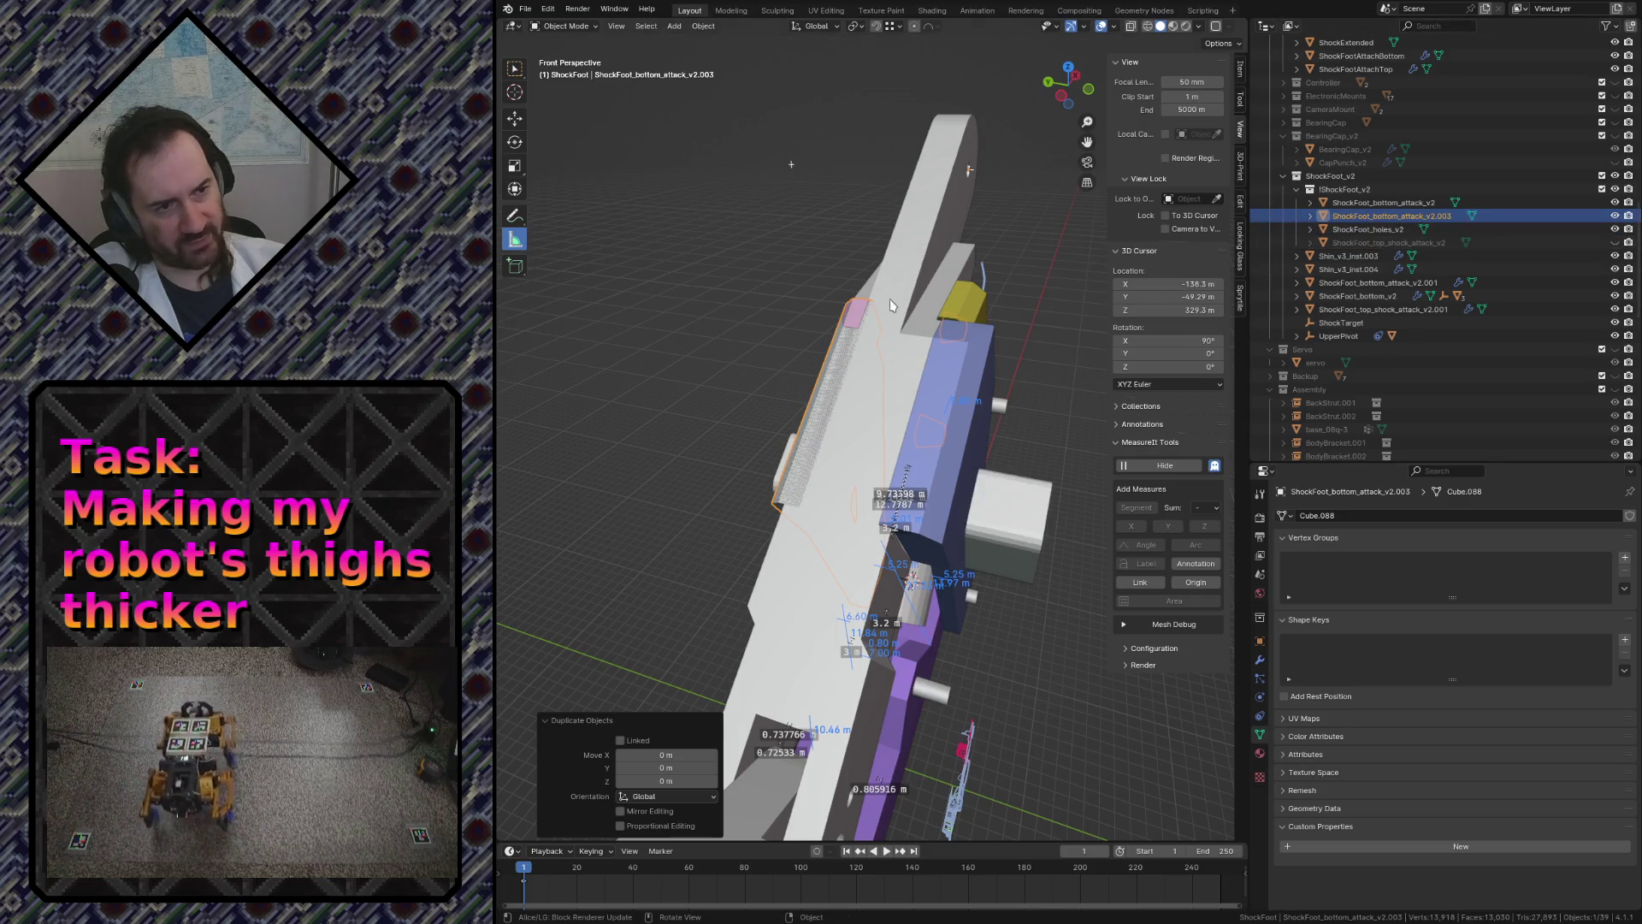
pyautogui.moveTo(884, 306); pyautogui.dragTo(905, 375, button='middle')
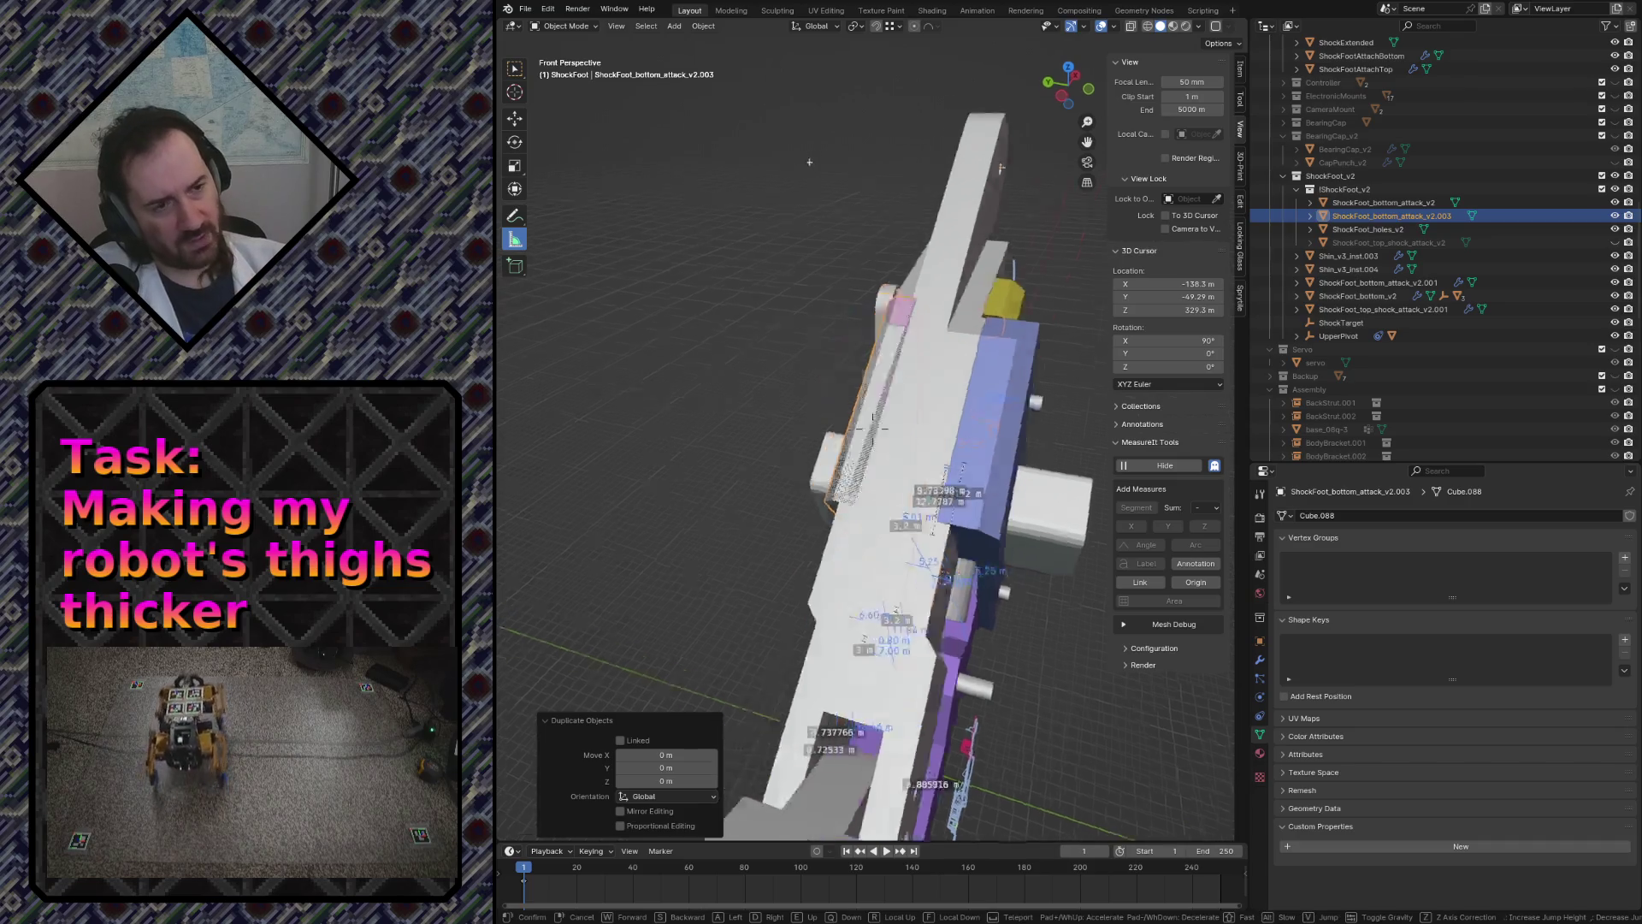
pyautogui.click(905, 377)
pyautogui.press('Tab')
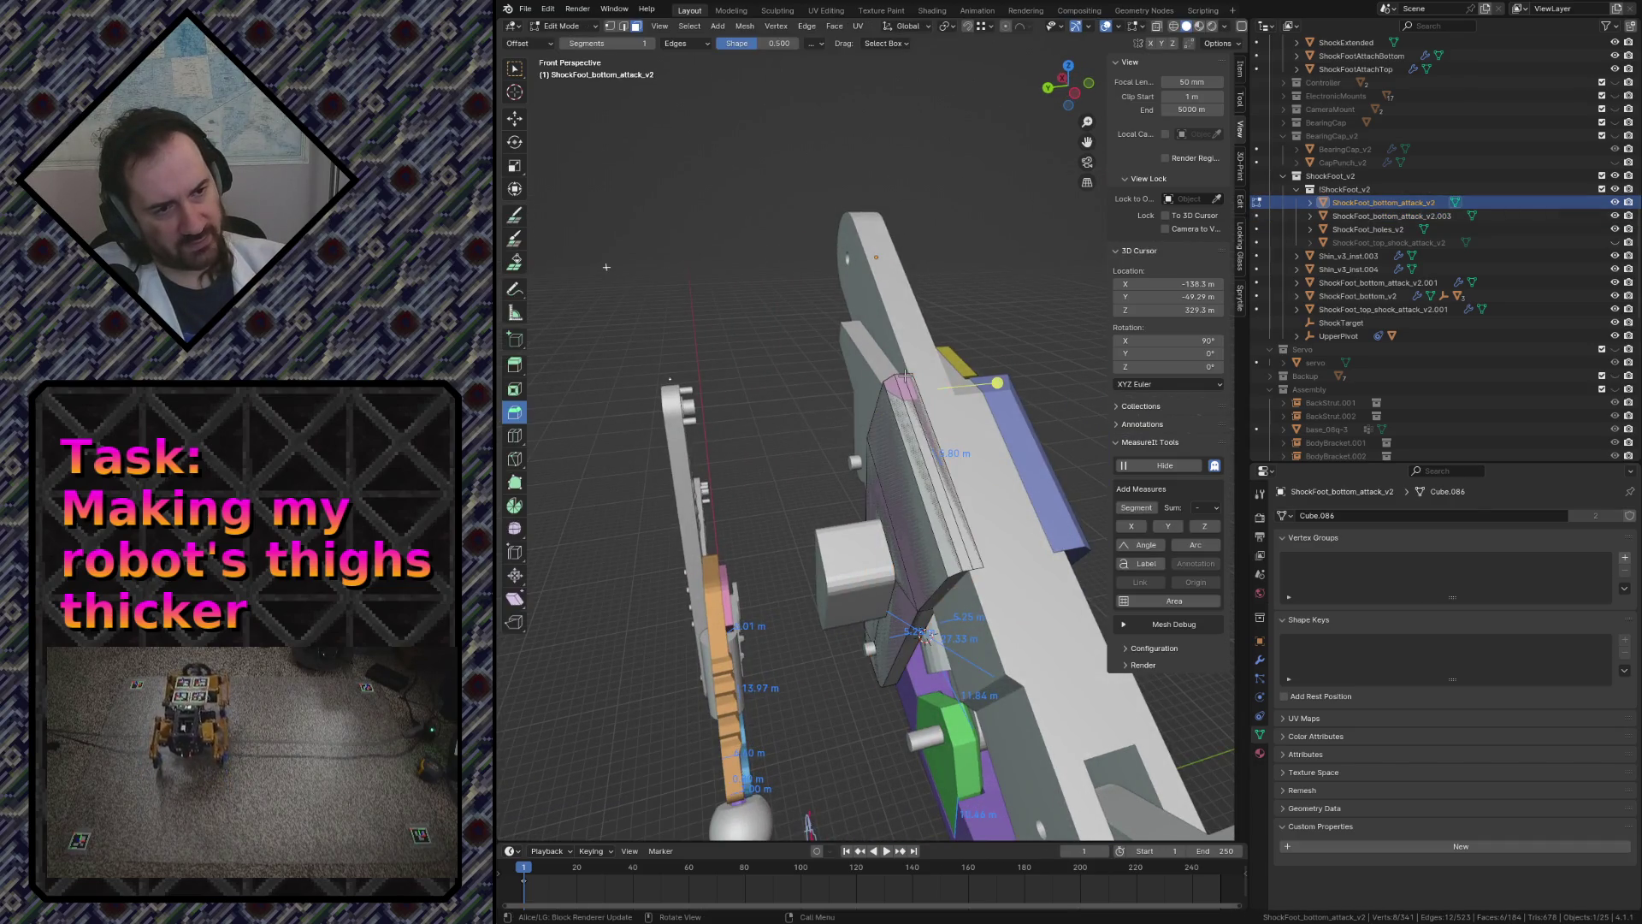
# - Delete the selected plate faces so only the two added boxes remain, then return to object mode
pyautogui.press('x')
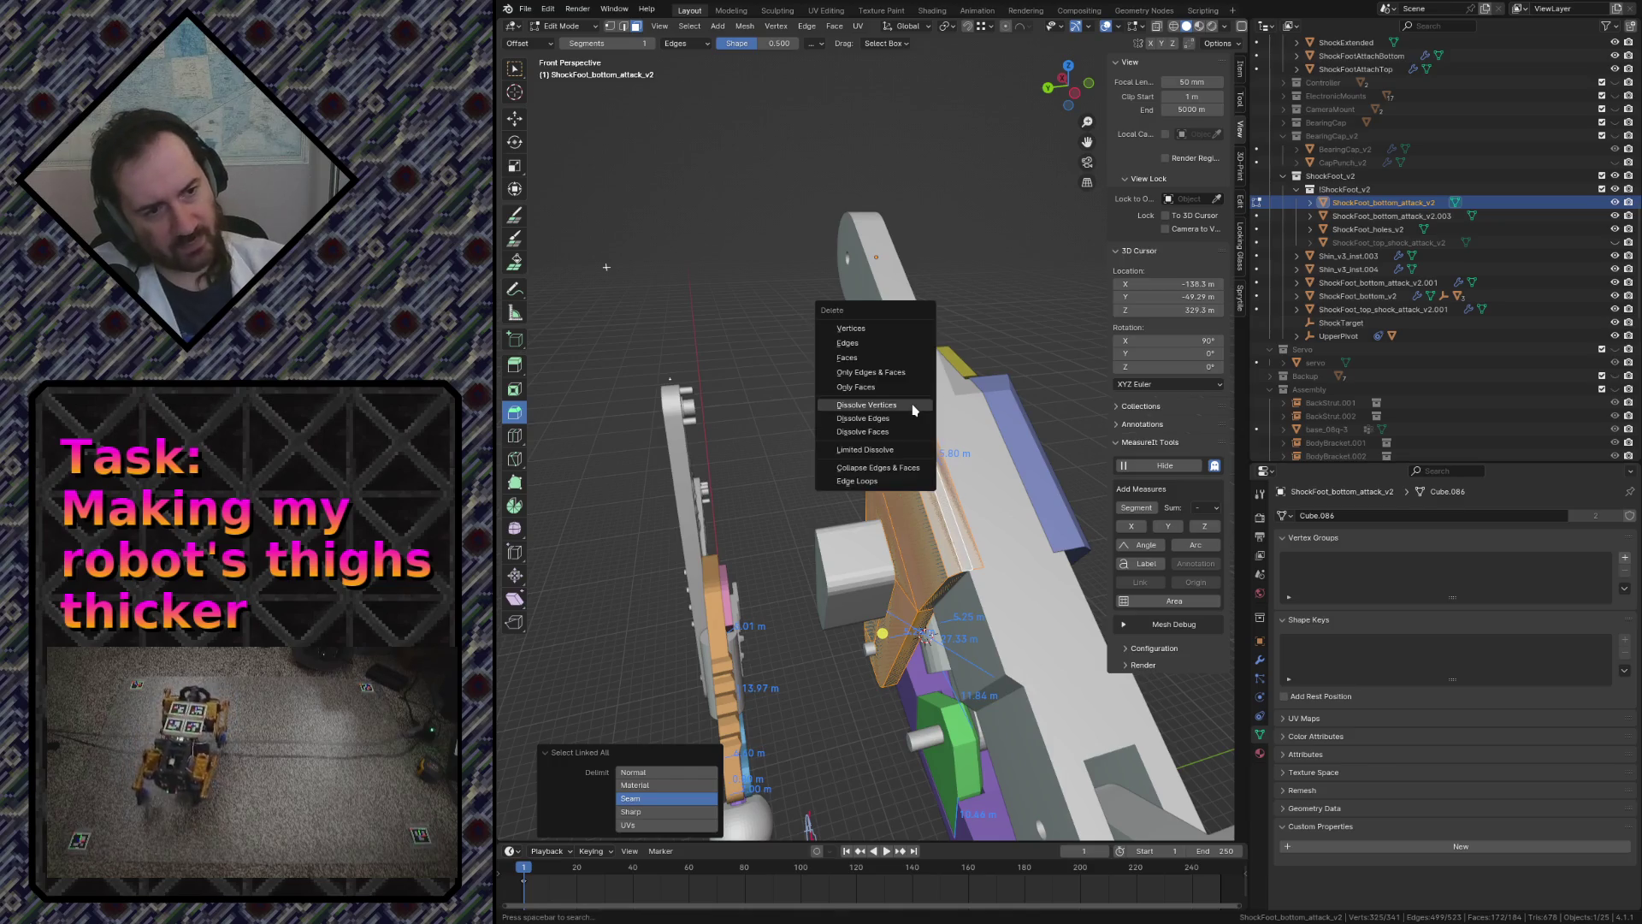
pyautogui.click(856, 363)
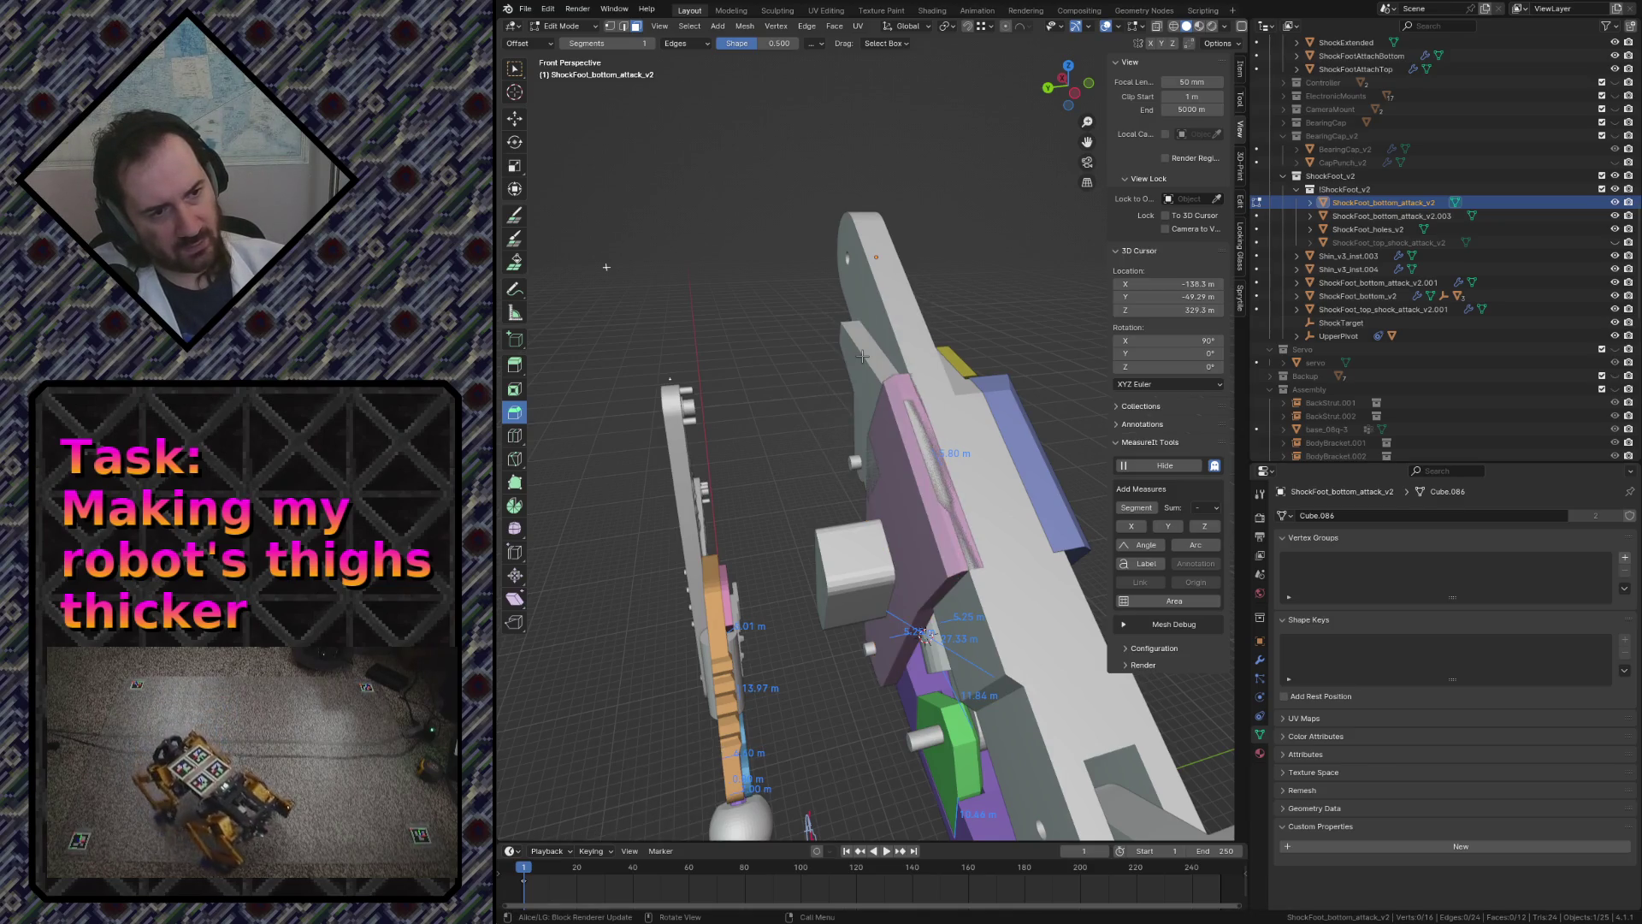
pyautogui.hotkey('shift', '`')
pyautogui.press('w')
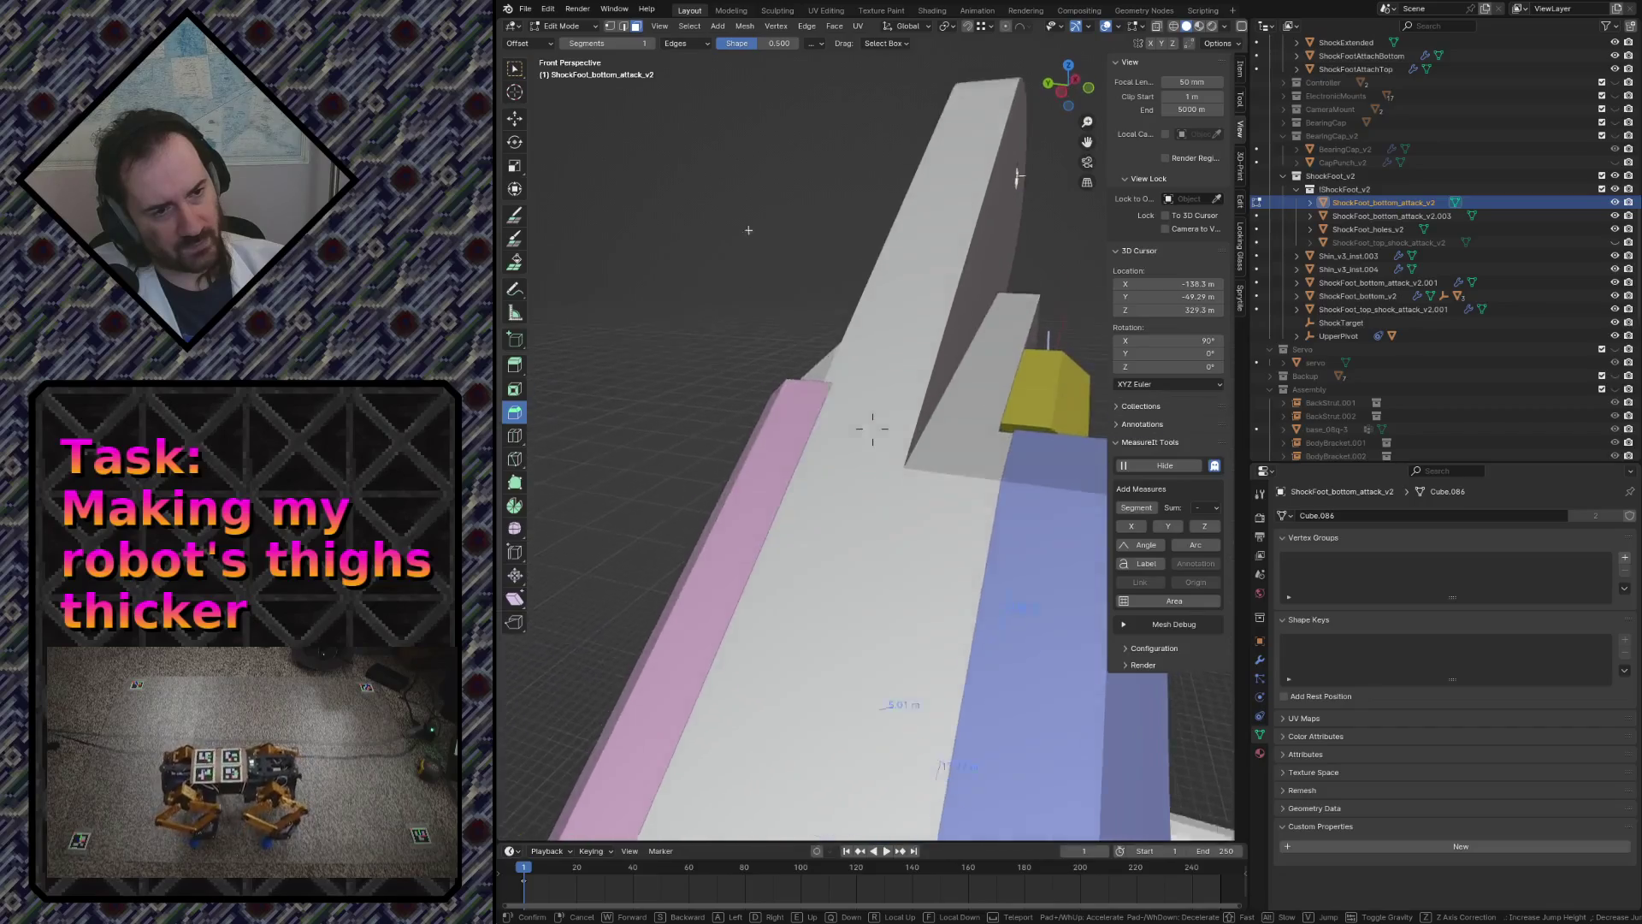
pyautogui.click(861, 357)
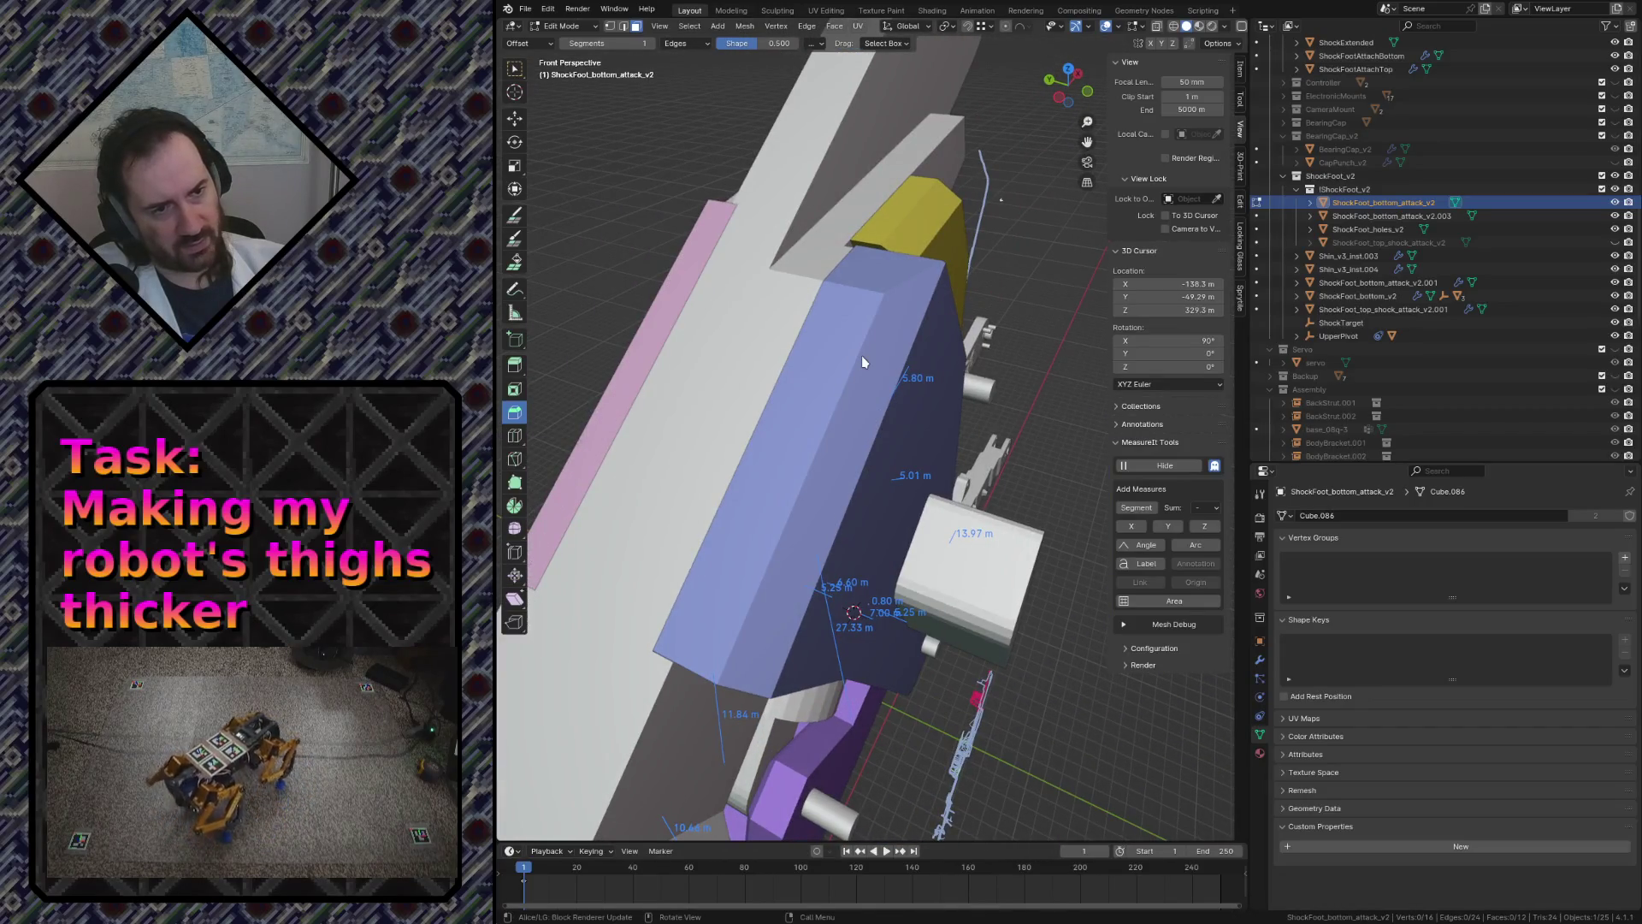
pyautogui.press('Tab')
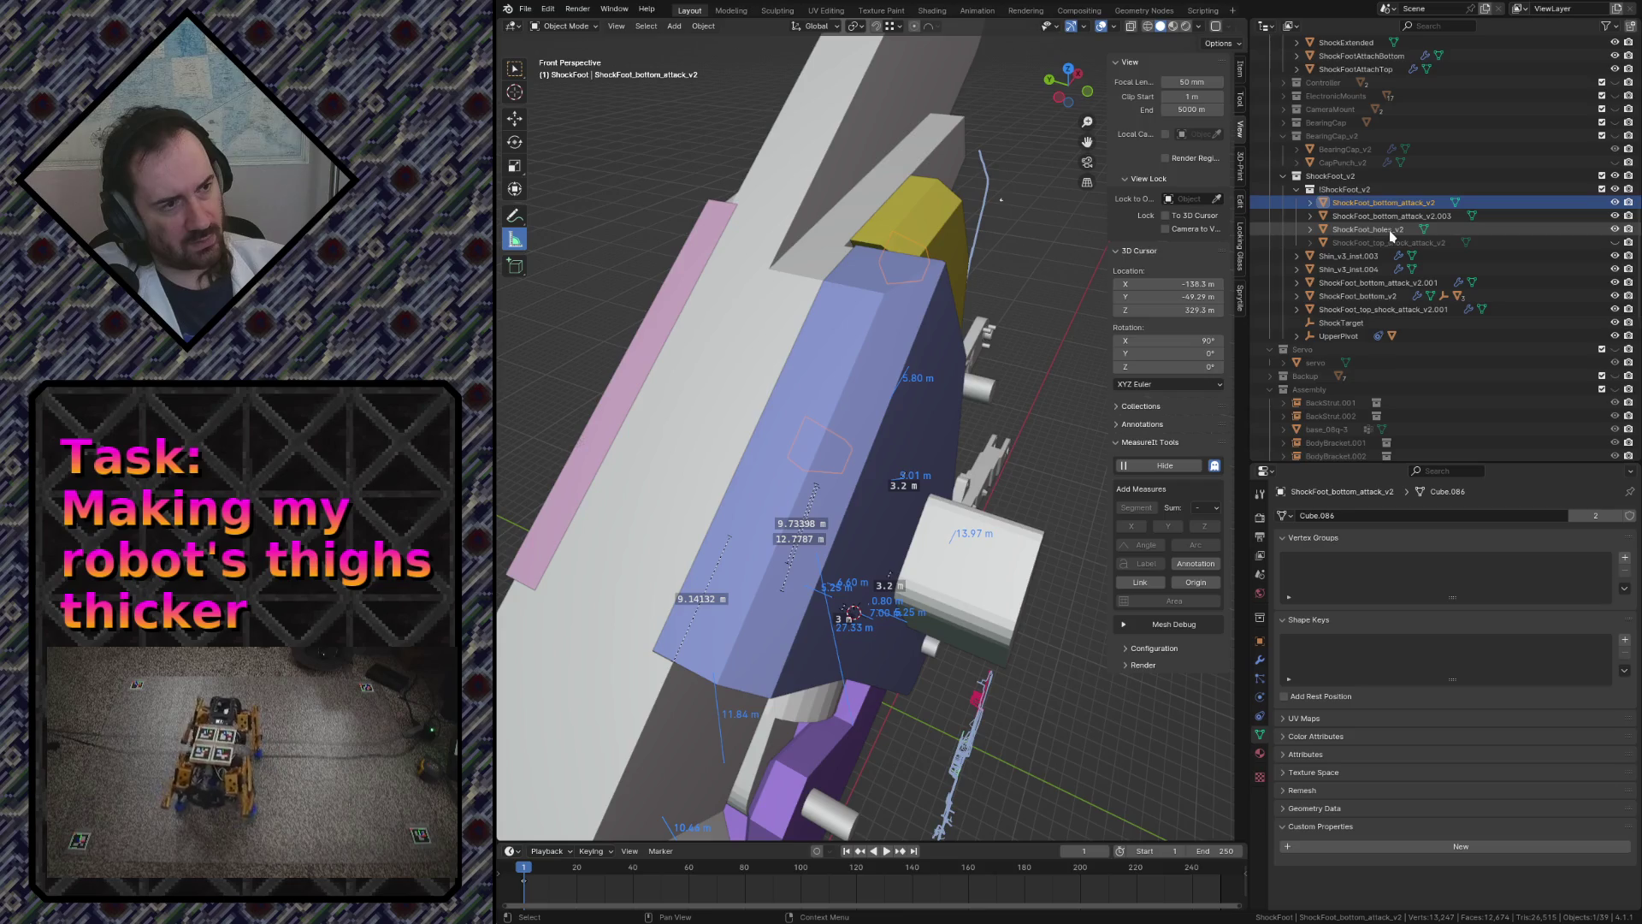
# - Select the ShockFoot_holes_v2 cutter, then hide the white shin part Shin_v3_inst.003
pyautogui.click(1391, 231)
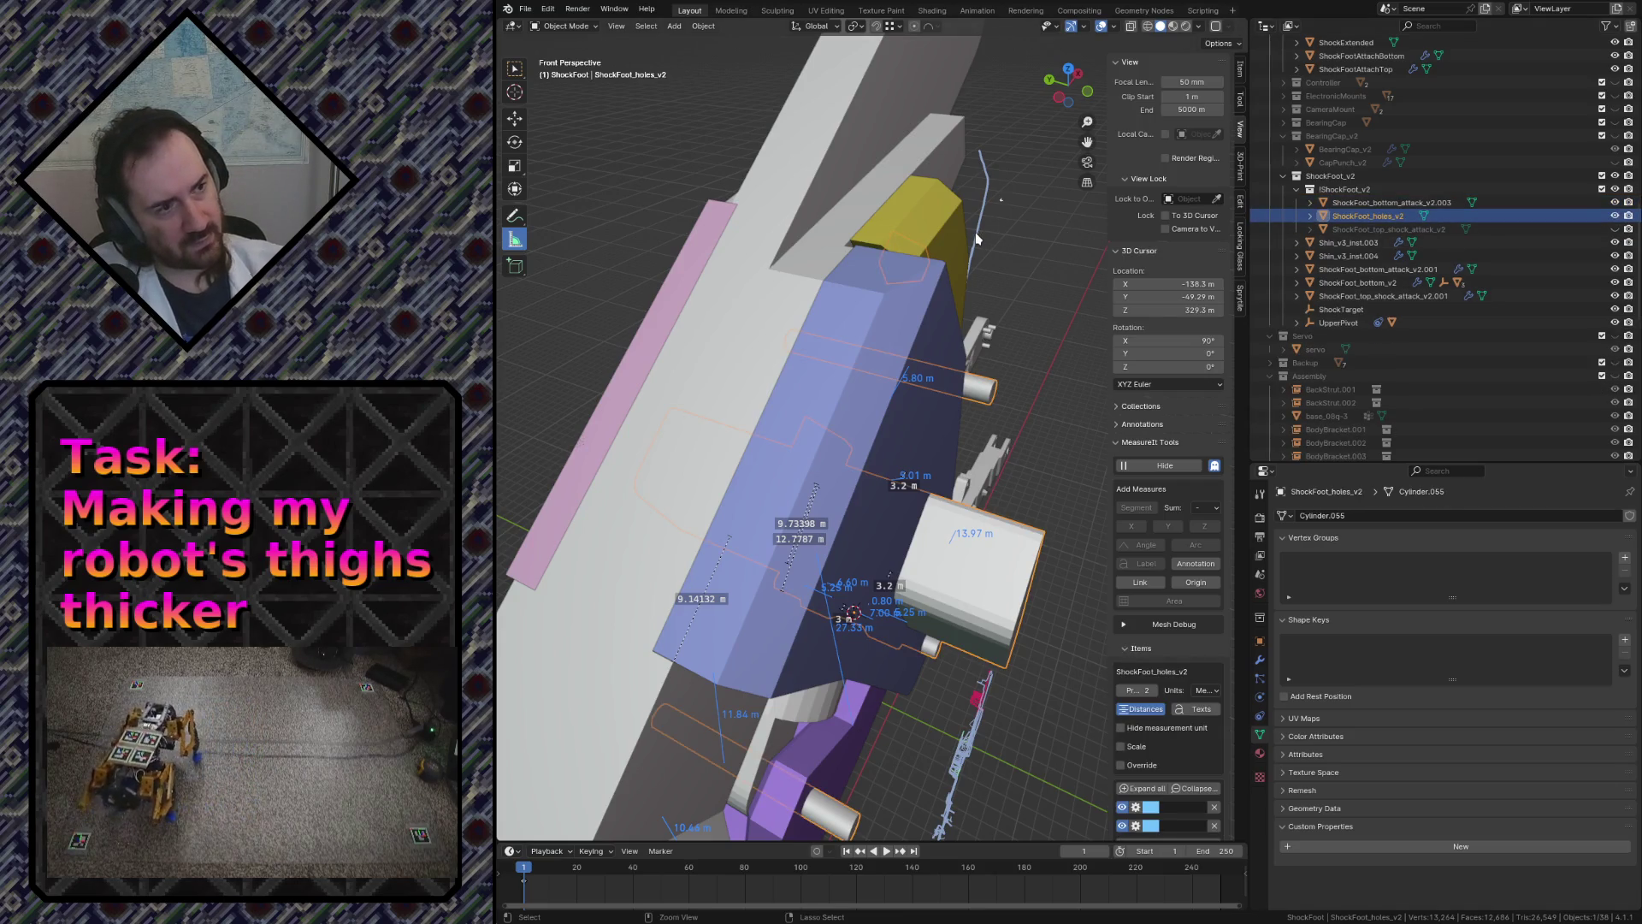
pyautogui.hotkey('shift', '`')
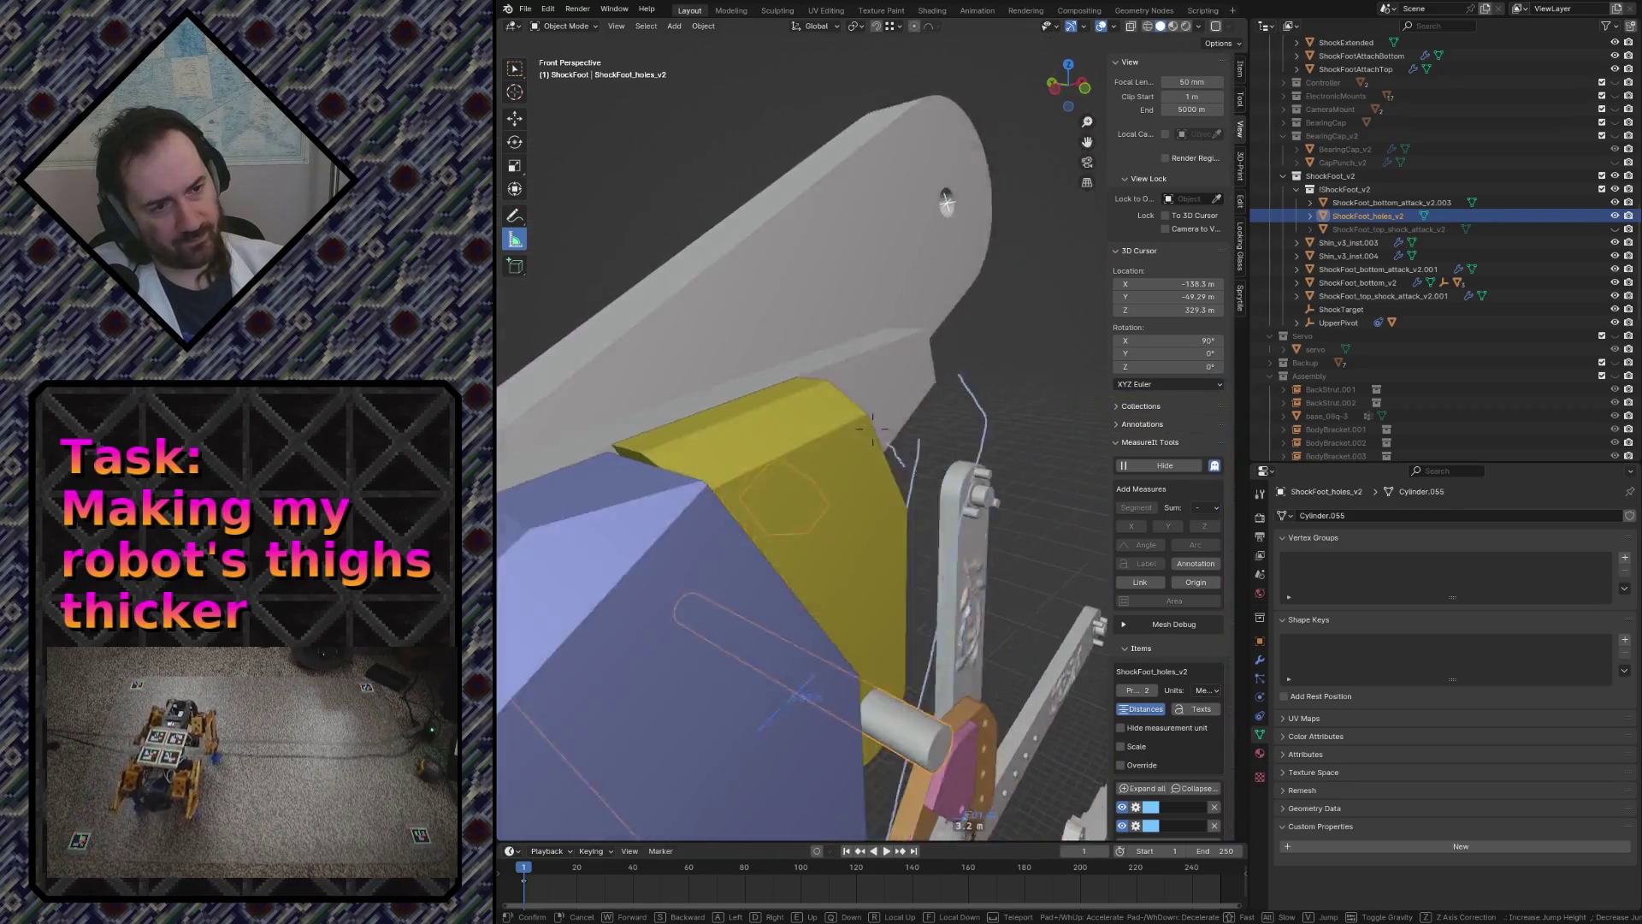
pyautogui.click(894, 237)
pyautogui.press('Tab')
pyautogui.press('Tab')
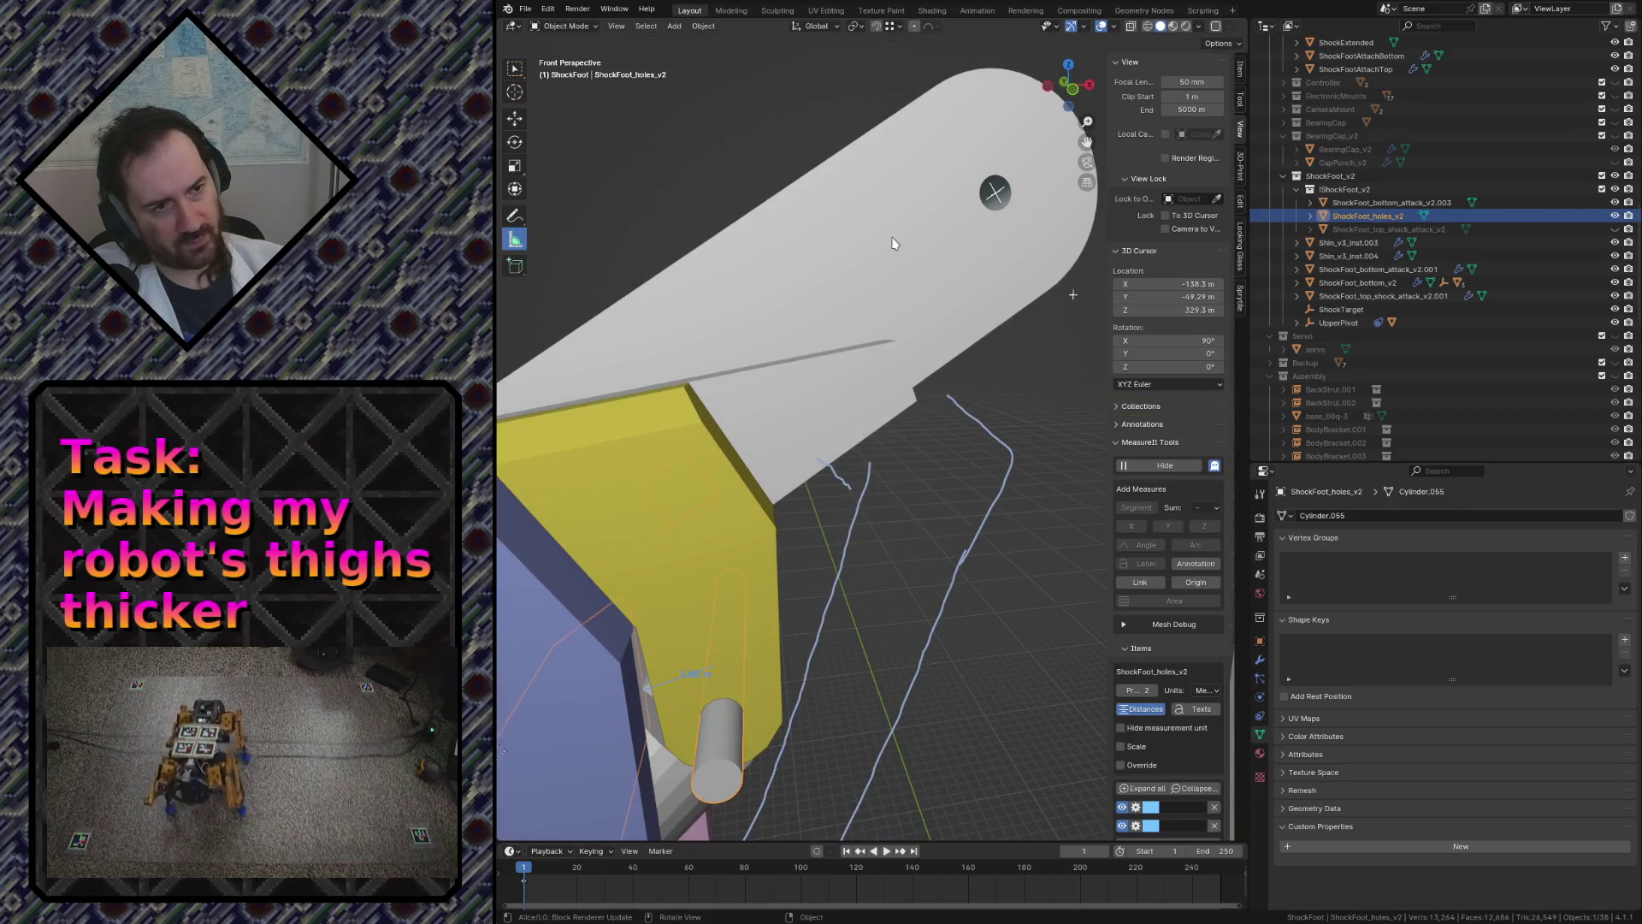
pyautogui.click(895, 245)
pyautogui.press('h')
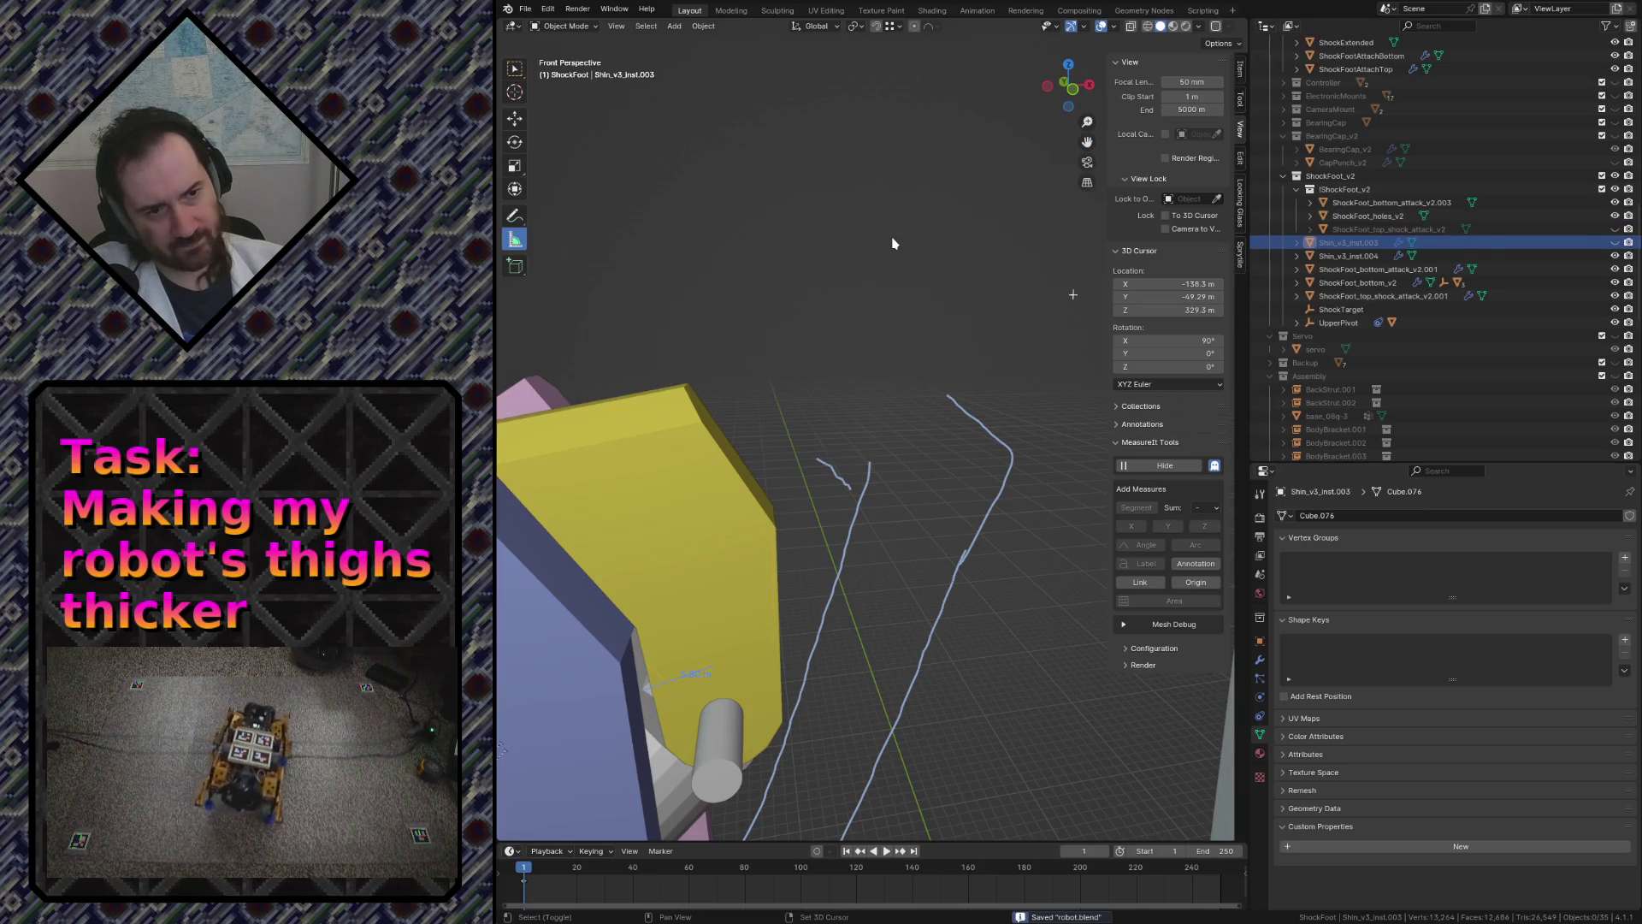
# - Save robot.blend, unhide the hidden parts, and select the yellow ShockFoot_top_shock_attack_v2.001 plate
pyautogui.hotkey('shift', '`')
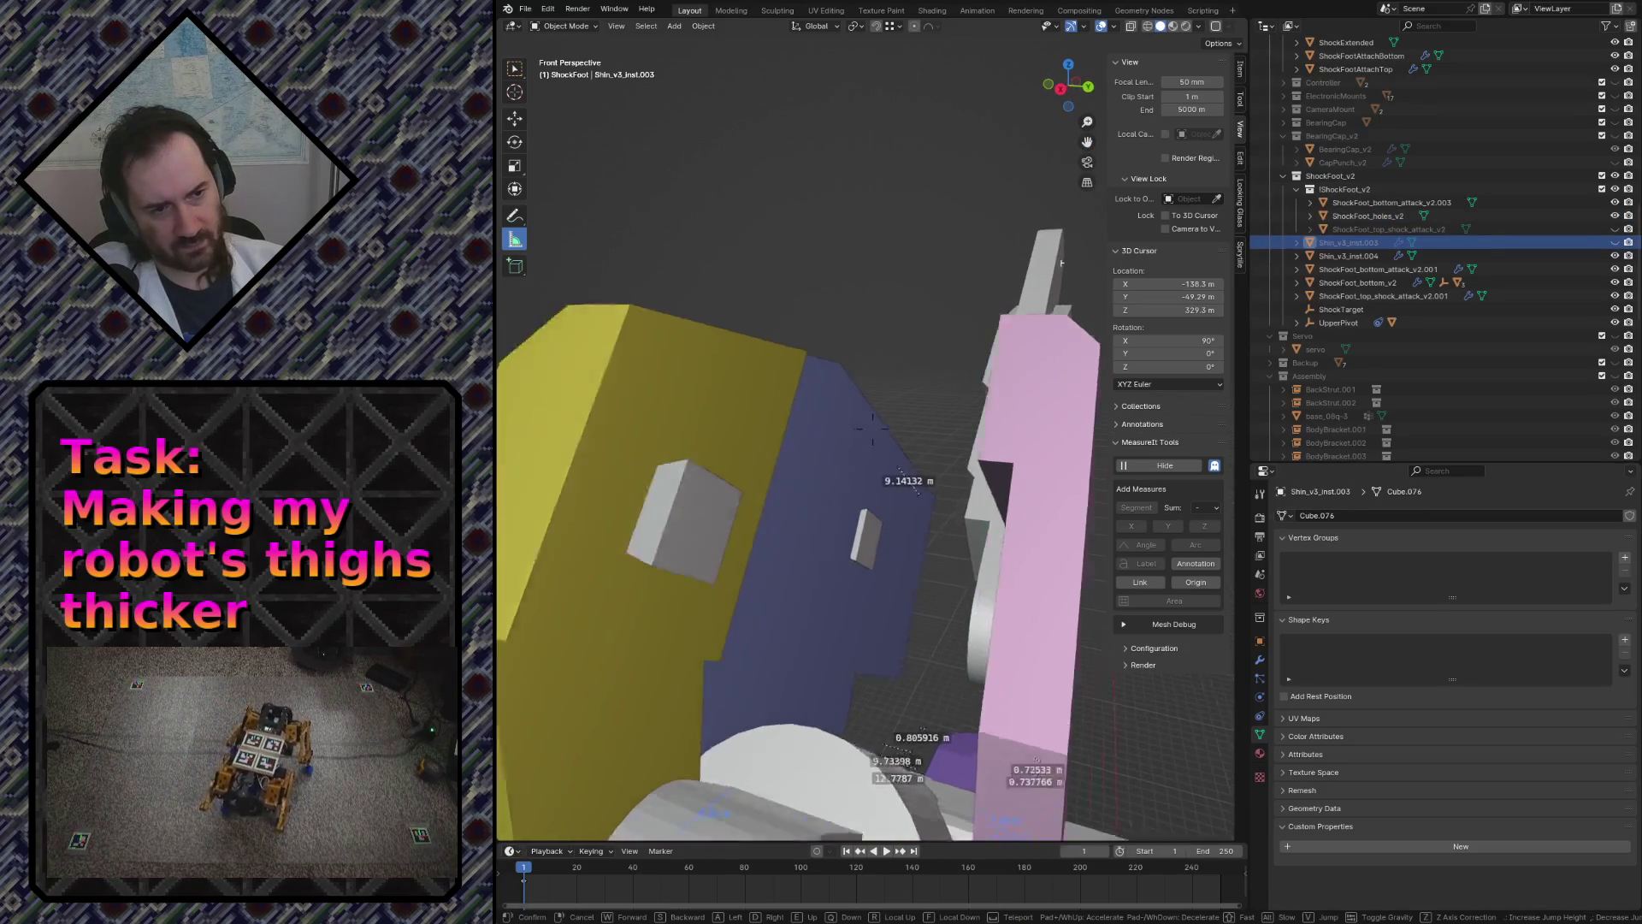
pyautogui.click(874, 431)
pyautogui.hotkey('ctrl', 's')
pyautogui.click(746, 498)
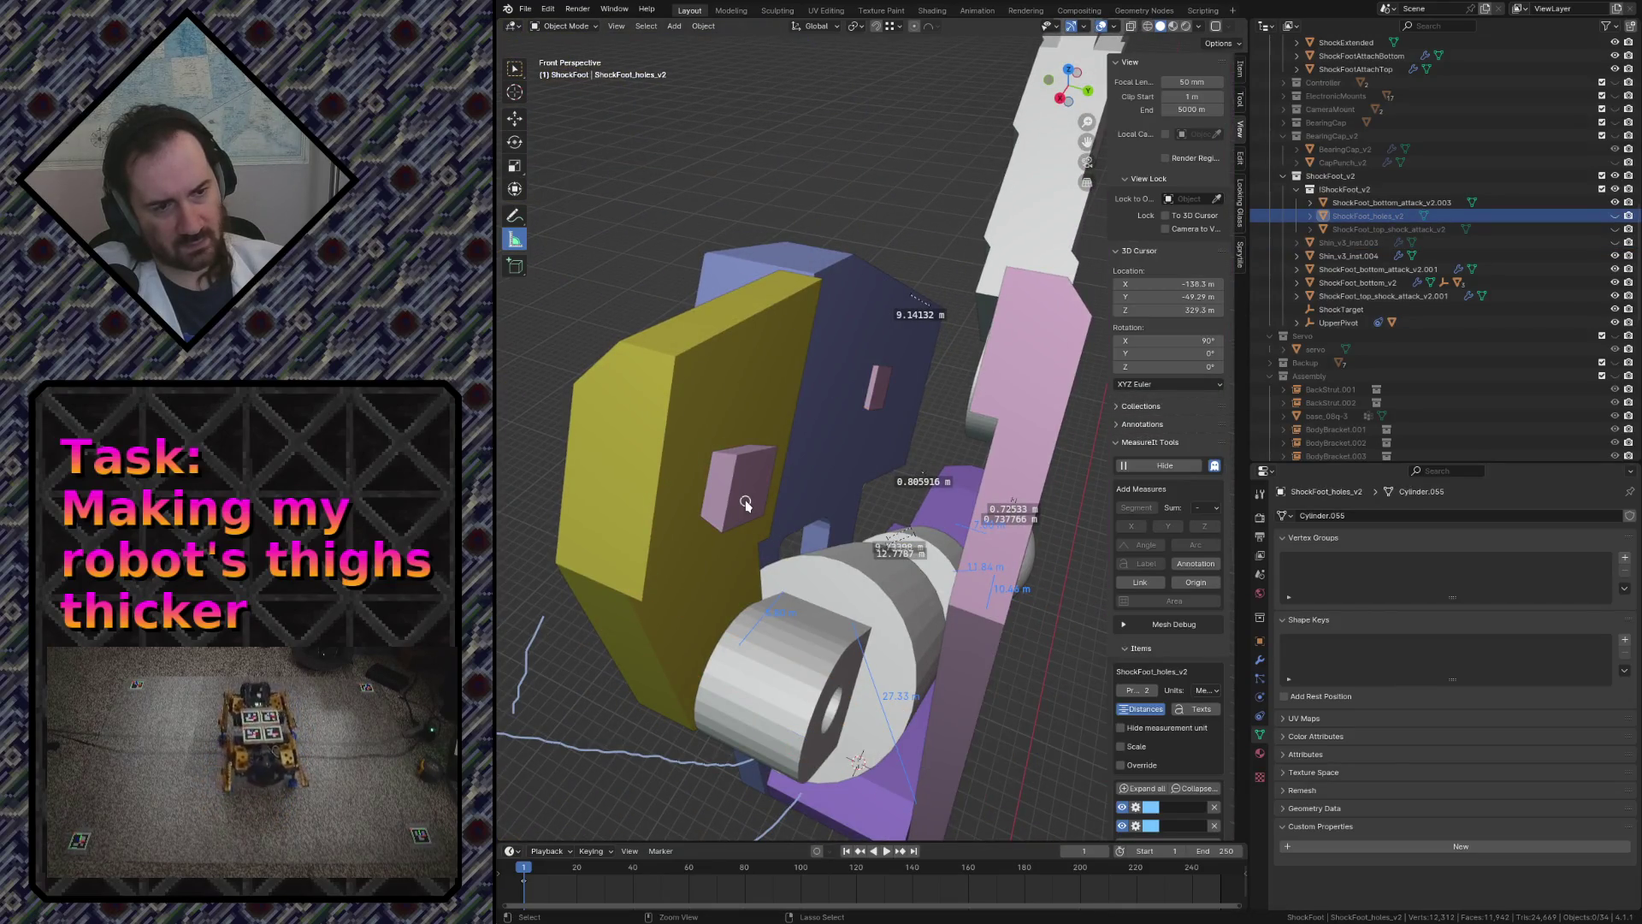
pyautogui.hotkey('alt', 'h')
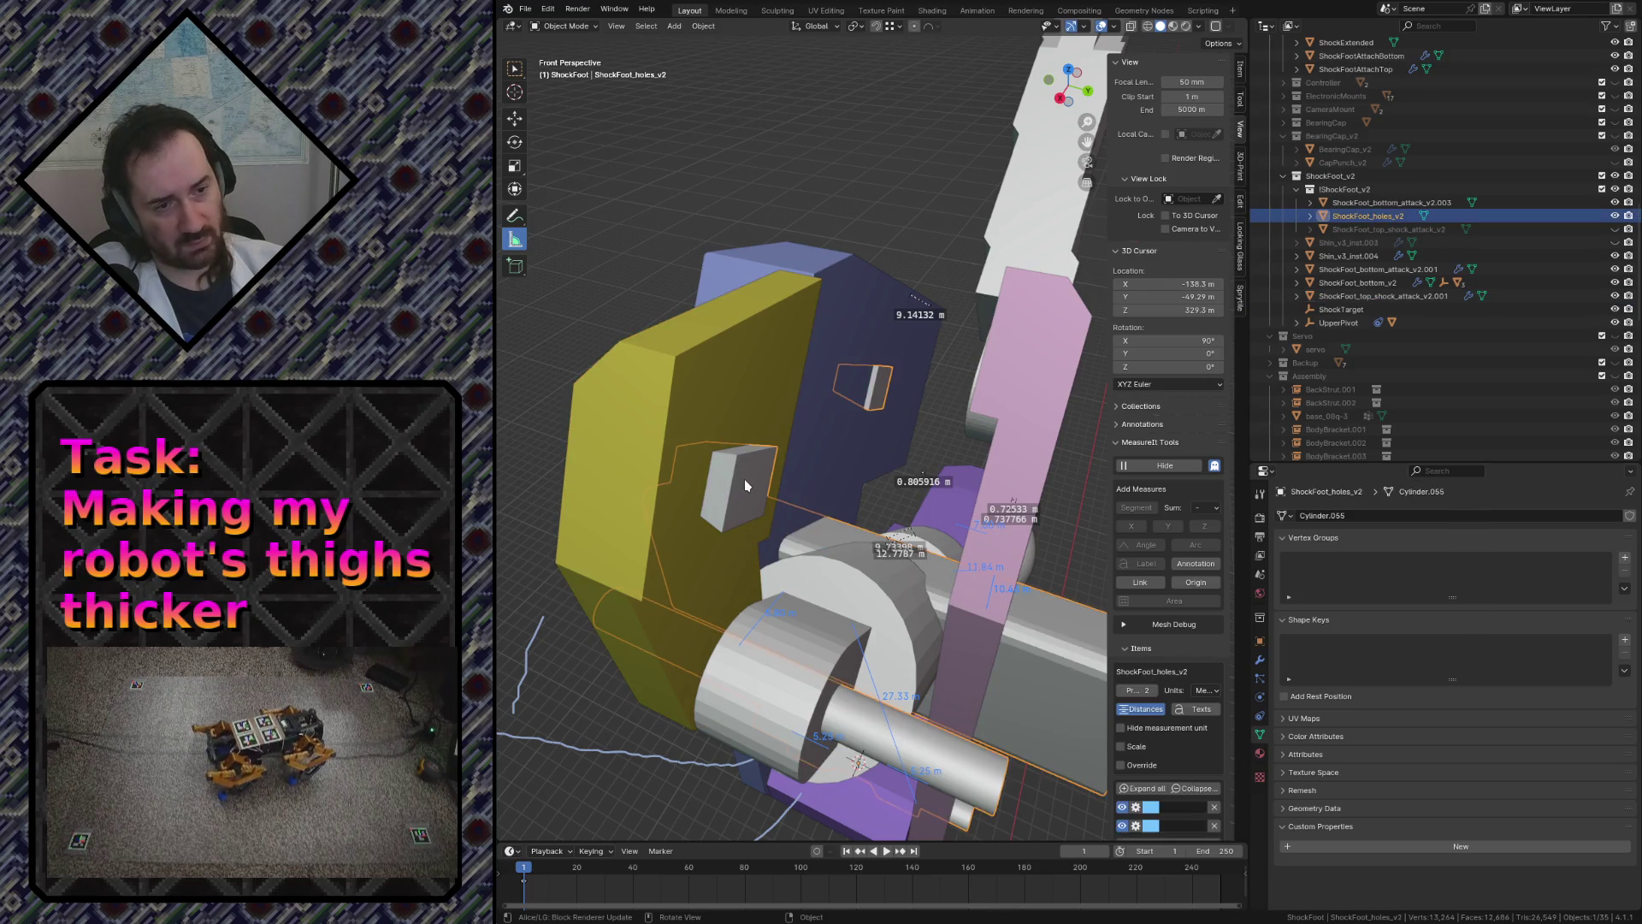
pyautogui.hotkey('shift', '`')
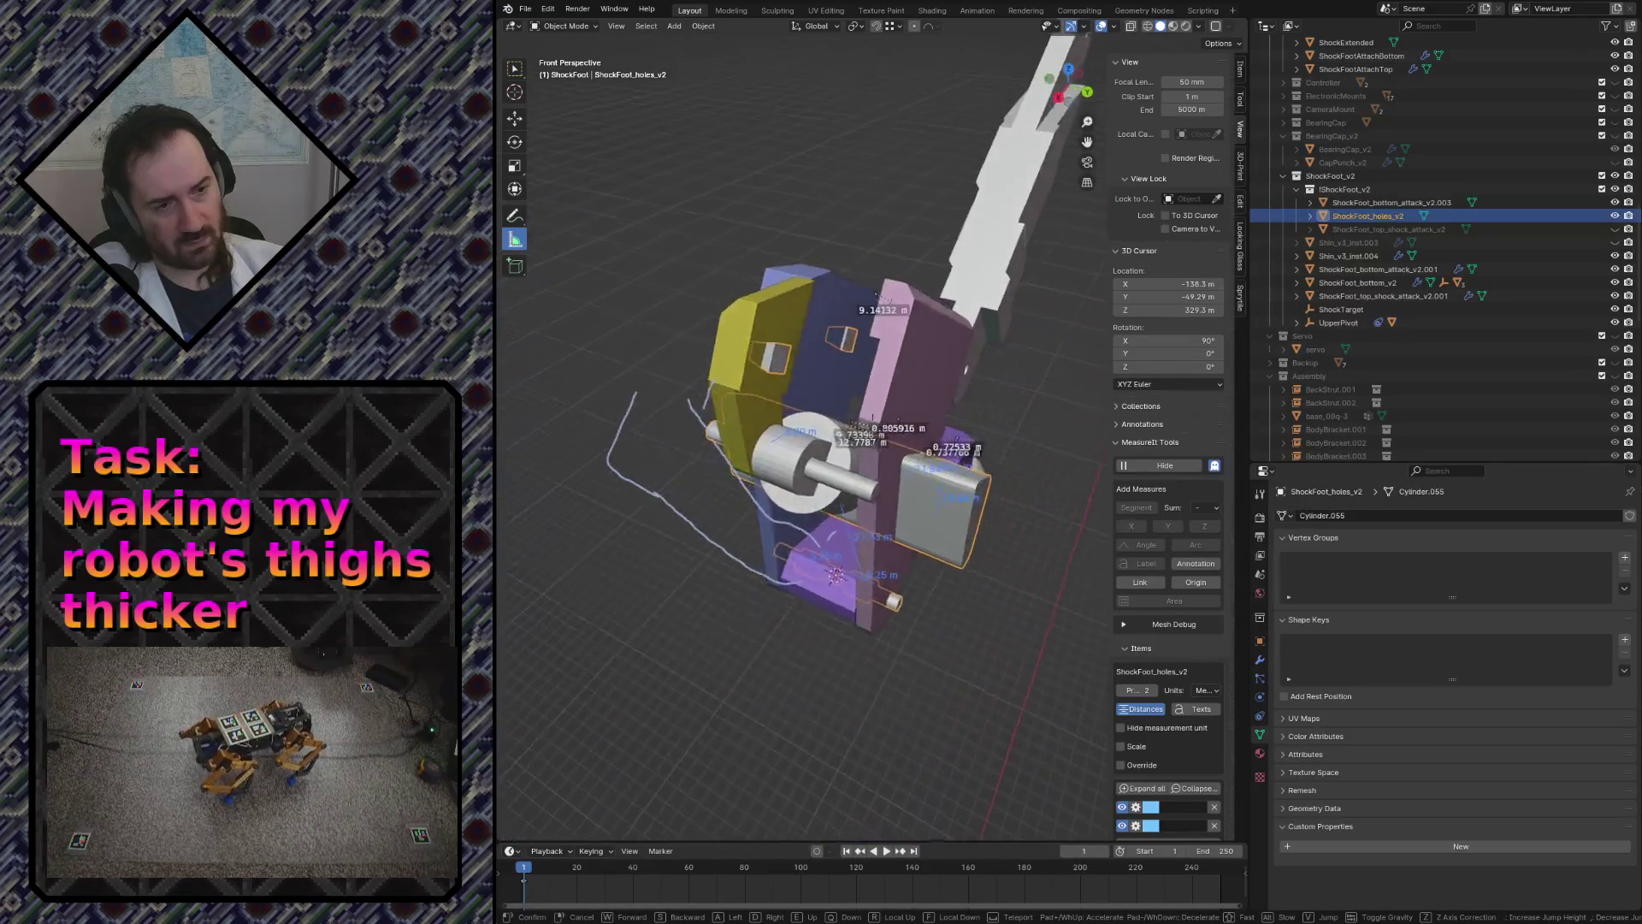
pyautogui.click(761, 242)
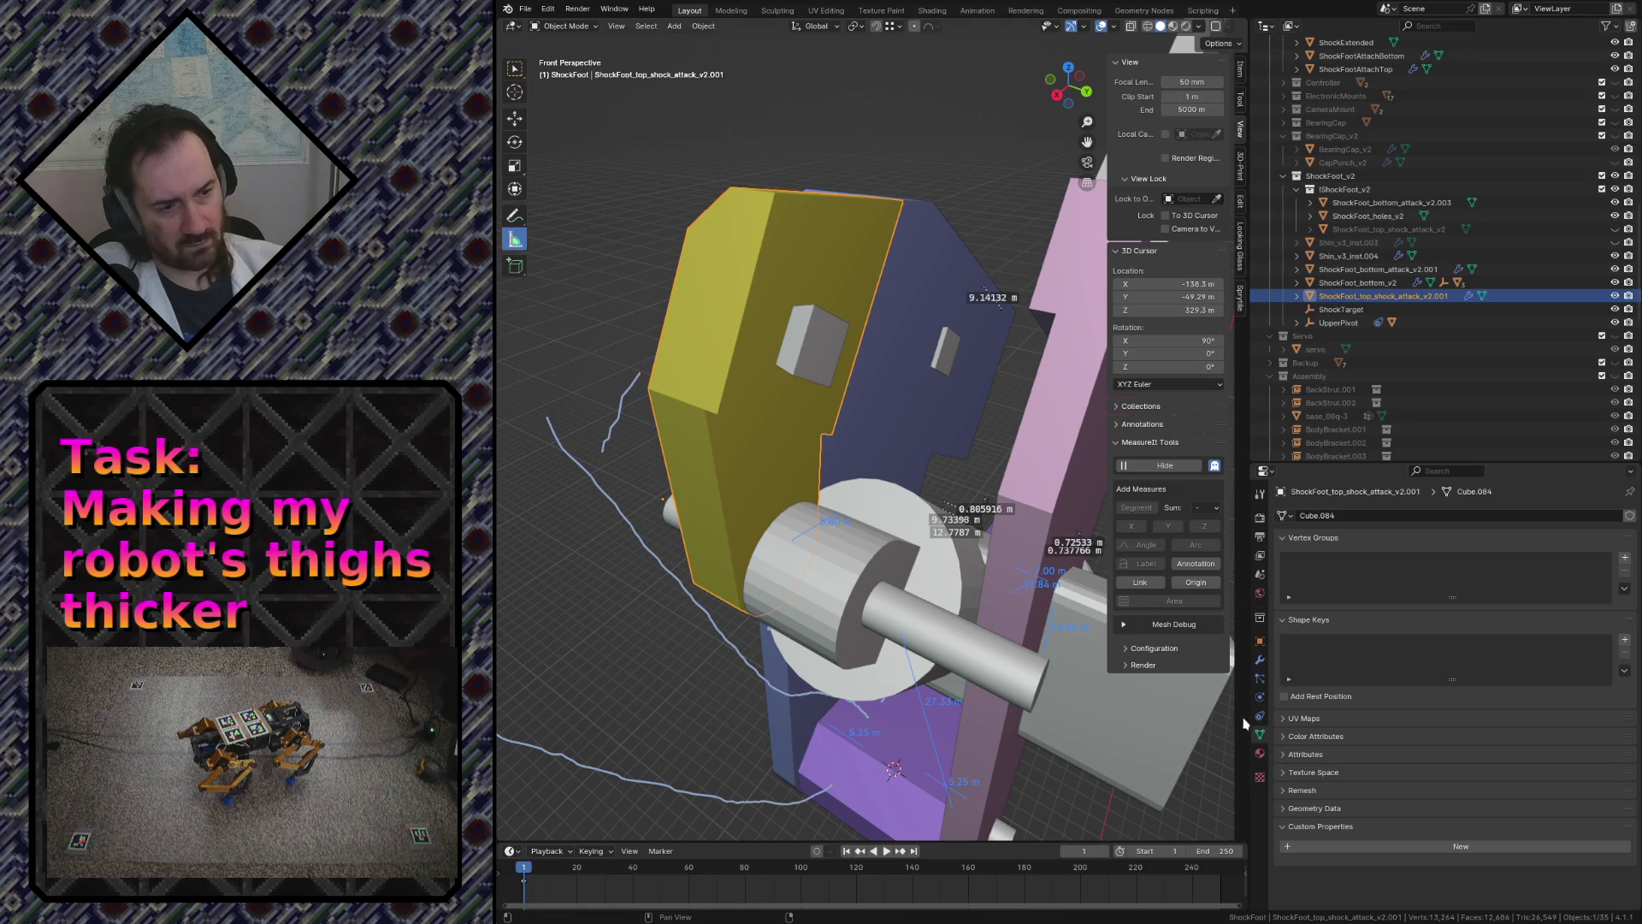
# - Check the yellow plate's Boolean modifier and hide the cutters and pink plate to reveal the square holes
pyautogui.click(1260, 664)
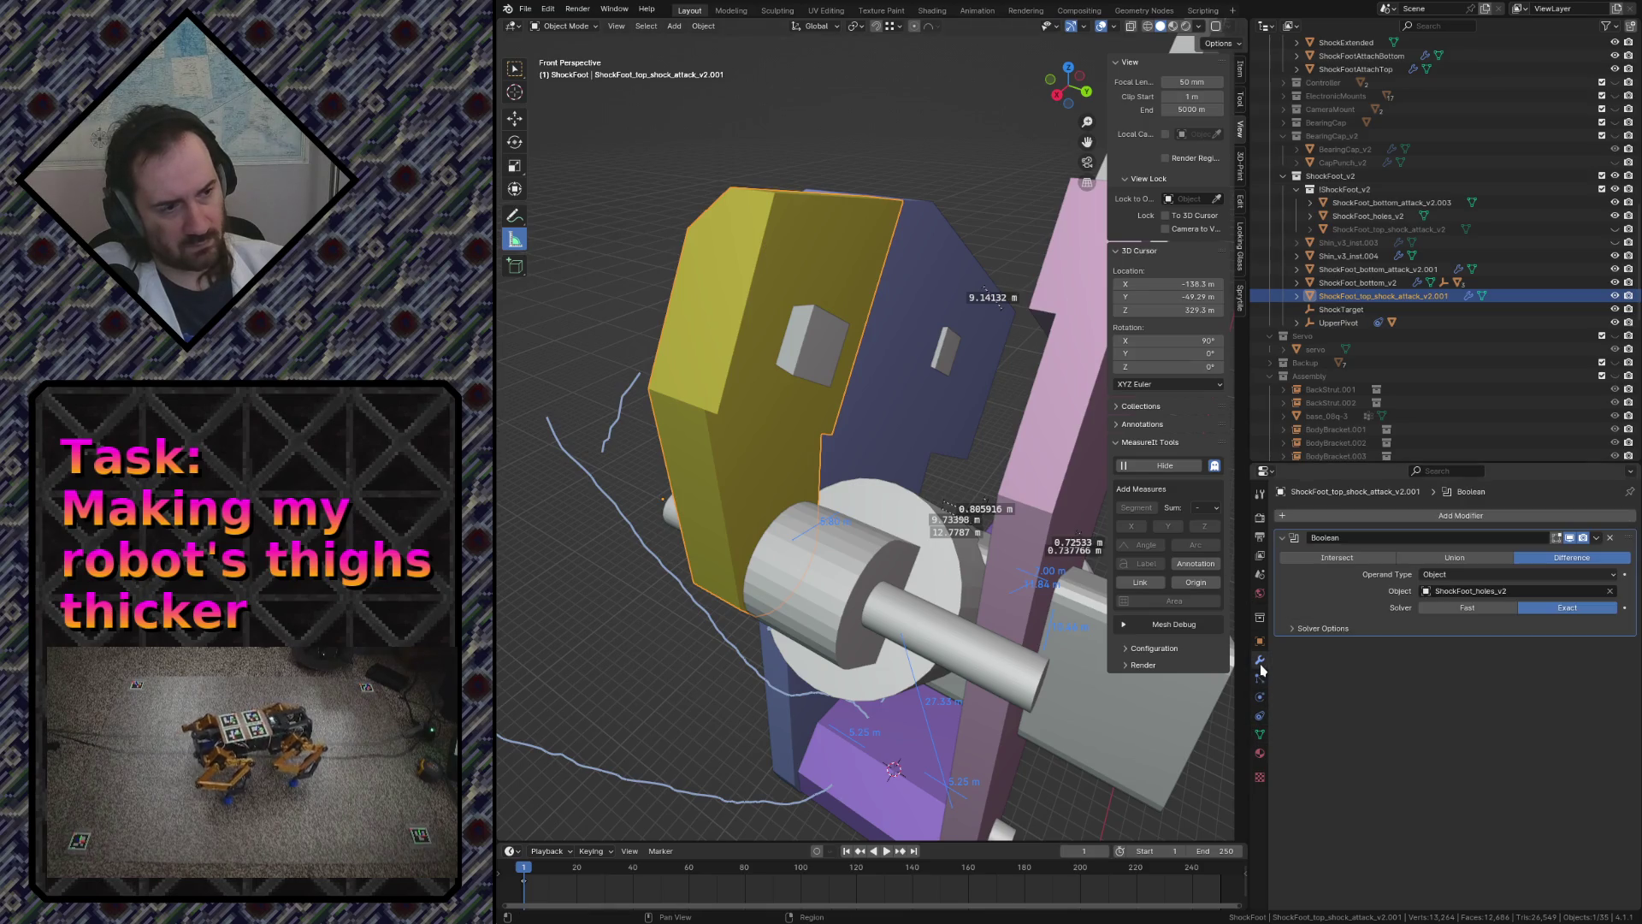
pyautogui.click(944, 365)
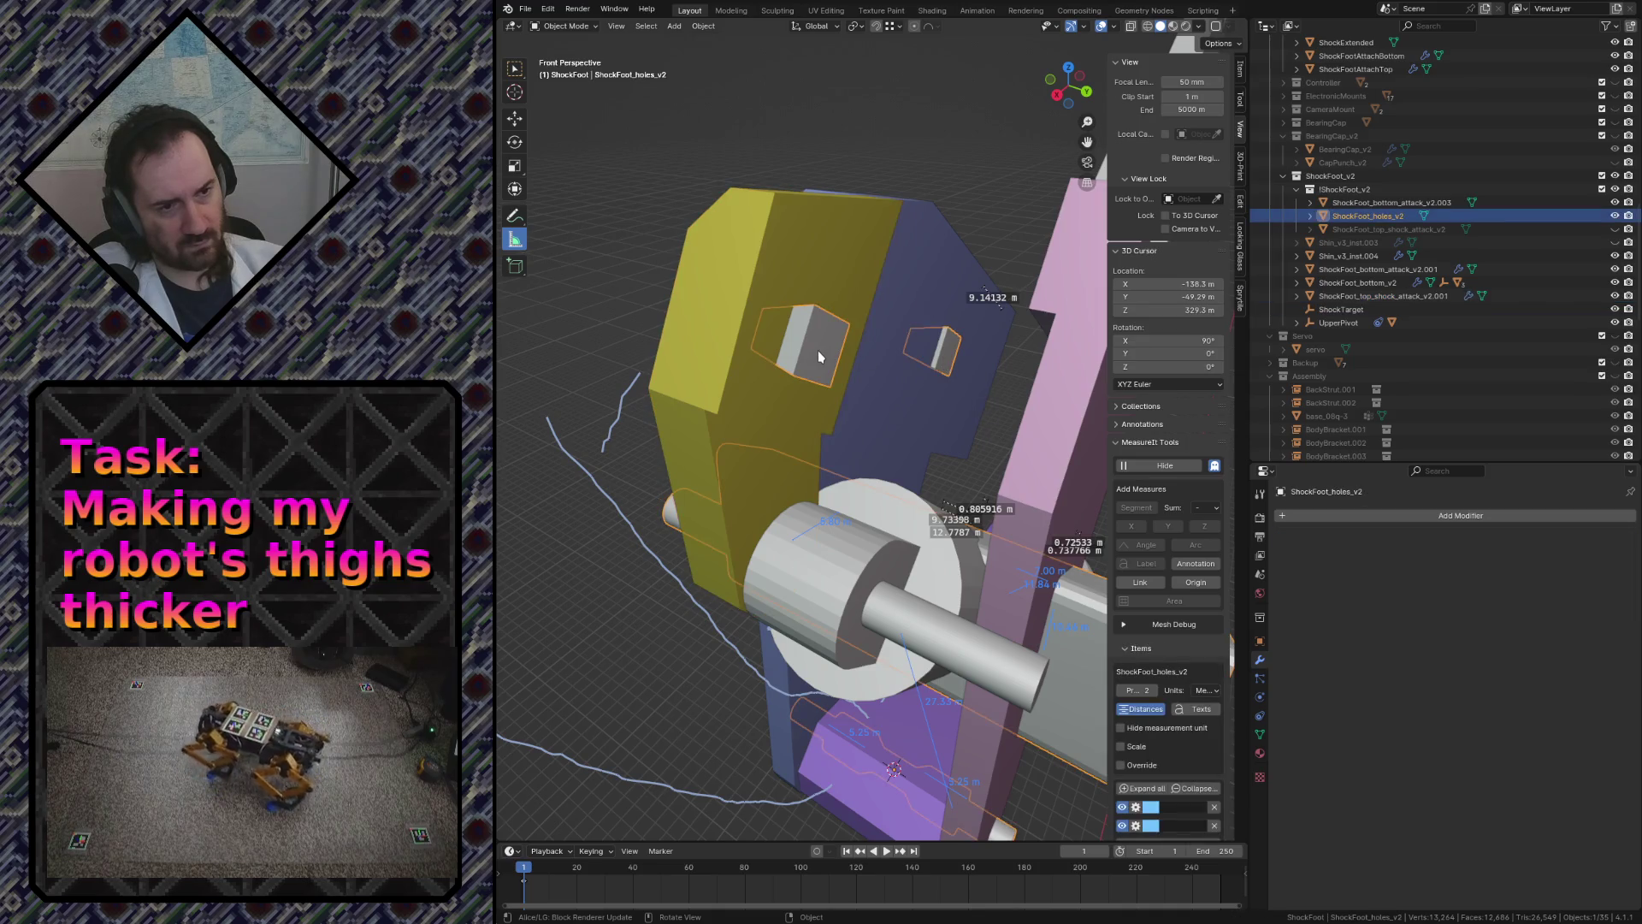
pyautogui.press('h')
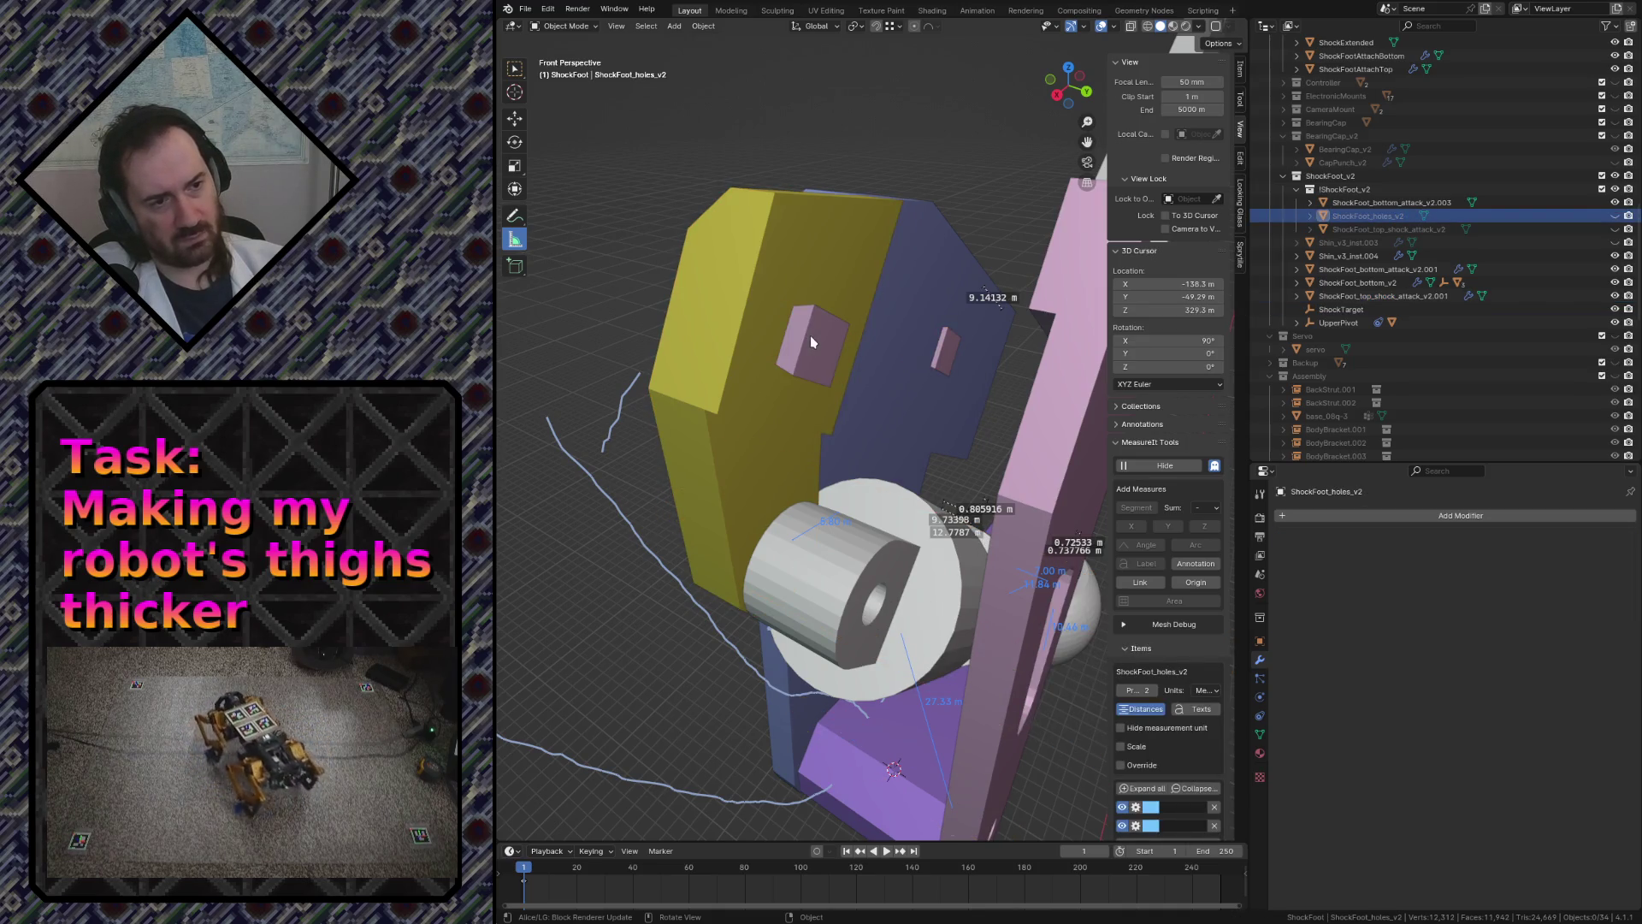
pyautogui.click(810, 335)
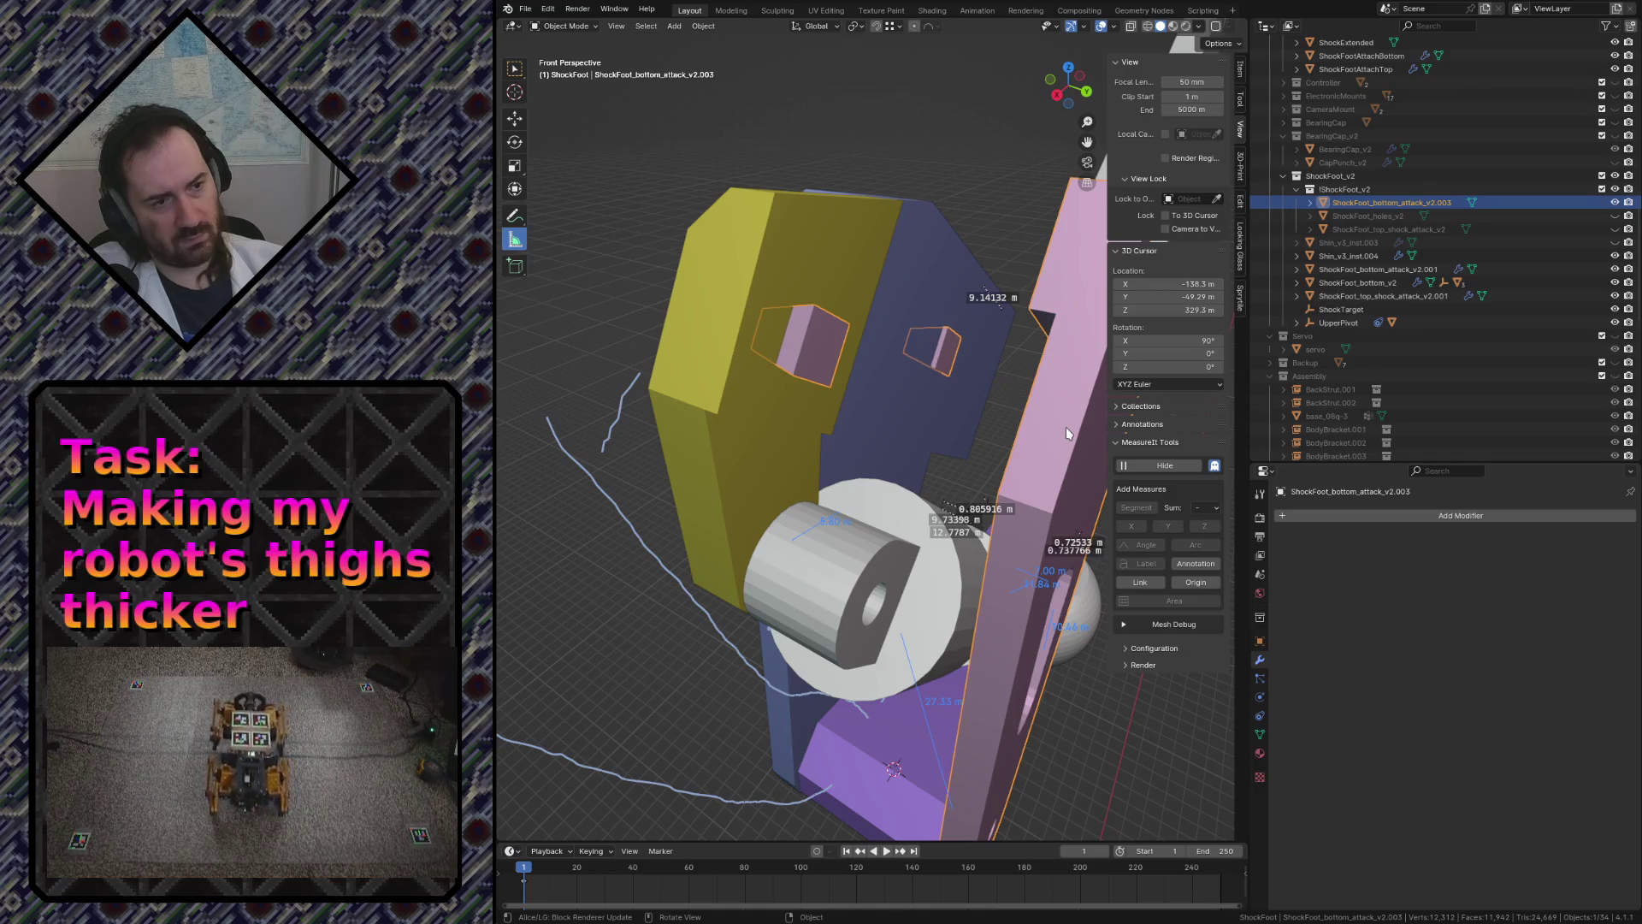
pyautogui.press('h')
pyautogui.hotkey('shift', '`')
pyautogui.press('w')
pyautogui.press('s')
pyautogui.click(1005, 399)
# - Undo the hides to bring back the pink plate and cutters, then start editing the ShockFoot_holes_v2 mesh
pyautogui.hotkey('ctrl', 'z')
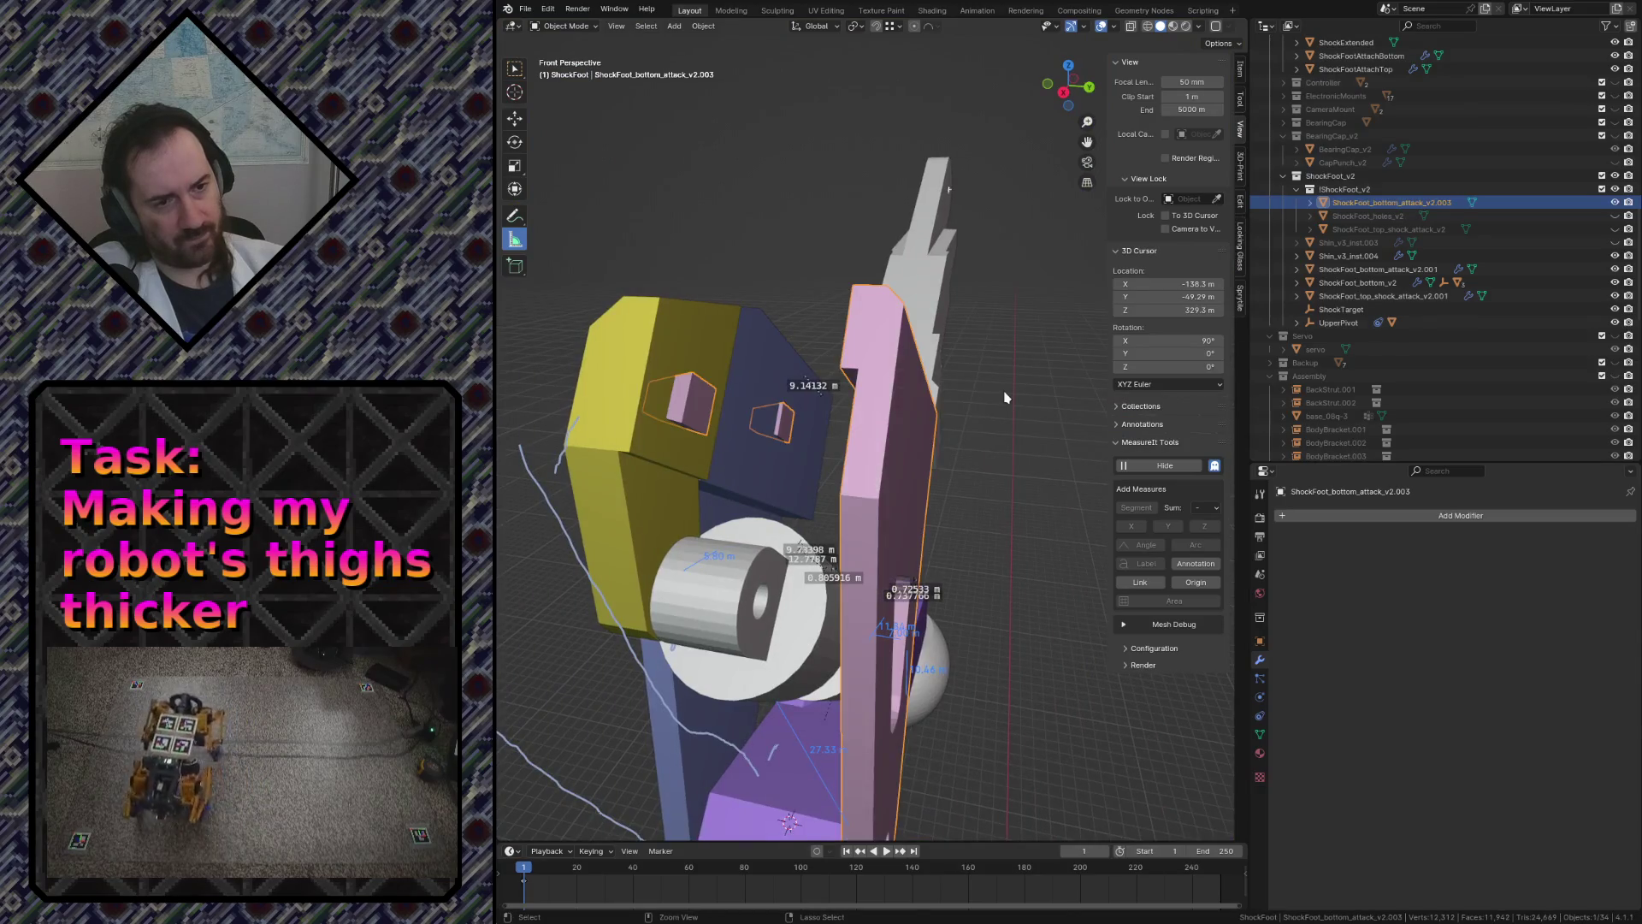
pyautogui.hotkey('ctrl', 'z')
pyautogui.hotkey('ctrl', 'z')
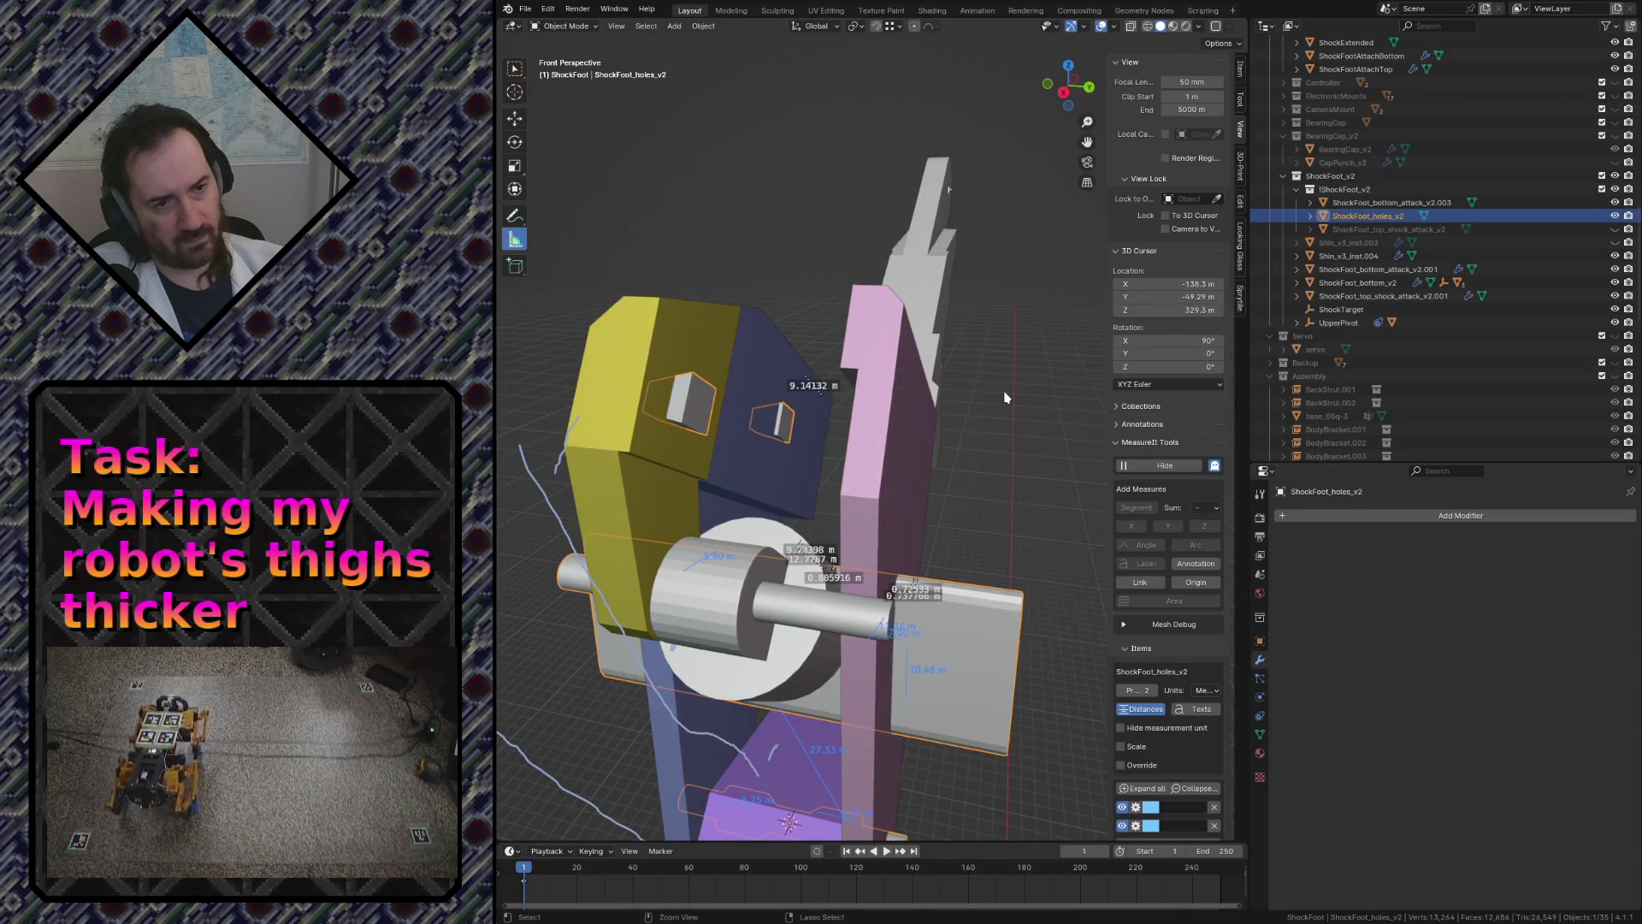
pyautogui.hotkey('shift', '`')
pyautogui.press('w')
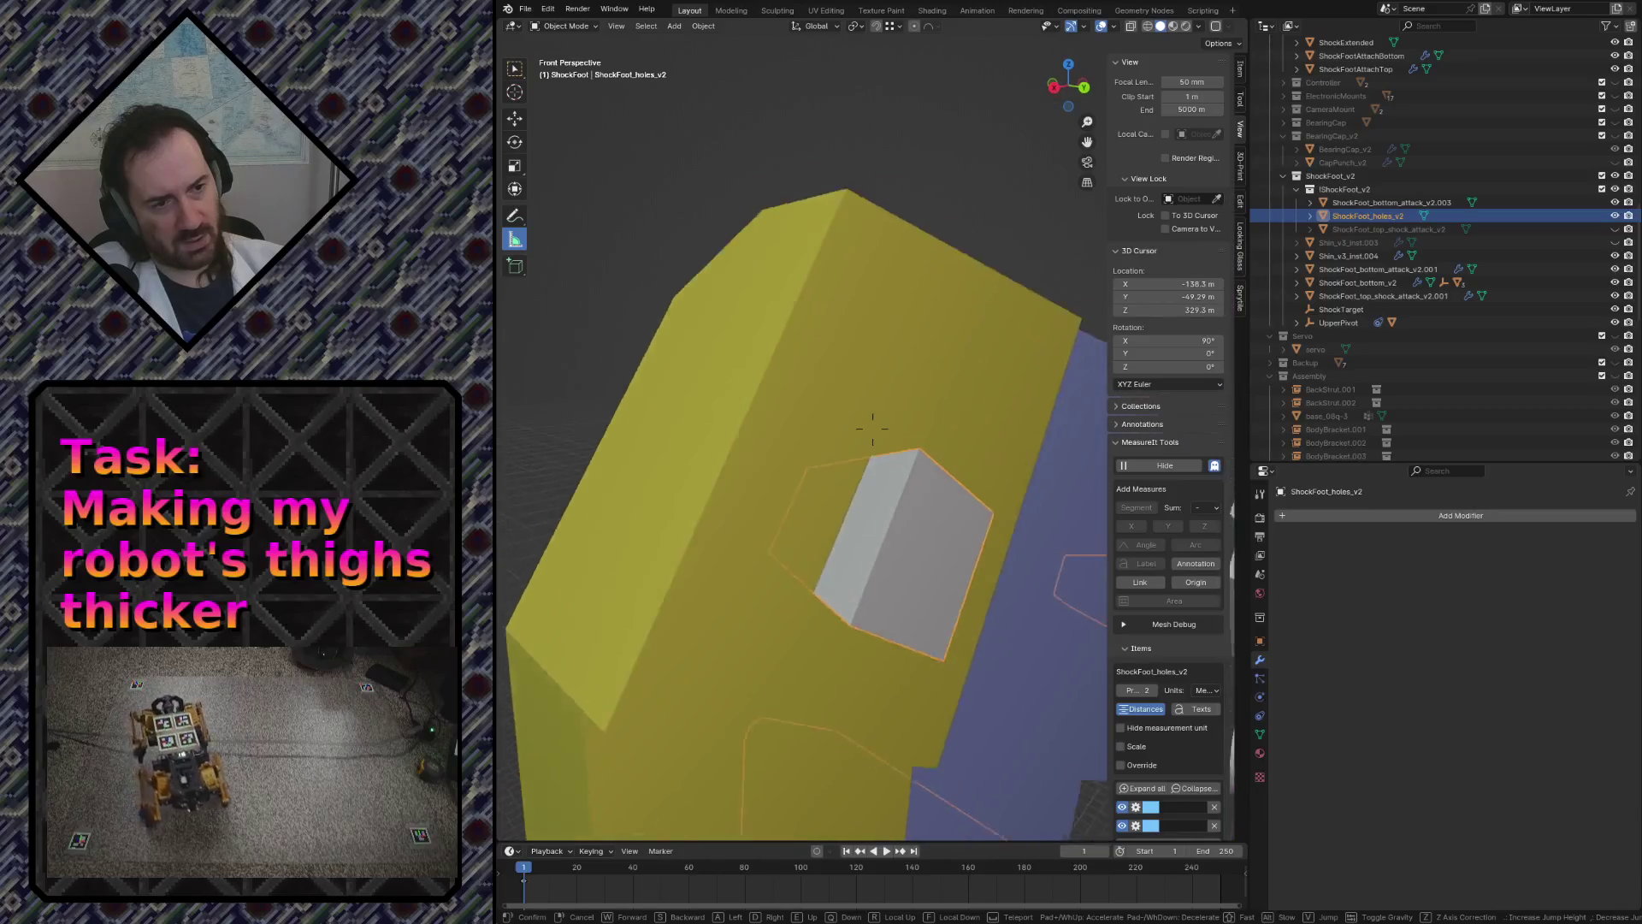
pyautogui.press('w')
pyautogui.press('s')
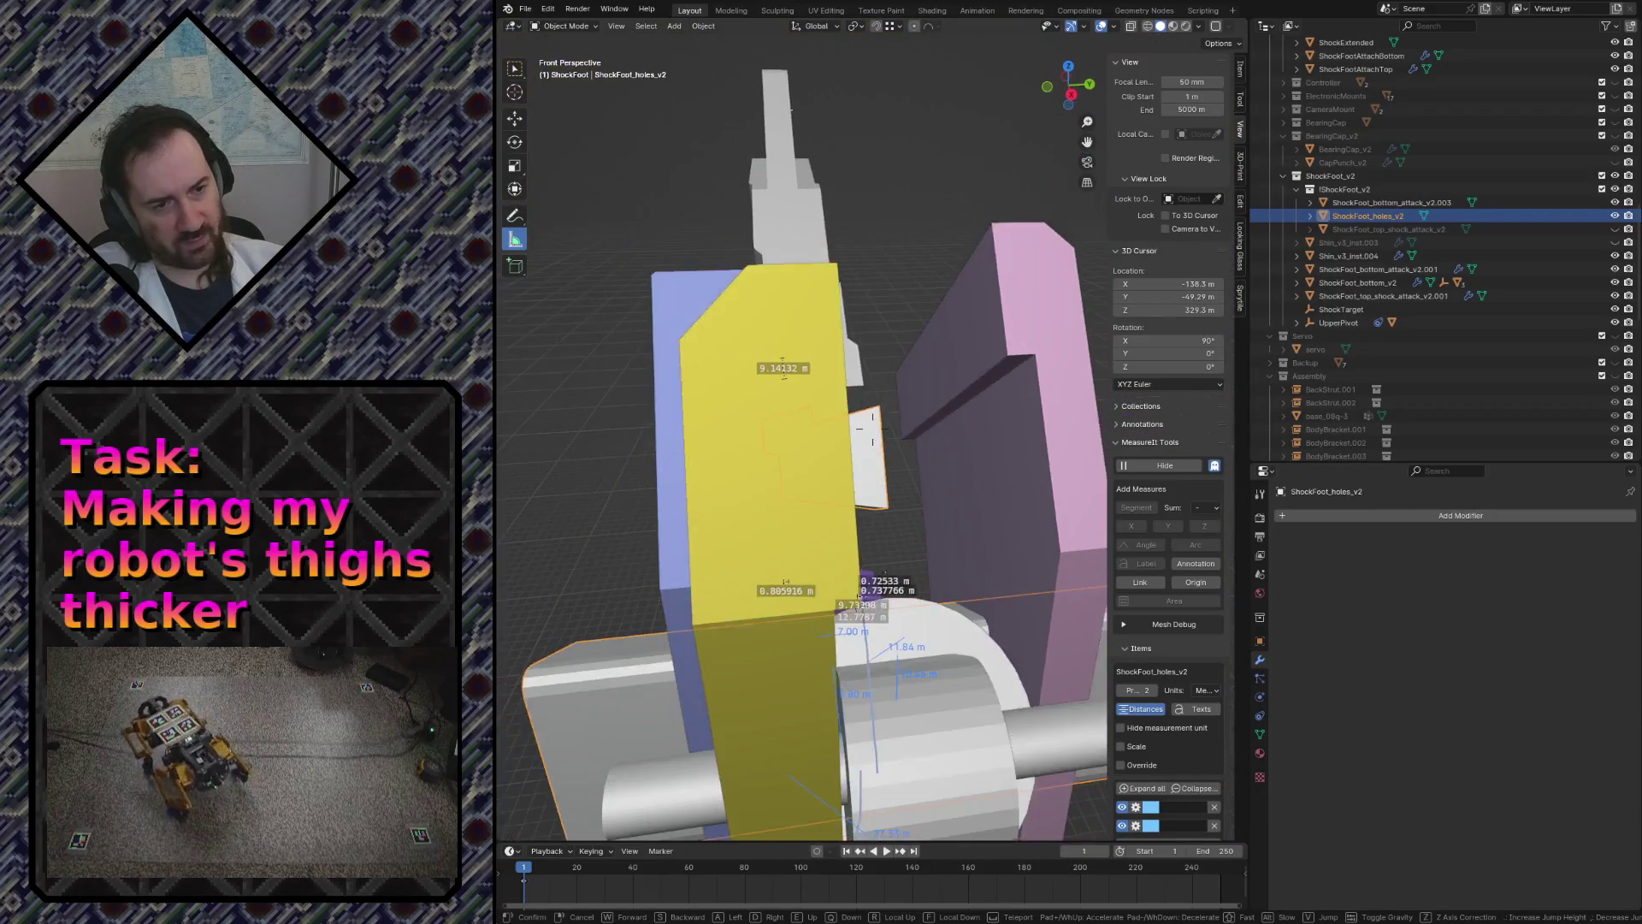
pyautogui.press('w')
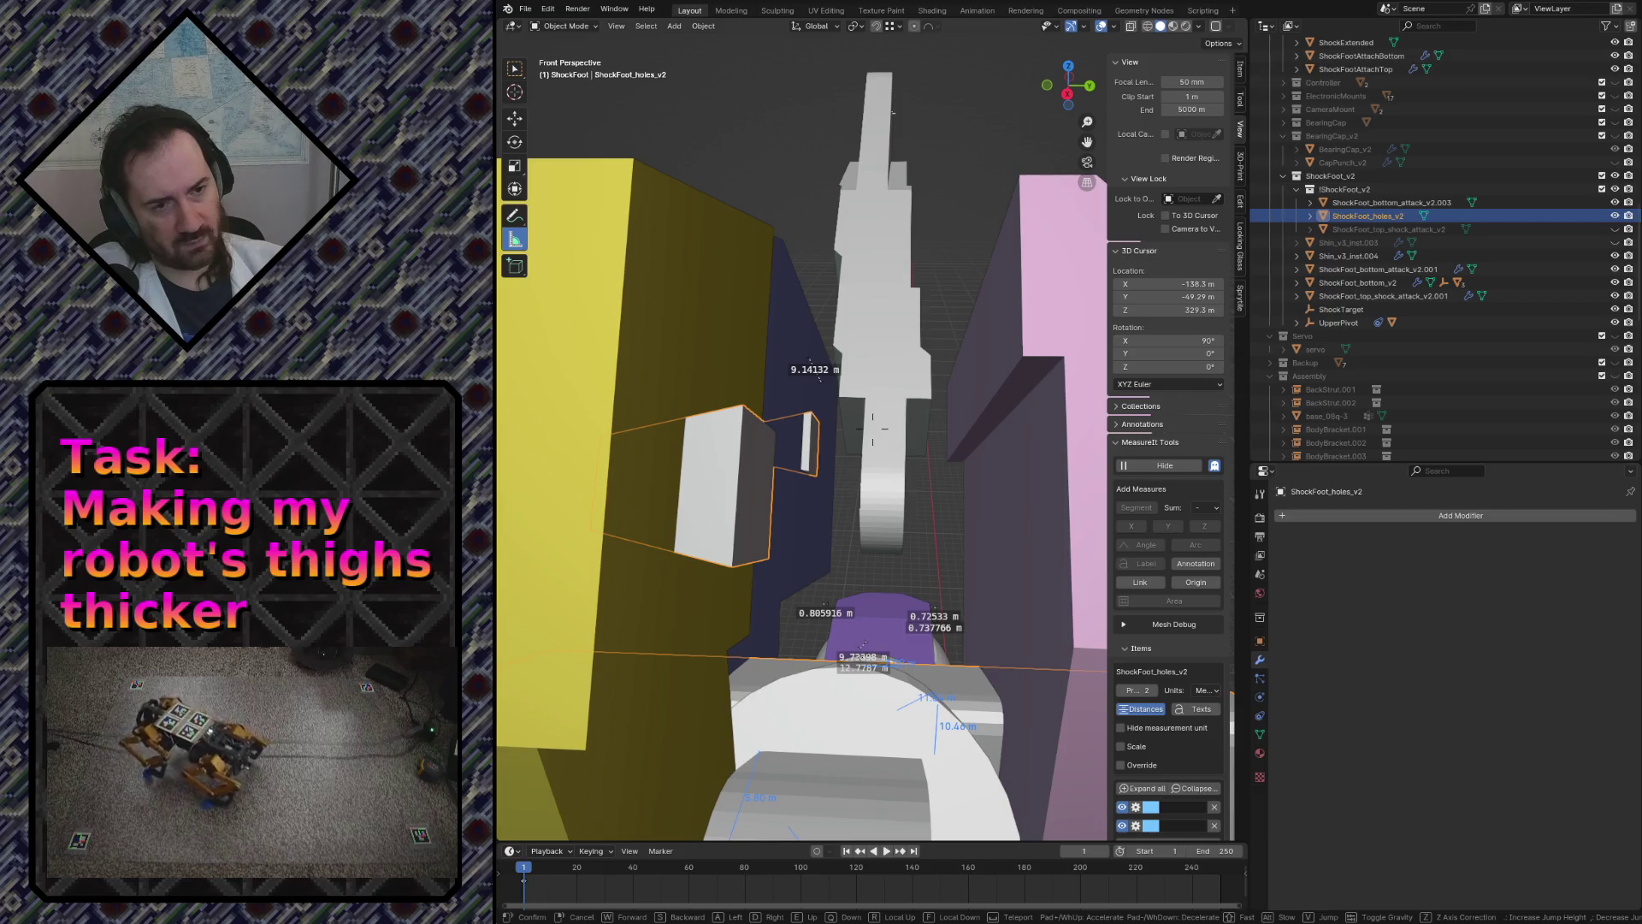
pyautogui.press('Return')
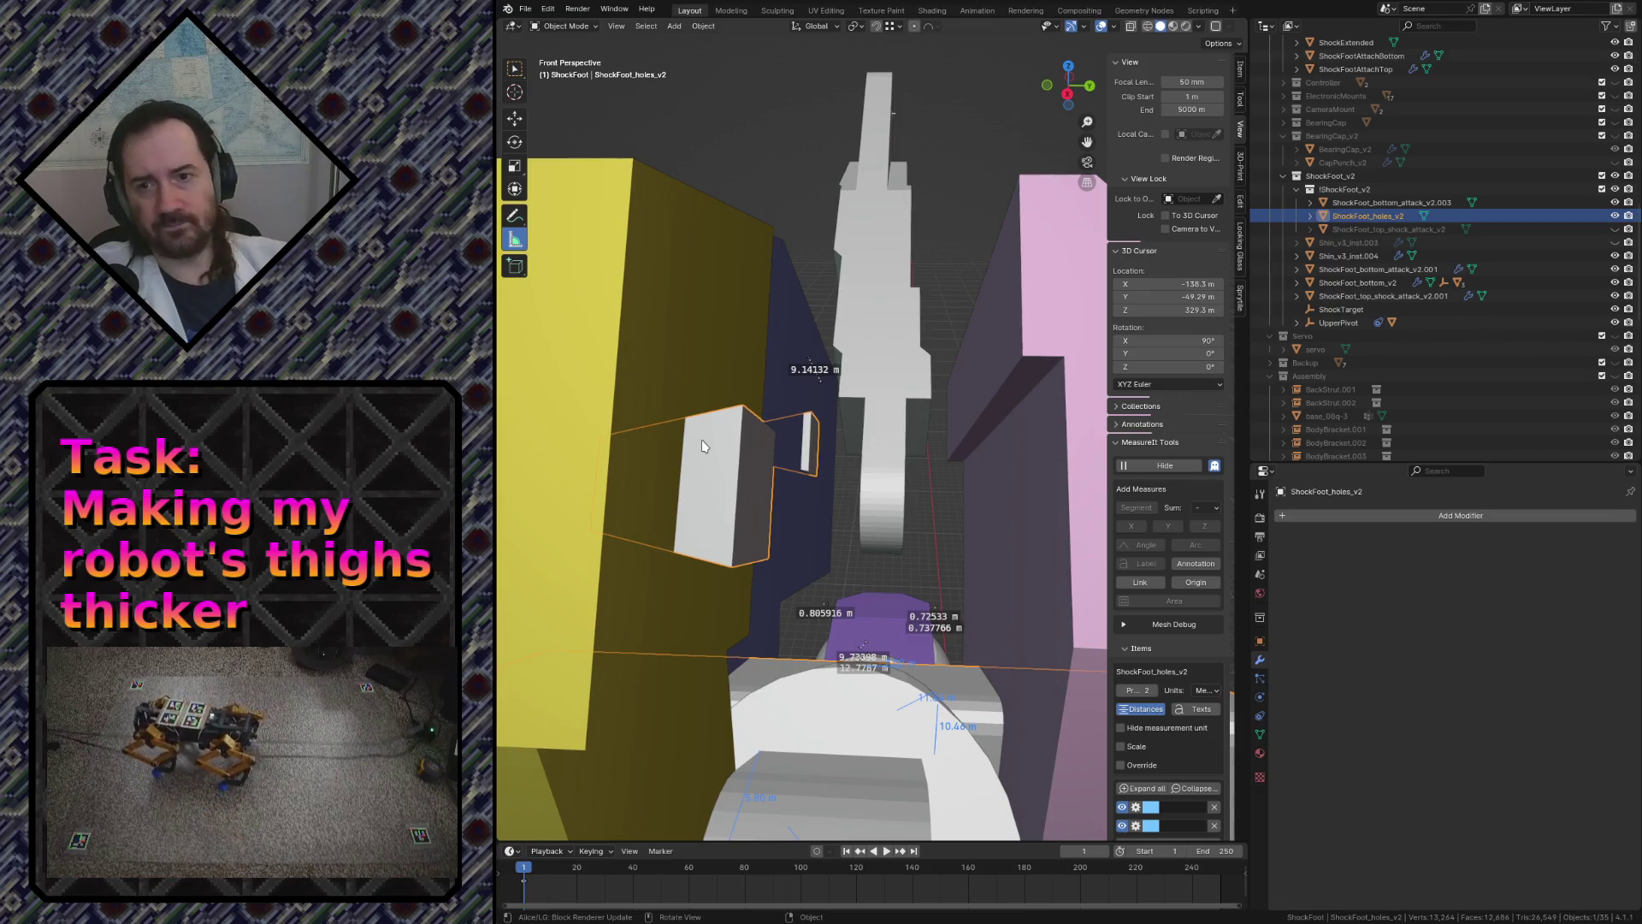
pyautogui.press('Tab')
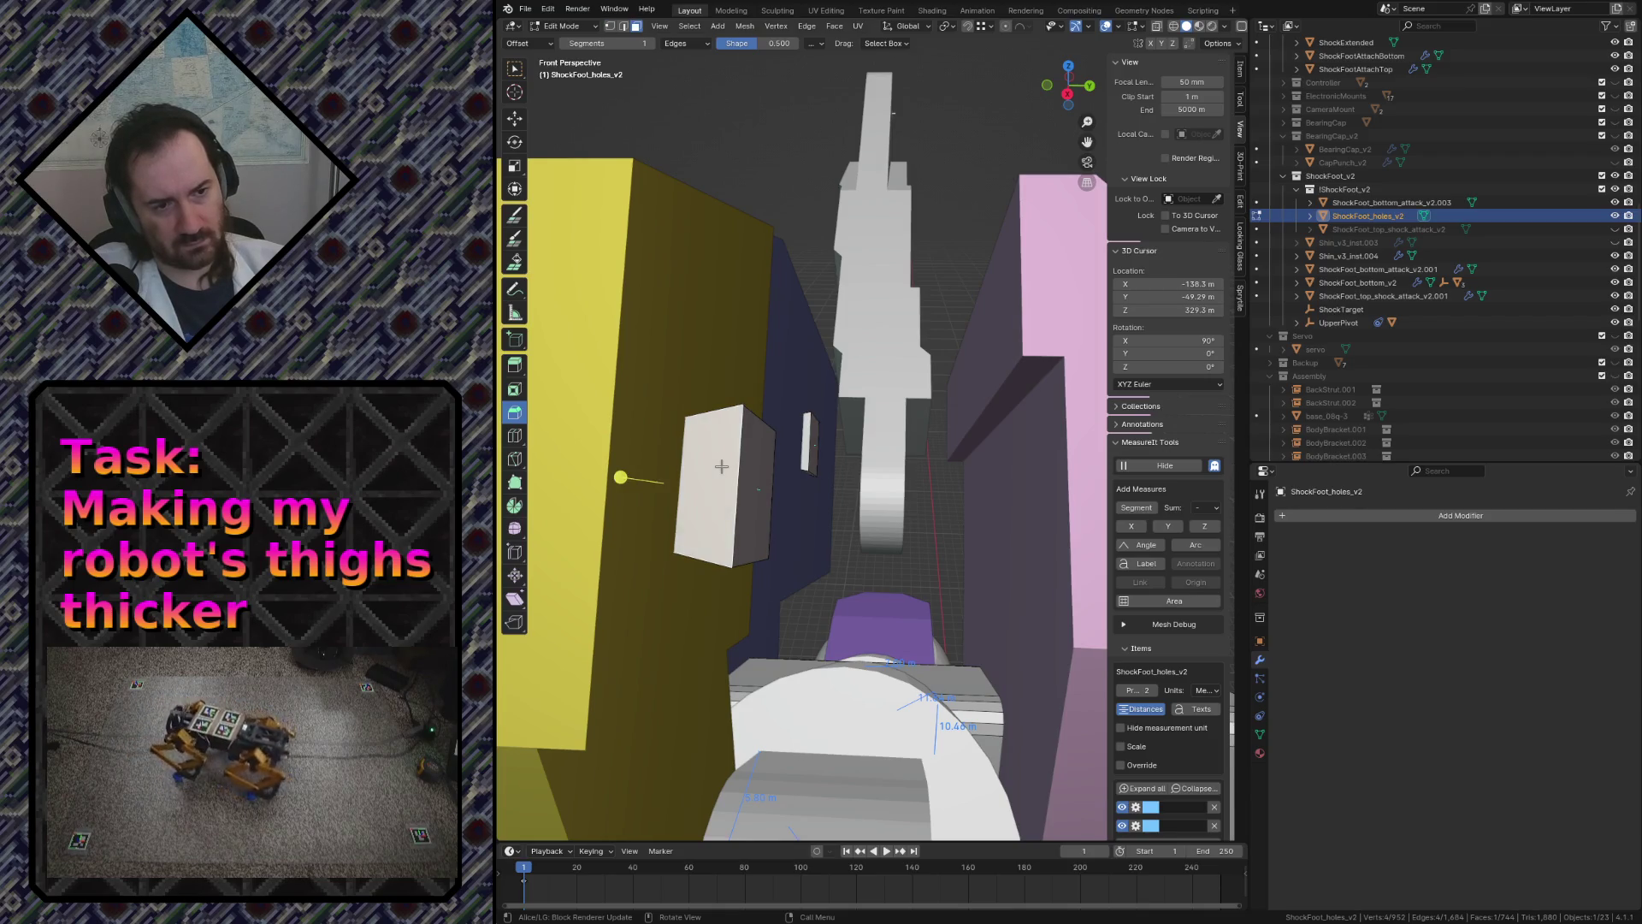
# - In wireframe top view, select a connected cutter block and scale it up slightly
pyautogui.hotkey('ctrl', 'l')
pyautogui.press('KP_7')
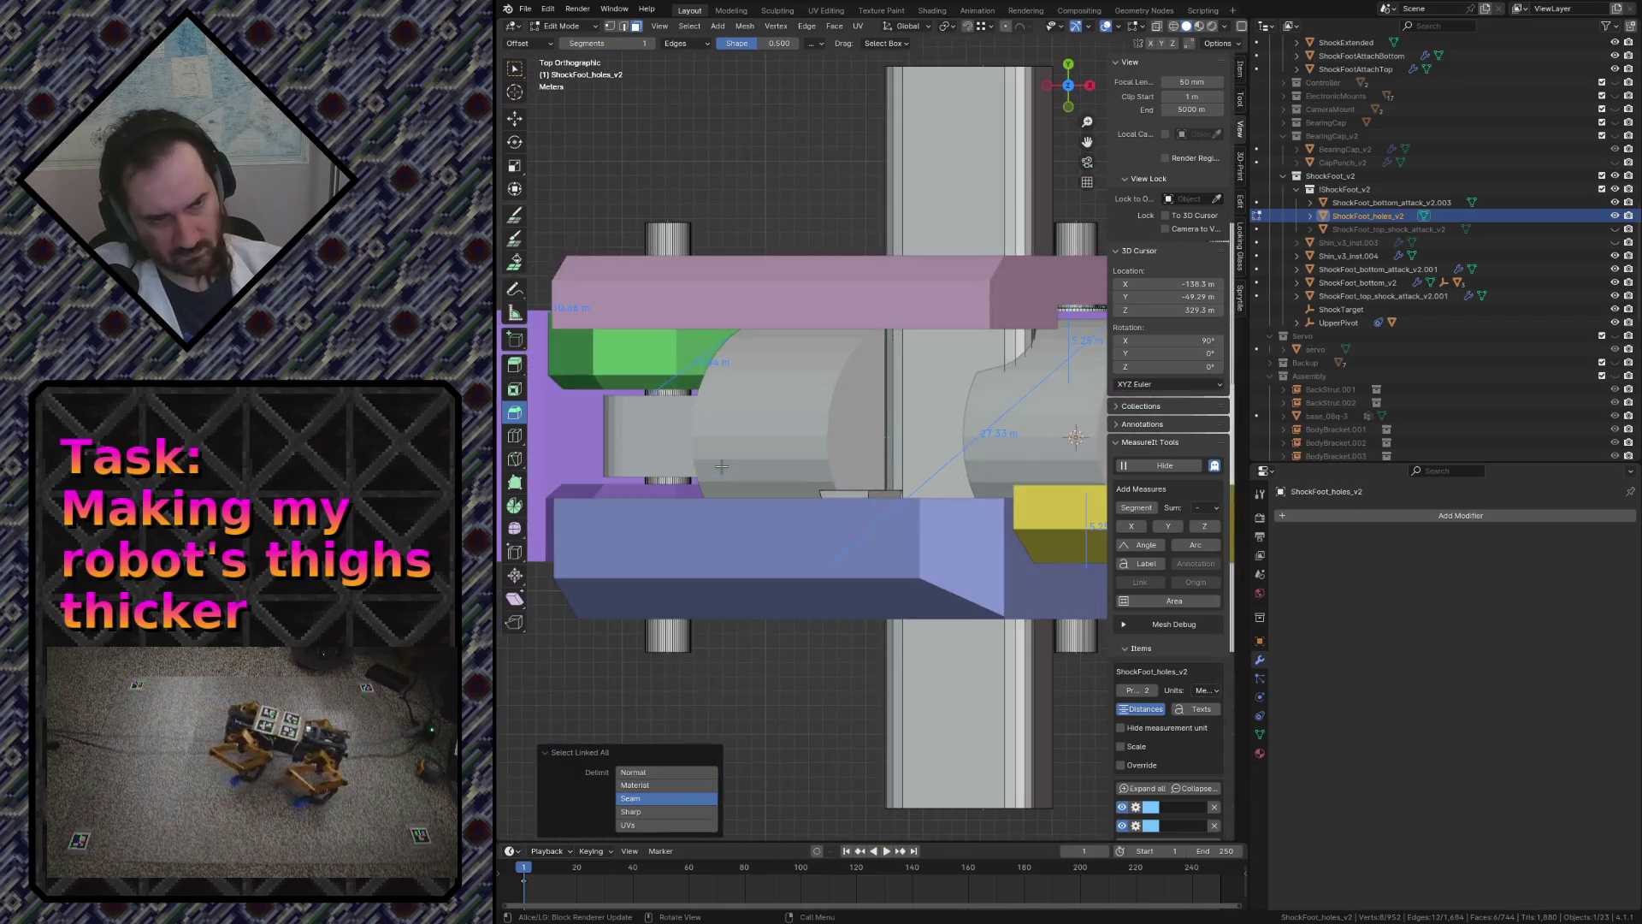
pyautogui.press('KP_1')
pyautogui.press('z')
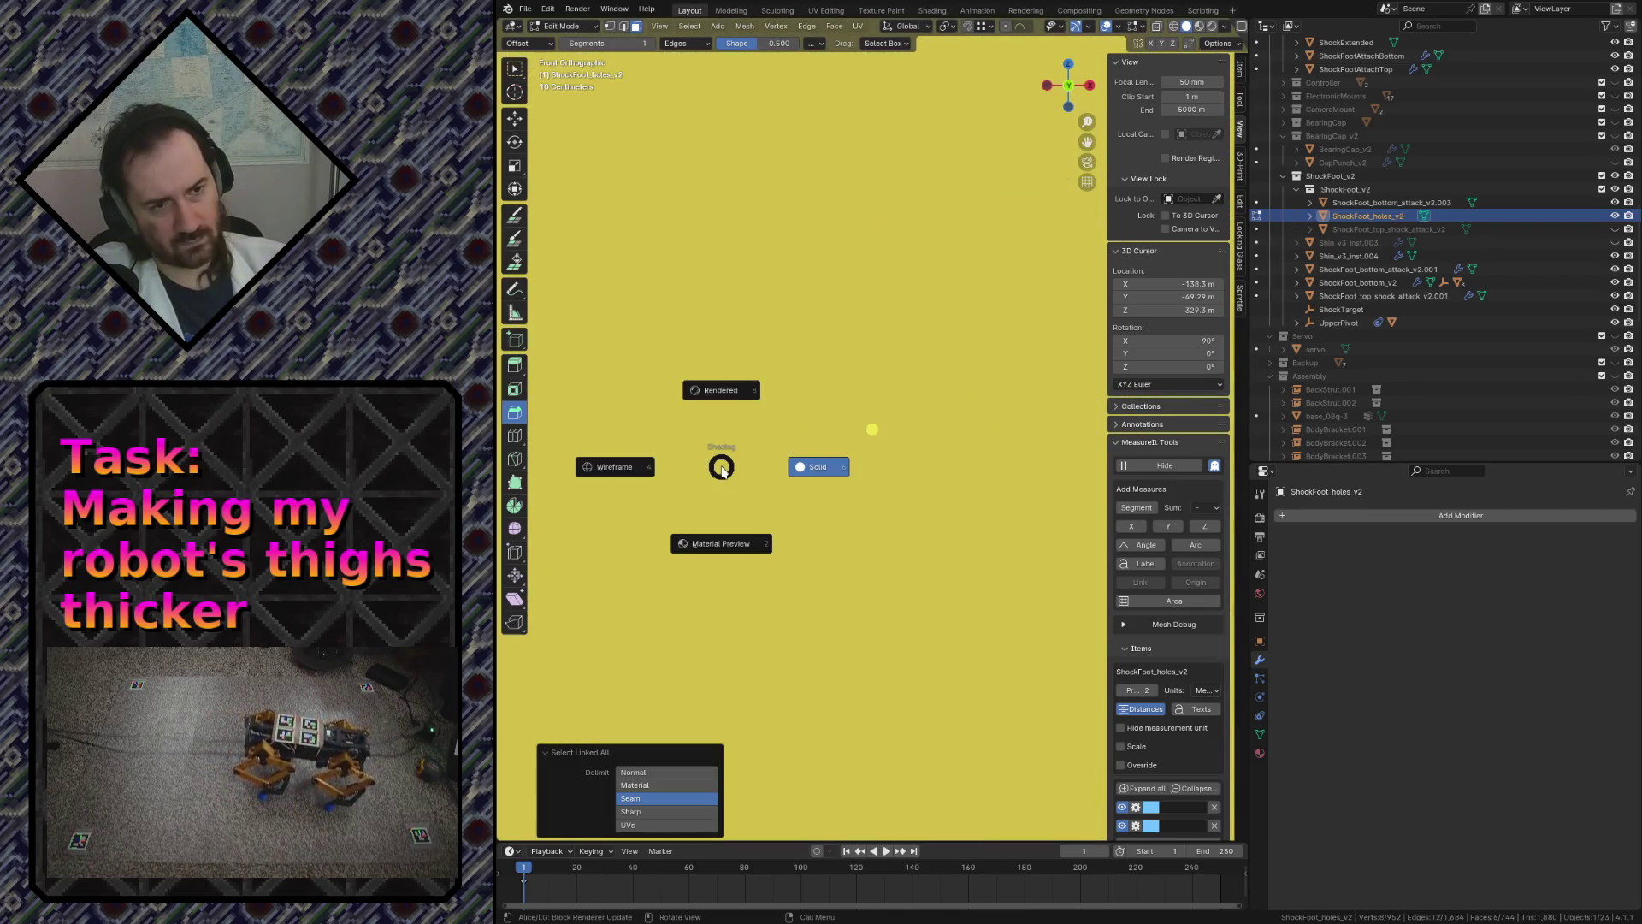
pyautogui.click(643, 449)
pyautogui.scroll(-4, 898, 423)
pyautogui.scroll(-1, 937, 417)
pyautogui.scroll(-1, 978, 409)
pyautogui.scroll(3, 978, 408)
pyautogui.press('s')
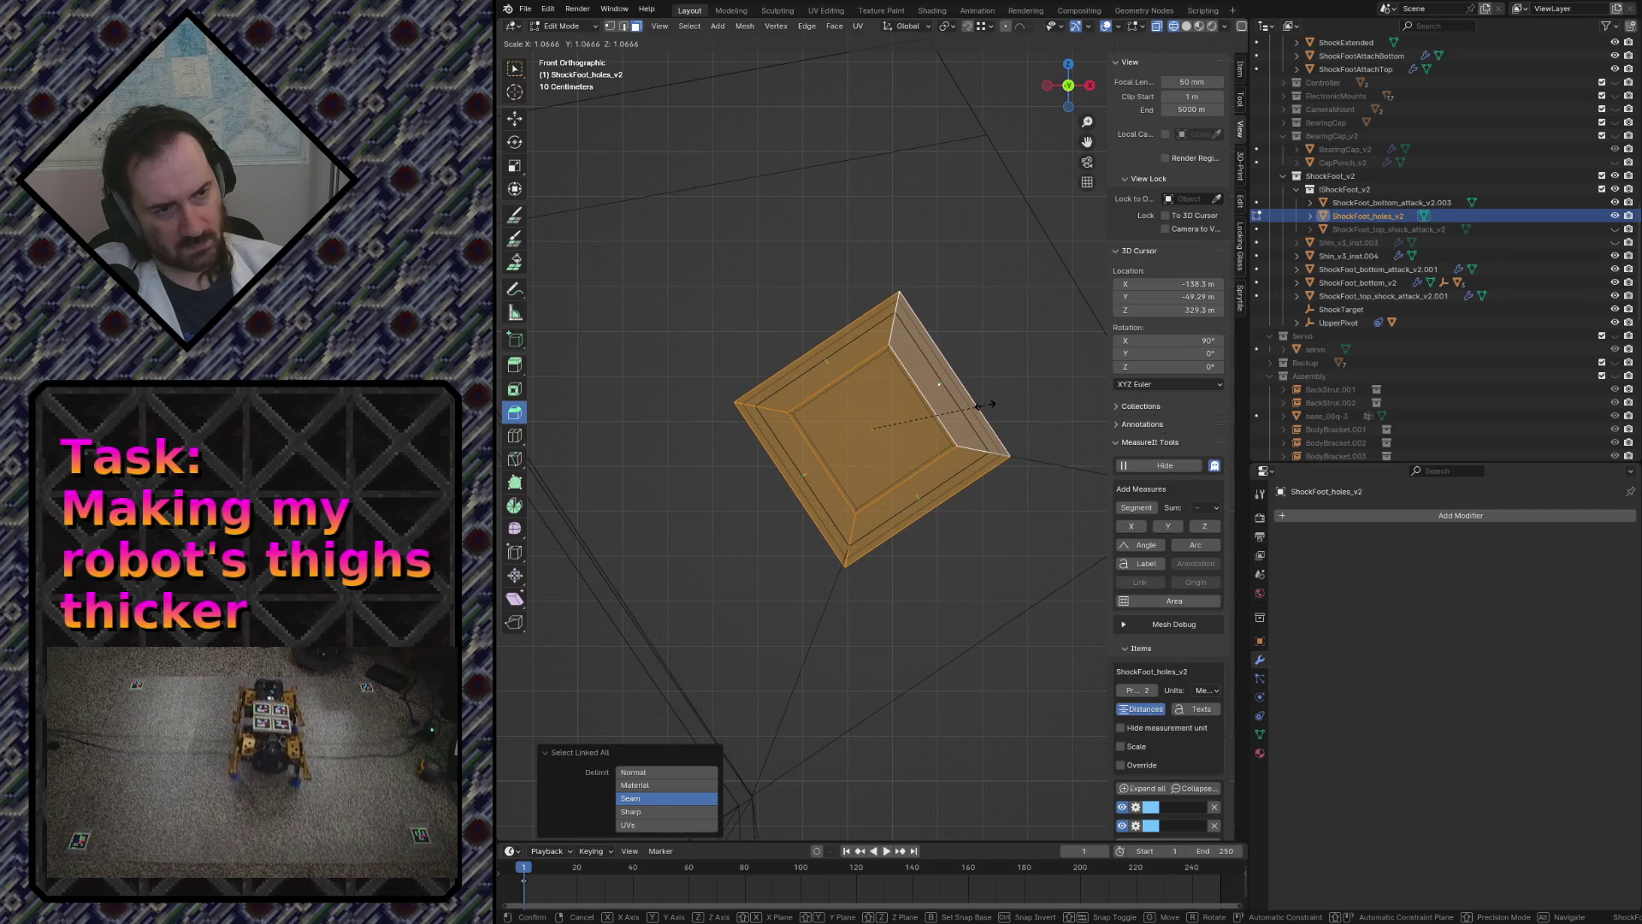
pyautogui.click(983, 405)
pyautogui.scroll(-3, 942, 442)
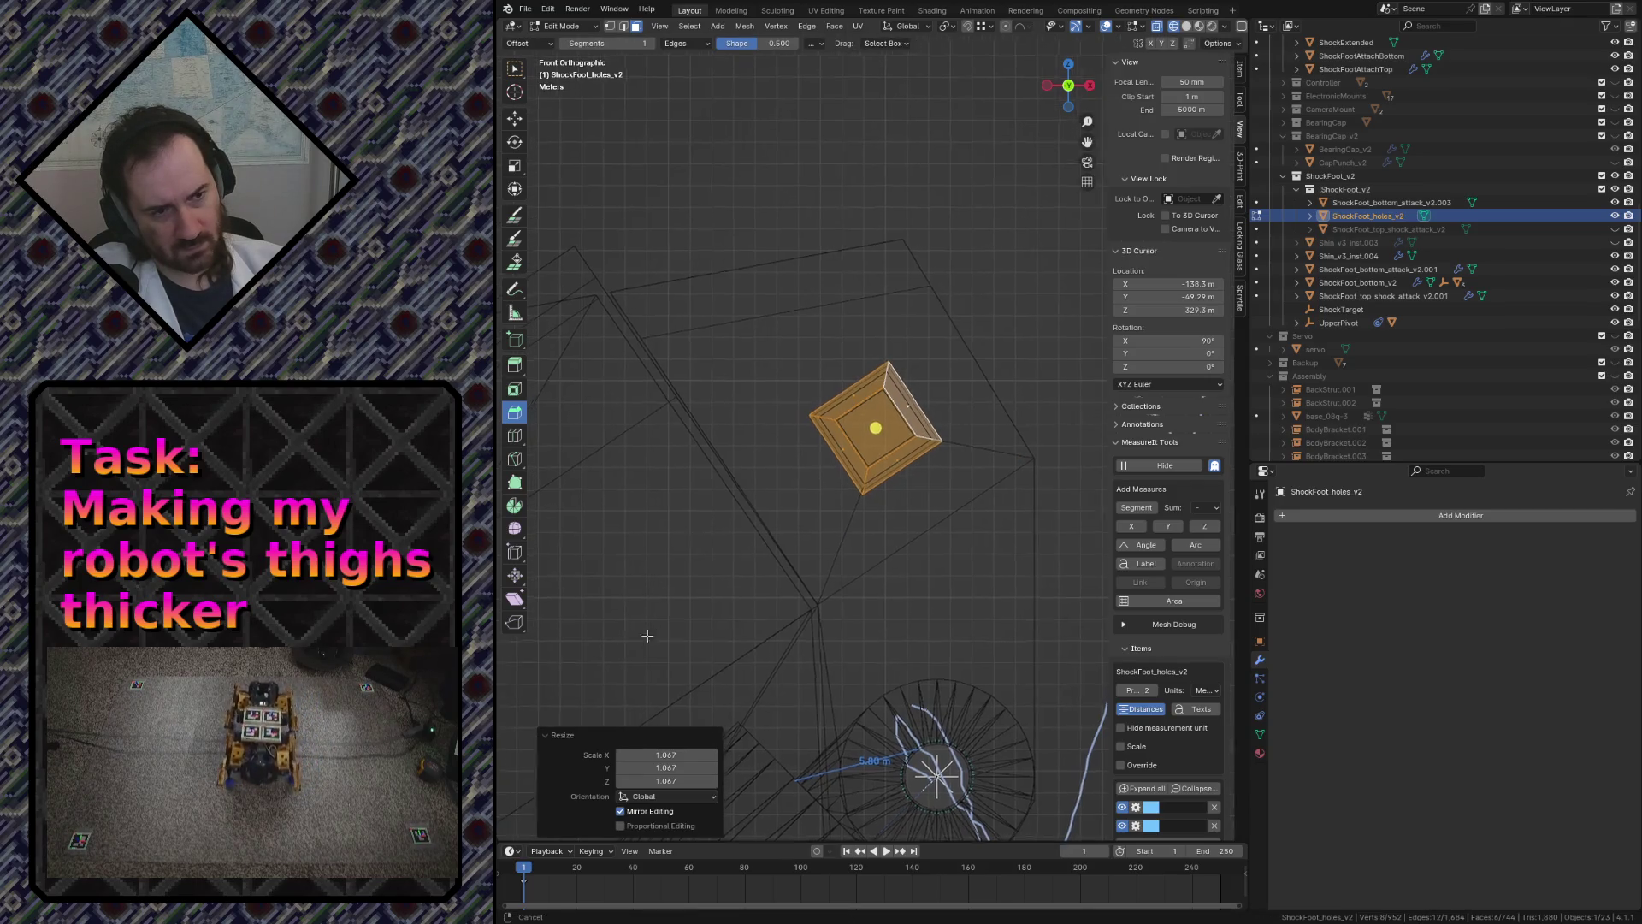
# - Box-select the whole cutout square and scale it to about 1.065, then deselect everything
pyautogui.click(719, 616)
pyautogui.moveTo(770, 603); pyautogui.dragTo(850, 603, button='middle')
pyautogui.moveTo(673, 435); pyautogui.dragTo(916, 626)
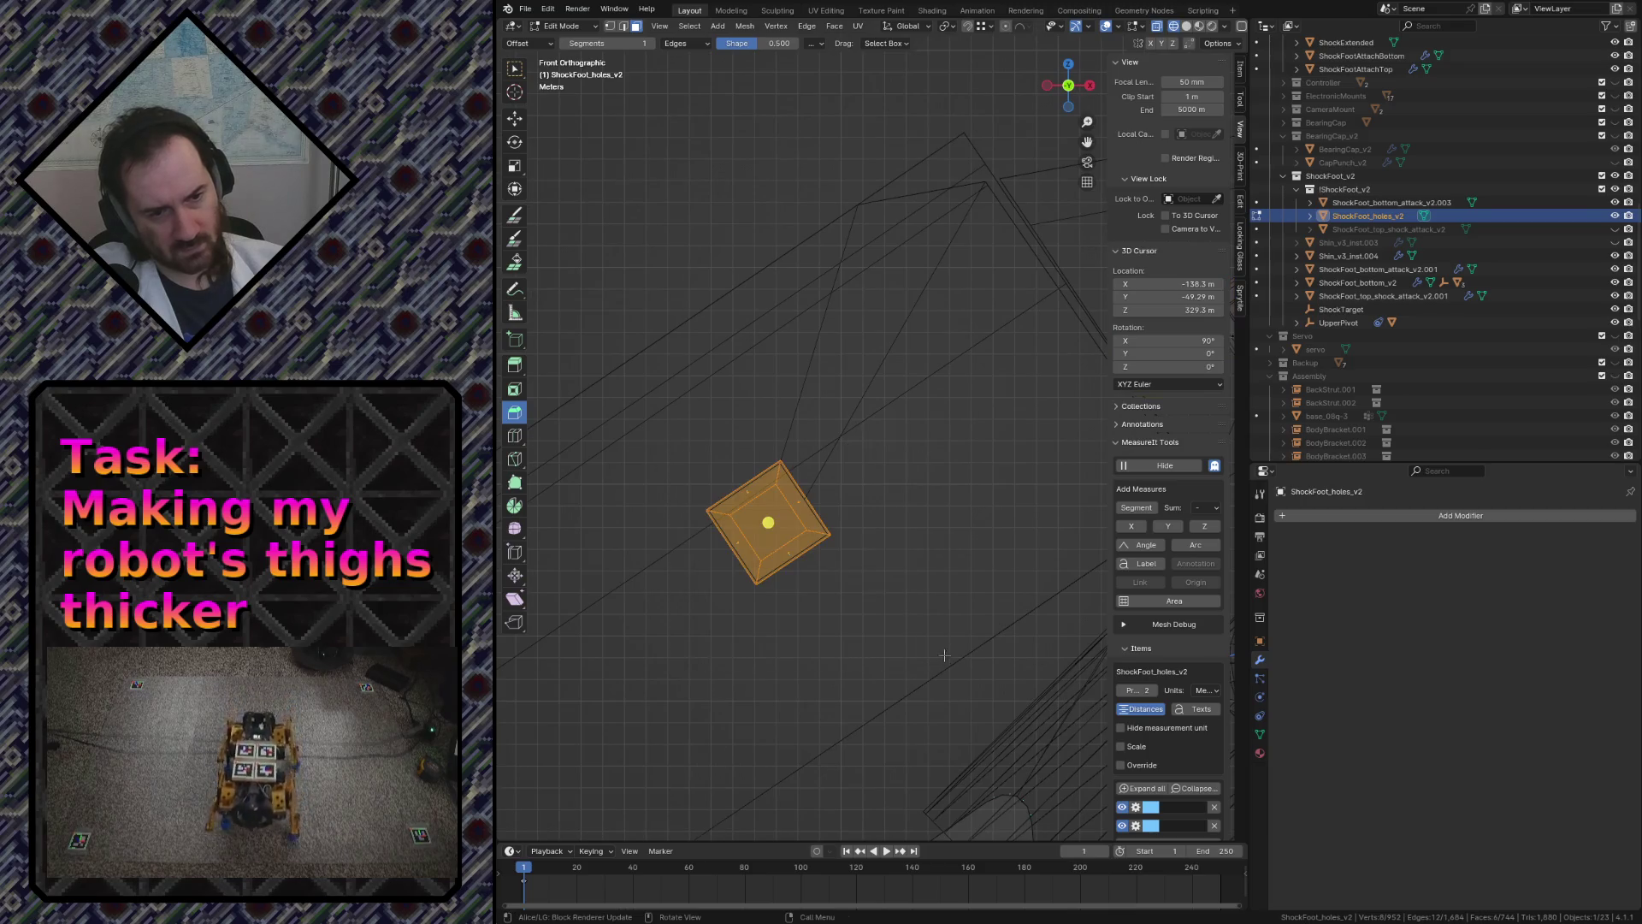
pyautogui.press('s')
pyautogui.click(952, 657)
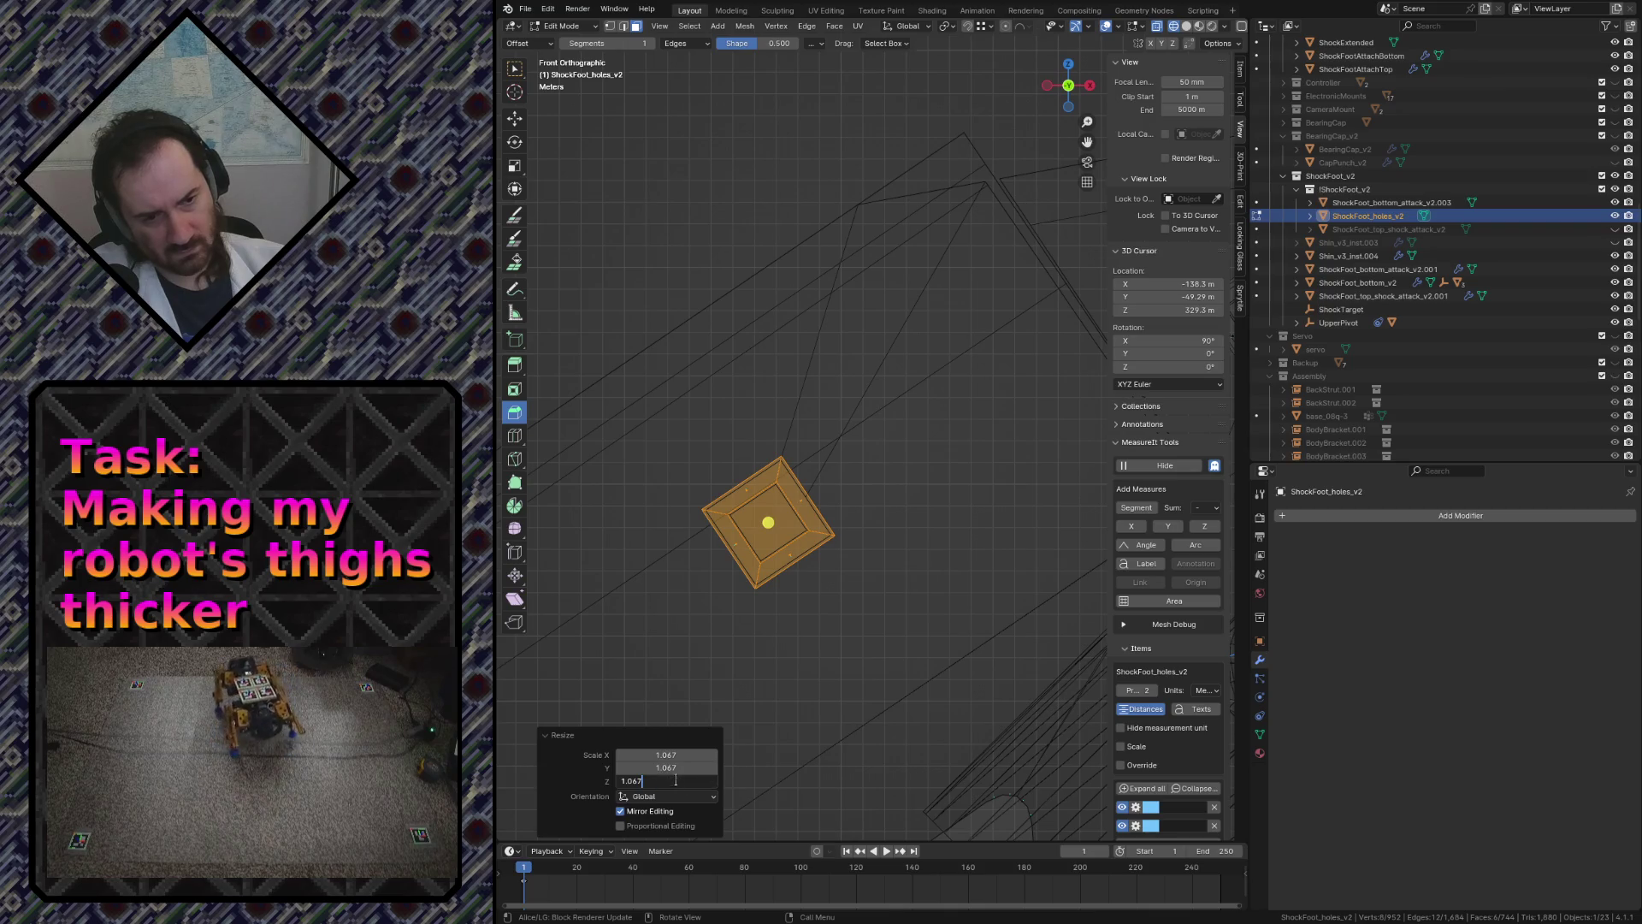
pyautogui.click(773, 656)
pyautogui.press('a')
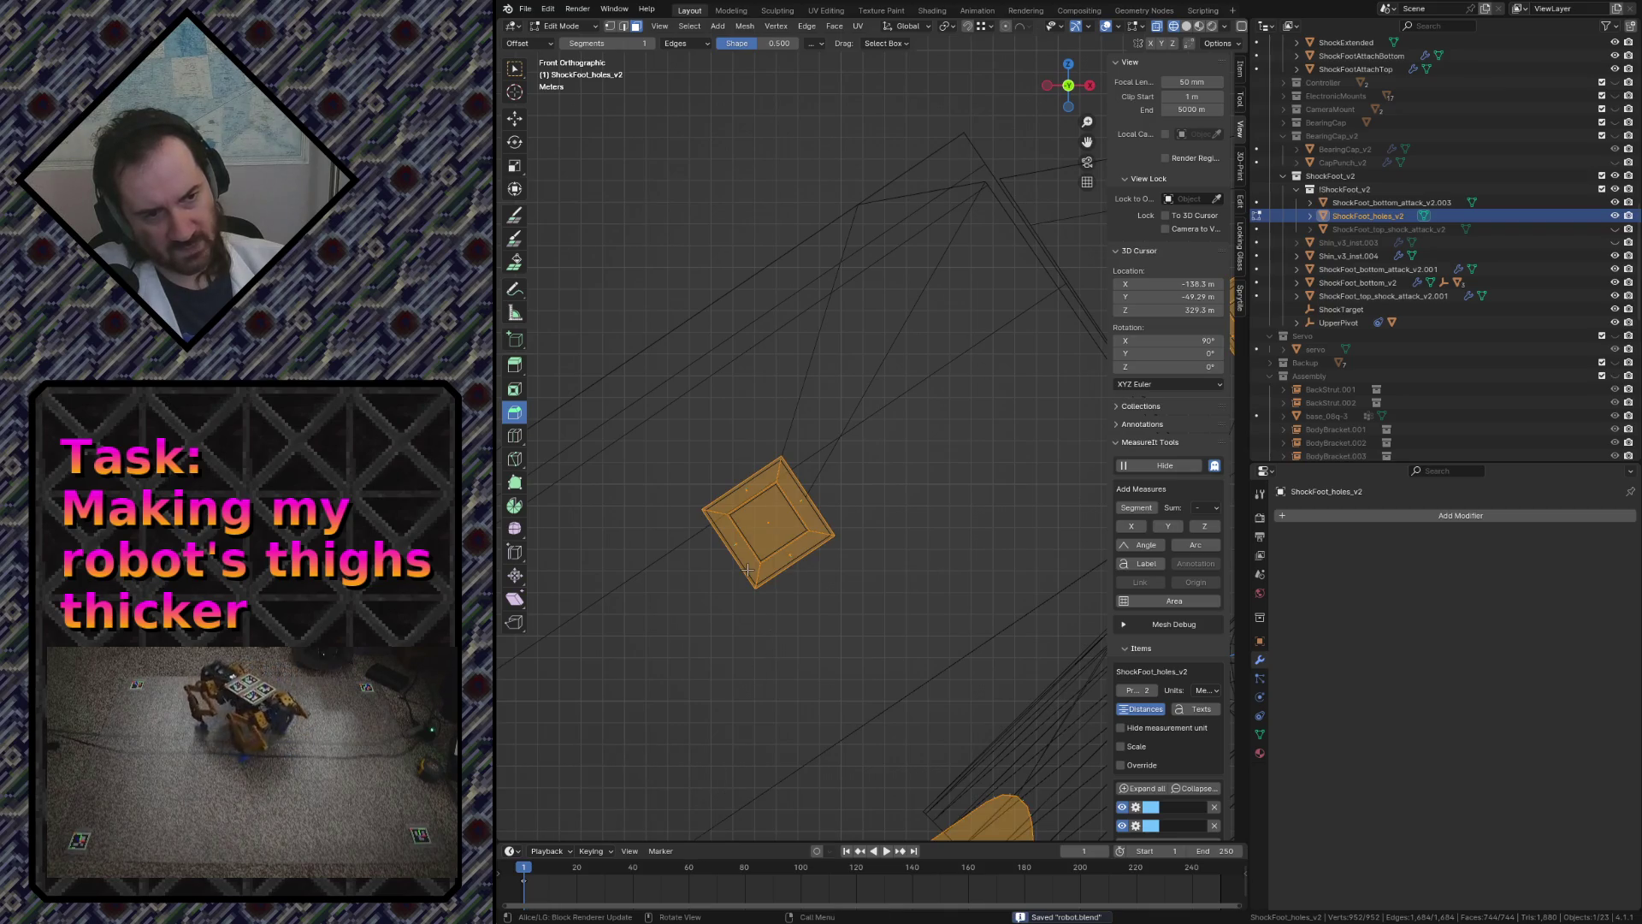
pyautogui.press('KP_7')
pyautogui.click(747, 569)
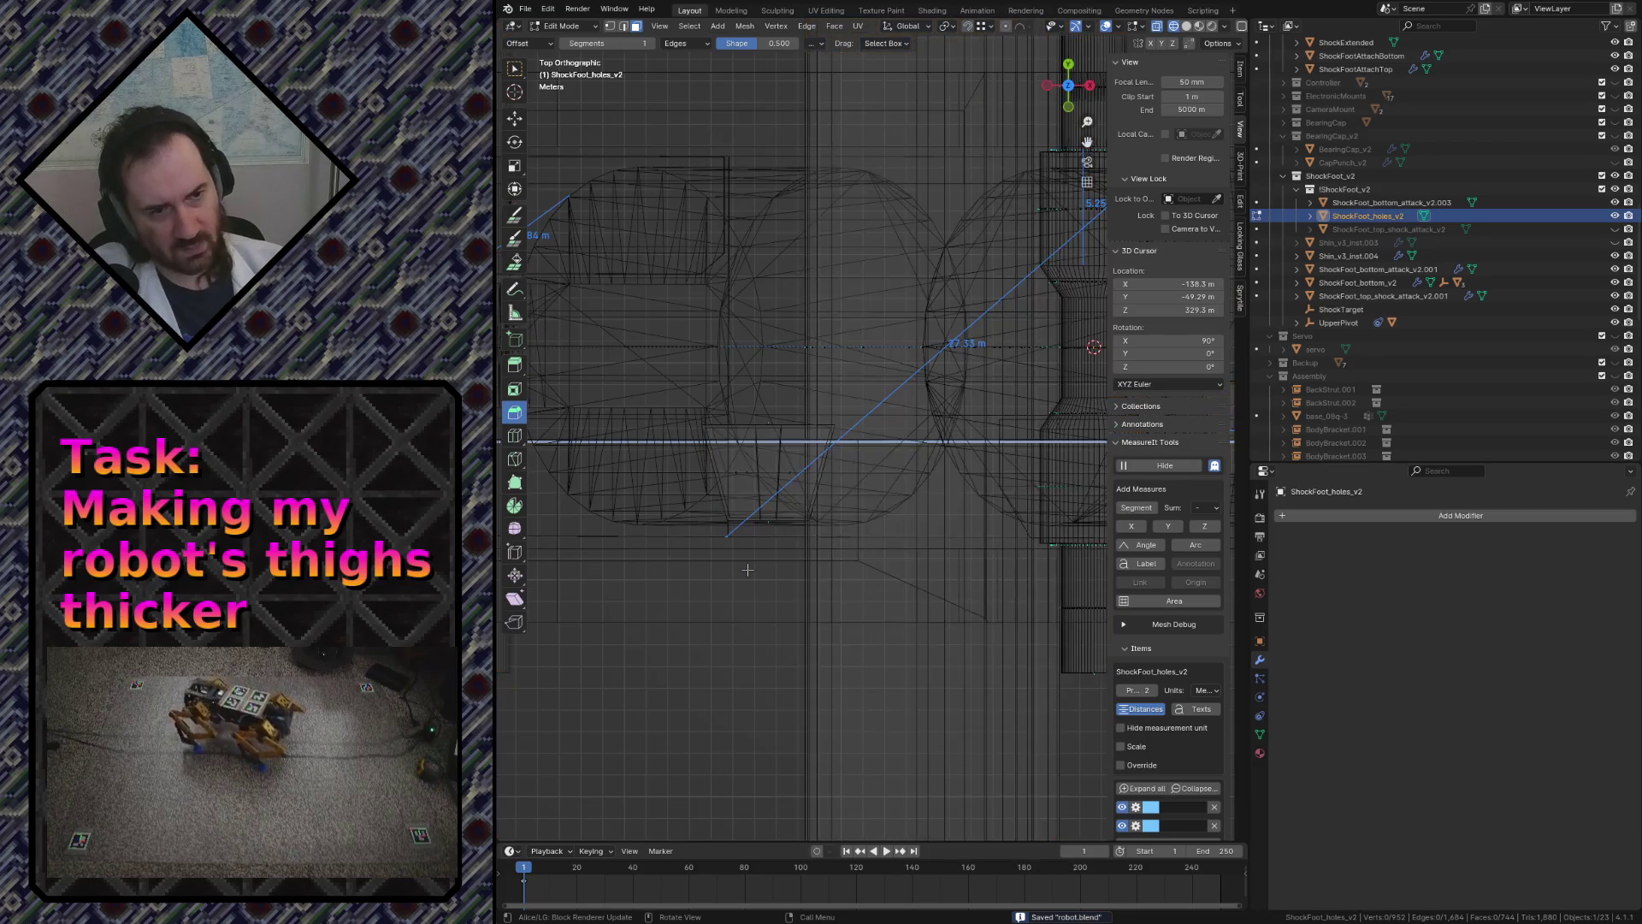
pyautogui.scroll(2, 755, 546)
pyautogui.scroll(-3, 756, 546)
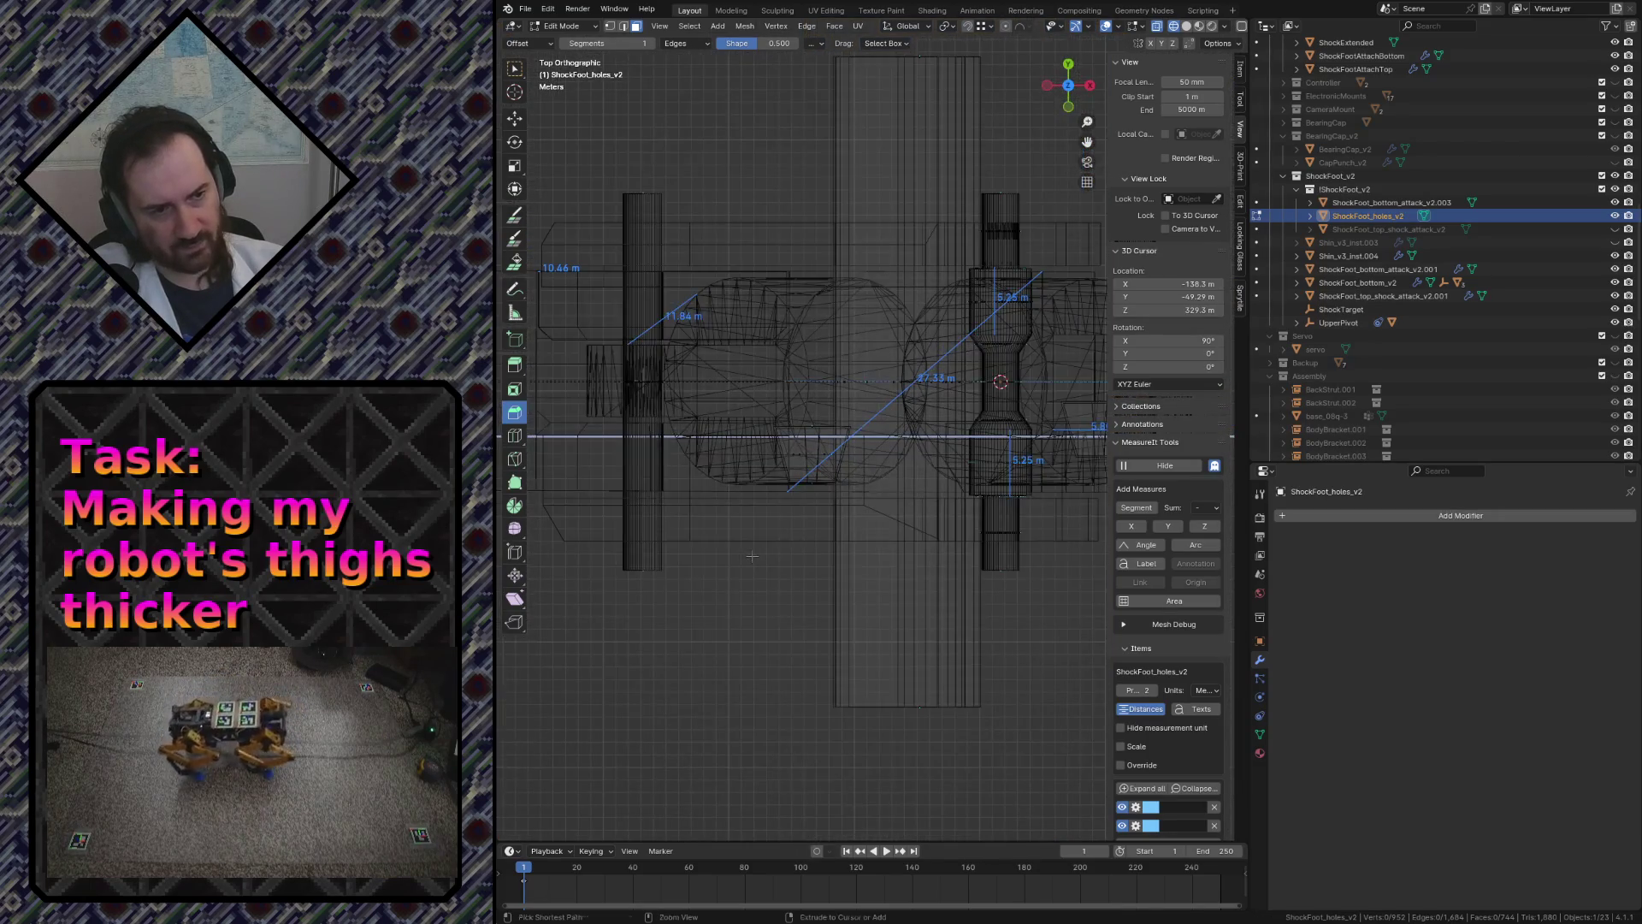
# - Switch back to solid shading, save robot.blend and unhide the white shin part
pyautogui.hotkey('shift', 'z')
pyautogui.hotkey('shift', '`')
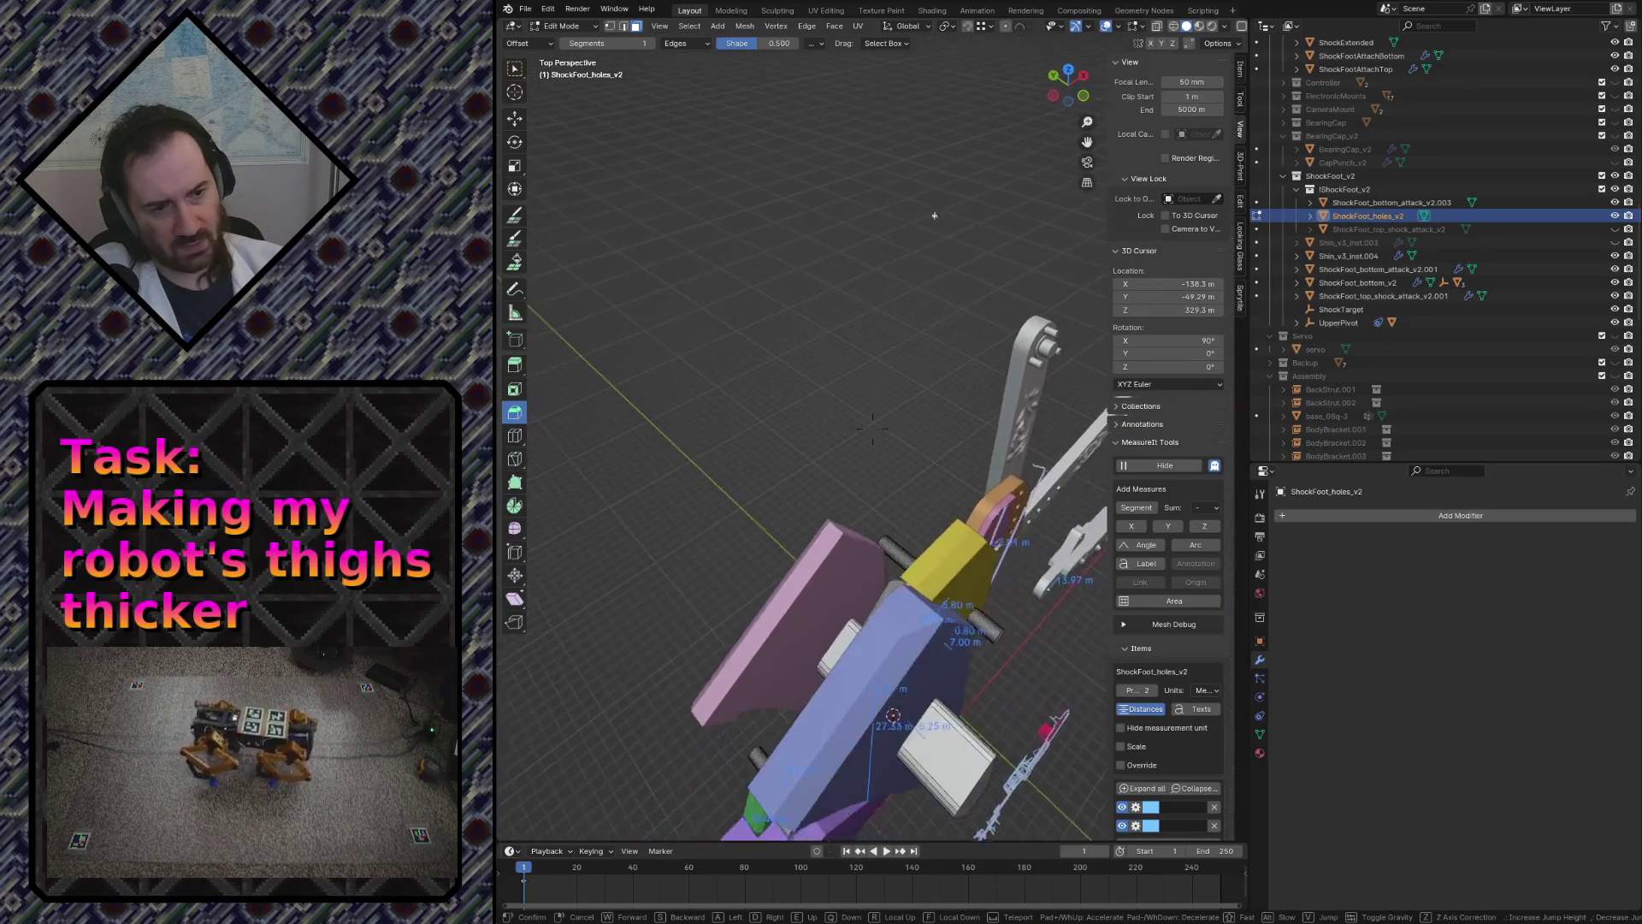
pyautogui.click(549, 107)
pyautogui.hotkey('ctrl', 's')
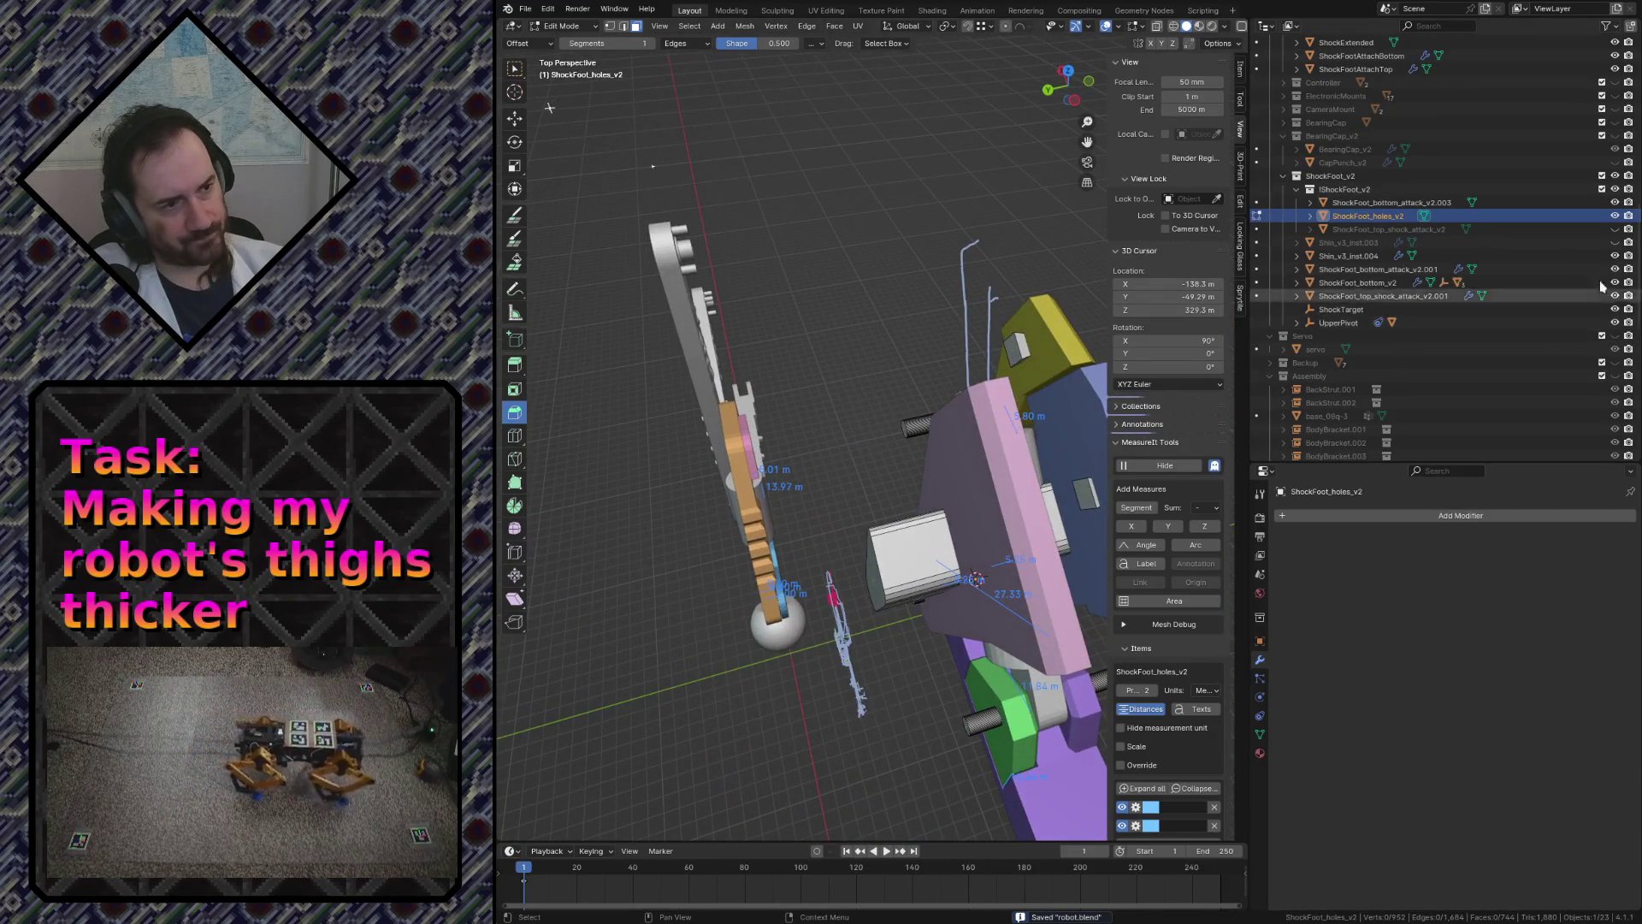
pyautogui.click(1615, 243)
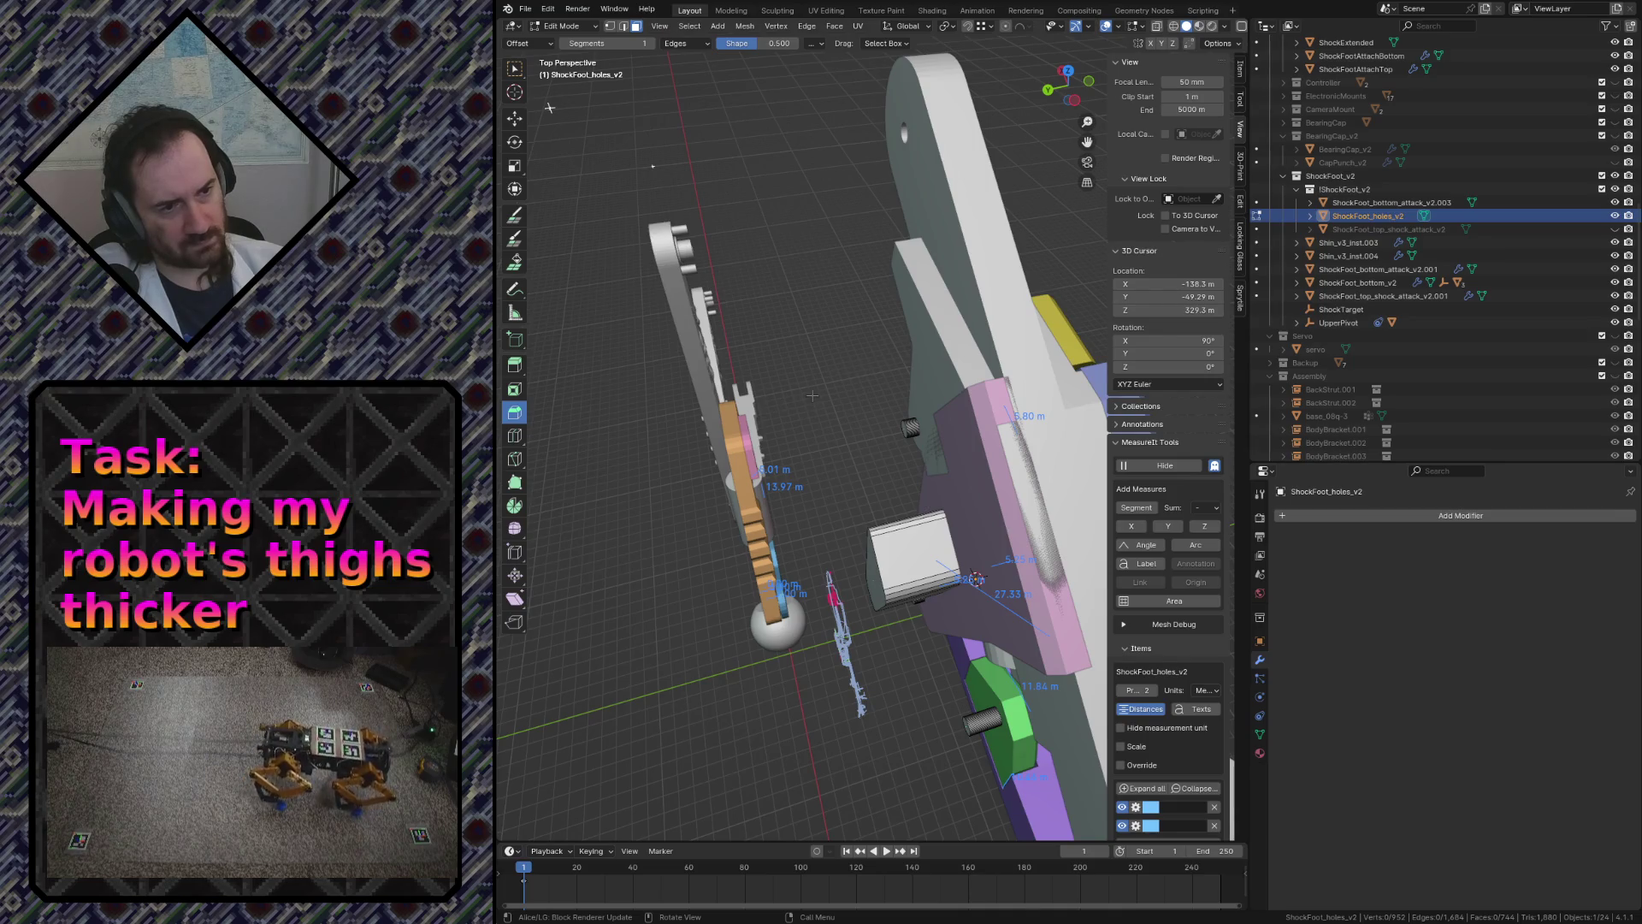
# - Fly around the leg assembly to inspect the square cutouts, leave mesh editing and hide the holes cutter
pyautogui.hotkey('shift', '`')
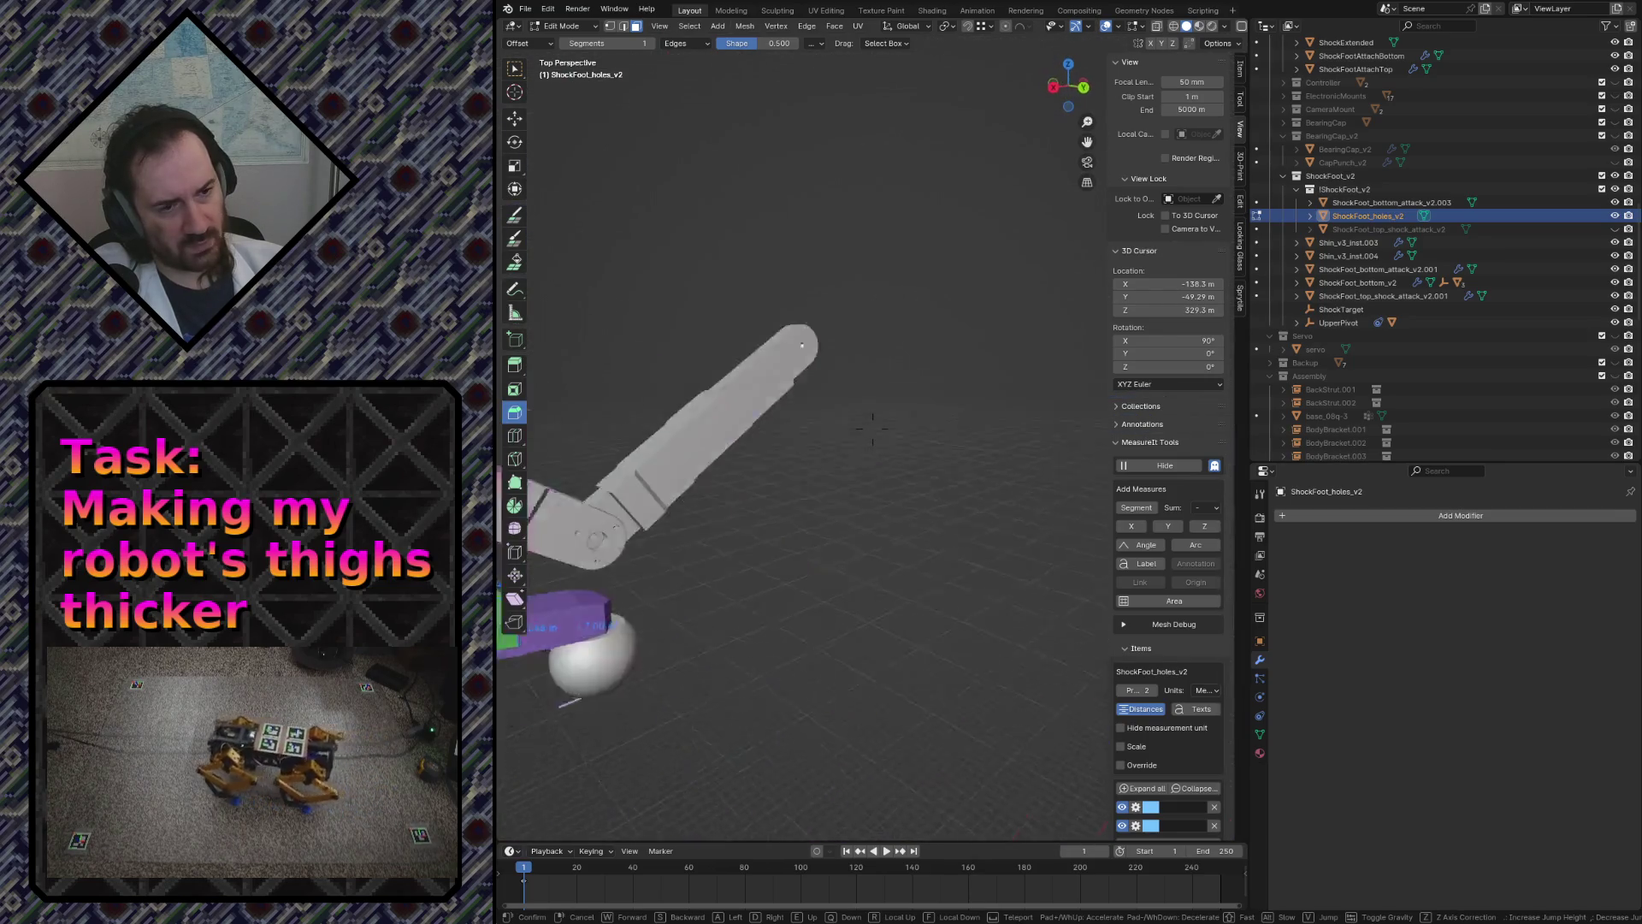
pyautogui.press('s')
pyautogui.press('w')
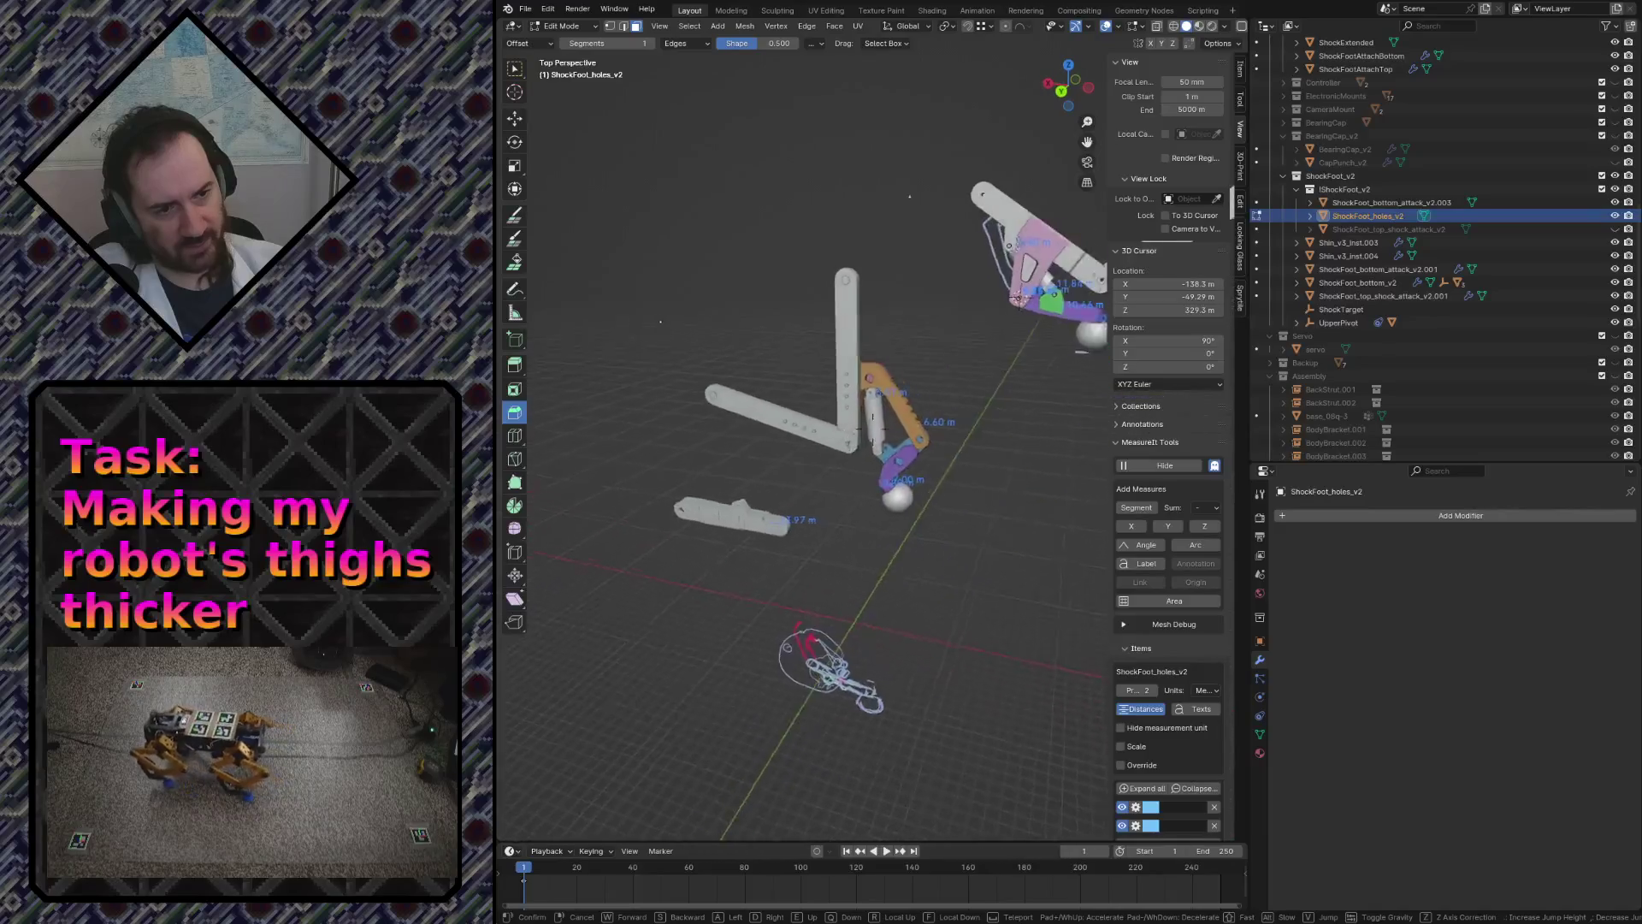
pyautogui.press('w')
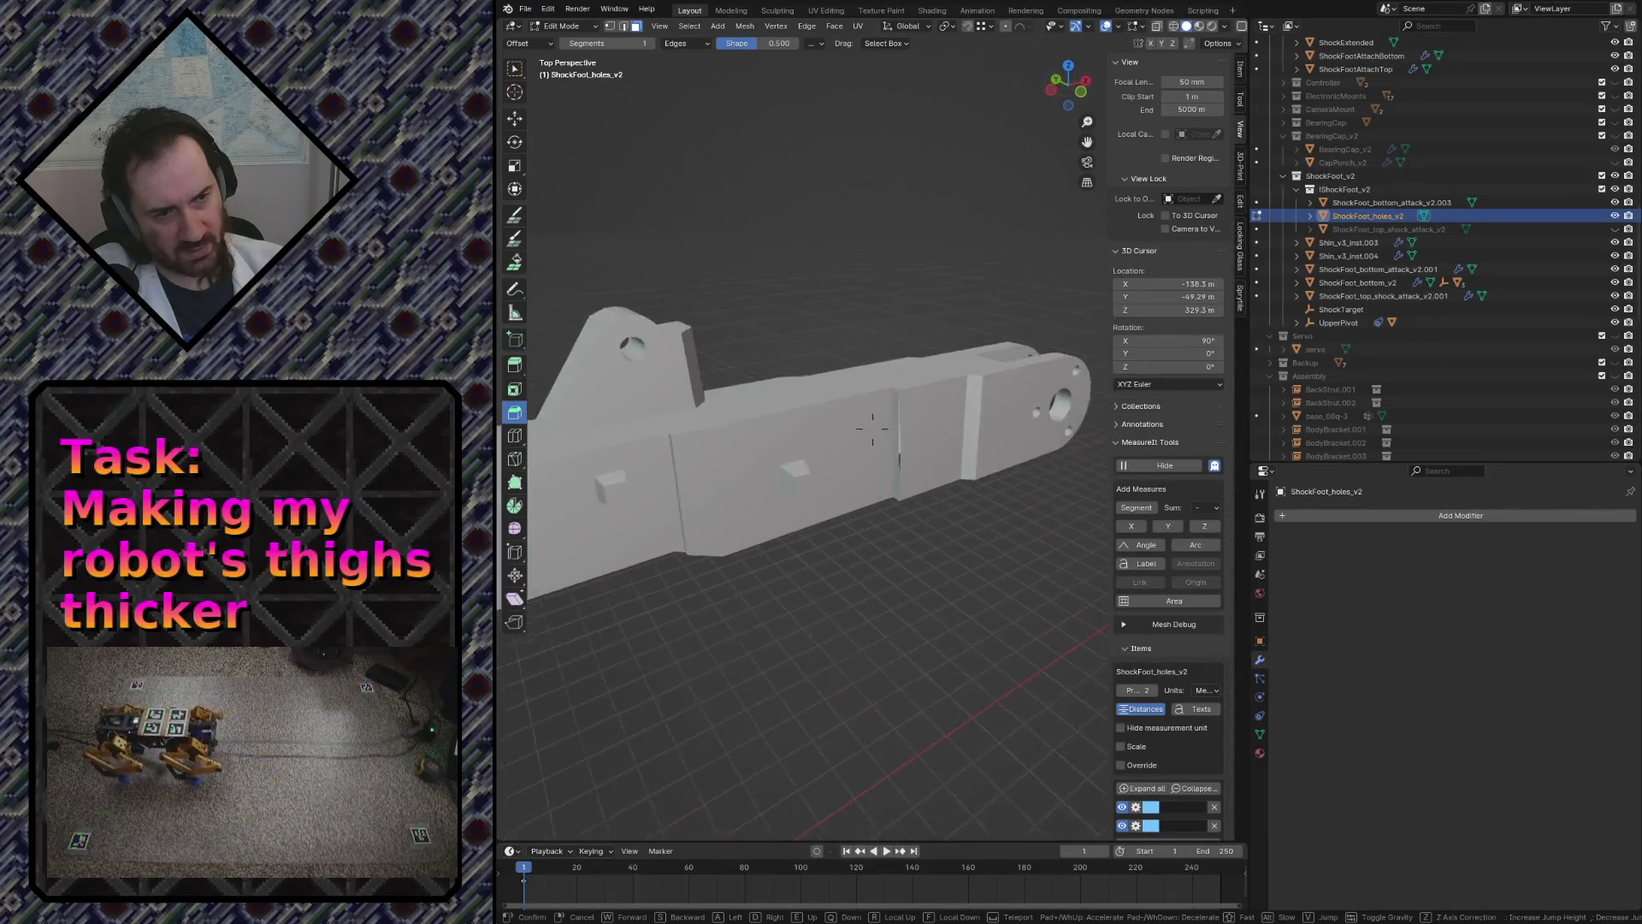
pyautogui.press('s')
pyautogui.press('w')
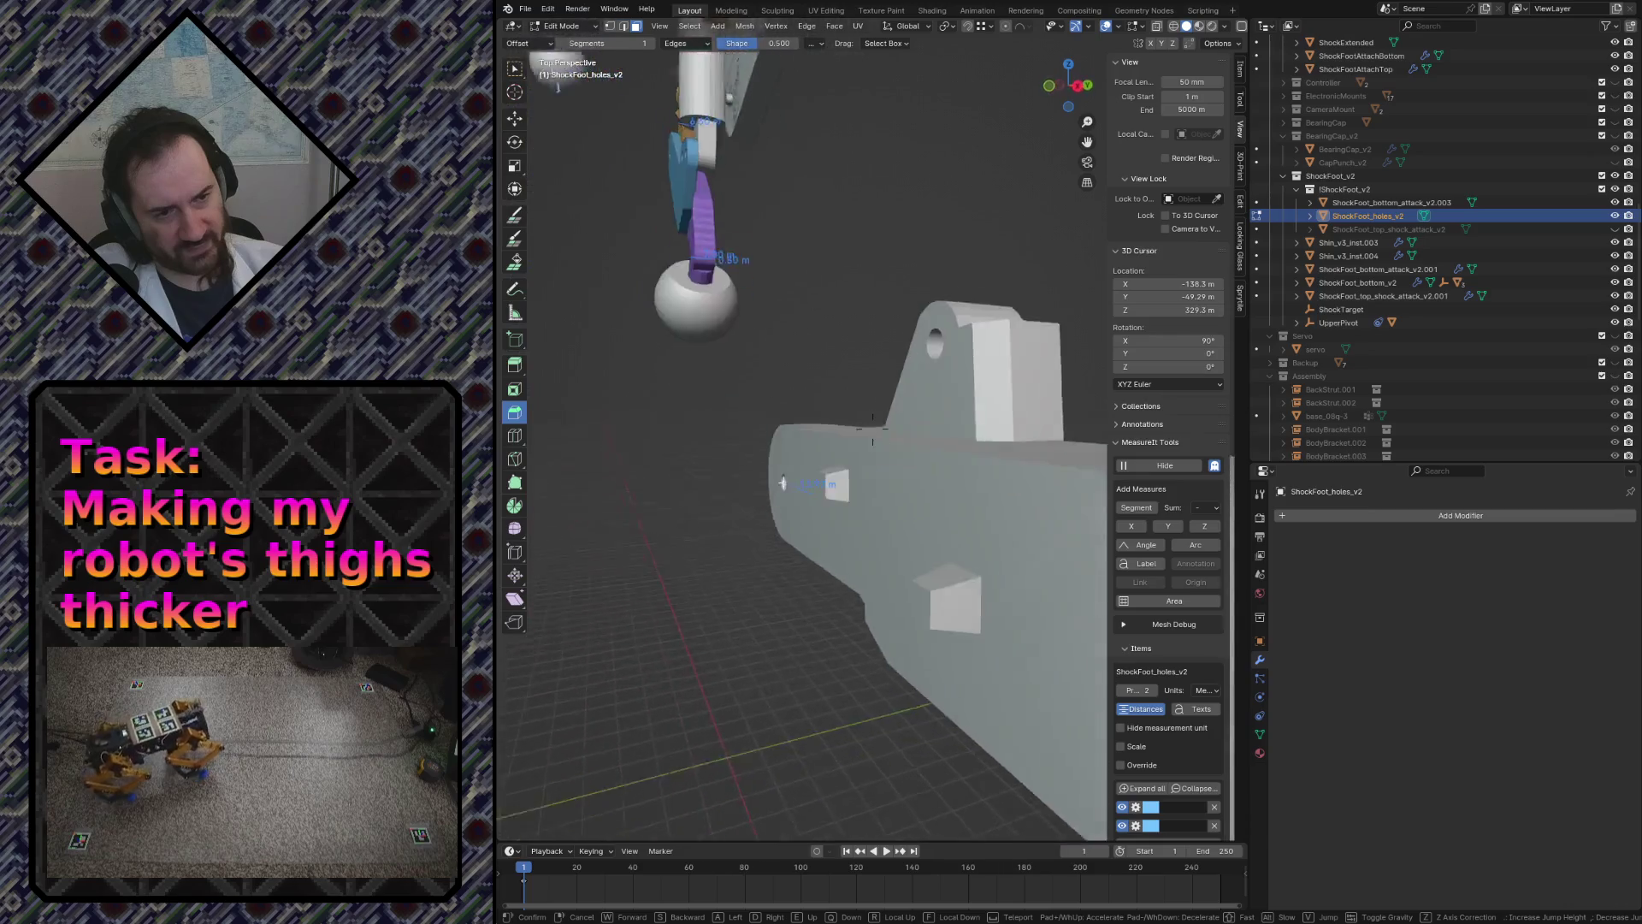
pyautogui.press('s')
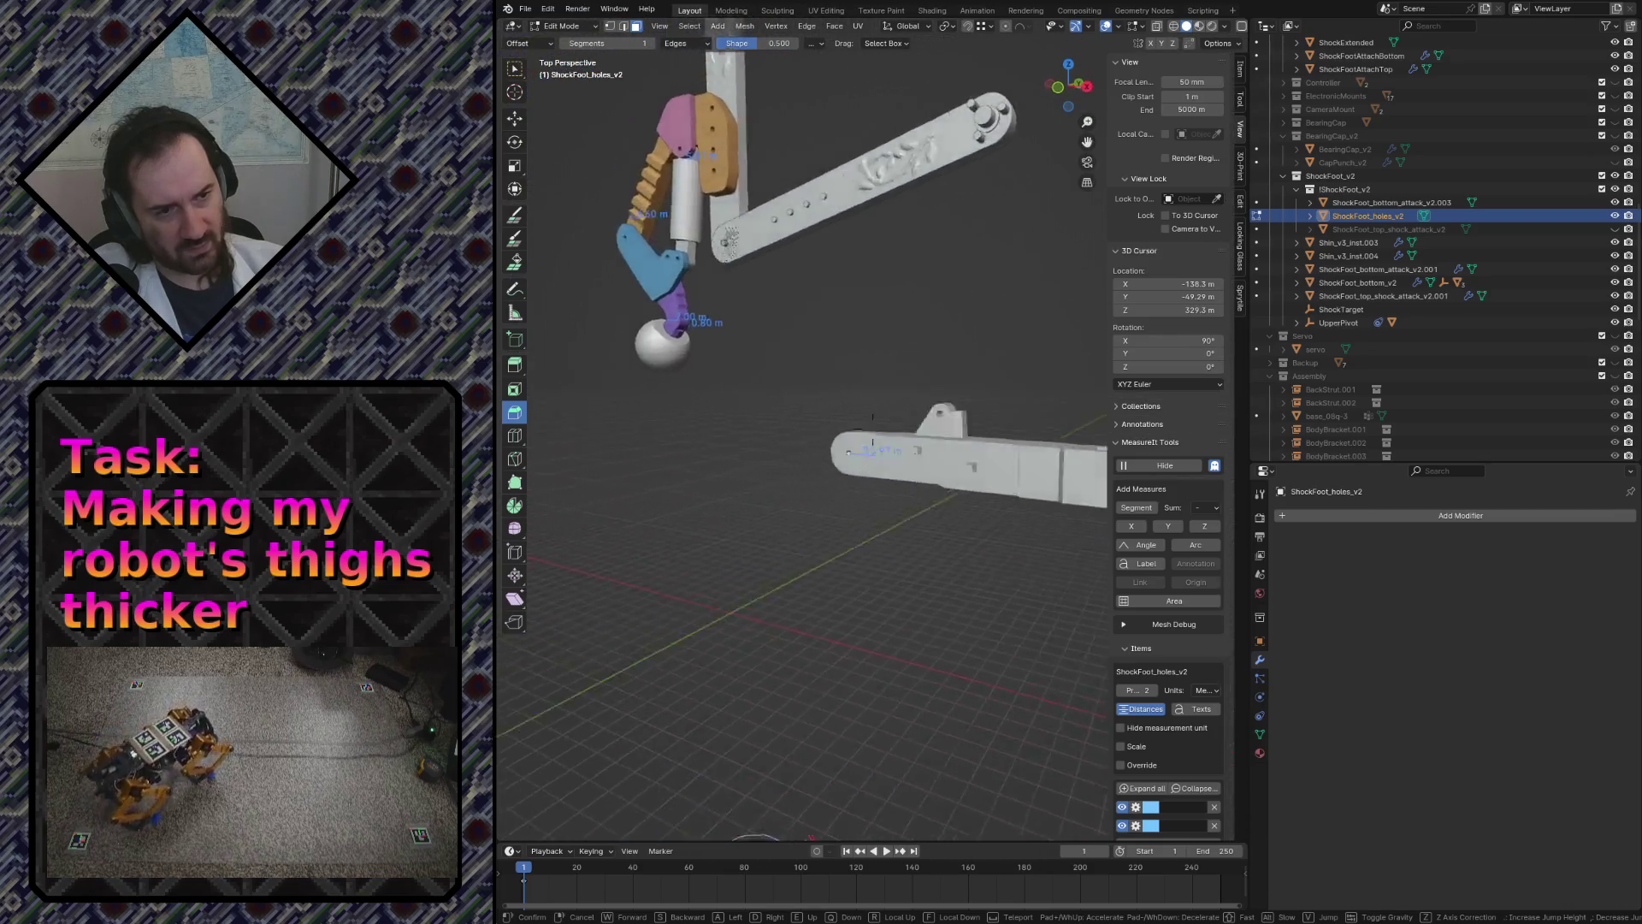
pyautogui.press('w')
pyautogui.press('w')
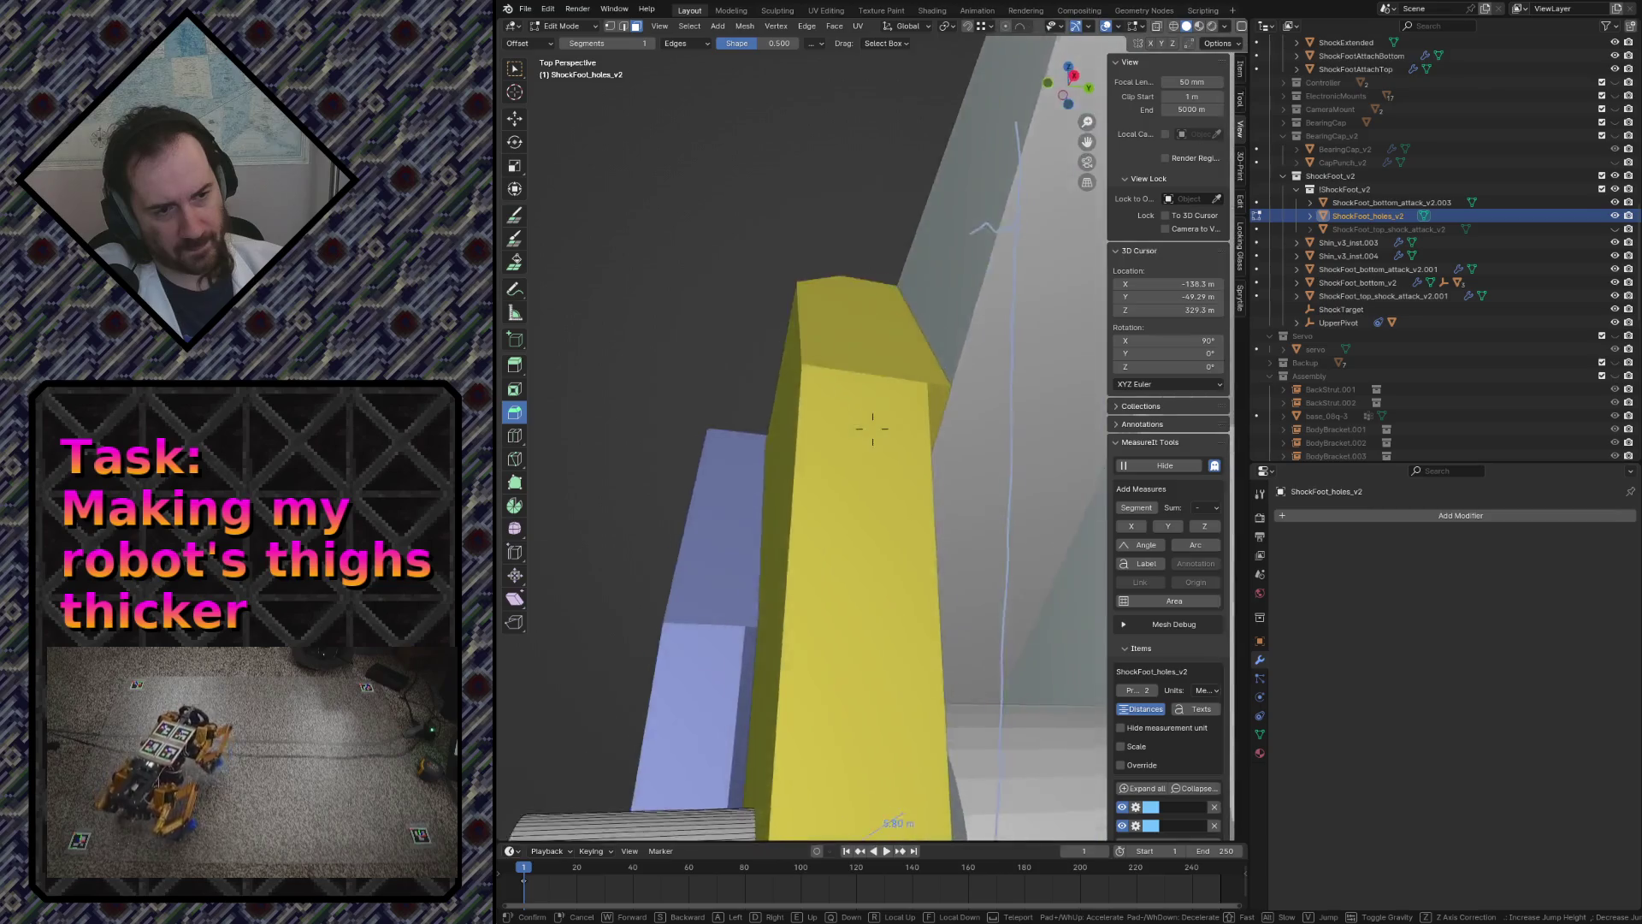
pyautogui.press('w')
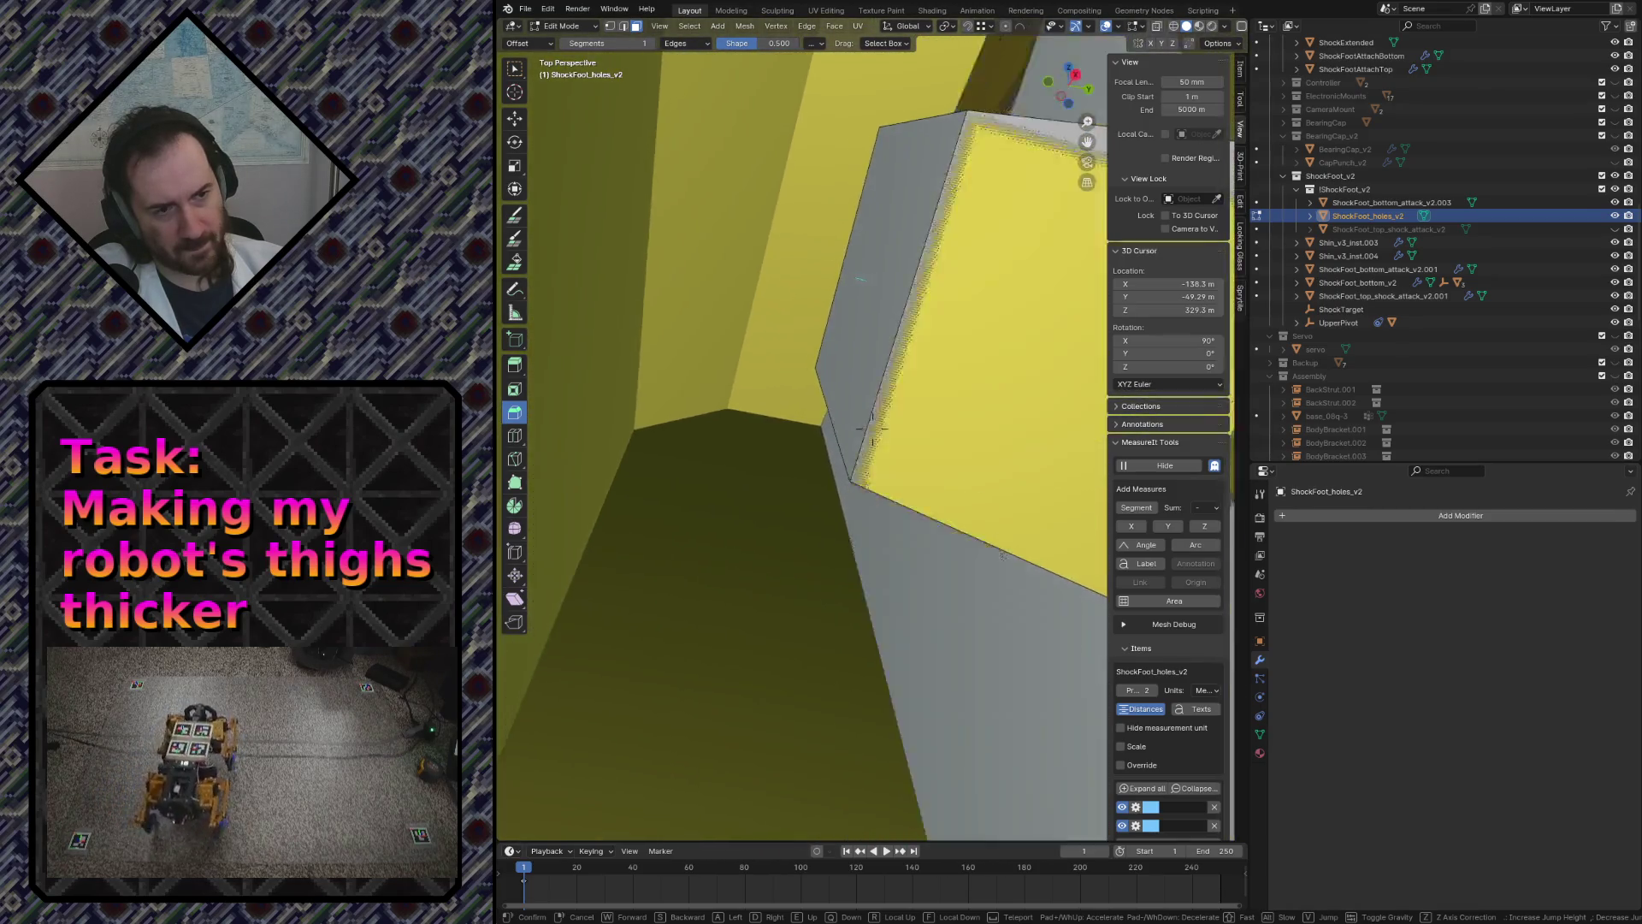
pyautogui.press('s')
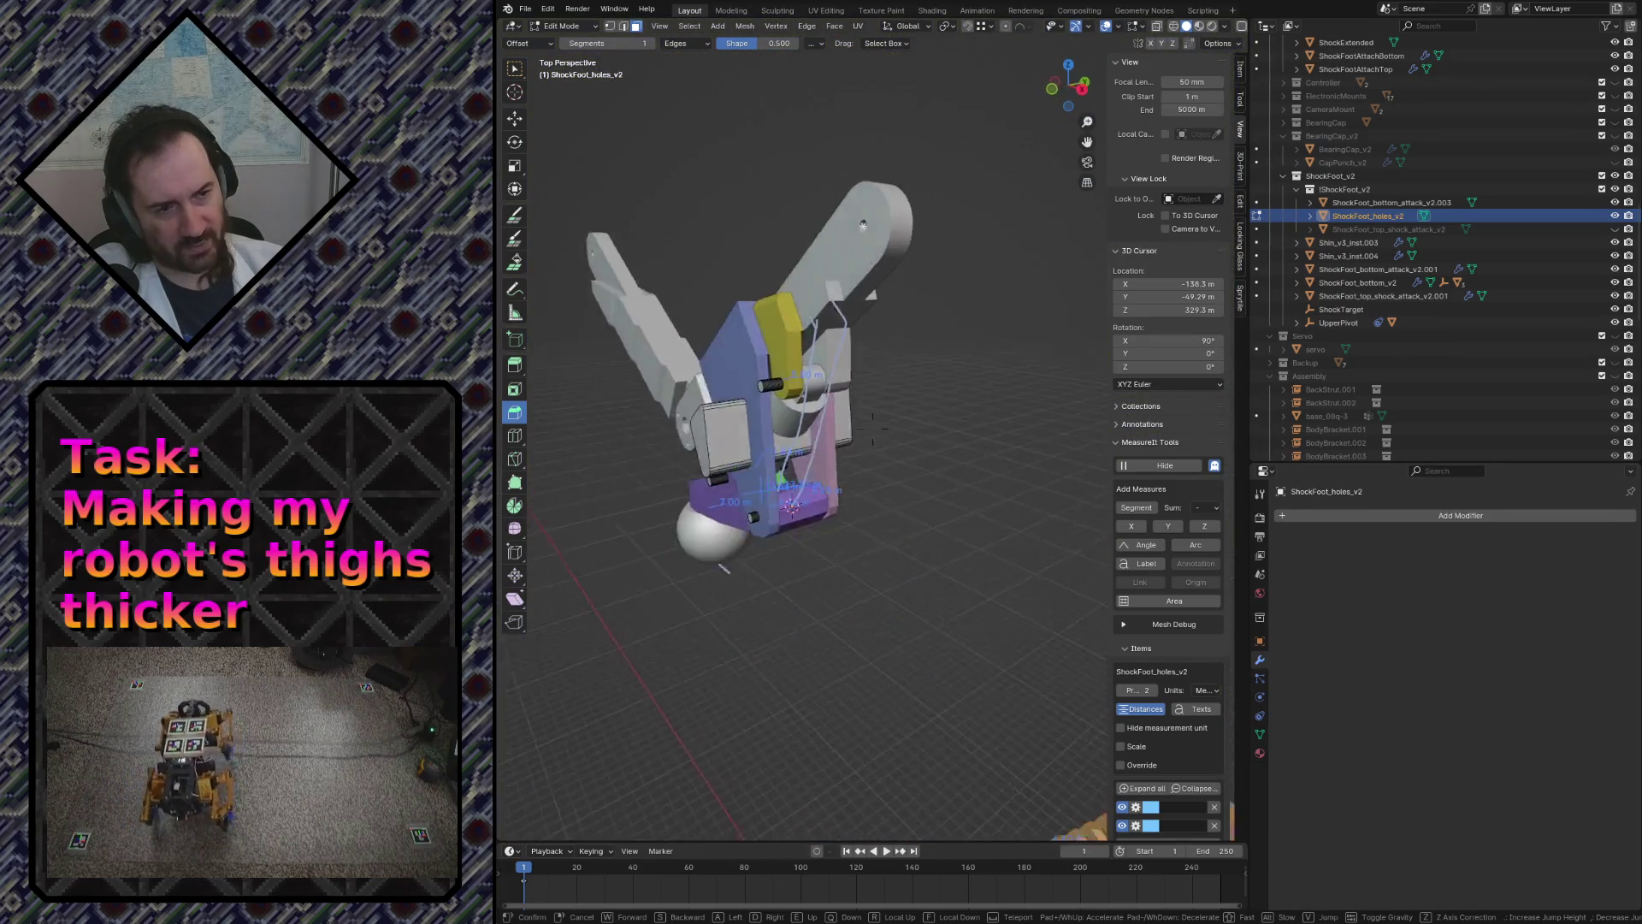
pyautogui.press('w')
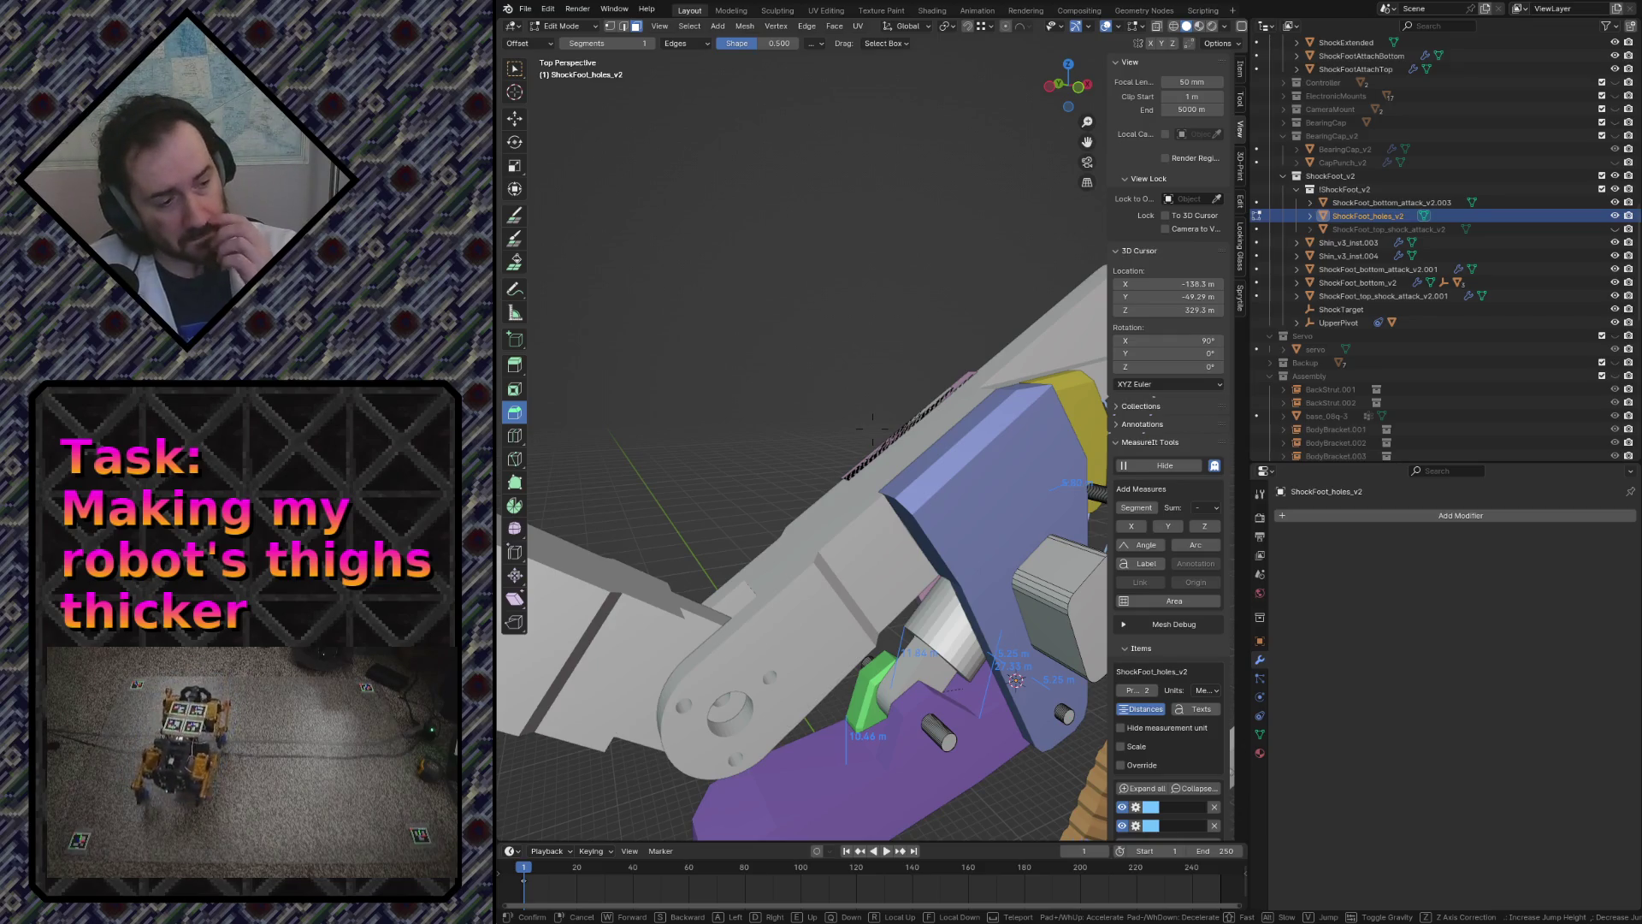
pyautogui.press('s')
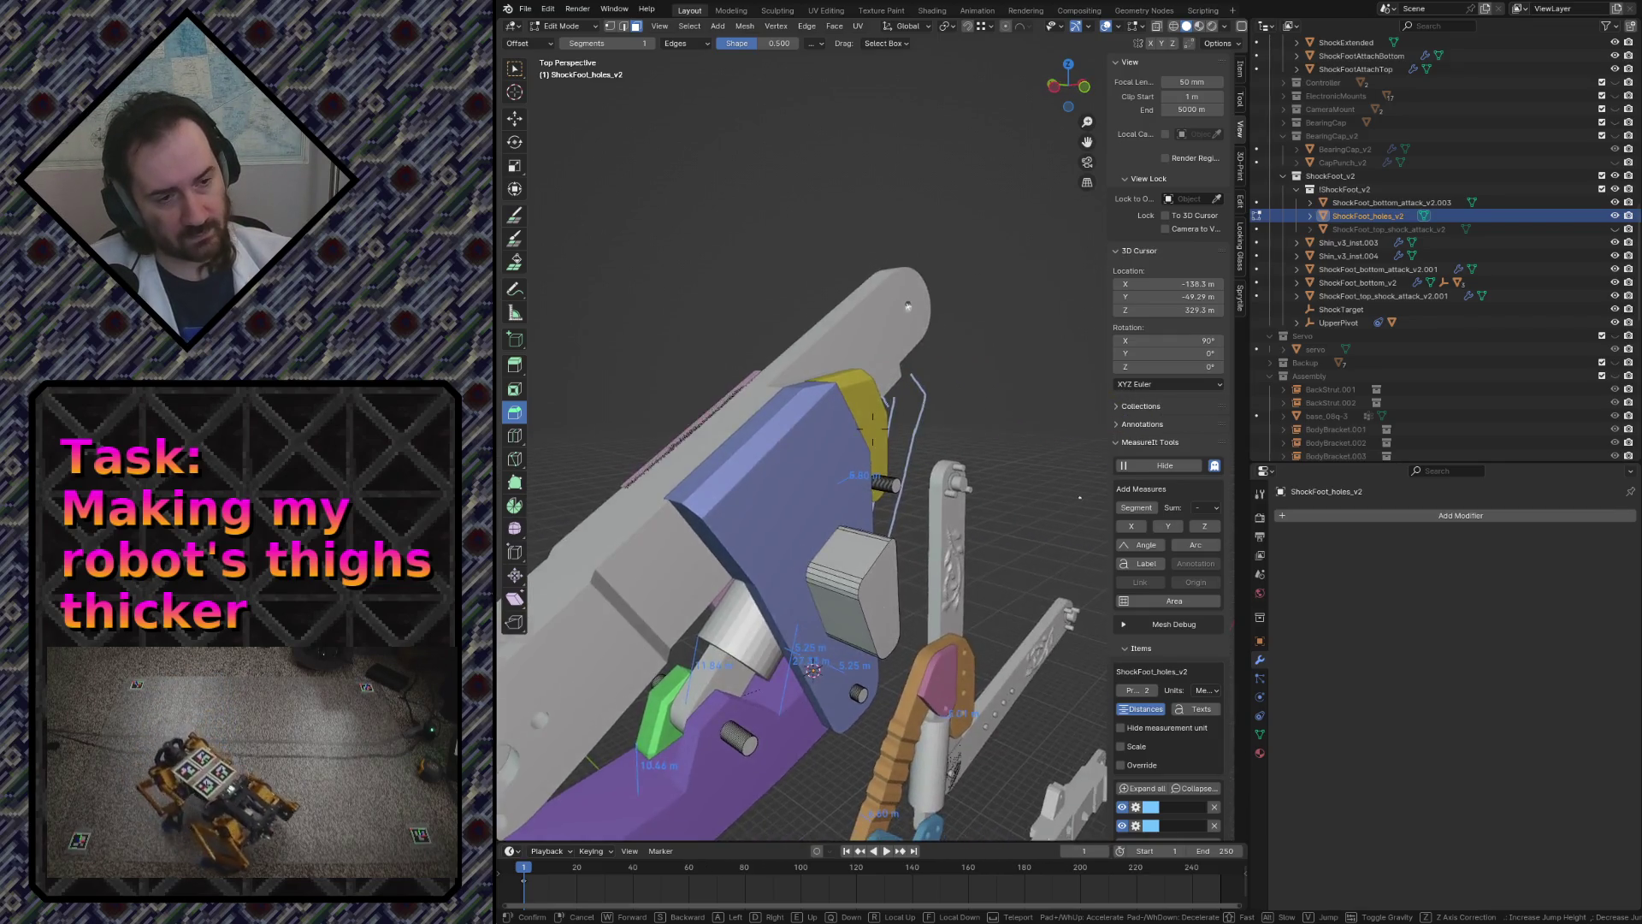
pyautogui.press('w')
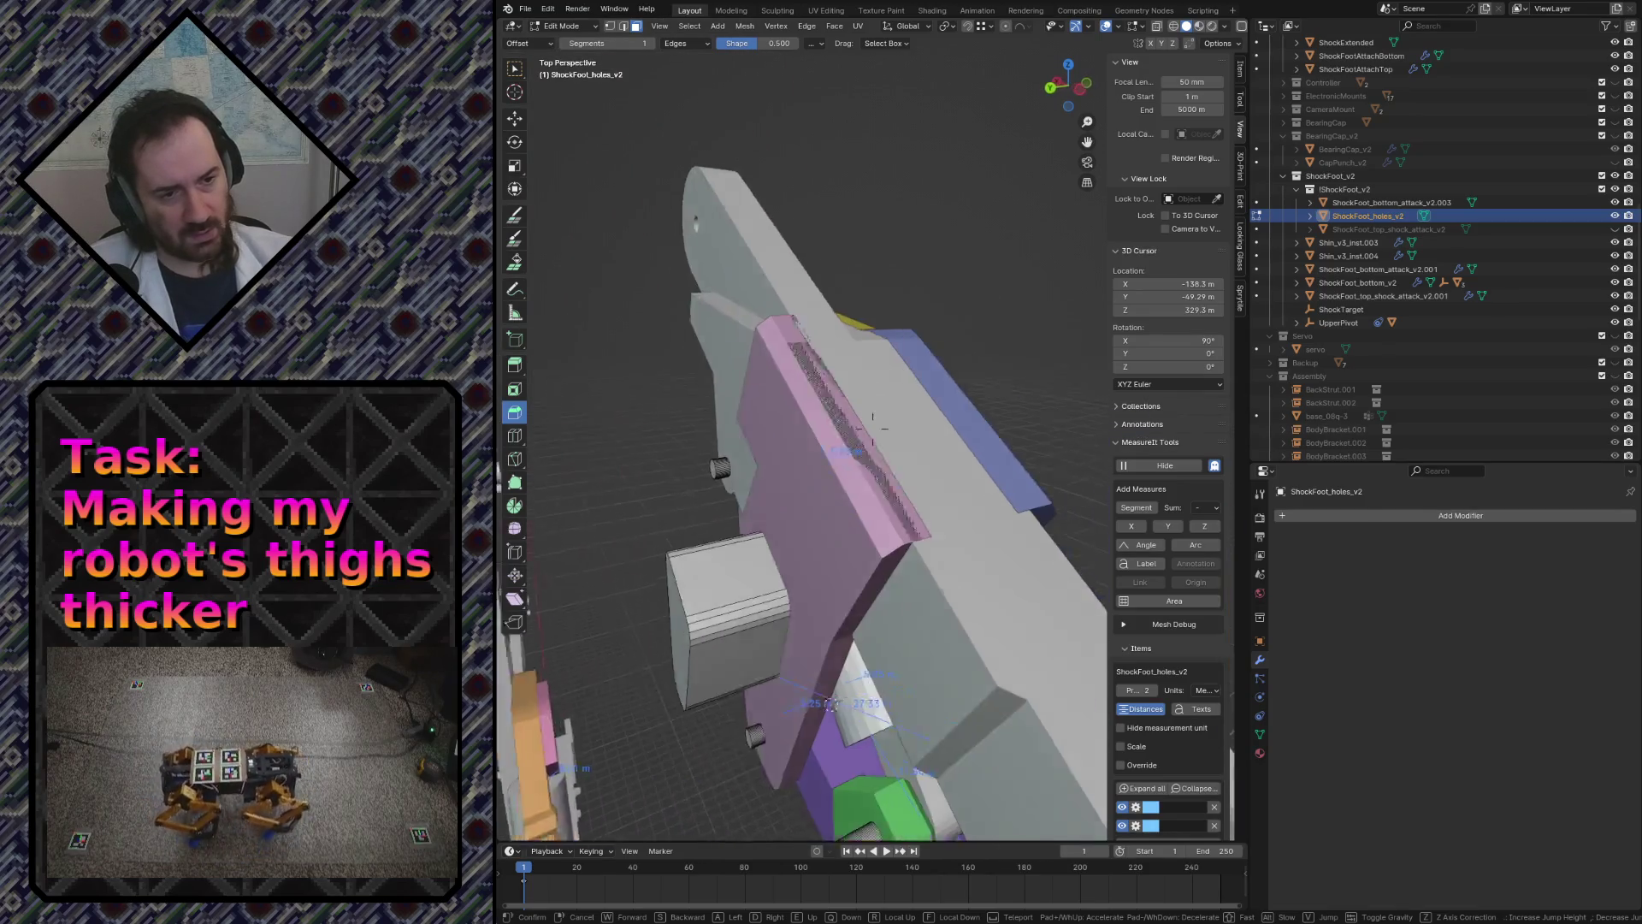
pyautogui.click(716, 538)
pyautogui.press('Tab')
pyautogui.press('h')
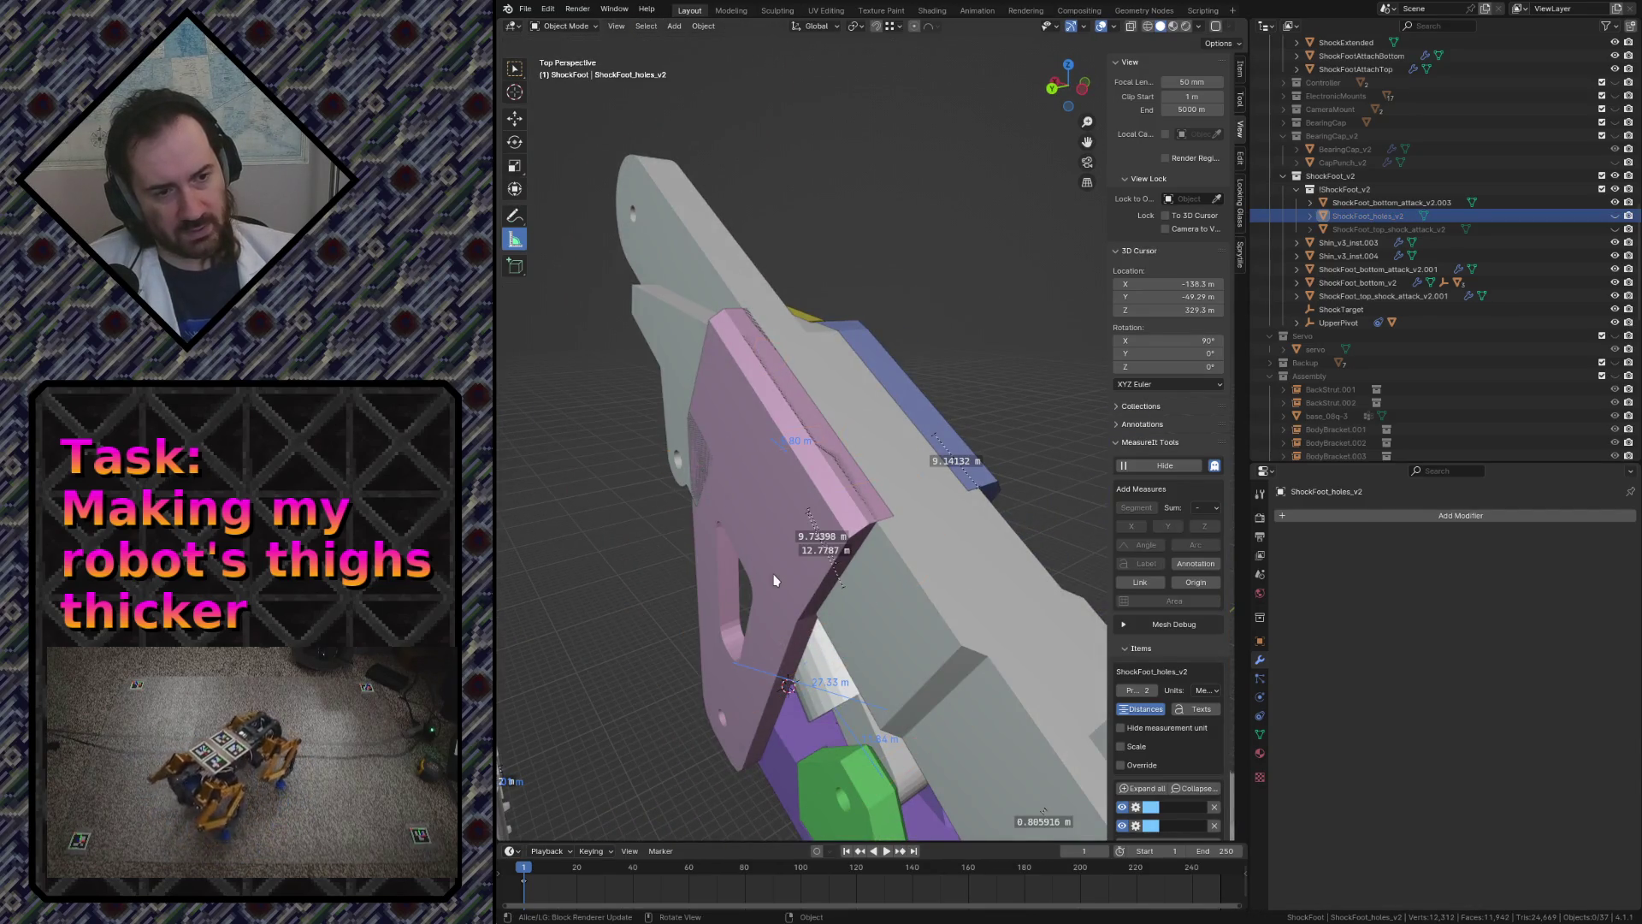
# - Make ShockFoot_bottom_attack_v2.003 active, fly close to the leg parts and save robot.blend
pyautogui.click(773, 580)
pyautogui.hotkey('shift', '`')
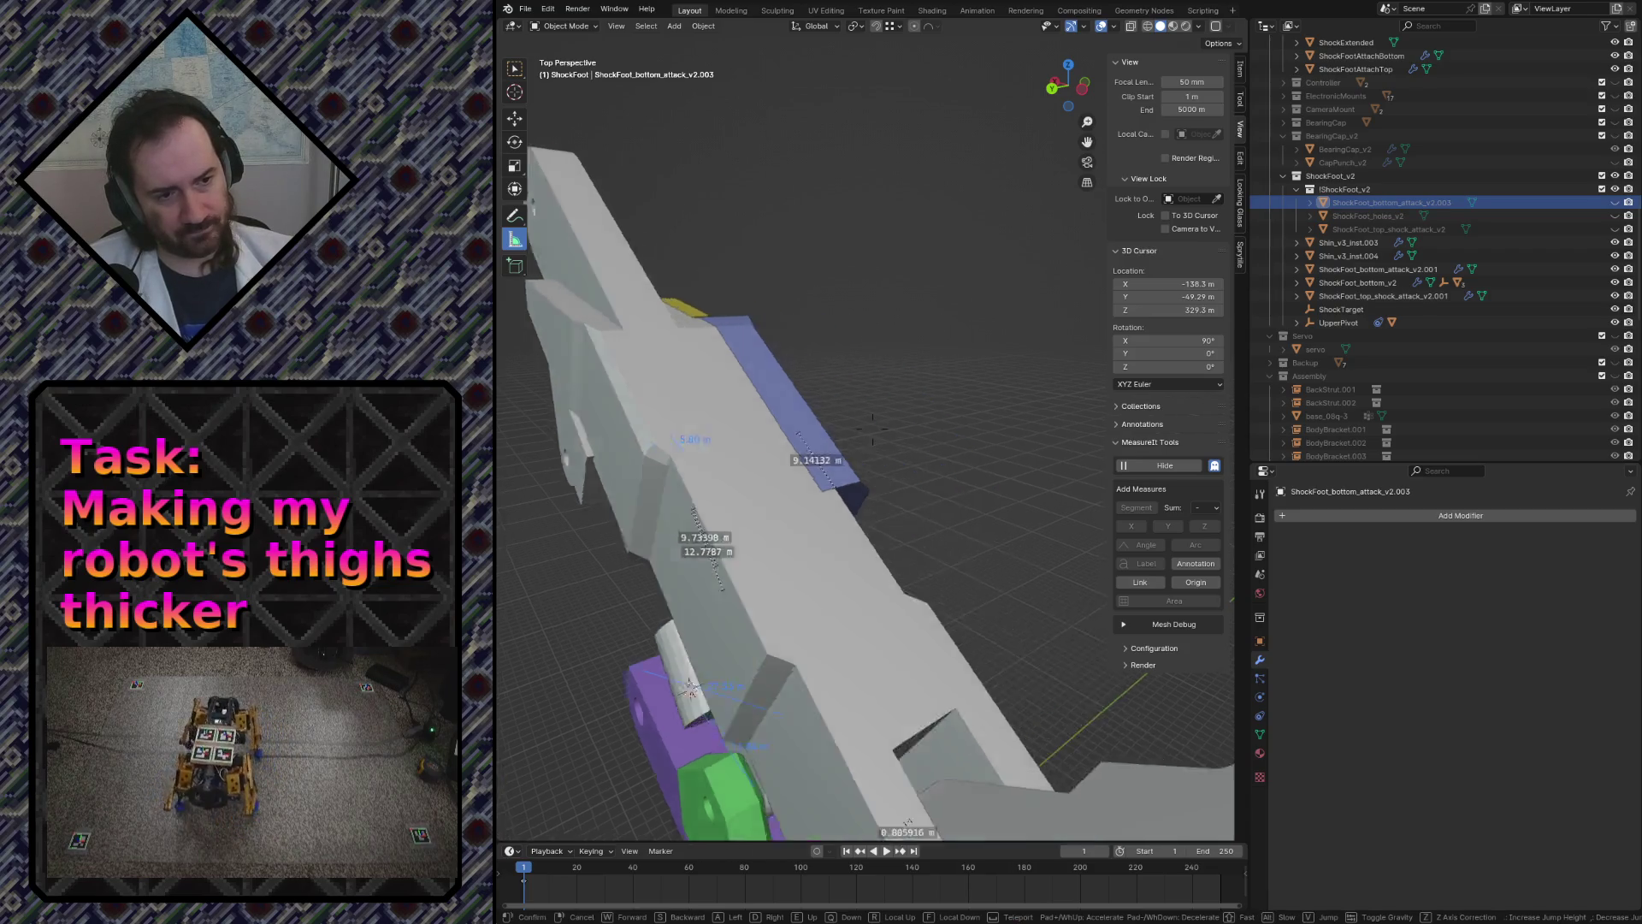
pyautogui.press('w')
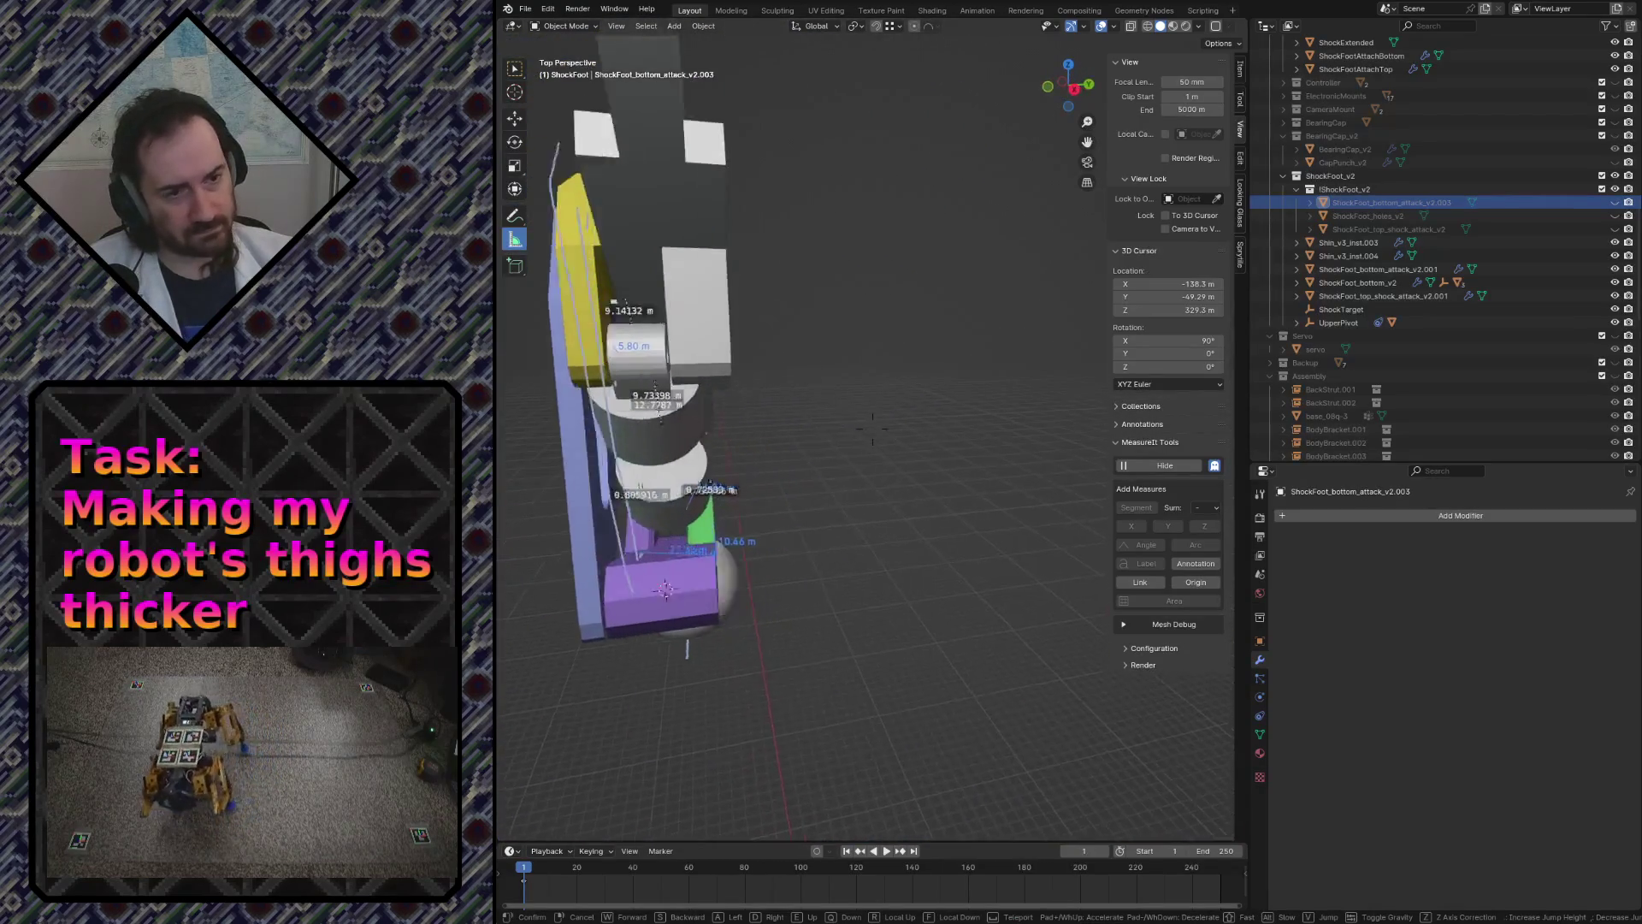
pyautogui.click(941, 317)
pyautogui.hotkey('ctrl', 's')
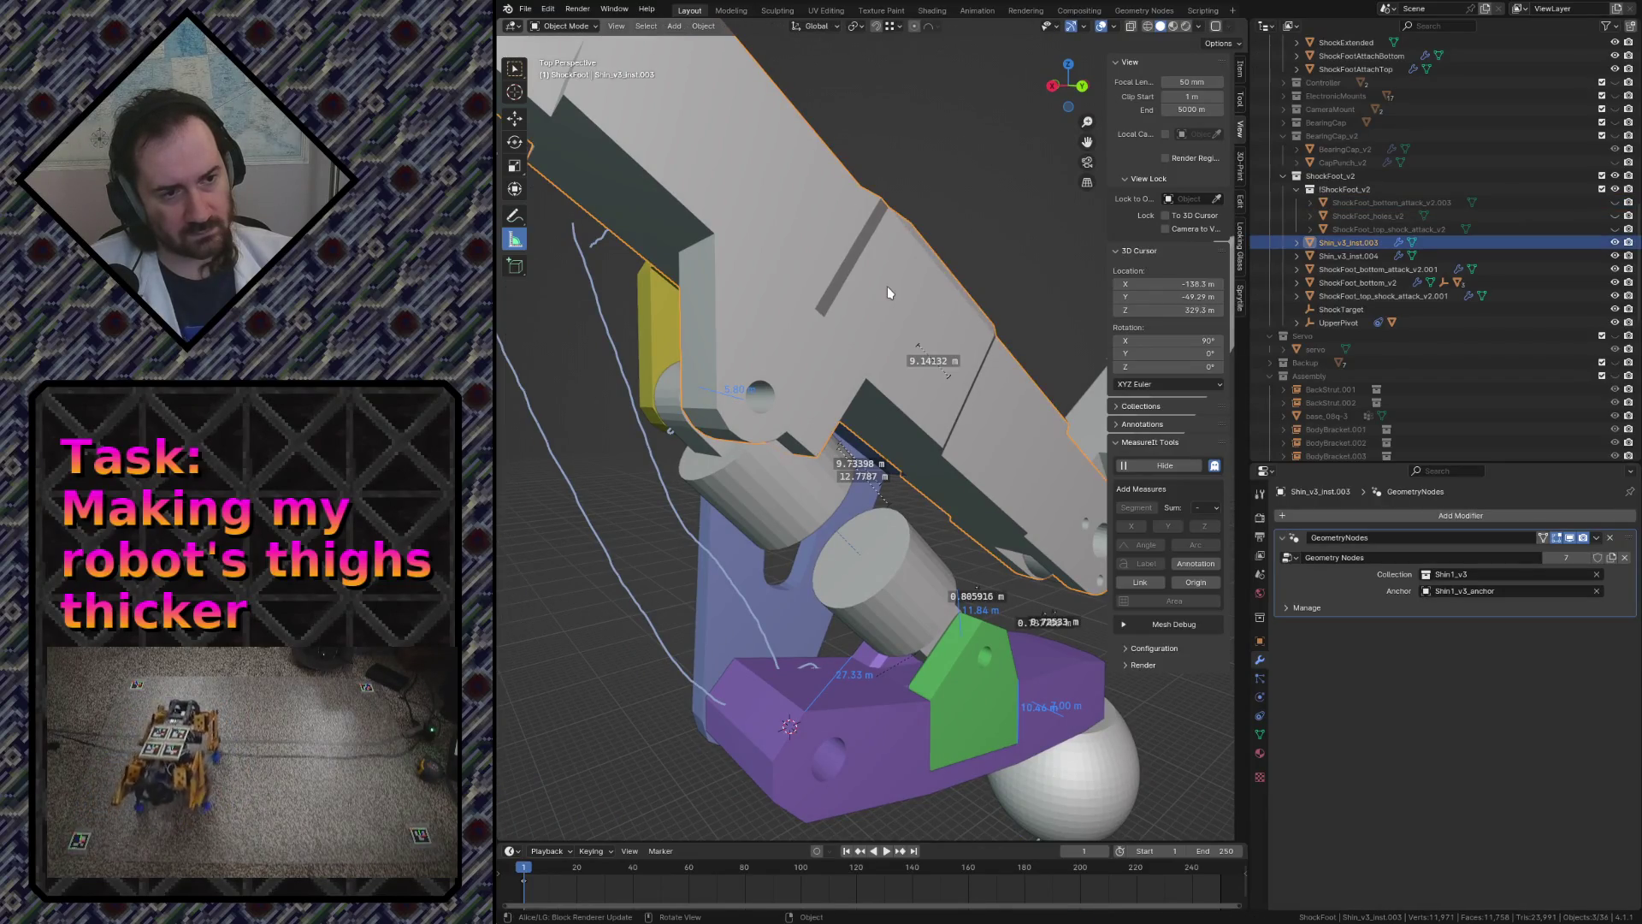
# - Recentre the view on the leg and select Shin1_v3 to show its Boolean union modifiers
pyautogui.hotkey('shift', '`')
pyautogui.press('s')
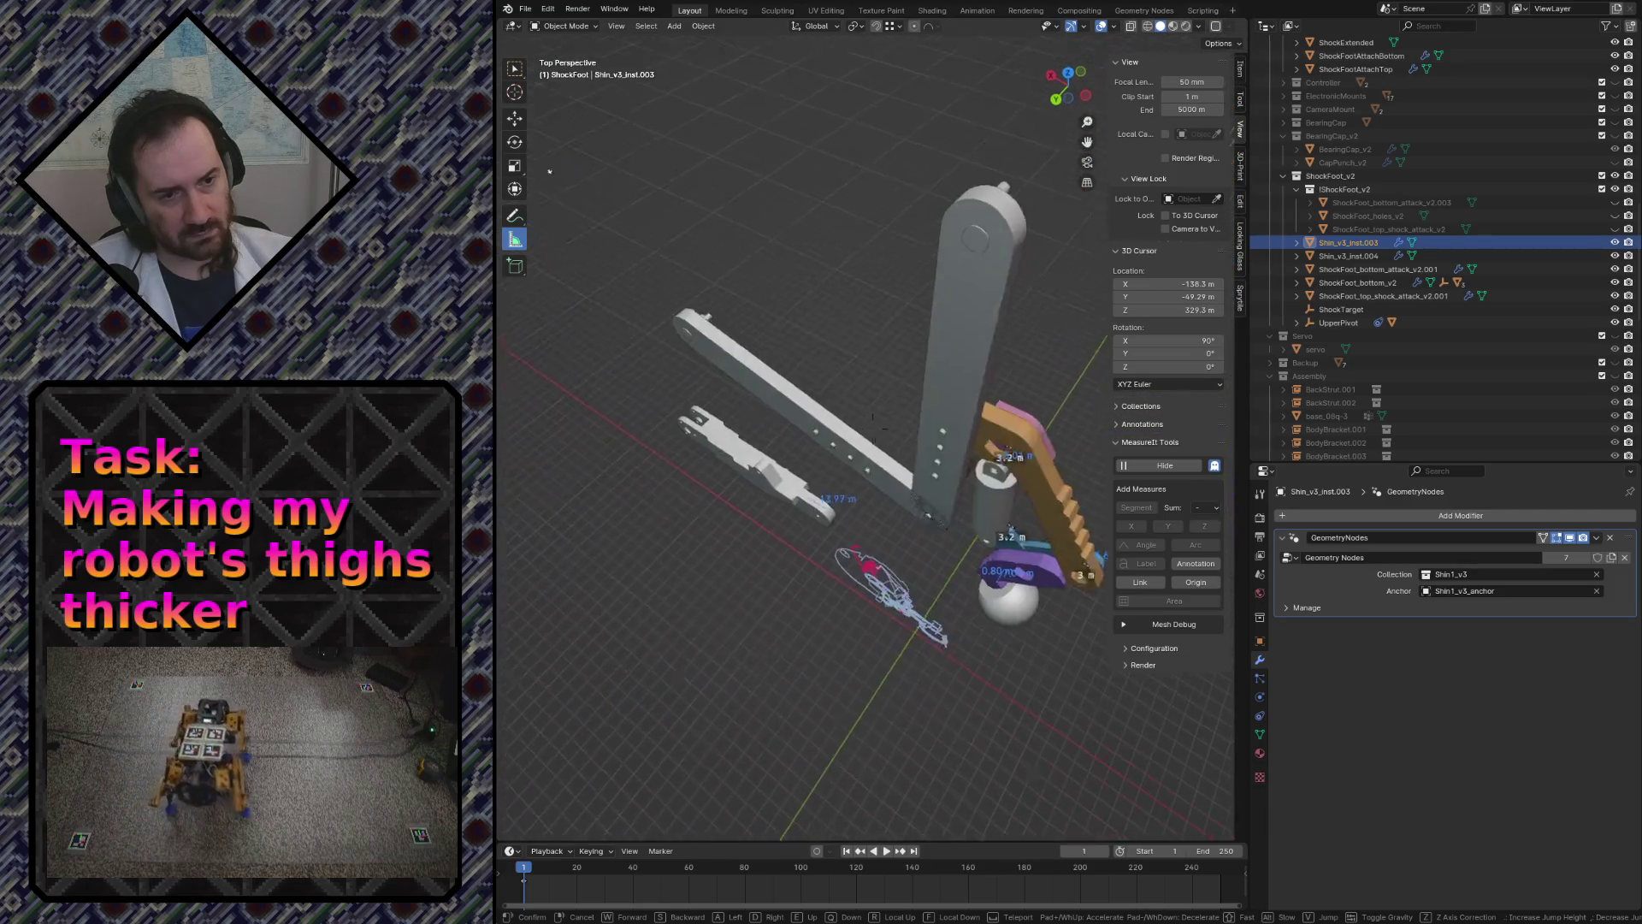
pyautogui.press('w')
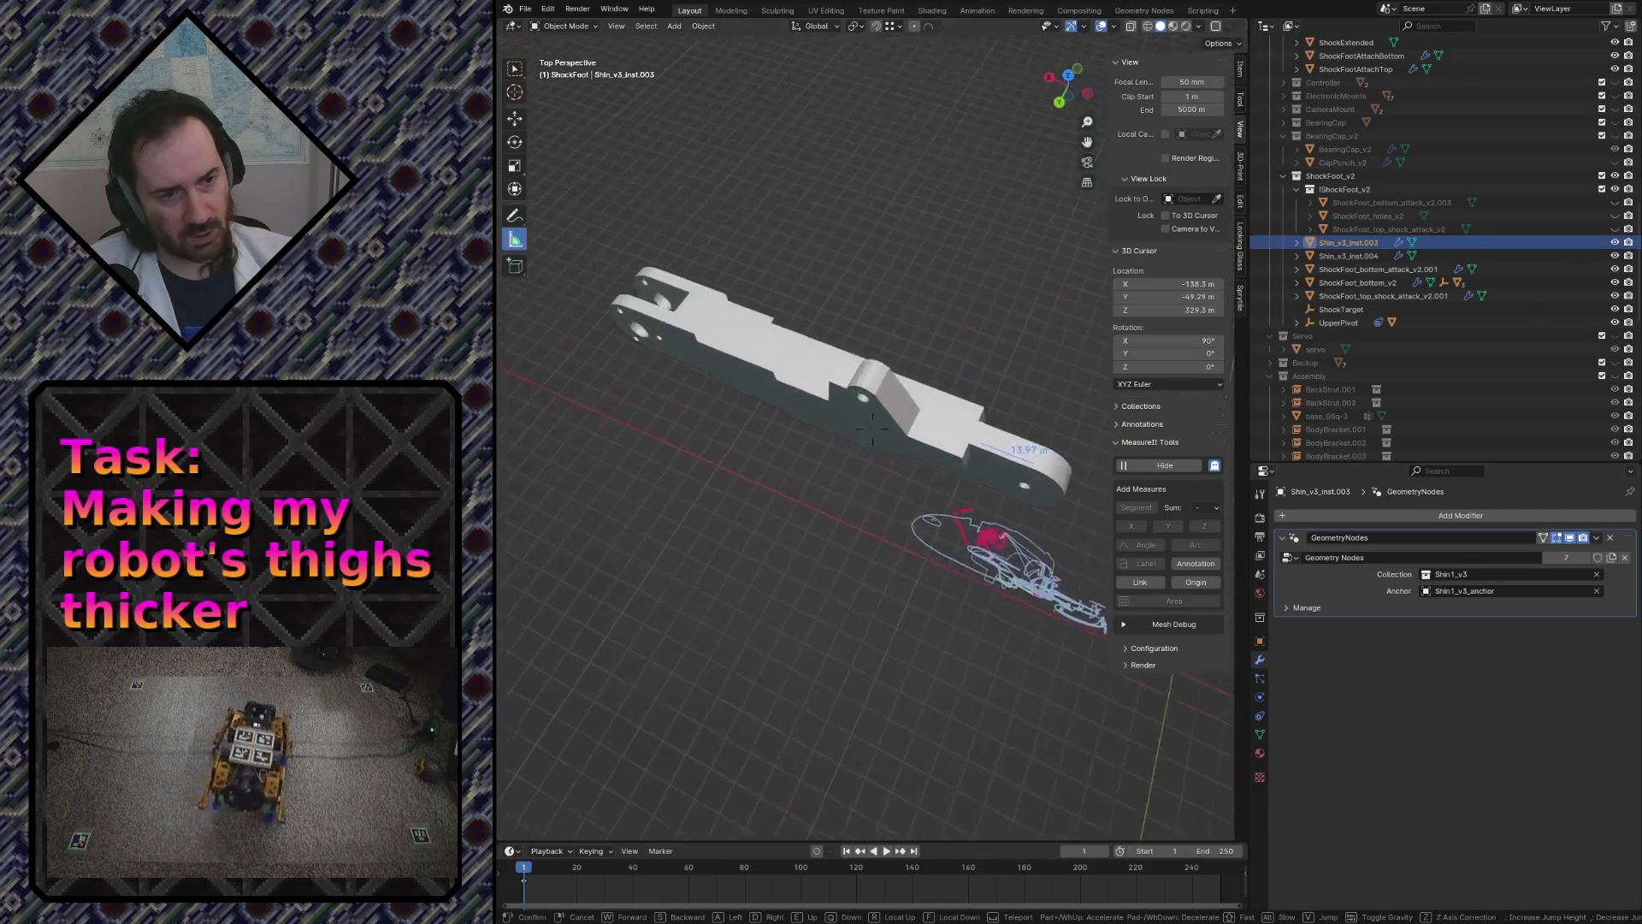
pyautogui.click(886, 285)
pyautogui.click(868, 314)
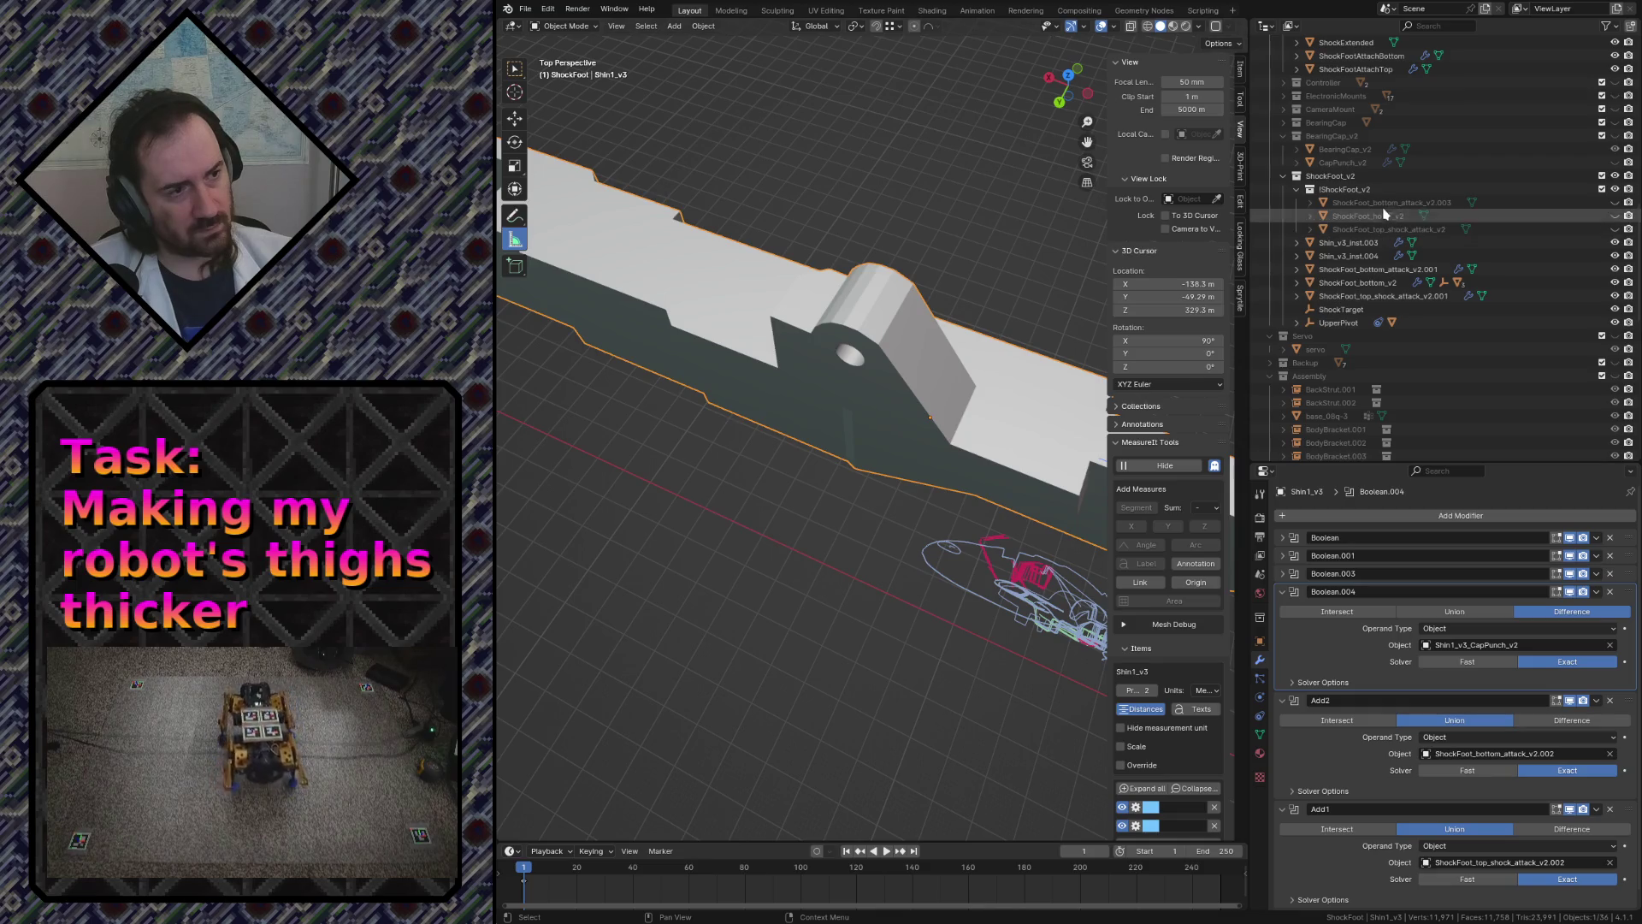
# - Fly around the pink ShockFoot_bottom_attack_v2.003 plate up close, then select Shin1_v3 again
pyautogui.click(1403, 230)
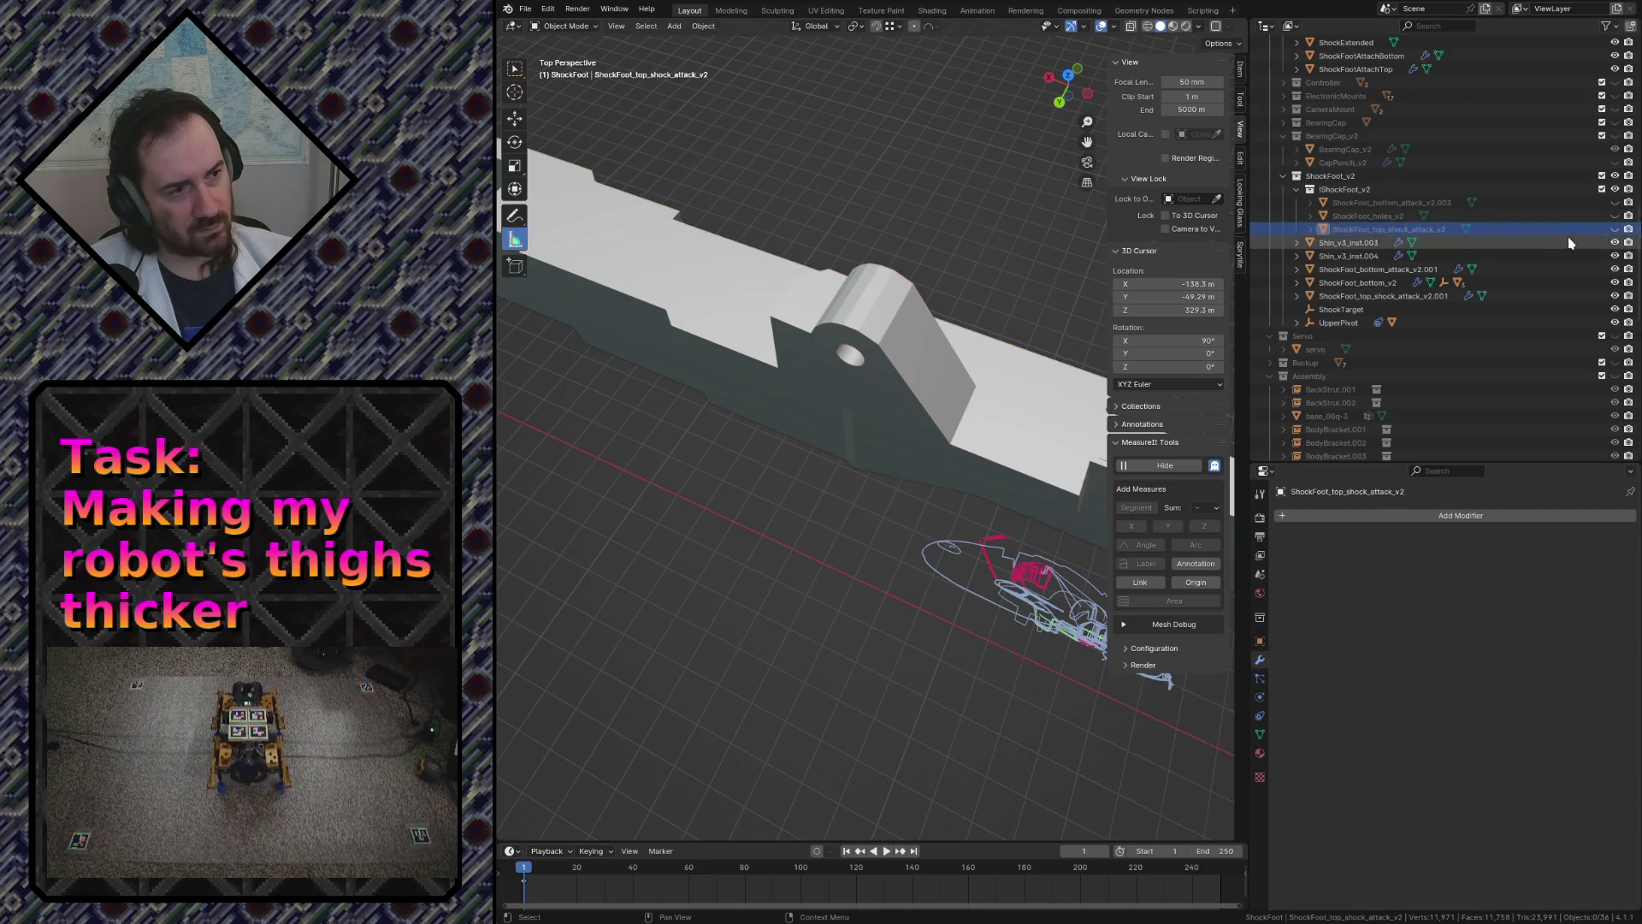
pyautogui.click(1608, 205)
pyautogui.hotkey('shift', '`')
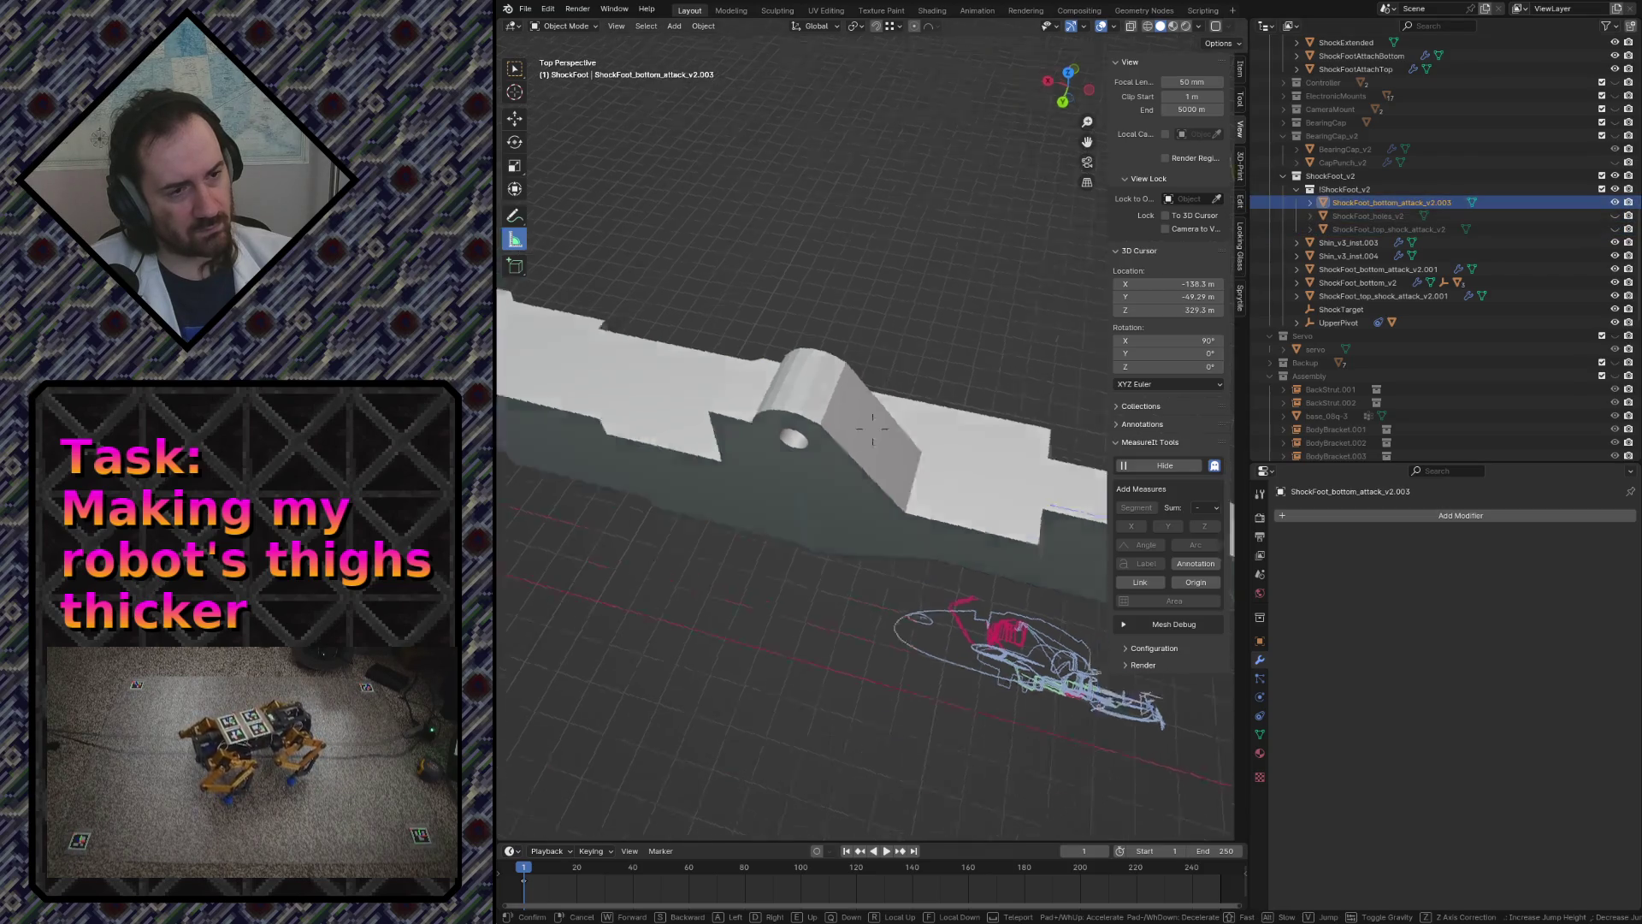
pyautogui.press('w')
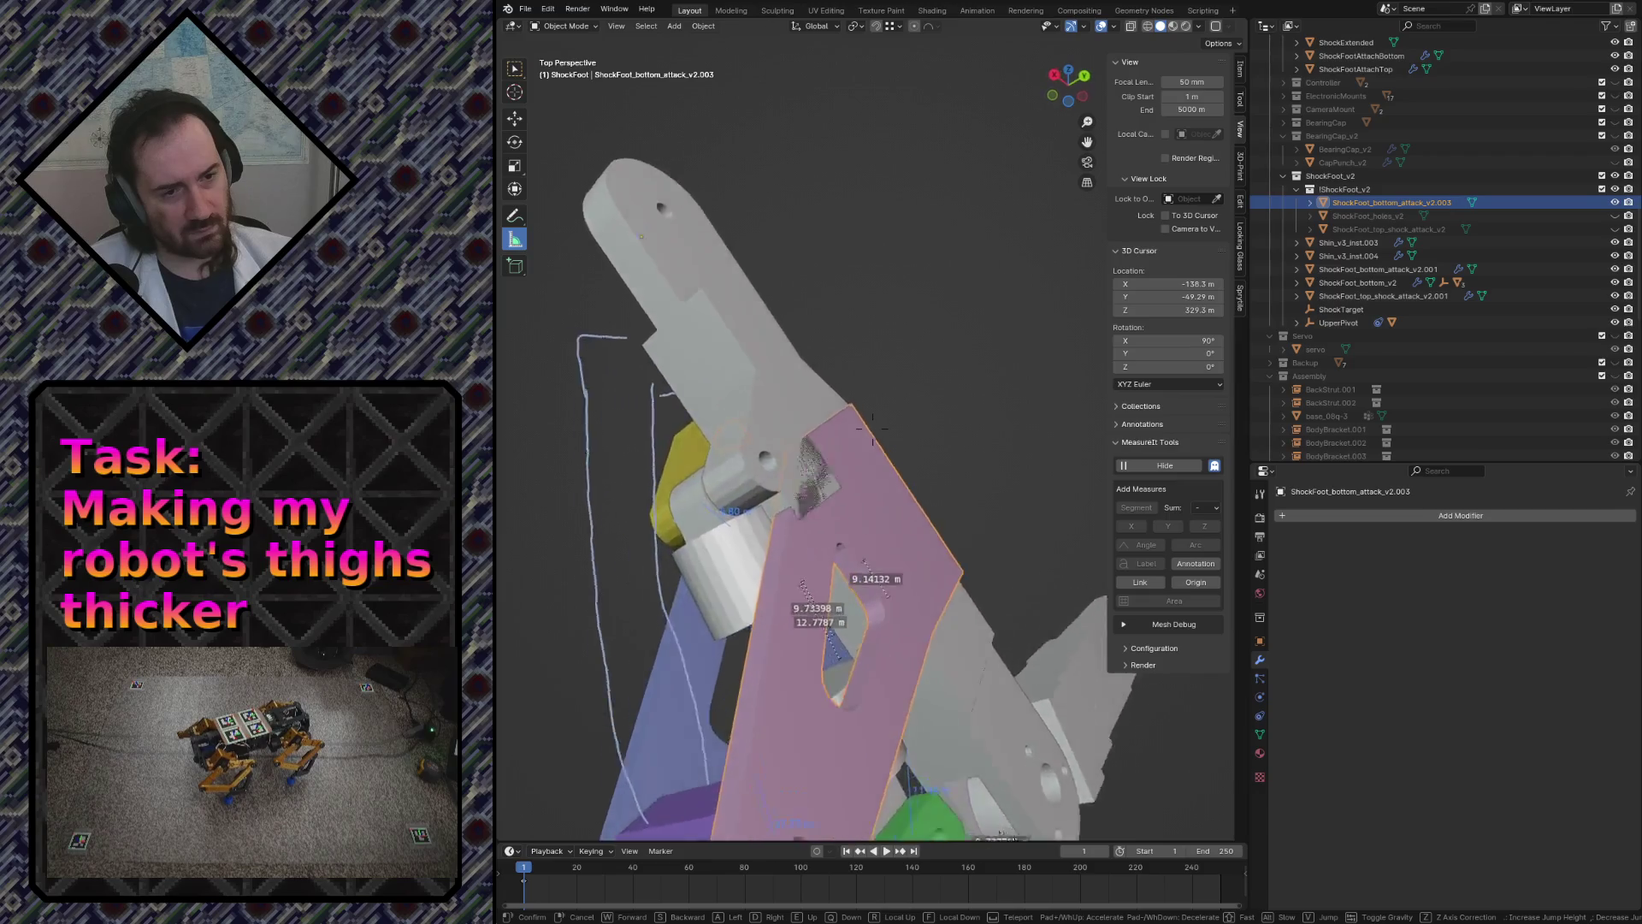
pyautogui.press('s')
pyautogui.press('s')
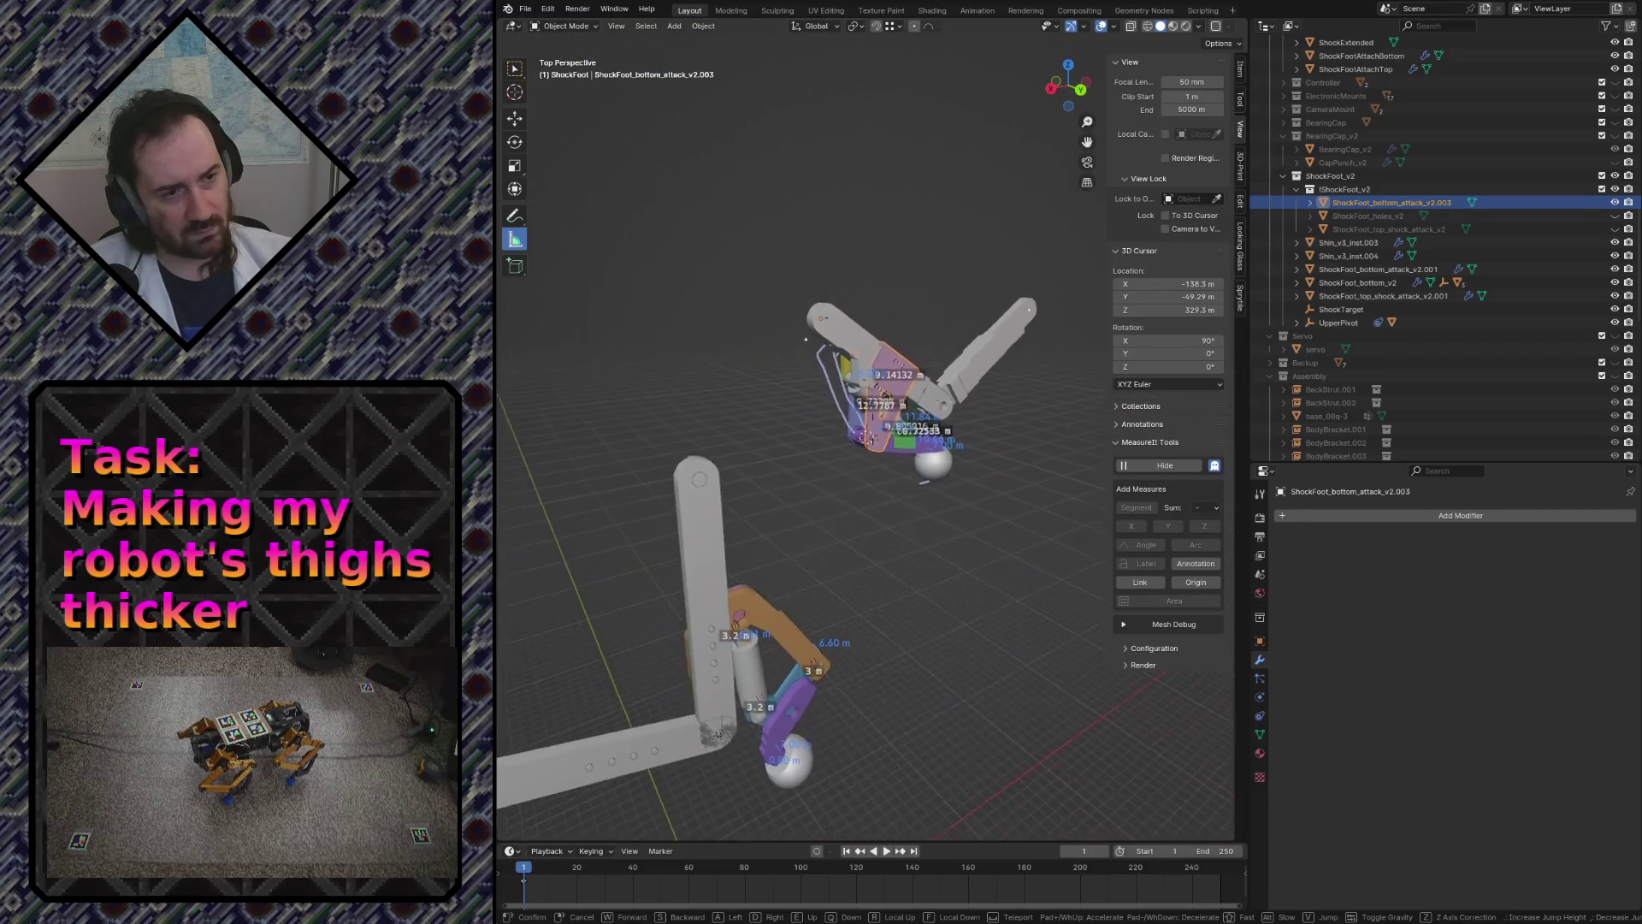
pyautogui.press('w')
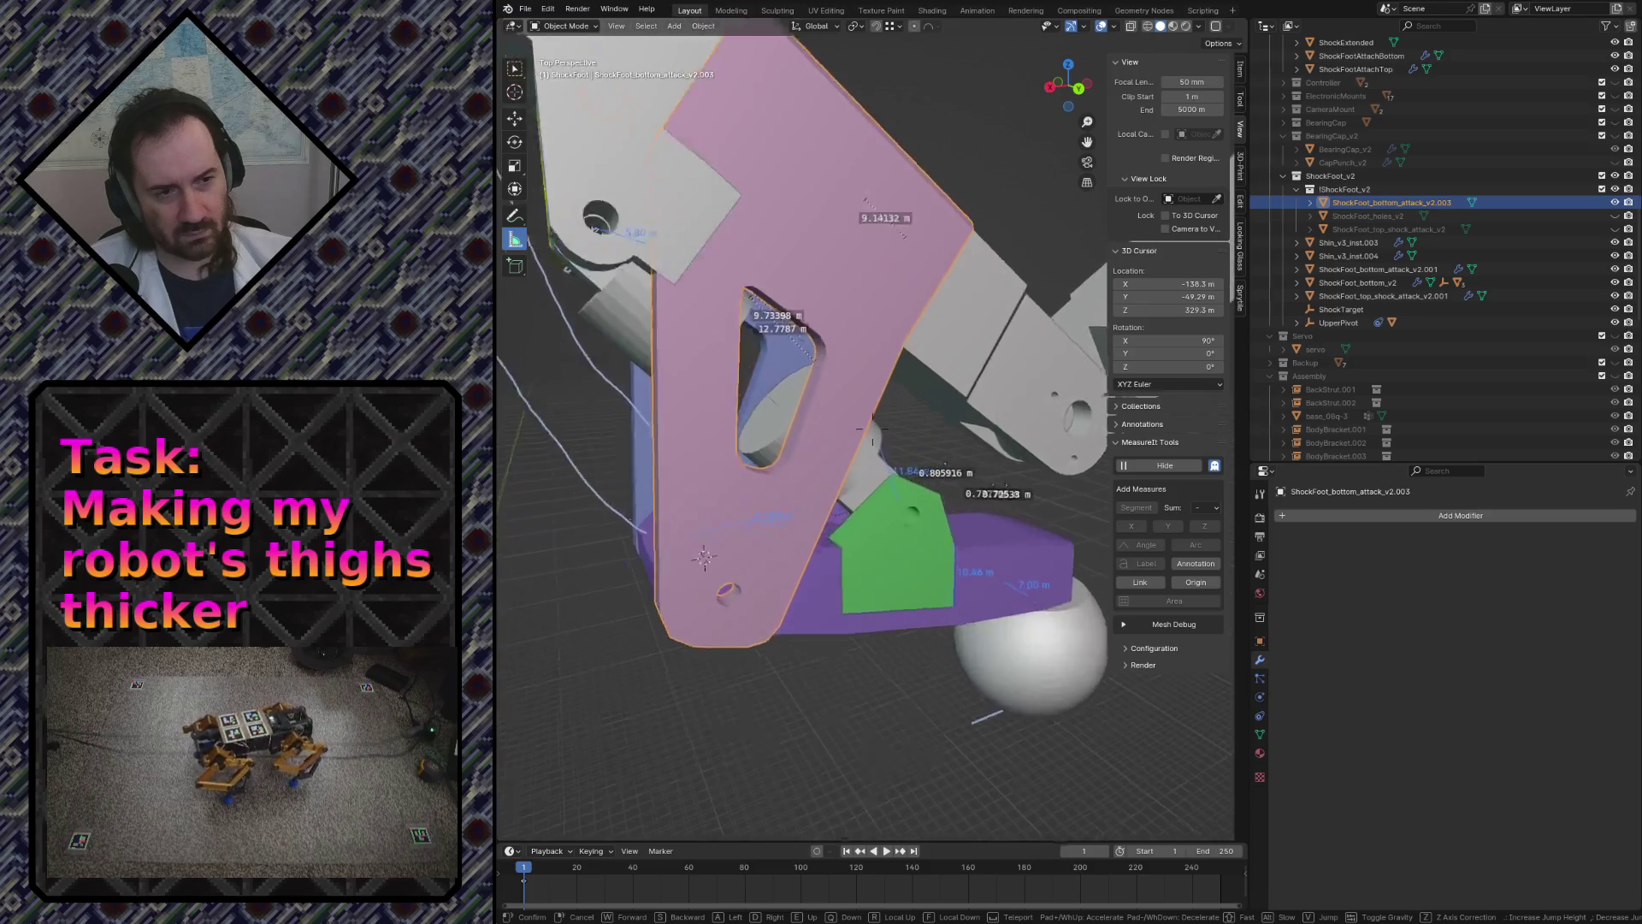
pyautogui.press('w')
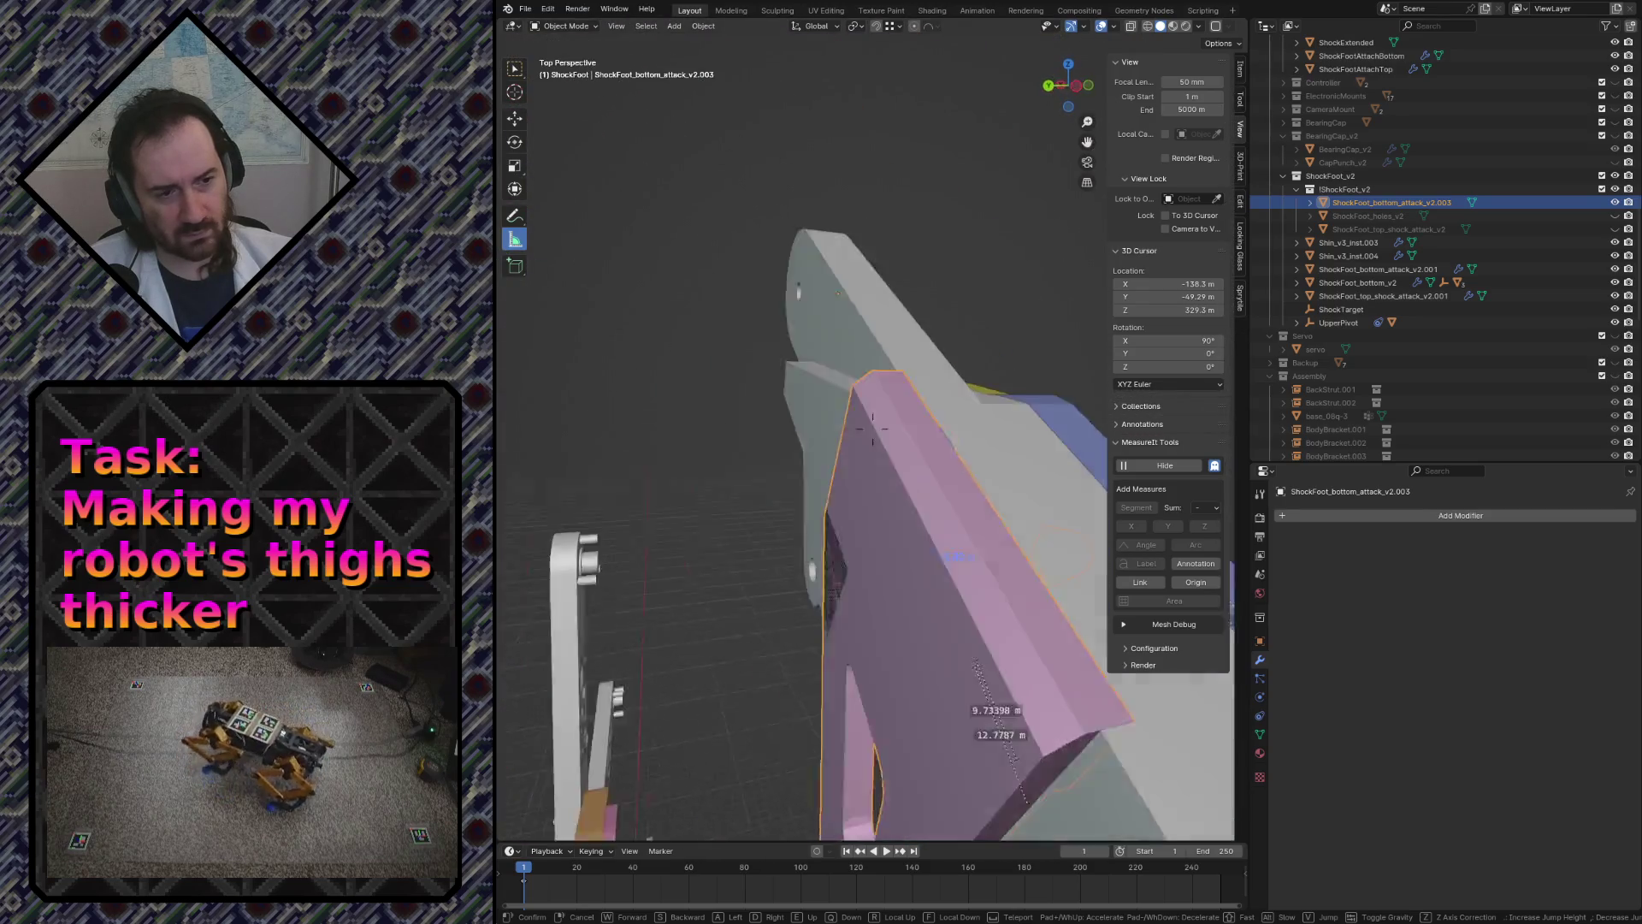
pyautogui.press('s')
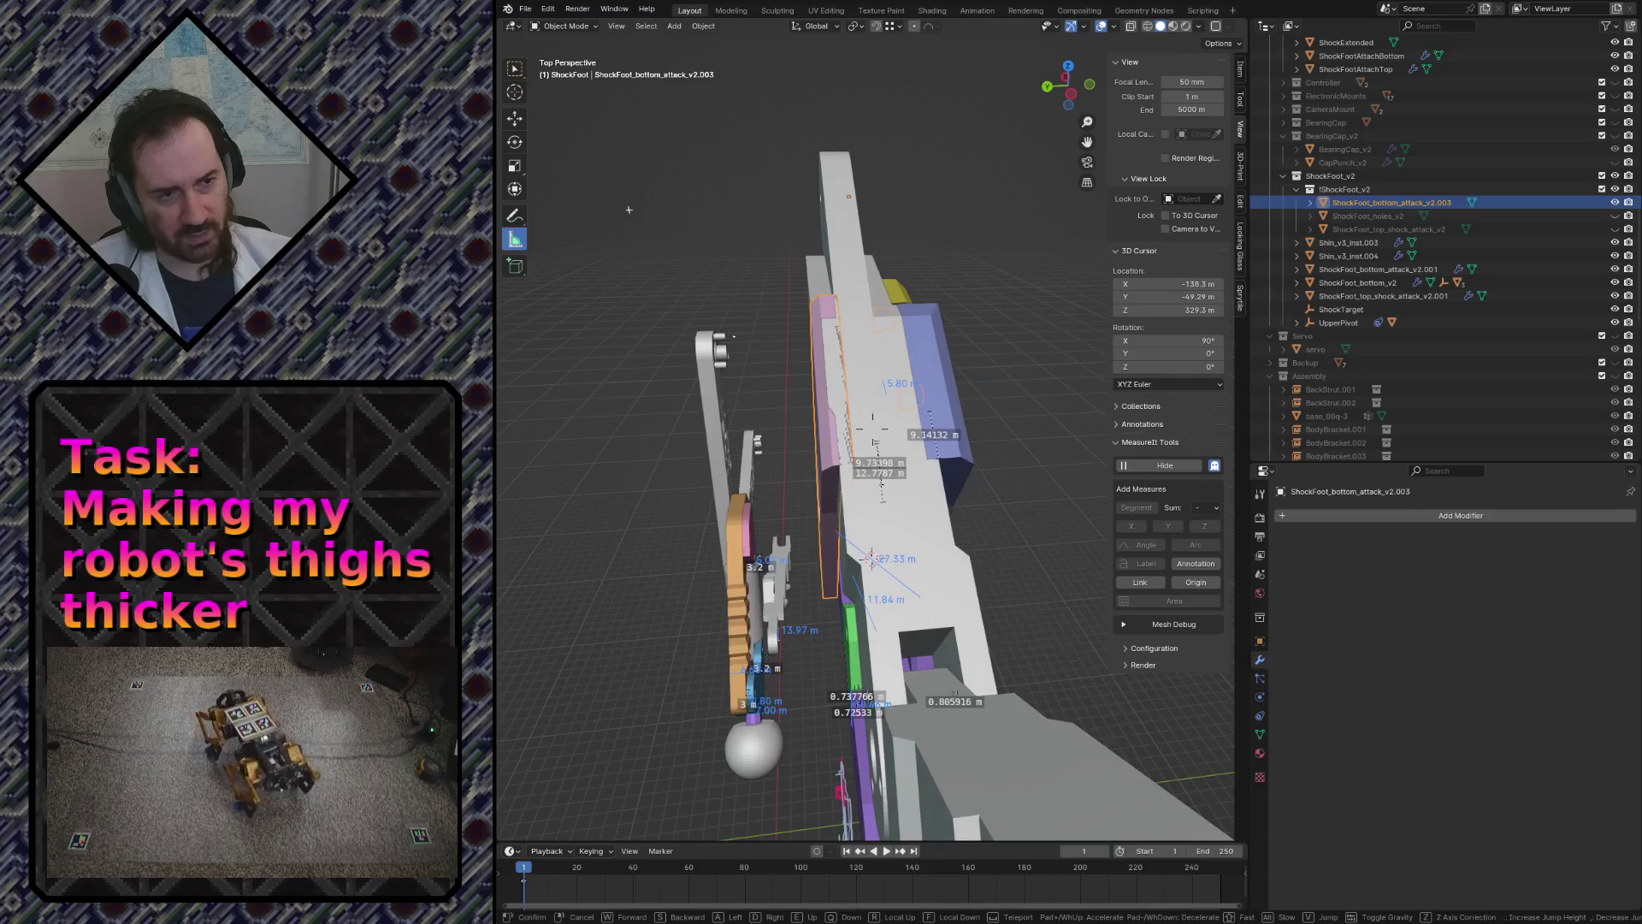
pyautogui.press('w')
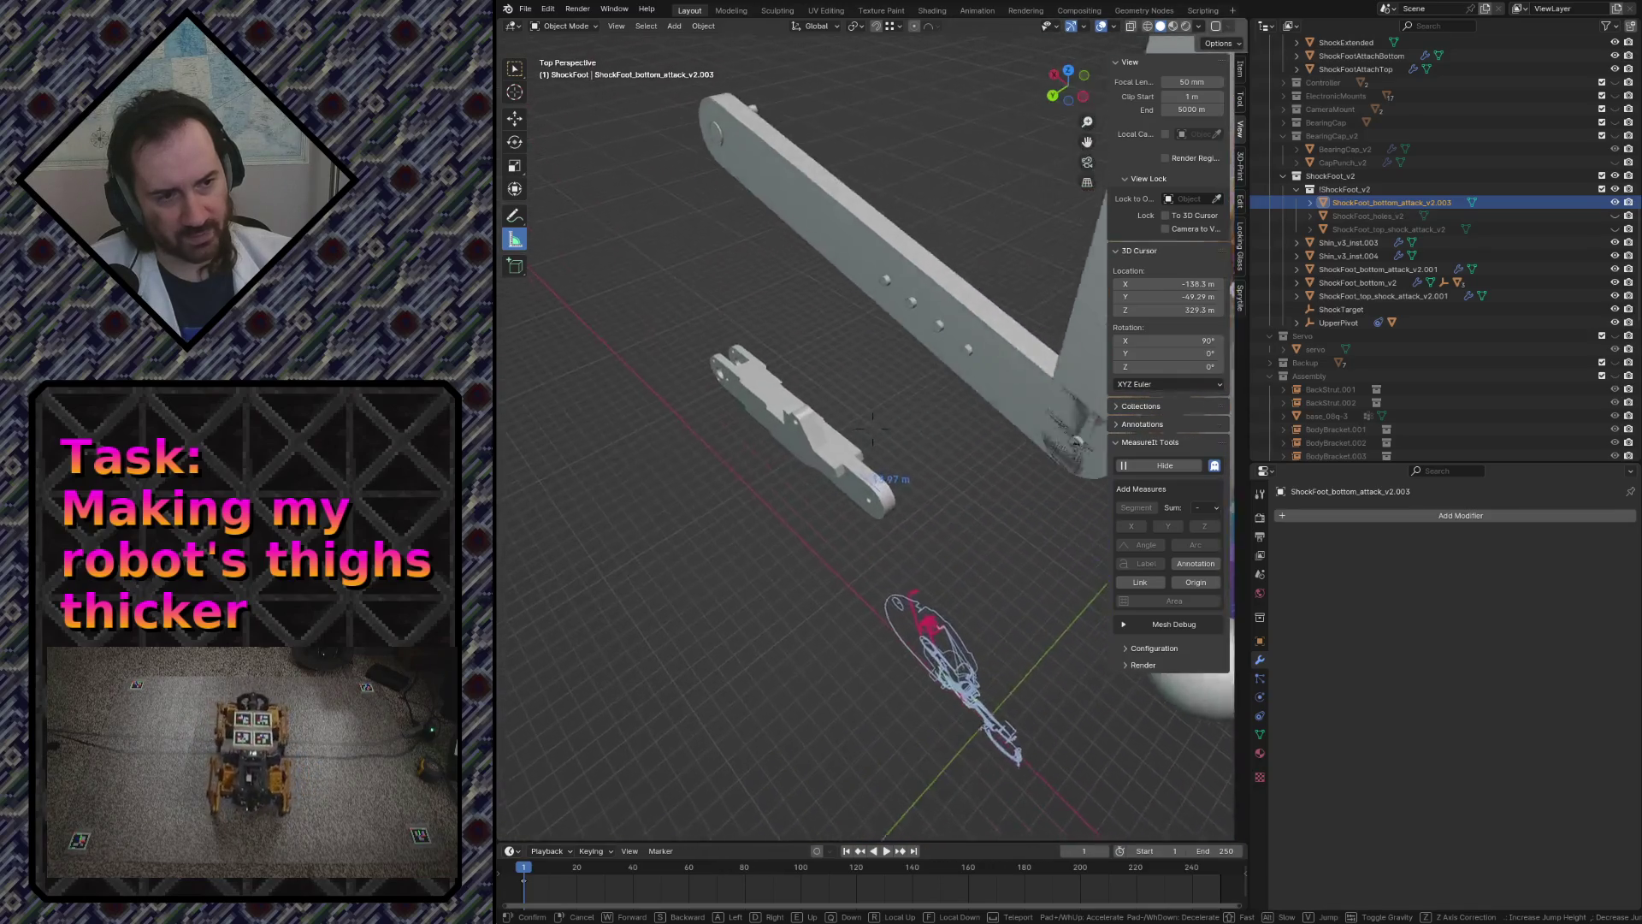
pyautogui.click(920, 363)
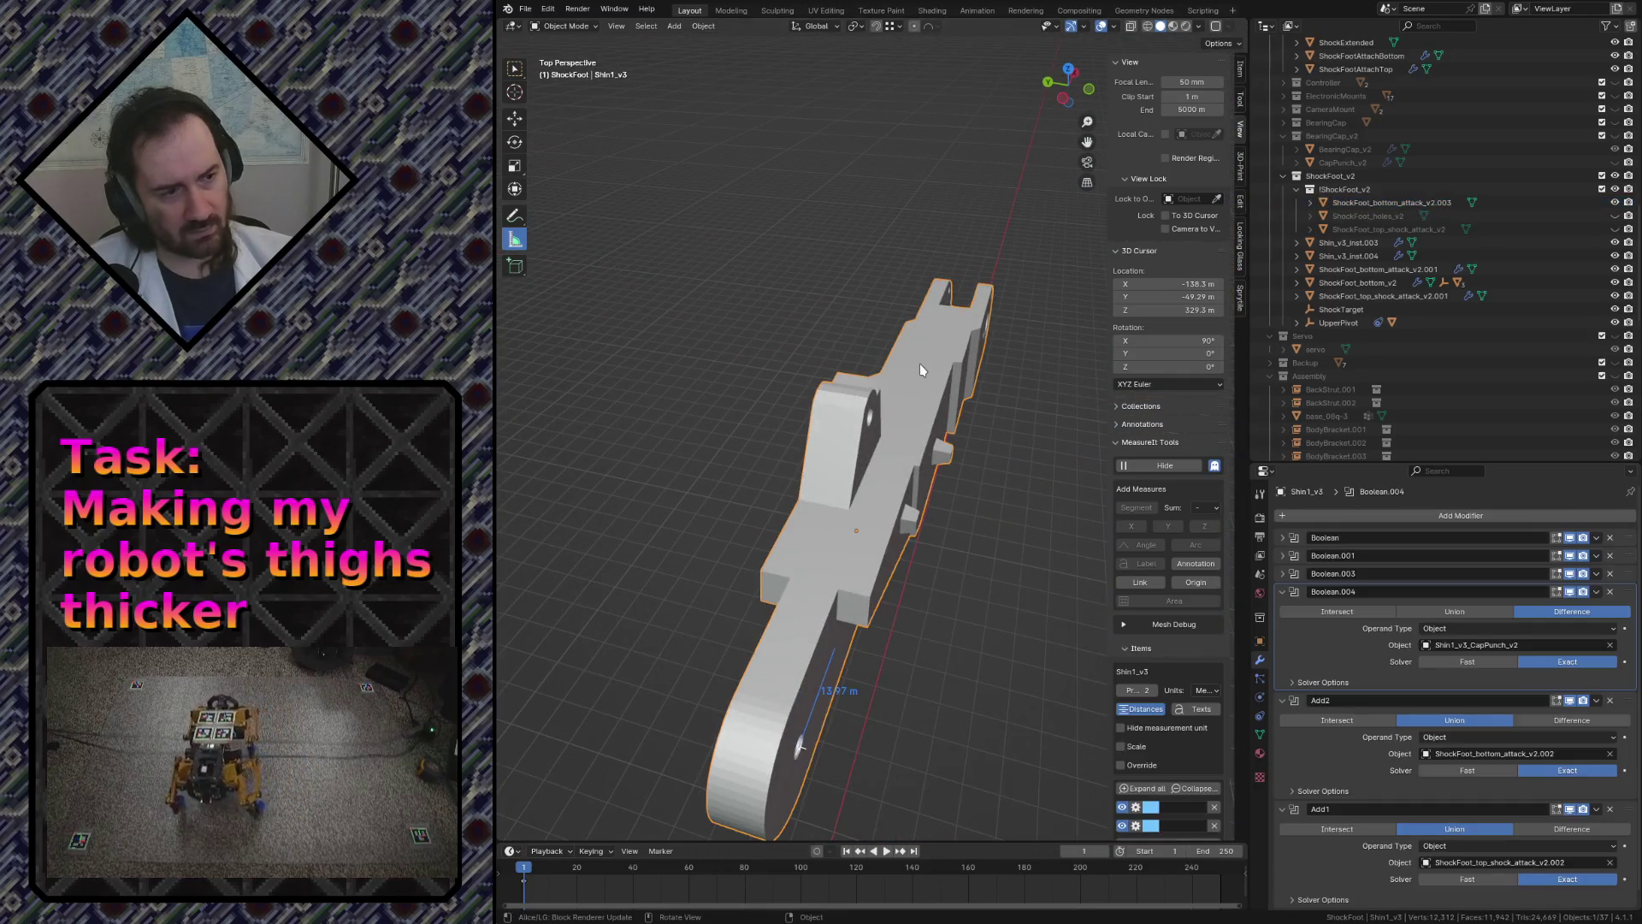
pyautogui.scroll(10, 1540, 298)
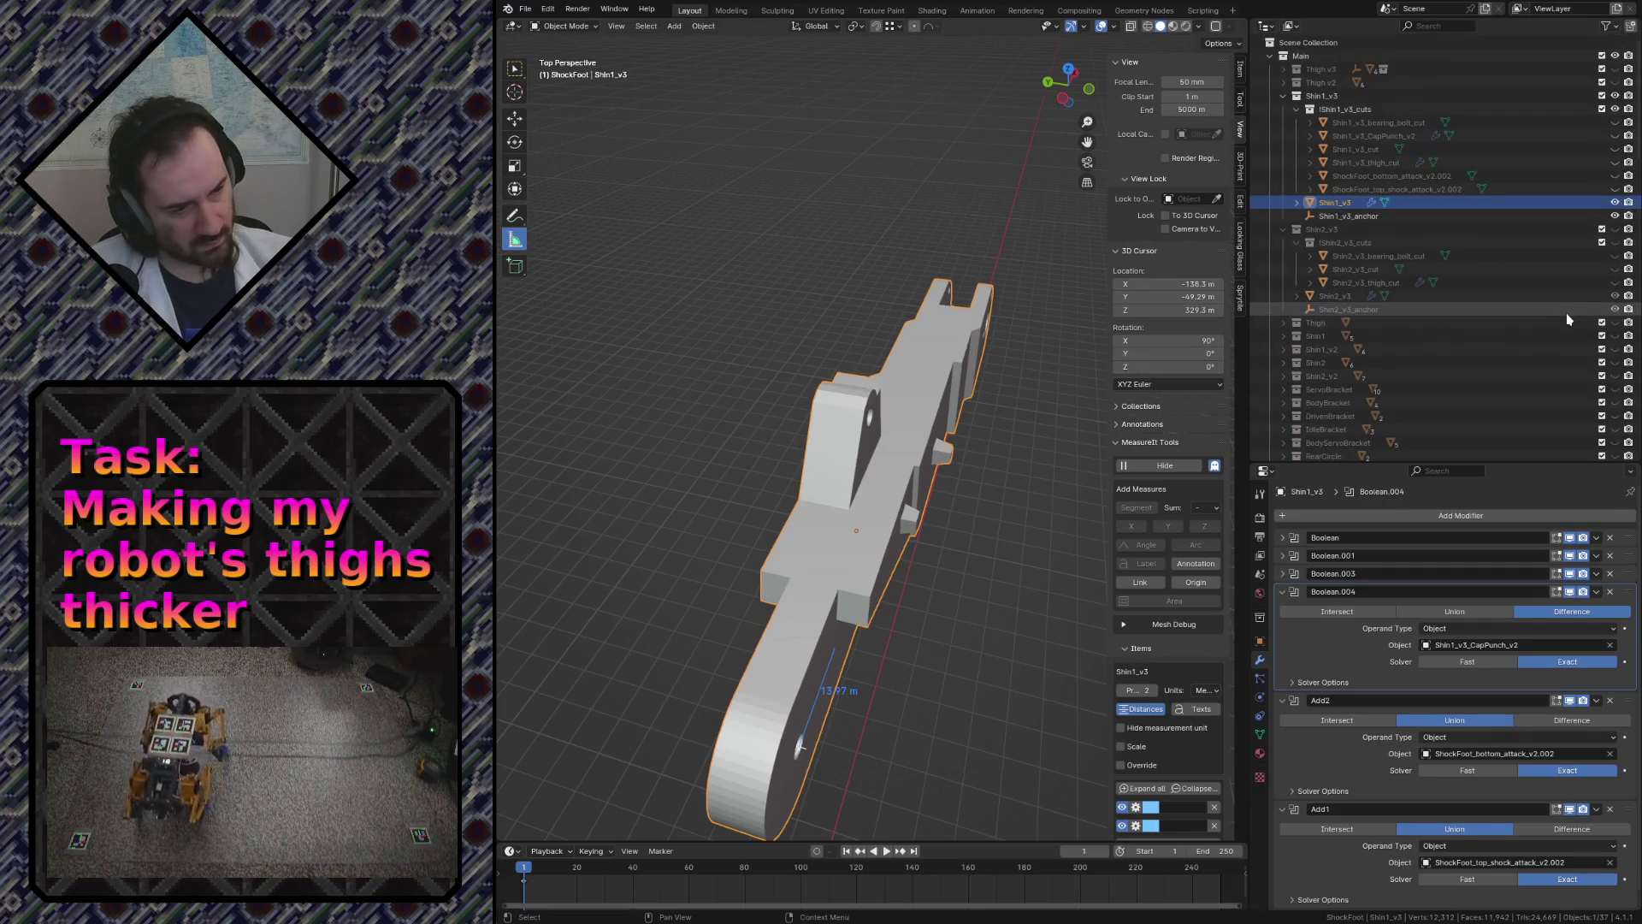
# - Show the shock-foot attack cutters in the Outliner and select a small cutter piece on the shin
pyautogui.click(1615, 188)
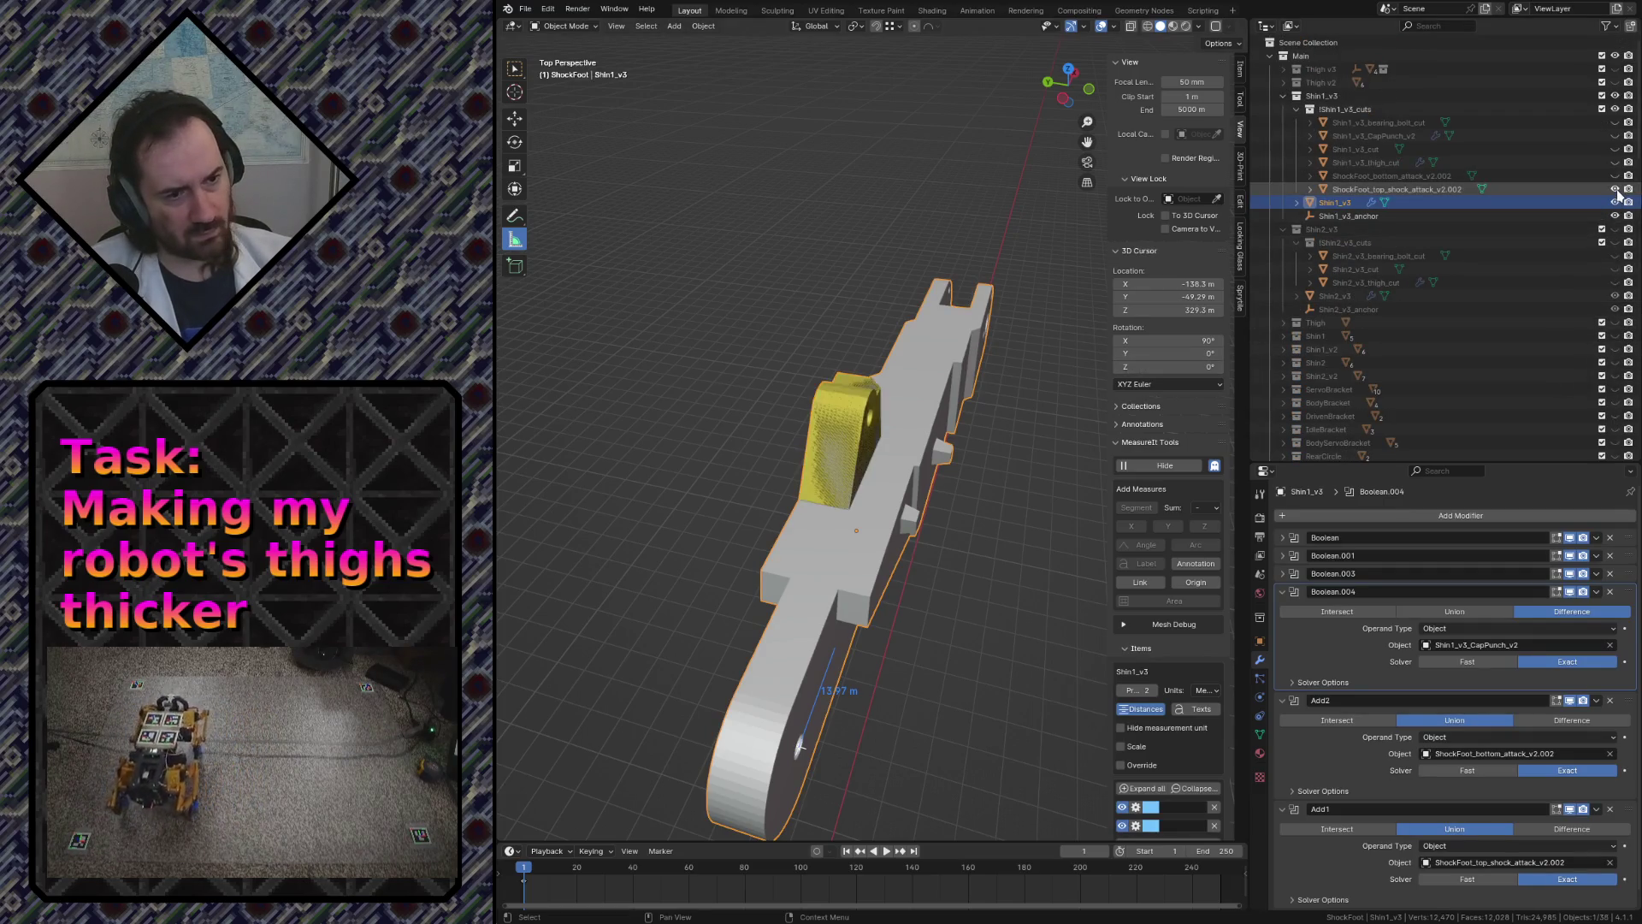
pyautogui.click(1617, 177)
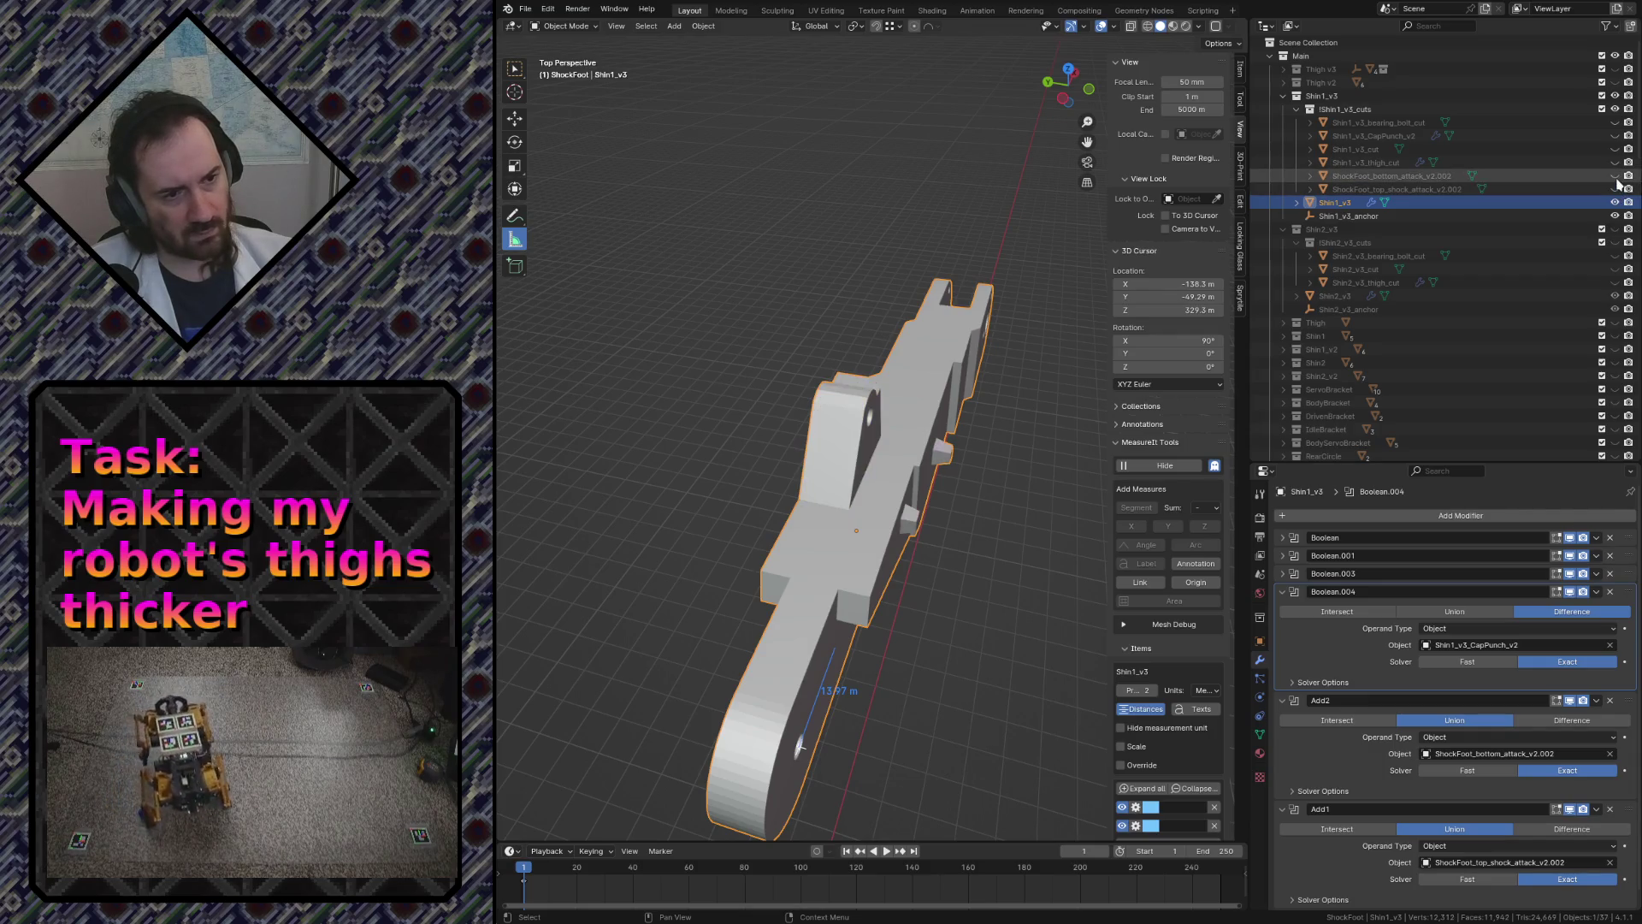
pyautogui.click(947, 454)
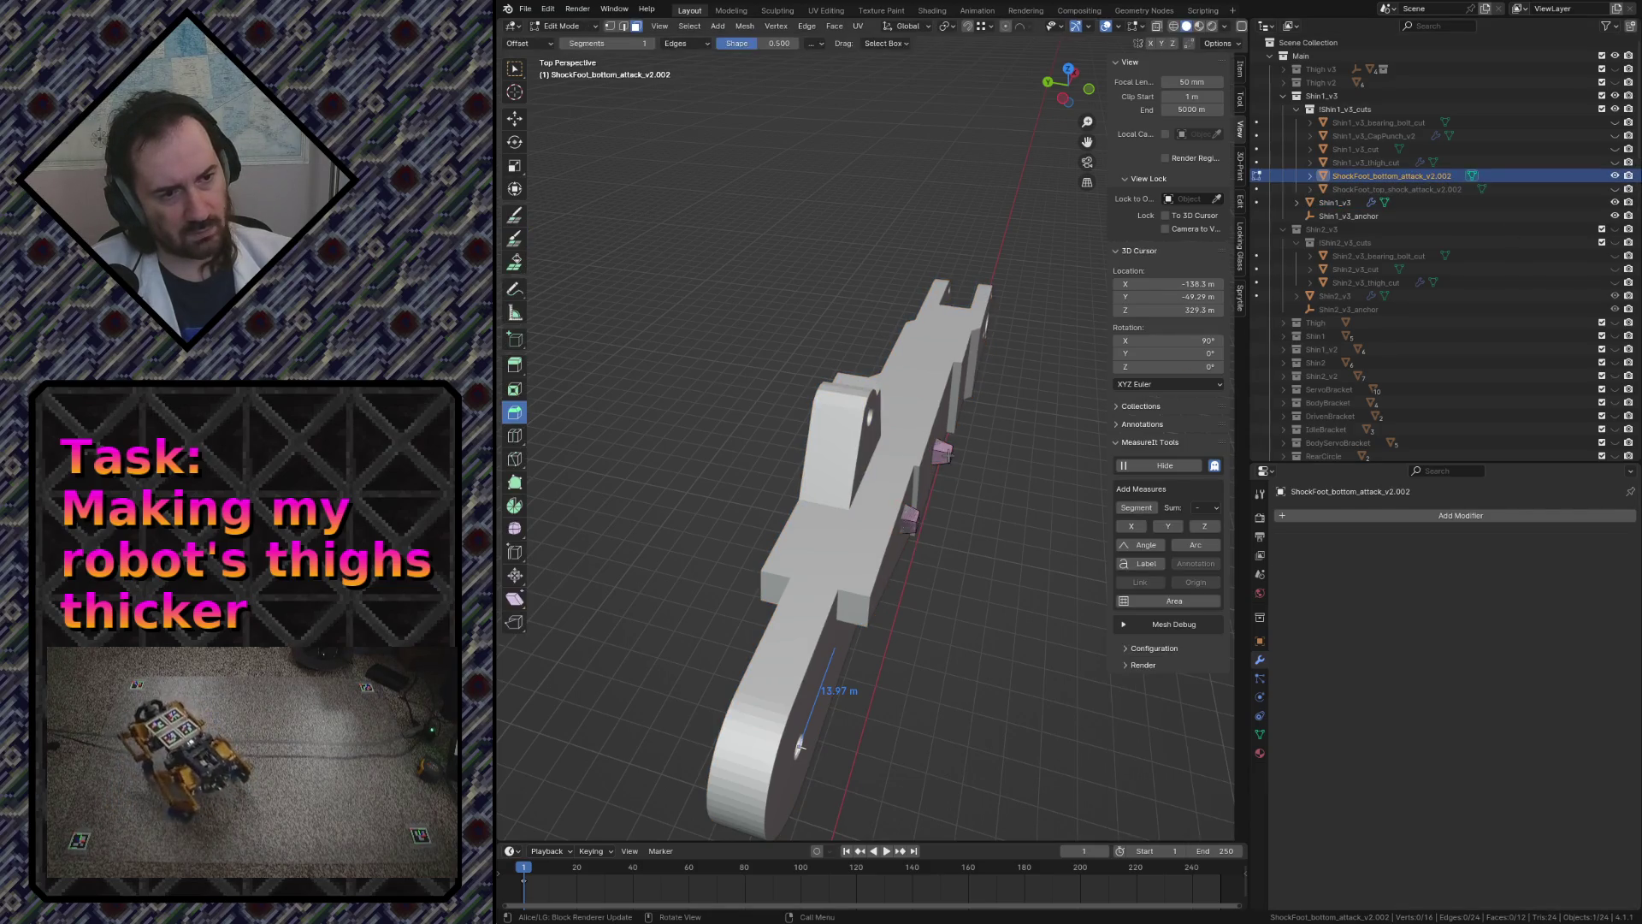
pyautogui.click(948, 460)
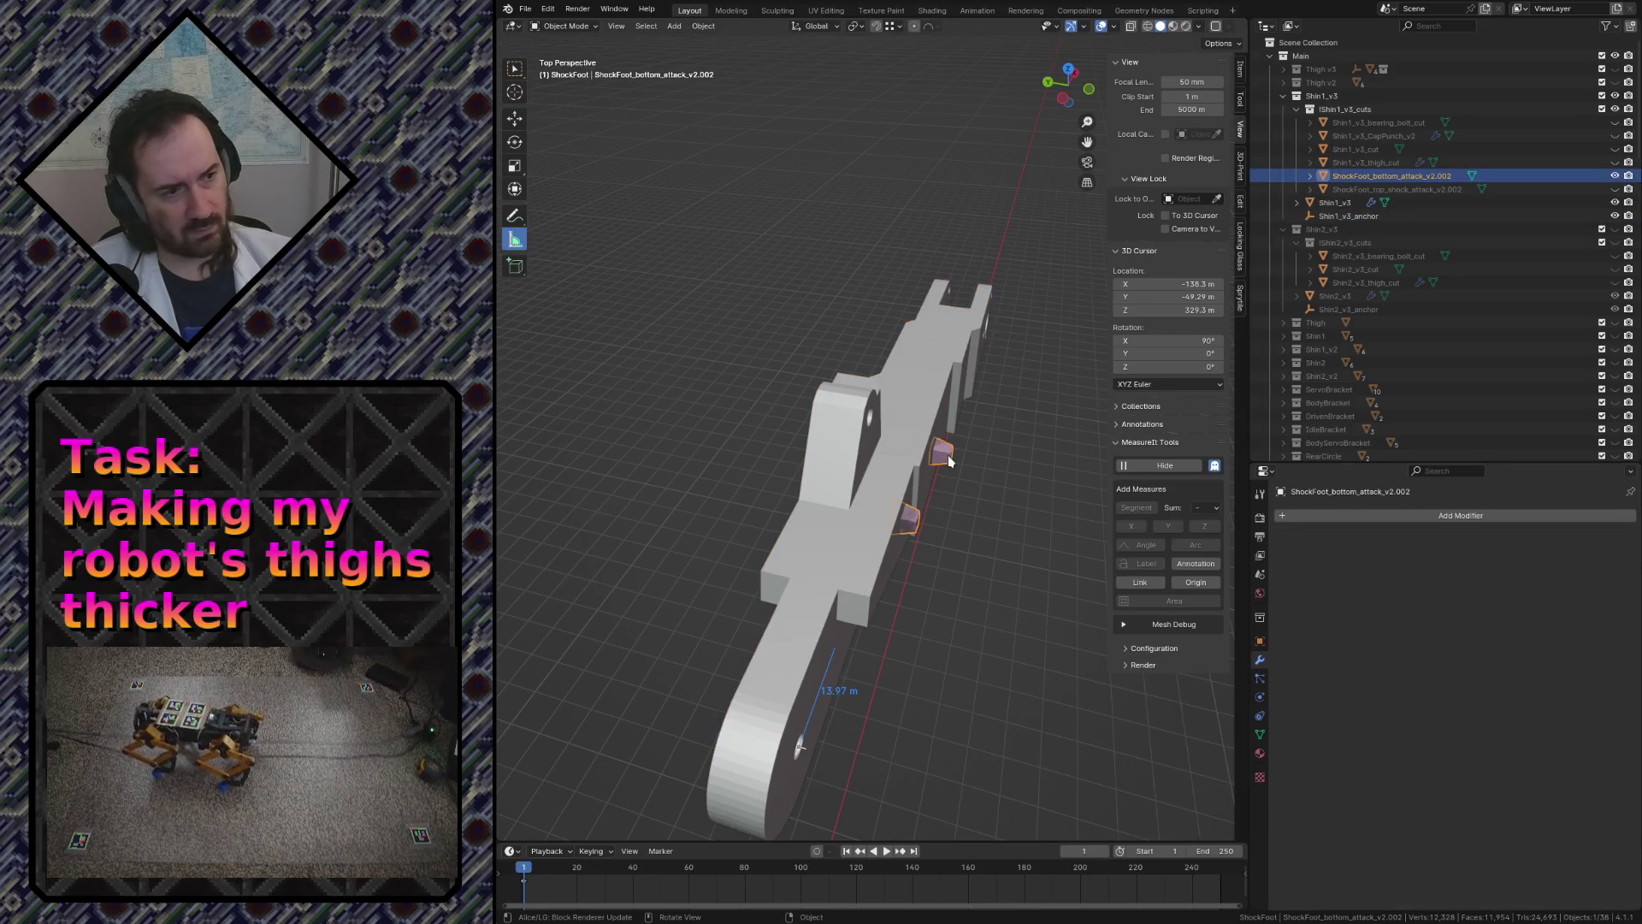
# - Fly near the robot leg and bring up the foot plate's mesh data properties
pyautogui.hotkey('shift', '`')
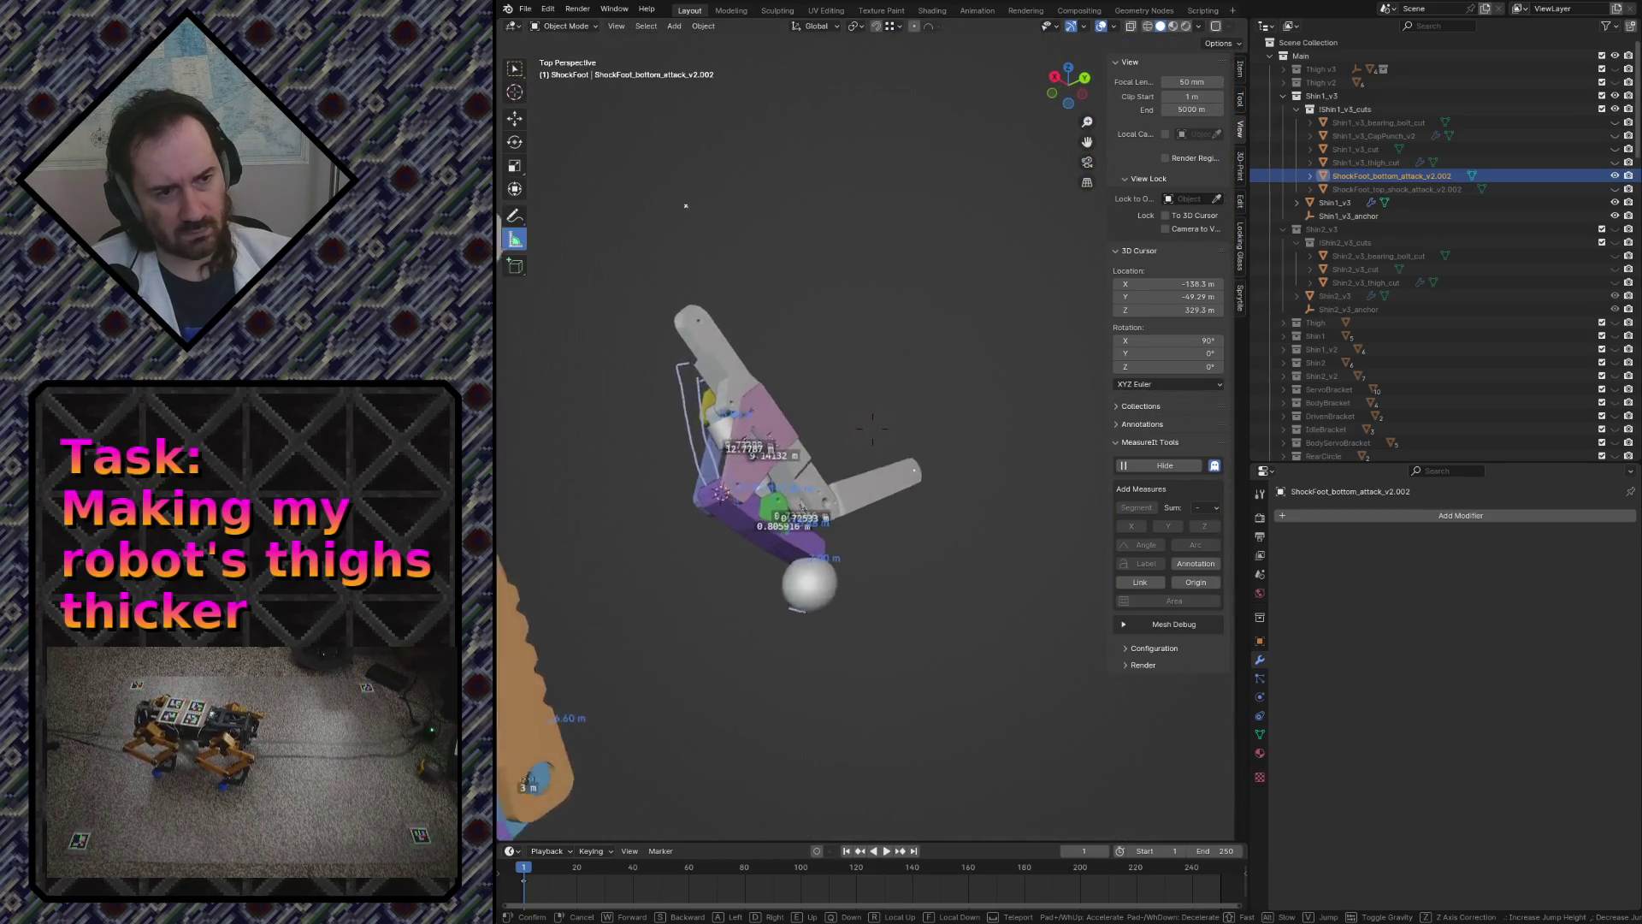
pyautogui.press('w')
pyautogui.press('s')
pyautogui.click(802, 329)
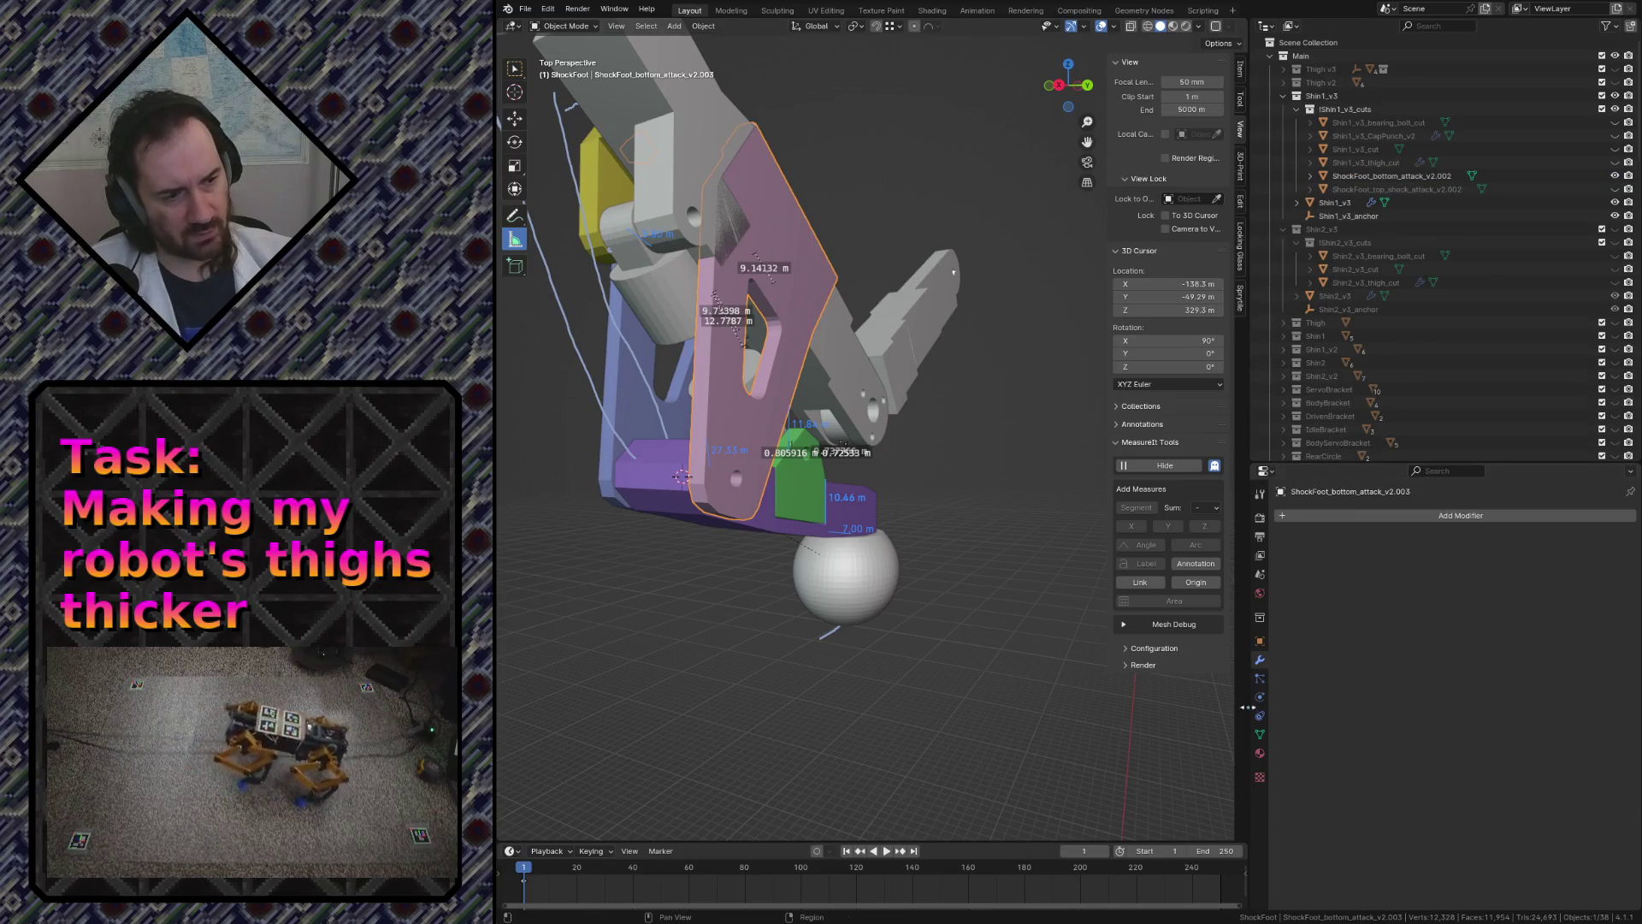
pyautogui.click(1260, 735)
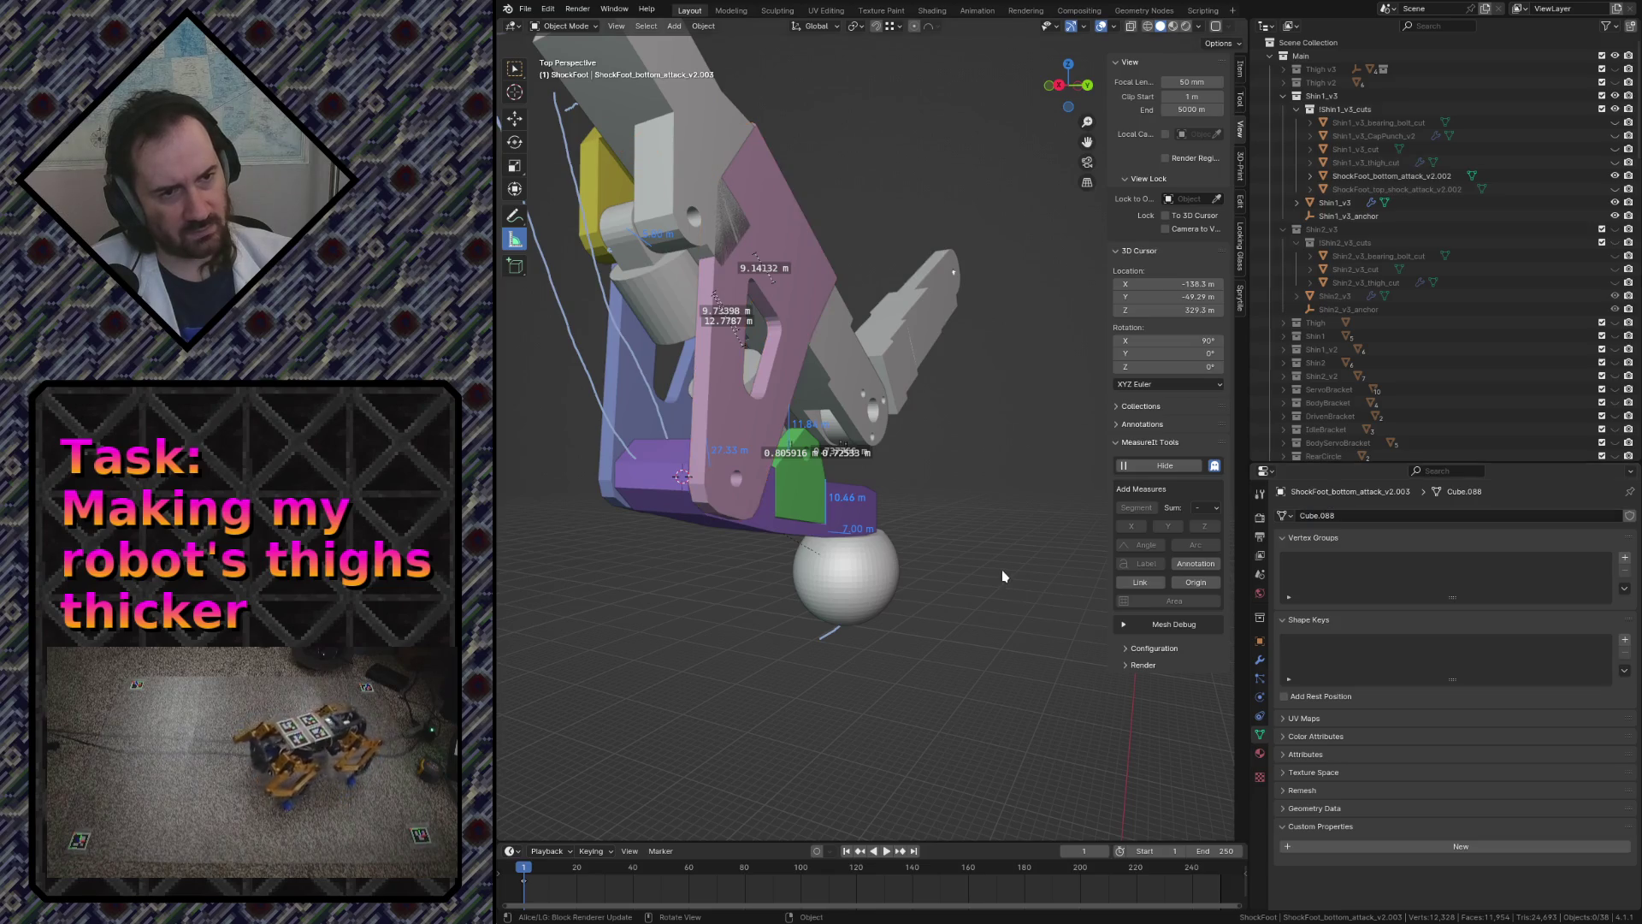
pyautogui.hotkey('shift', '`')
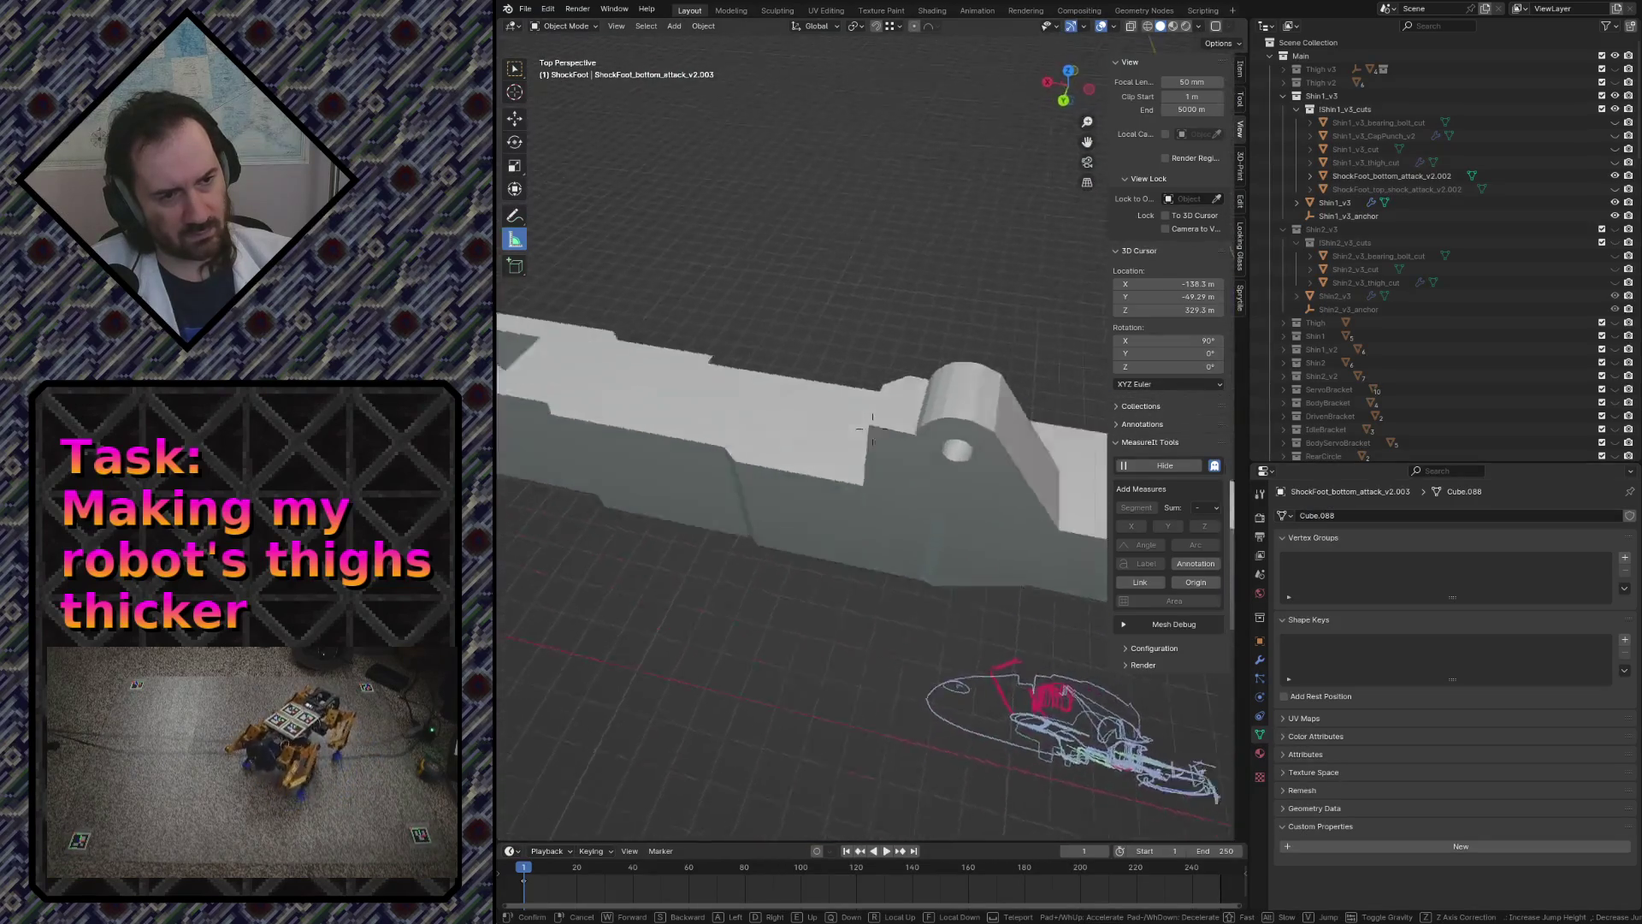
# - Assign the Cube.088 foot-plate mesh to the shin's bottom-attack cutter ShockFoot_bottom_attack_v2.002
pyautogui.click(804, 529)
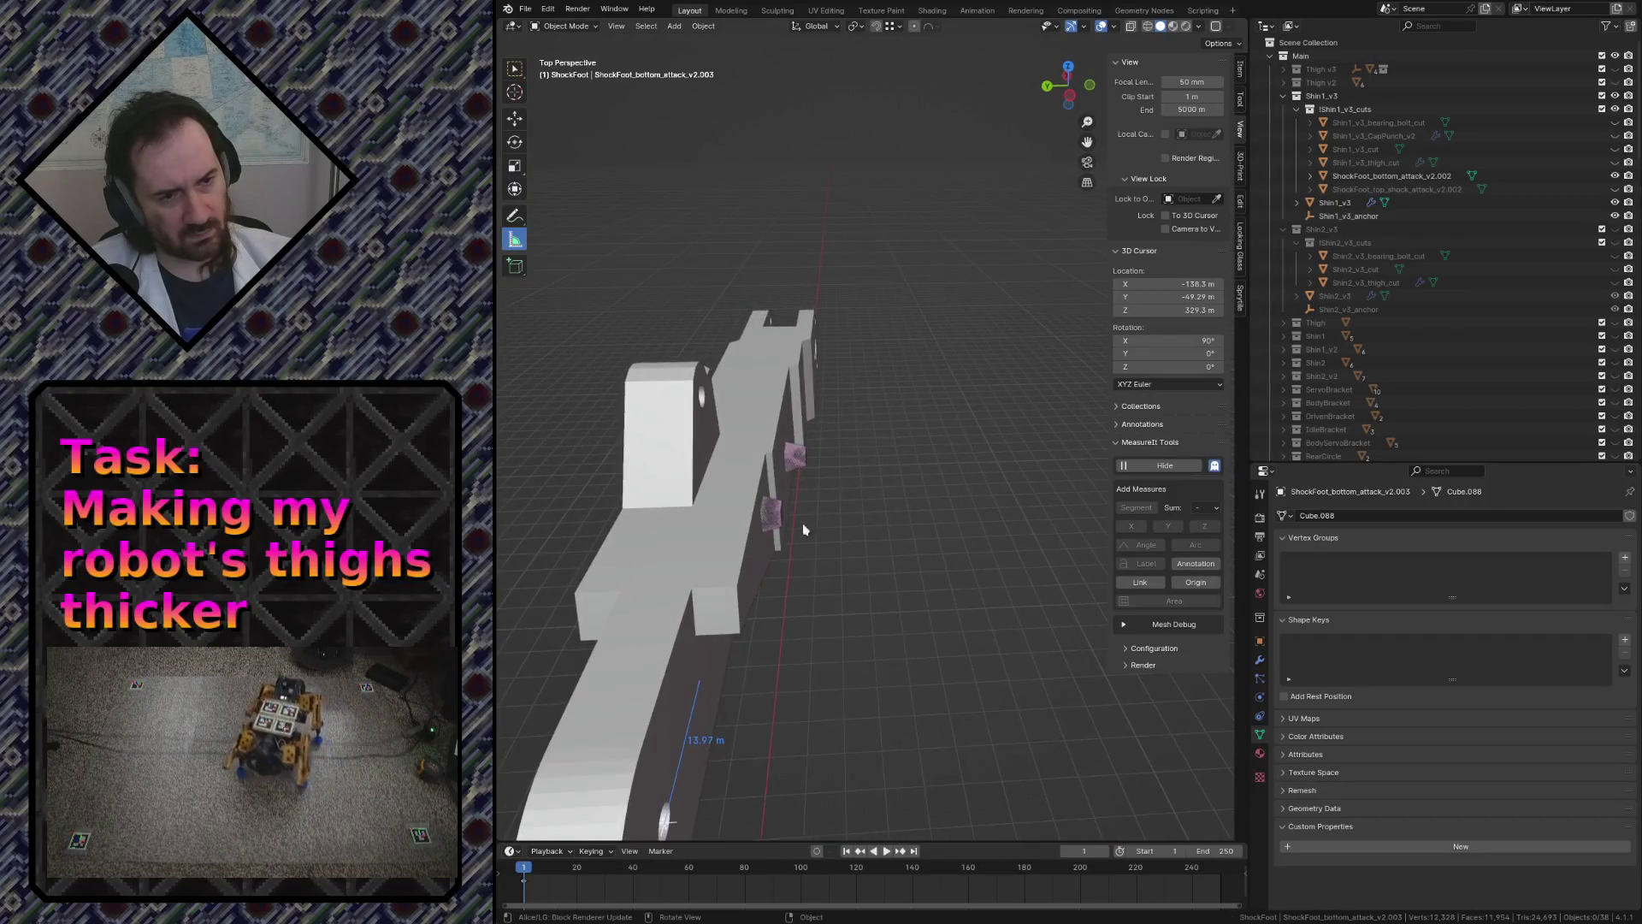
pyautogui.click(762, 503)
pyautogui.click(772, 513)
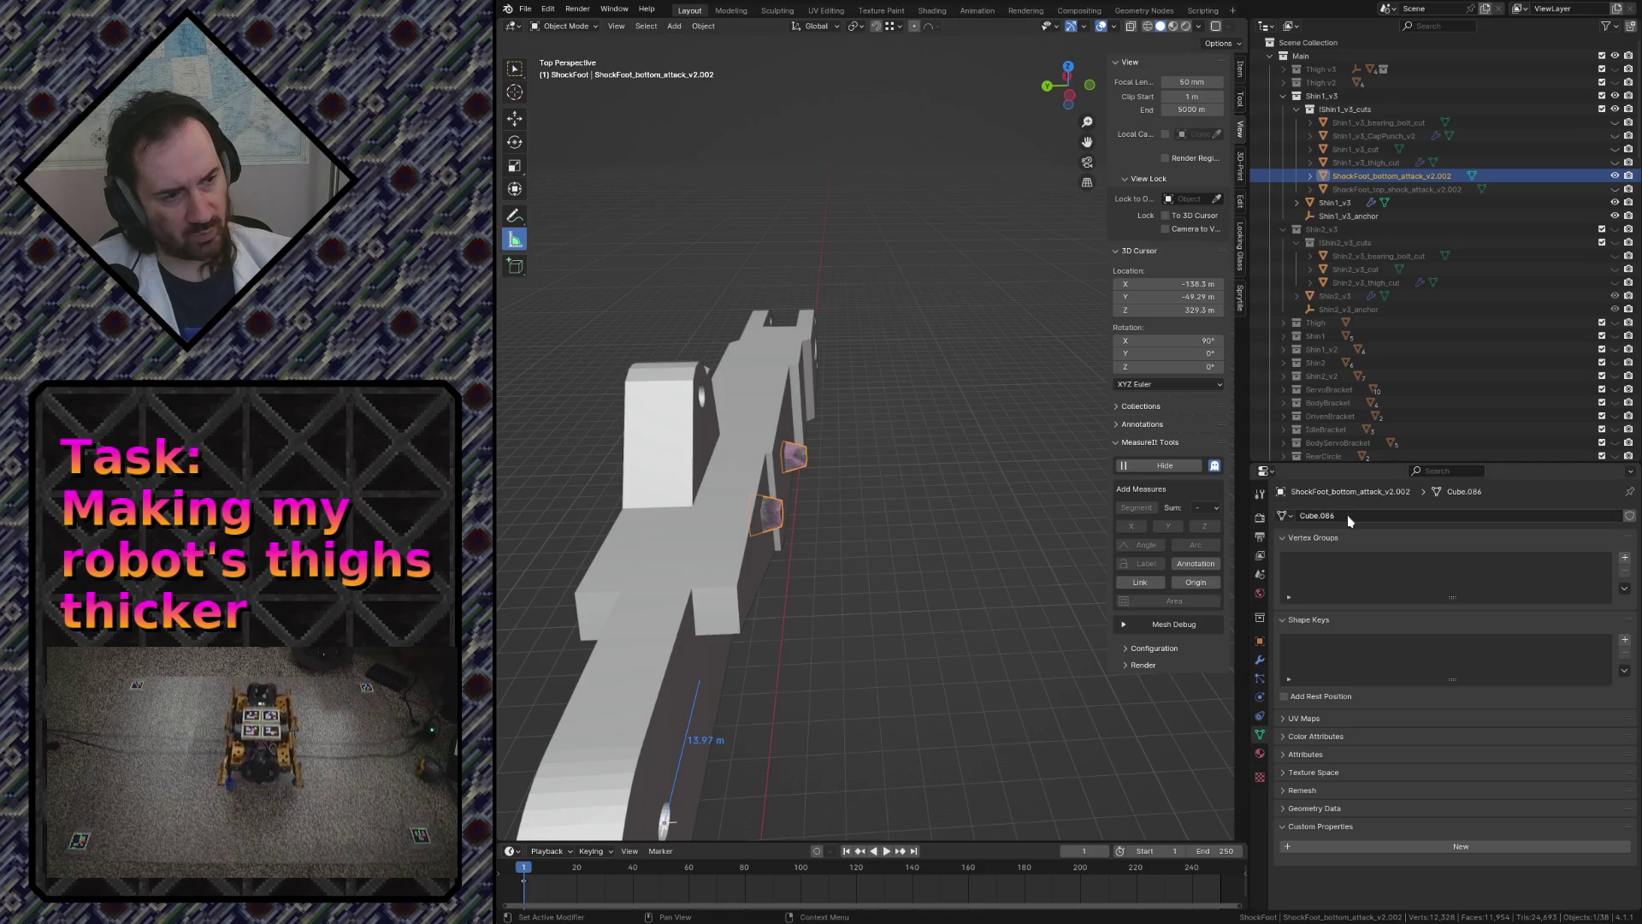
pyautogui.click(1284, 516)
pyautogui.write('Cube.088')
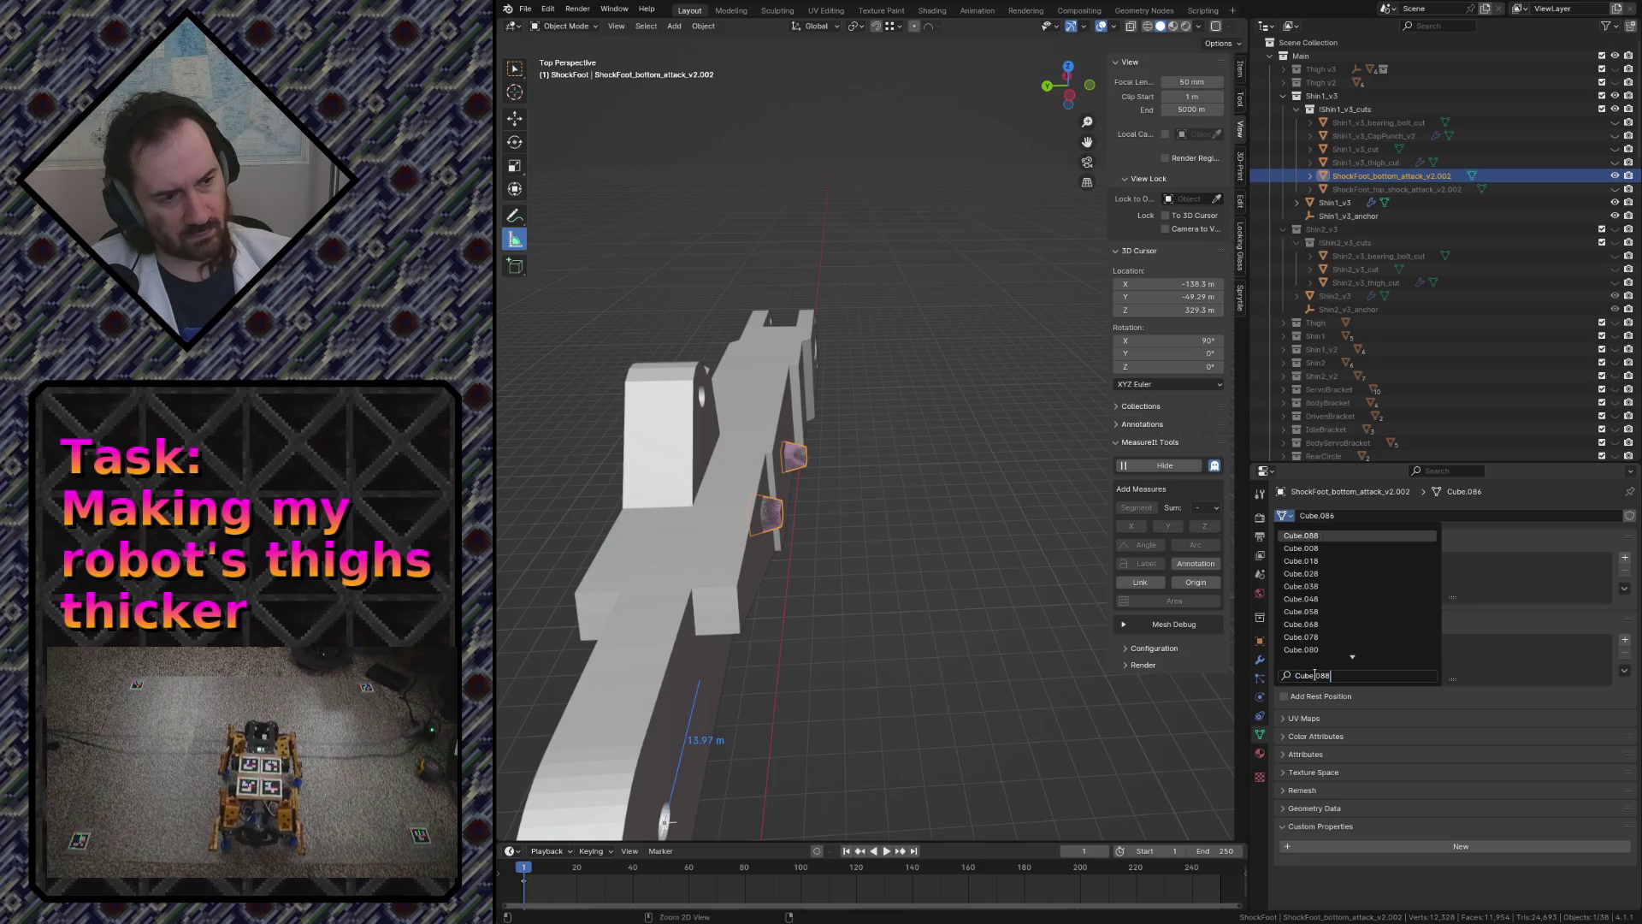
pyautogui.press('Return')
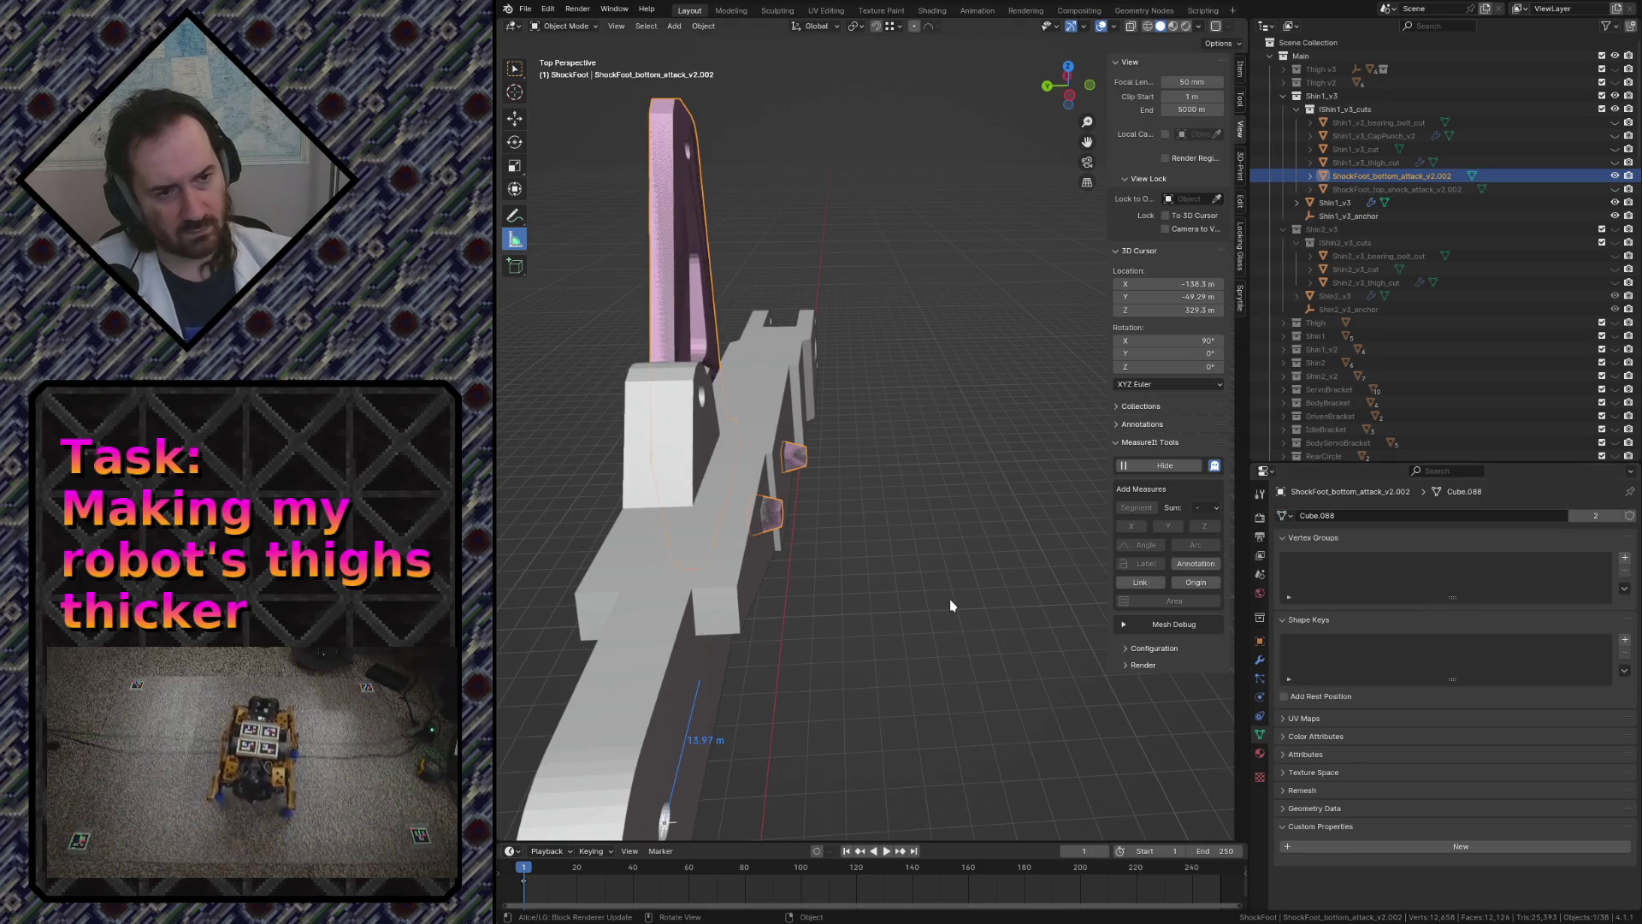
# - Save robot.blend, unhide all parts and orbit to a side view of the slotted bracket
pyautogui.hotkey('ctrl', 's')
pyautogui.click(674, 312)
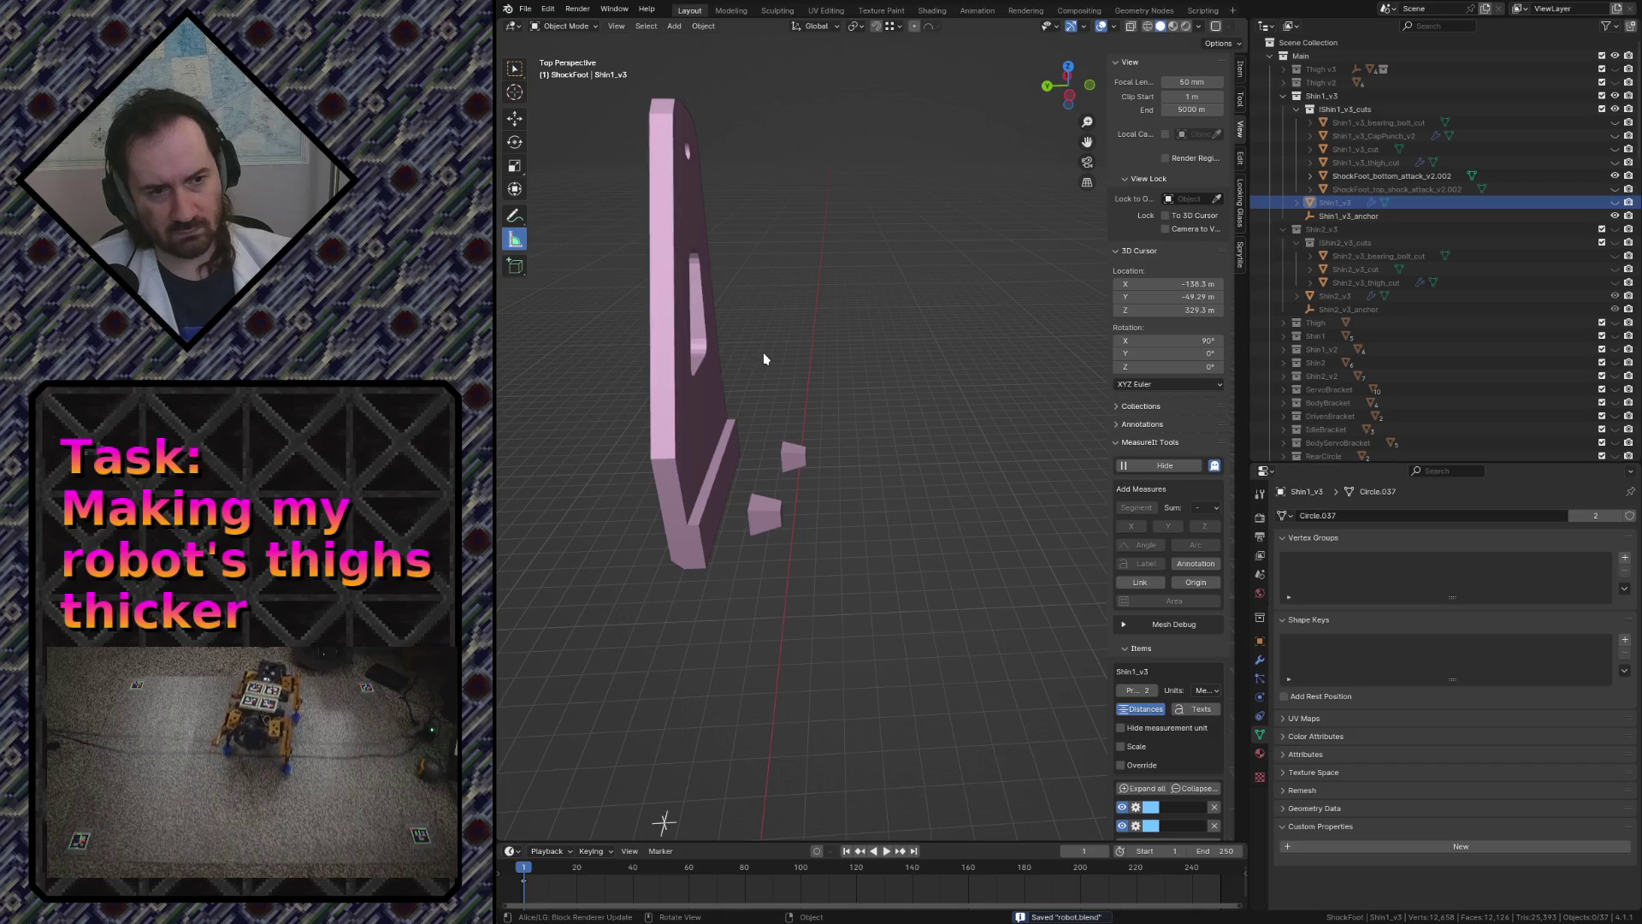
pyautogui.hotkey('alt', 'h')
pyautogui.click(763, 359)
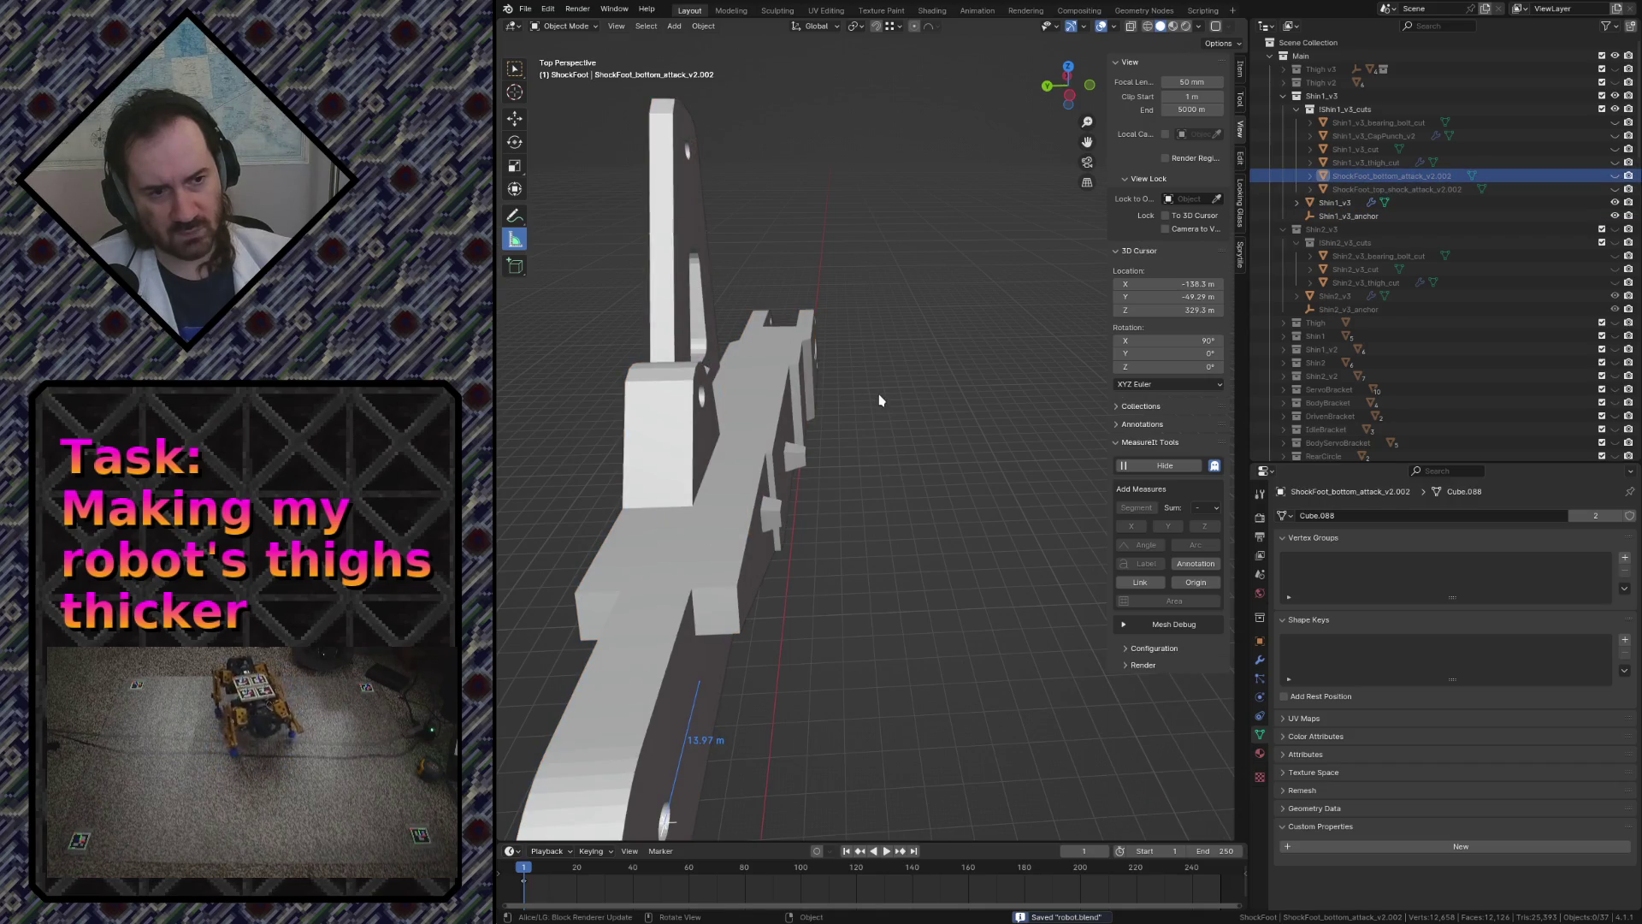
pyautogui.moveTo(879, 401); pyautogui.dragTo(821, 386, button='middle')
pyautogui.scroll(4, 822, 386)
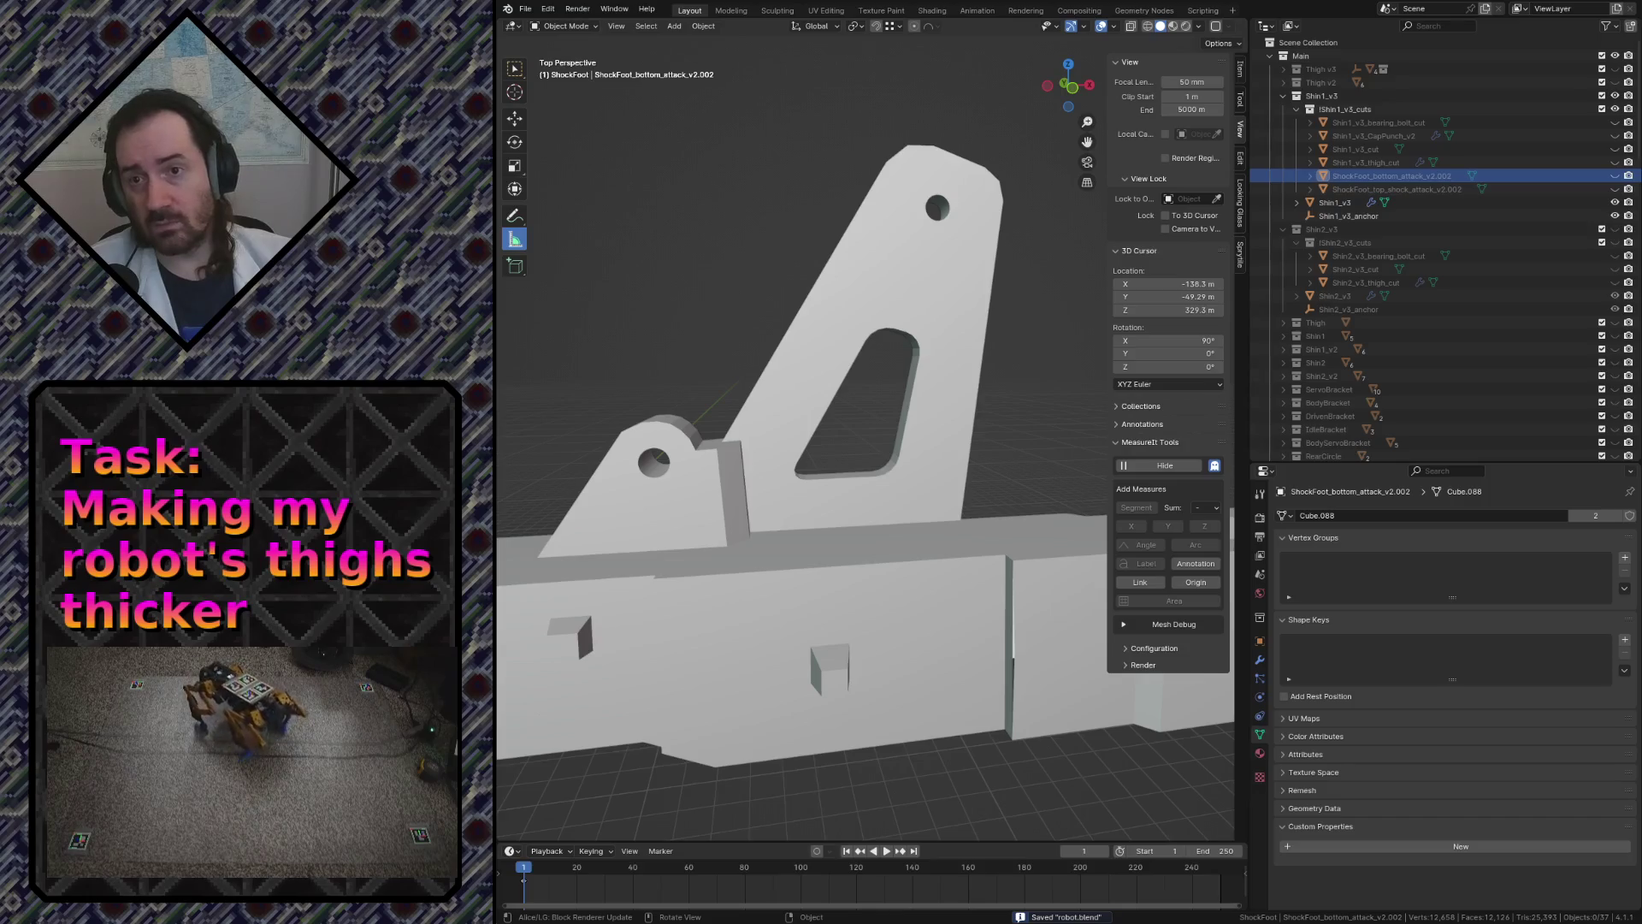
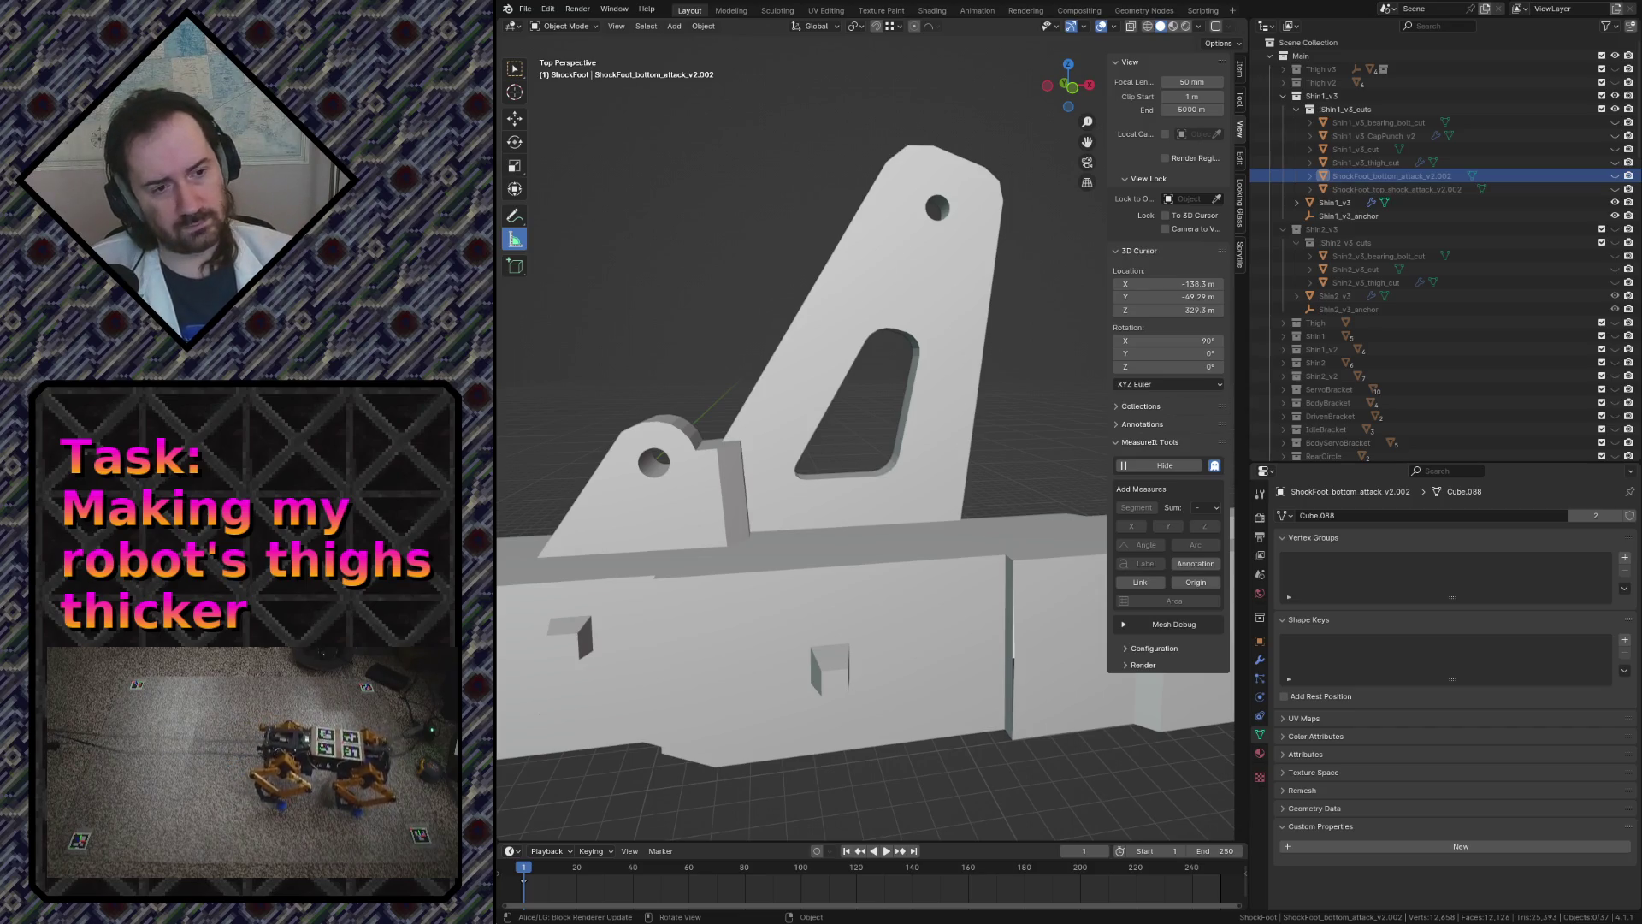
# - Walk-navigate around the shin bracket from below and the side, then select Shin1_v3
pyautogui.hotkey('shift', '`')
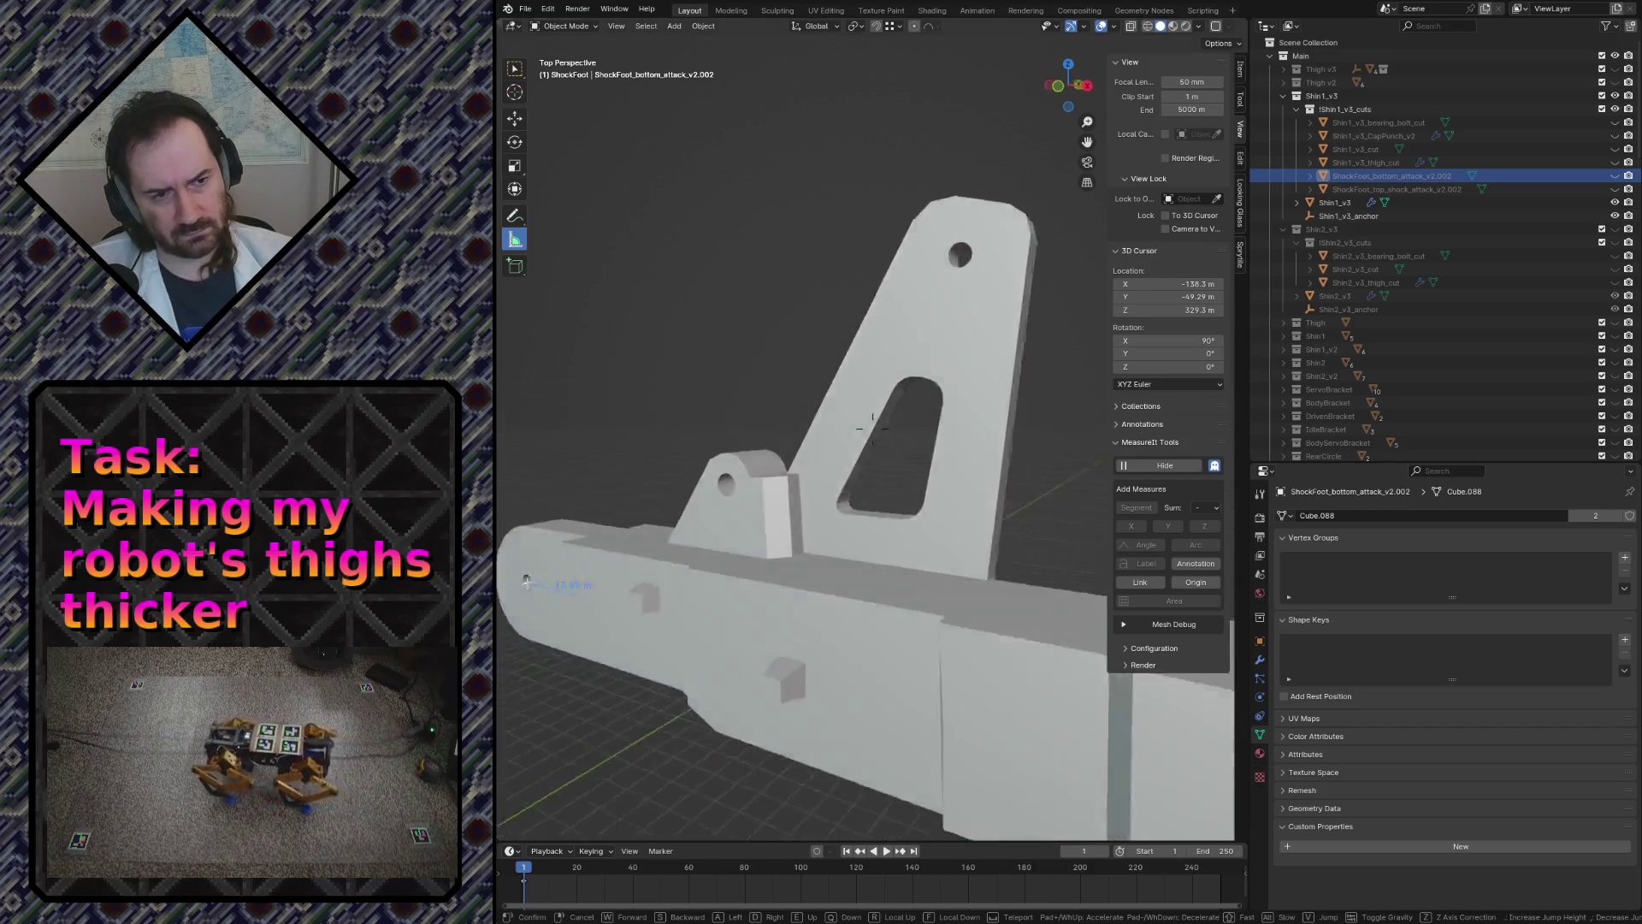
pyautogui.press('w')
pyautogui.press('w')
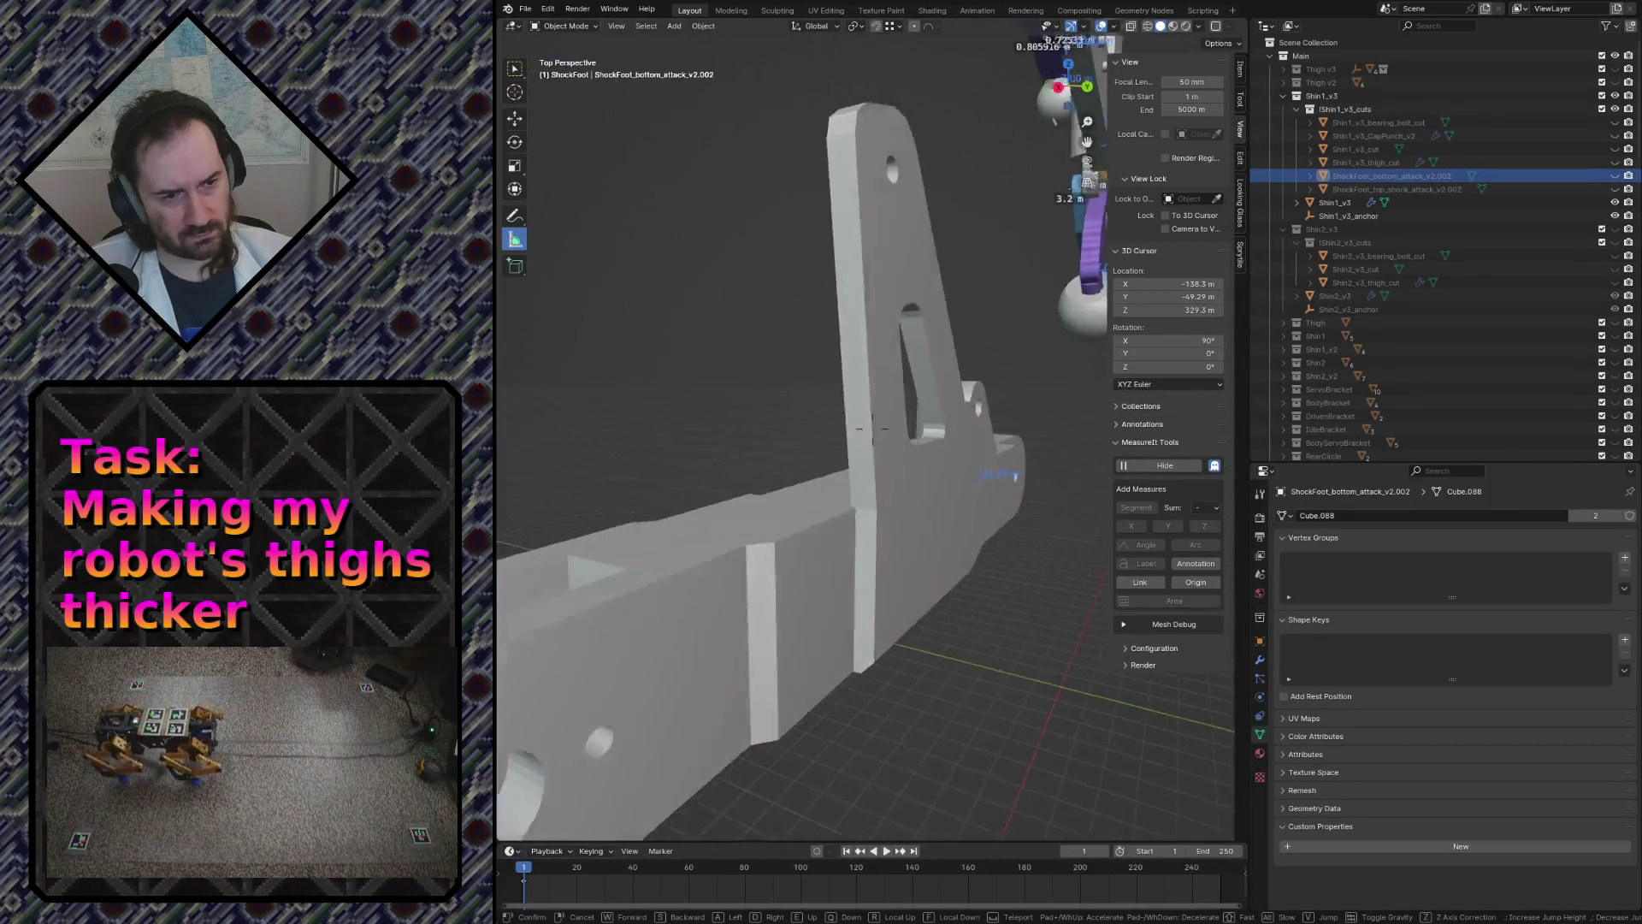
pyautogui.press('s')
pyautogui.press('w')
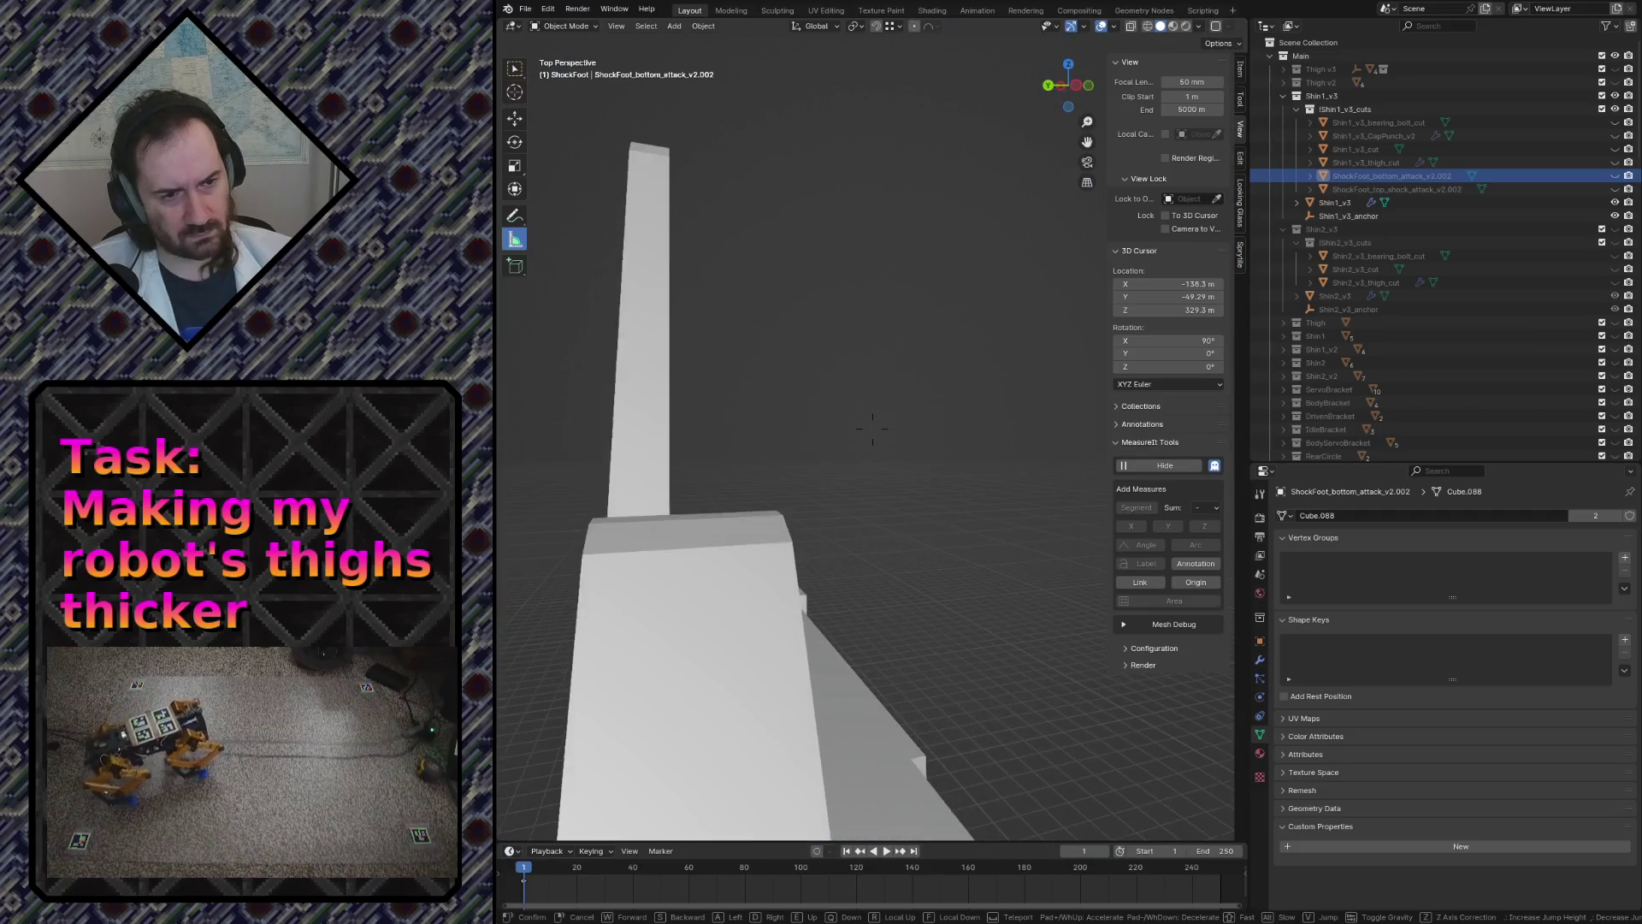
pyautogui.press('s')
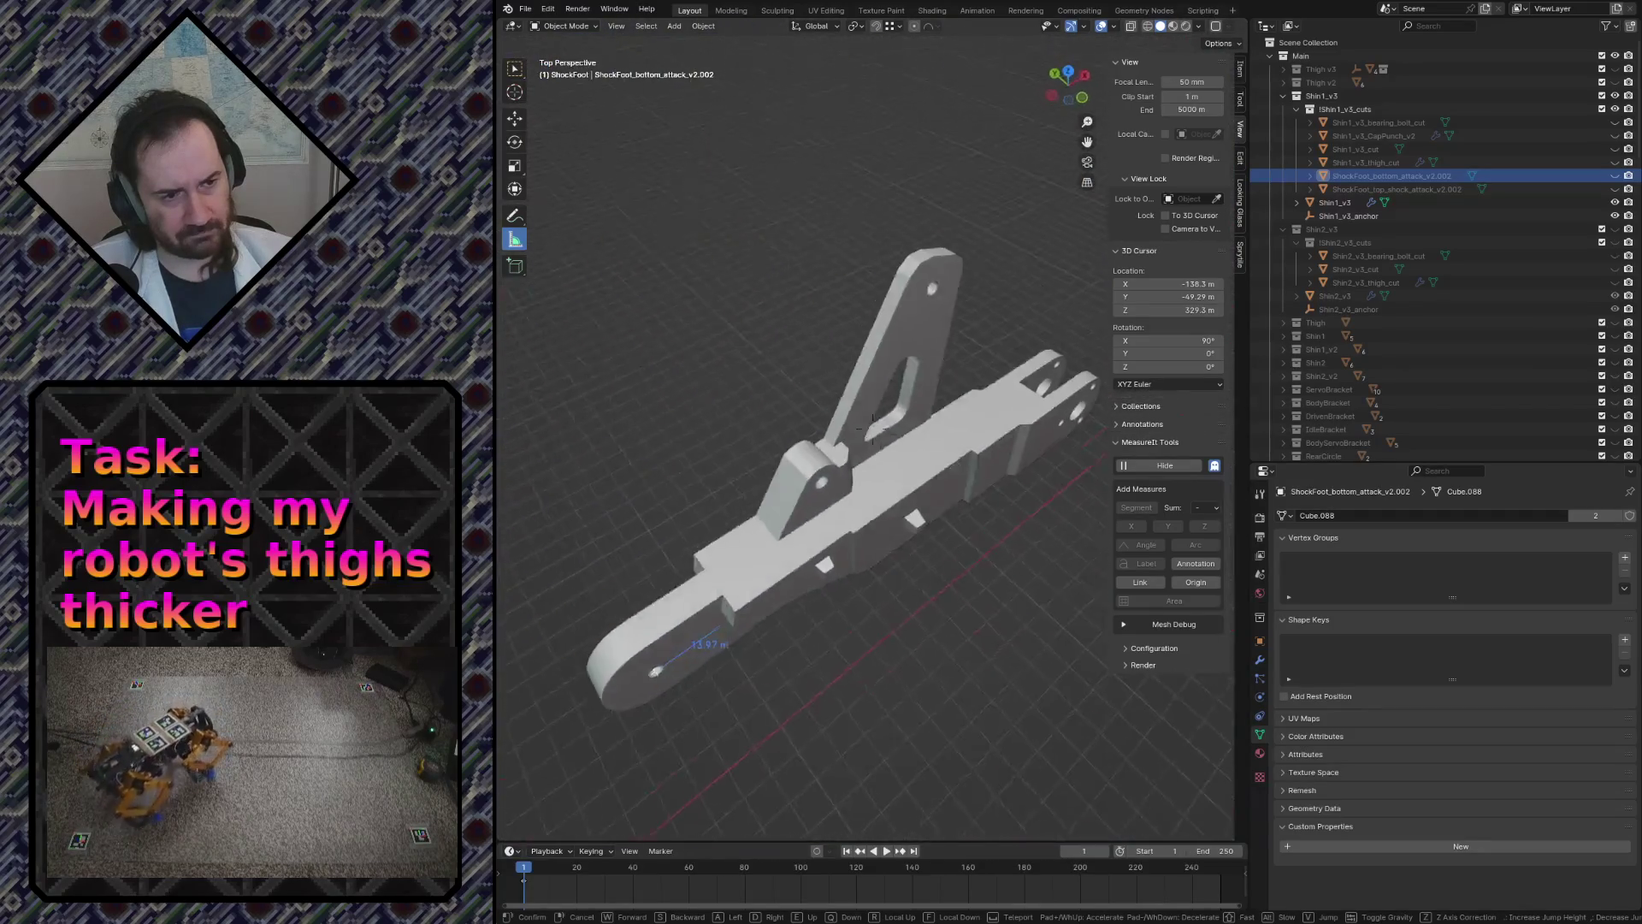
pyautogui.press('w')
pyautogui.press('s')
pyautogui.click(873, 429)
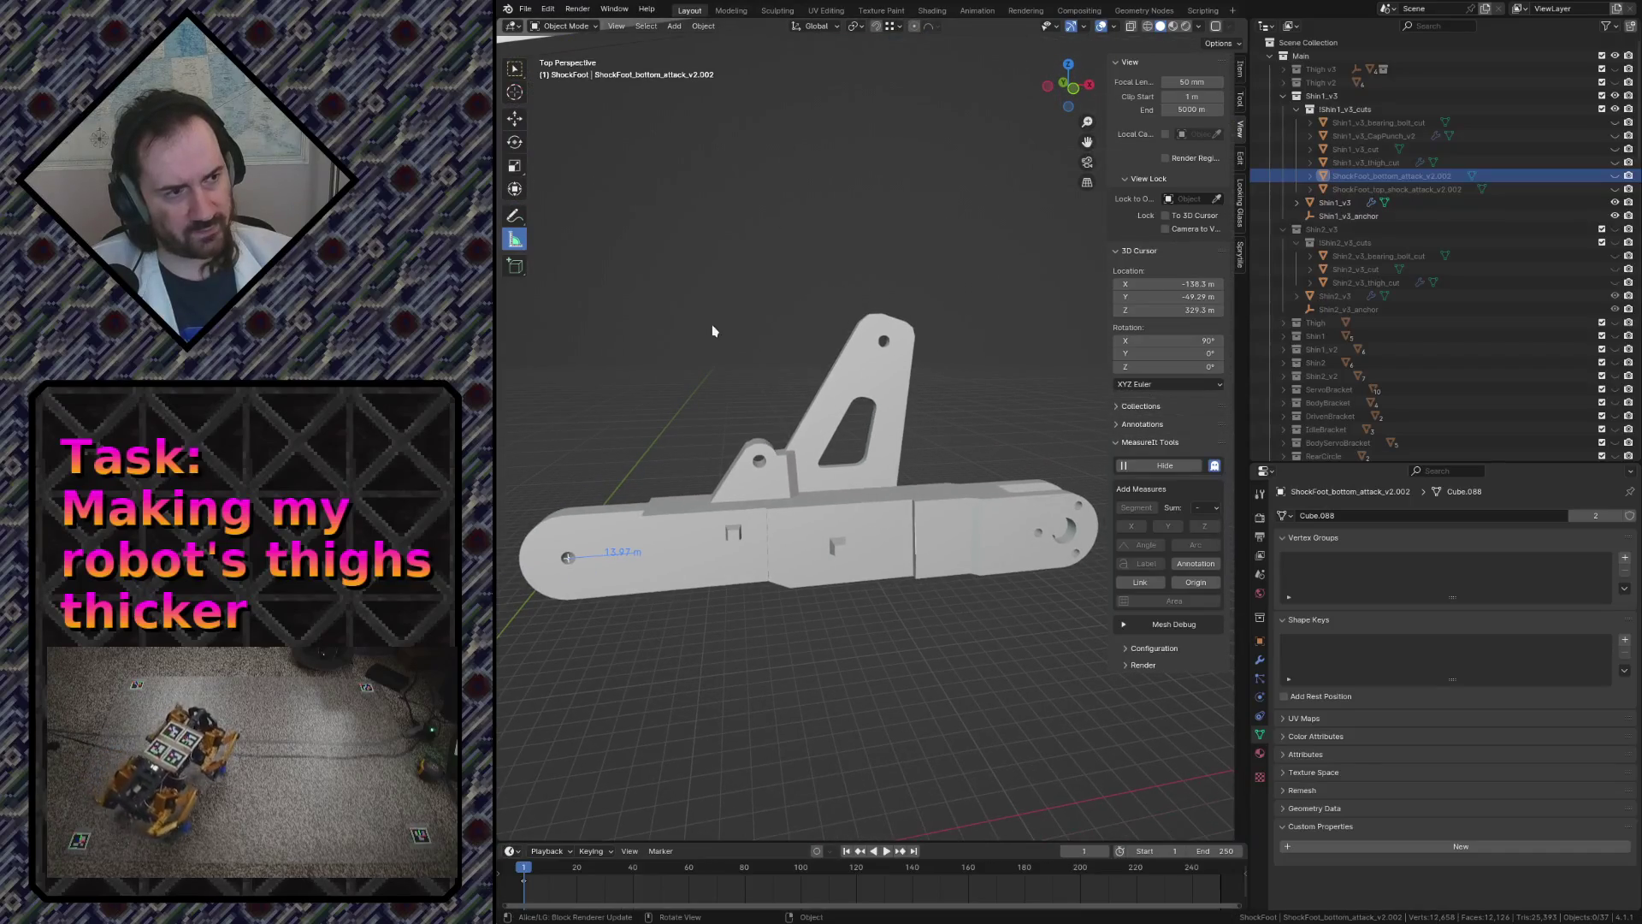
pyautogui.click(868, 507)
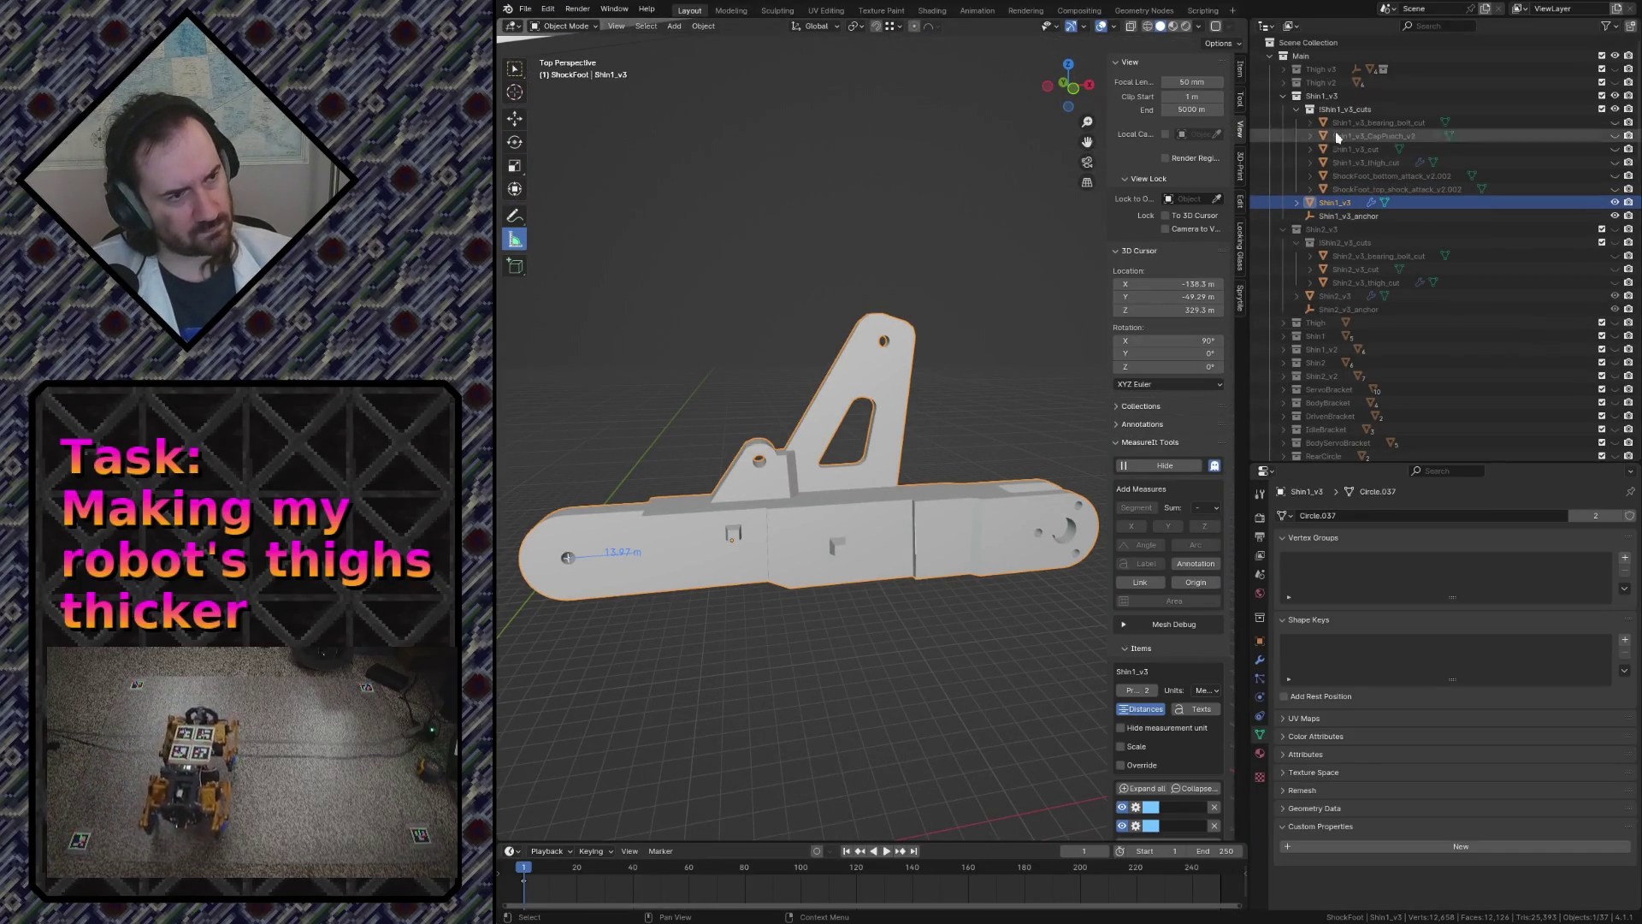
# - Collapse the shin hierarchies in the Outliner and unhide Shin2_v3 below the first bracket
pyautogui.click(1283, 94)
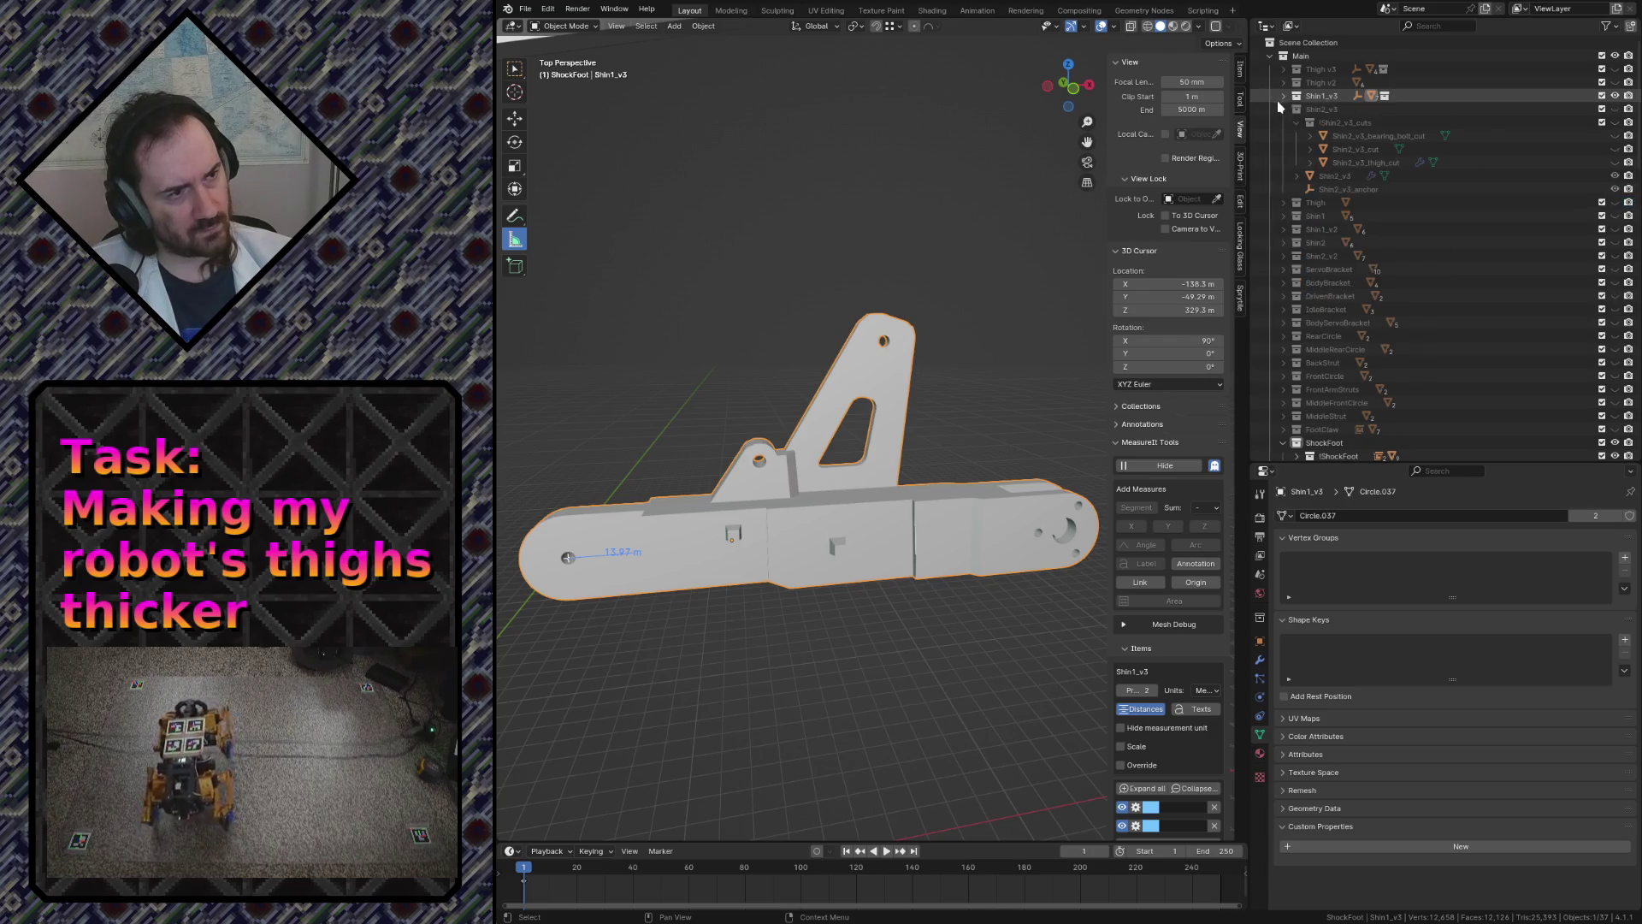
pyautogui.click(1615, 109)
pyautogui.click(1614, 70)
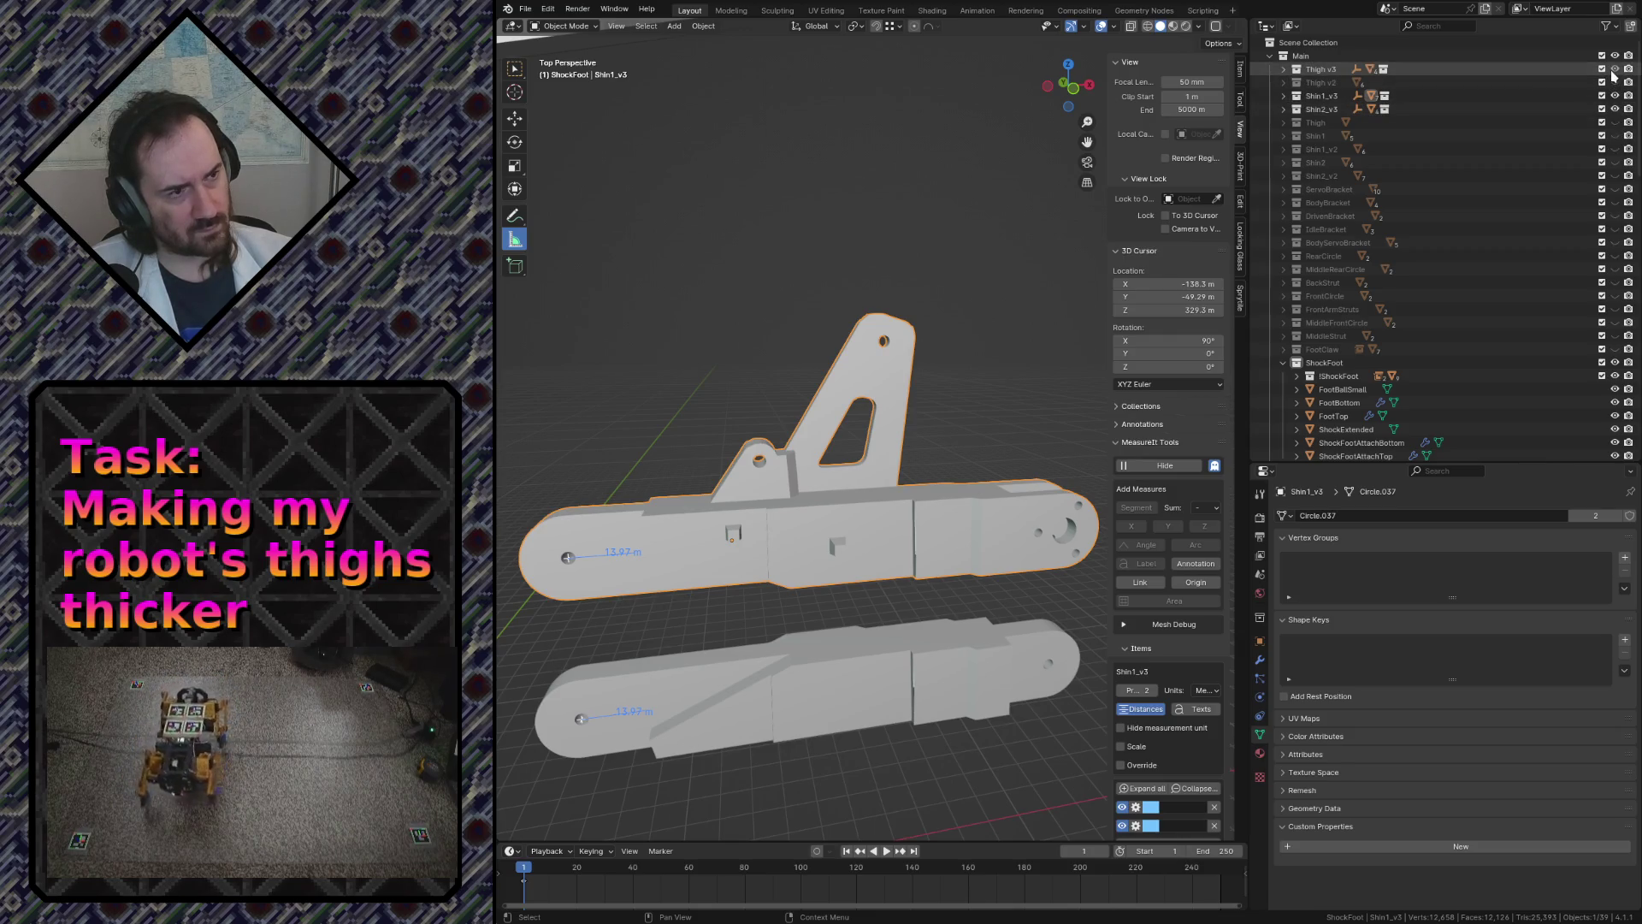
pyautogui.click(868, 213)
pyautogui.scroll(5, 869, 213)
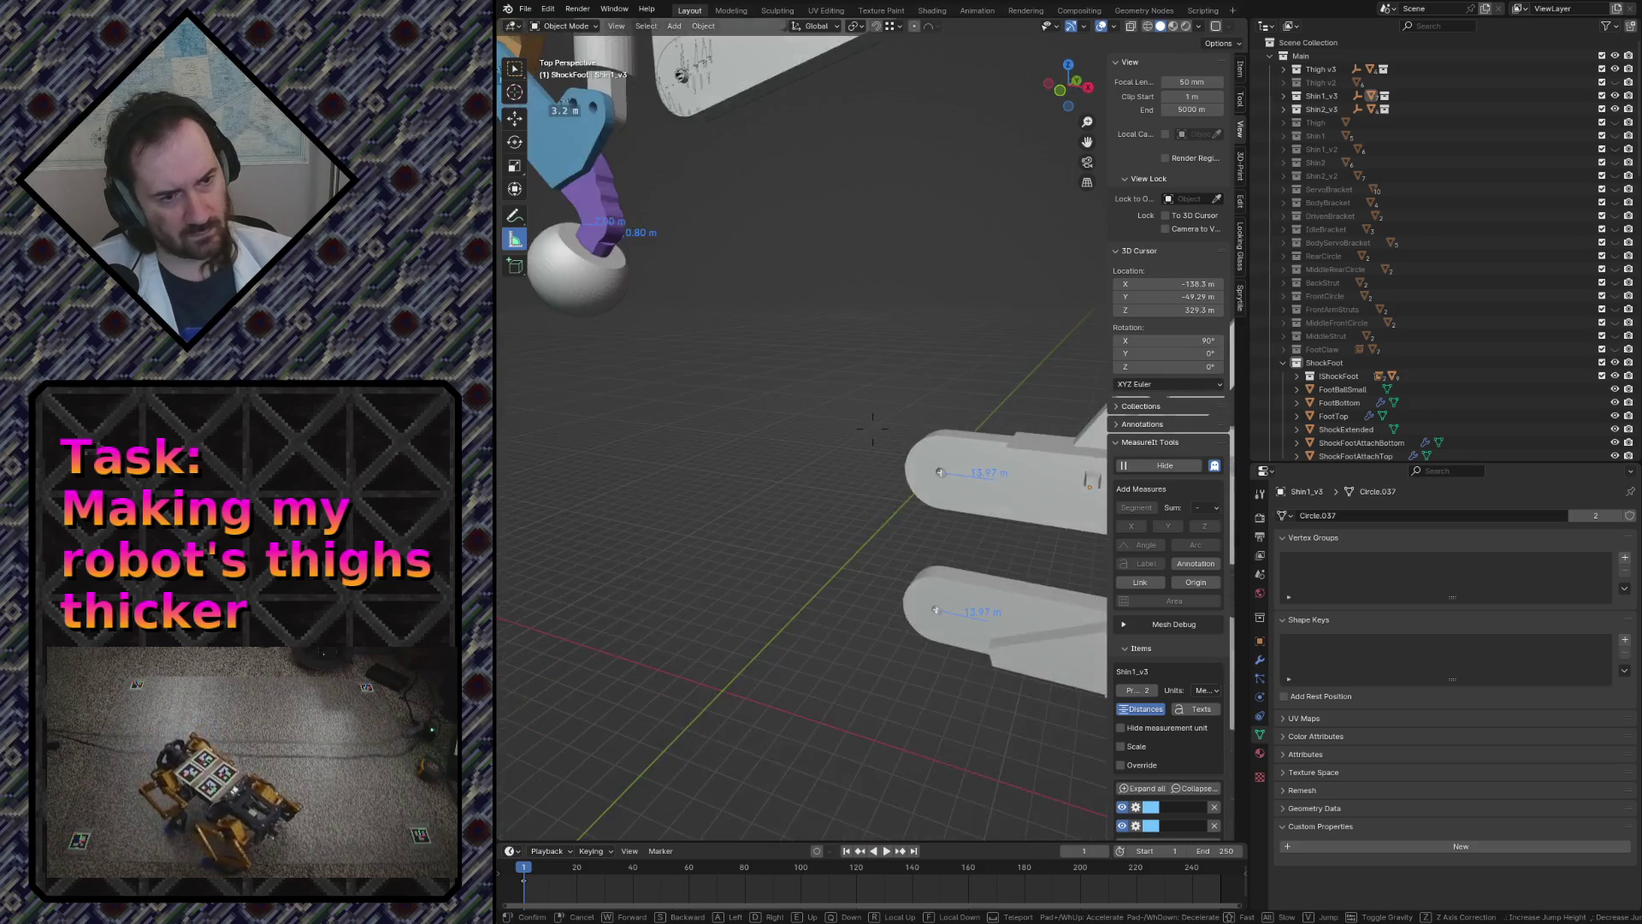
pyautogui.scroll(-5, 869, 213)
# - Make the hidden Thigh_v3 part visible from its cuts collection
pyautogui.click(1286, 69)
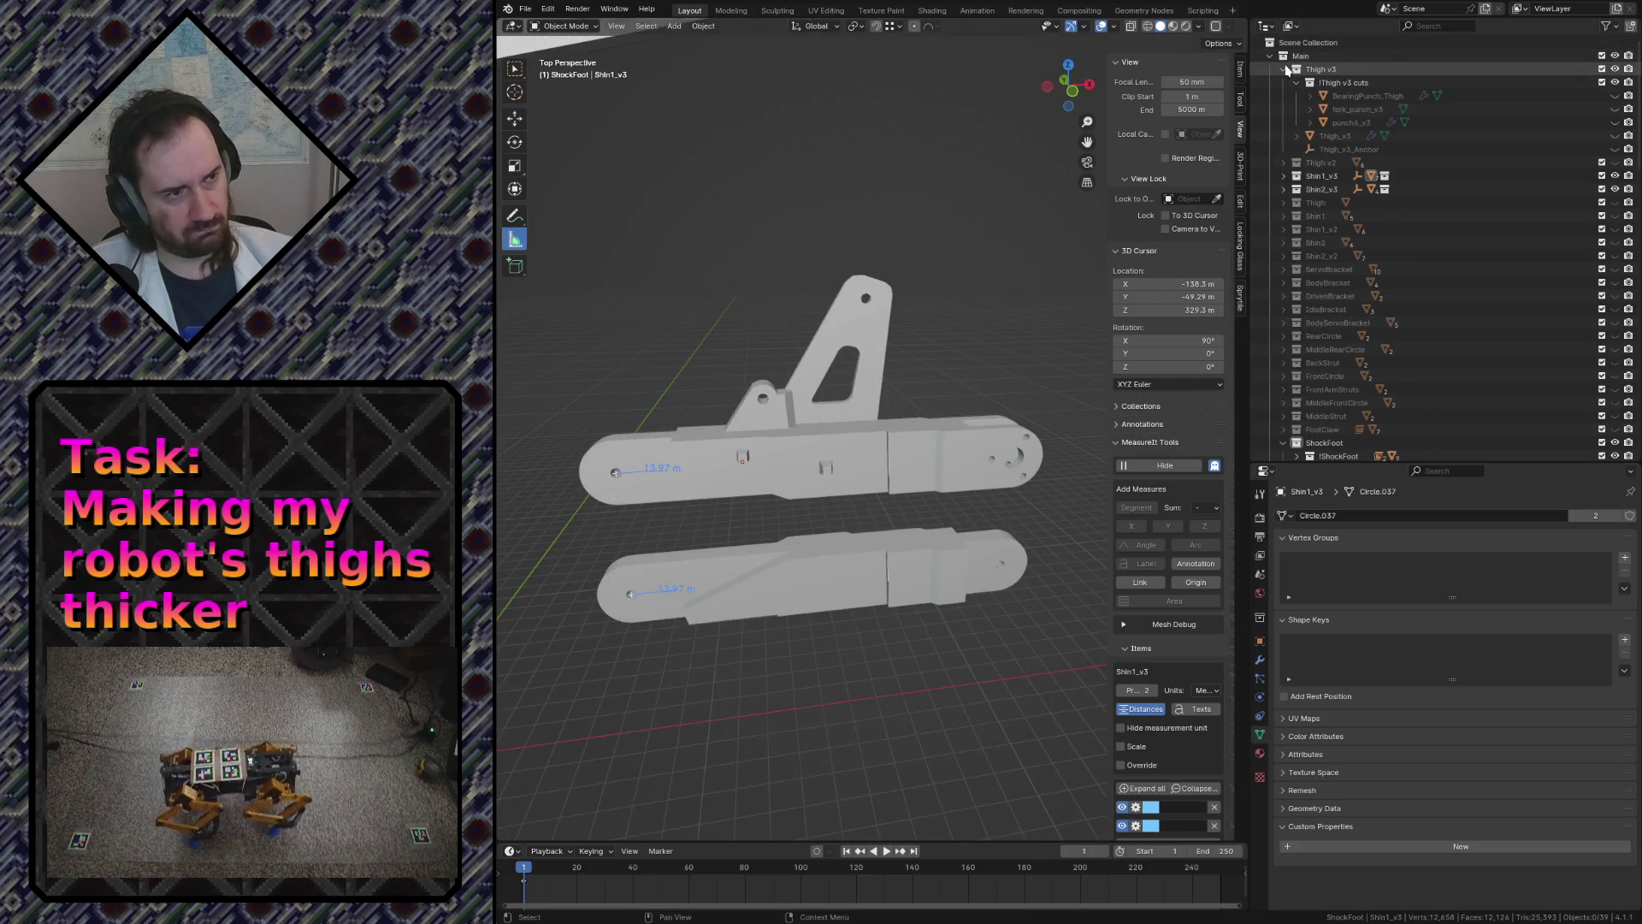
pyautogui.click(1298, 82)
pyautogui.click(1614, 137)
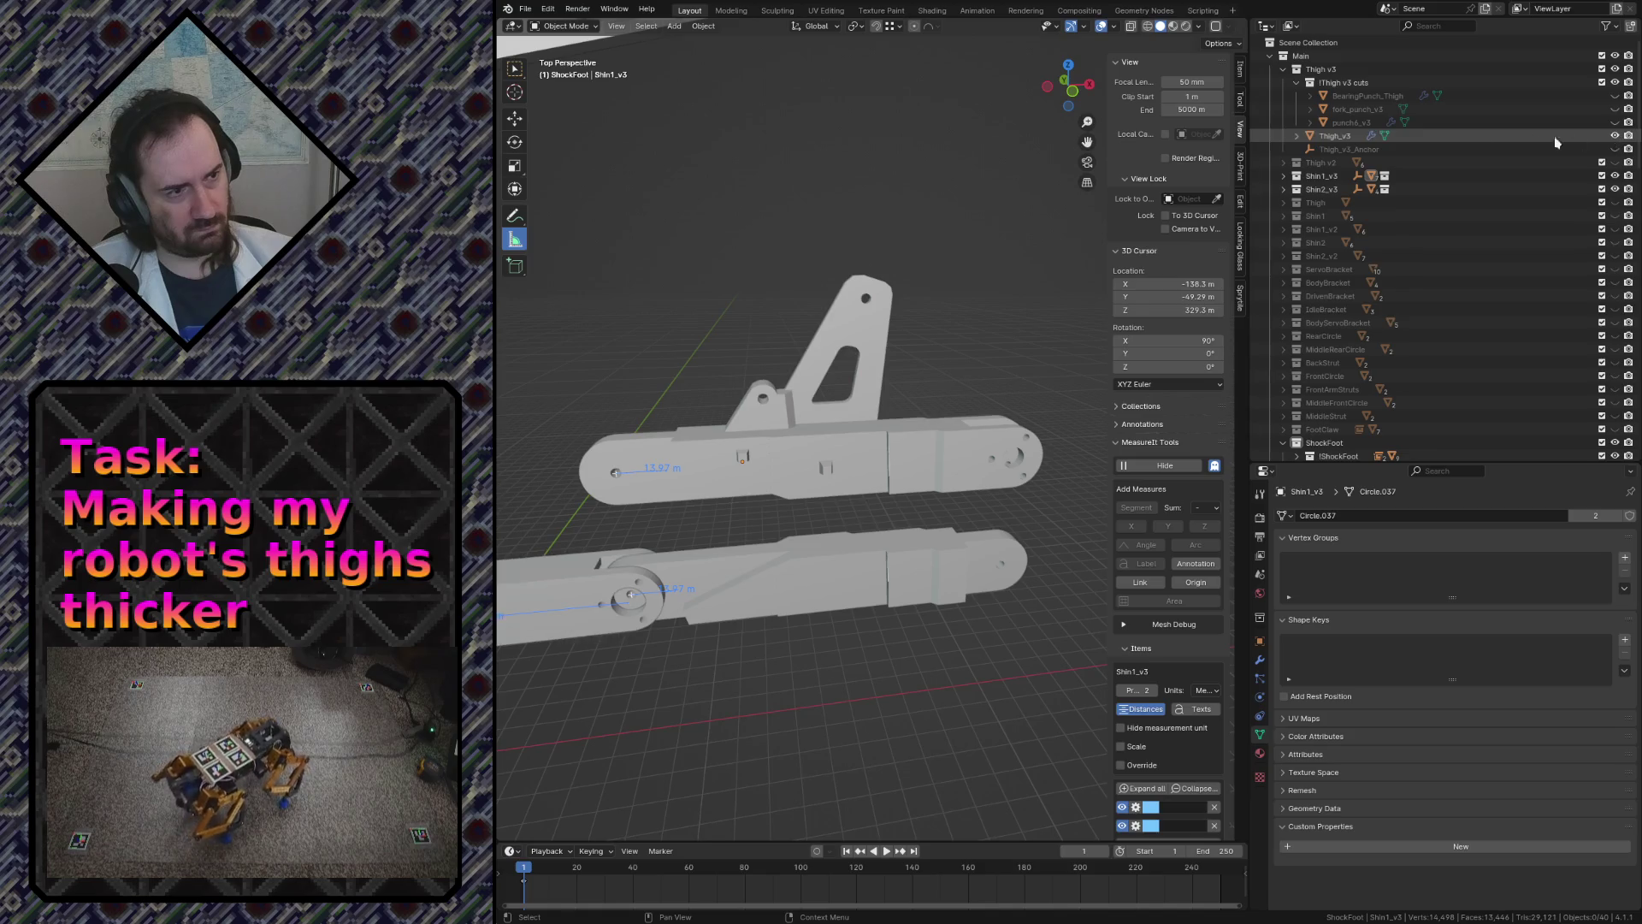
pyautogui.click(1286, 70)
# - Fly closer to the parts, select Thigh_v3 and save the blend file
pyautogui.hotkey('shift', '`')
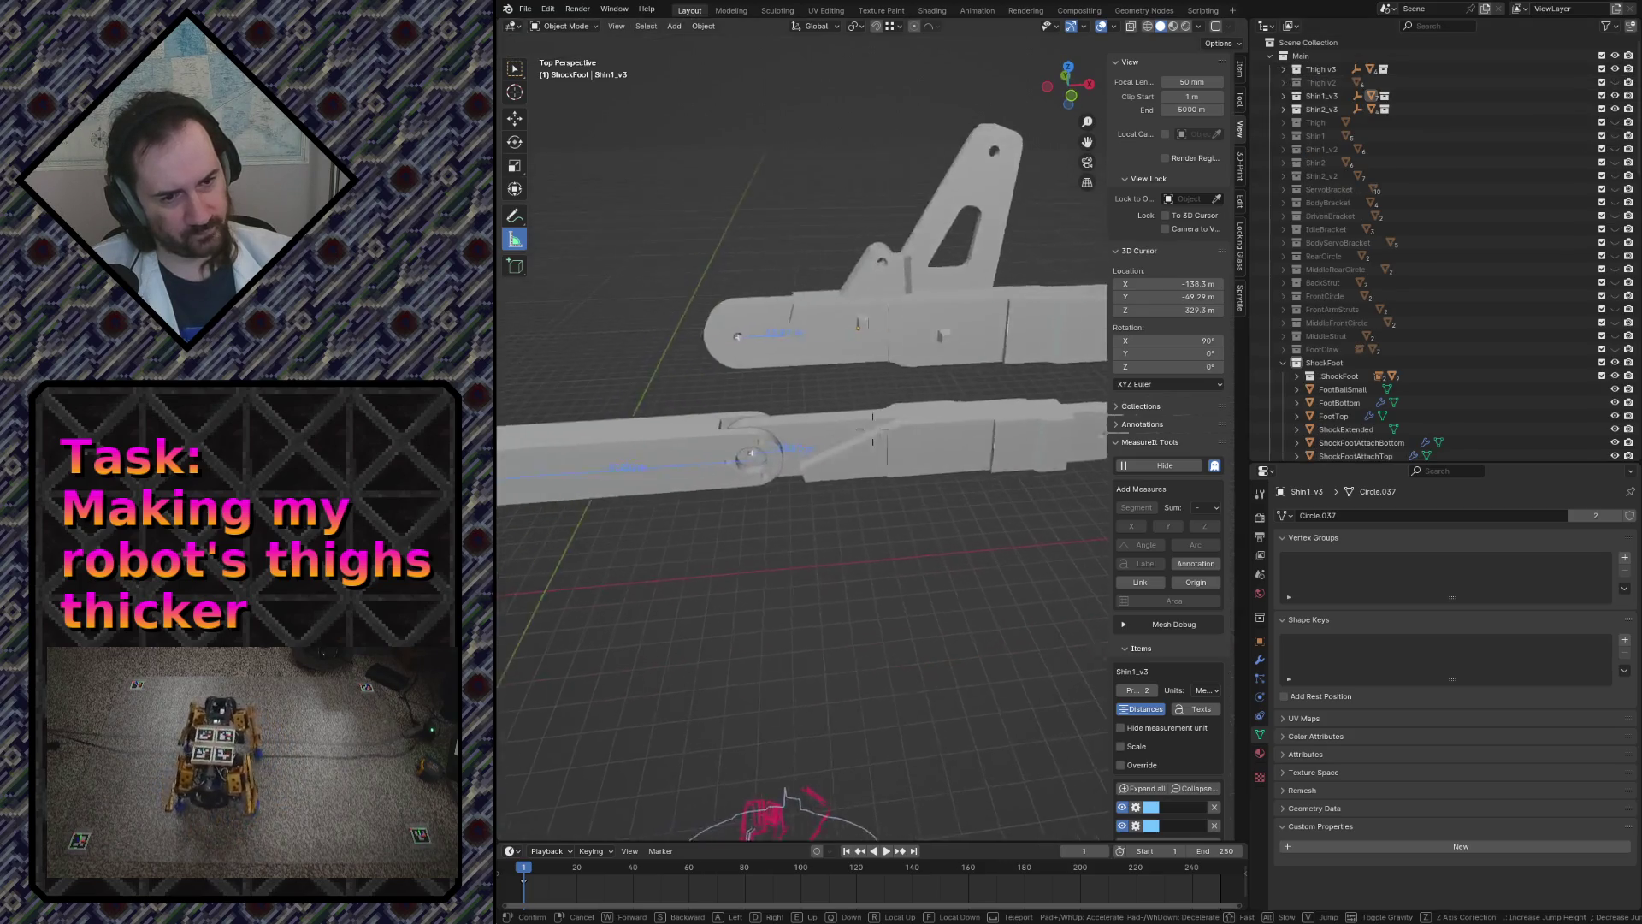
pyautogui.press('w')
pyautogui.press('s')
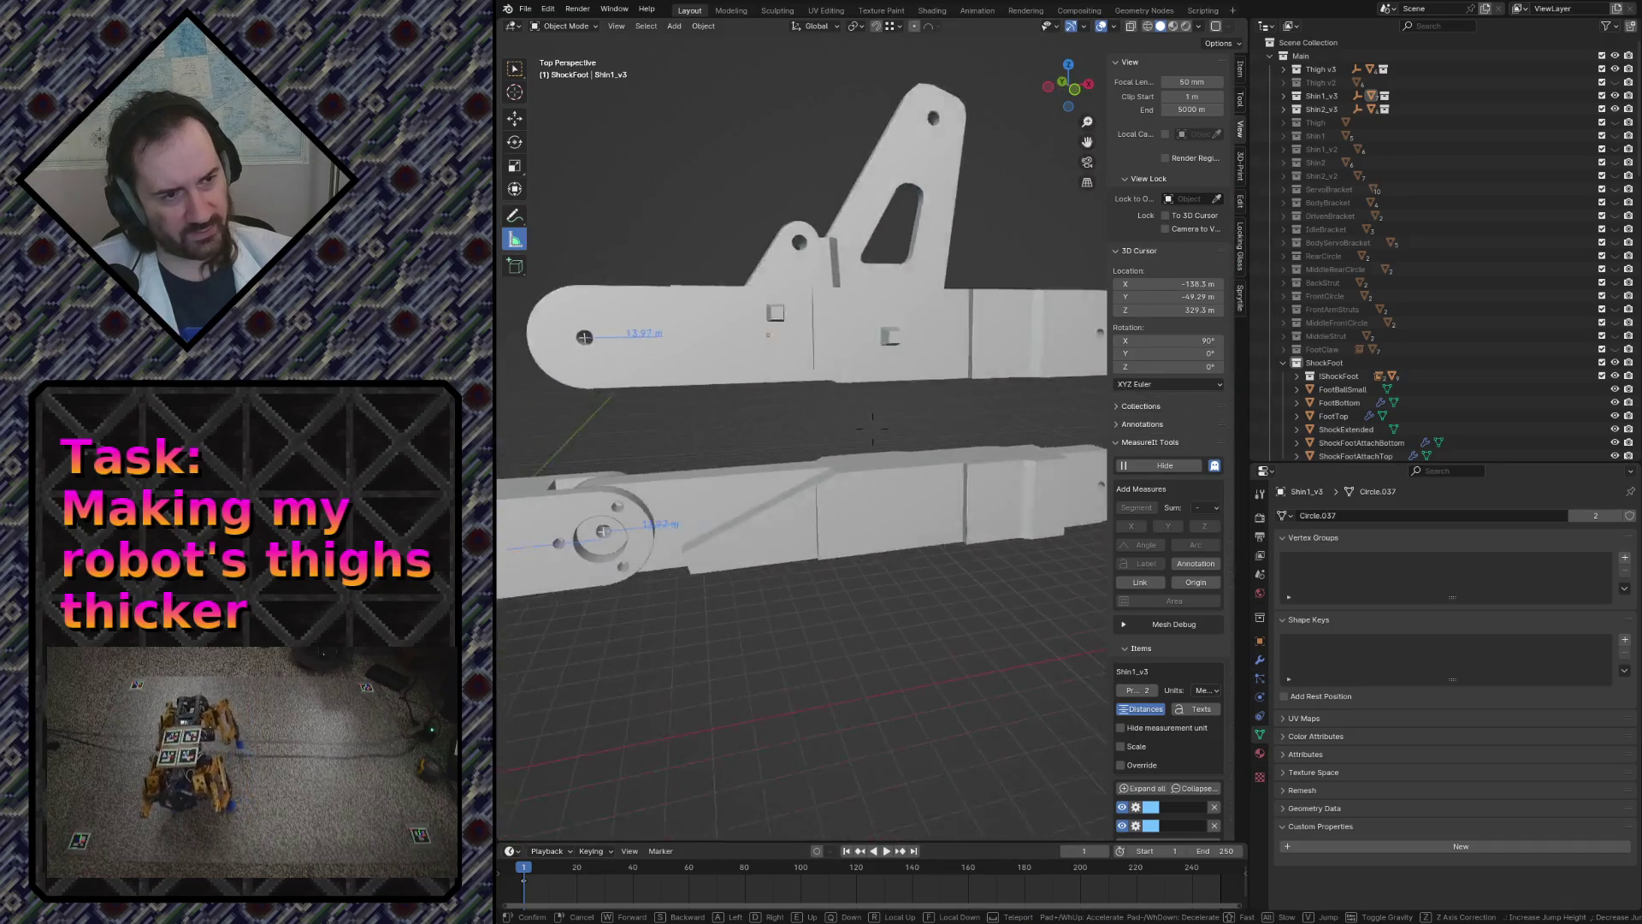
pyautogui.click(725, 419)
pyautogui.hotkey('ctrl', 's')
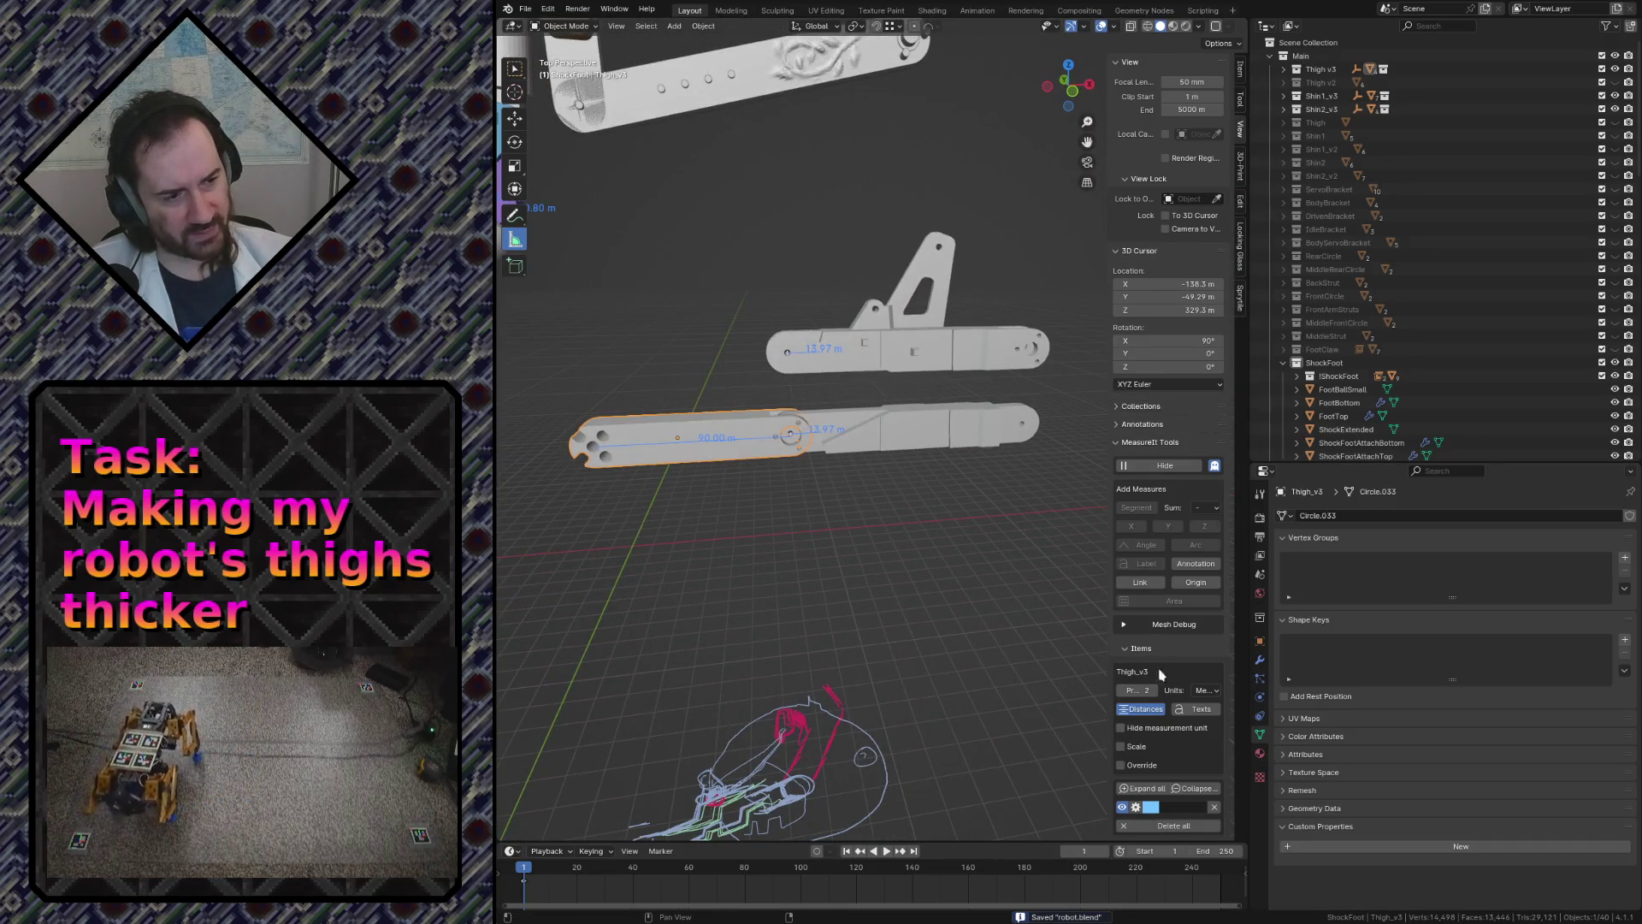
# - Set viewport display colours: yellow for Thigh_v3 and pink for Shin2_v3
pyautogui.click(1259, 640)
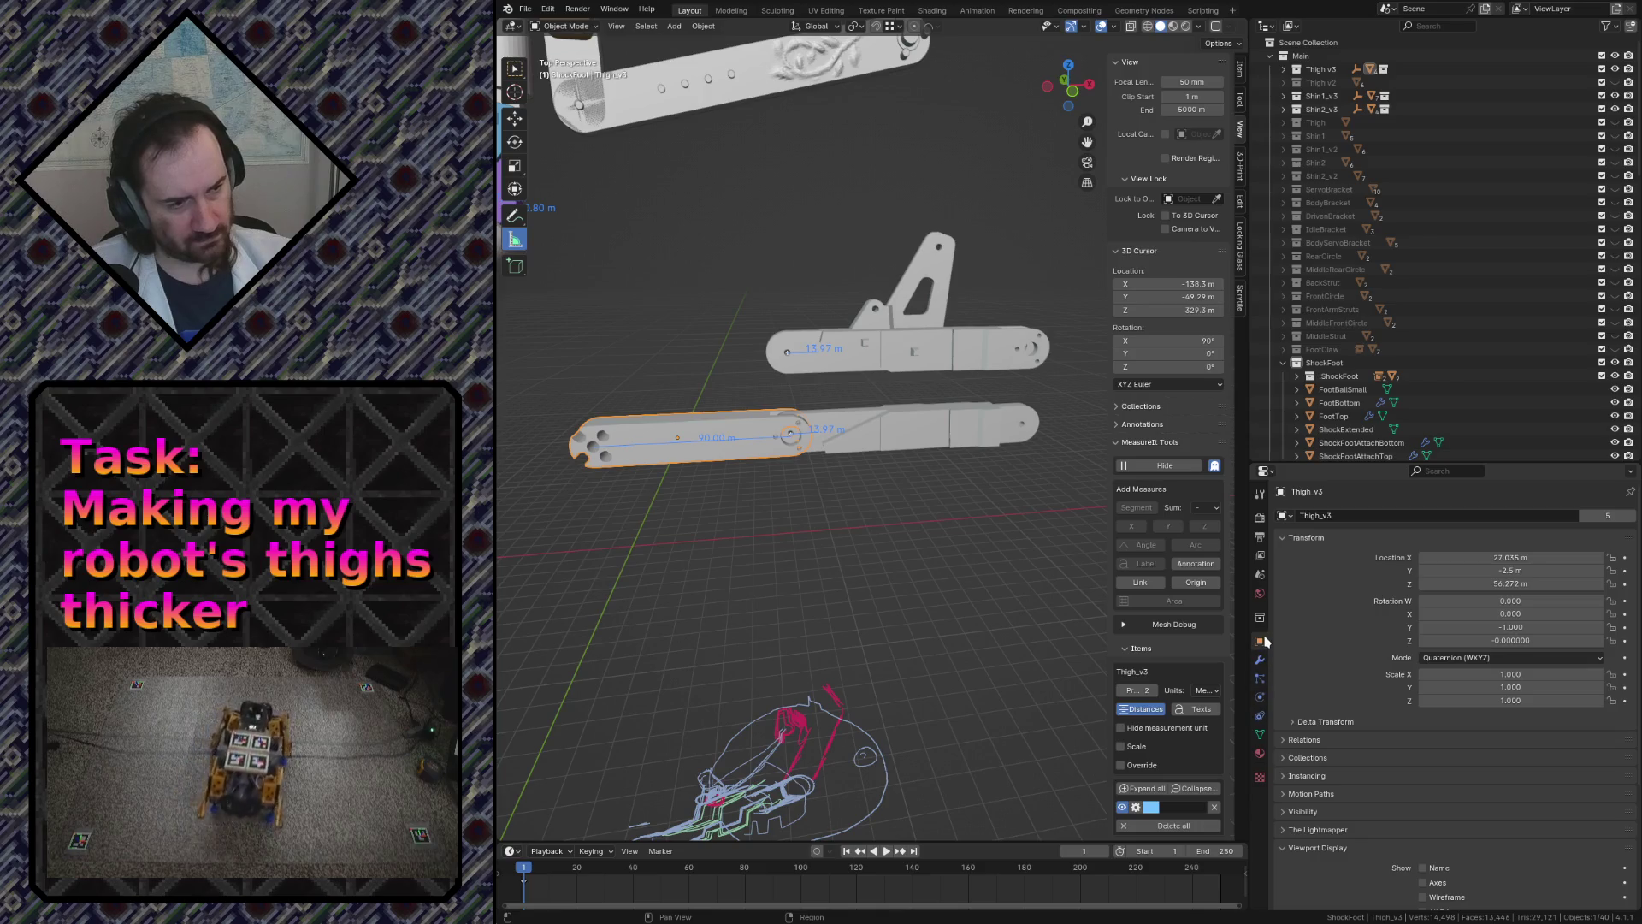
pyautogui.scroll(-4, 1310, 676)
pyautogui.click(1426, 796)
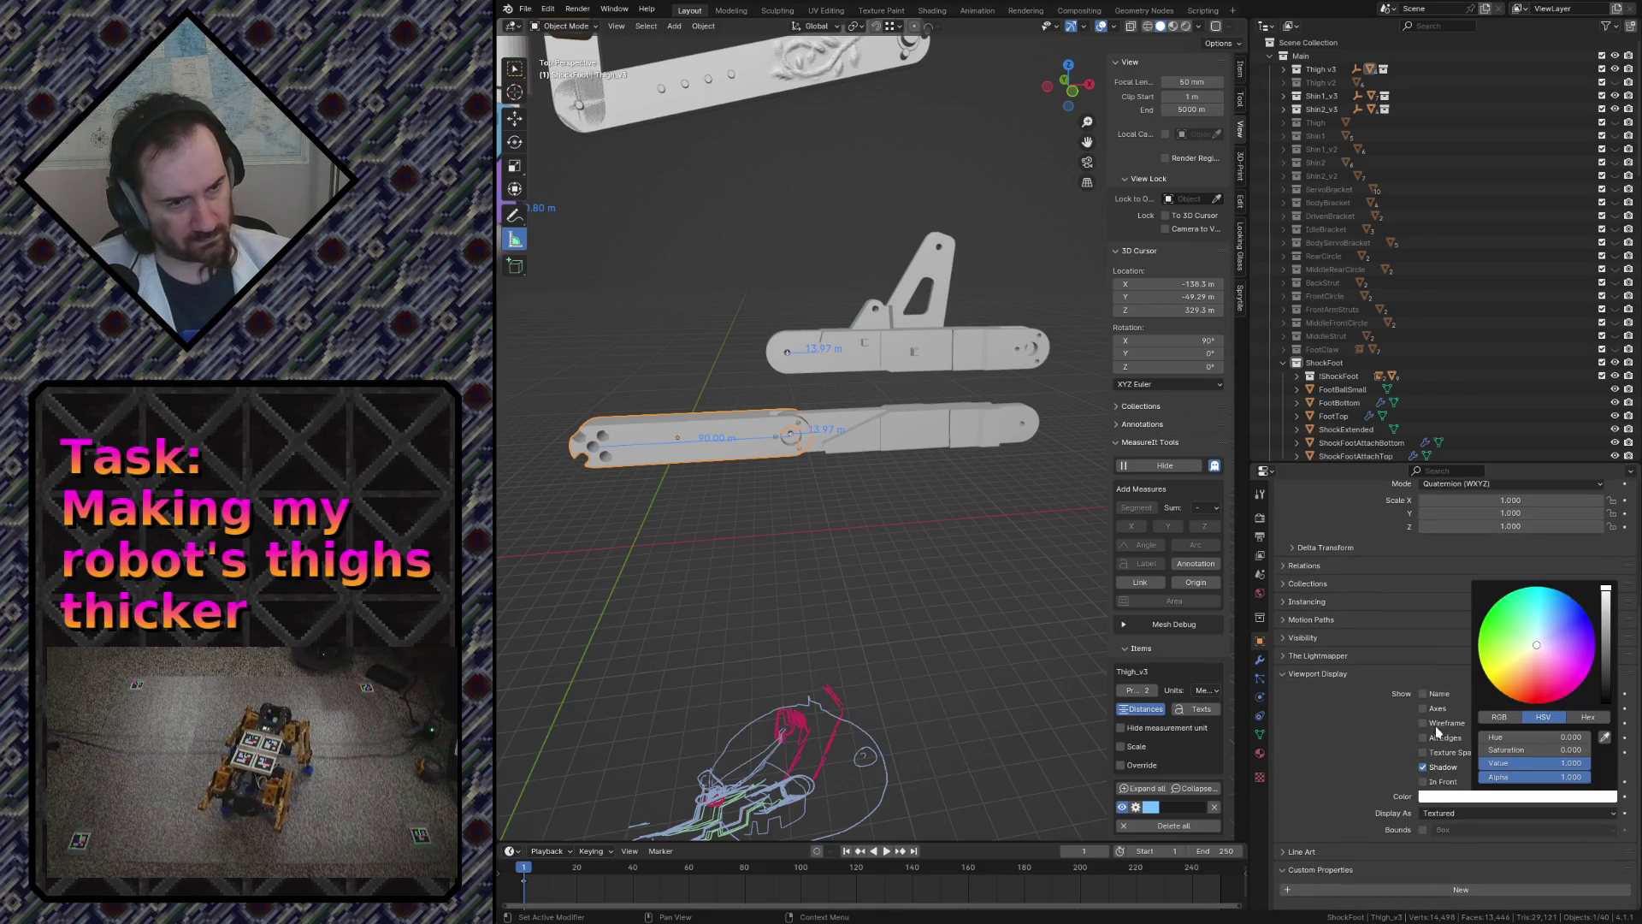
pyautogui.keyDown('shift'); pyautogui.click(947, 421); pyautogui.keyUp('shift')
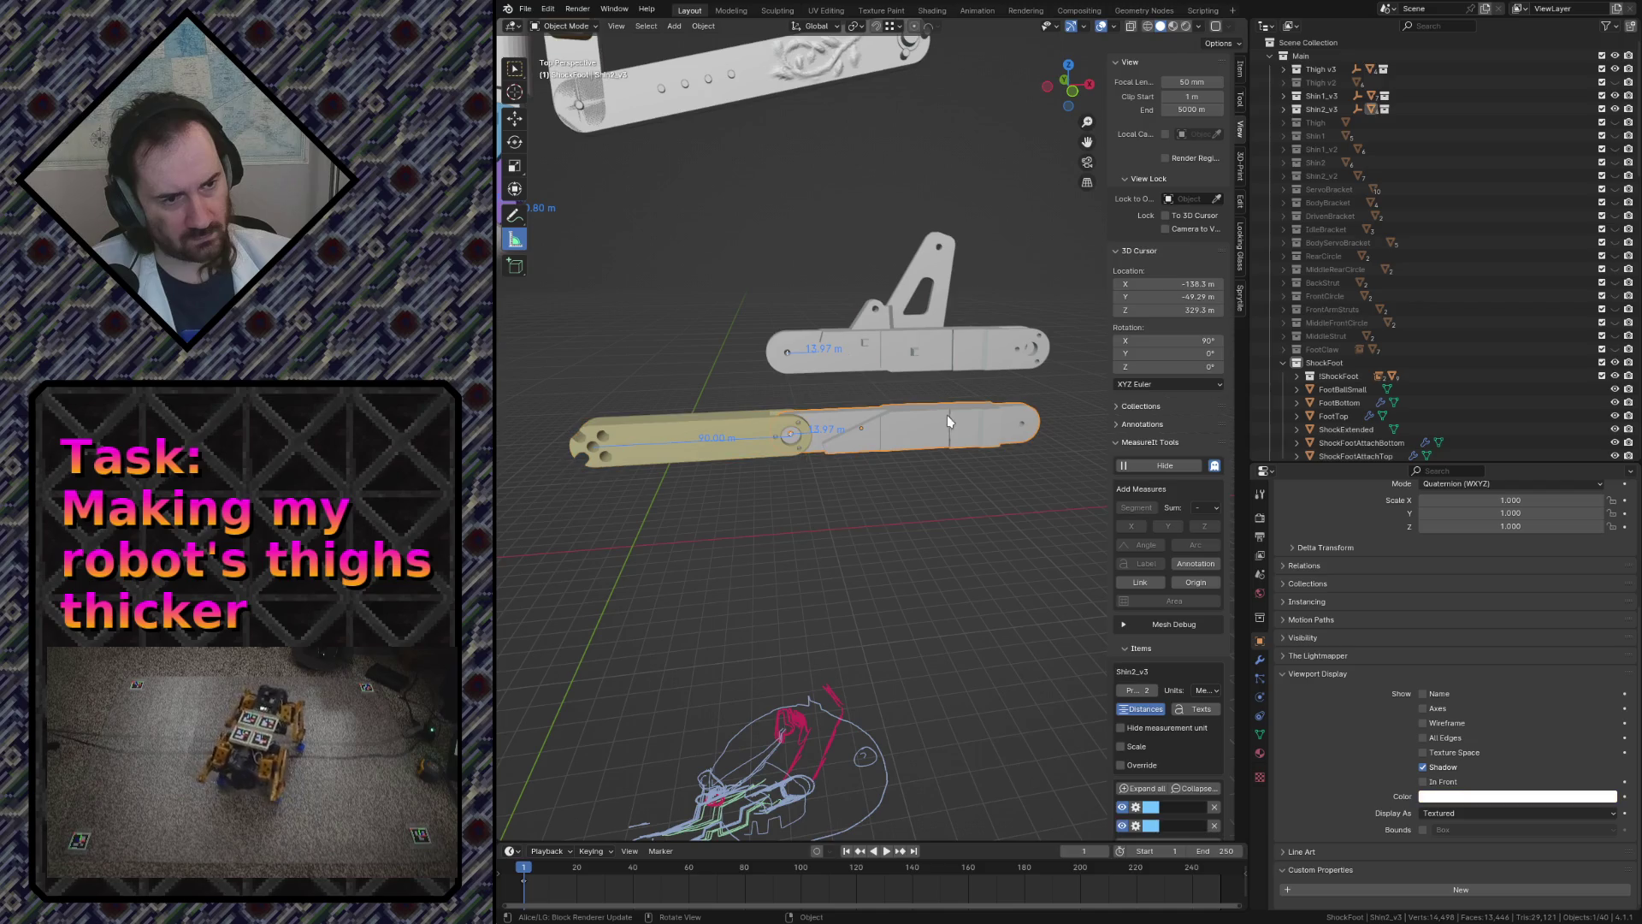
pyautogui.click(1496, 799)
pyautogui.click(1545, 651)
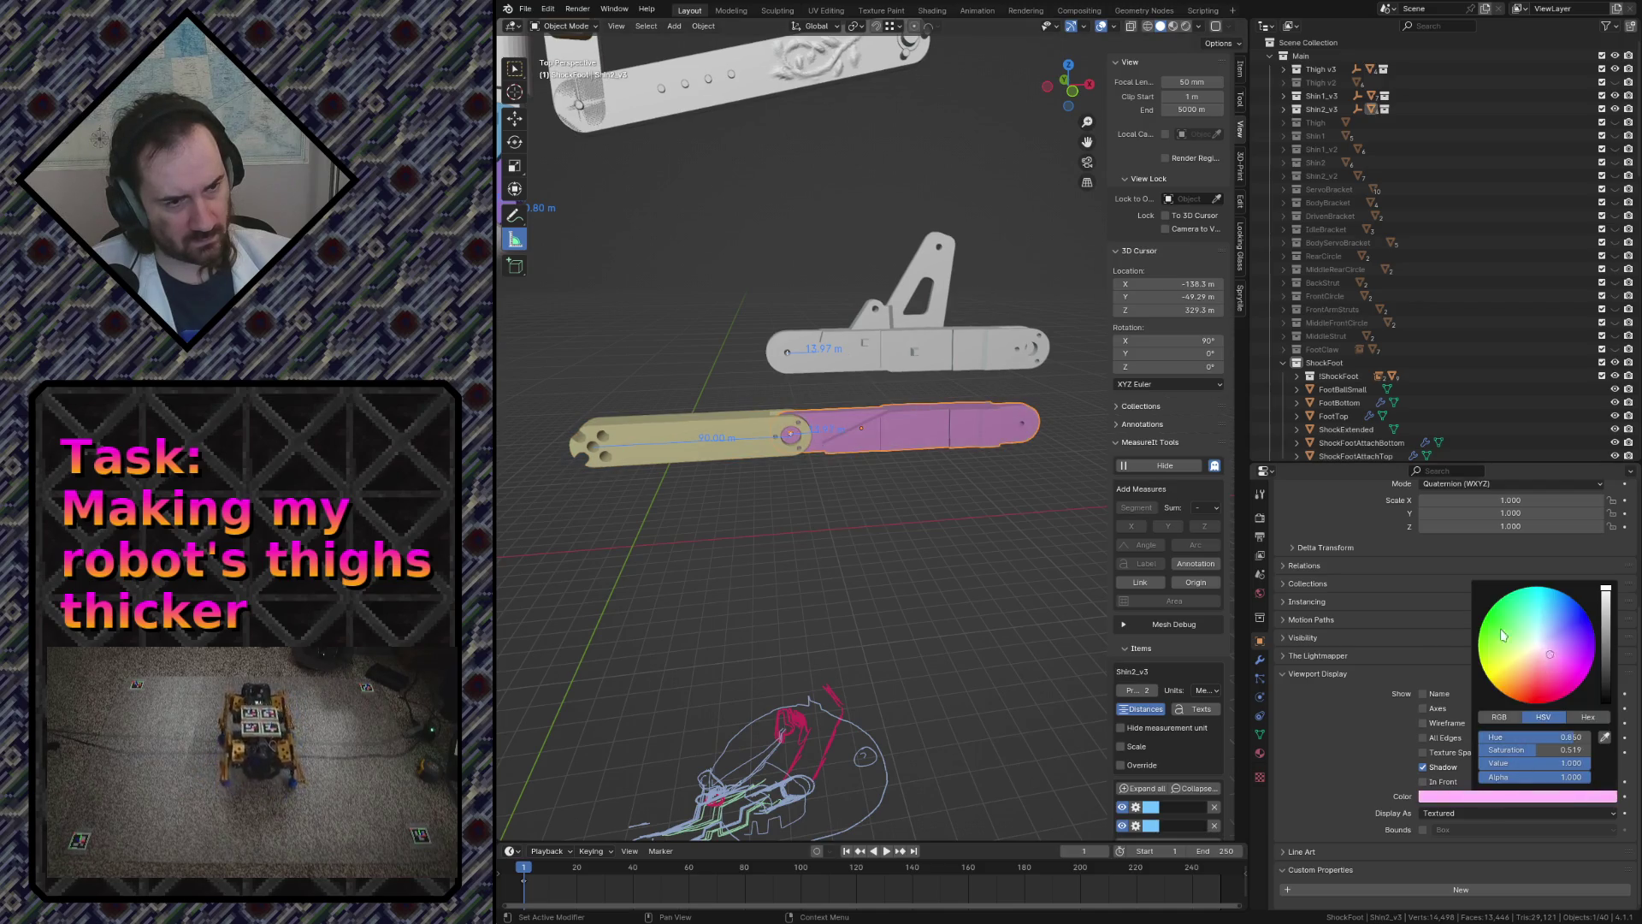
# - Give Shin1_v3 a lavender viewport colour and save the blend file
pyautogui.click(954, 349)
pyautogui.click(1540, 799)
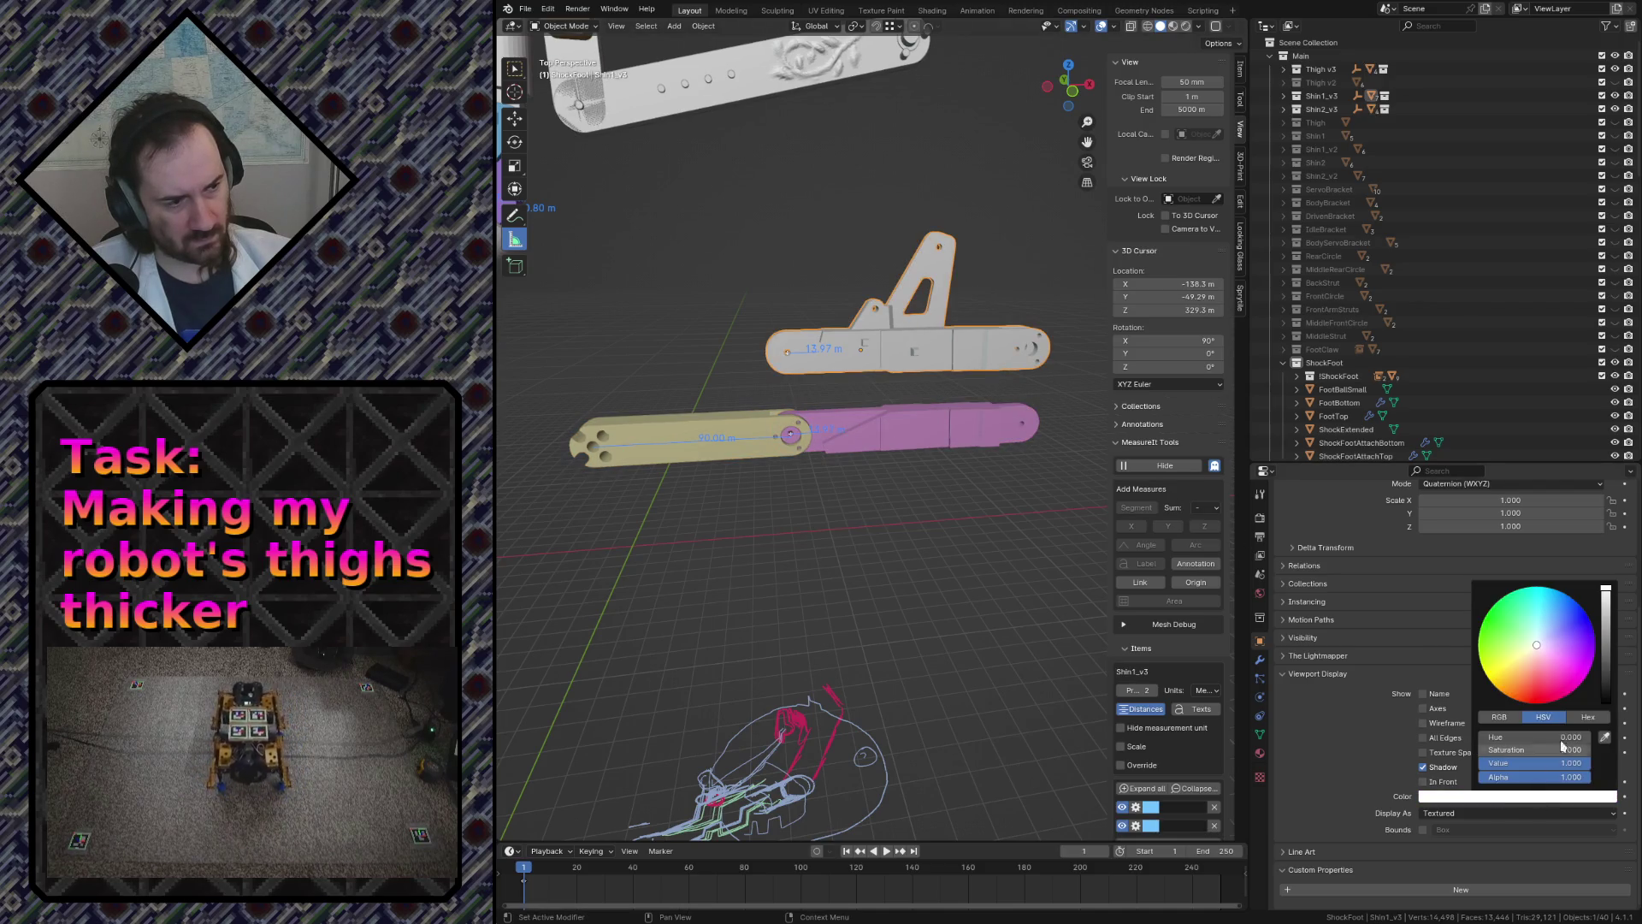
pyautogui.click(1547, 638)
pyautogui.hotkey('ctrl', 's')
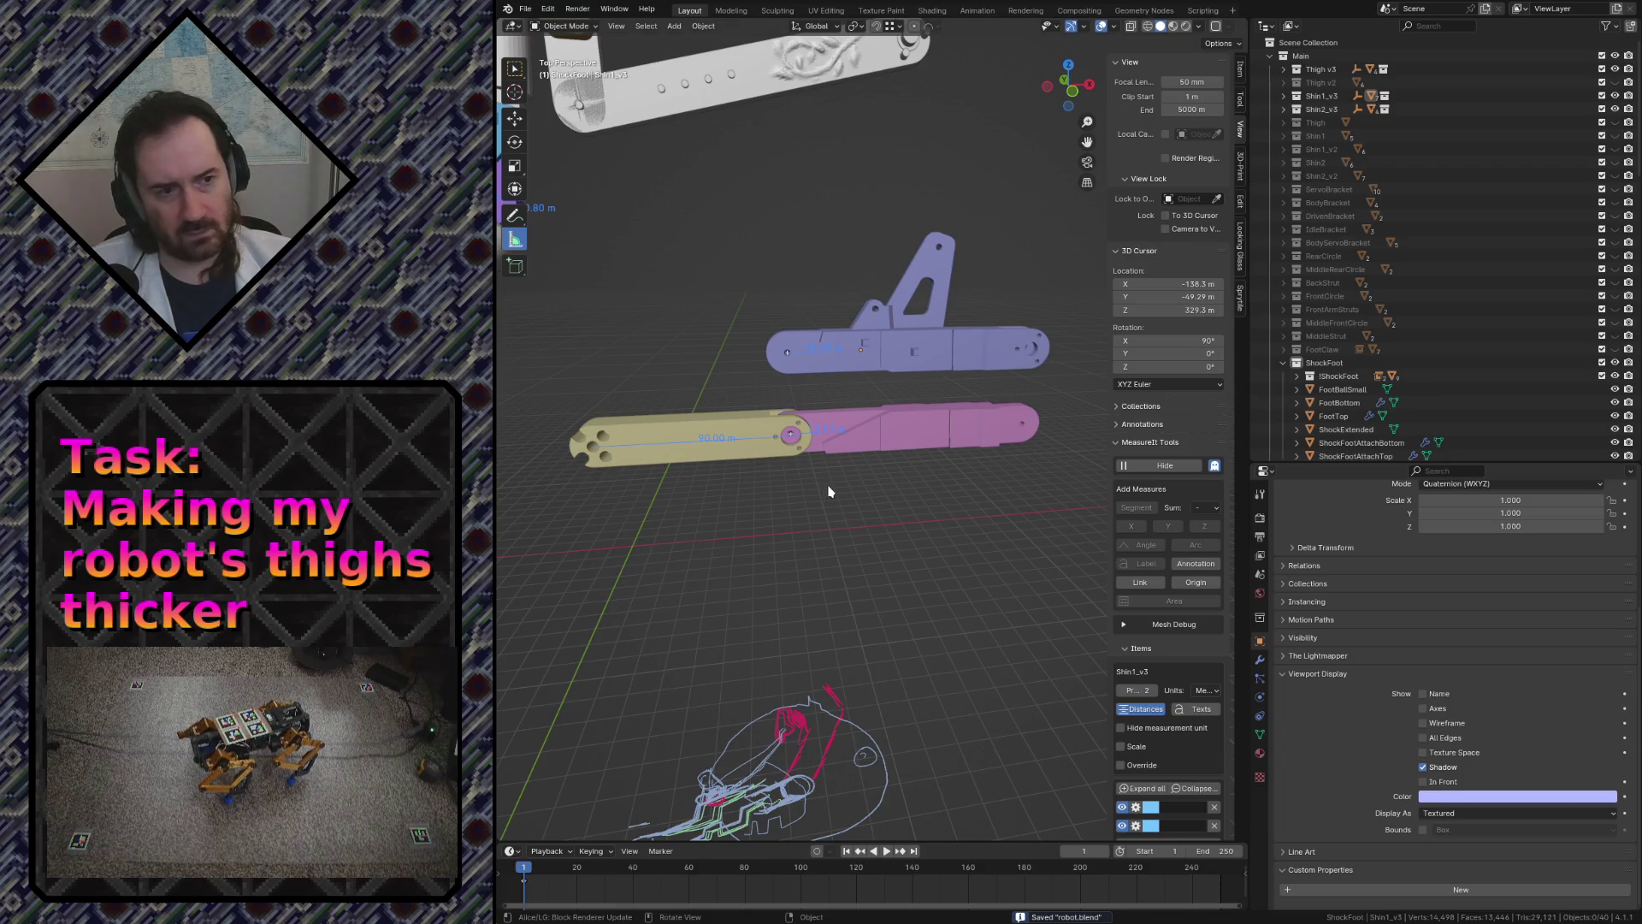
# - Fly around the purple bracket and shin, inspecting the slotted side and round end up close
pyautogui.hotkey('shift', '`')
pyautogui.press('w')
pyautogui.press('s')
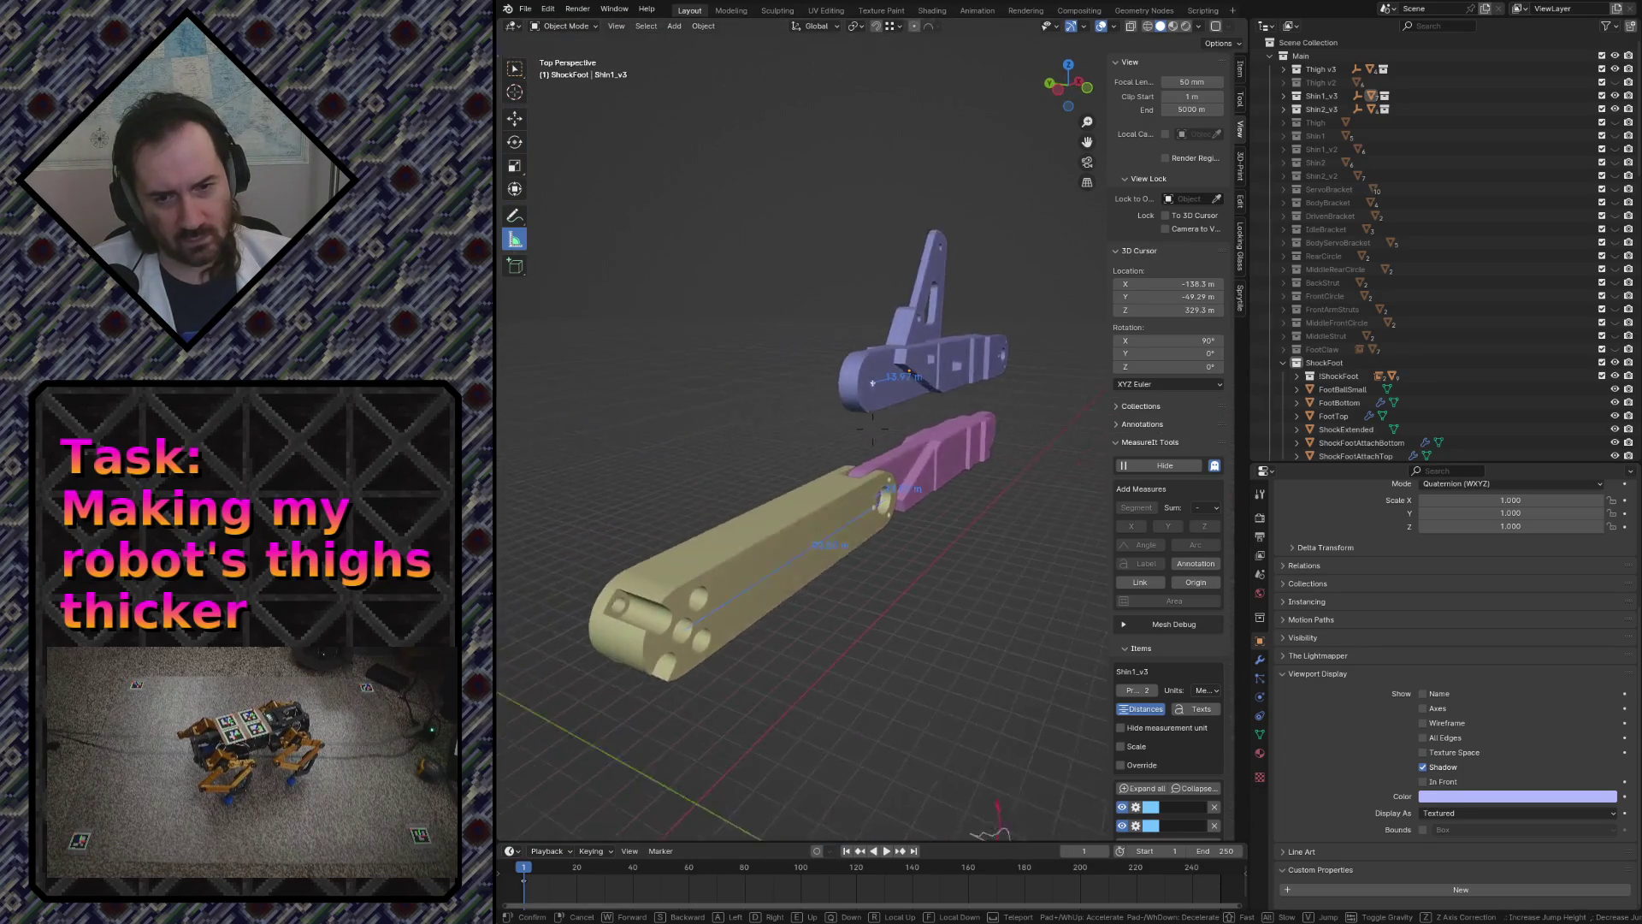
pyautogui.press('w')
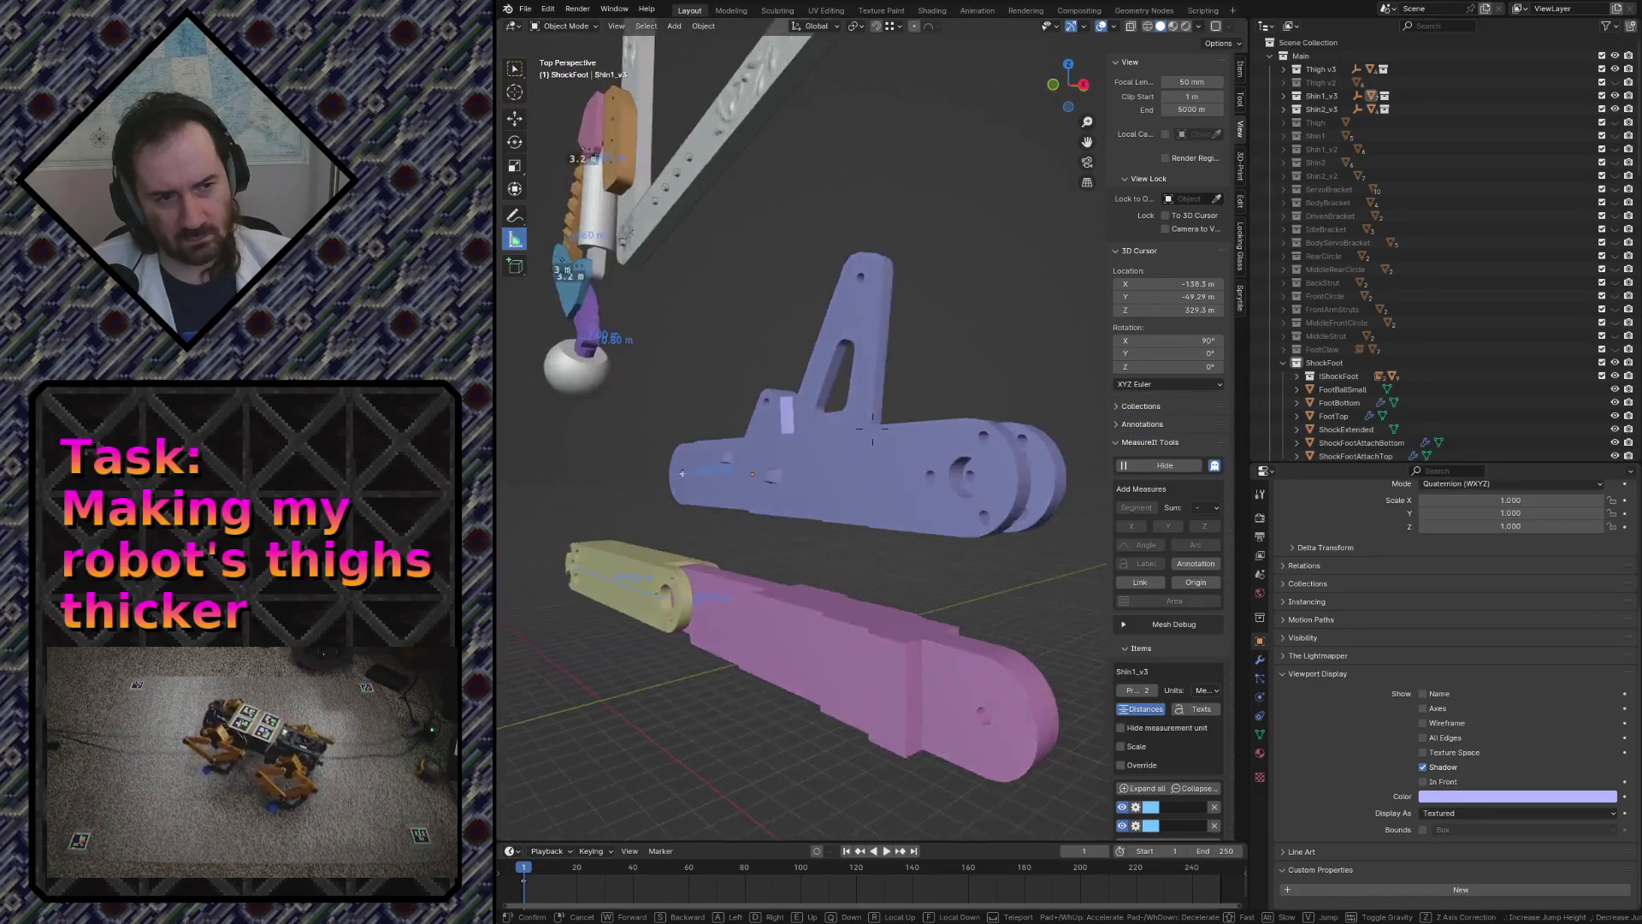
pyautogui.press('s')
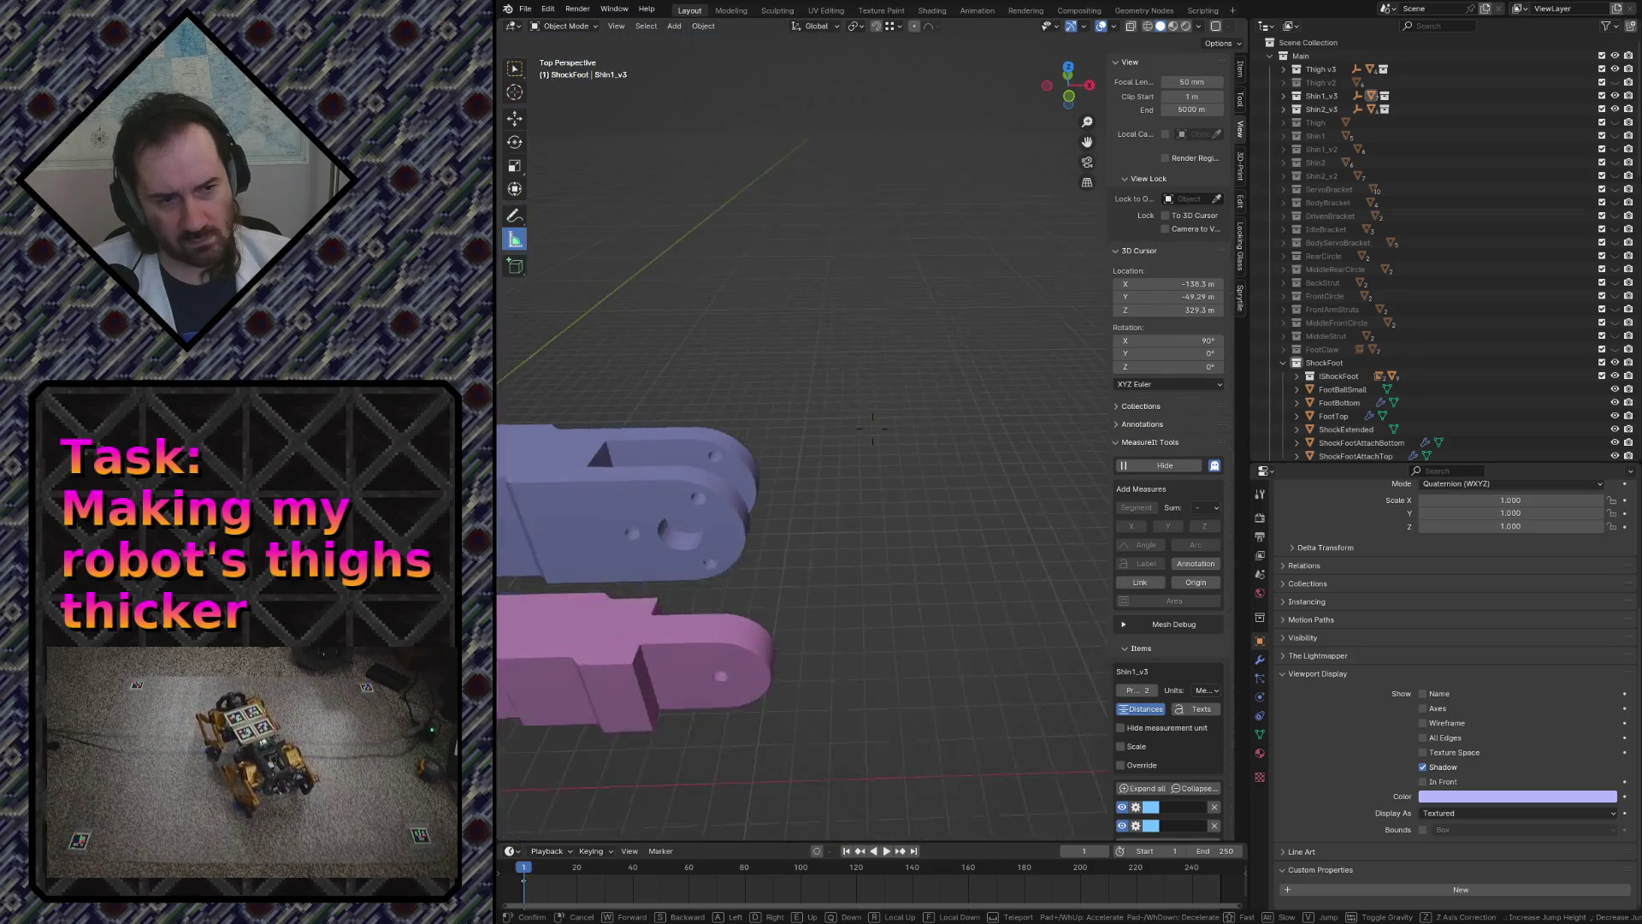
pyautogui.press('w')
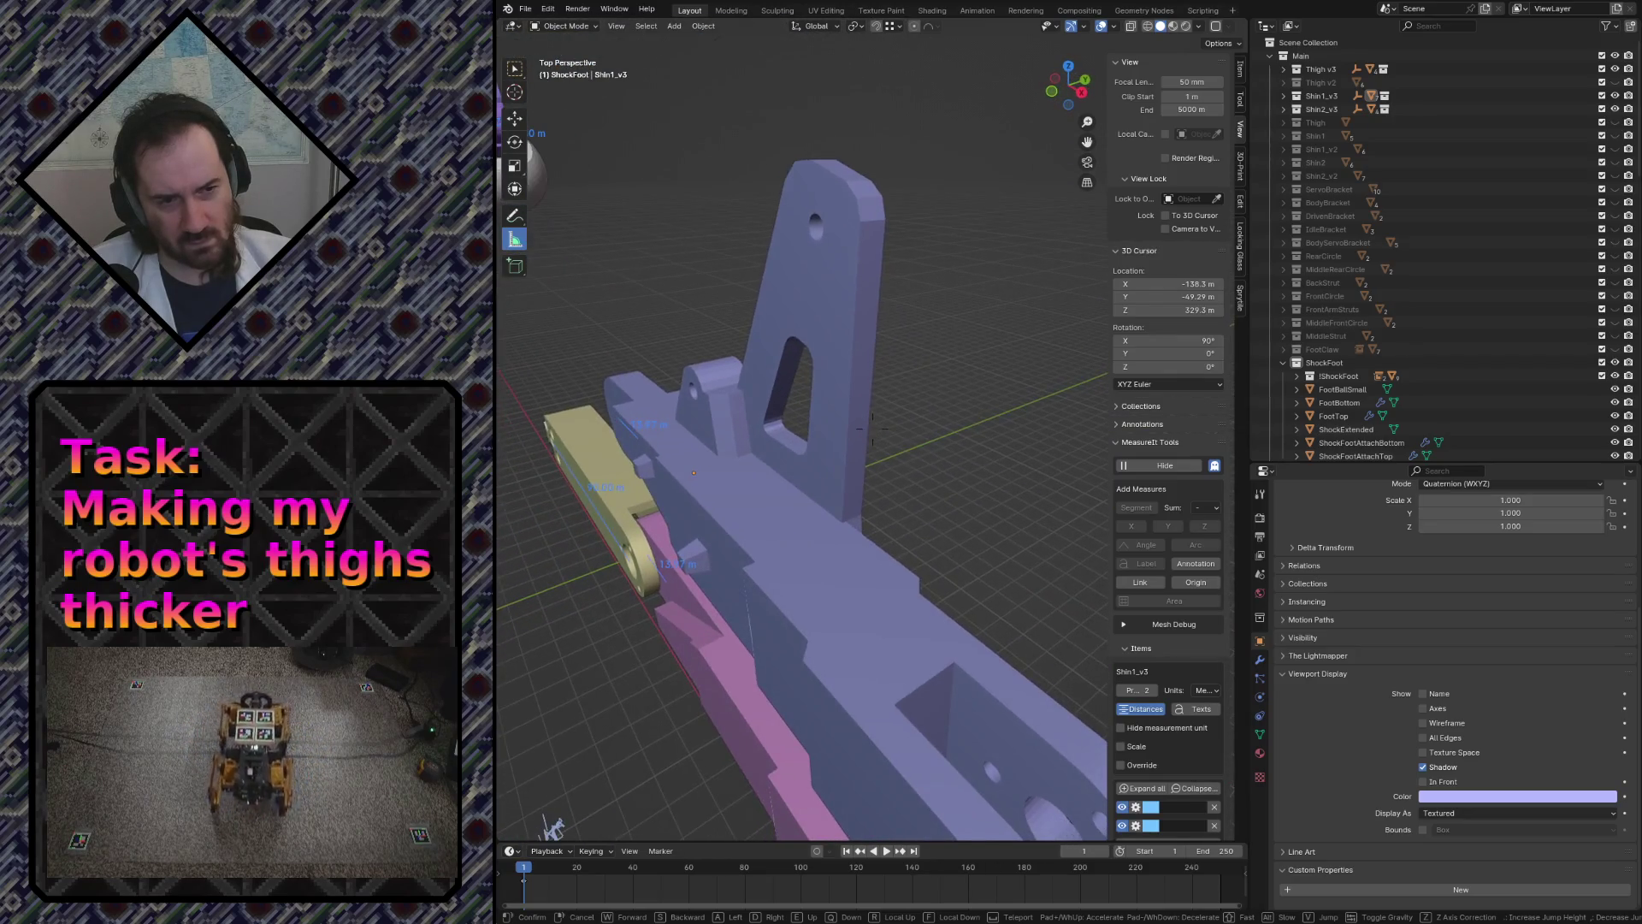
pyautogui.press('w')
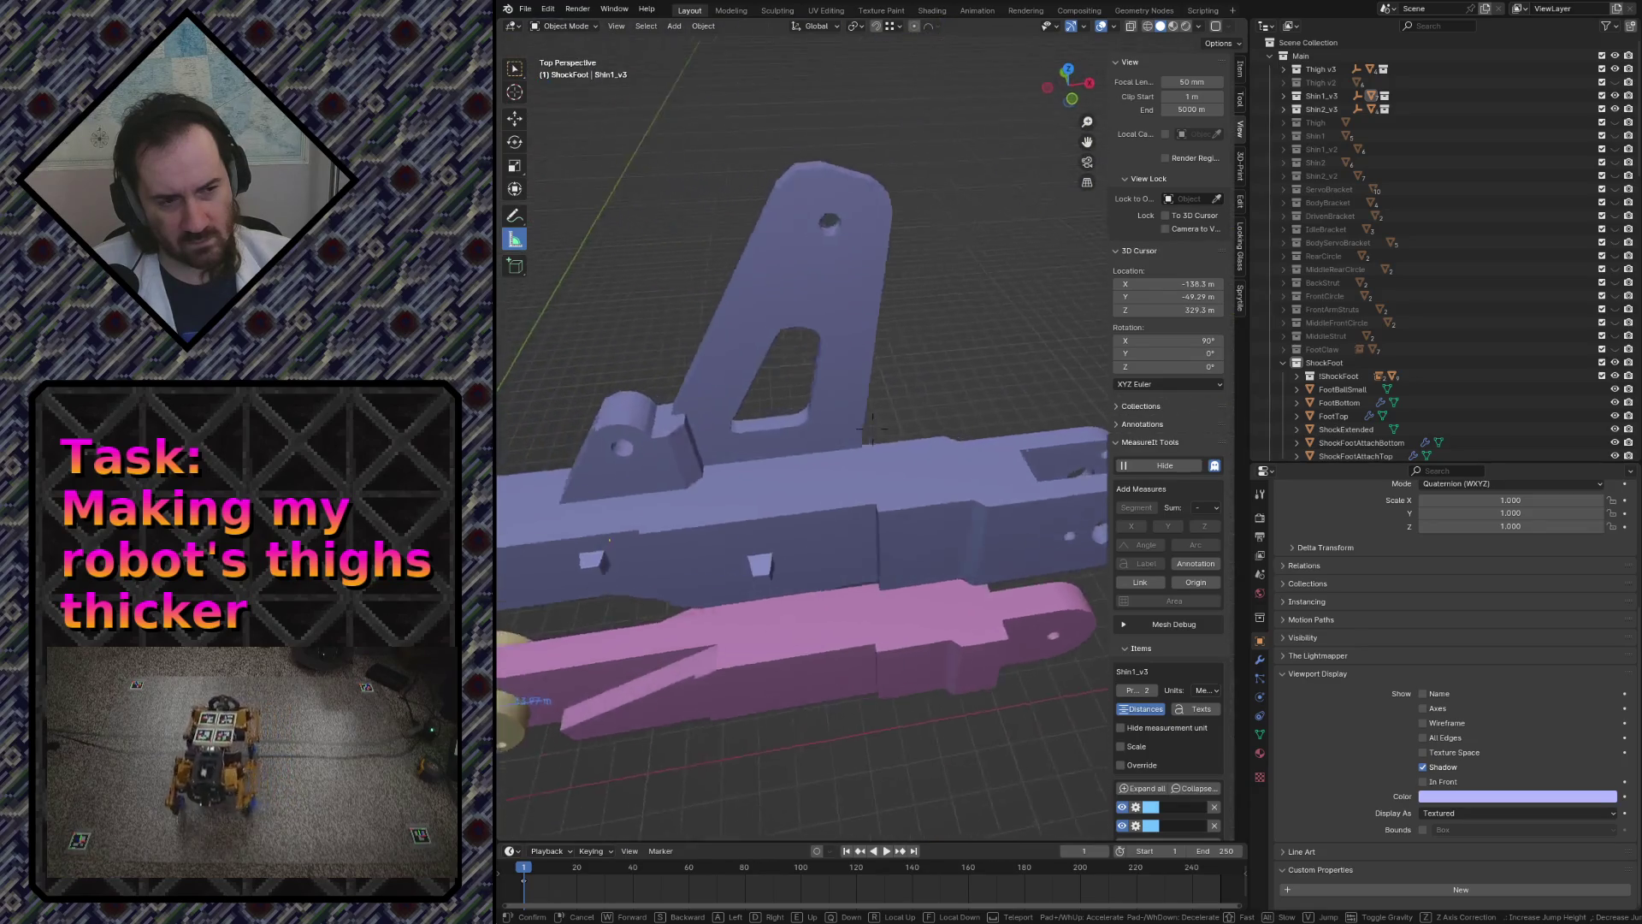
pyautogui.press('s')
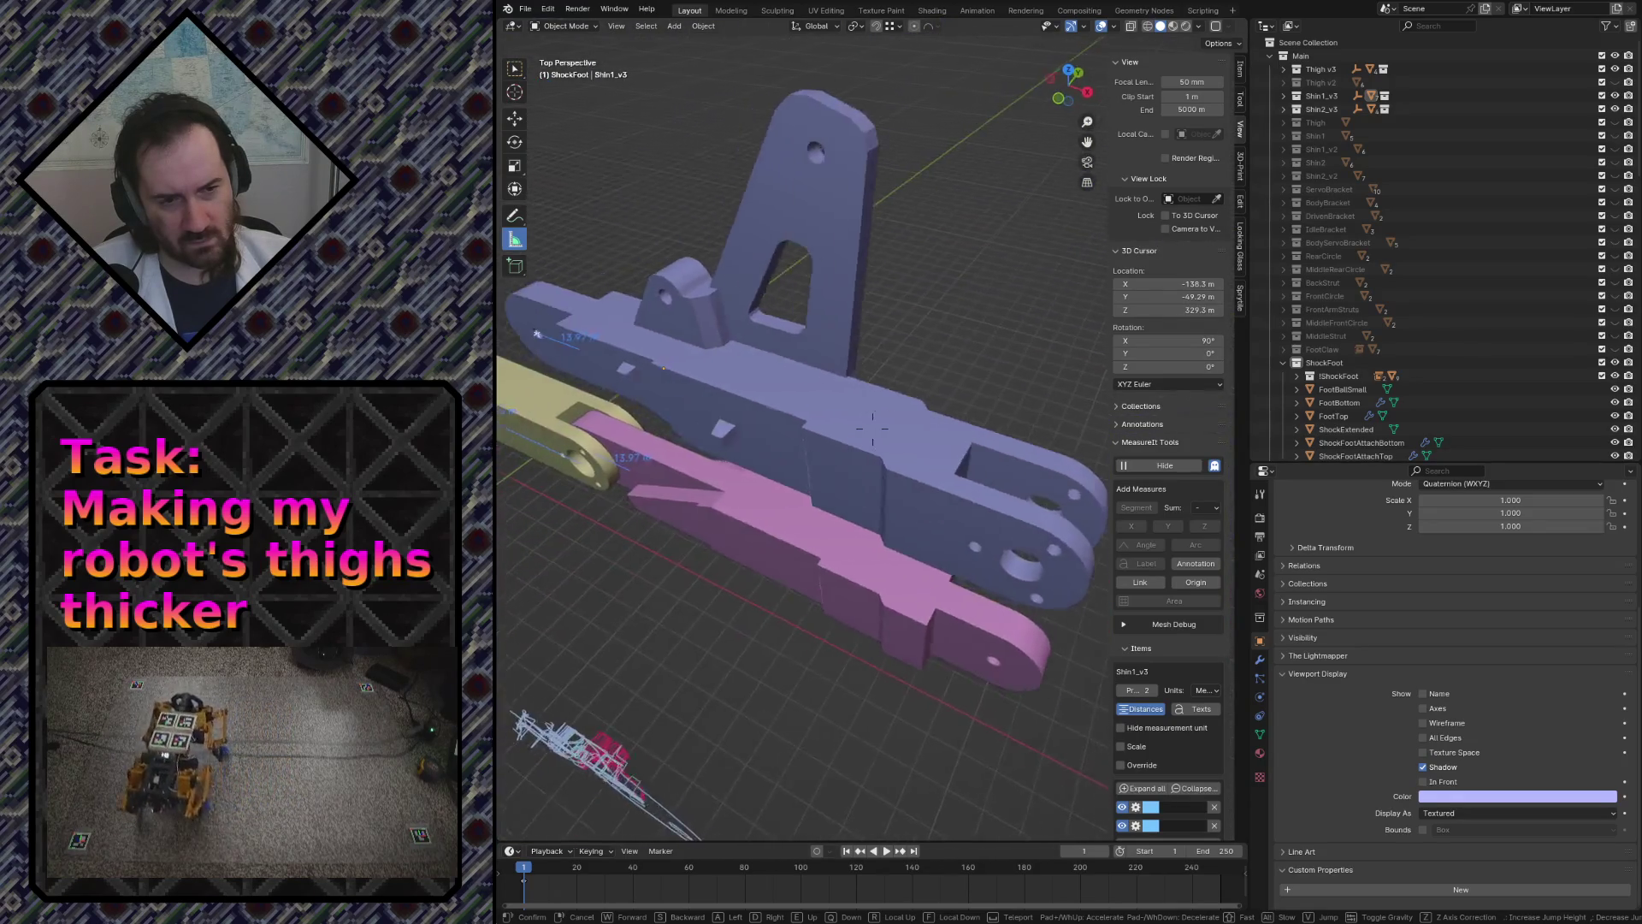
pyautogui.press('w')
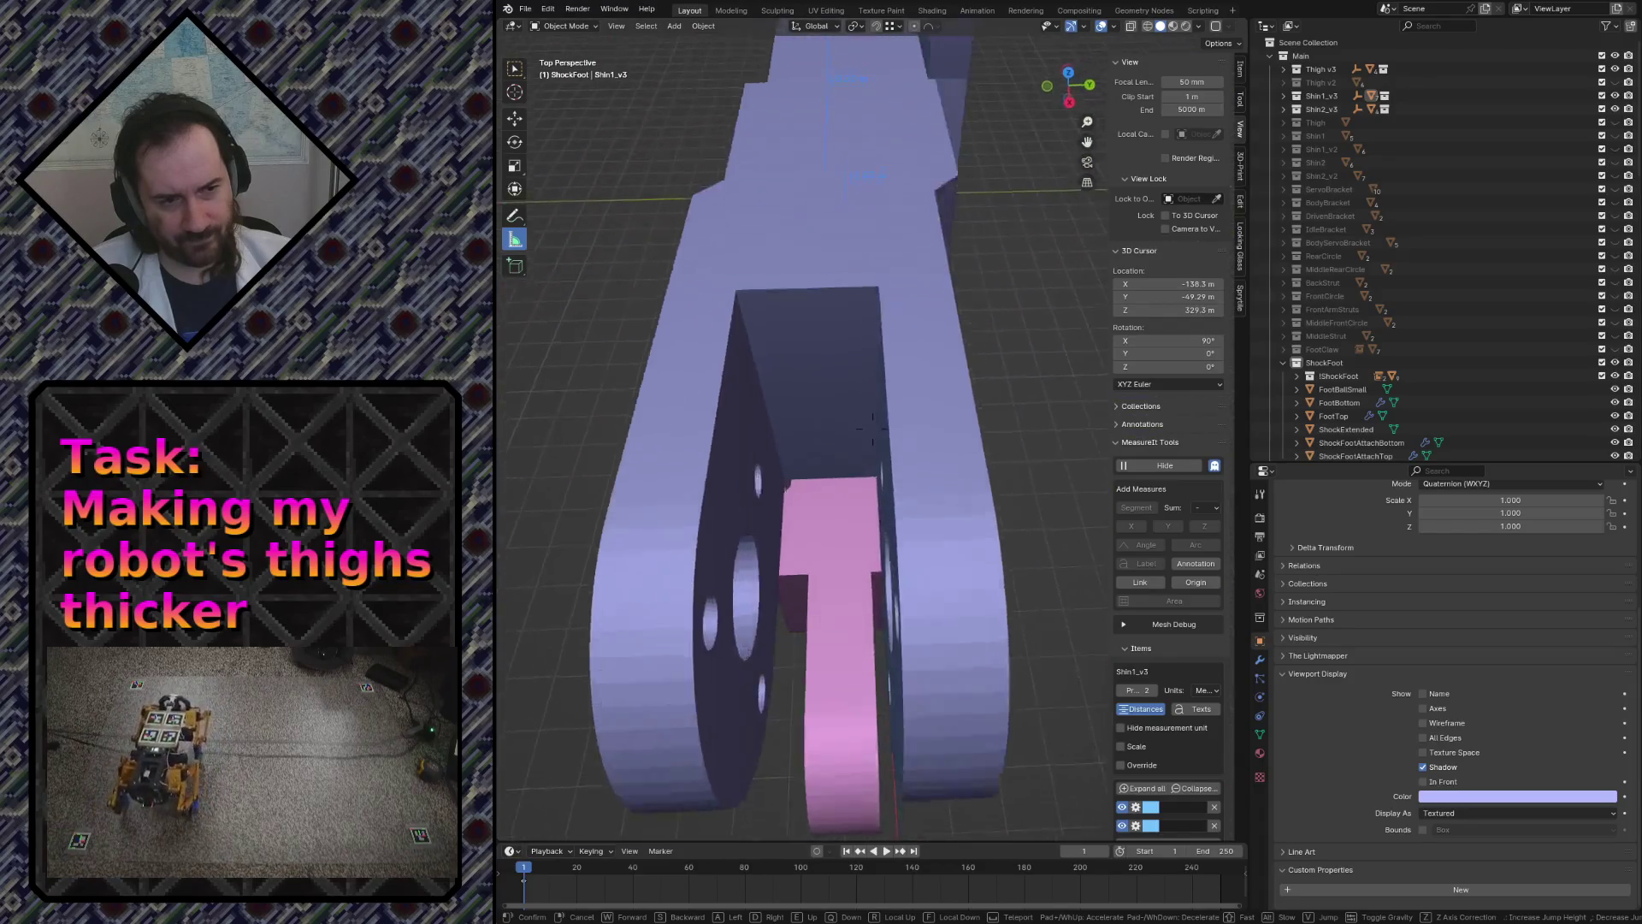
pyautogui.press('s')
pyautogui.press('w')
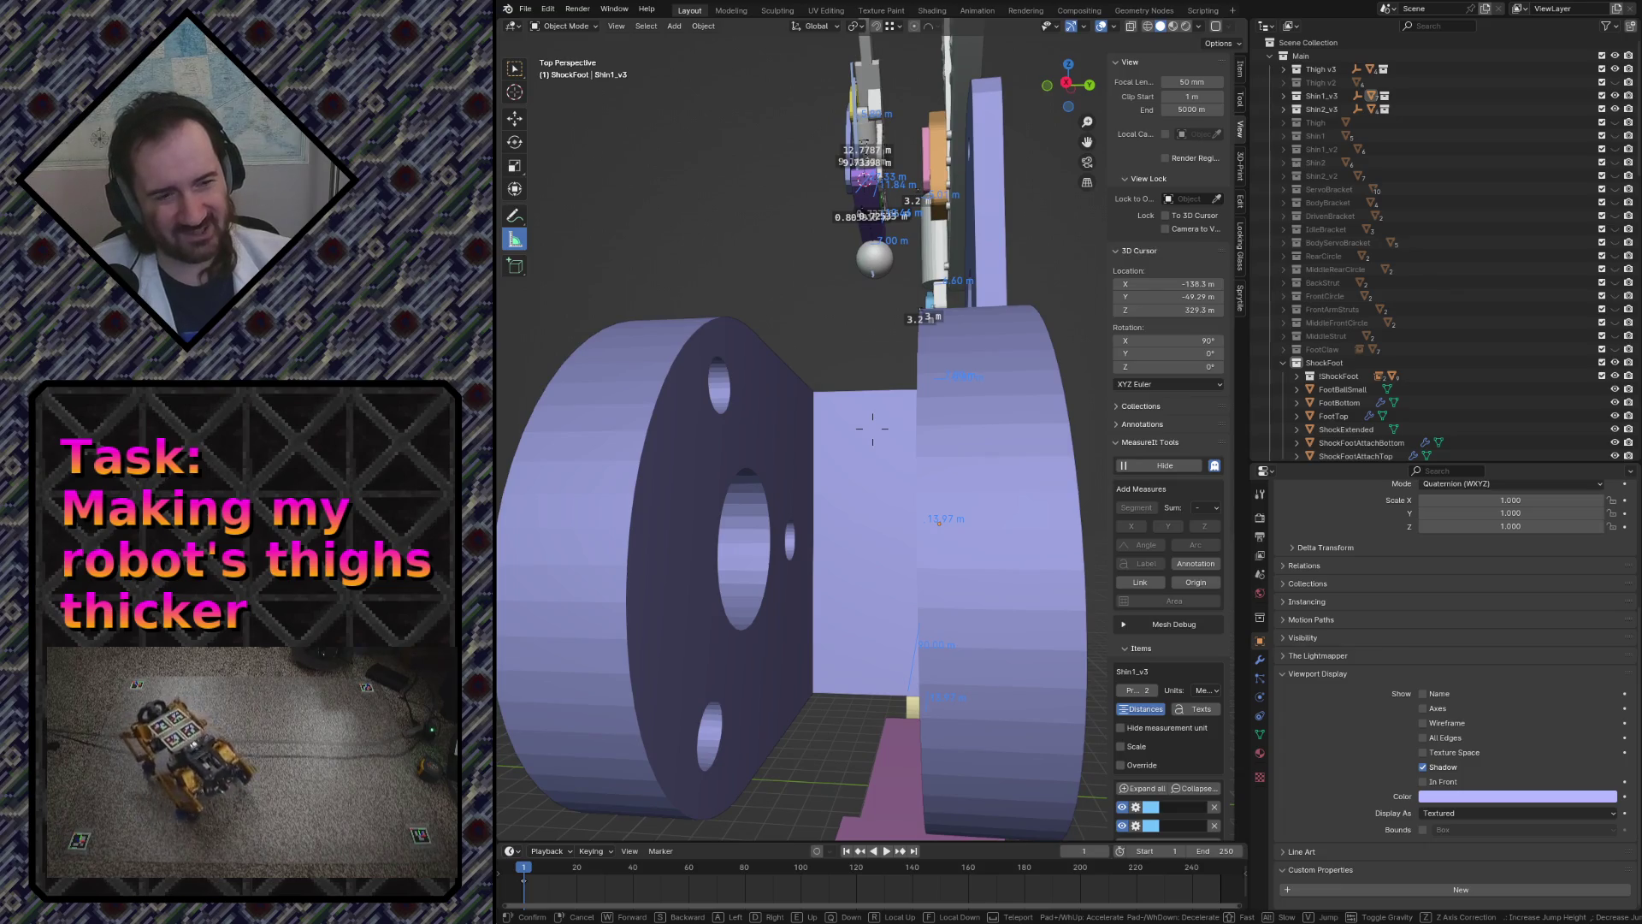
pyautogui.press('s')
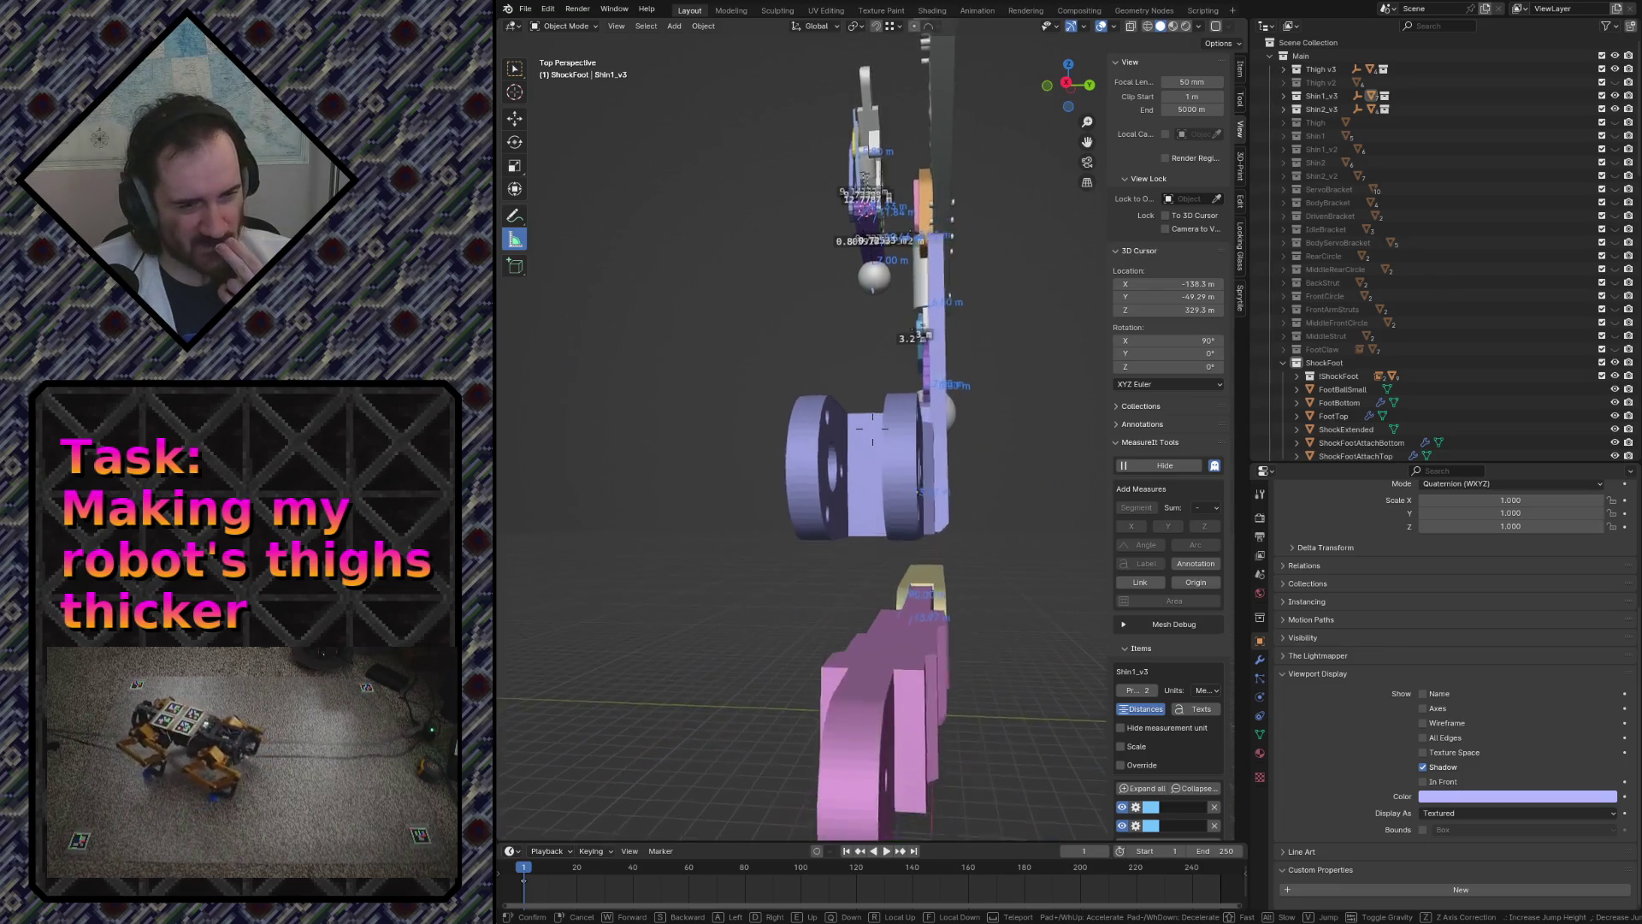
pyautogui.press('w')
pyautogui.press('s')
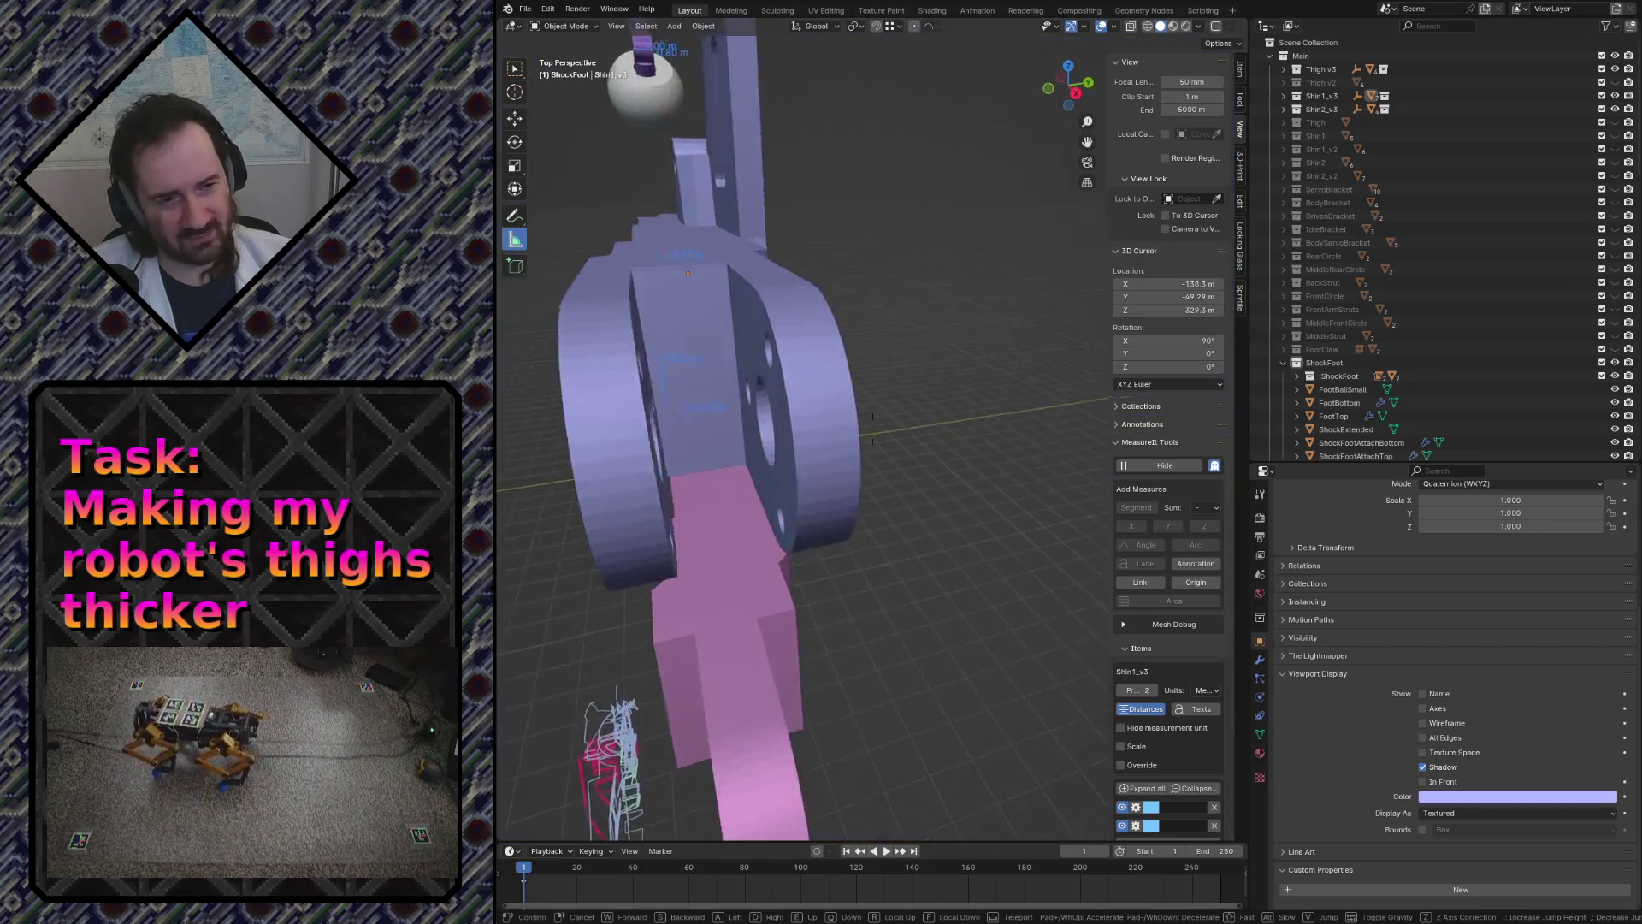
pyautogui.press('w')
# - Fly past the pink foot and robot side to inspect the leg assembly and joint
pyautogui.press('s')
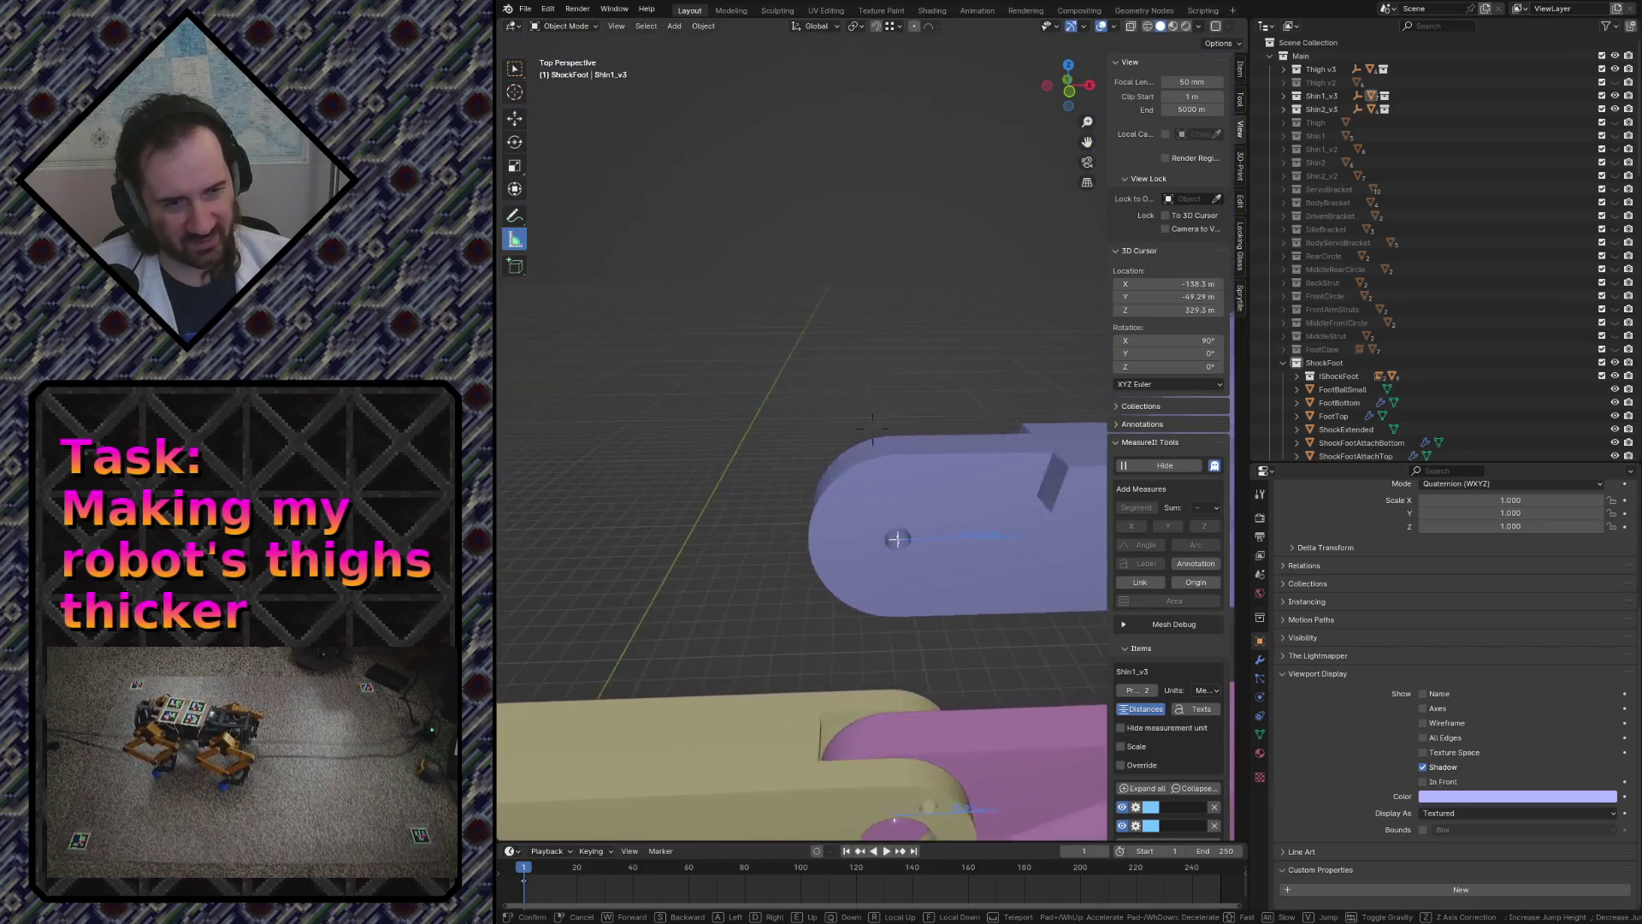
pyautogui.press('w')
pyautogui.press('w')
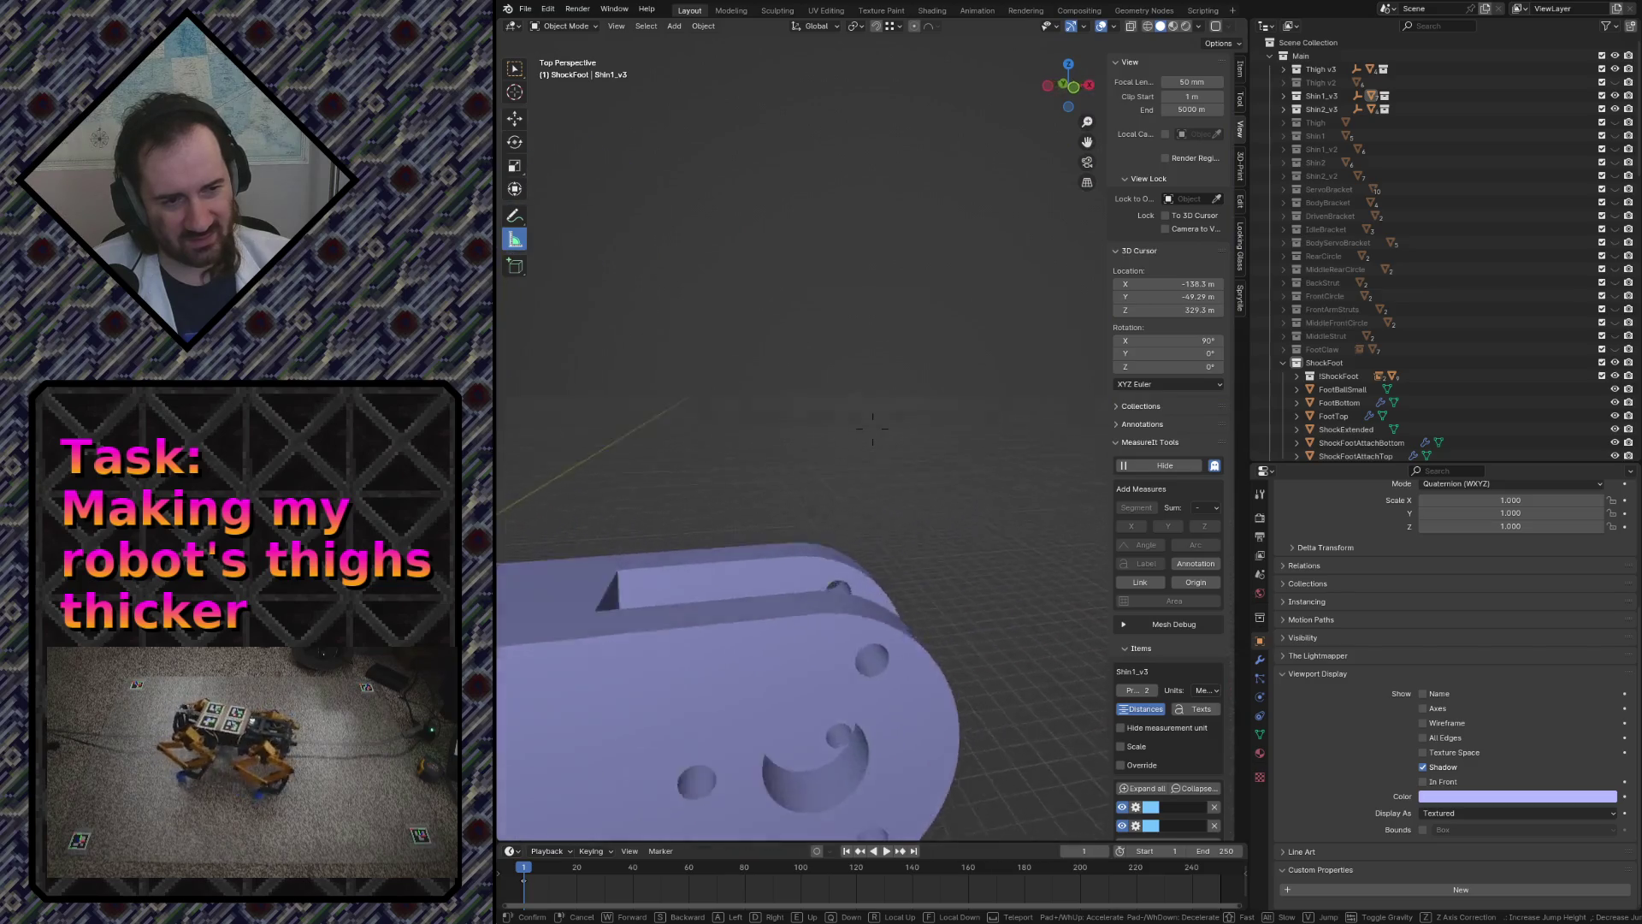
pyautogui.press('s')
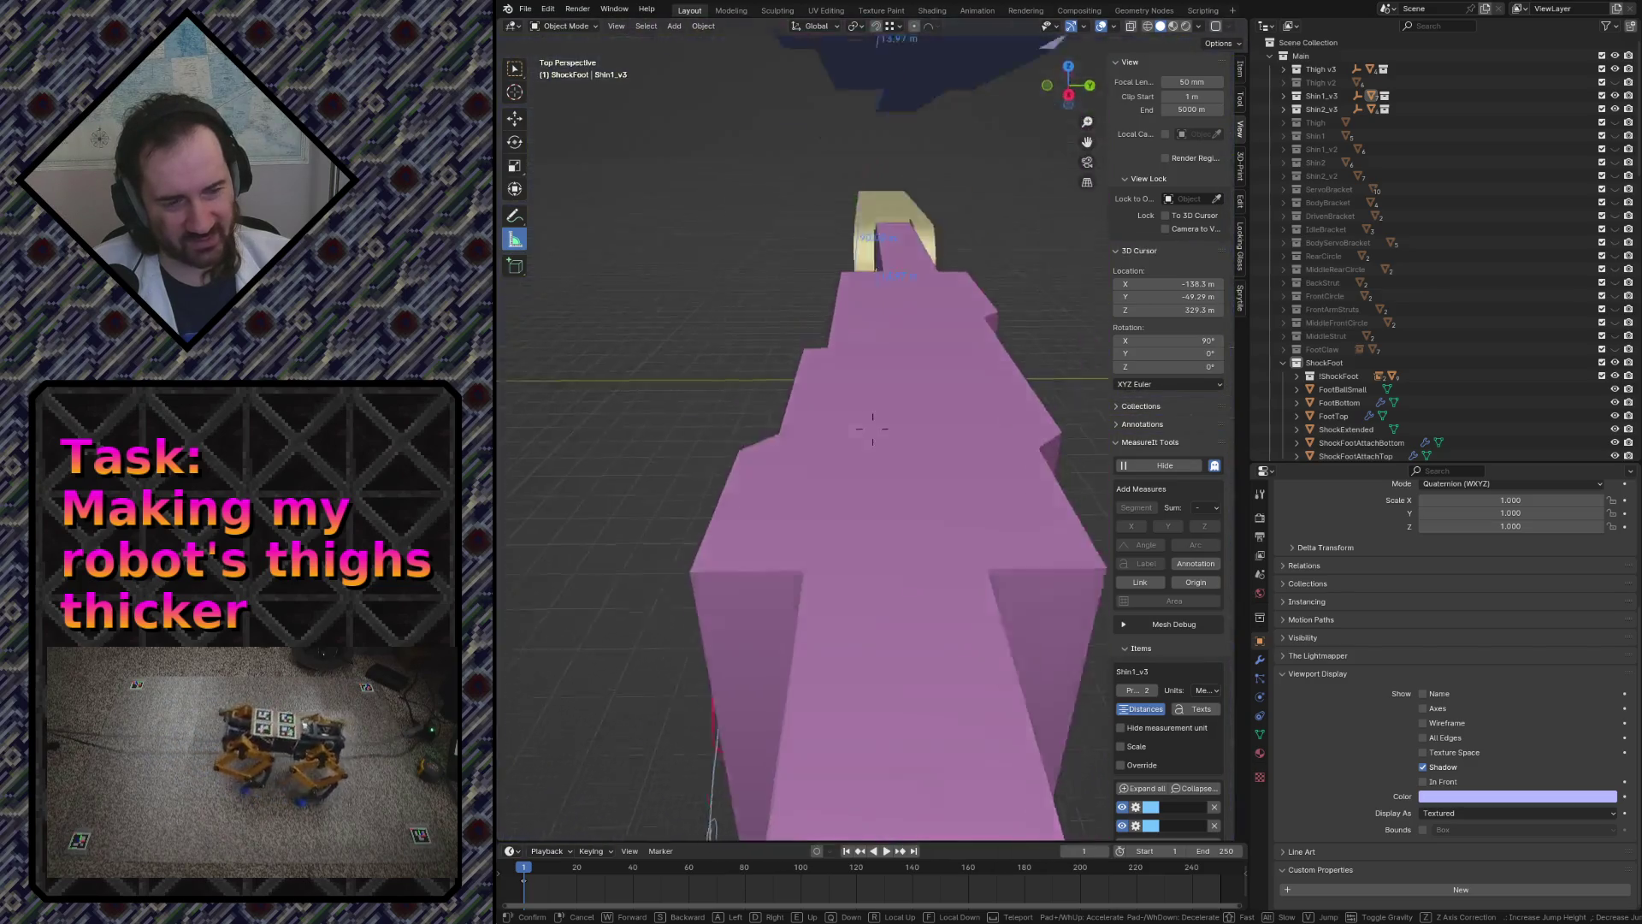
pyautogui.press('w')
pyautogui.press('w')
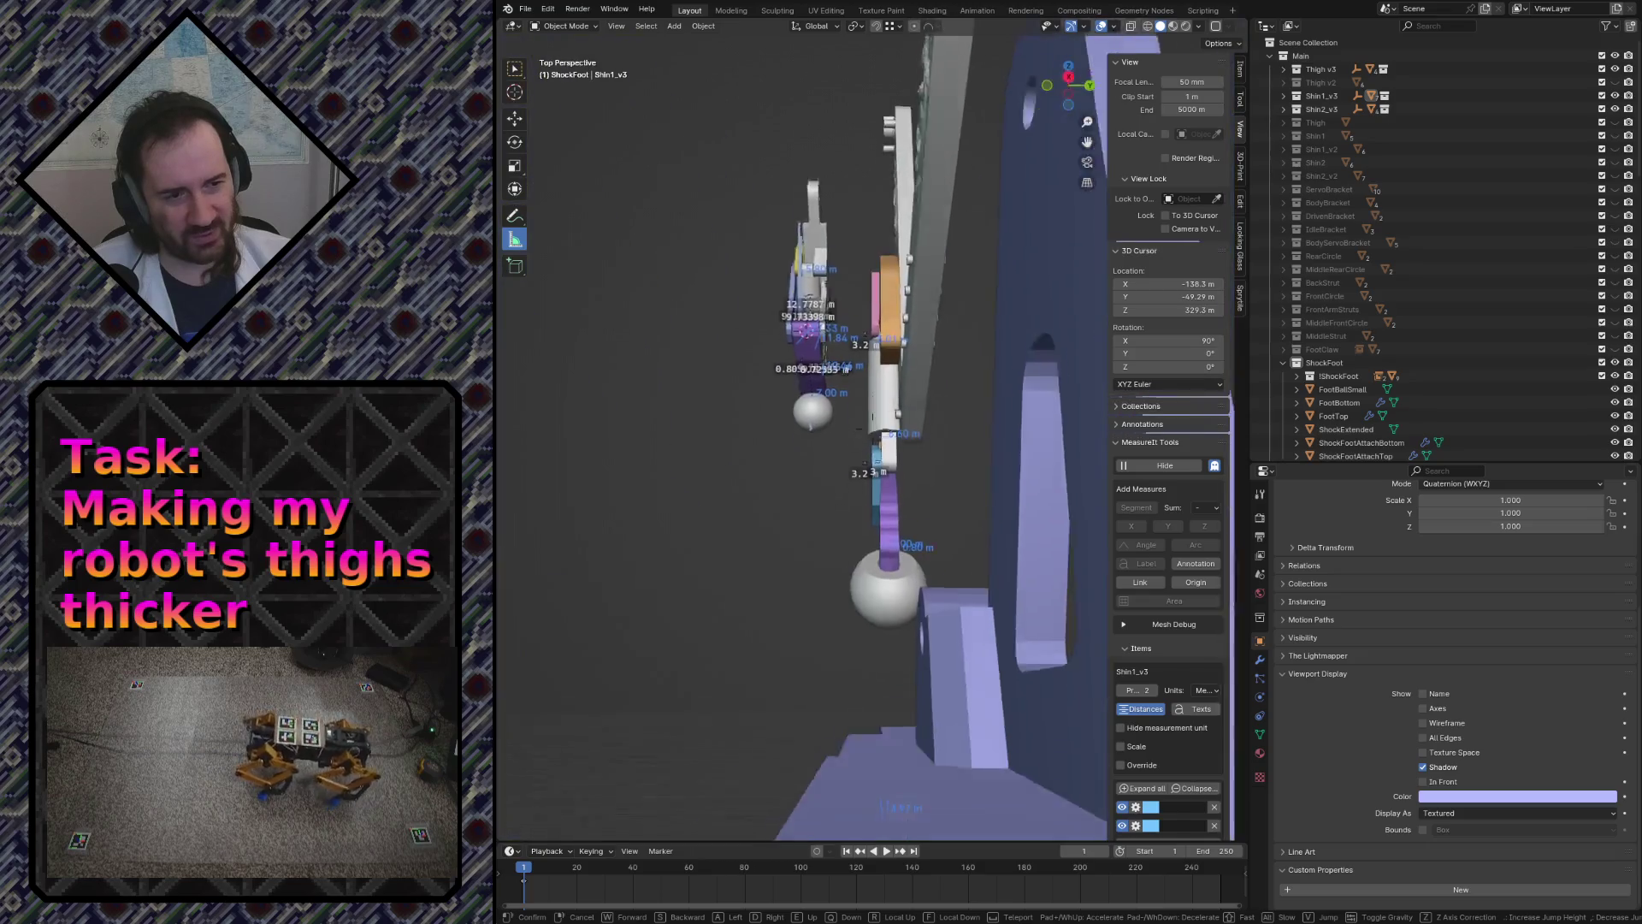
pyautogui.press('w')
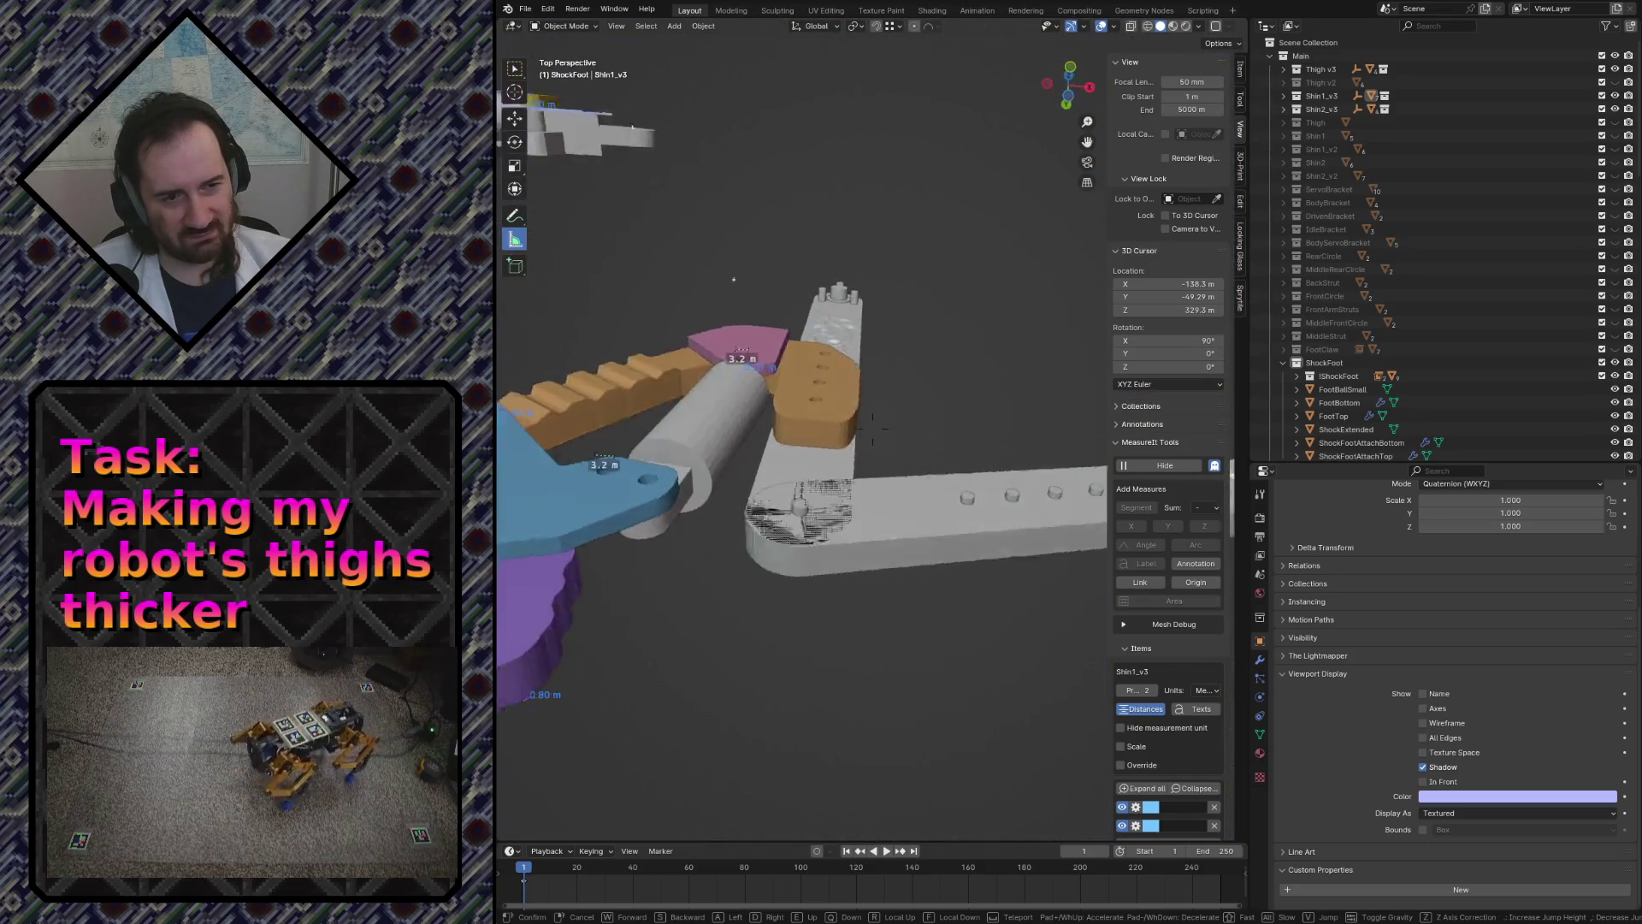
pyautogui.press('w')
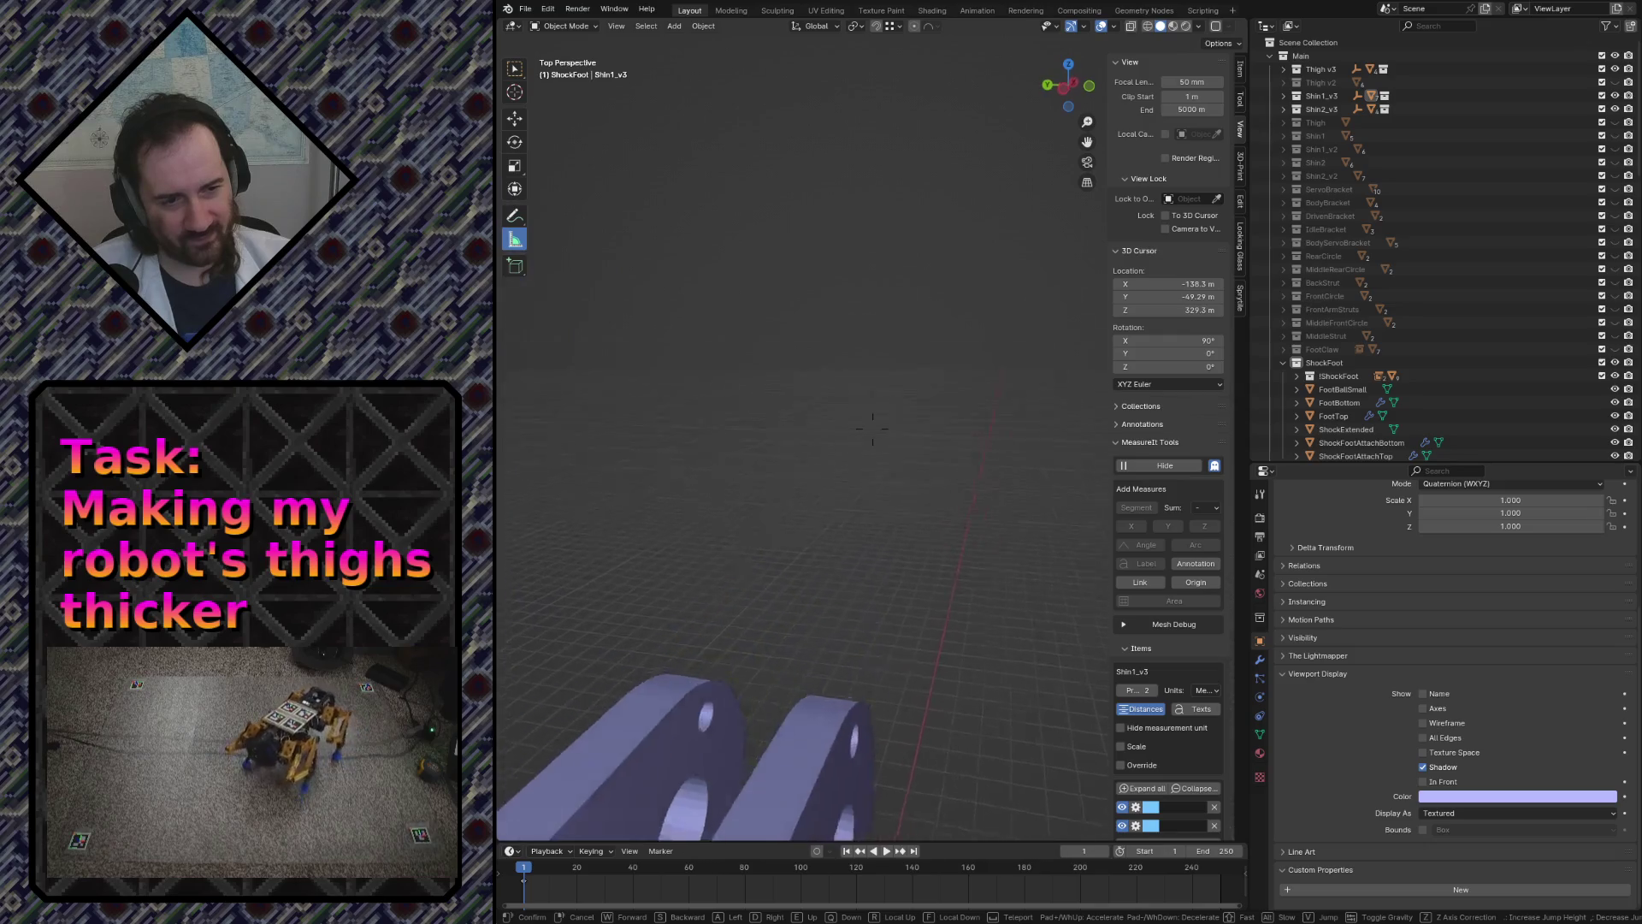
pyautogui.press('s')
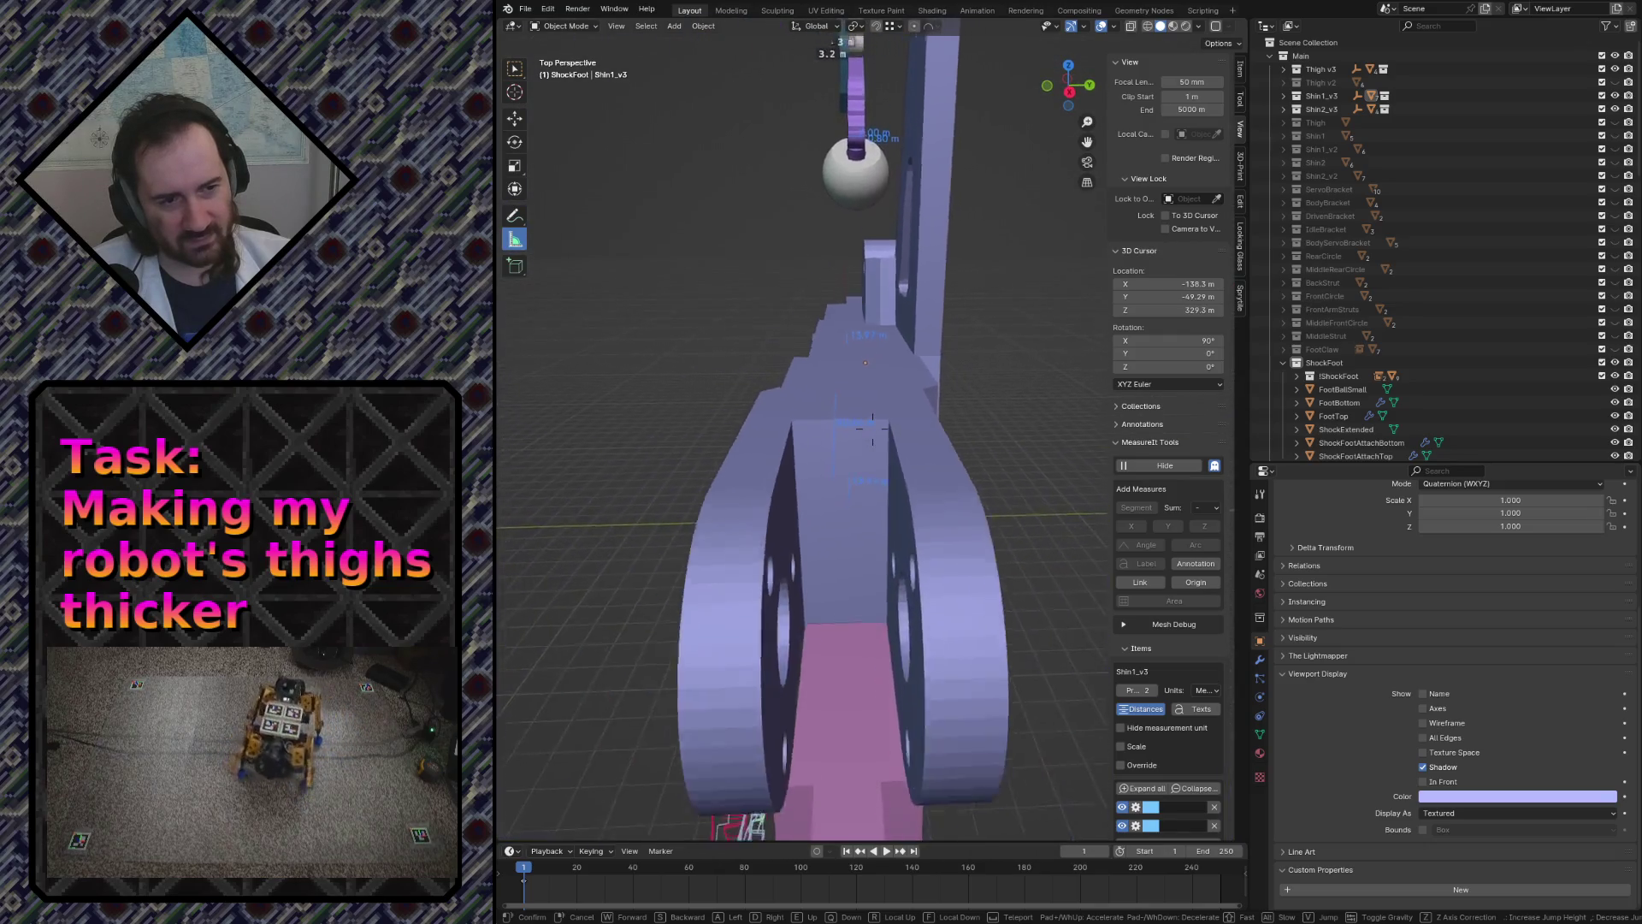
pyautogui.press('s')
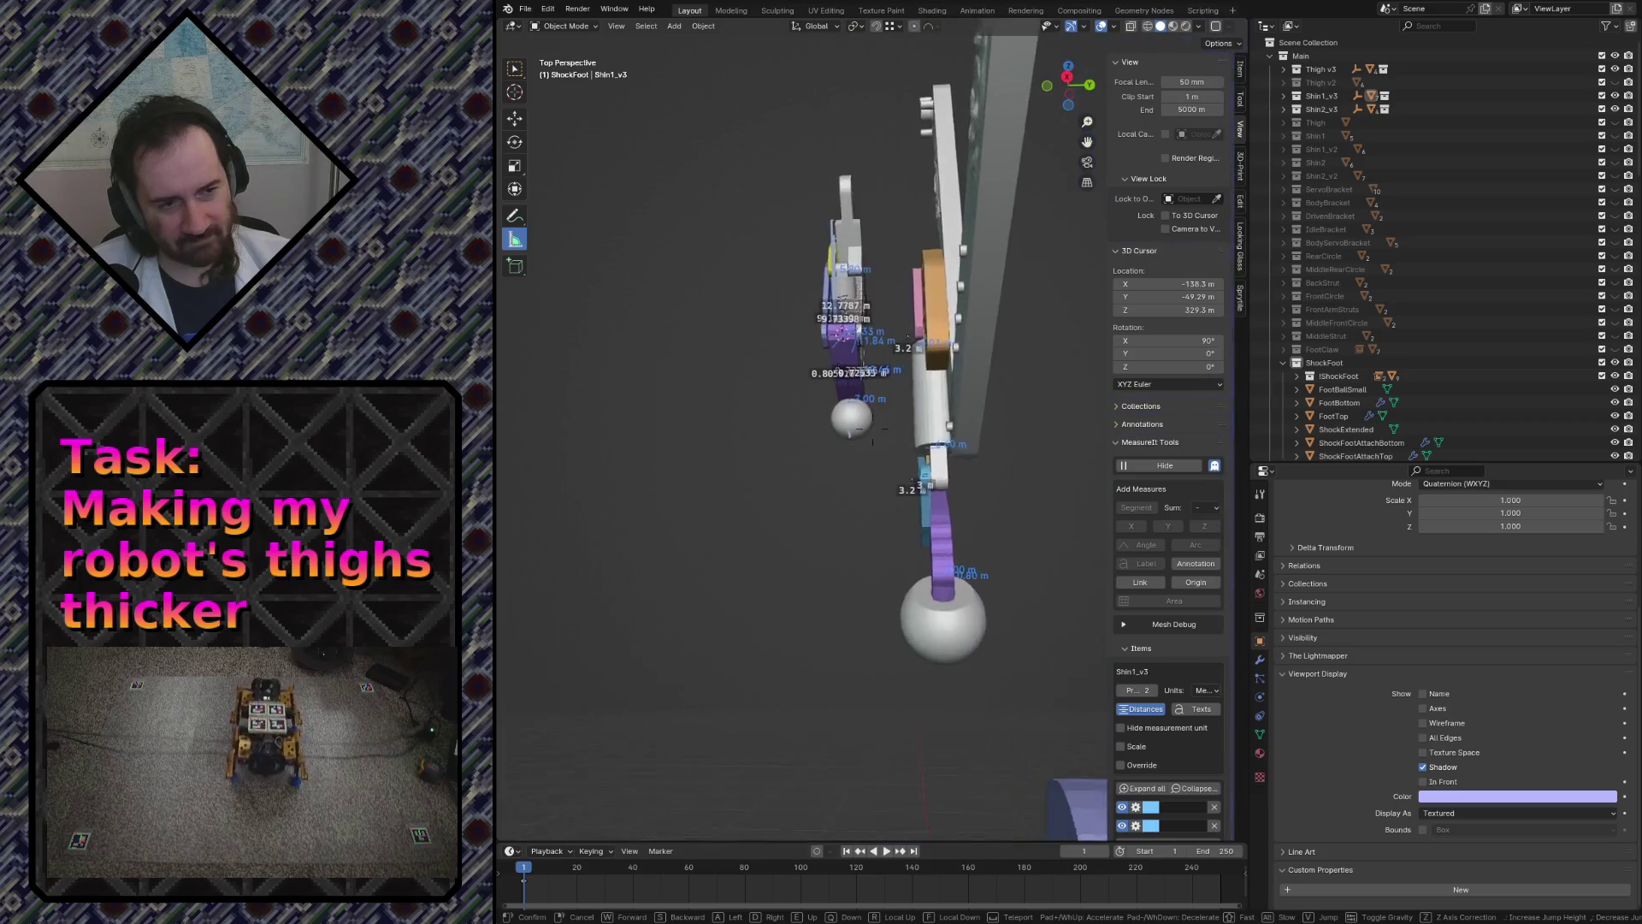
pyautogui.press('w')
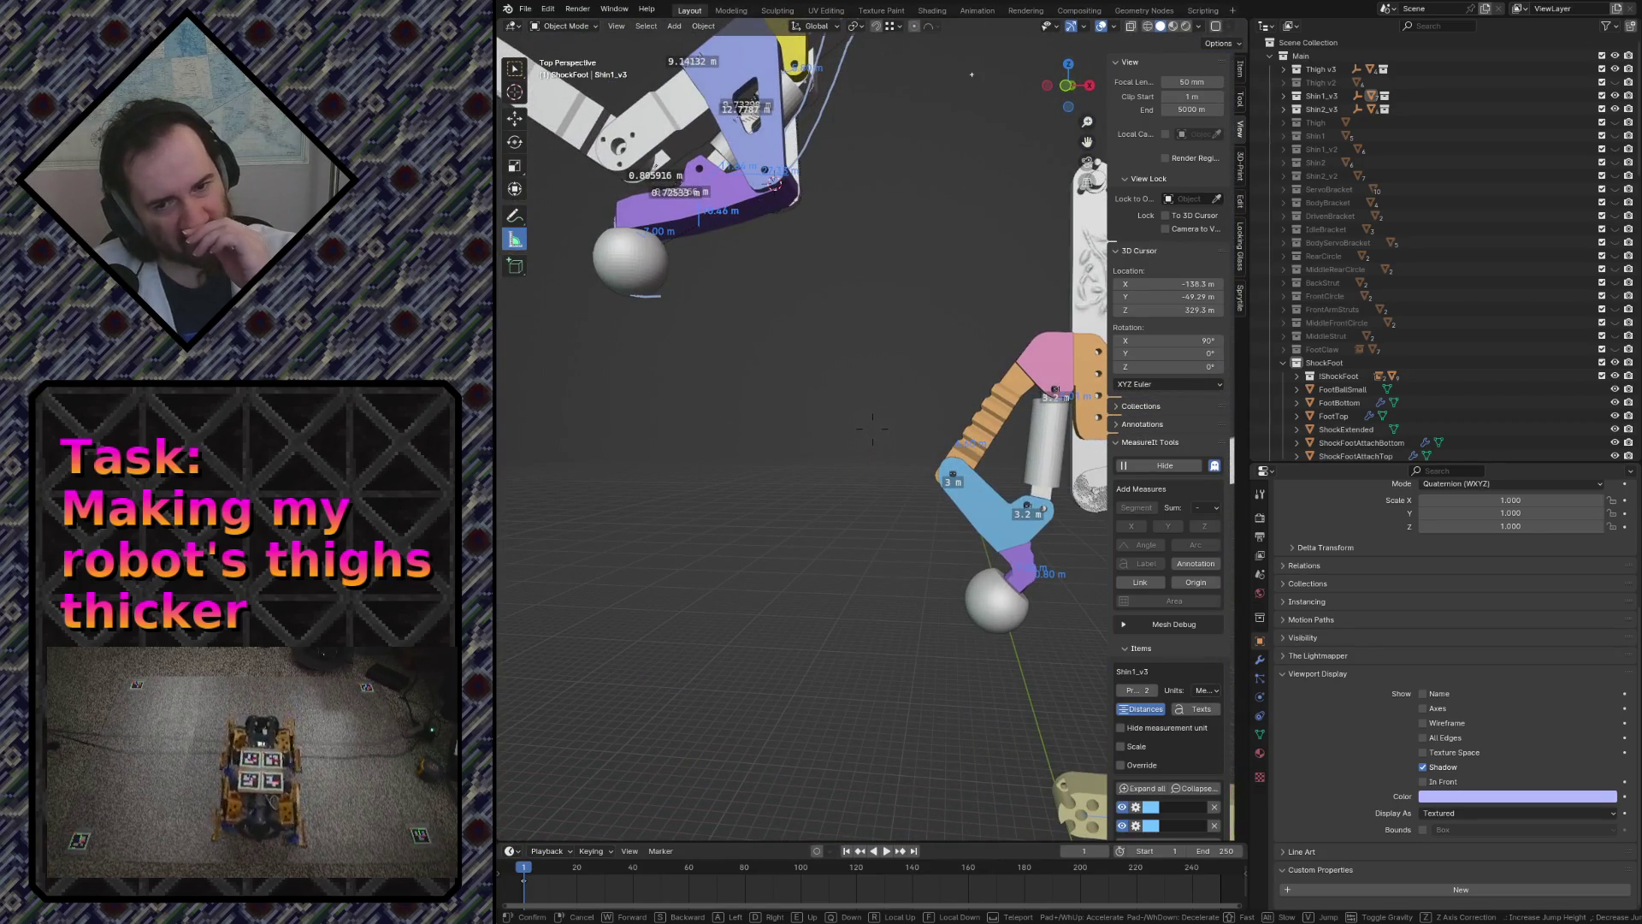
pyautogui.press('w')
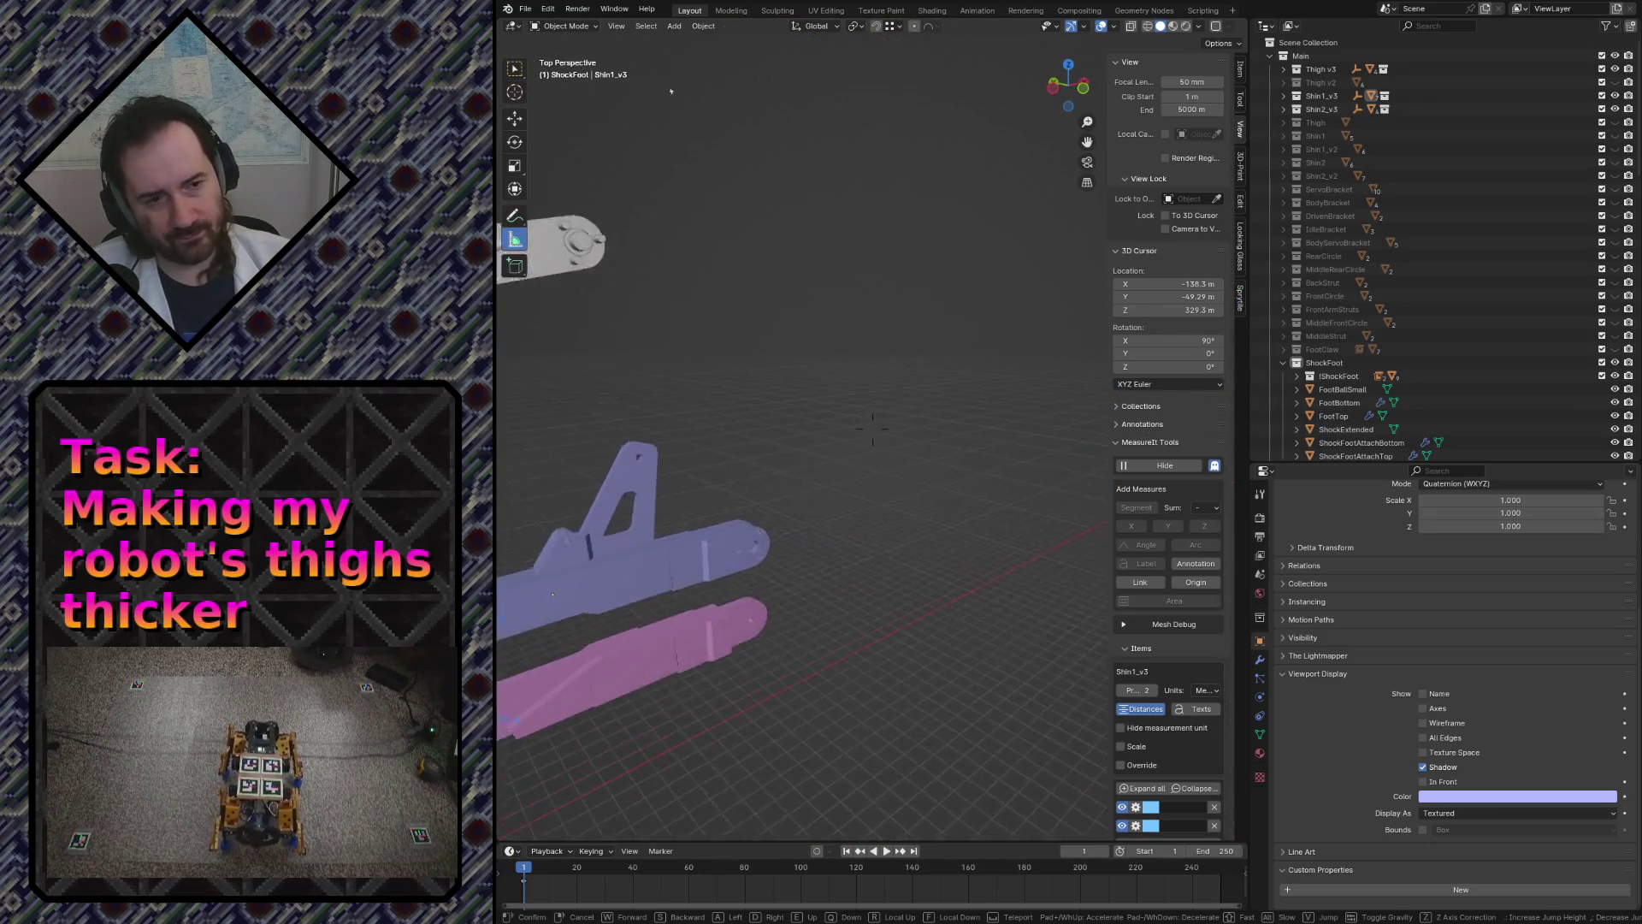
pyautogui.press('w')
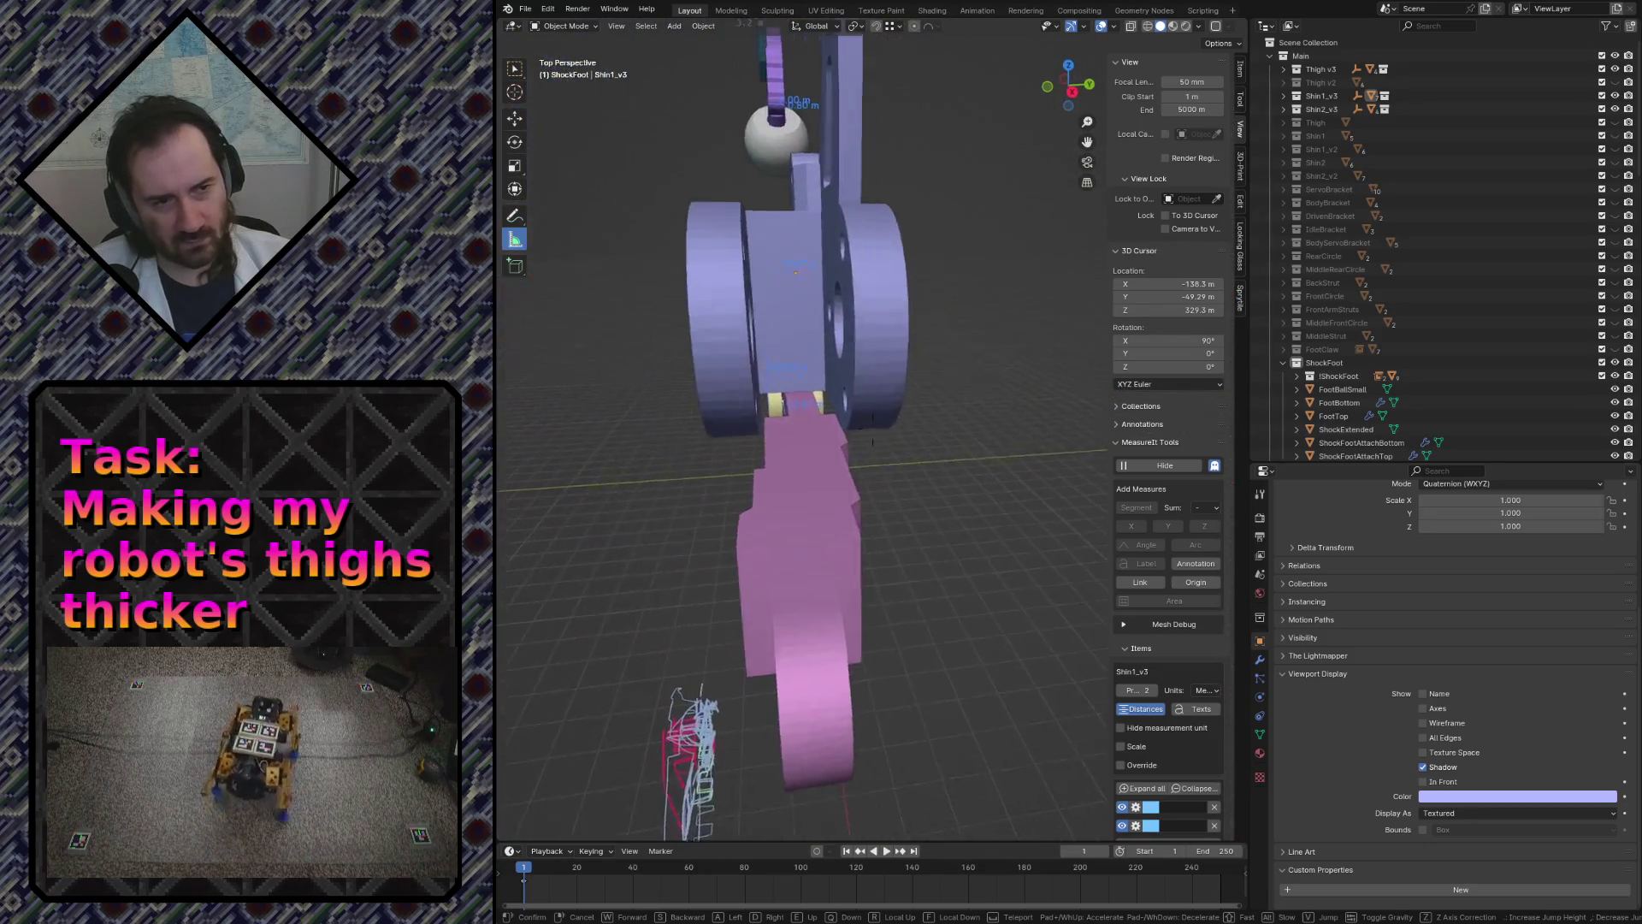
pyautogui.press('s')
pyautogui.click(933, 520)
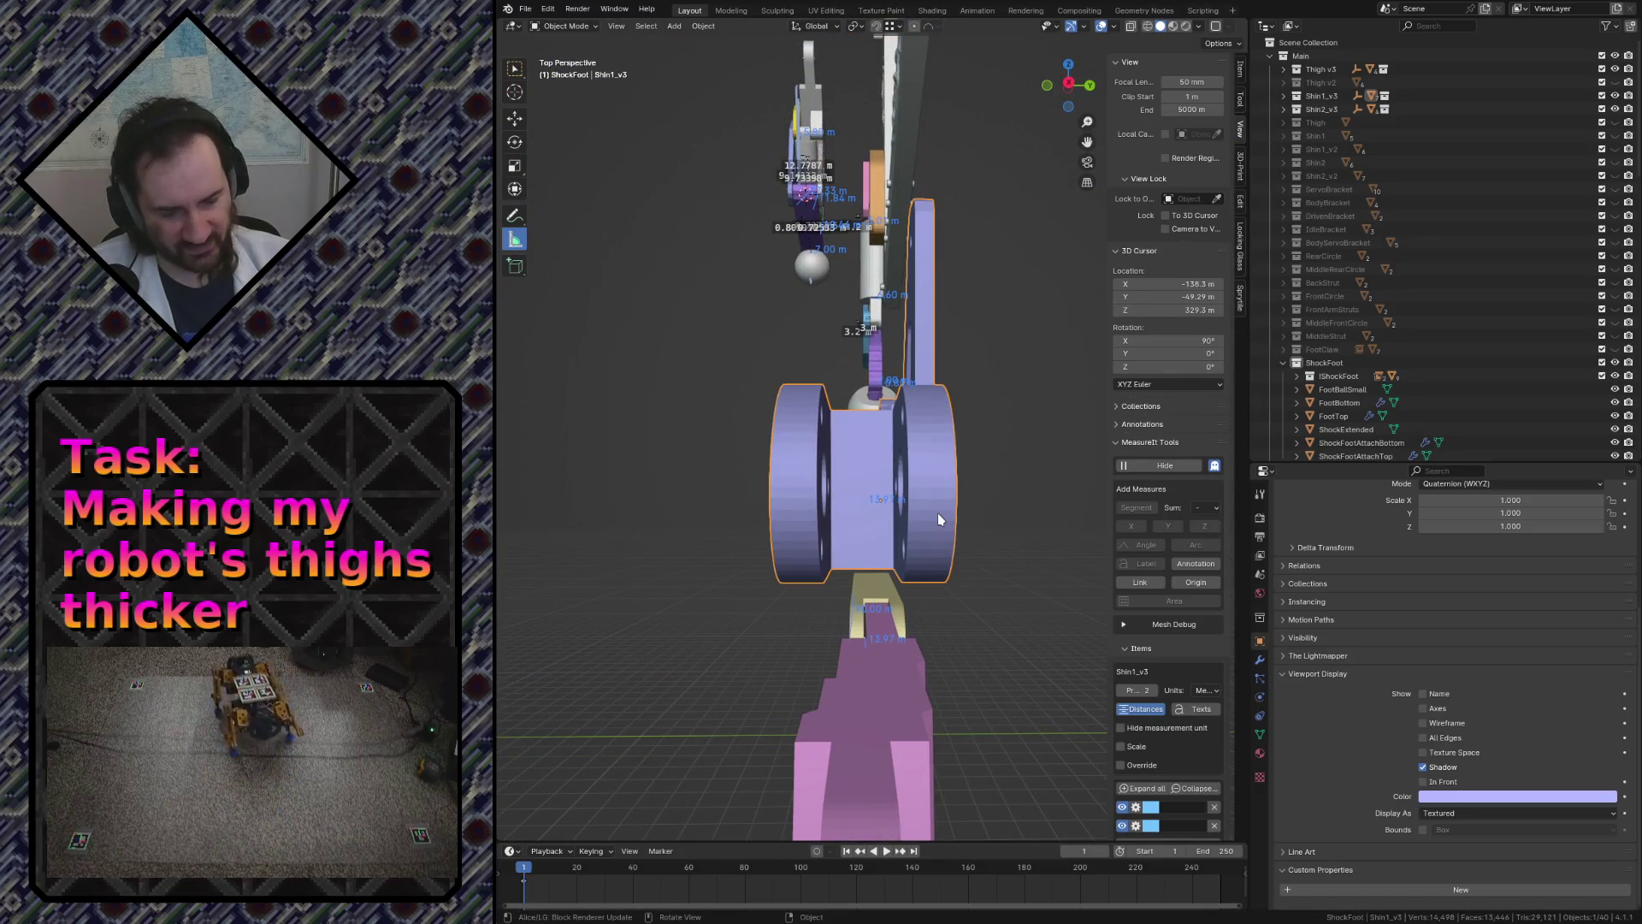
# - Check the foot part side-on in right view, fly in toward its hole, then deselect it
pyautogui.press('KP_1')
pyautogui.press('KP_3')
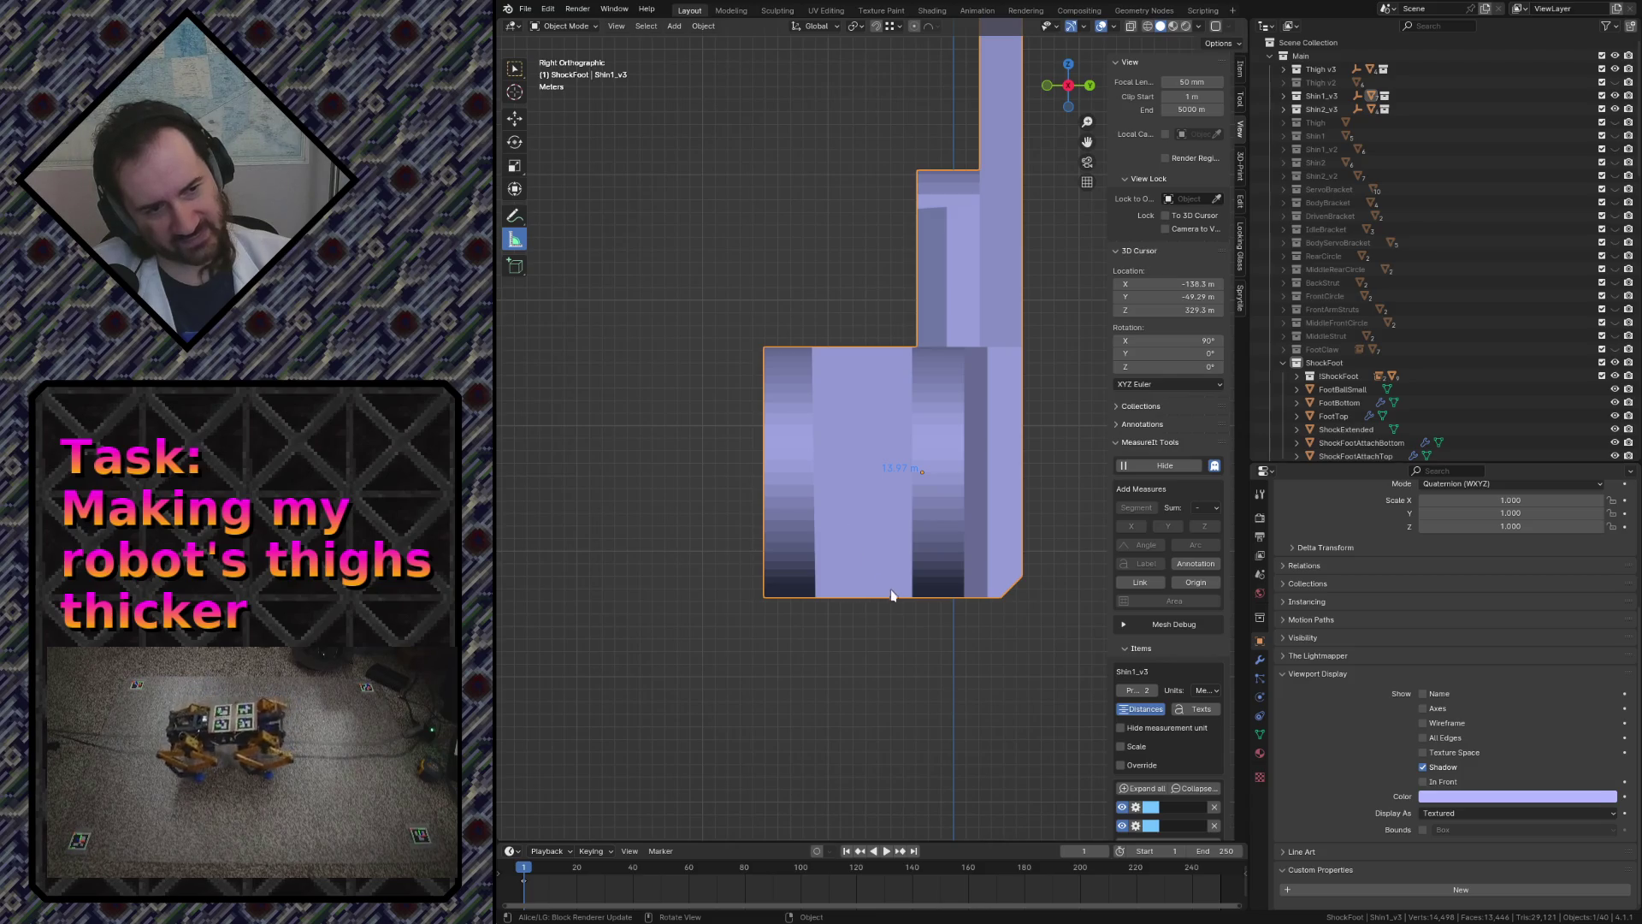
pyautogui.hotkey('shift', '`')
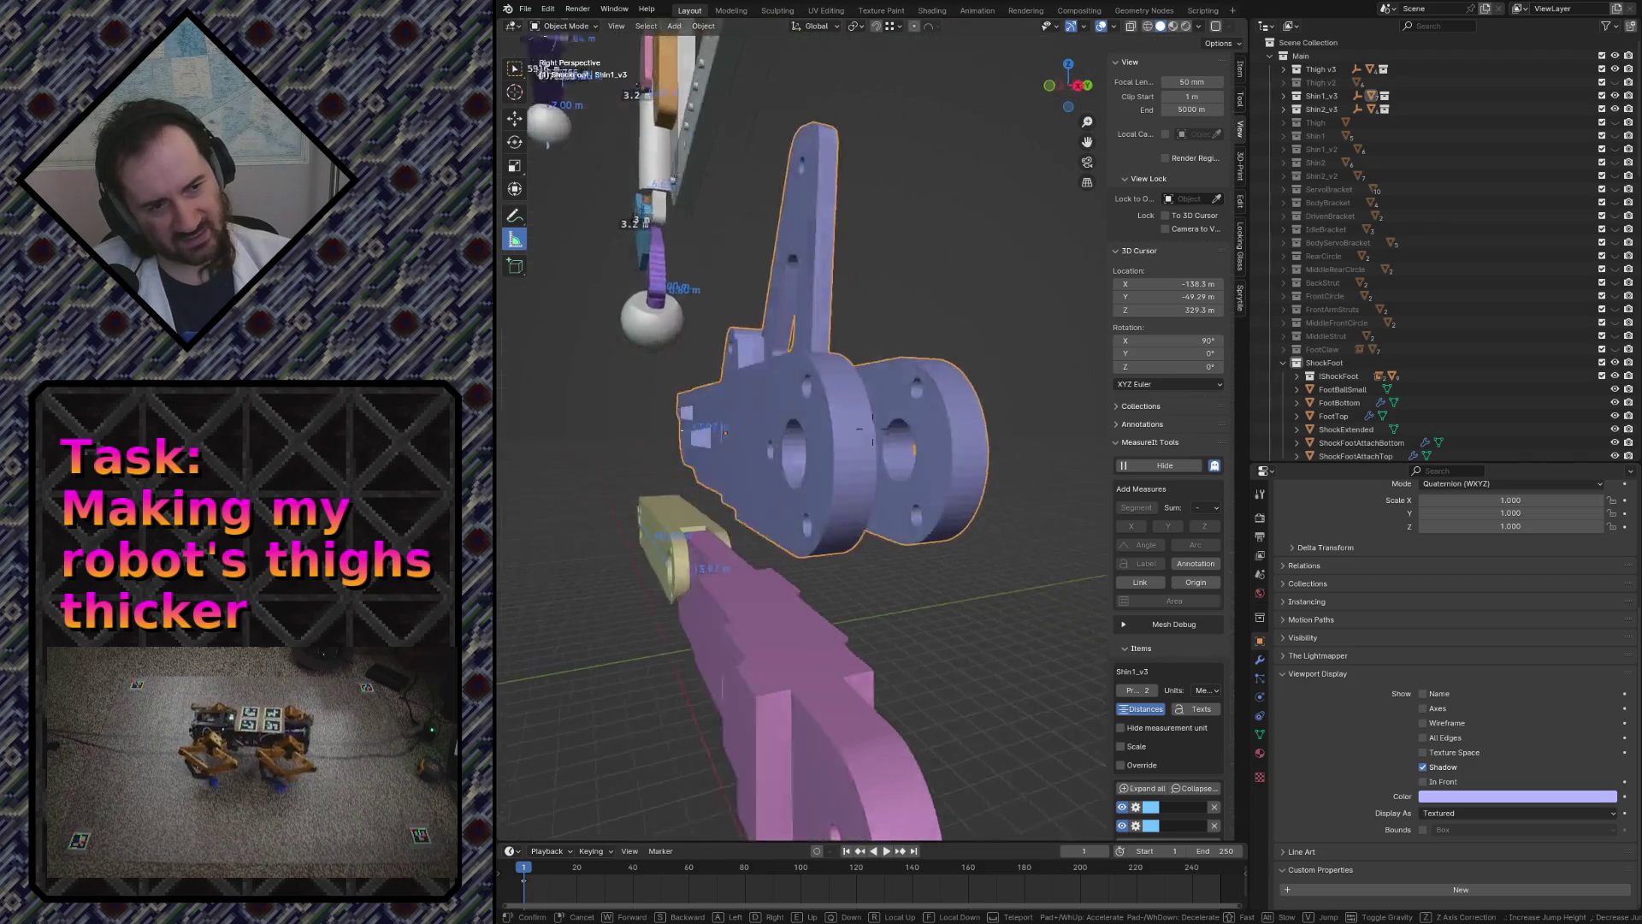
pyautogui.press('w')
pyautogui.press('s')
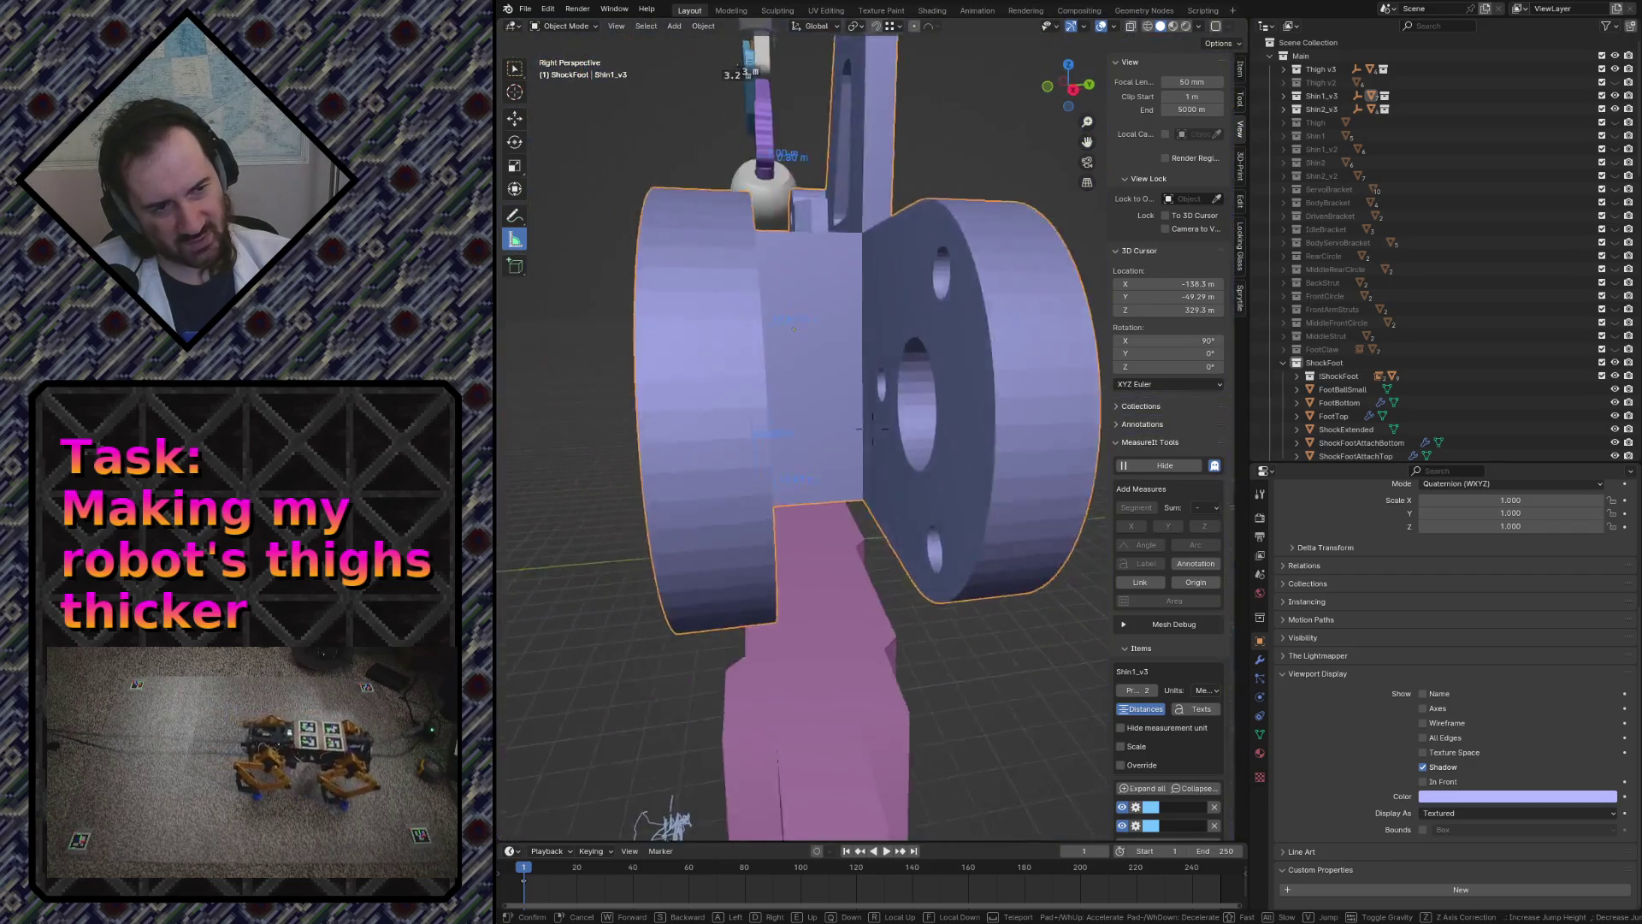
pyautogui.click(951, 492)
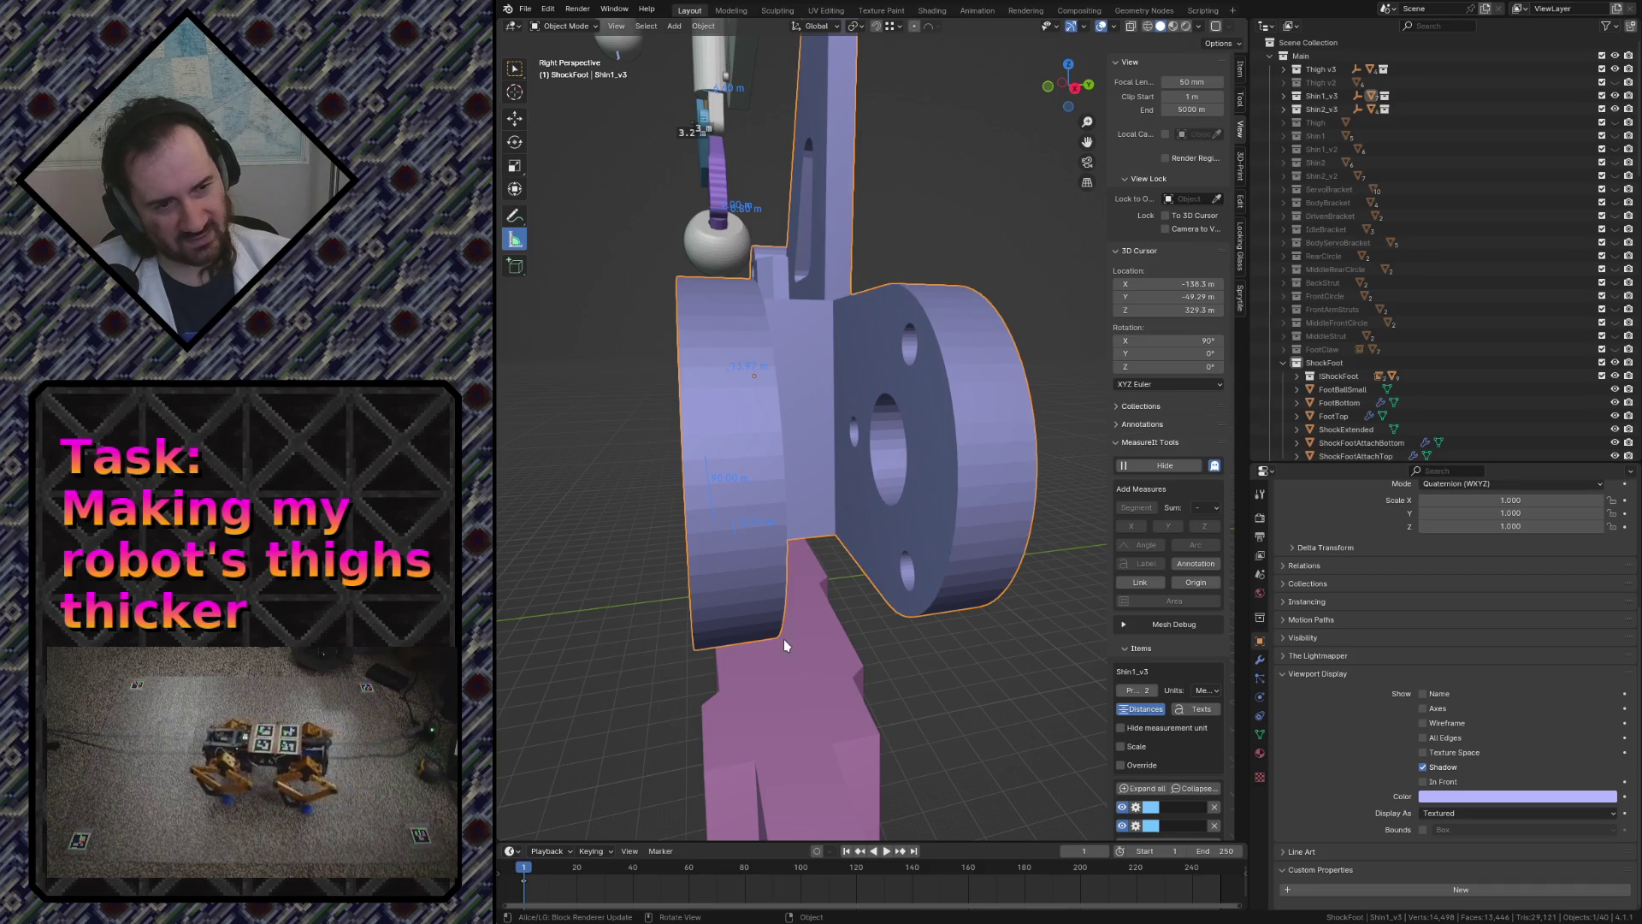
pyautogui.click(972, 749)
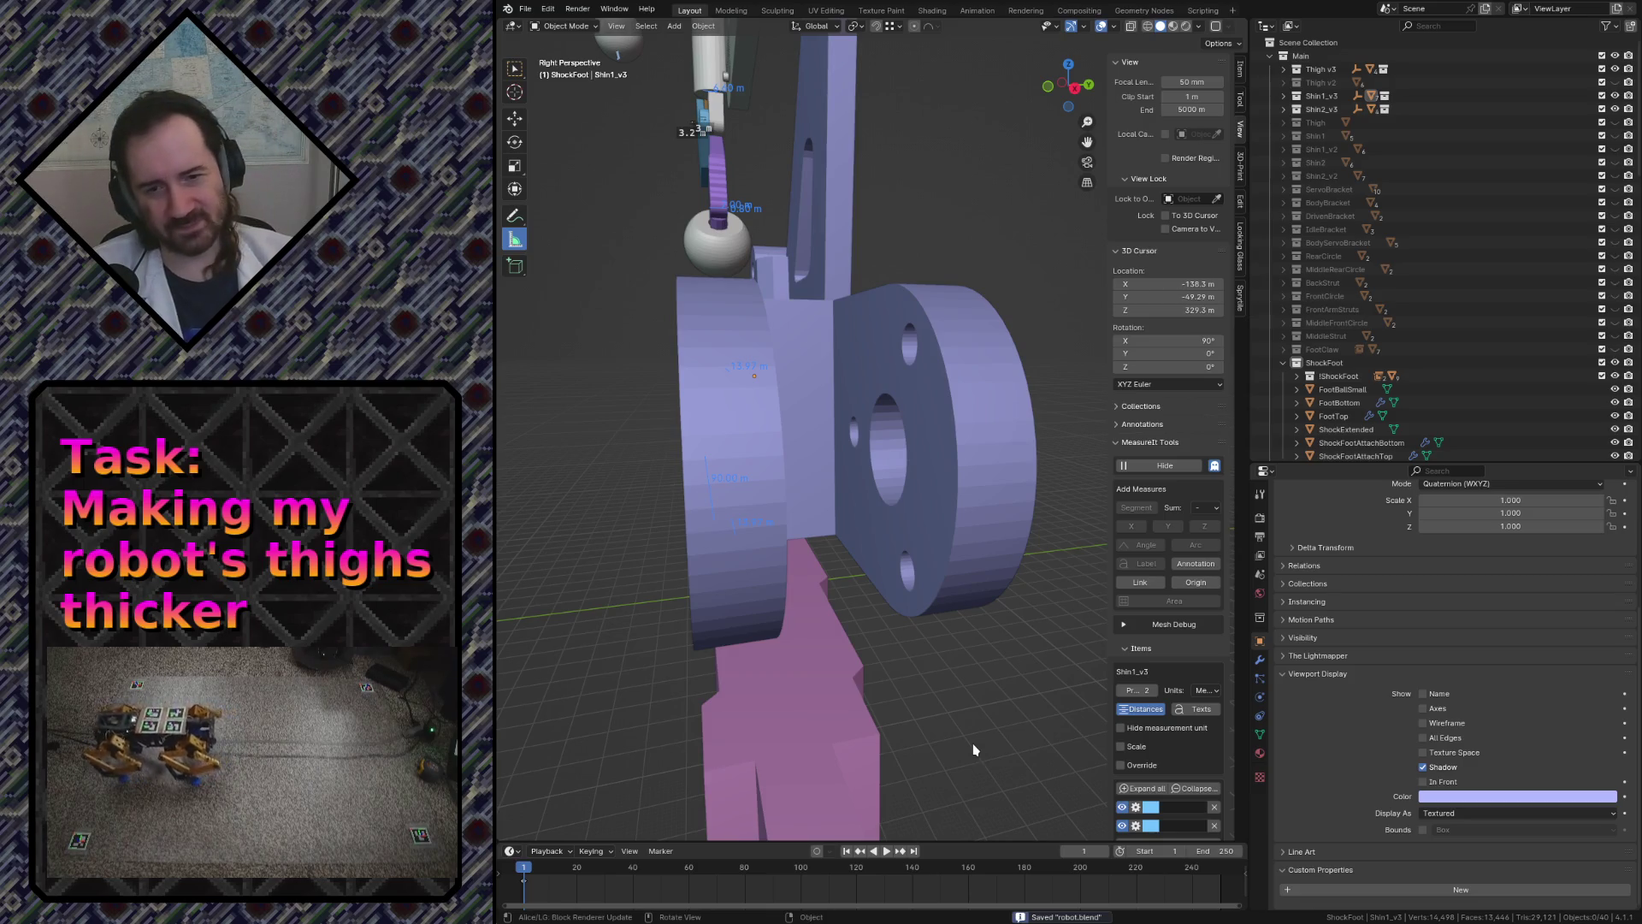
# - Review the leg assembly and select each ShockFoot bottom and top shock attack piece in turn
pyautogui.hotkey('shift', '`')
pyautogui.press('s')
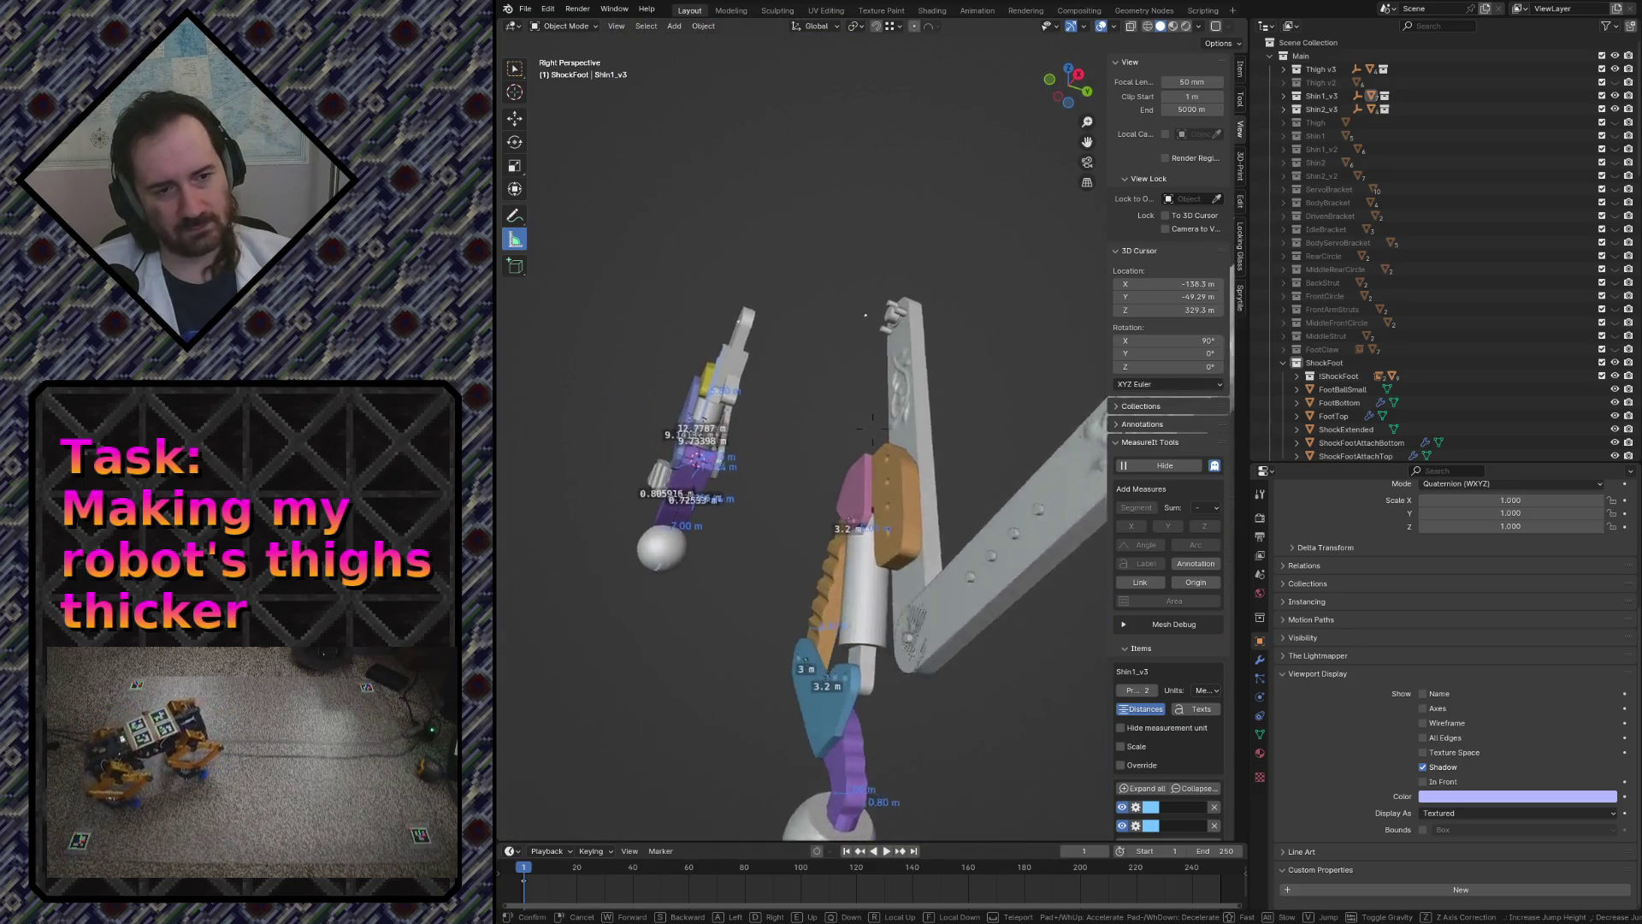
pyautogui.press('w')
pyautogui.press('s')
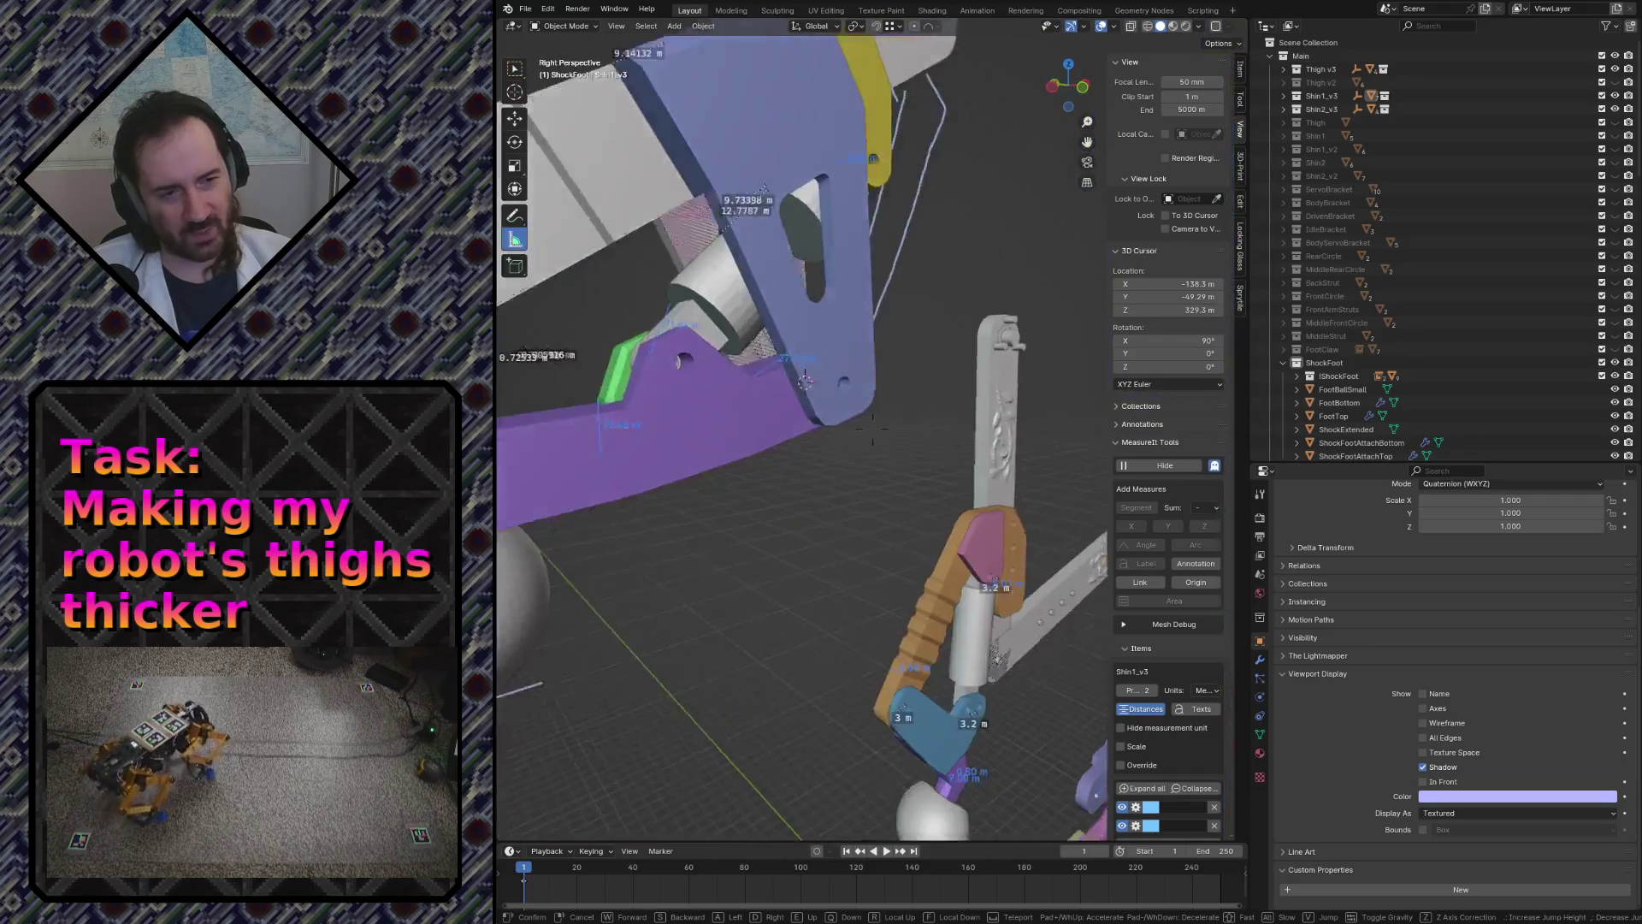
pyautogui.click(872, 433)
pyautogui.click(694, 518)
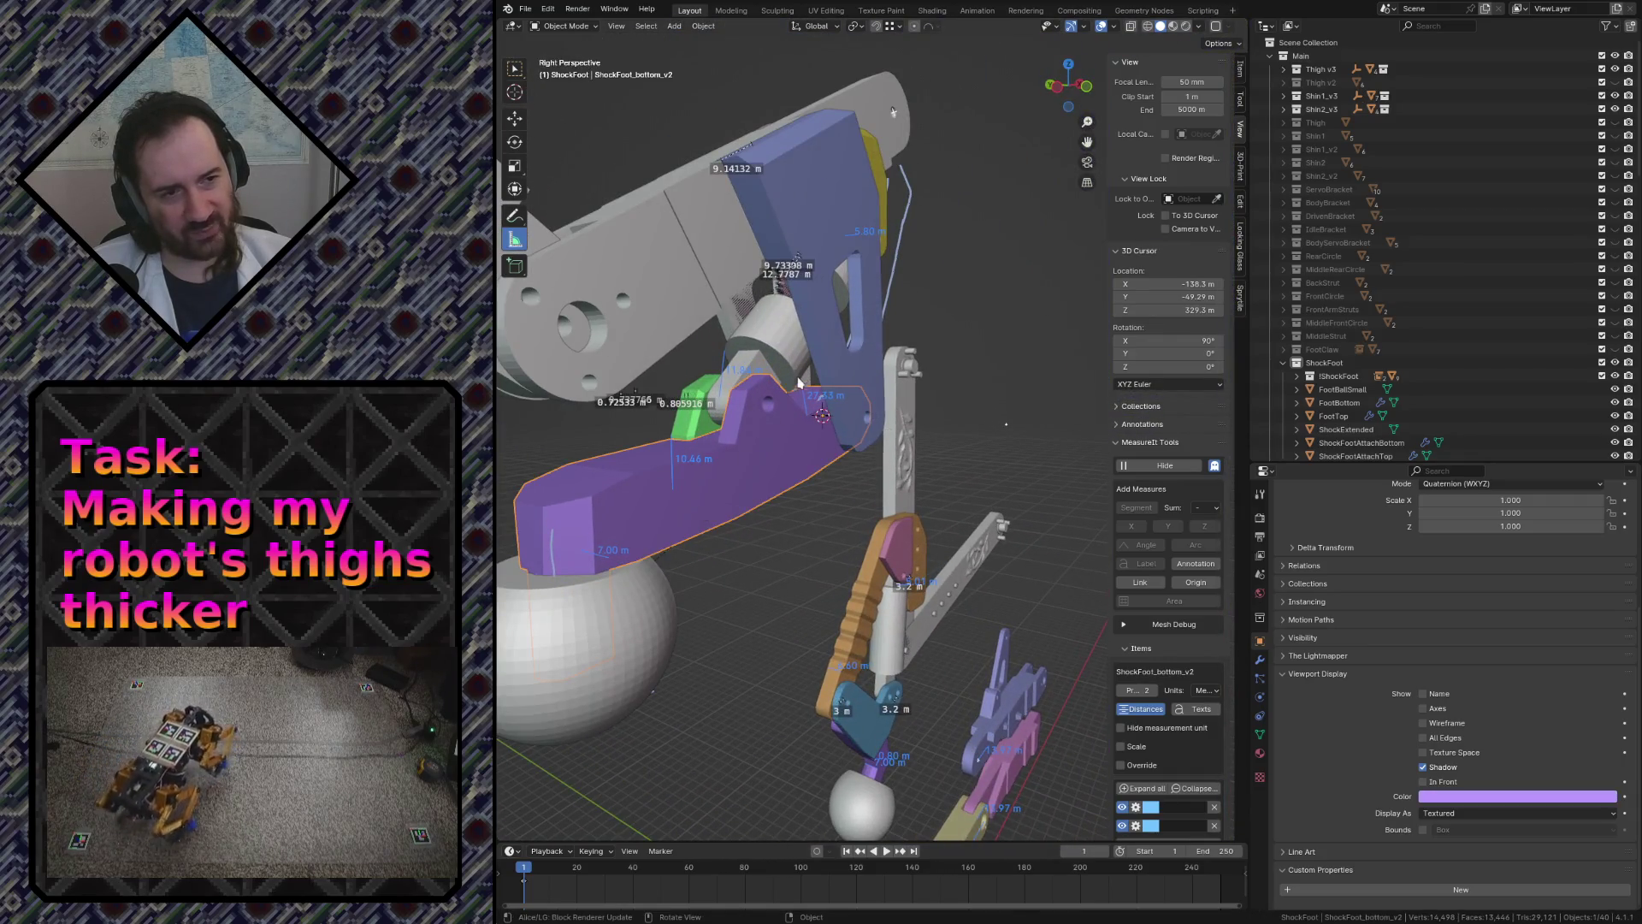
pyautogui.click(828, 370)
pyautogui.click(693, 425)
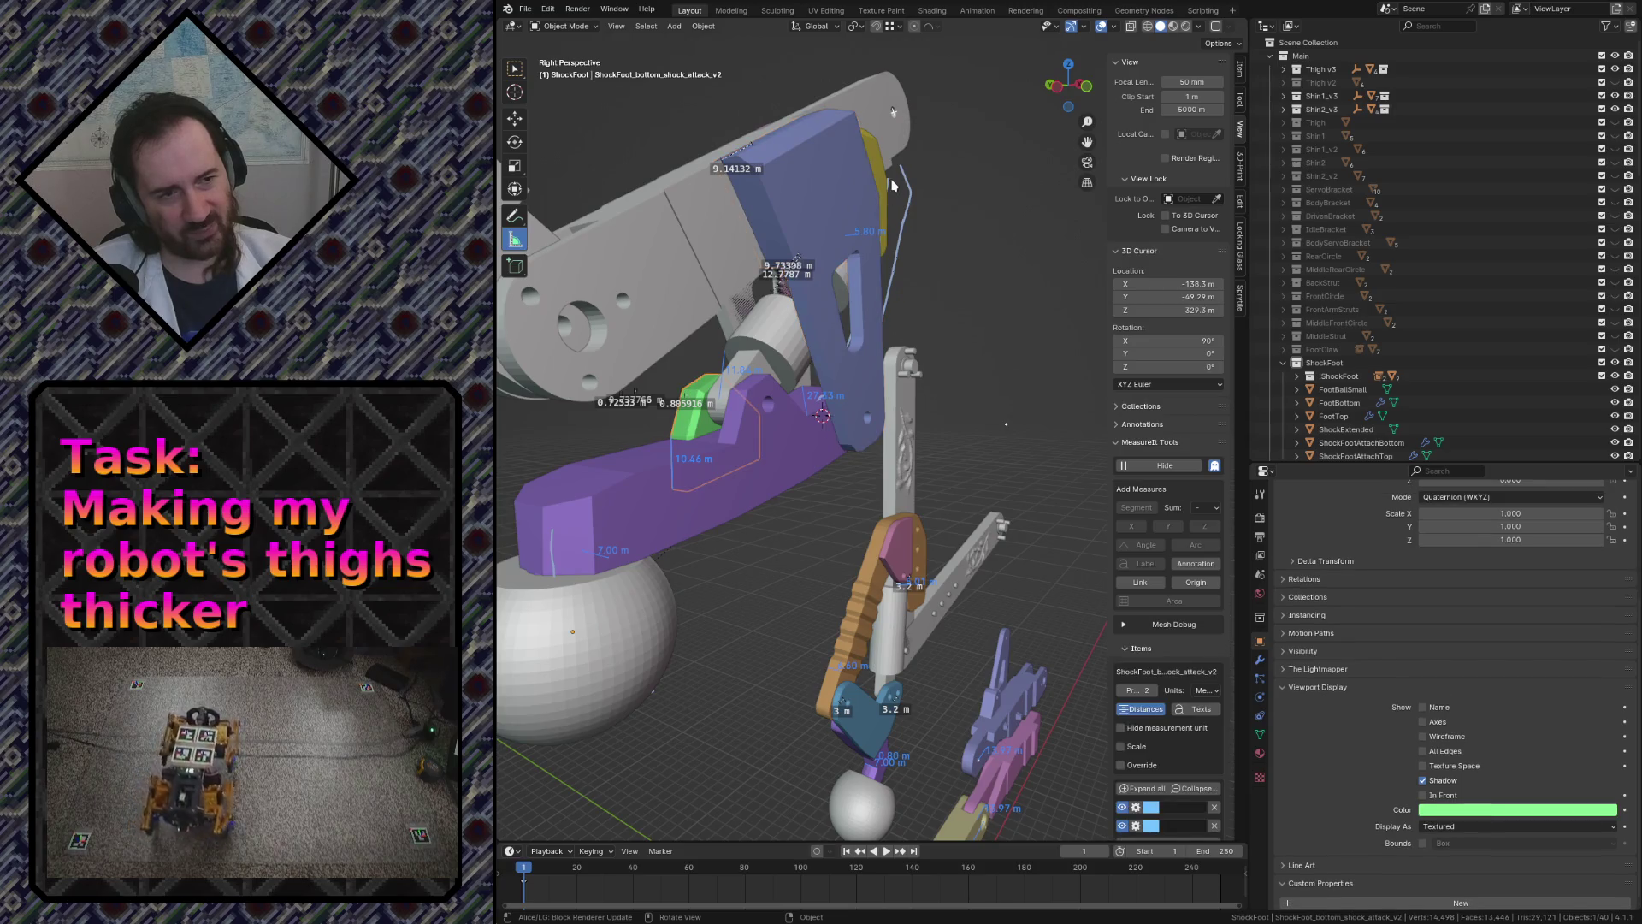
pyautogui.click(879, 177)
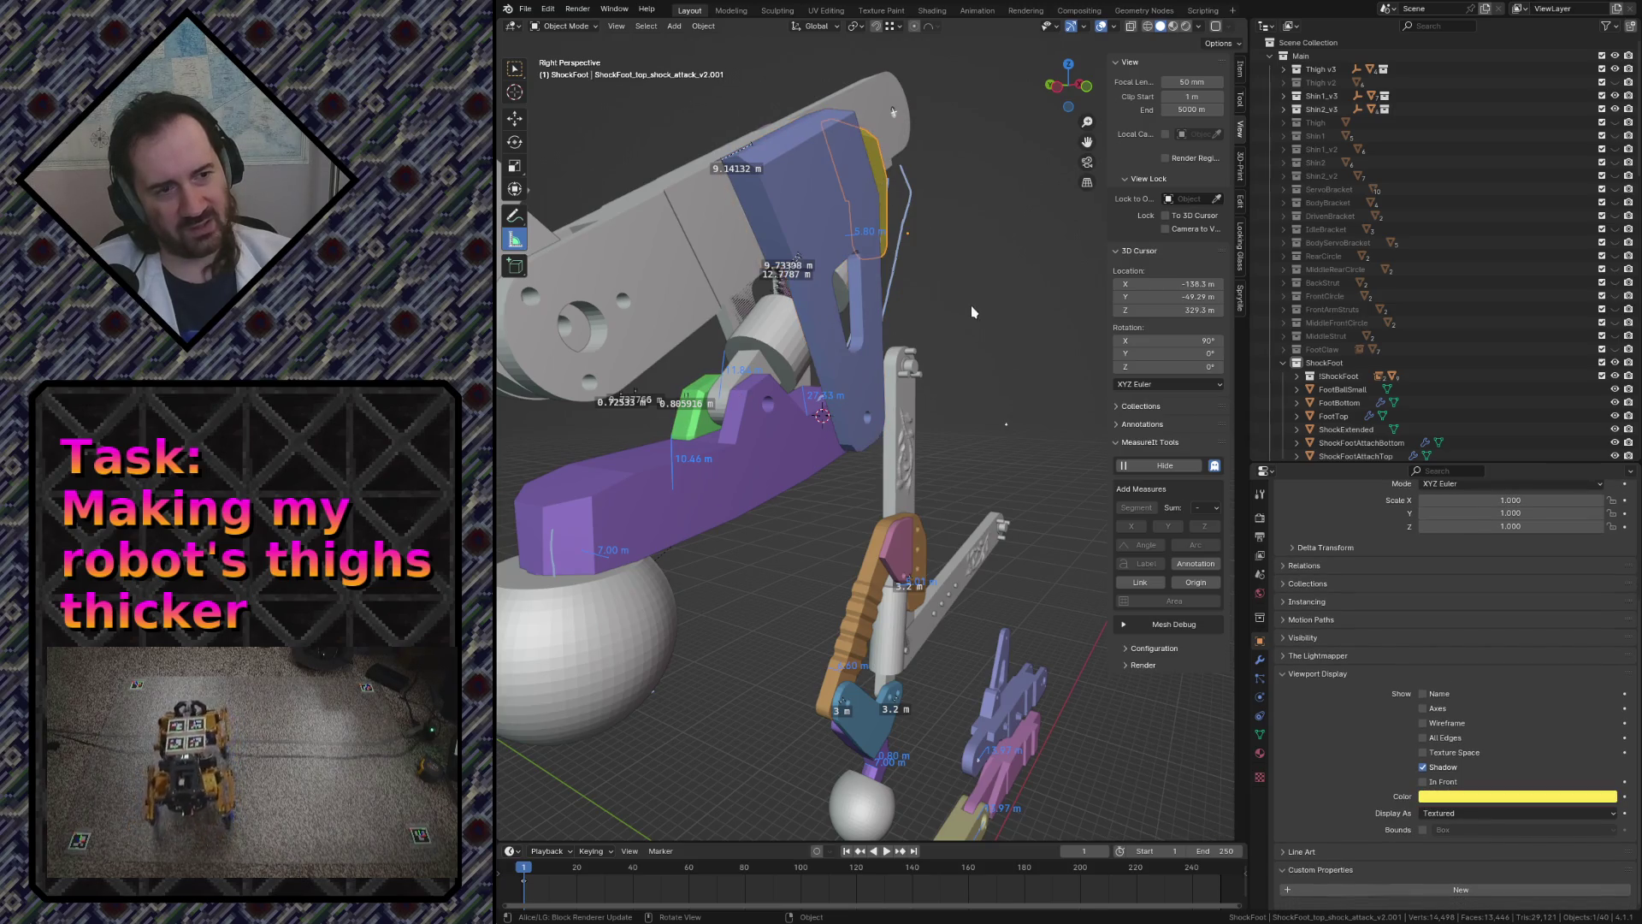
pyautogui.click(834, 391)
# - Fly back to show the whole robot and save the robot file
pyautogui.hotkey('shift', '`')
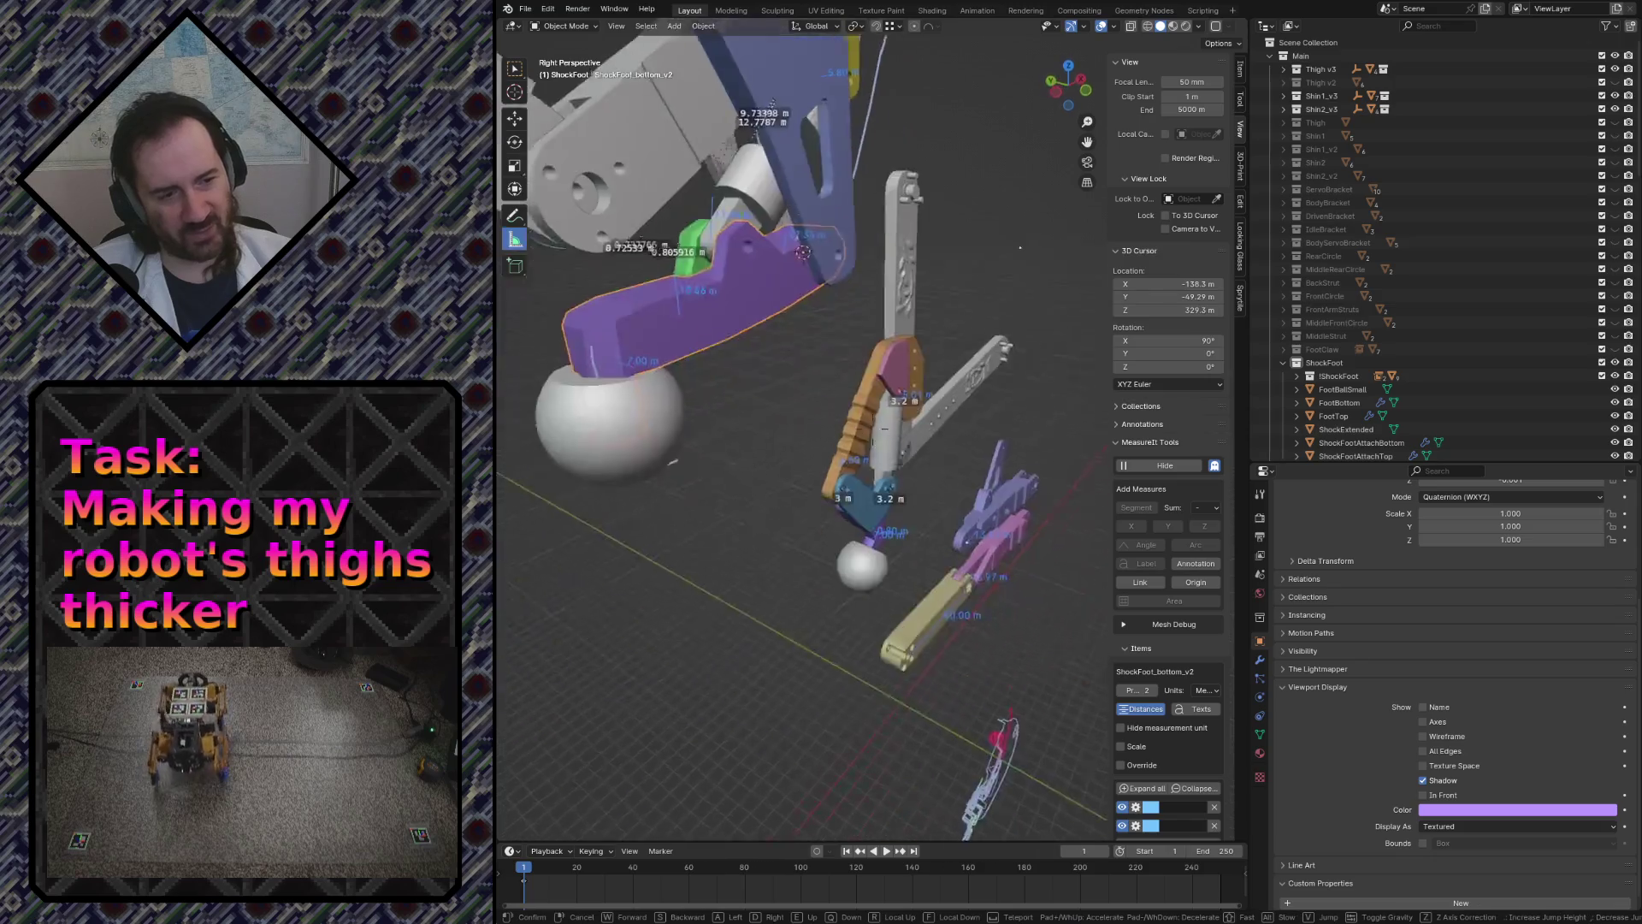
pyautogui.press('s')
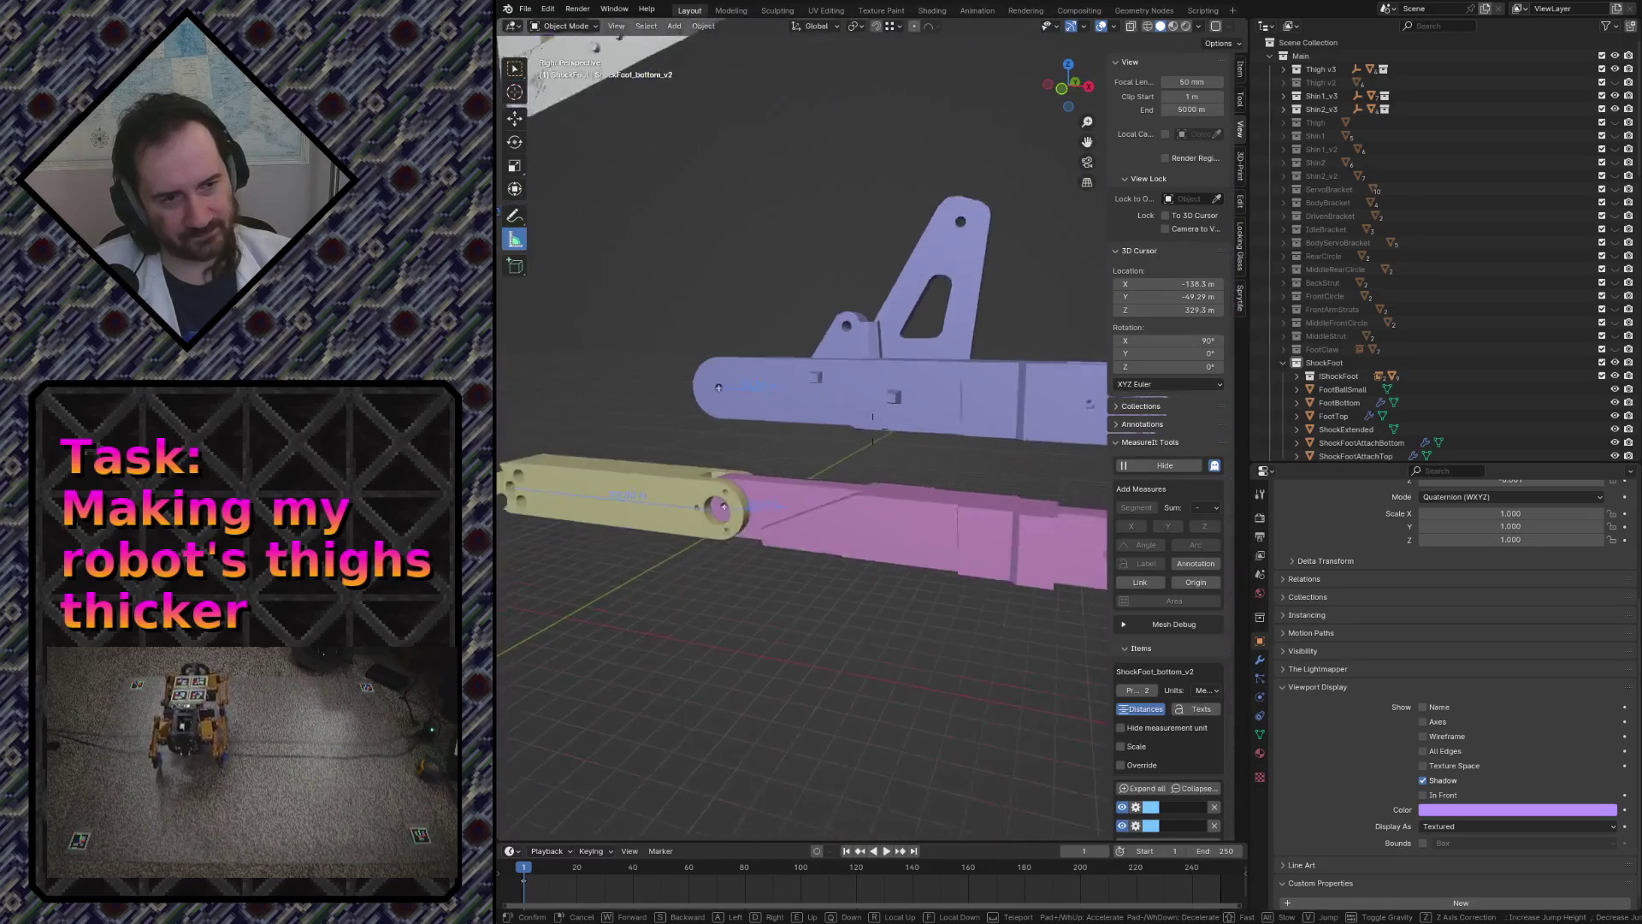
pyautogui.click(873, 443)
pyautogui.hotkey('ctrl', 's')
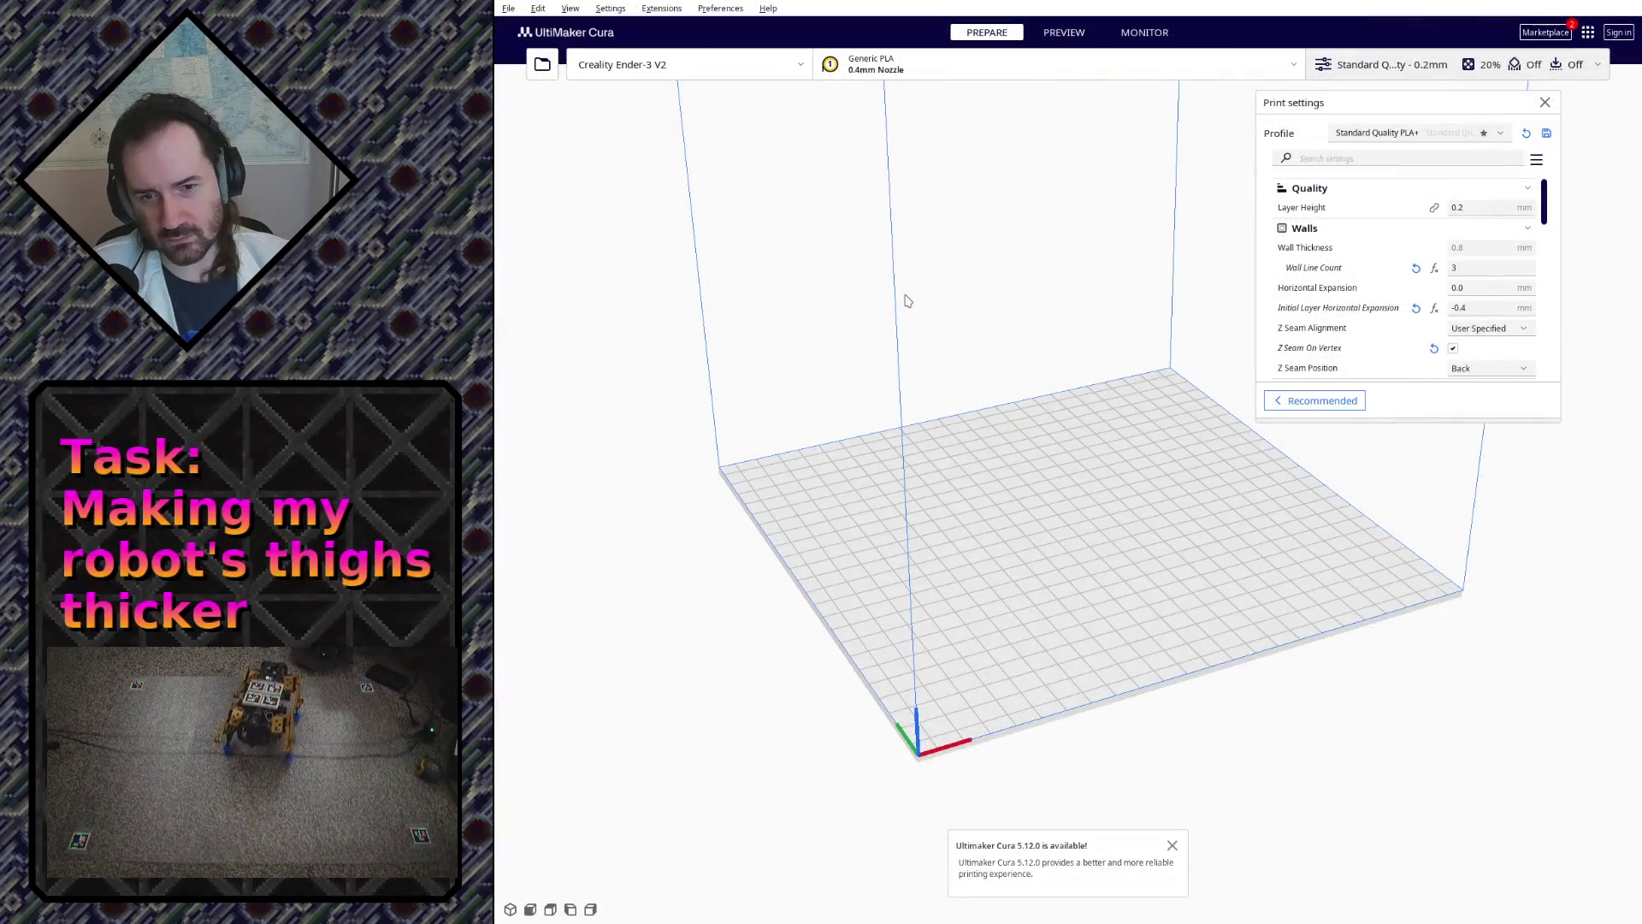
# - Orbit to see the empty Ender-3 V2 build plate from below
pyautogui.moveTo(891, 334)
pyautogui.mouseDown(button='right')
pyautogui.moveTo(985, 192)
pyautogui.moveTo(868, 202)
pyautogui.moveTo(928, 315)
pyautogui.mouseUp(button='right')
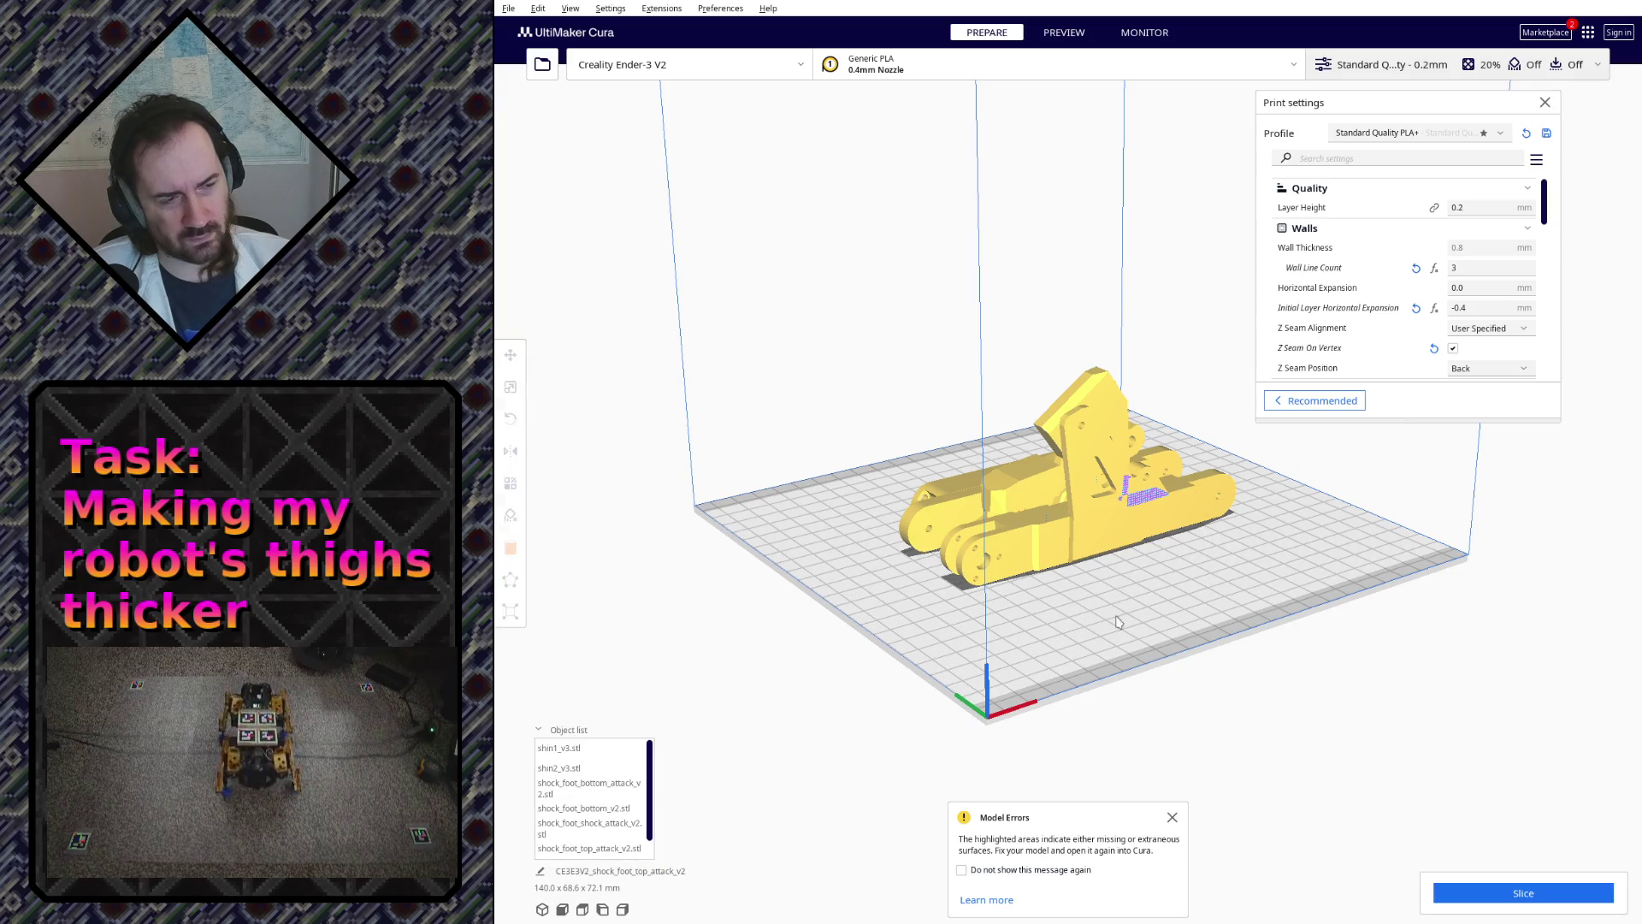
# - Orbit around the loaded shin and shock-foot models on the build plate
pyautogui.moveTo(1082, 597)
pyautogui.mouseDown(button='right')
pyautogui.moveTo(1149, 598)
pyautogui.moveTo(861, 628)
pyautogui.mouseUp(button='right')
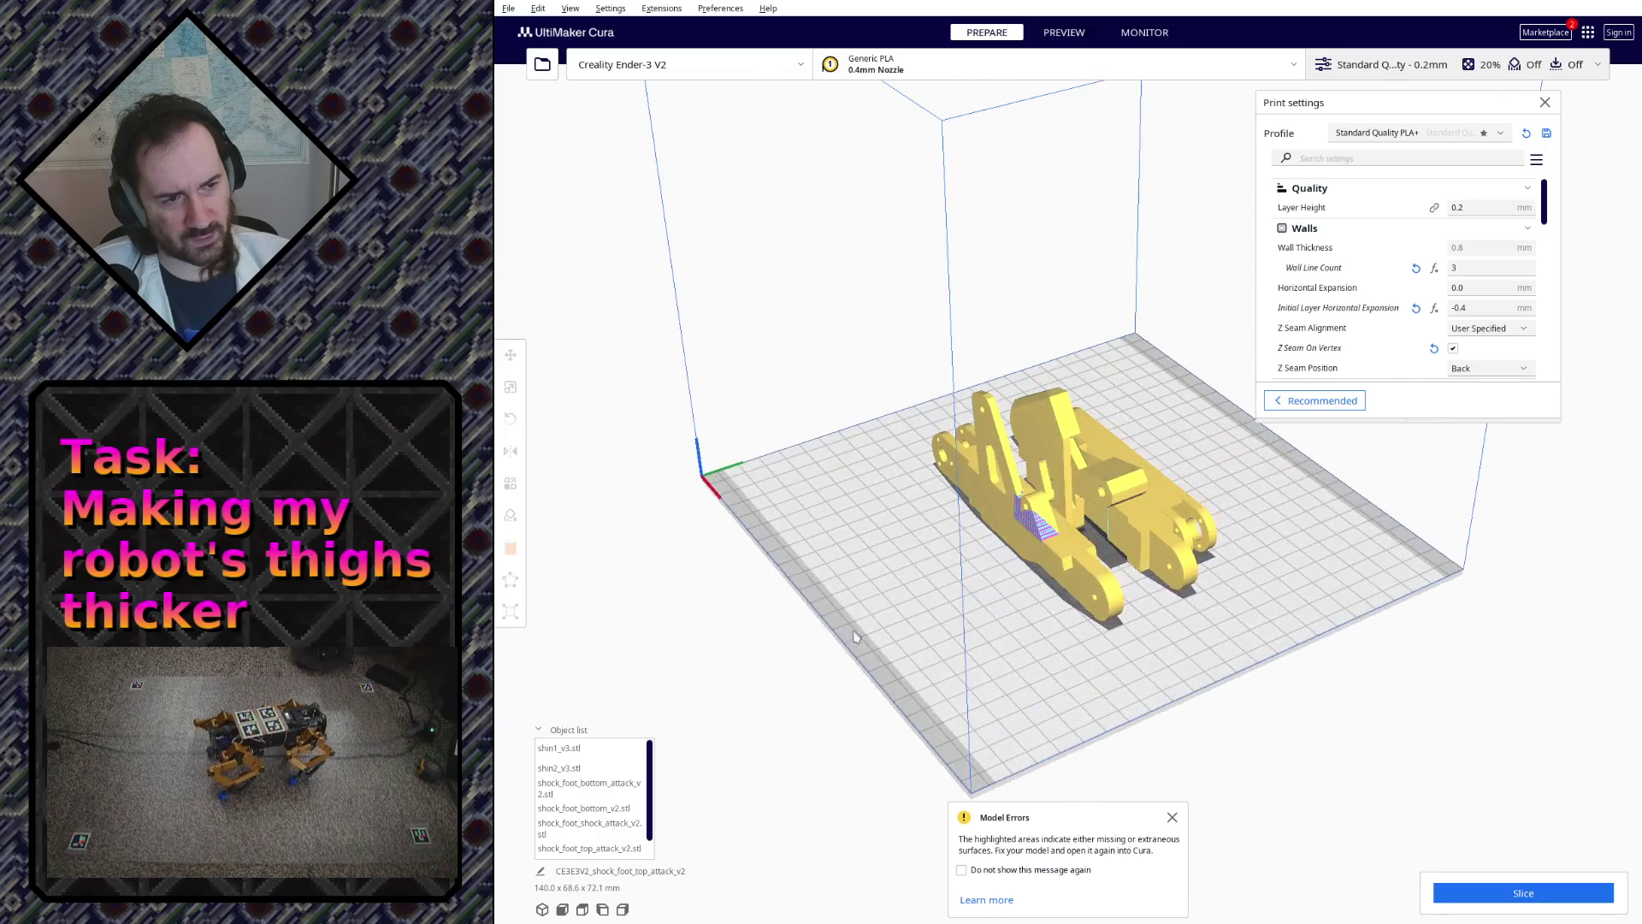
pyautogui.scroll(5, 954, 588)
pyautogui.click(954, 589)
pyautogui.scroll(1, 843, 549)
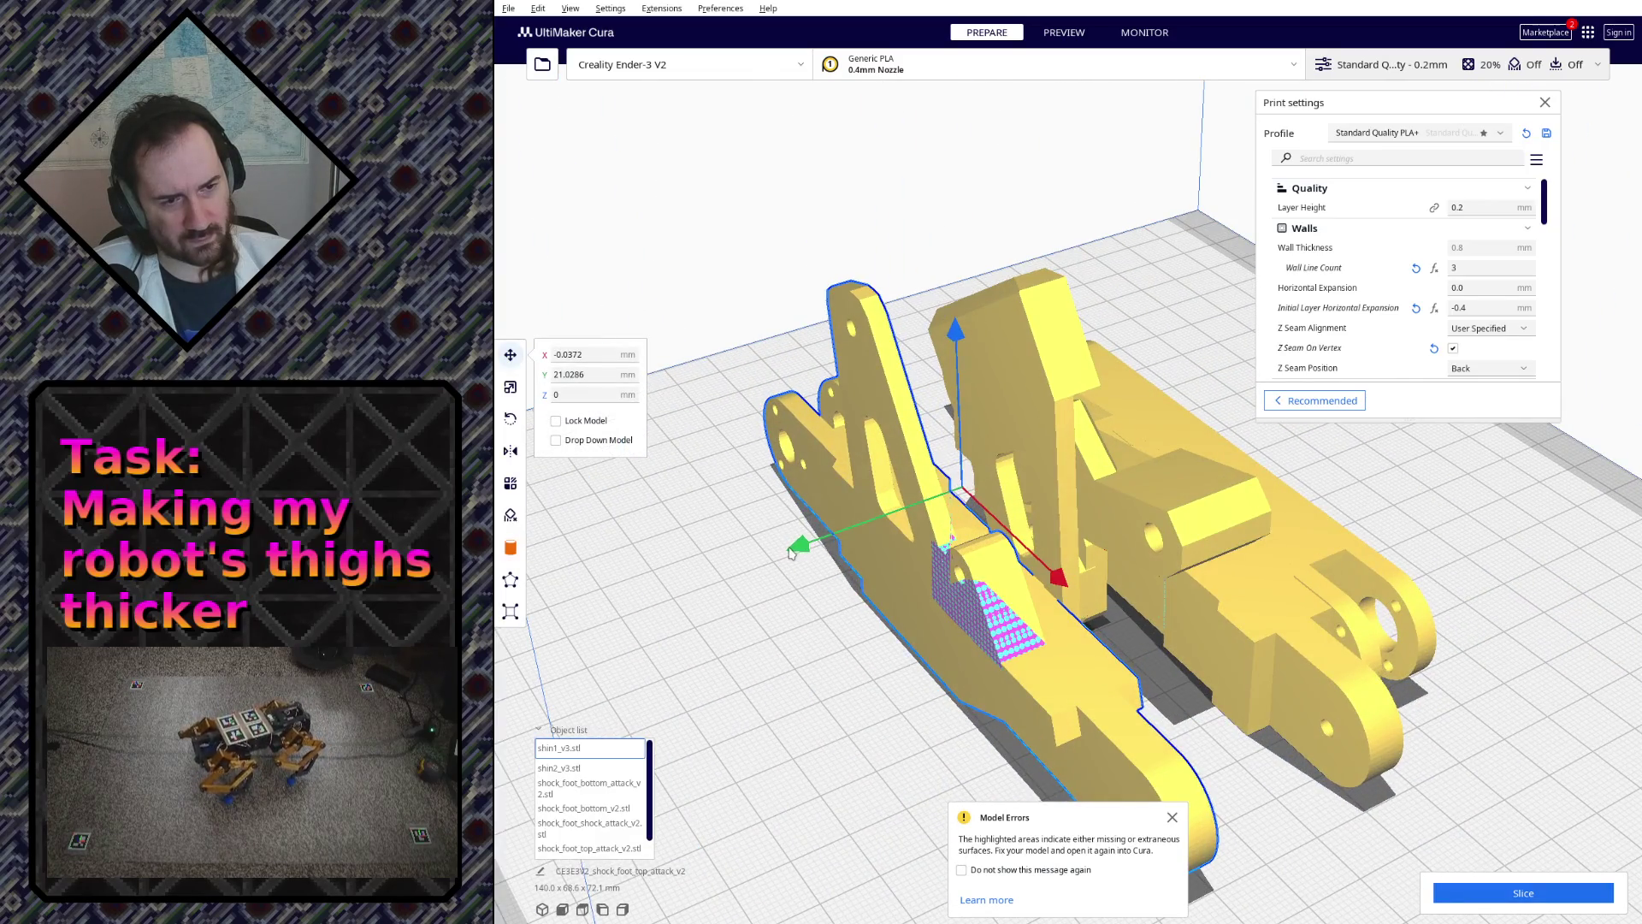
pyautogui.moveTo(792, 552); pyautogui.dragTo(1030, 573)
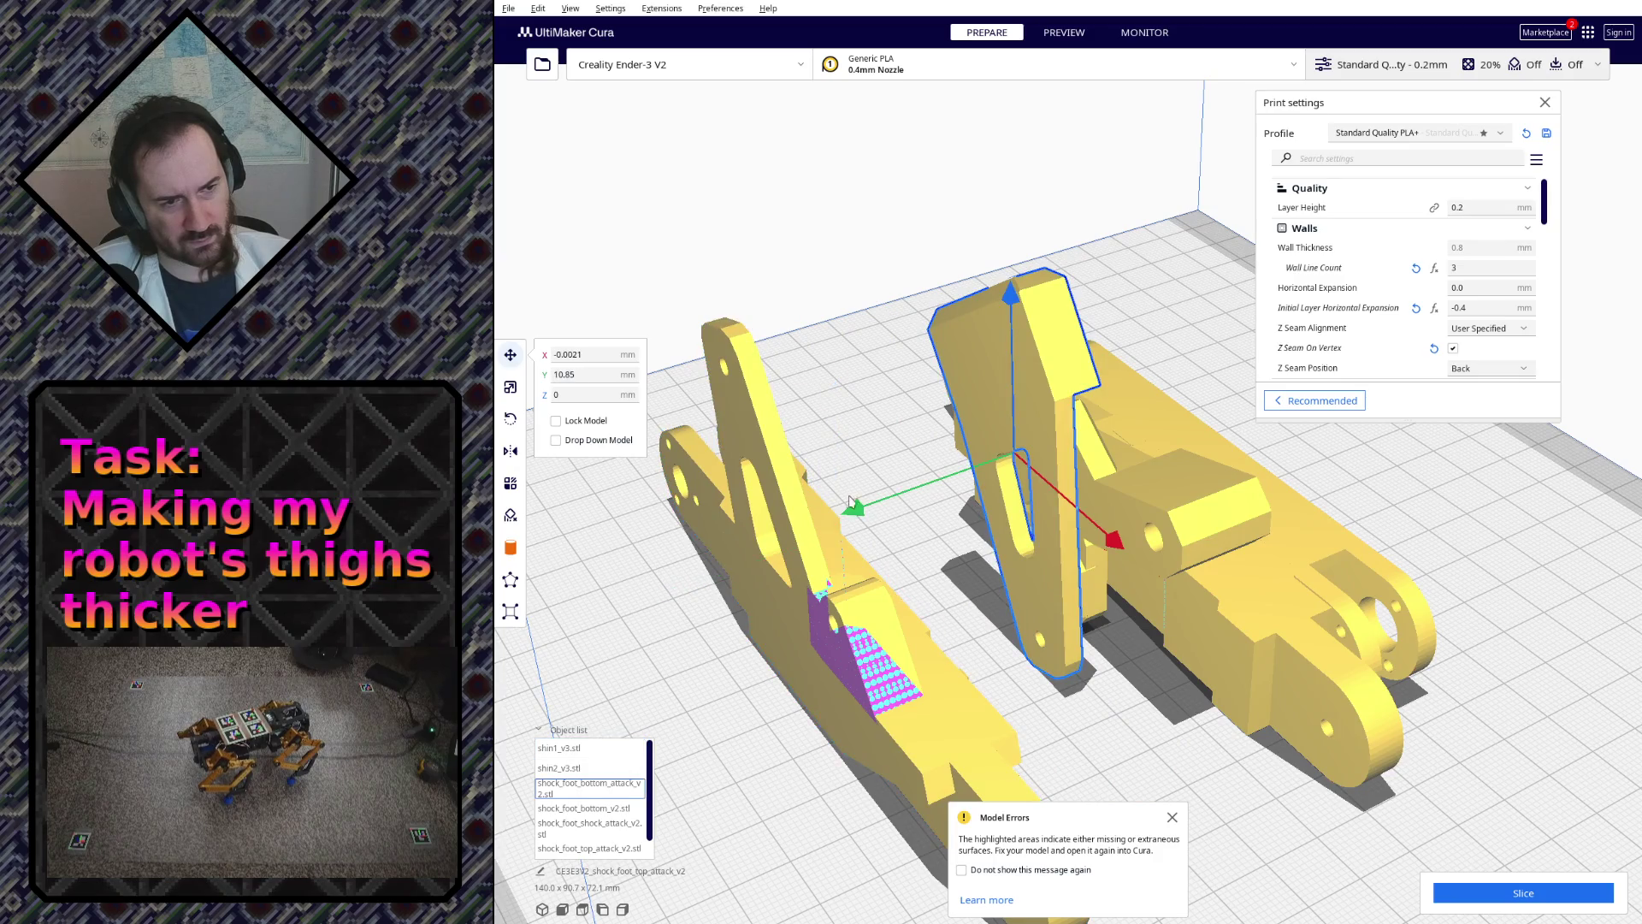
pyautogui.moveTo(849, 503); pyautogui.dragTo(803, 511)
pyautogui.moveTo(898, 539)
pyautogui.mouseDown(button='right')
pyautogui.moveTo(1127, 569)
pyautogui.moveTo(1225, 533)
pyautogui.mouseUp(button='right')
pyautogui.scroll(2, 1232, 520)
pyautogui.scroll(2, 1239, 511)
pyautogui.scroll(2, 1240, 507)
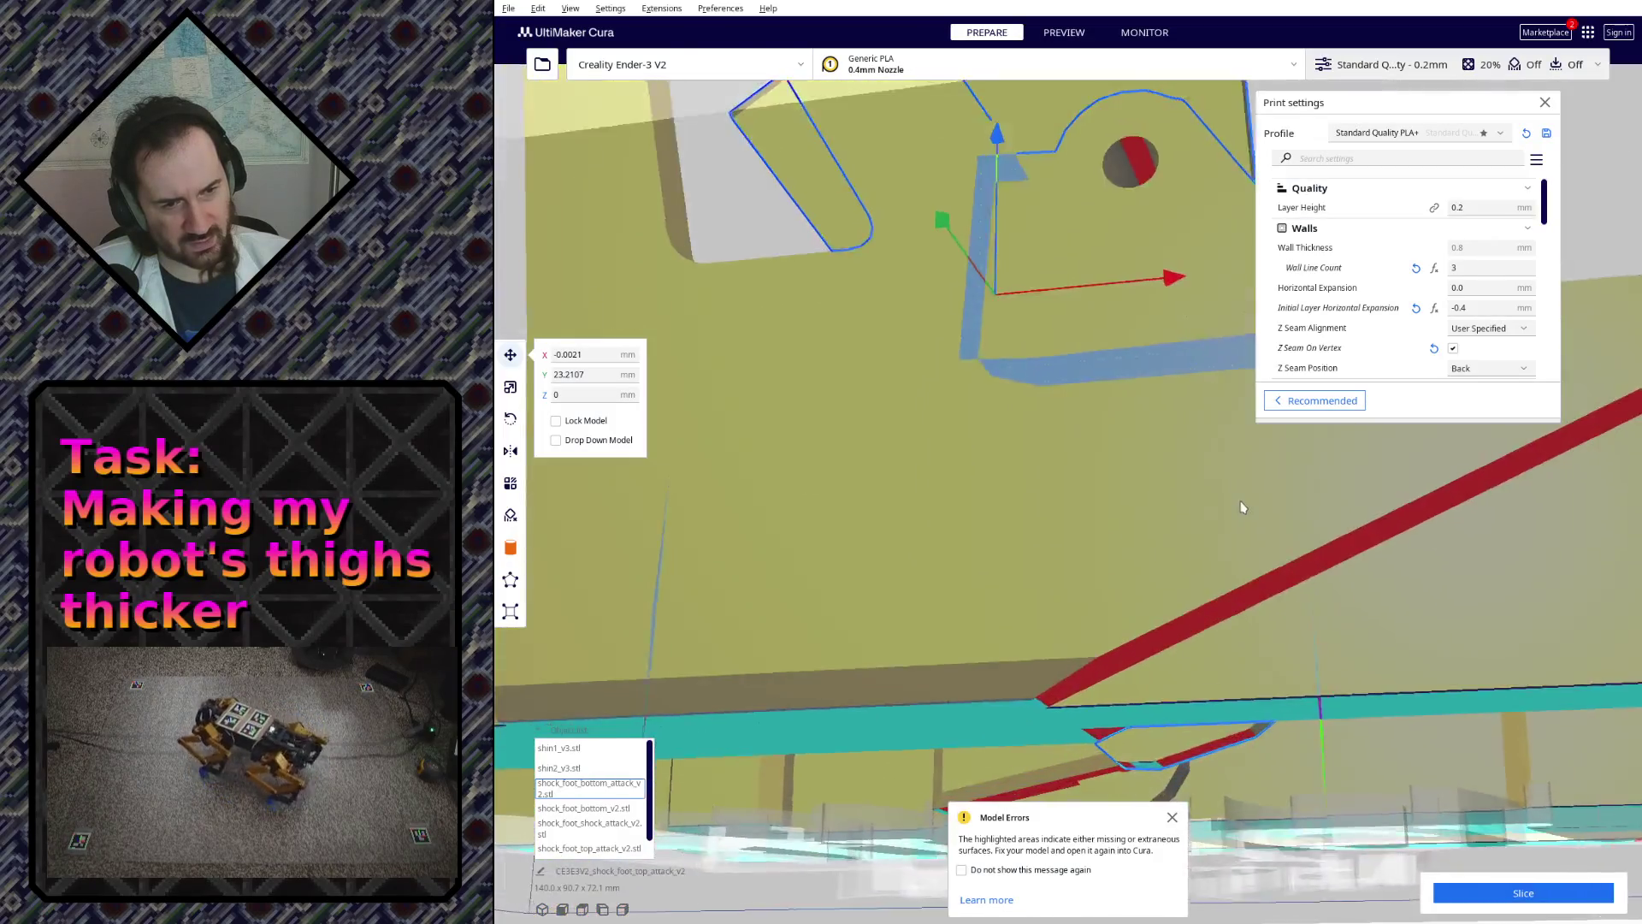
pyautogui.scroll(-3, 1193, 539)
pyautogui.scroll(-3, 1116, 583)
pyautogui.scroll(-2, 1039, 629)
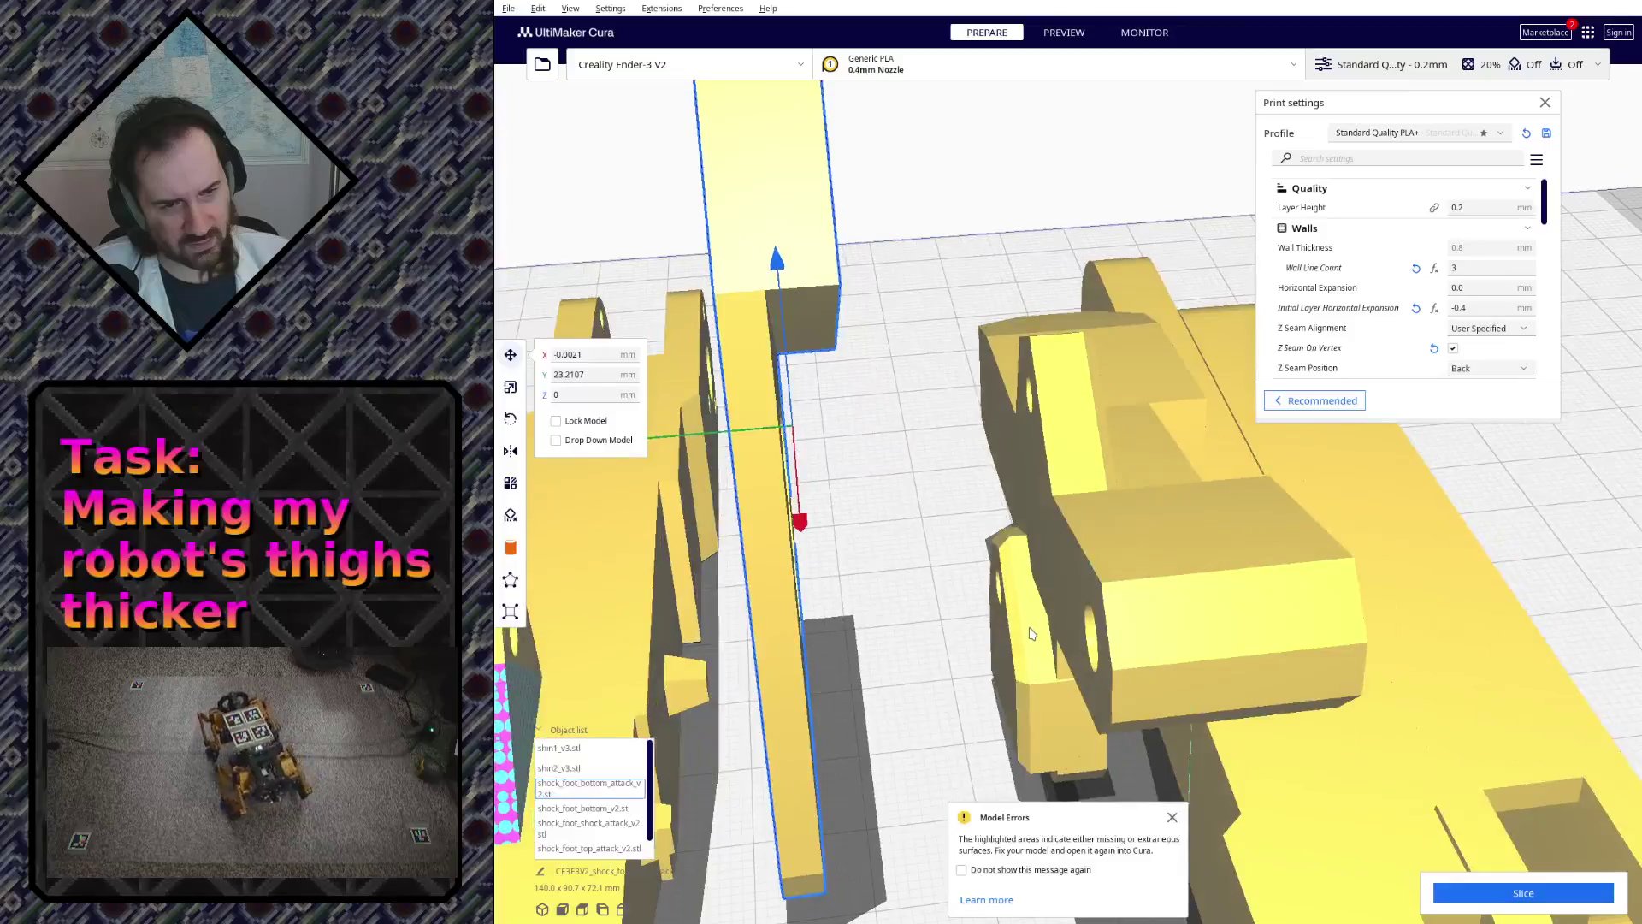
pyautogui.scroll(2, 1020, 637)
pyautogui.scroll(3, 987, 639)
pyautogui.scroll(3, 955, 644)
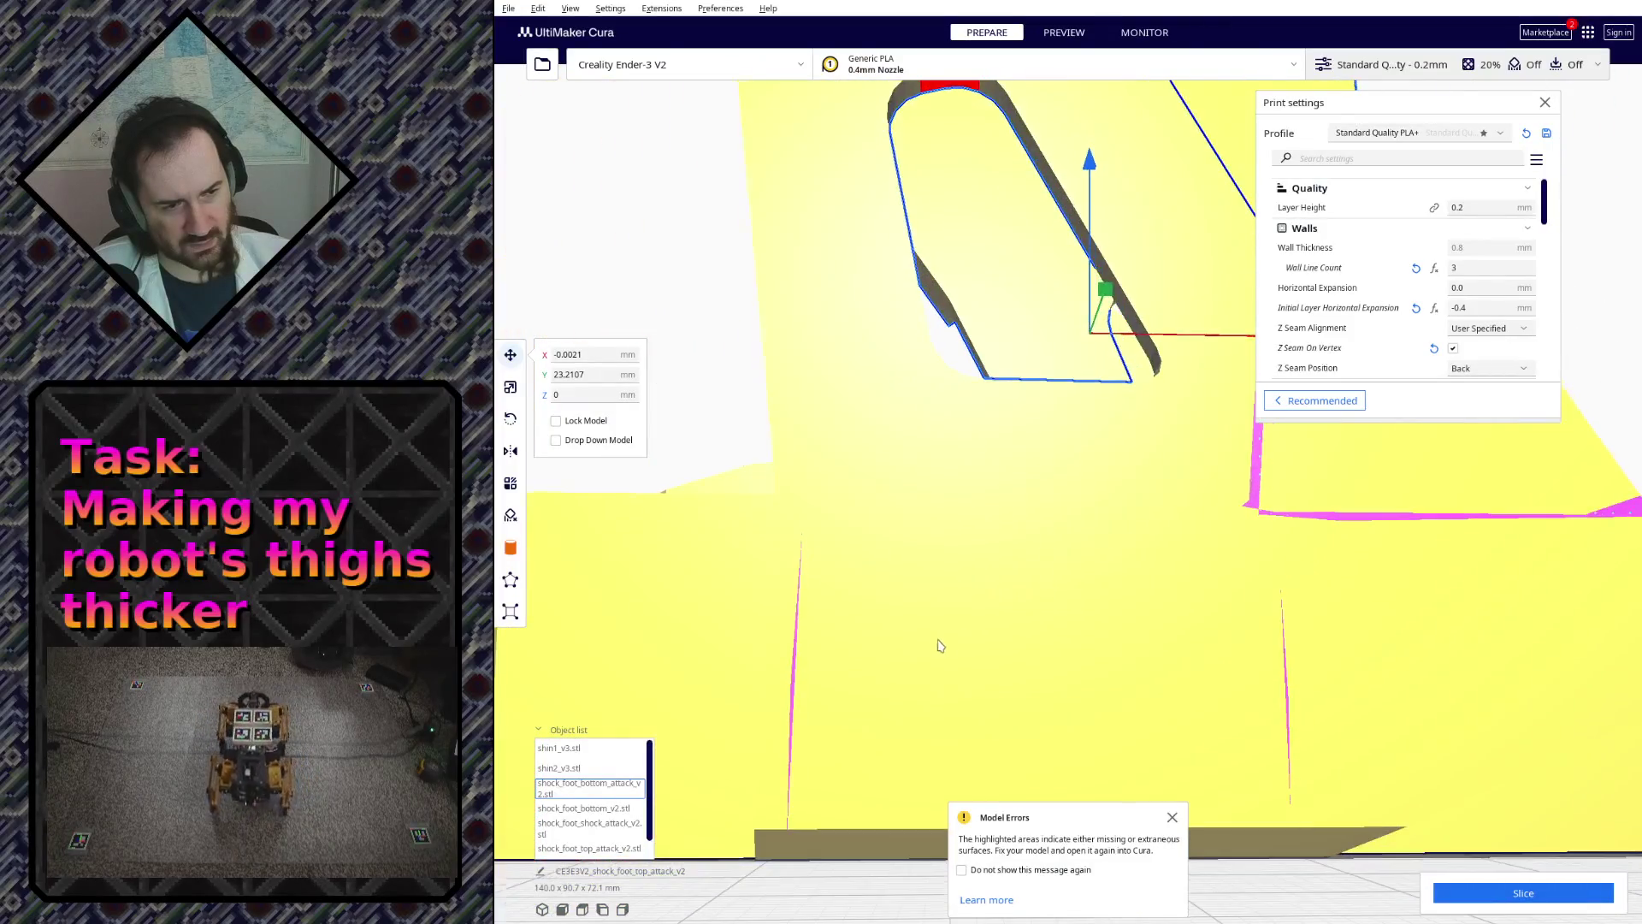
pyautogui.scroll(-3, 1090, 660)
pyautogui.scroll(2, 1281, 679)
pyautogui.moveTo(1222, 420)
pyautogui.mouseDown(button='right')
pyautogui.moveTo(1219, 519)
pyautogui.moveTo(997, 574)
pyautogui.mouseUp(button='right')
pyautogui.moveTo(855, 597)
pyautogui.mouseDown(button='right')
pyautogui.moveTo(959, 511)
pyautogui.moveTo(1161, 413)
pyautogui.moveTo(649, 654)
pyautogui.mouseUp(button='right')
pyautogui.moveTo(995, 646)
pyautogui.mouseDown(button='right')
pyautogui.moveTo(949, 714)
pyautogui.moveTo(1301, 728)
pyautogui.moveTo(1636, 704)
pyautogui.mouseUp(button='right')
pyautogui.moveTo(1436, 757)
pyautogui.mouseDown(button='right')
pyautogui.moveTo(1177, 677)
pyautogui.moveTo(824, 667)
pyautogui.mouseUp(button='right')
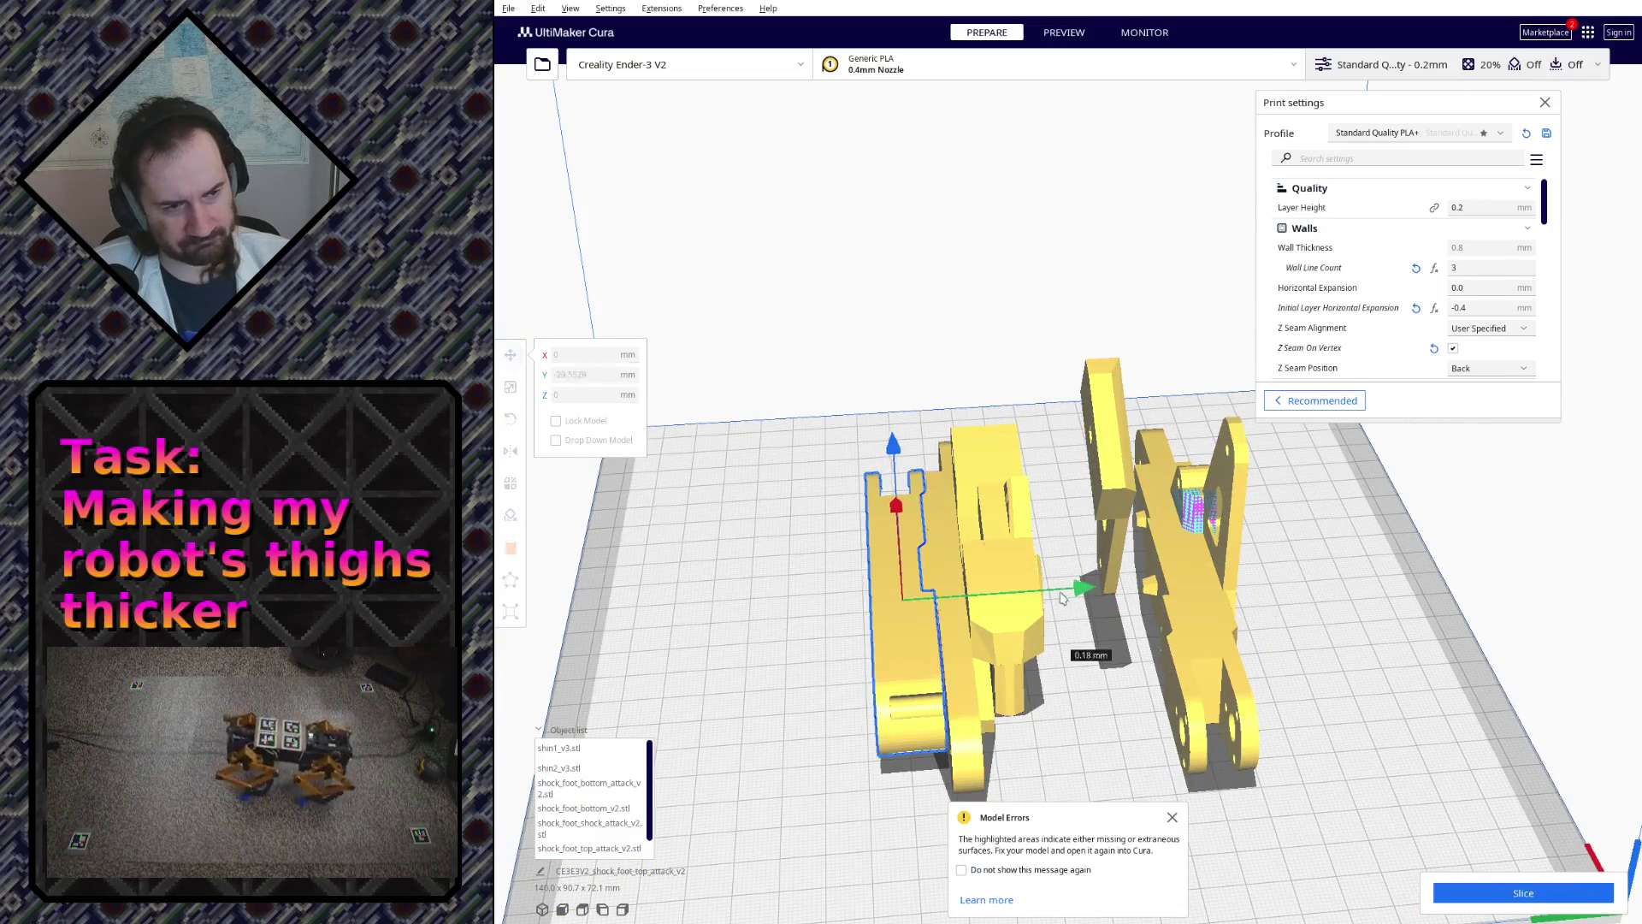
# - Move the shin parts left so the five parts sit in a row, selecting shin2_v3, shock_foot_bottom_v2 and shin1_v3
pyautogui.moveTo(945, 611); pyautogui.dragTo(770, 615)
pyautogui.click(989, 667)
pyautogui.moveTo(1127, 596); pyautogui.dragTo(1052, 599)
pyautogui.click(1013, 603)
pyautogui.moveTo(1015, 603)
pyautogui.mouseDown(button='right')
pyautogui.moveTo(1090, 623)
pyautogui.moveTo(1117, 561)
pyautogui.moveTo(932, 406)
pyautogui.moveTo(1065, 658)
pyautogui.moveTo(1086, 757)
pyautogui.moveTo(1092, 645)
pyautogui.mouseUp(button='right')
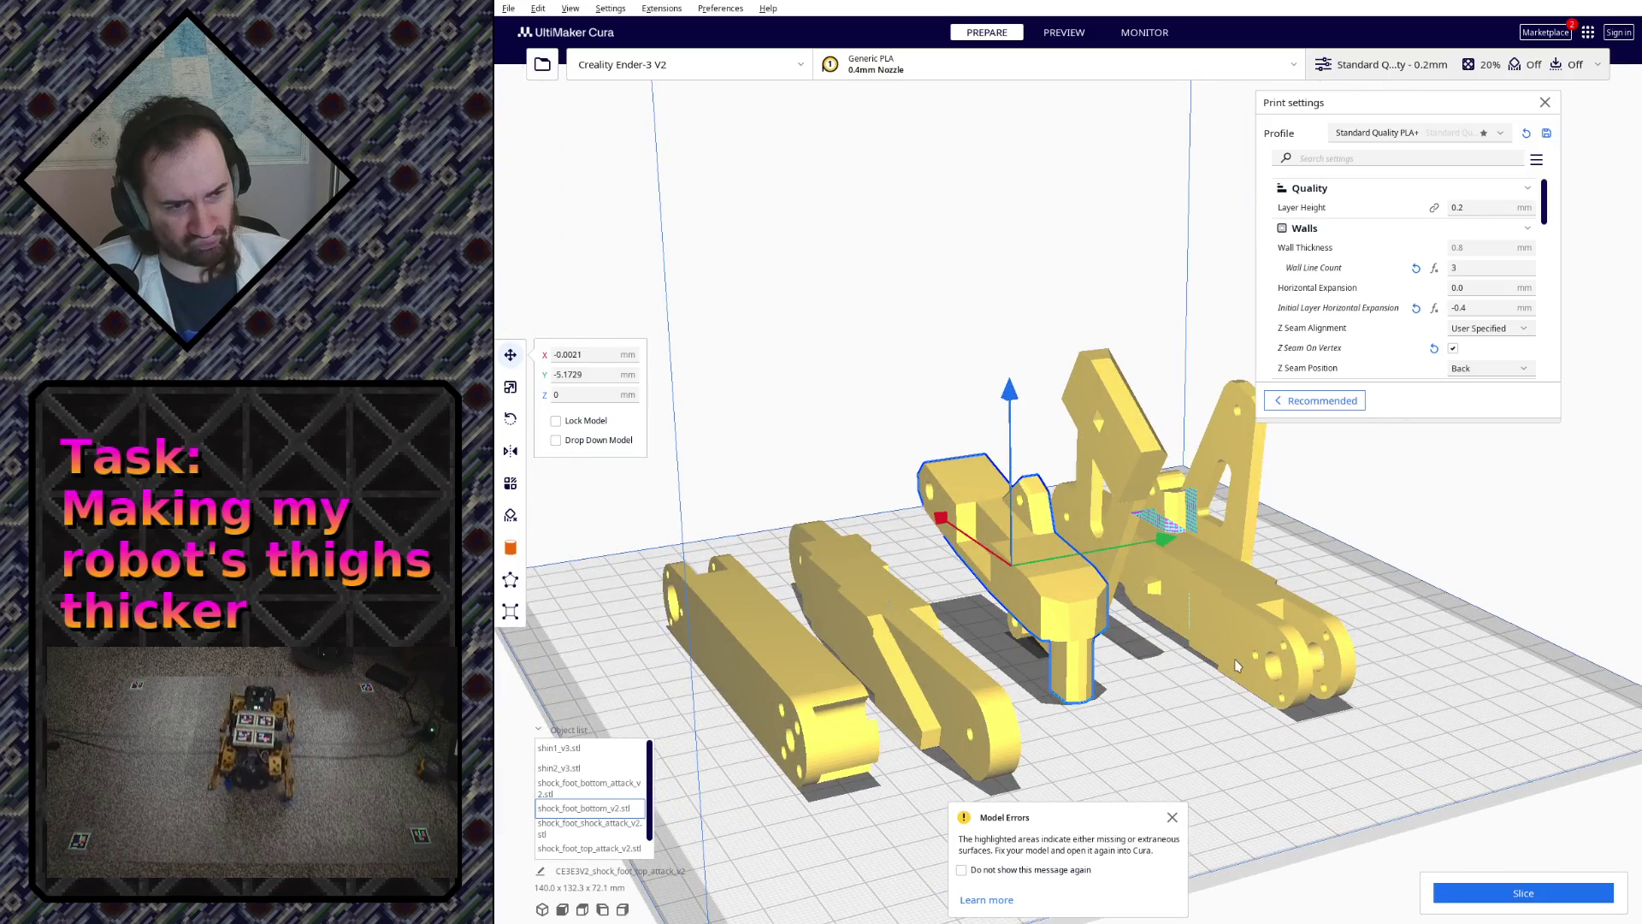
pyautogui.click(1136, 602)
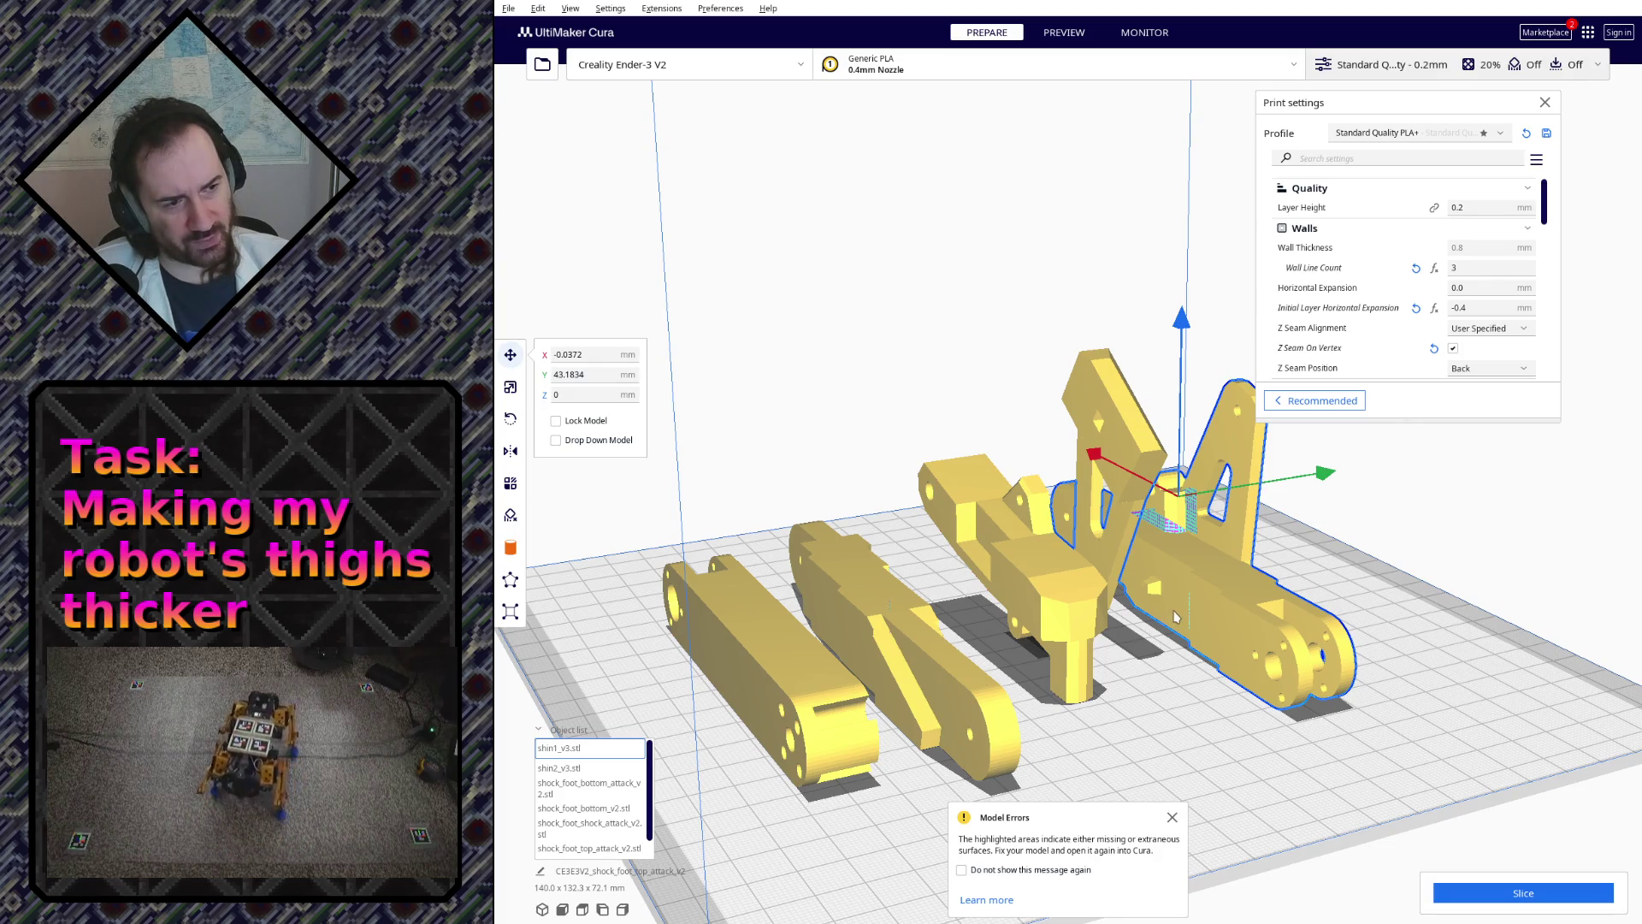
# - Orbit the build plate from above and the sides to check the part layout
pyautogui.moveTo(1175, 618); pyautogui.dragTo(1118, 708, button='right')
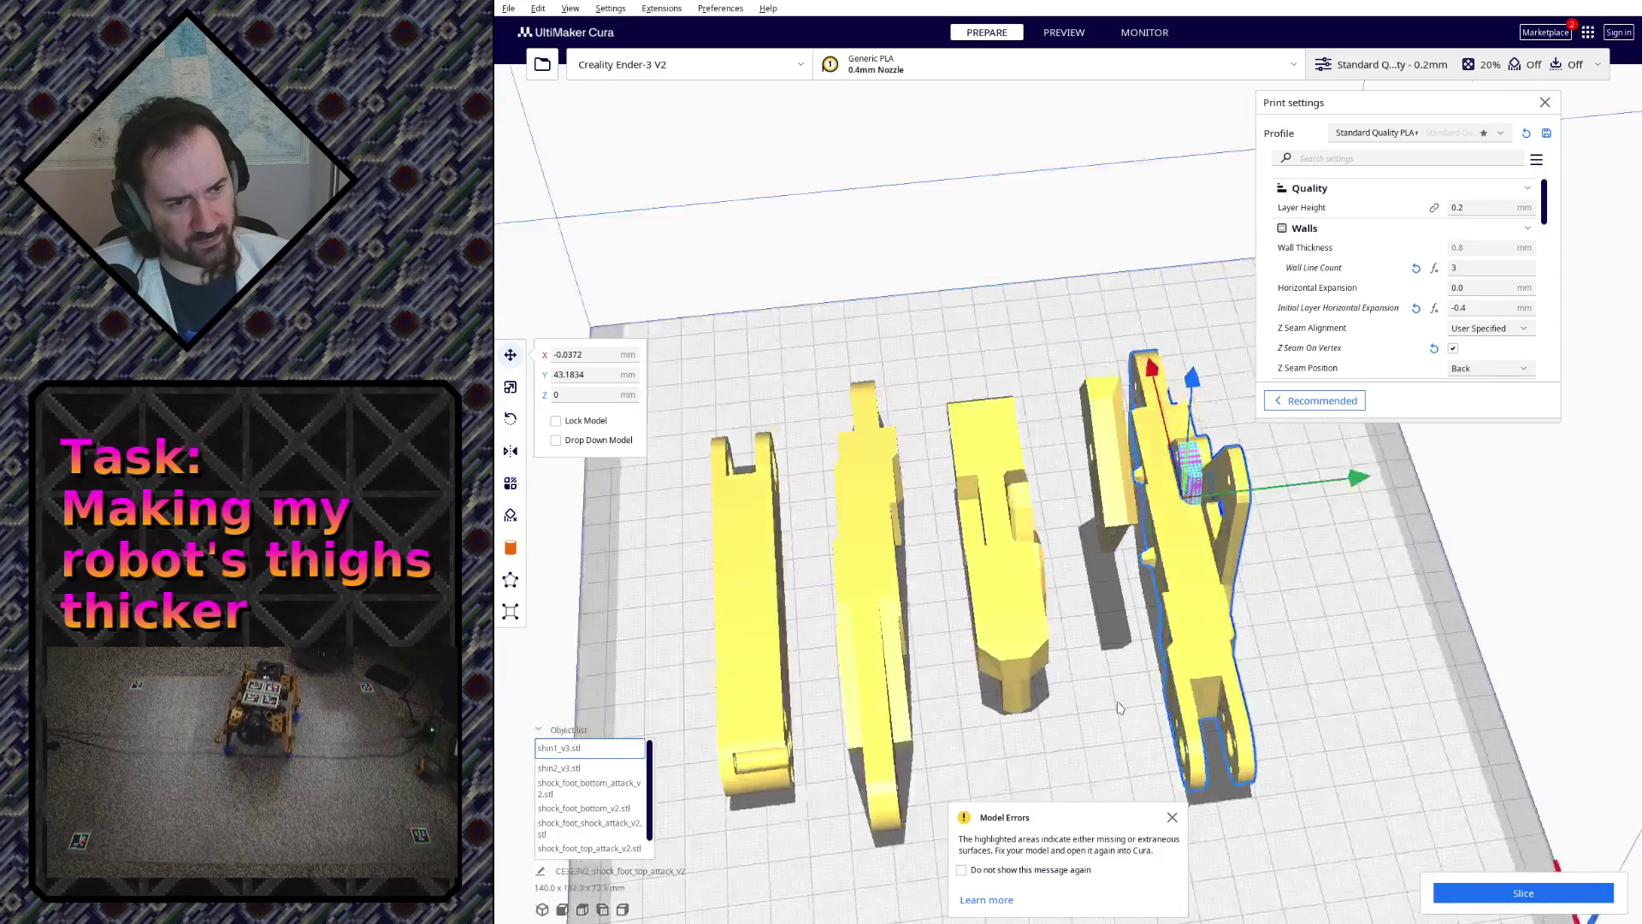
pyautogui.moveTo(1118, 709)
pyautogui.mouseDown(button='right')
pyautogui.moveTo(1320, 594)
pyautogui.moveTo(1249, 535)
pyautogui.mouseUp(button='right')
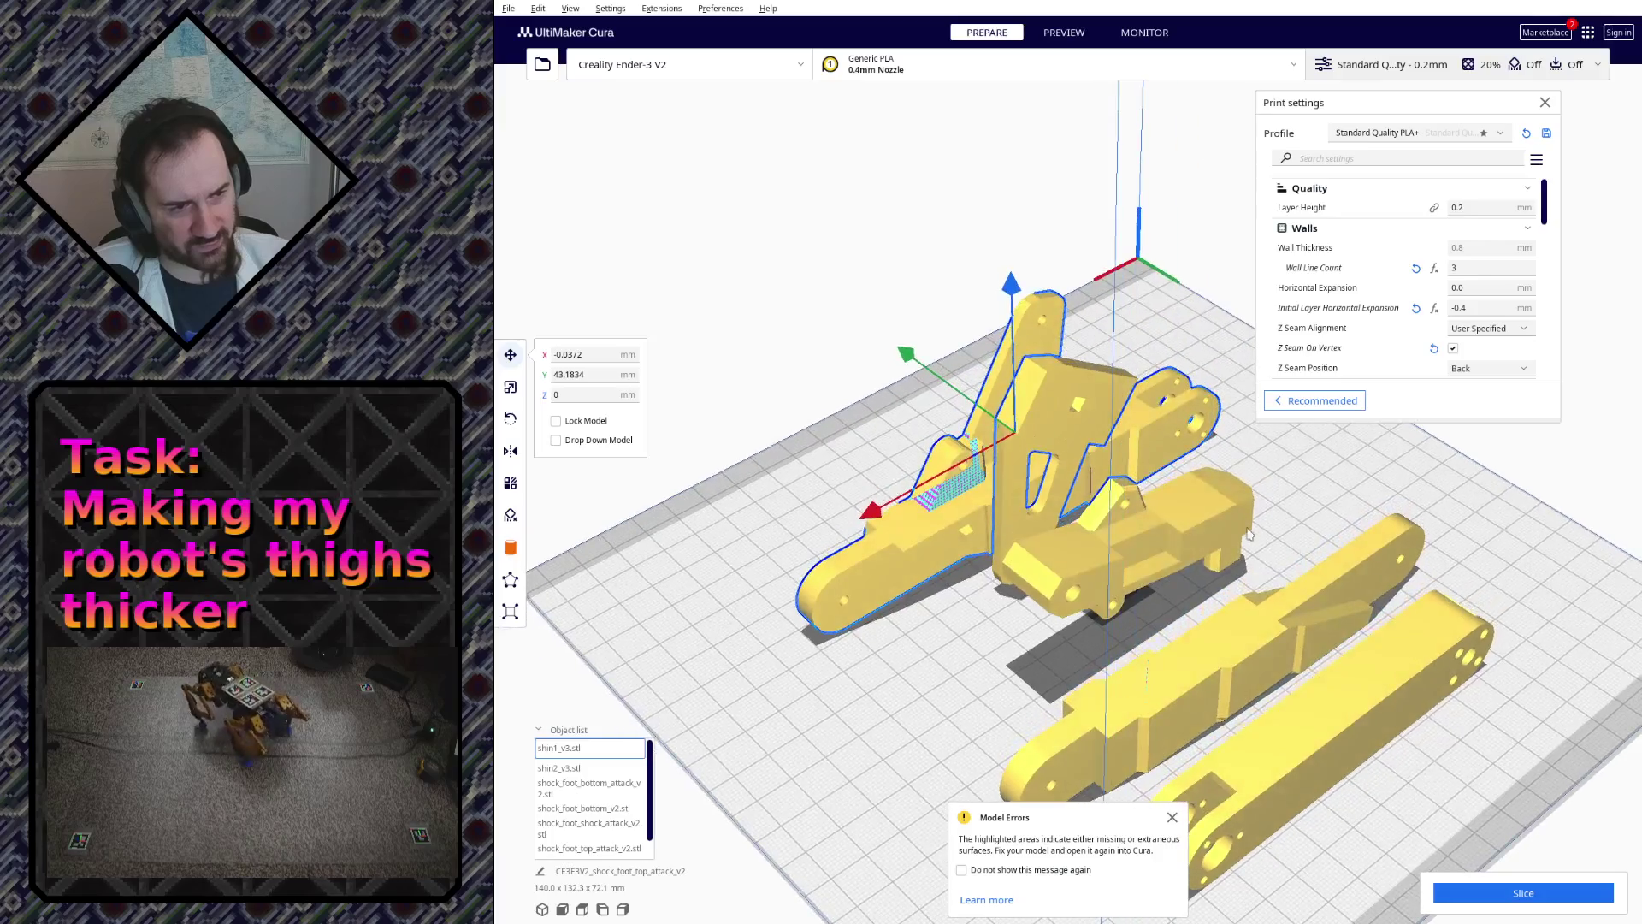
pyautogui.moveTo(1117, 504); pyautogui.dragTo(1309, 657, button='right')
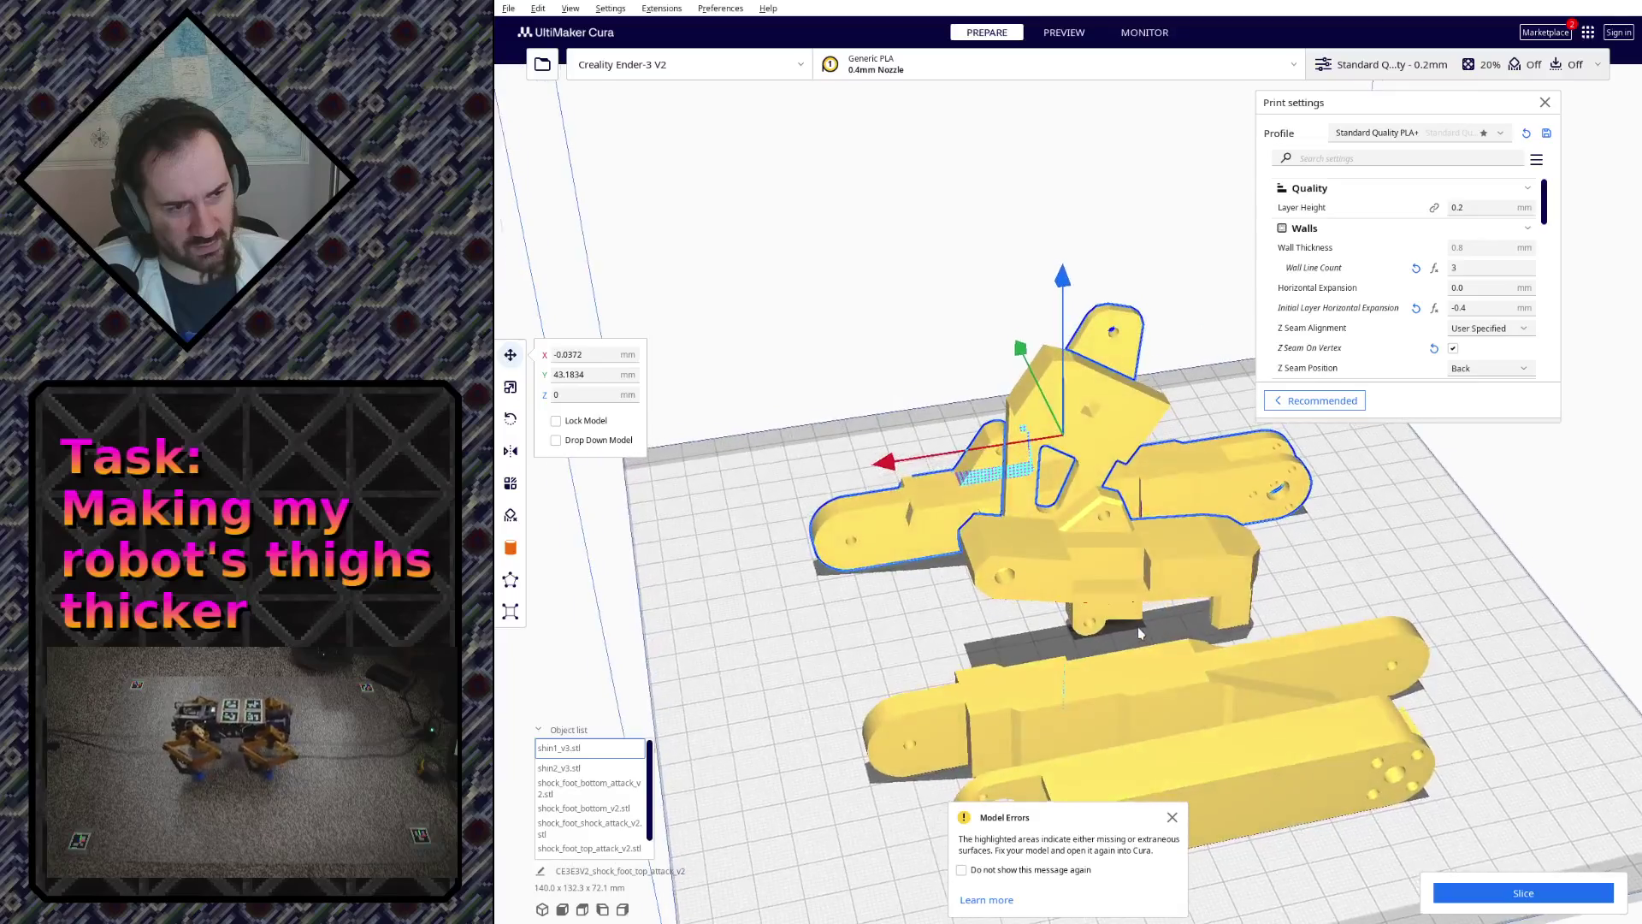
pyautogui.moveTo(1309, 656)
pyautogui.mouseDown(button='right')
pyautogui.moveTo(748, 682)
pyautogui.moveTo(873, 534)
pyautogui.moveTo(1176, 484)
pyautogui.moveTo(1066, 521)
pyautogui.mouseUp(button='right')
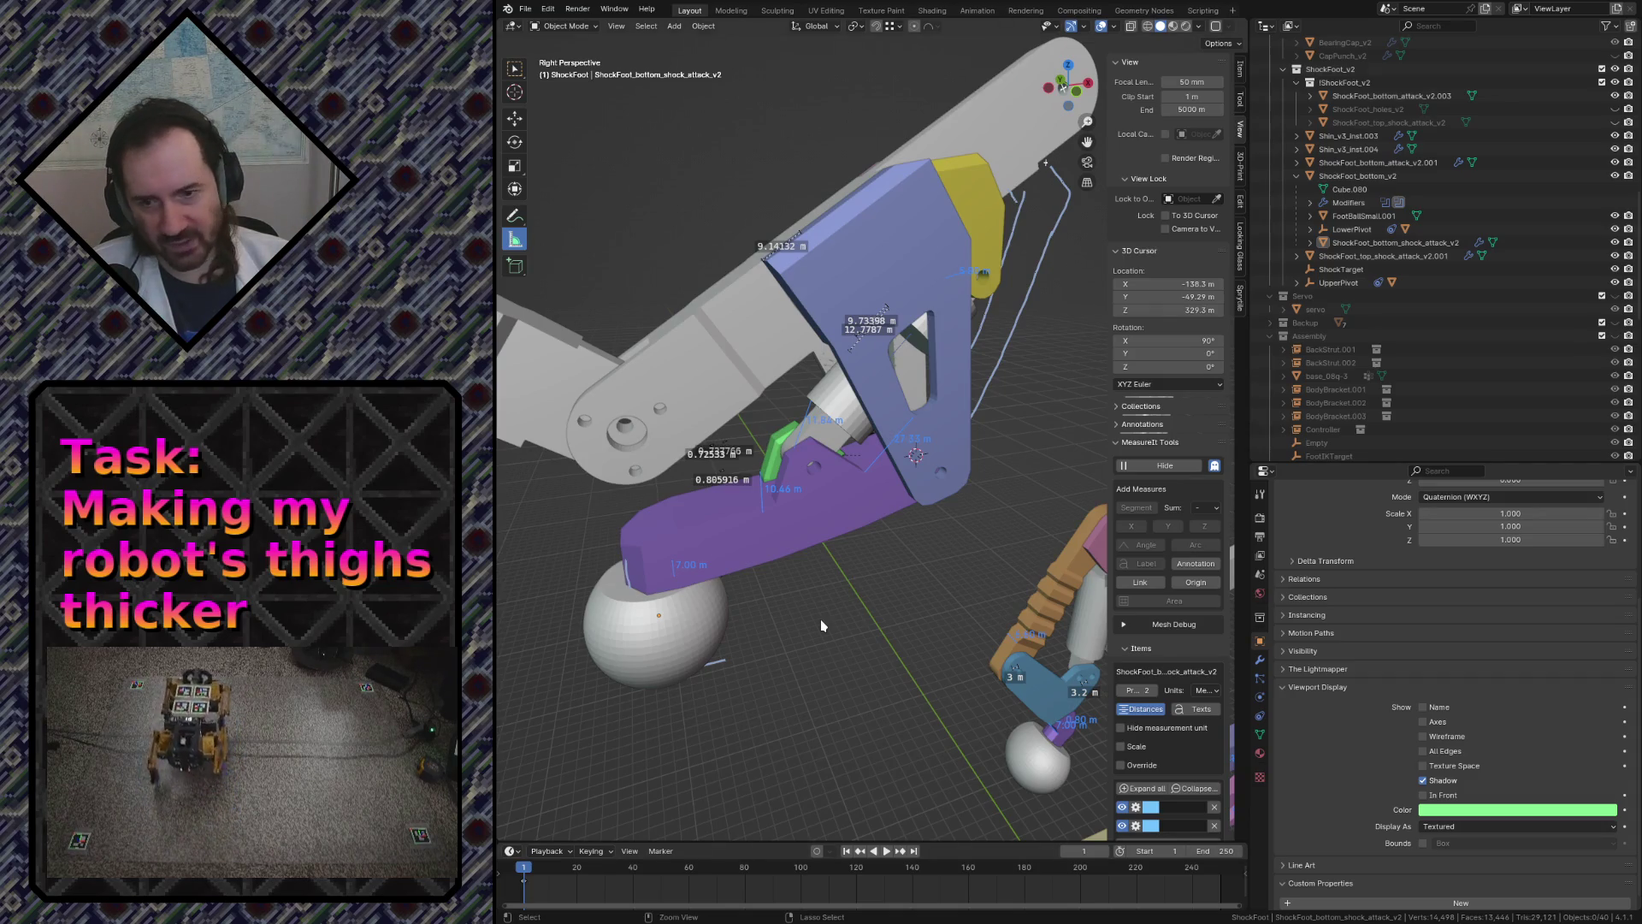
# - Fly toward the purple part, then save robot.blend
pyautogui.hotkey('shift', '`')
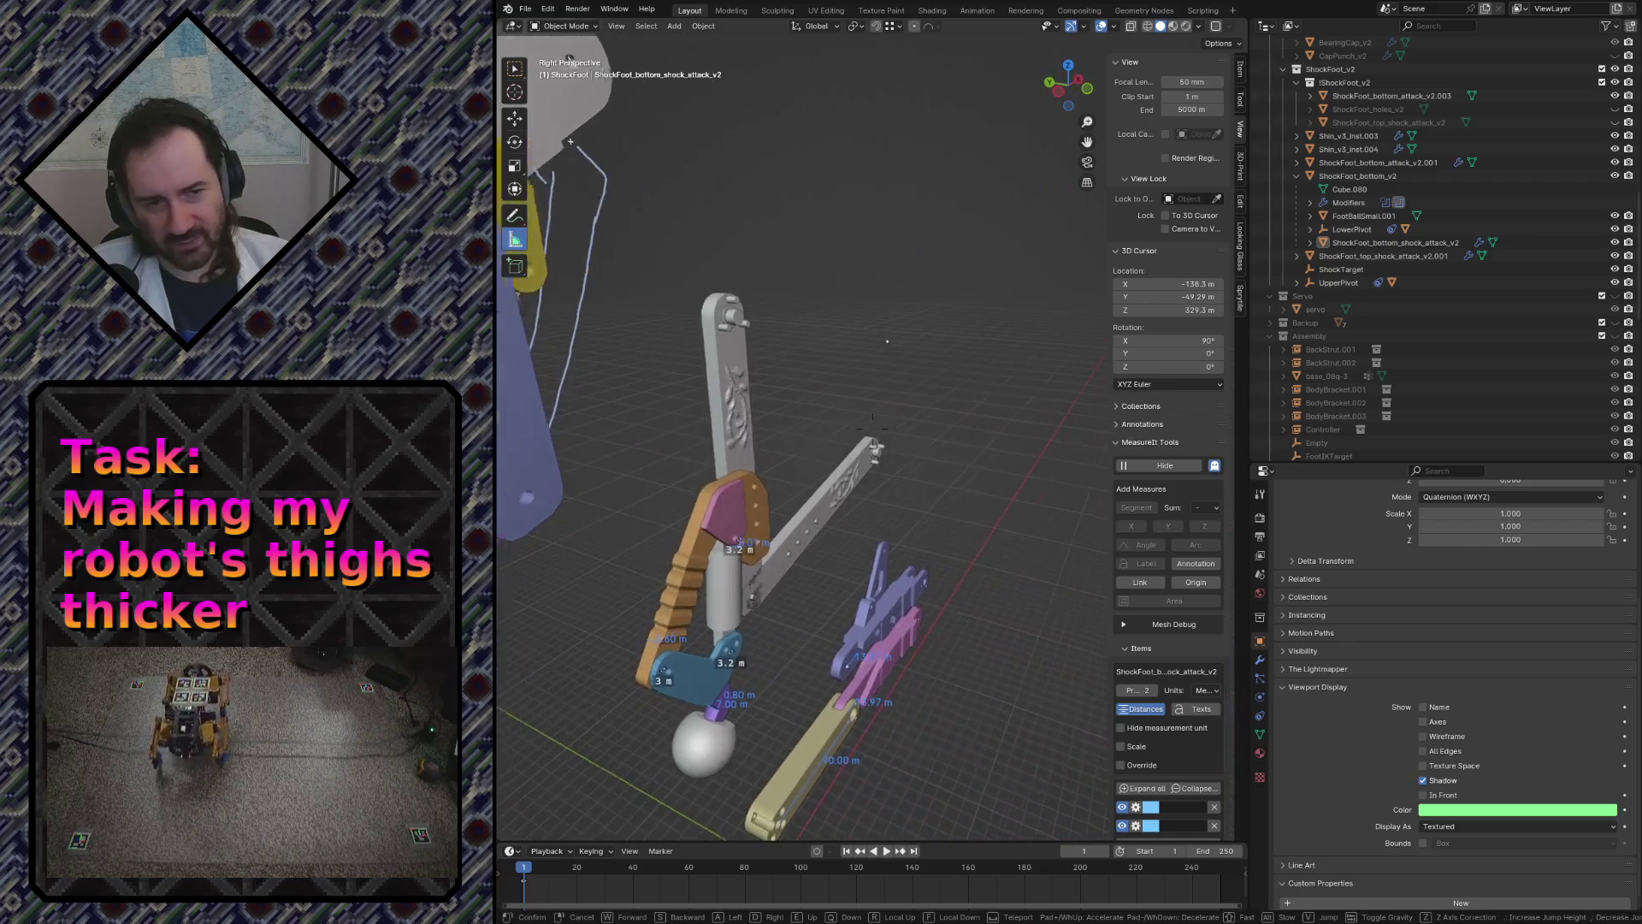
pyautogui.press('w')
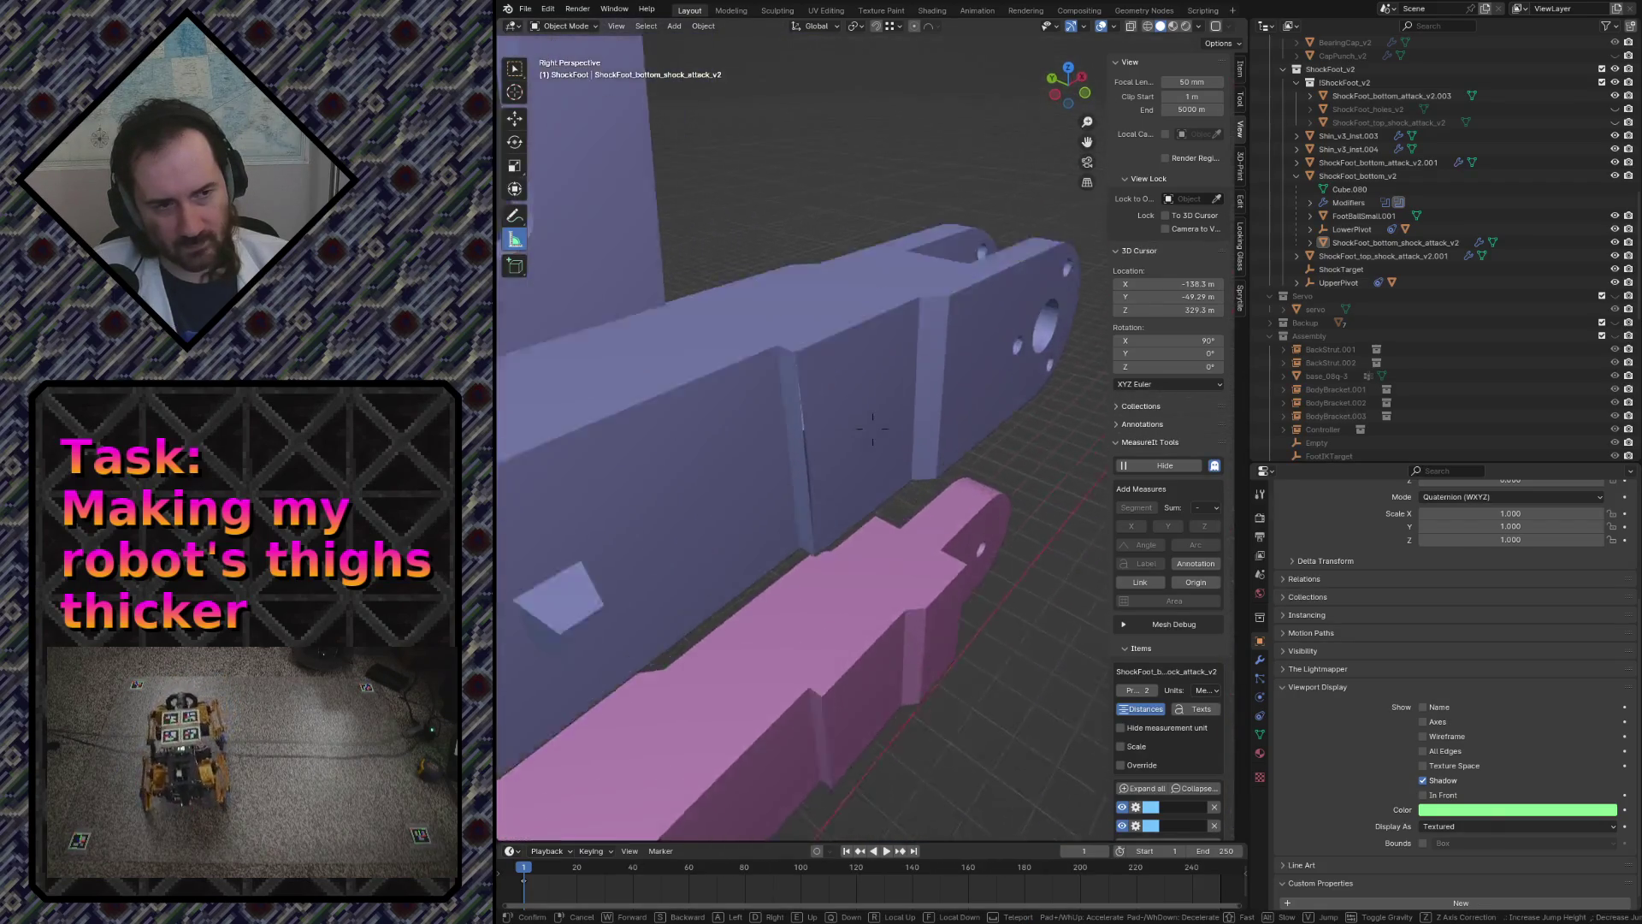
pyautogui.click(829, 615)
pyautogui.hotkey('ctrl', 's')
# - Enter Edit Mode on Shin1_v3, pick and deselect the narrow face, and fly around to inspect the shin
pyautogui.press('Tab')
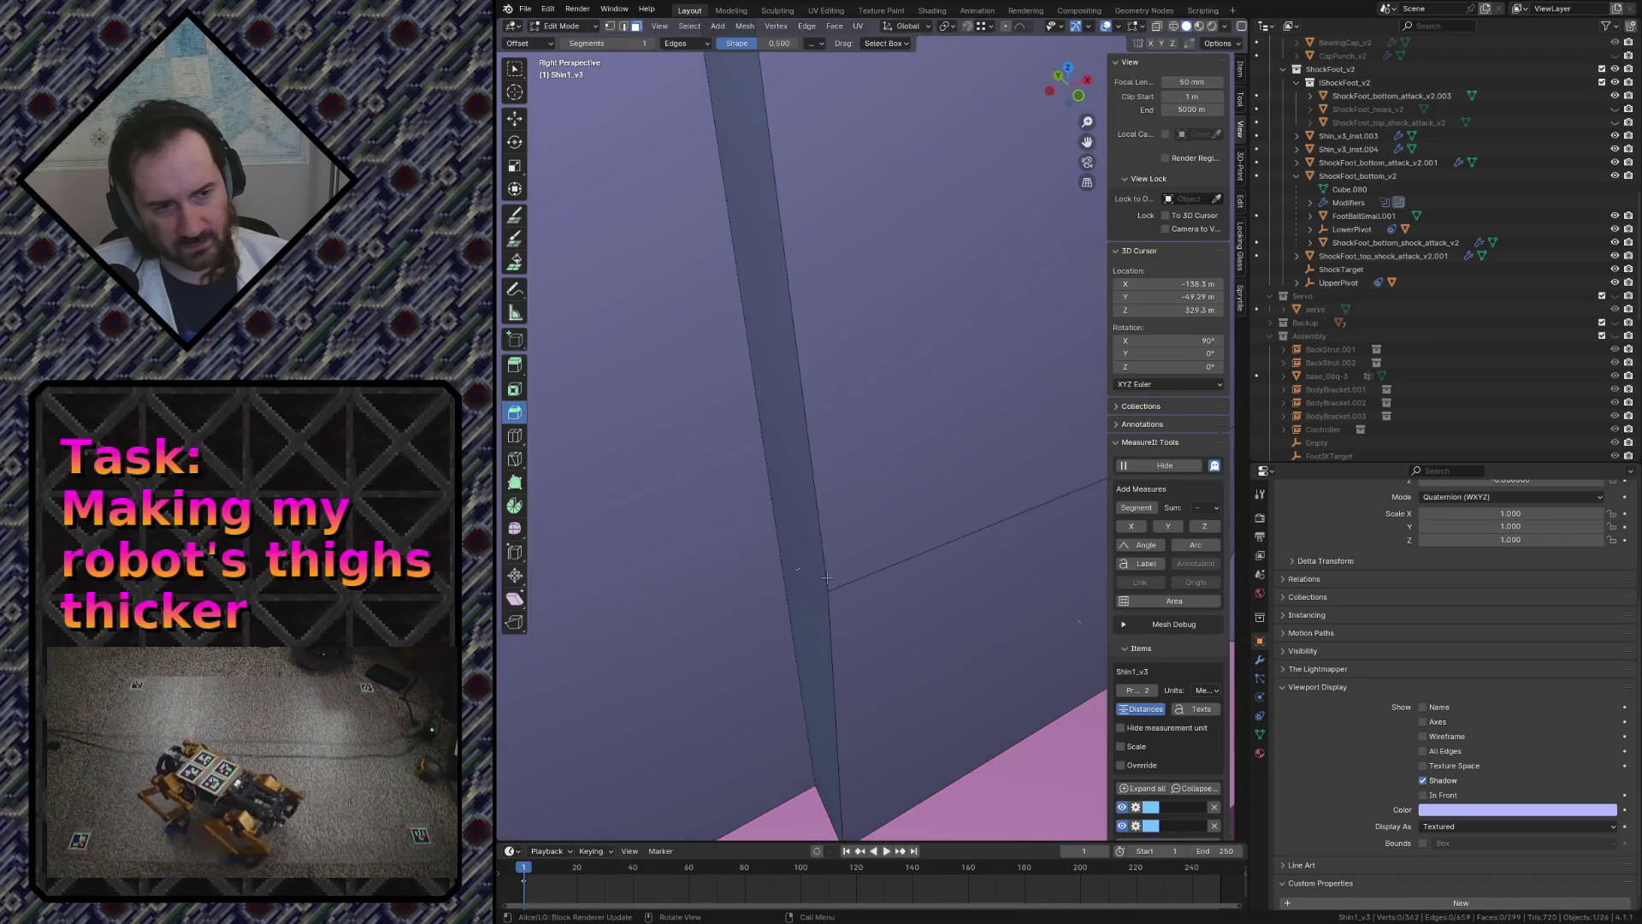
pyautogui.click(821, 580)
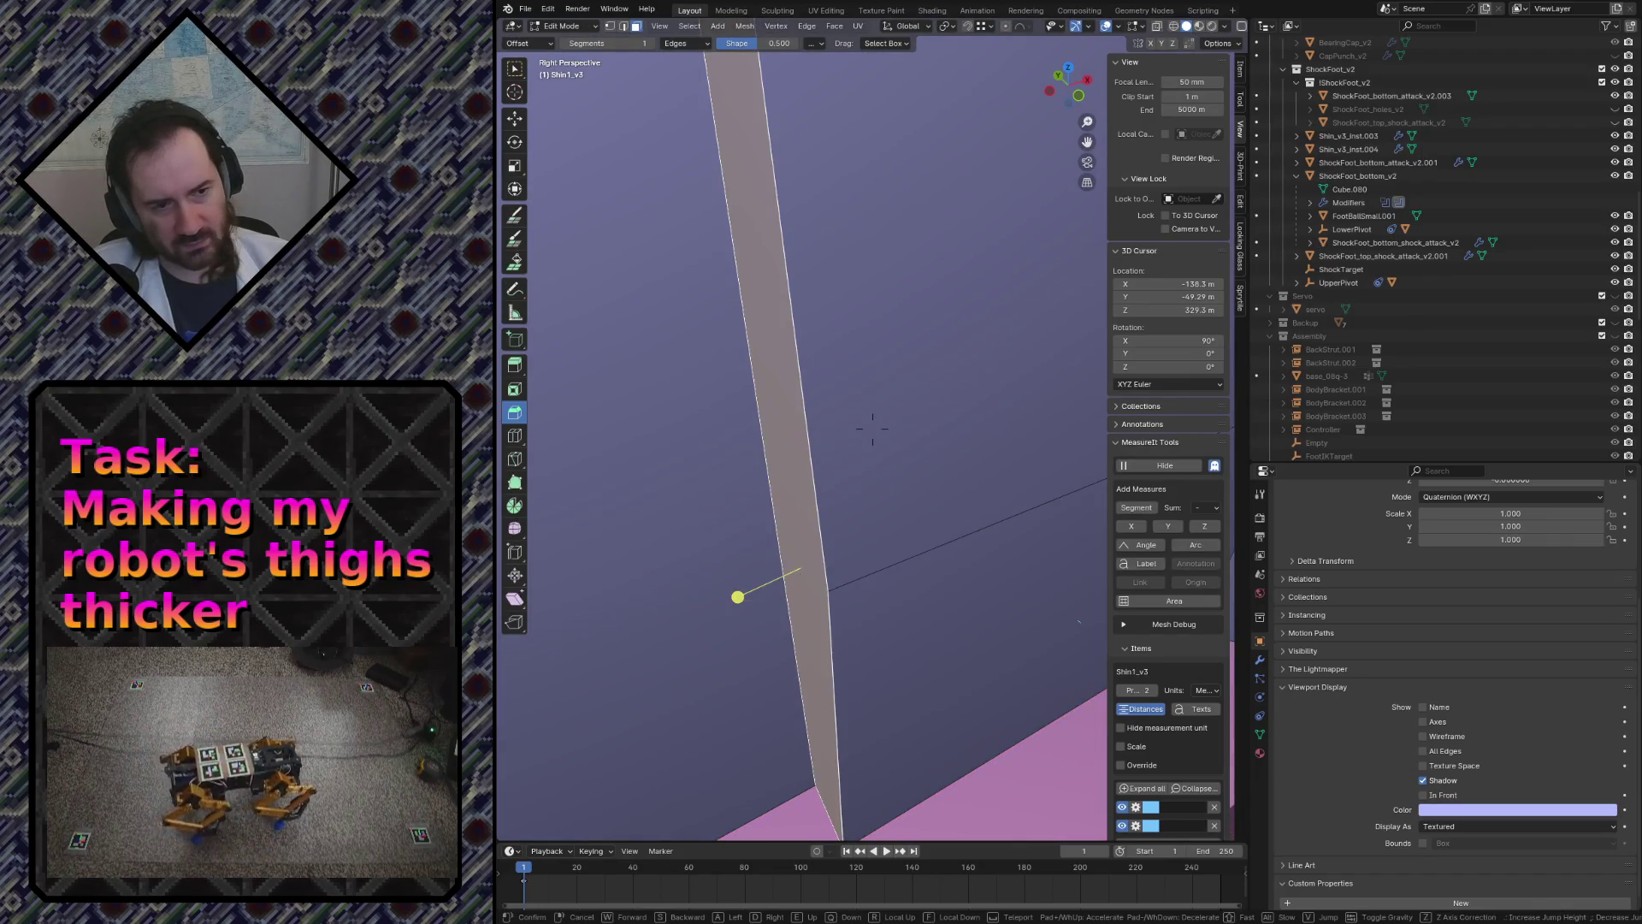
pyautogui.hotkey('shift', '`')
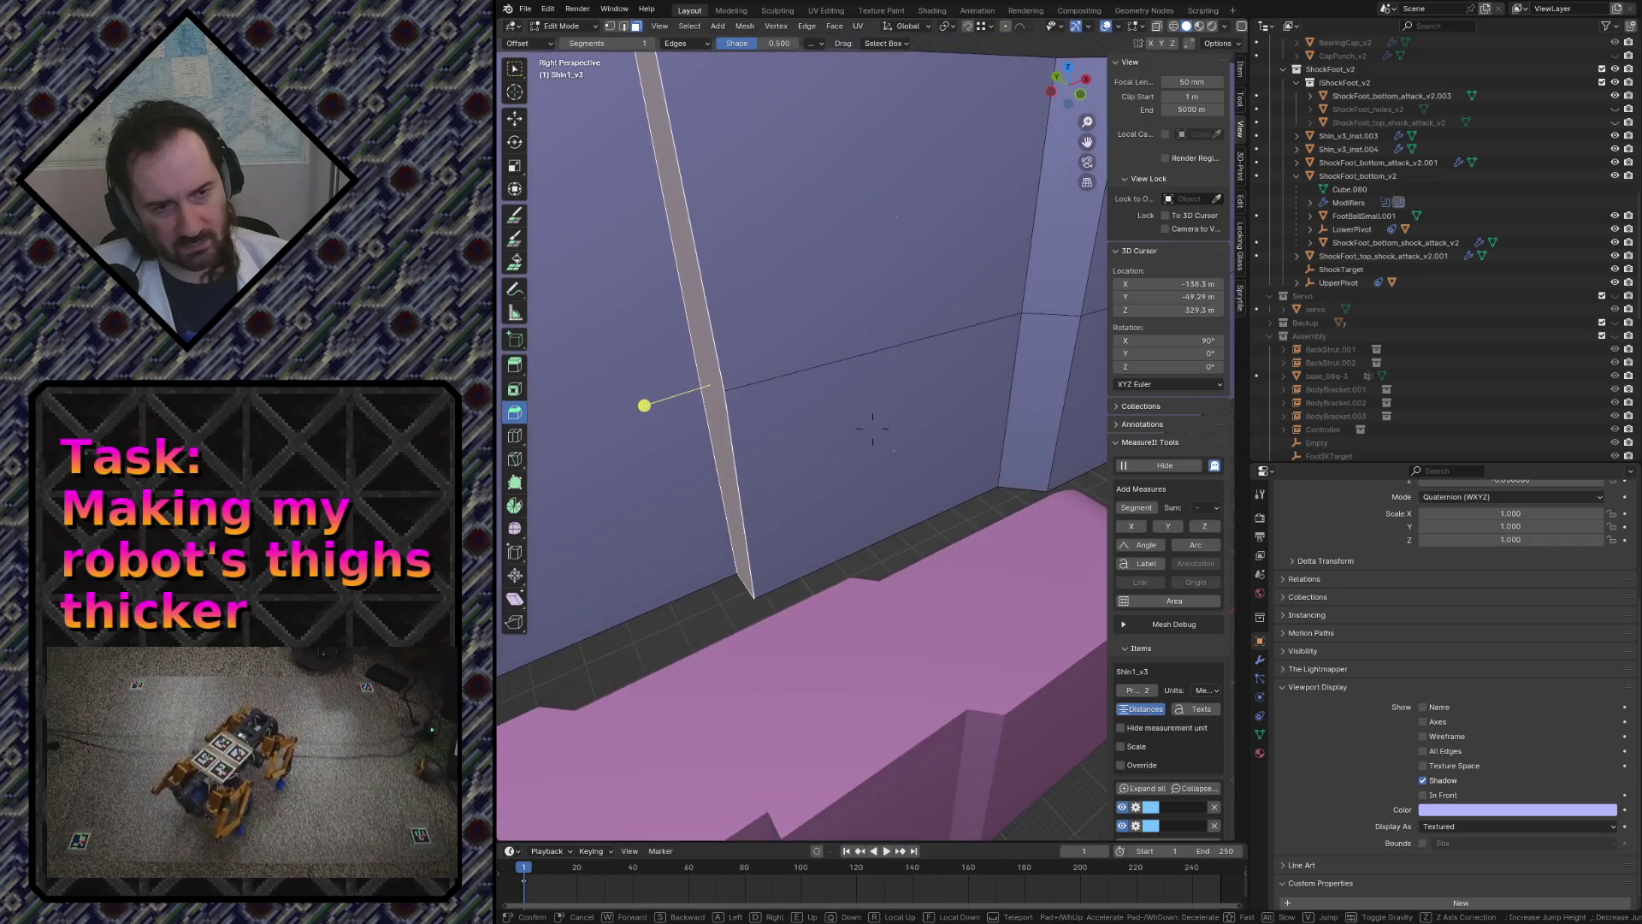
pyautogui.hotkey('alt', 'a')
pyautogui.hotkey('shift', '`')
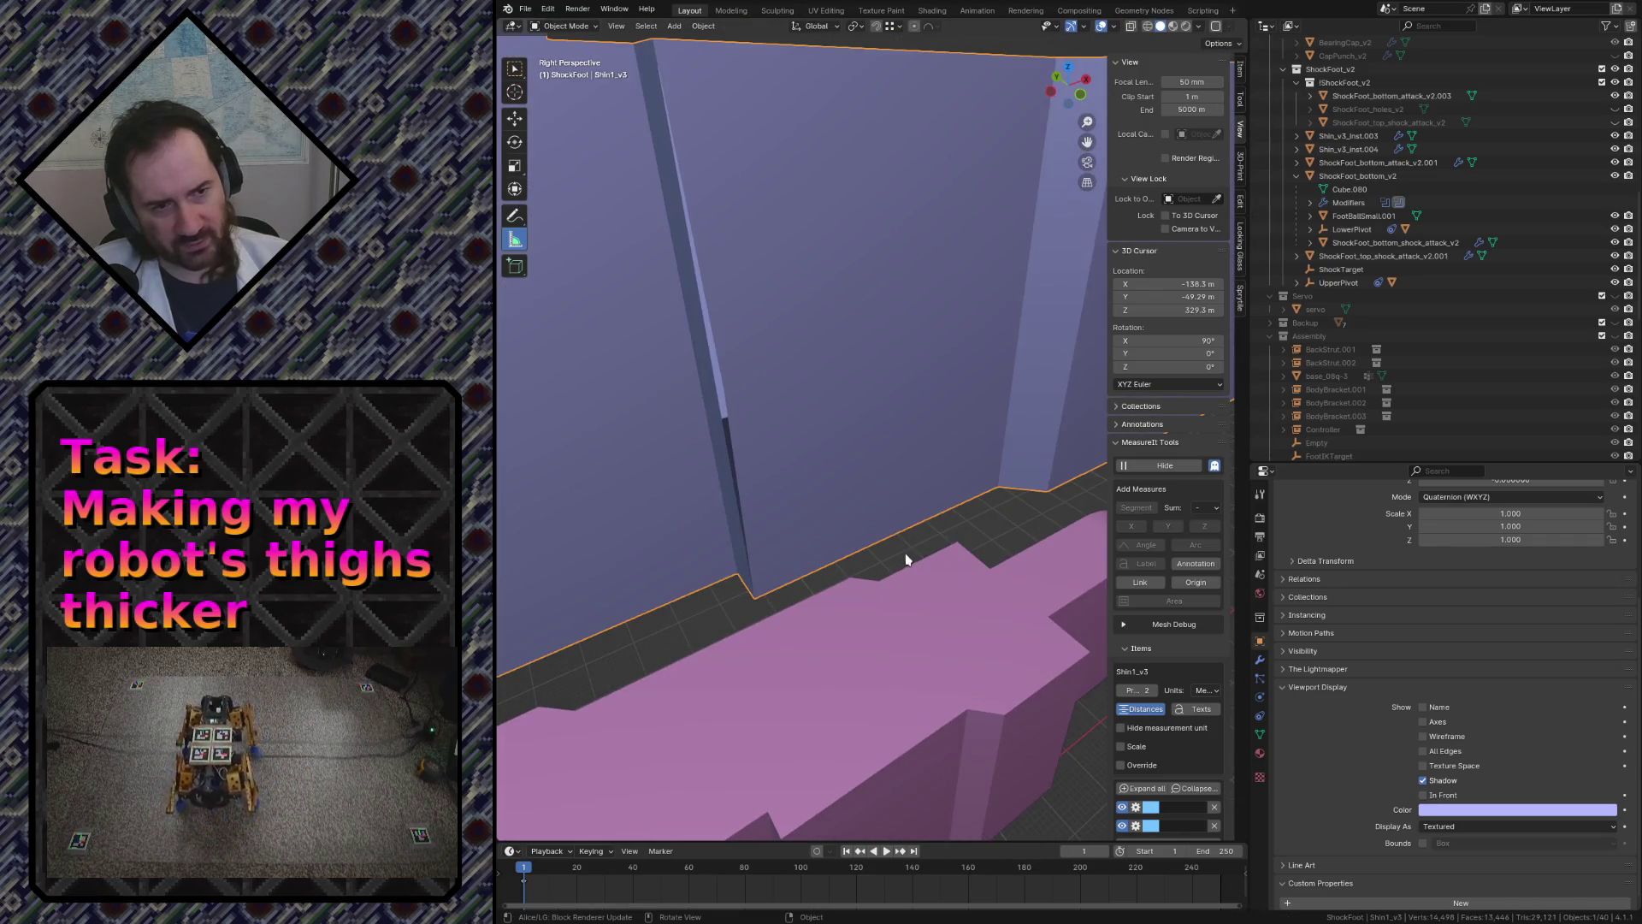
pyautogui.press('Escape')
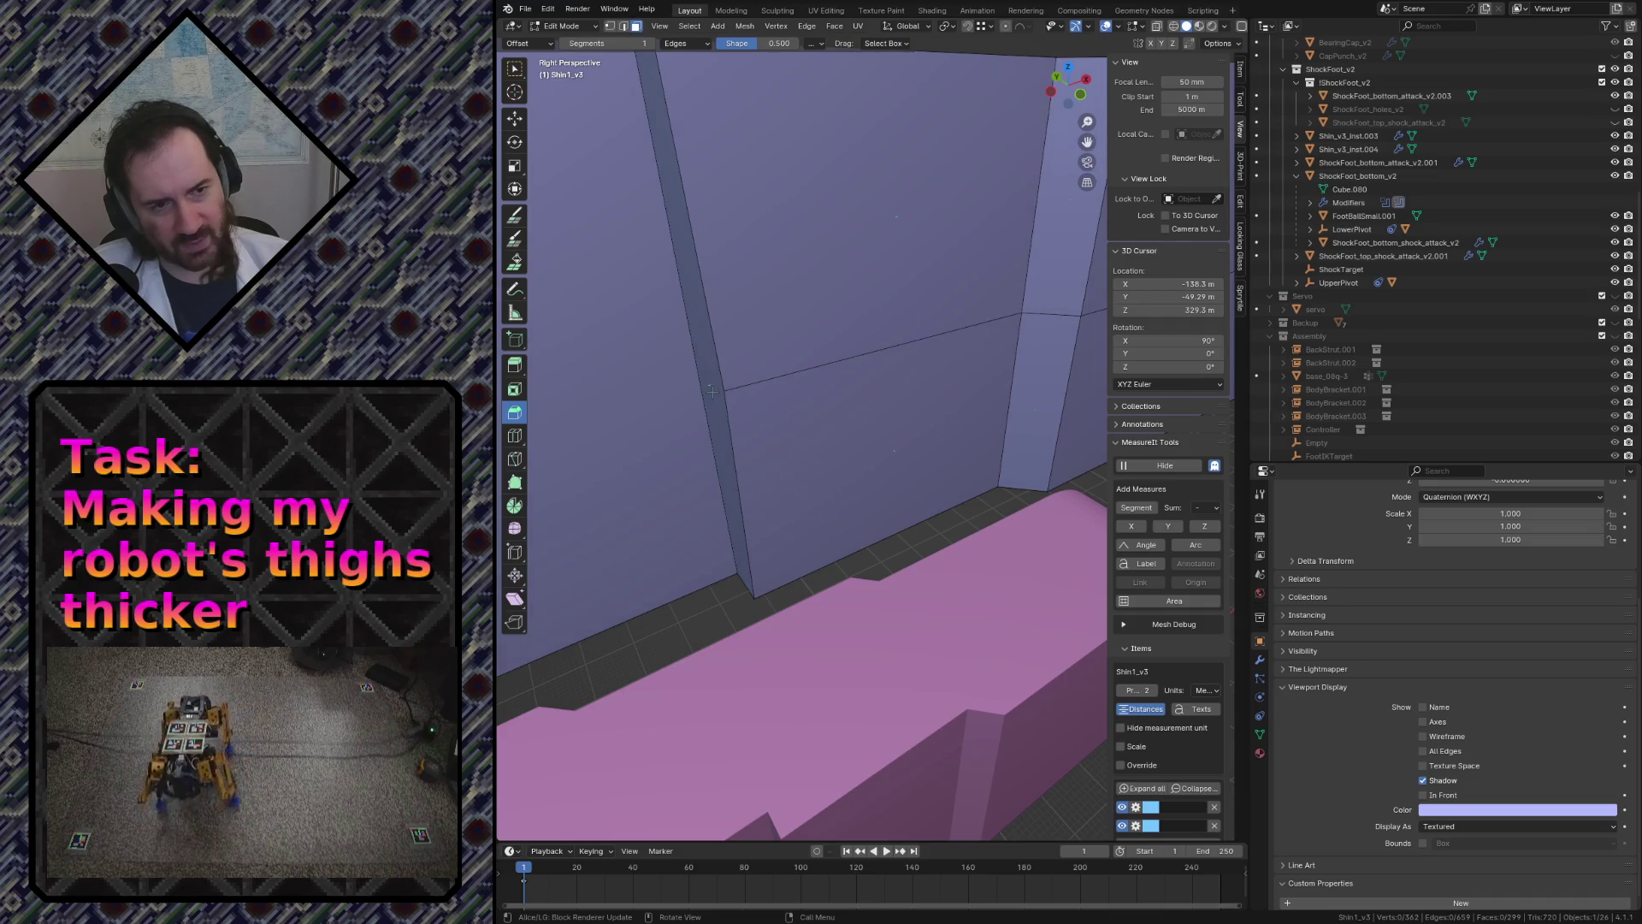
pyautogui.hotkey('shift', '`')
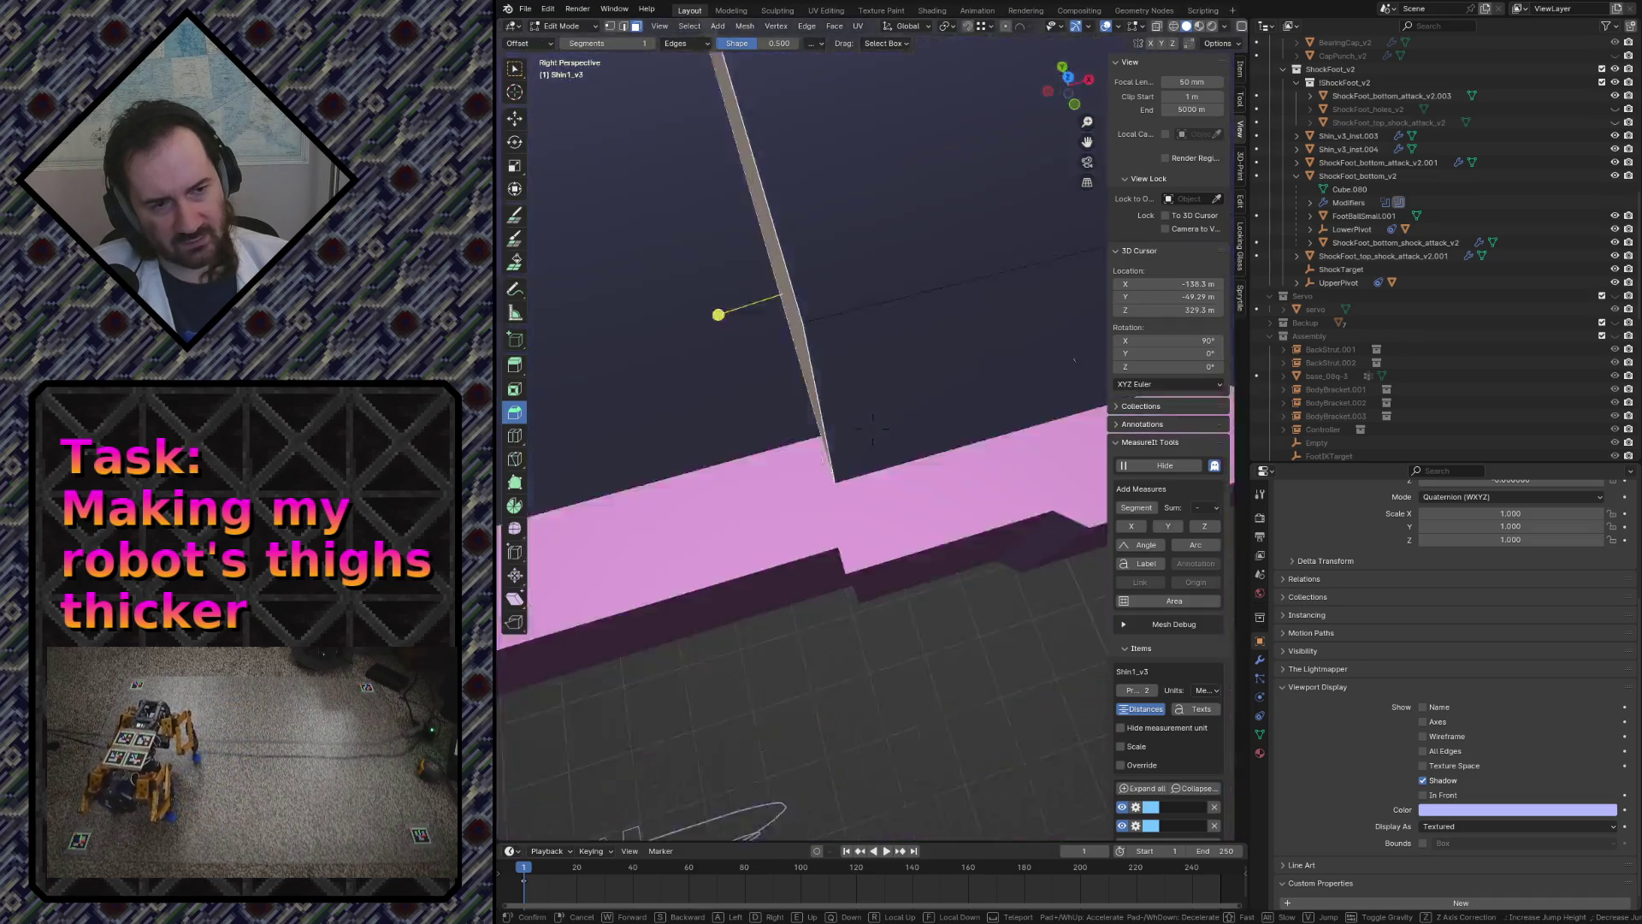
pyautogui.press('s')
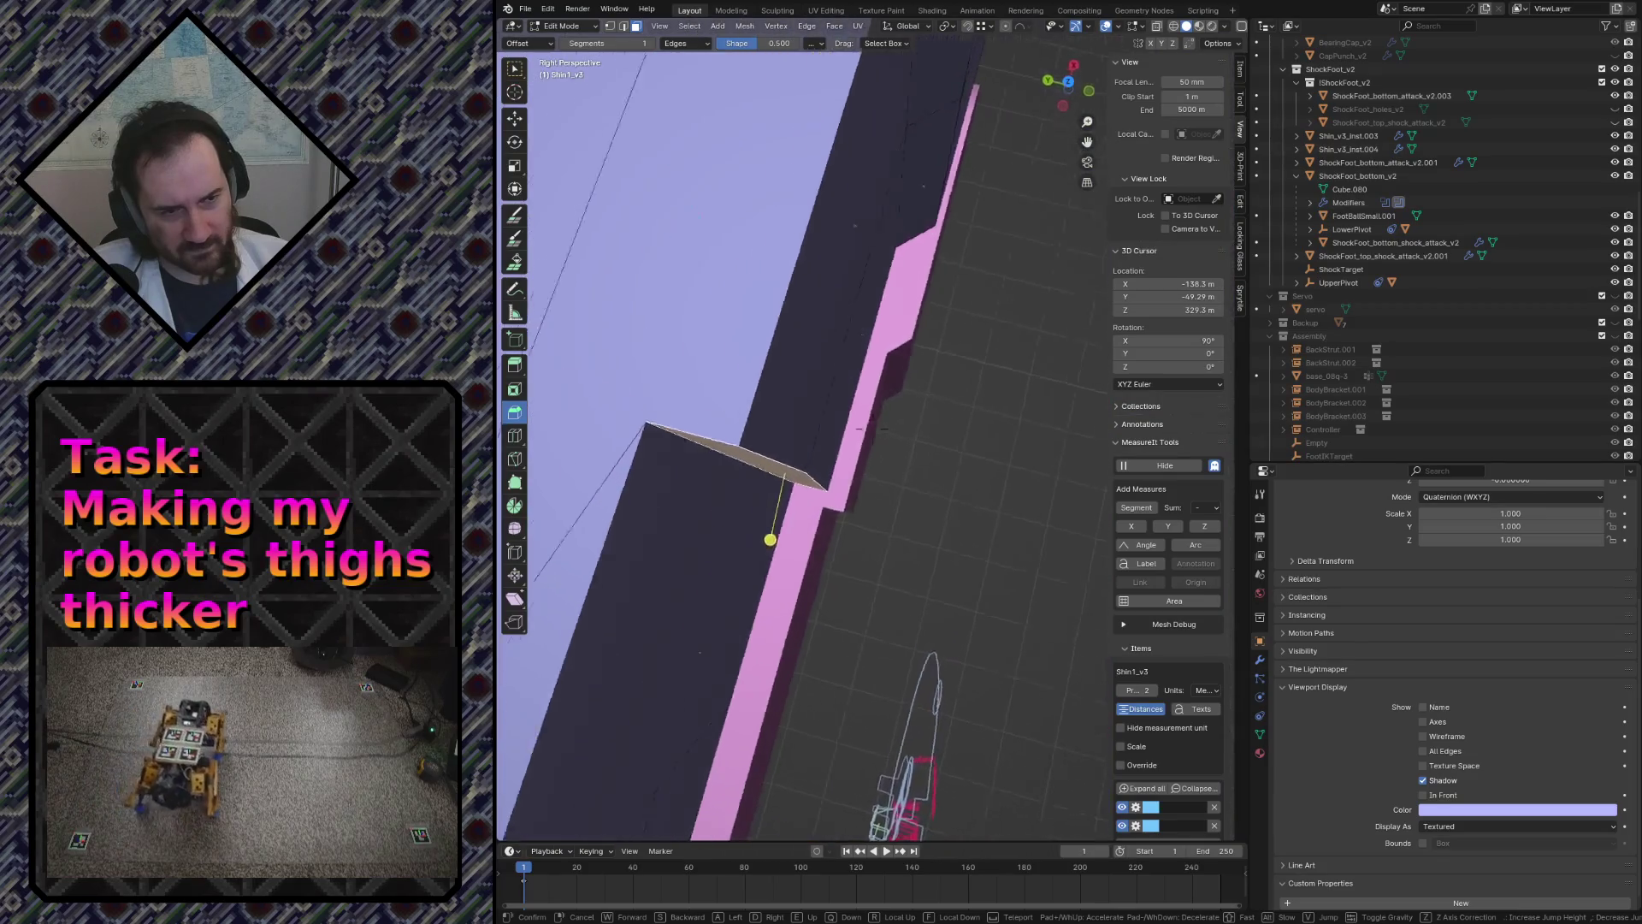
pyautogui.click(813, 474)
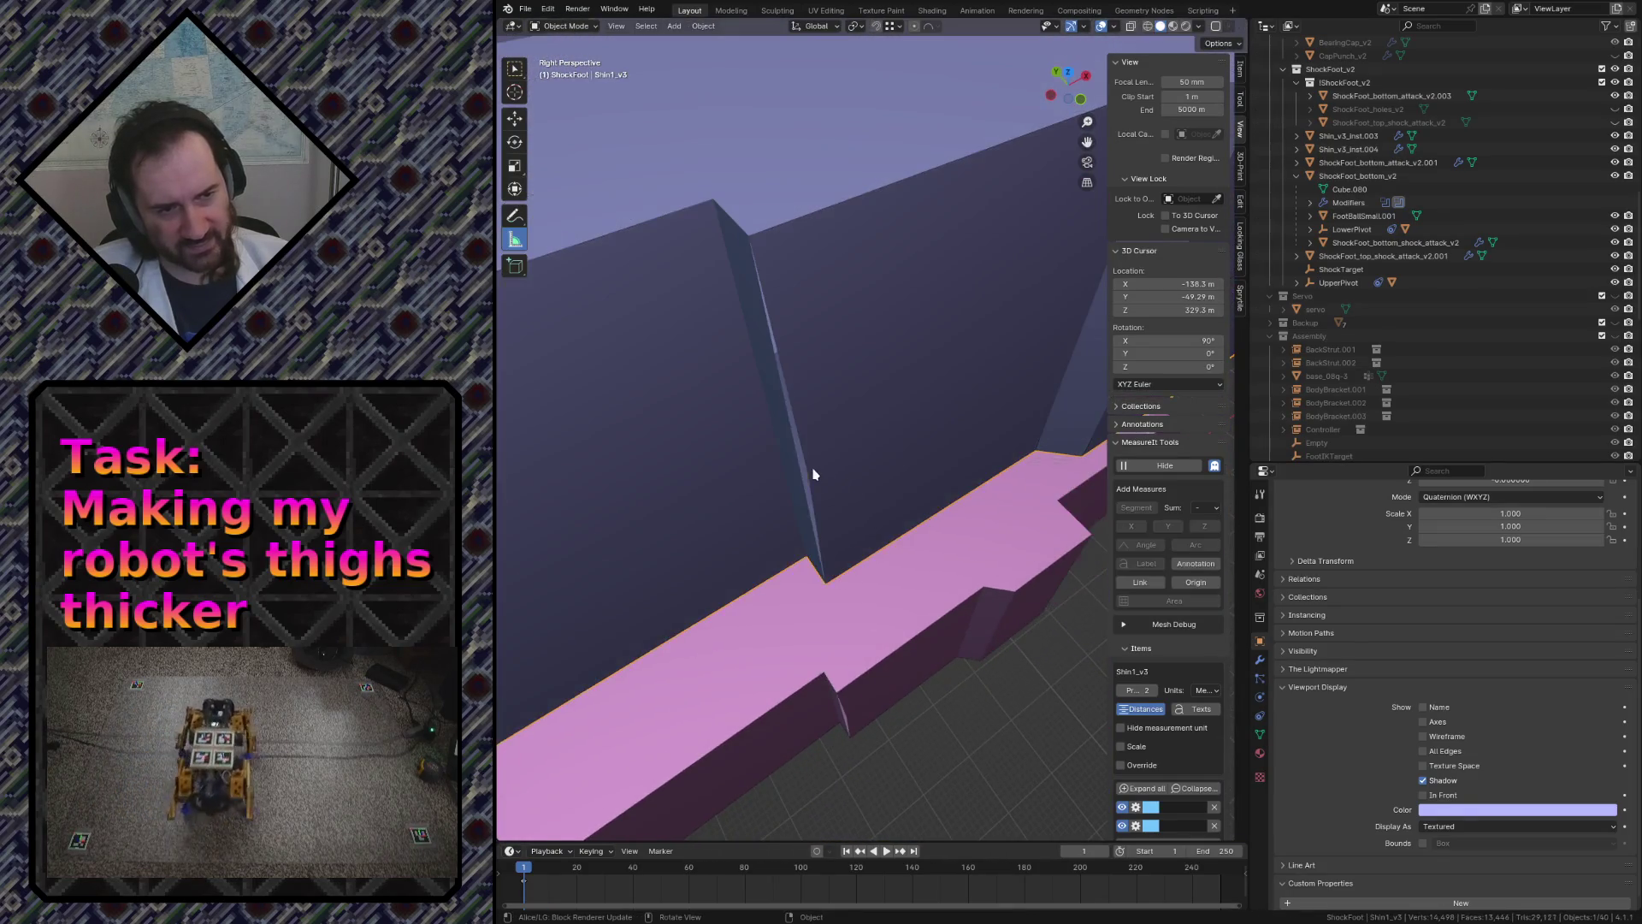
# - Select the large side face of the shin mesh, undoing and re-entering edit mode to view it closely
pyautogui.press('Tab')
pyautogui.click(812, 469)
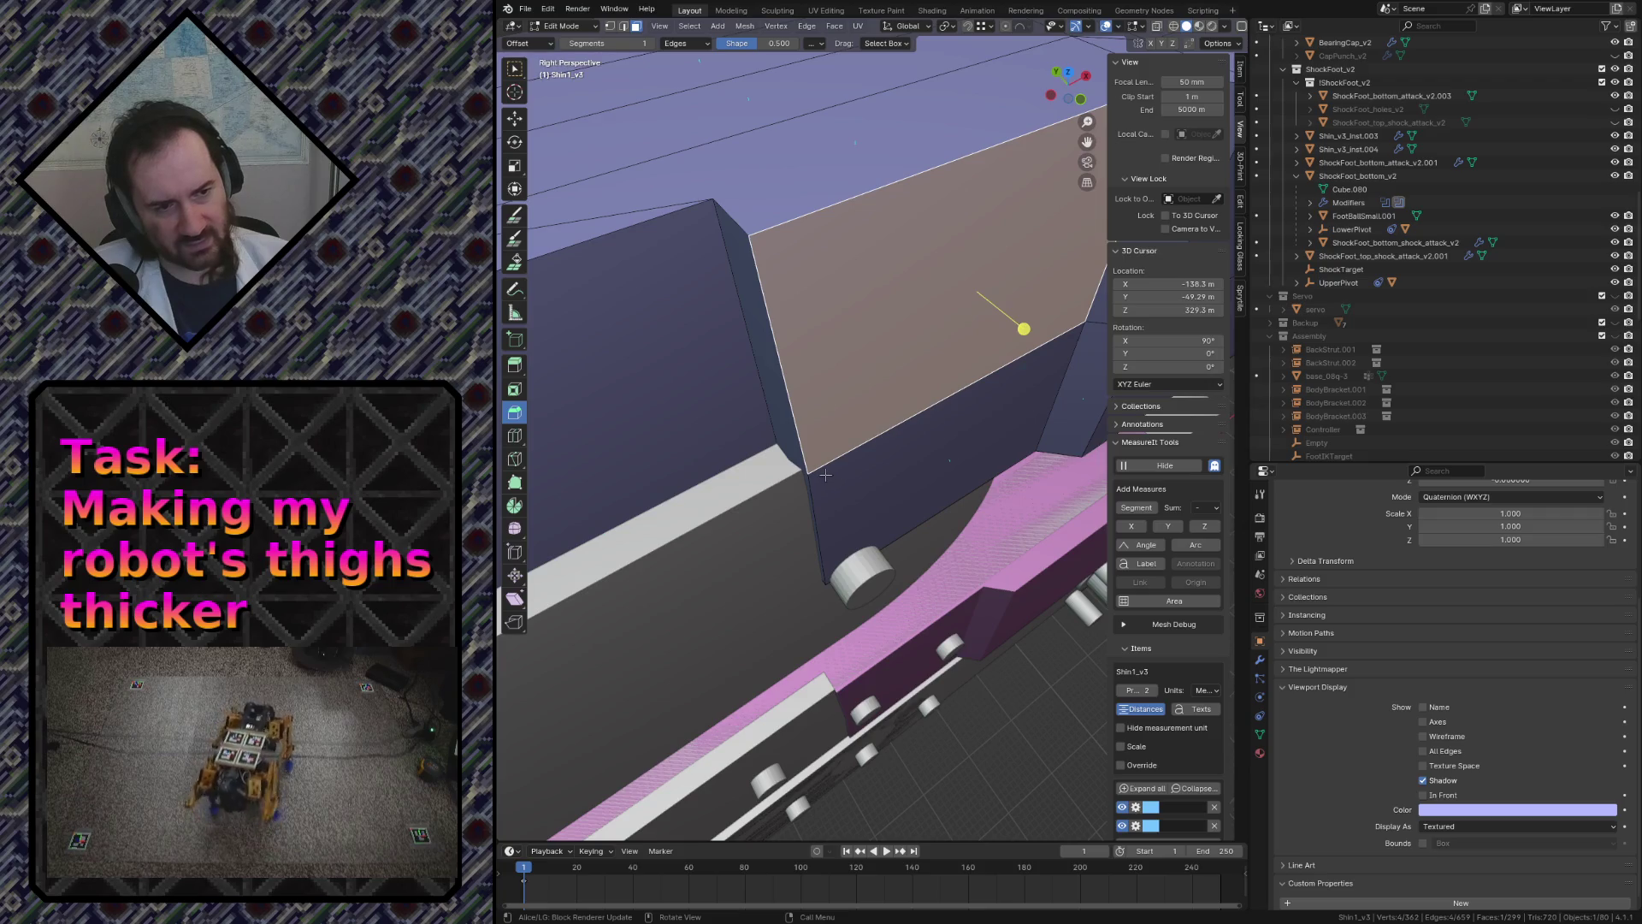
pyautogui.press('Tab')
pyautogui.scroll(-5, 1039, 773)
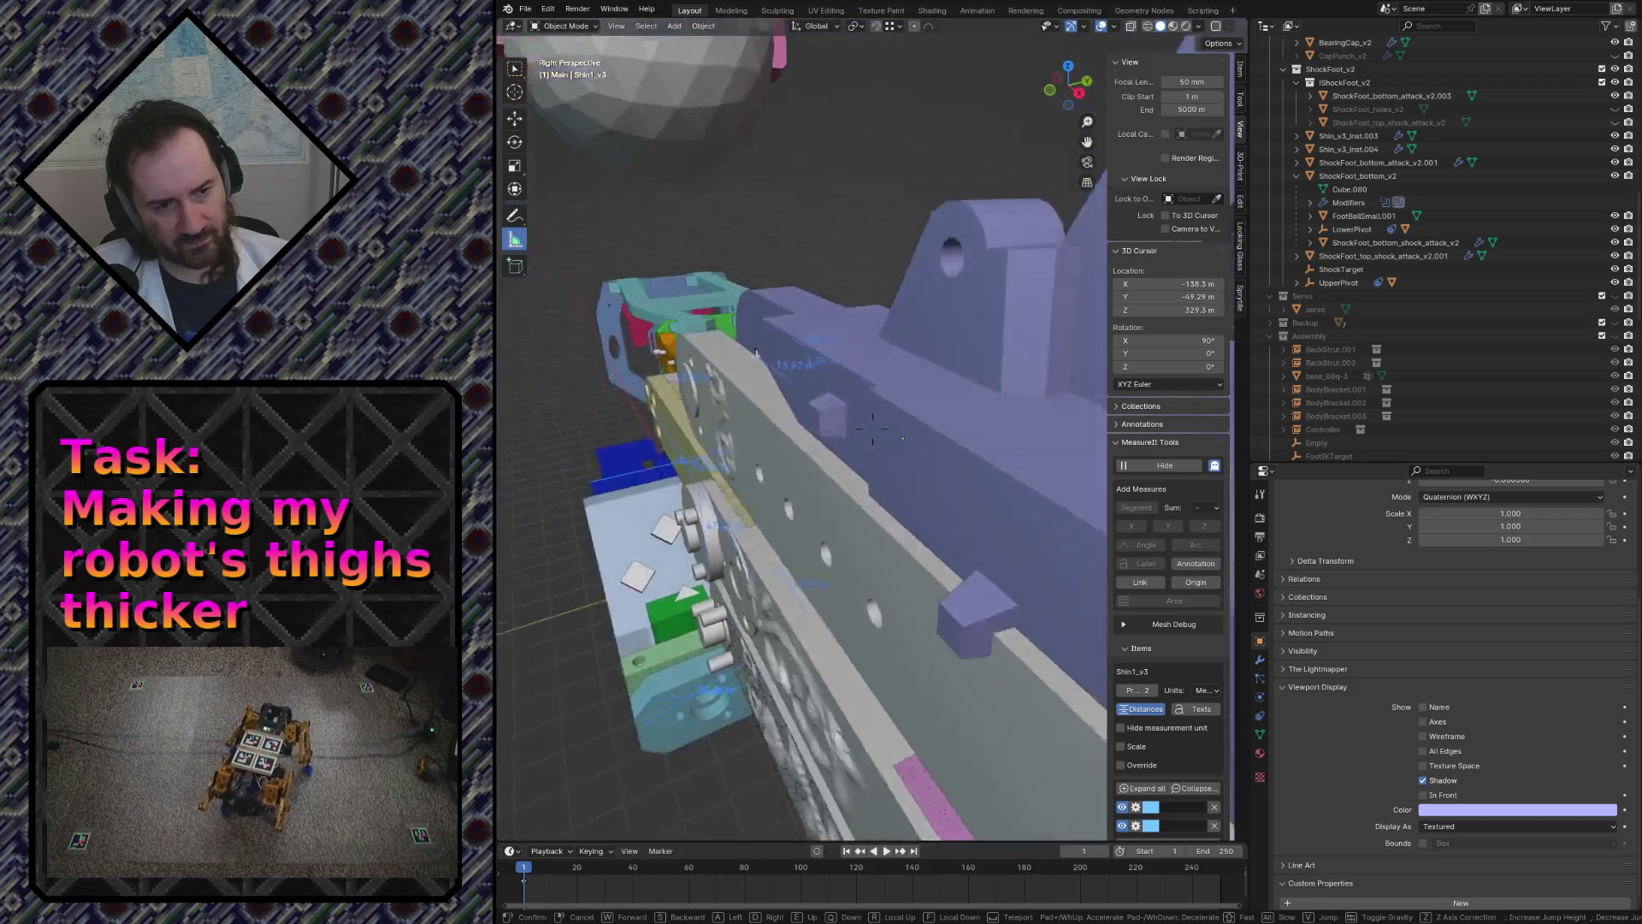
pyautogui.press('Tab')
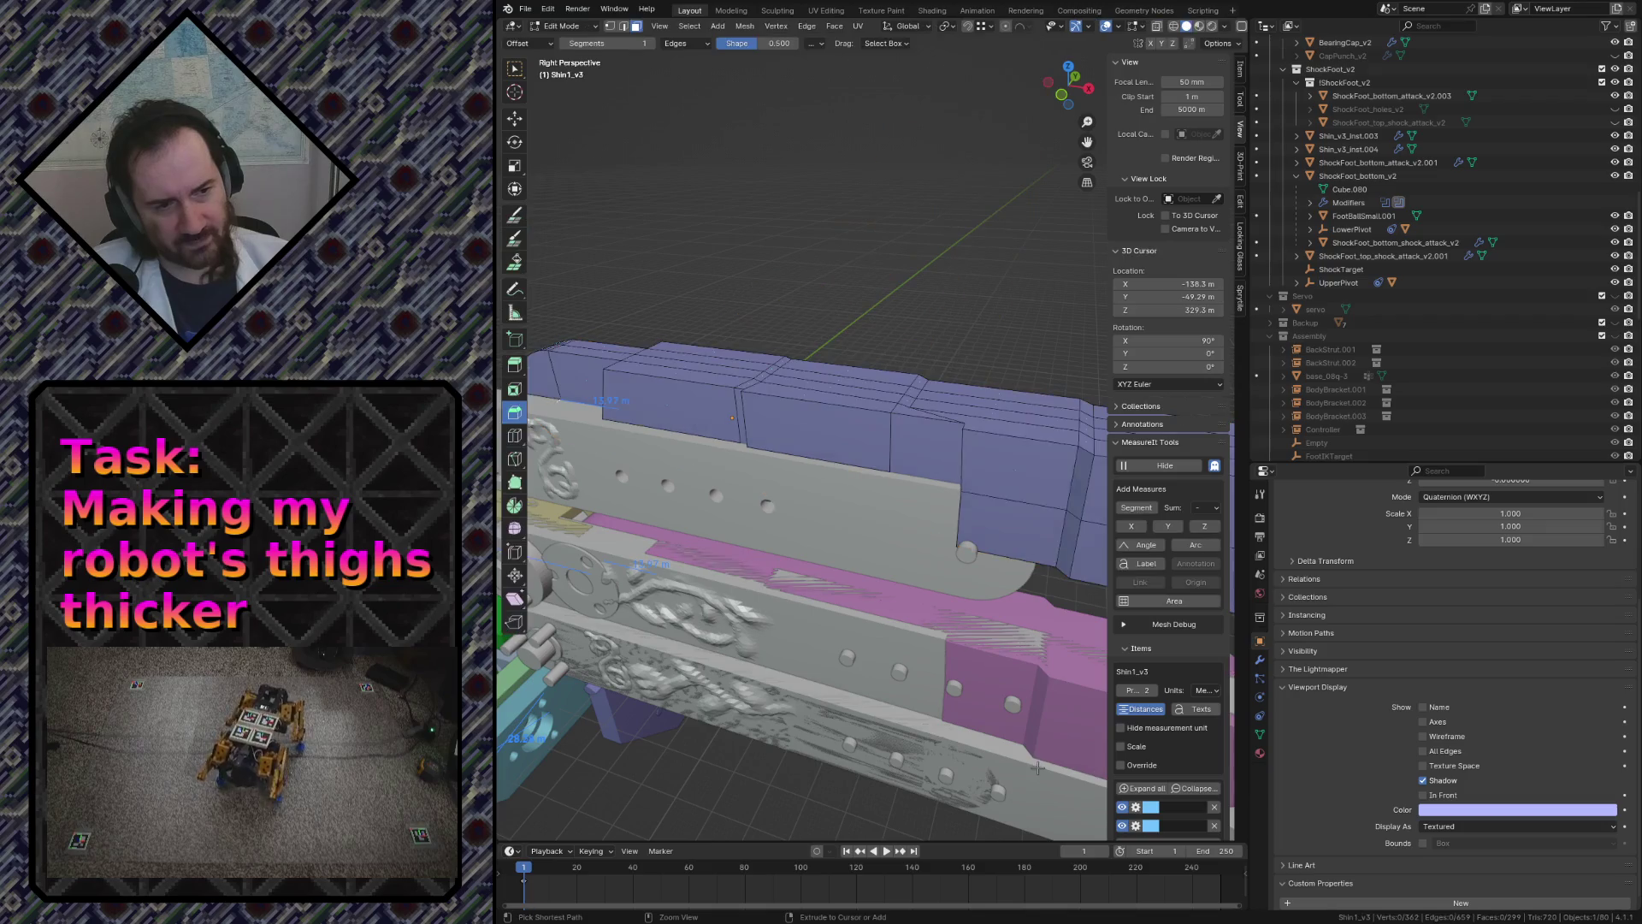
pyautogui.hotkey('ctrl', 'z')
pyautogui.hotkey('ctrl', 'z')
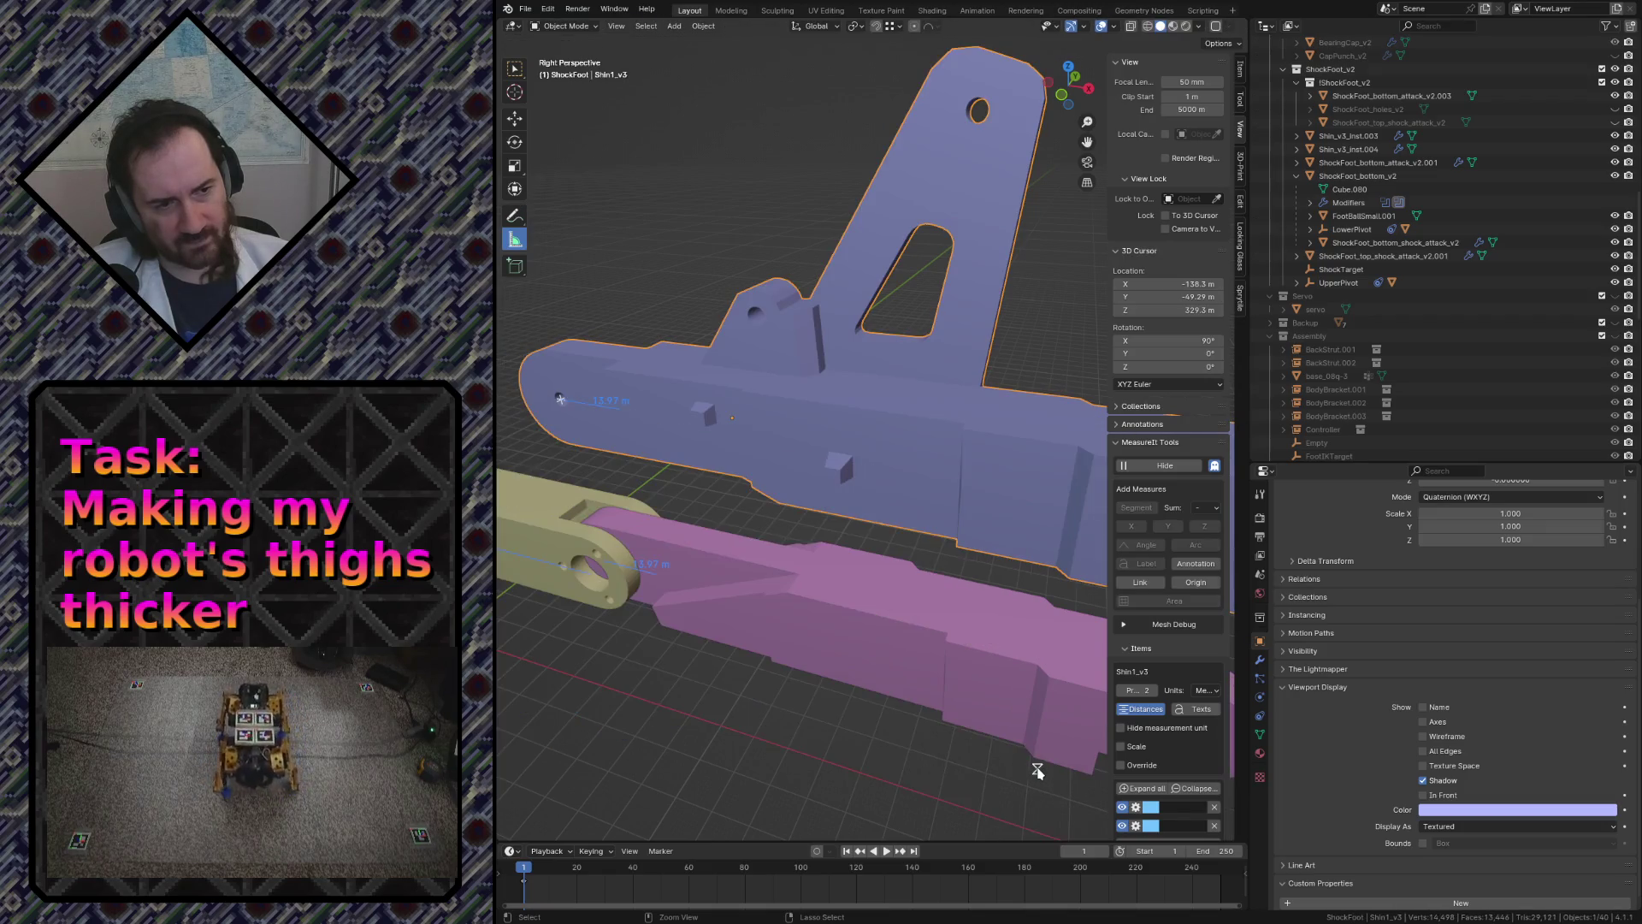
pyautogui.press('Tab')
pyautogui.hotkey('shift', '`')
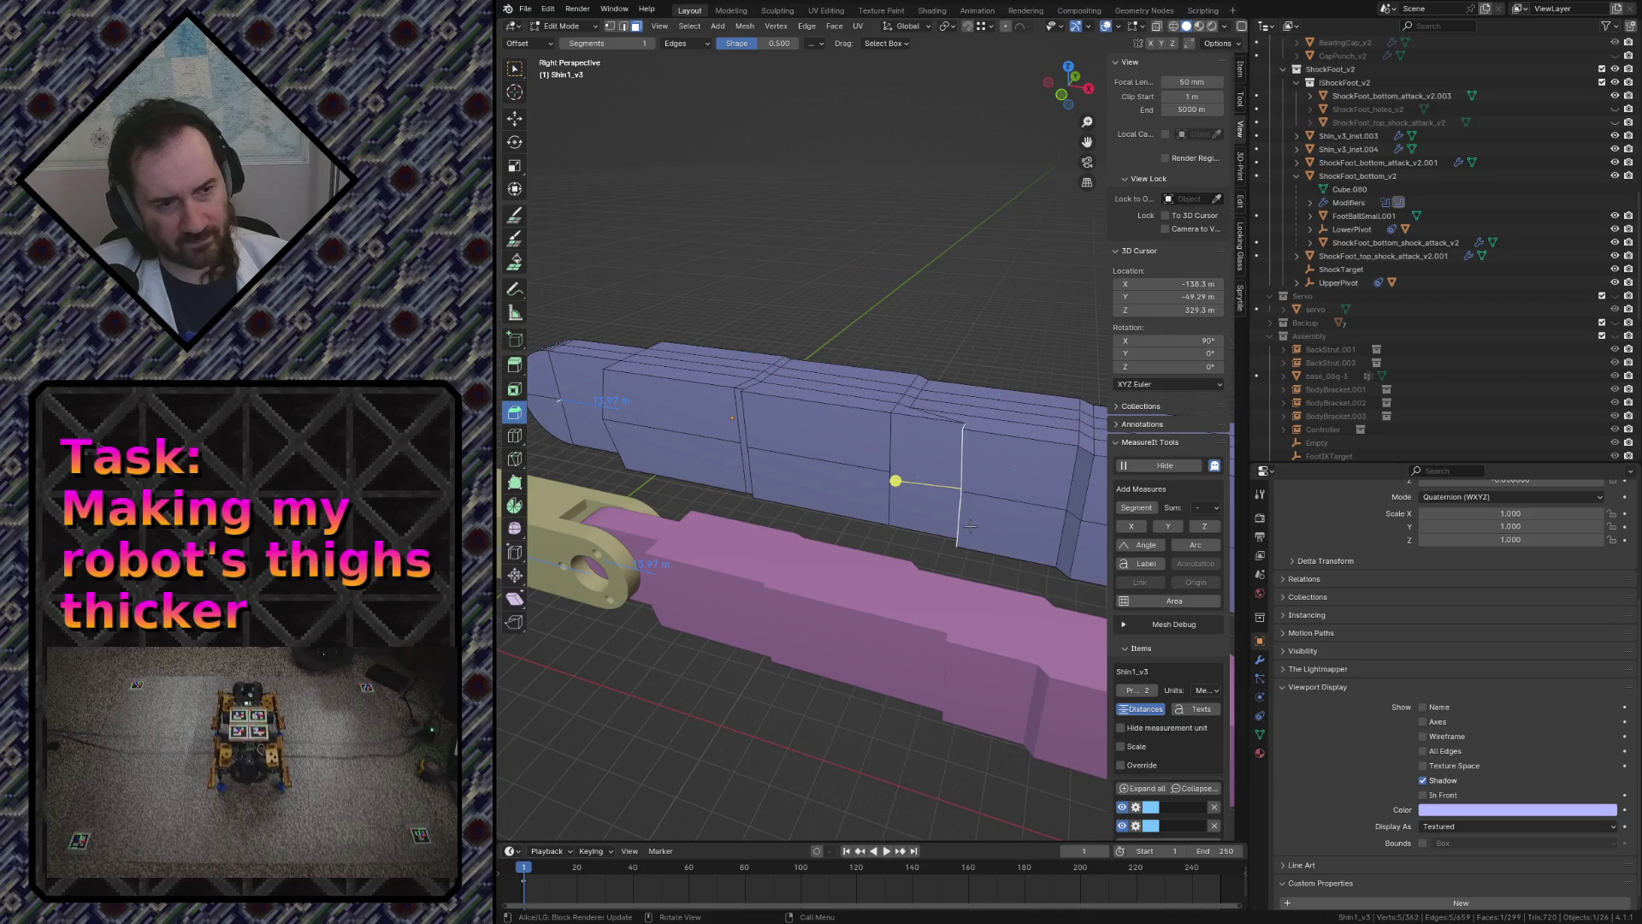
pyautogui.press('w')
pyautogui.click(659, 433)
# - Move the selected mesh about -0.505 m along X with mirror editing, then check it from above
pyautogui.hotkey('shift', '`')
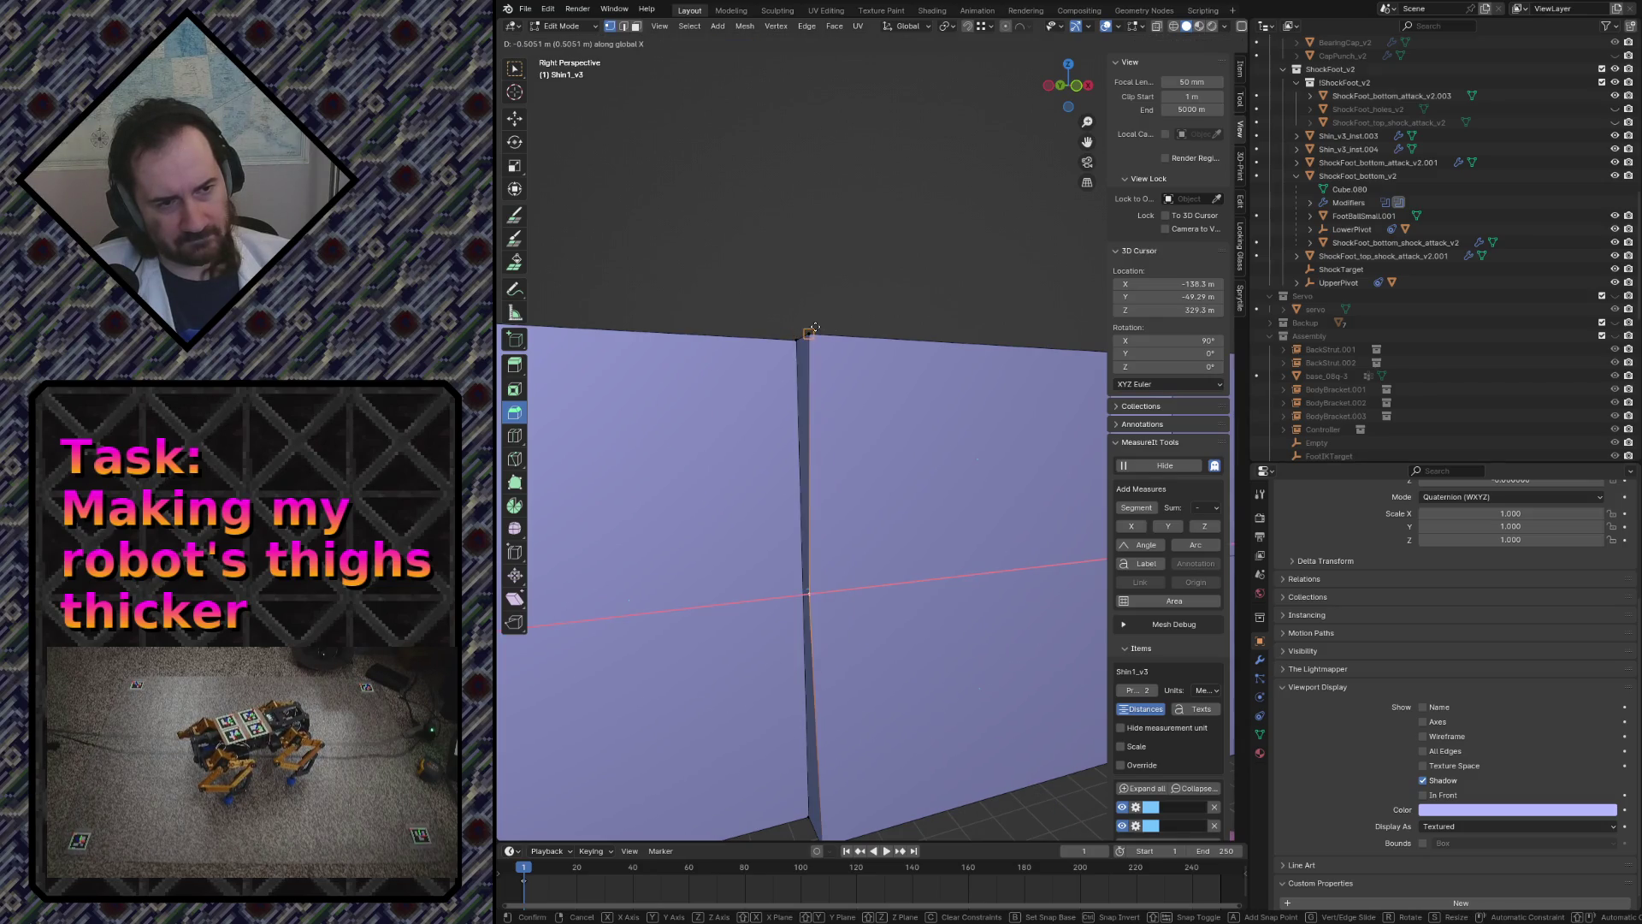
pyautogui.click(807, 333)
pyautogui.hotkey('shift', '`')
pyautogui.press('s')
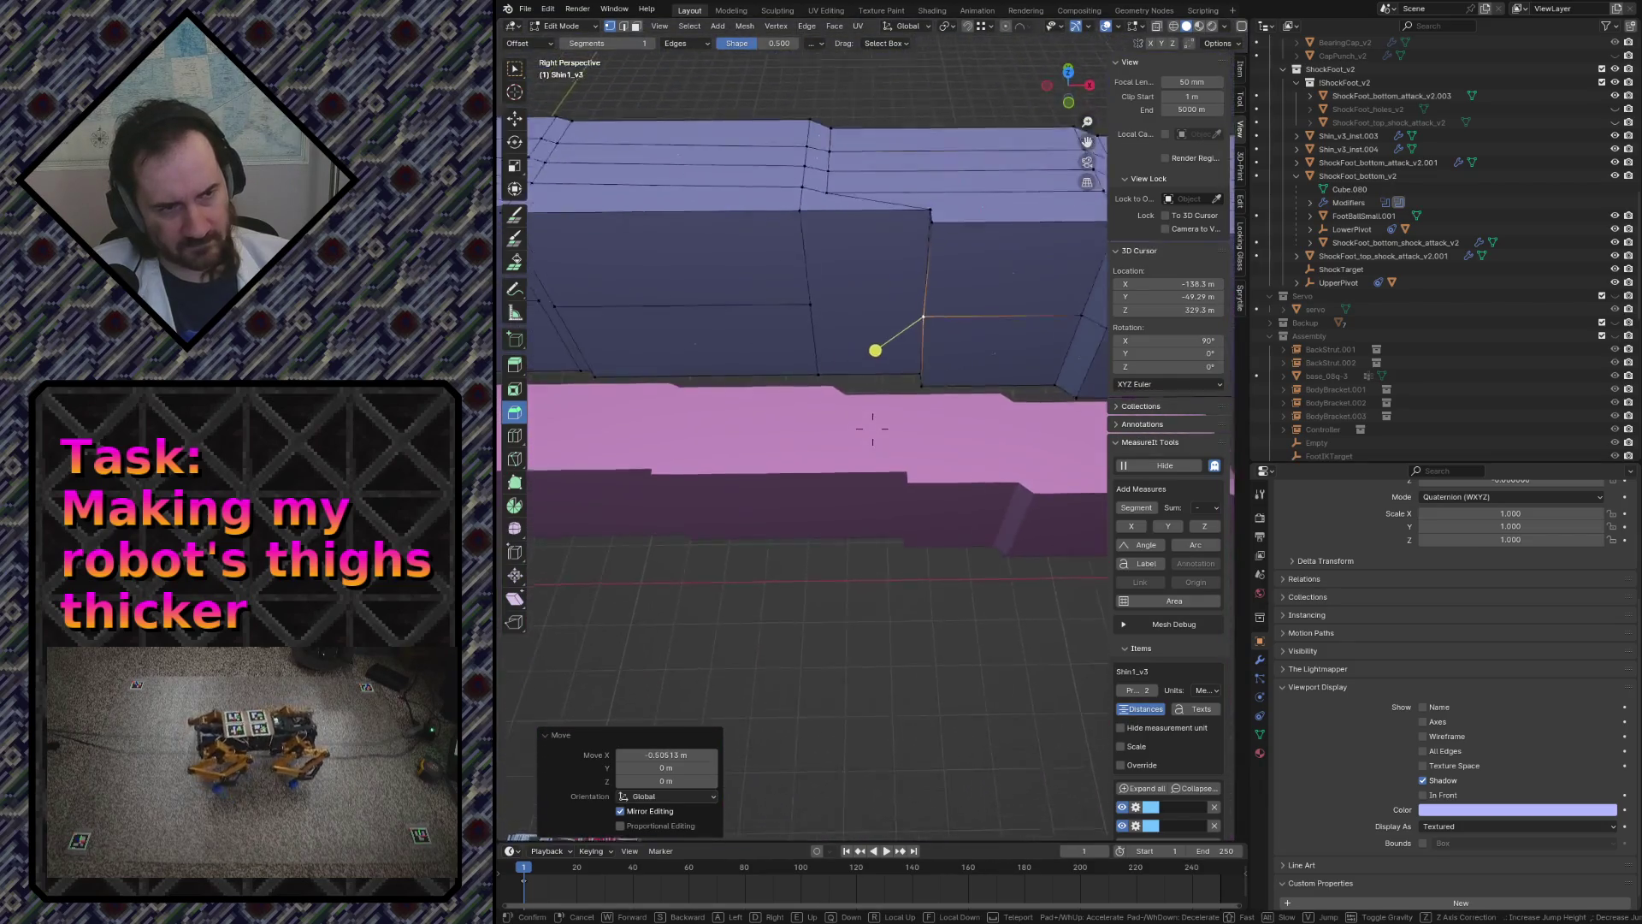
pyautogui.hotkey('ctrl', 'z')
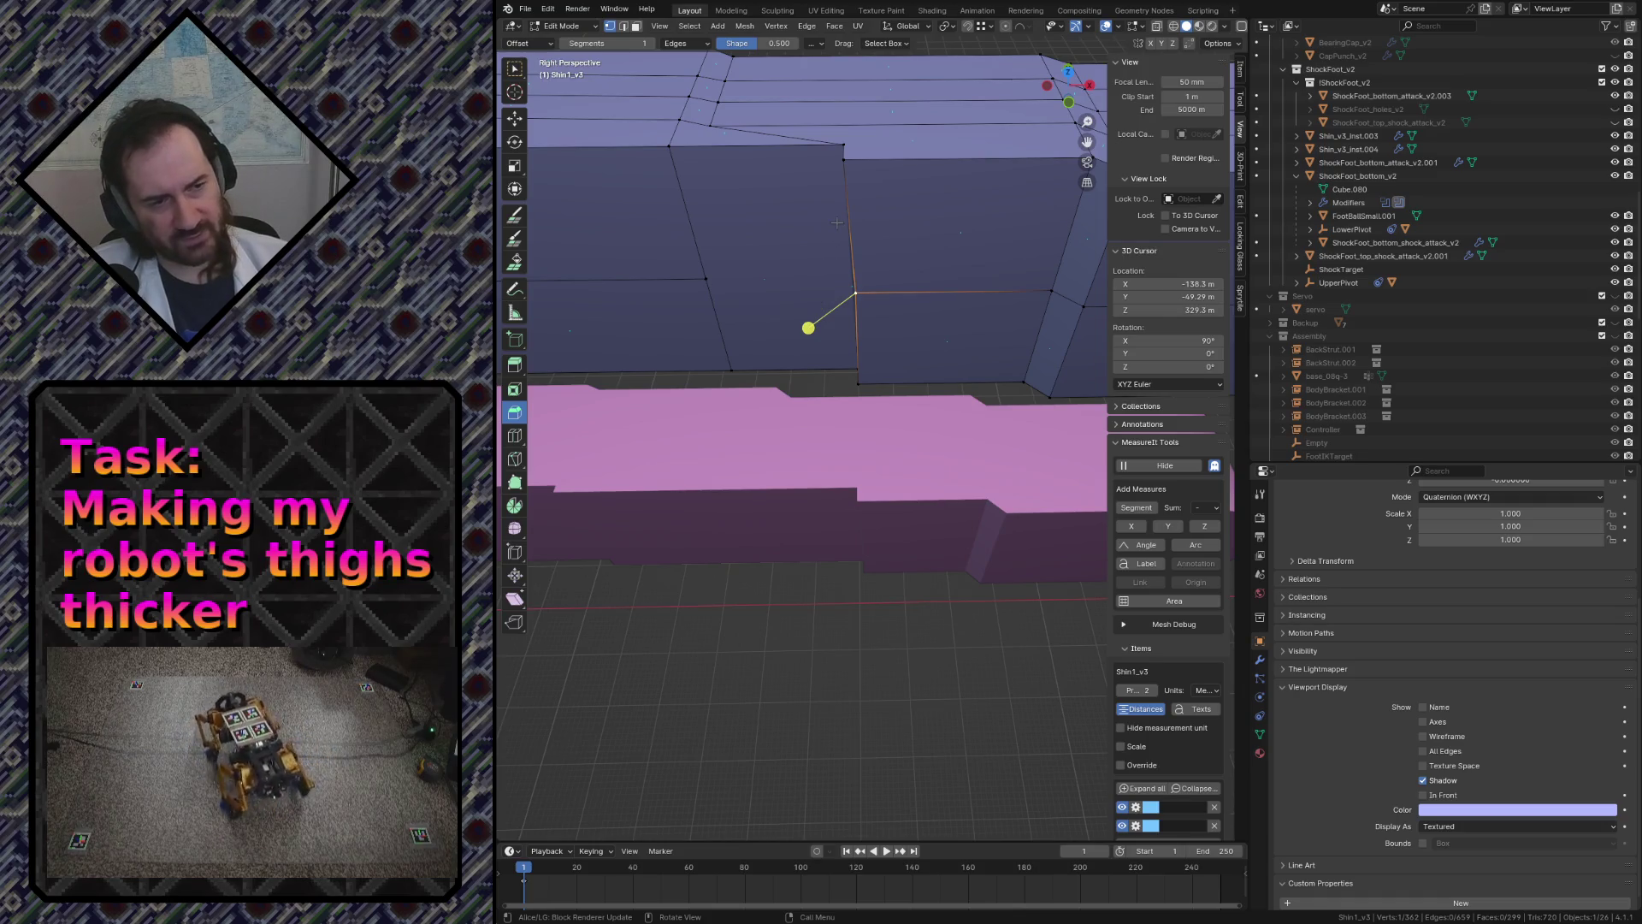
pyautogui.press('KP_7')
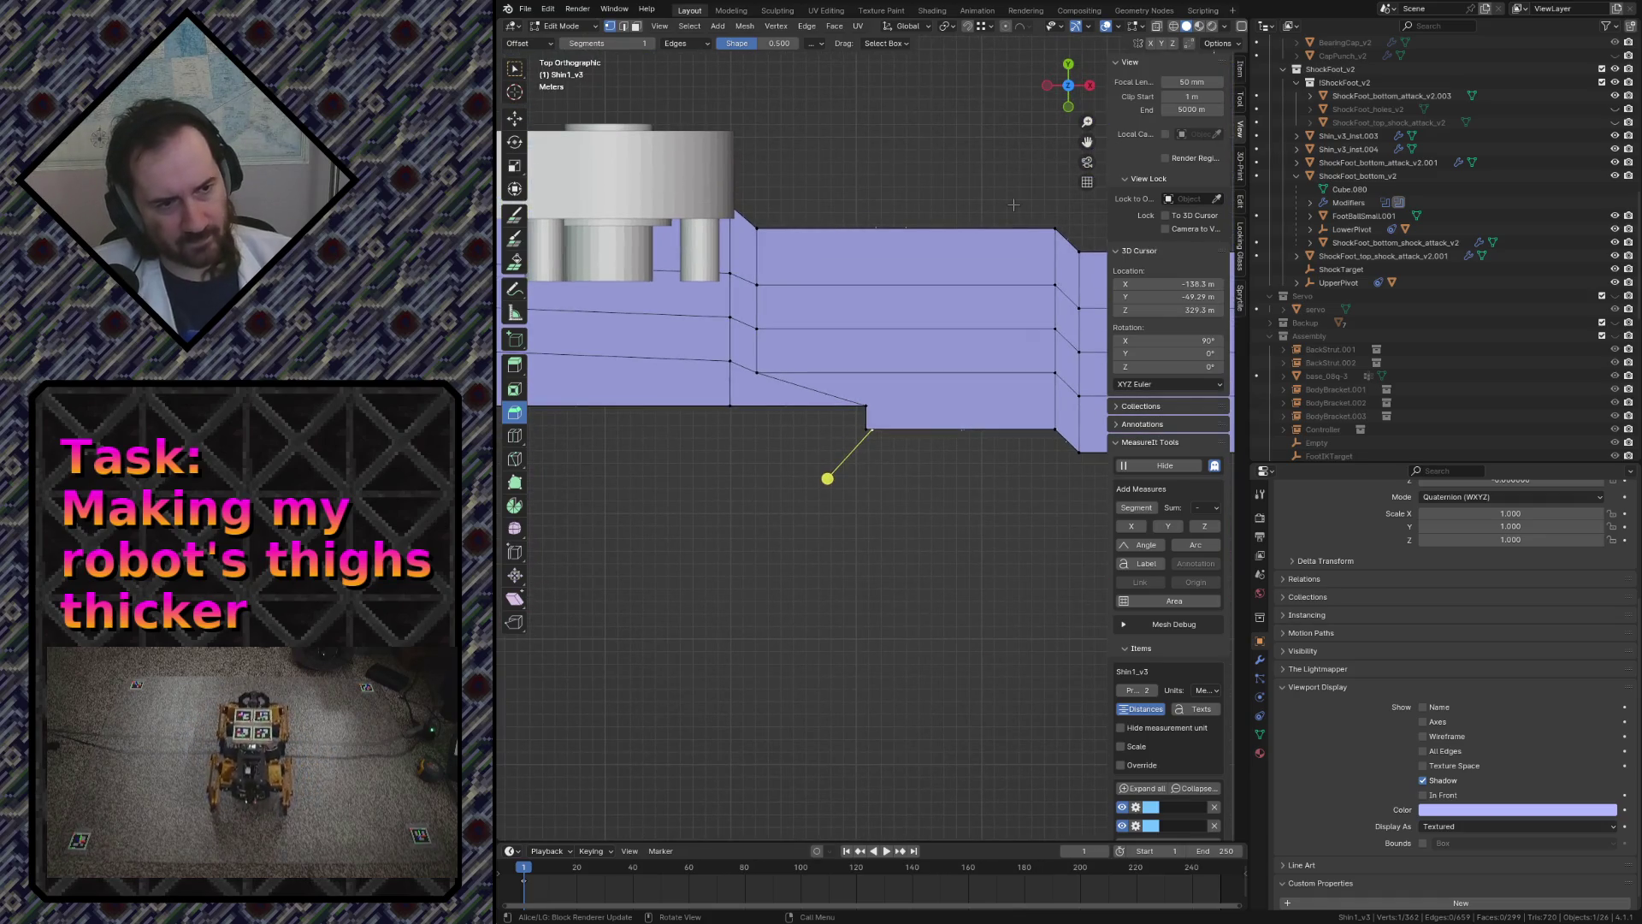
pyautogui.scroll(10, 873, 524)
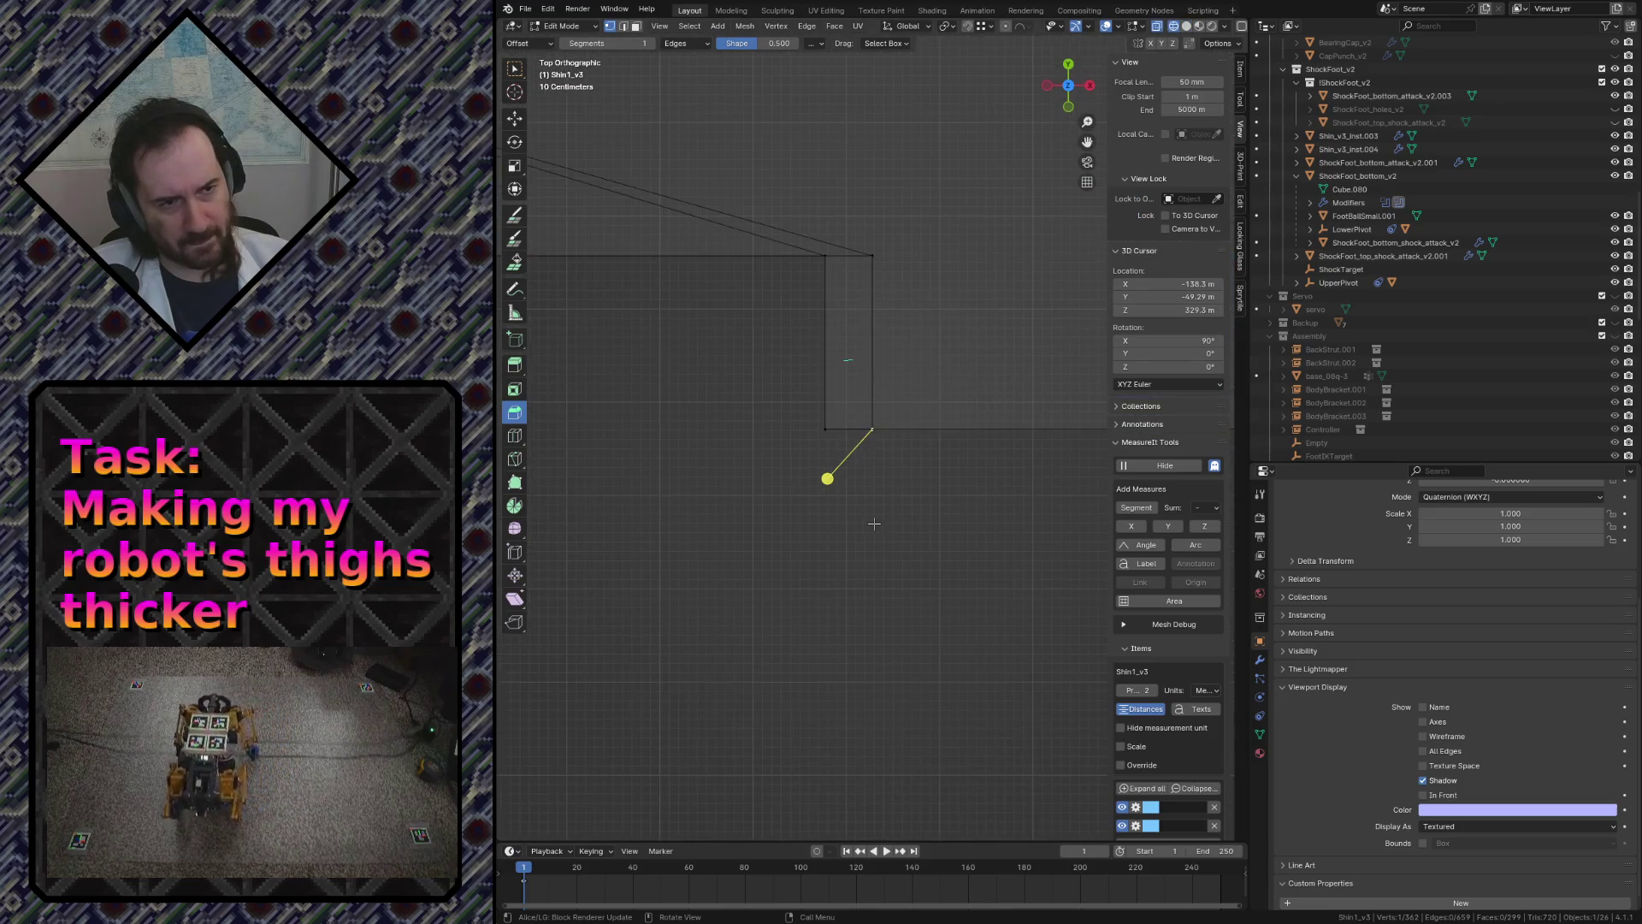
# - Select the notch's vertical edge and move it further right, then deselect
pyautogui.moveTo(818, 241); pyautogui.dragTo(844, 433)
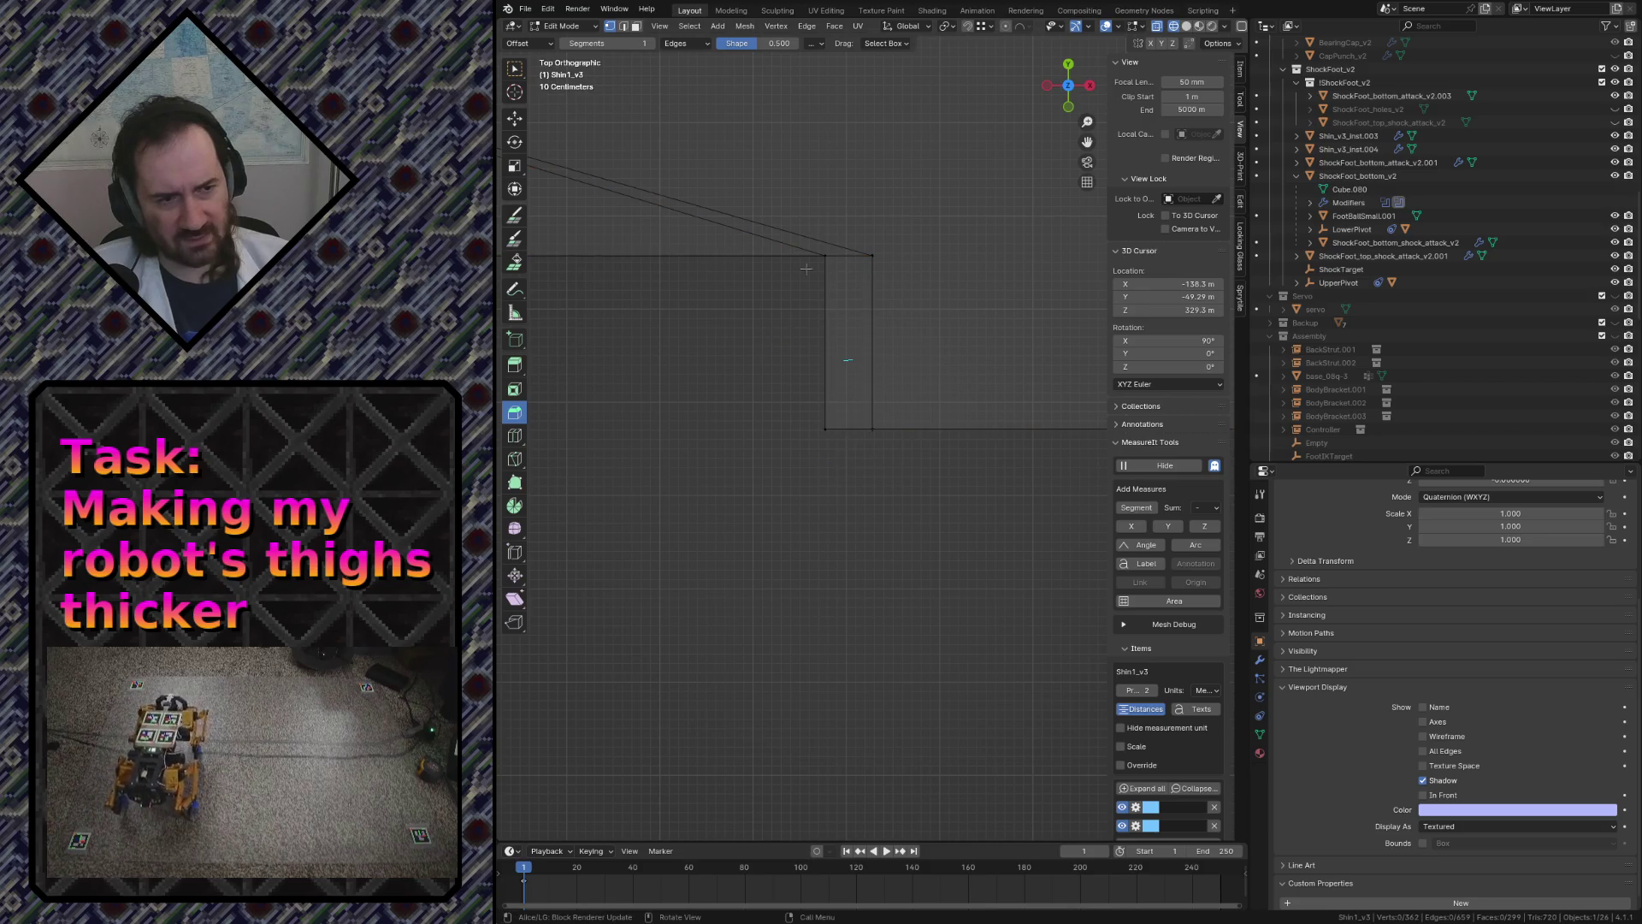
pyautogui.press('g')
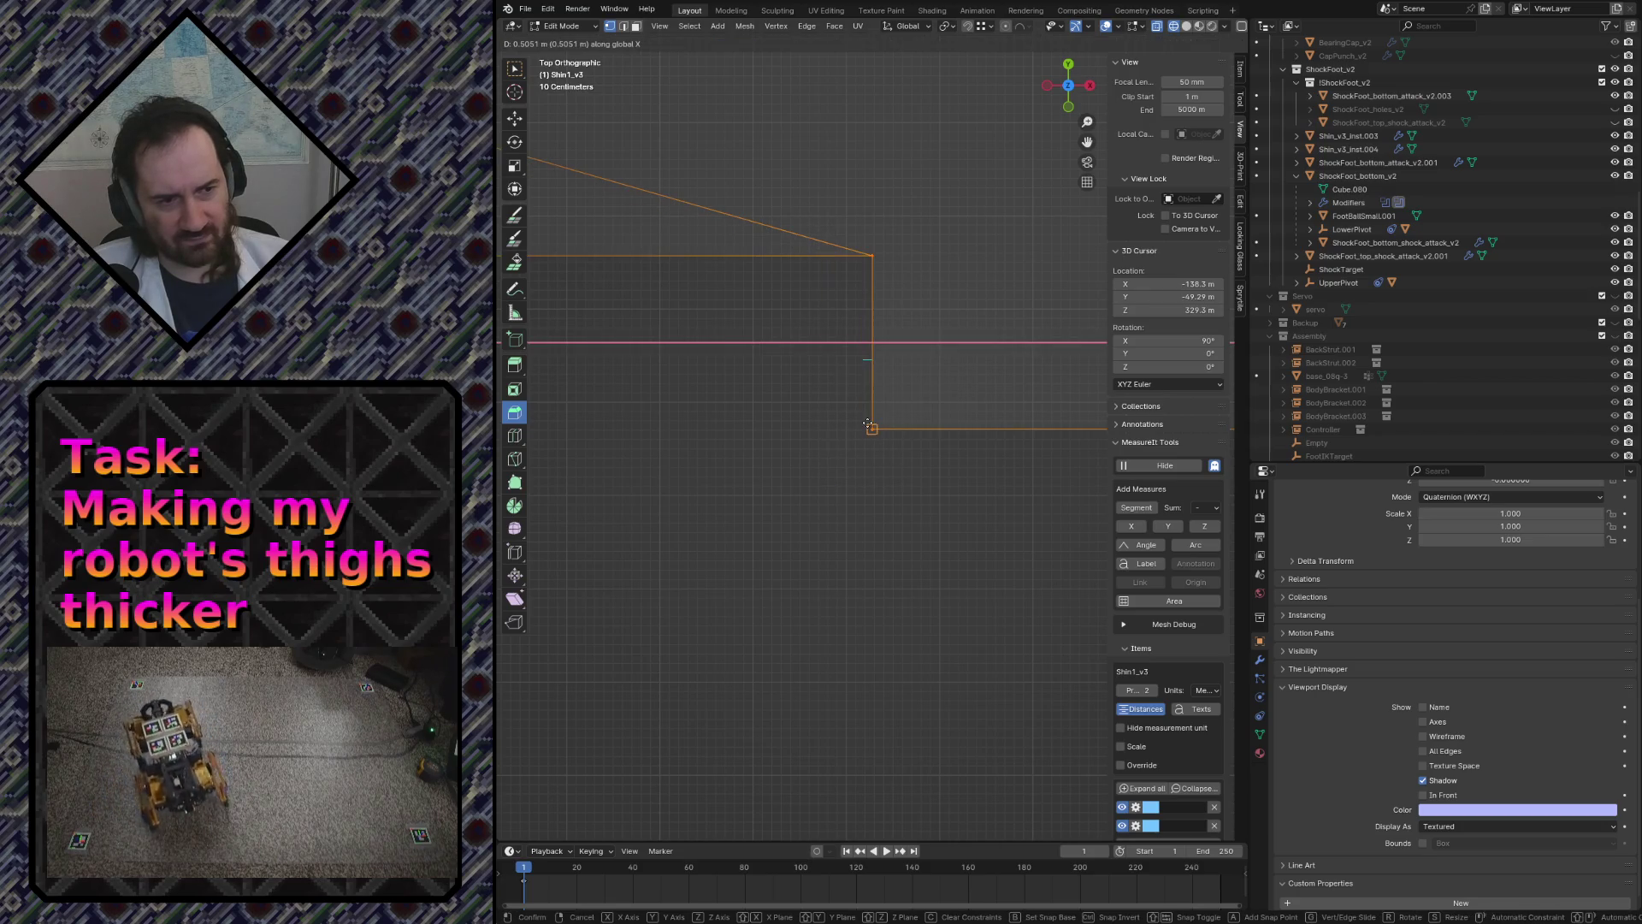
pyautogui.click(868, 423)
pyautogui.click(887, 516)
pyautogui.click(984, 516)
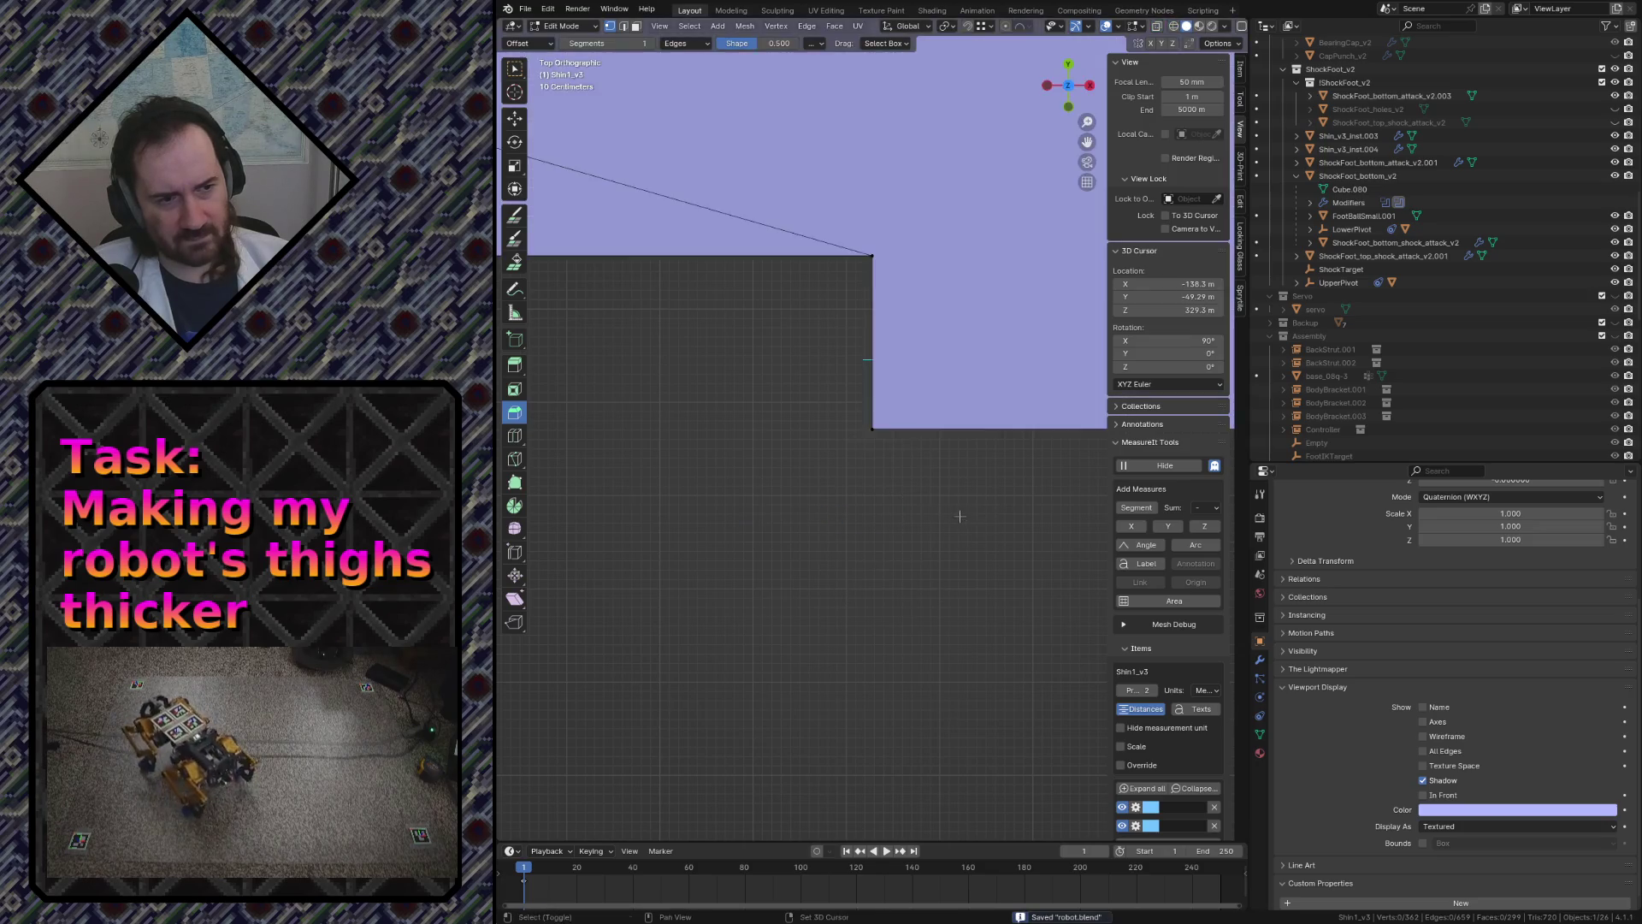
# - Fly past the shin's rounded end, leave Edit Mode and save the robot file
pyautogui.hotkey('shift', '`')
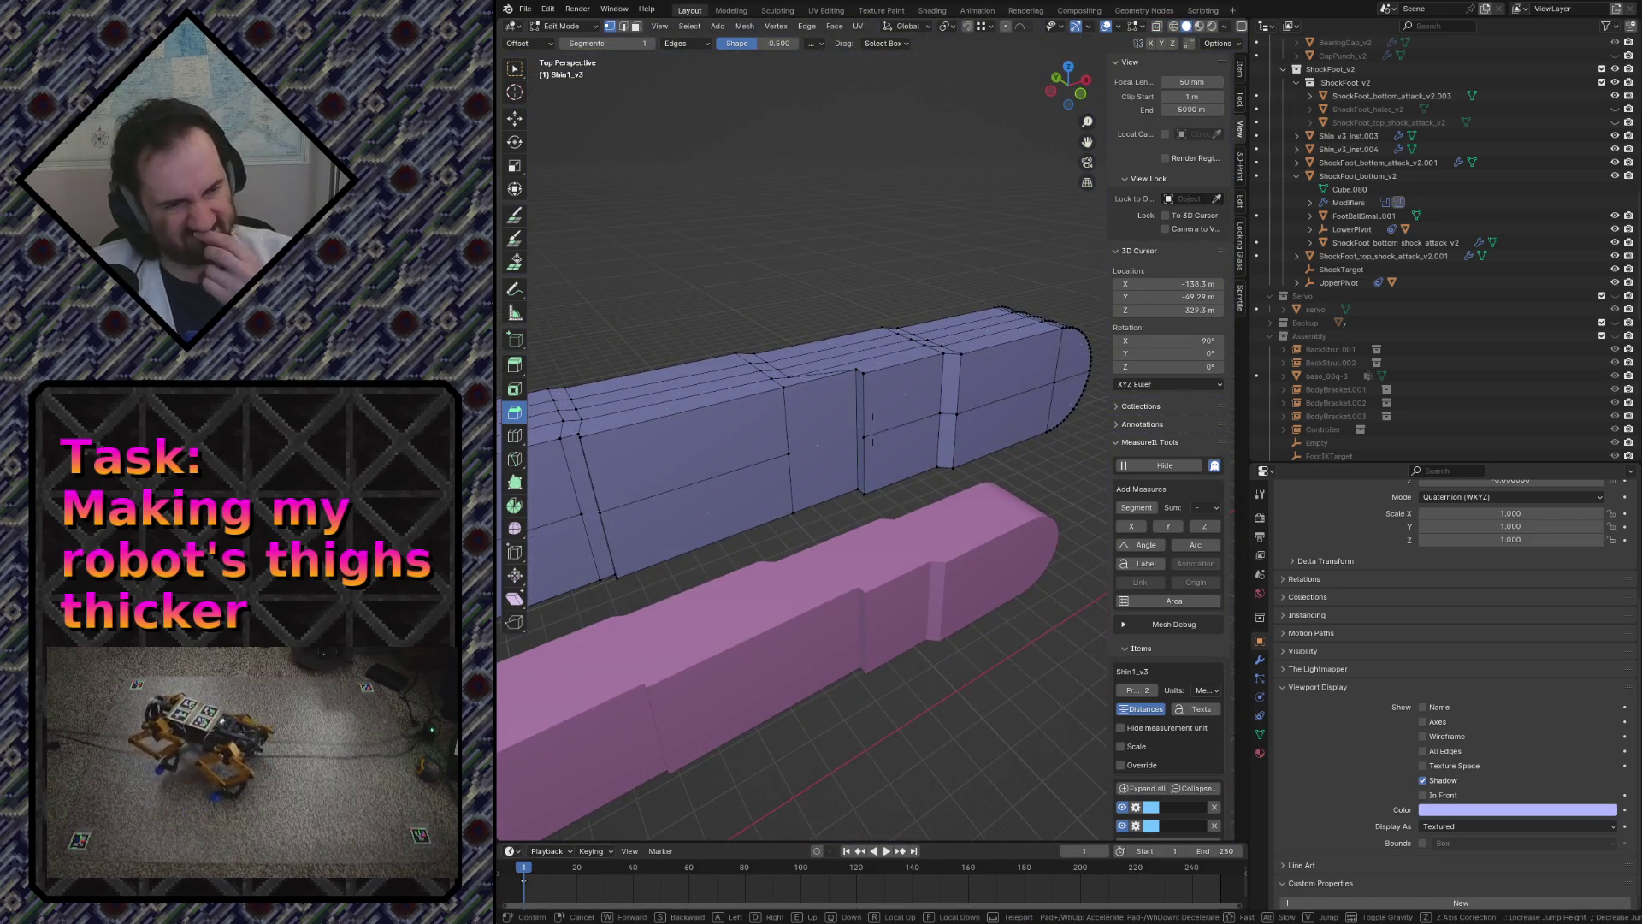
pyautogui.press('w')
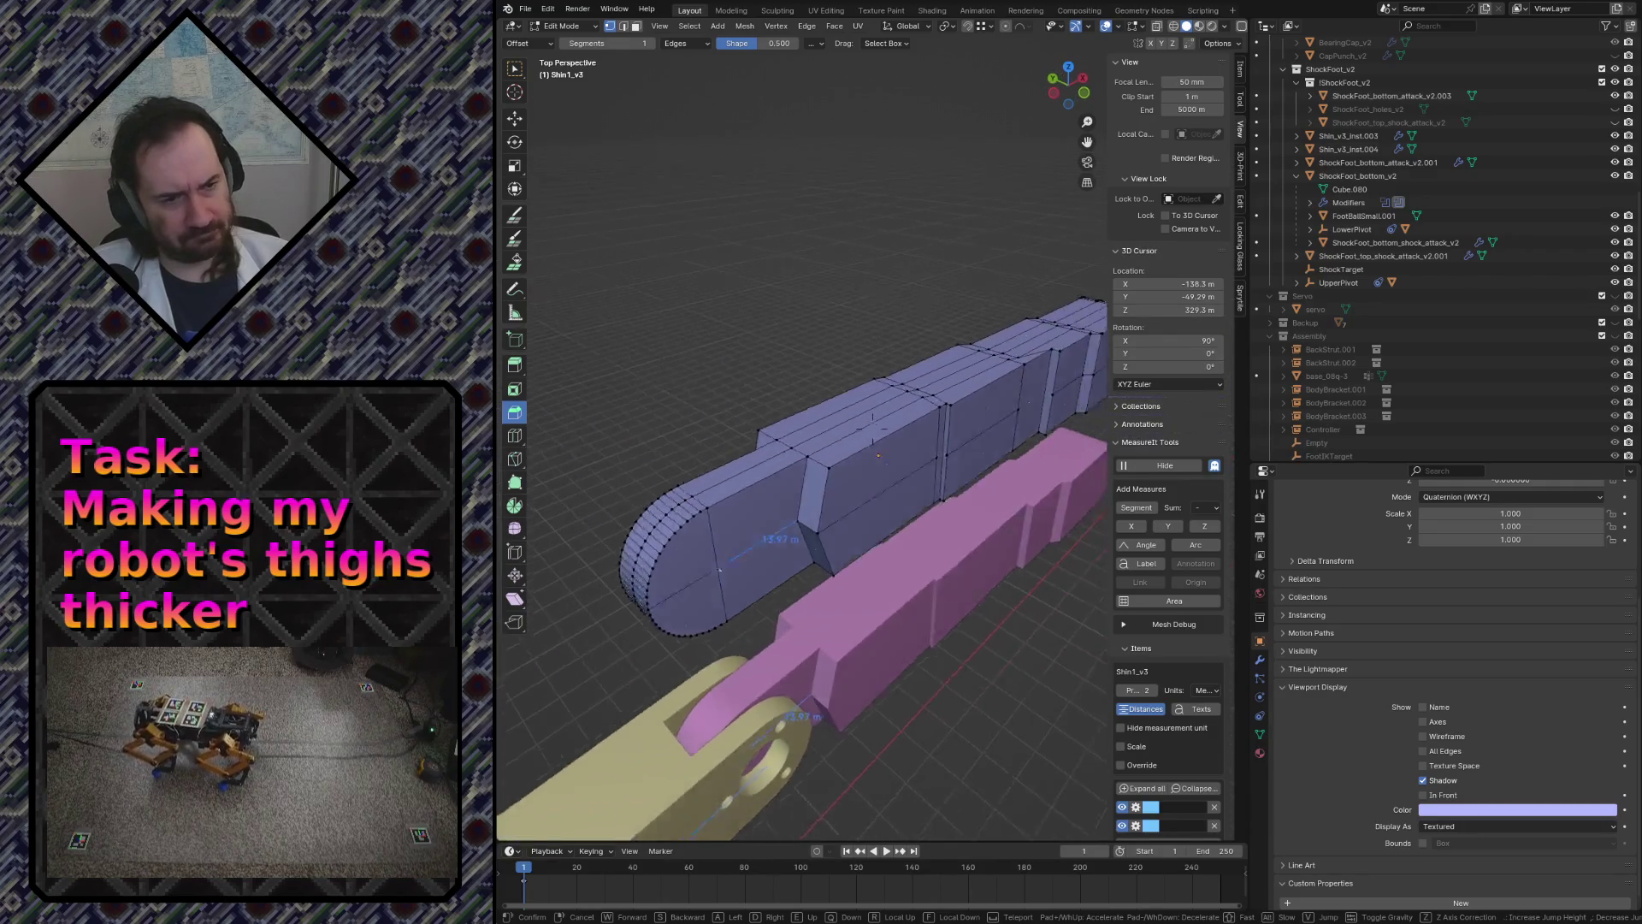
pyautogui.press('Return')
pyautogui.press('Tab')
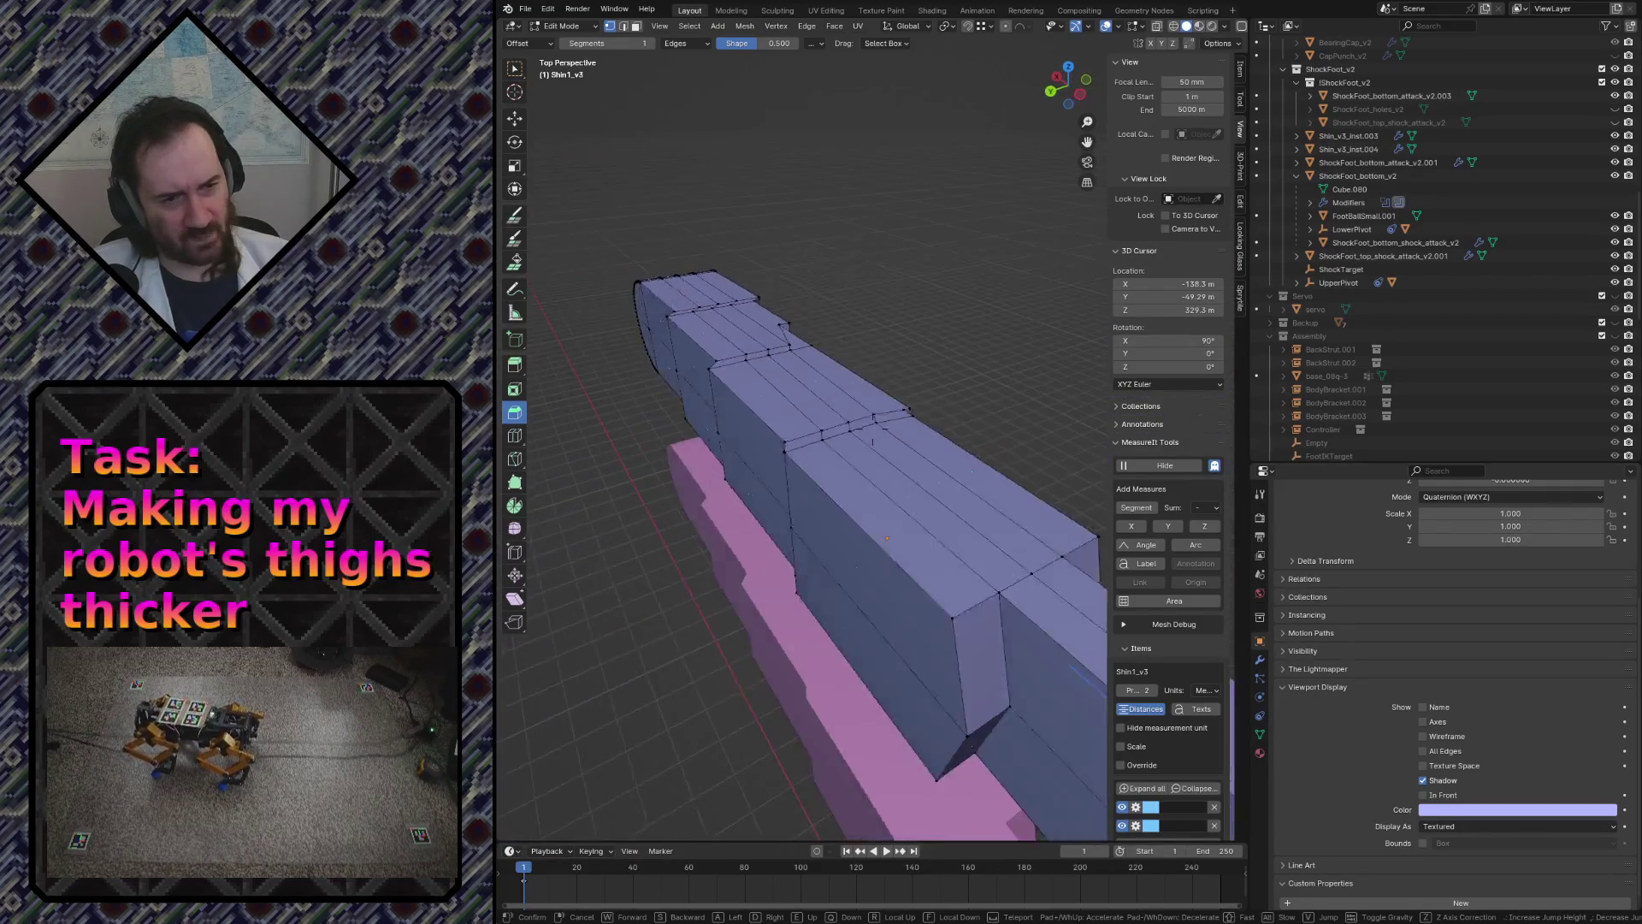
pyautogui.moveTo(898, 487); pyautogui.dragTo(959, 521, button='middle')
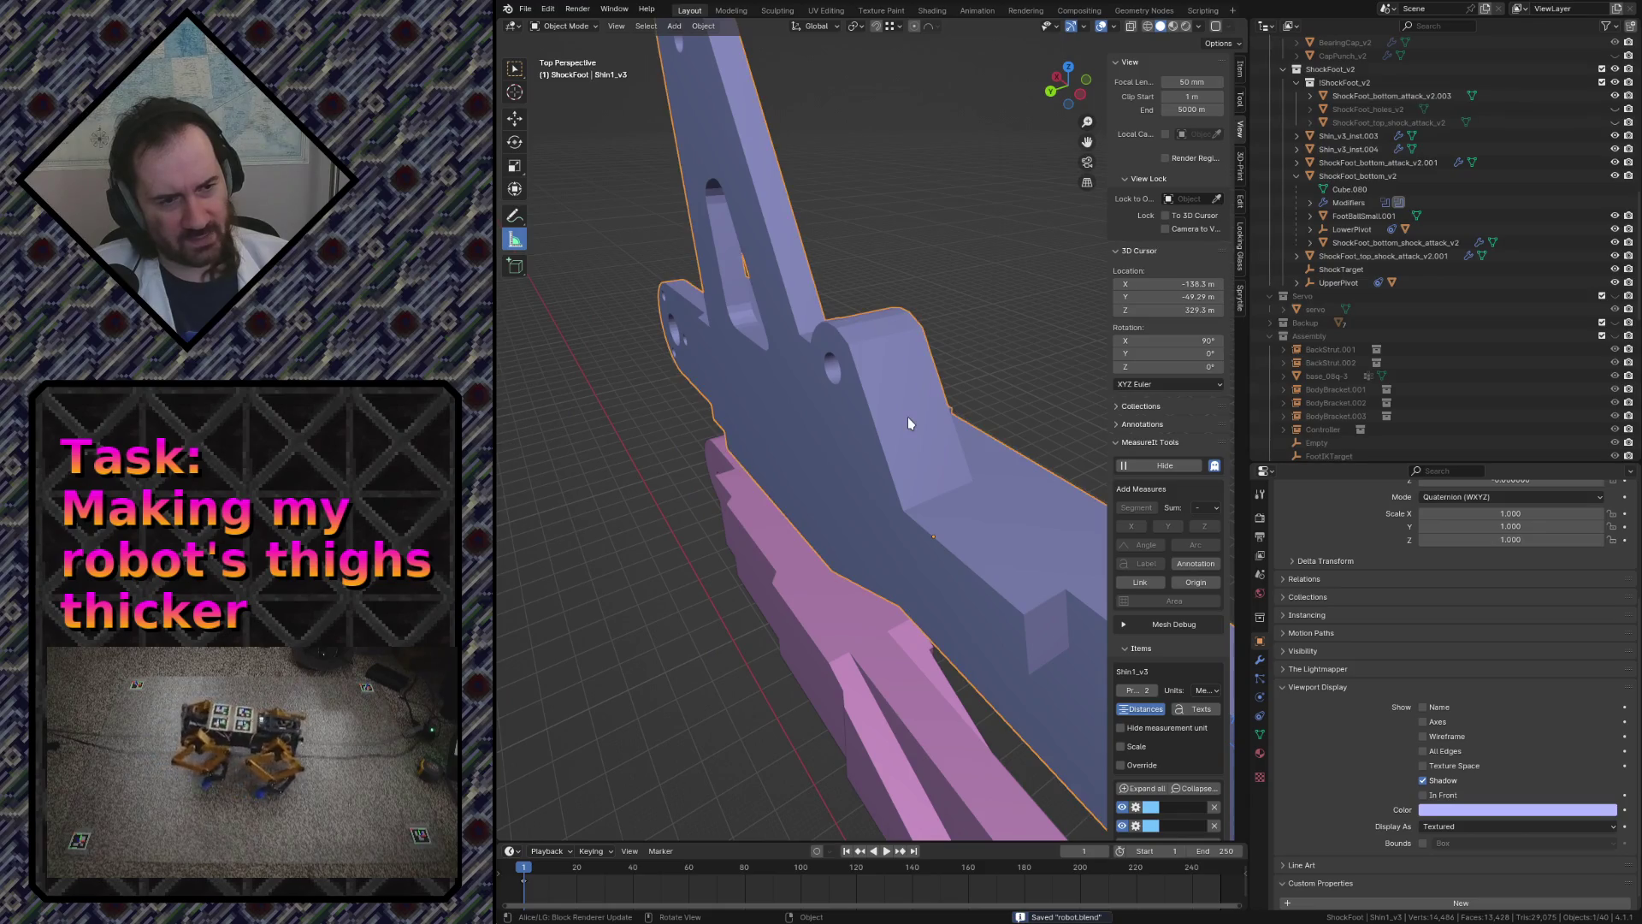
pyautogui.hotkey('shift', '`')
pyautogui.press('w')
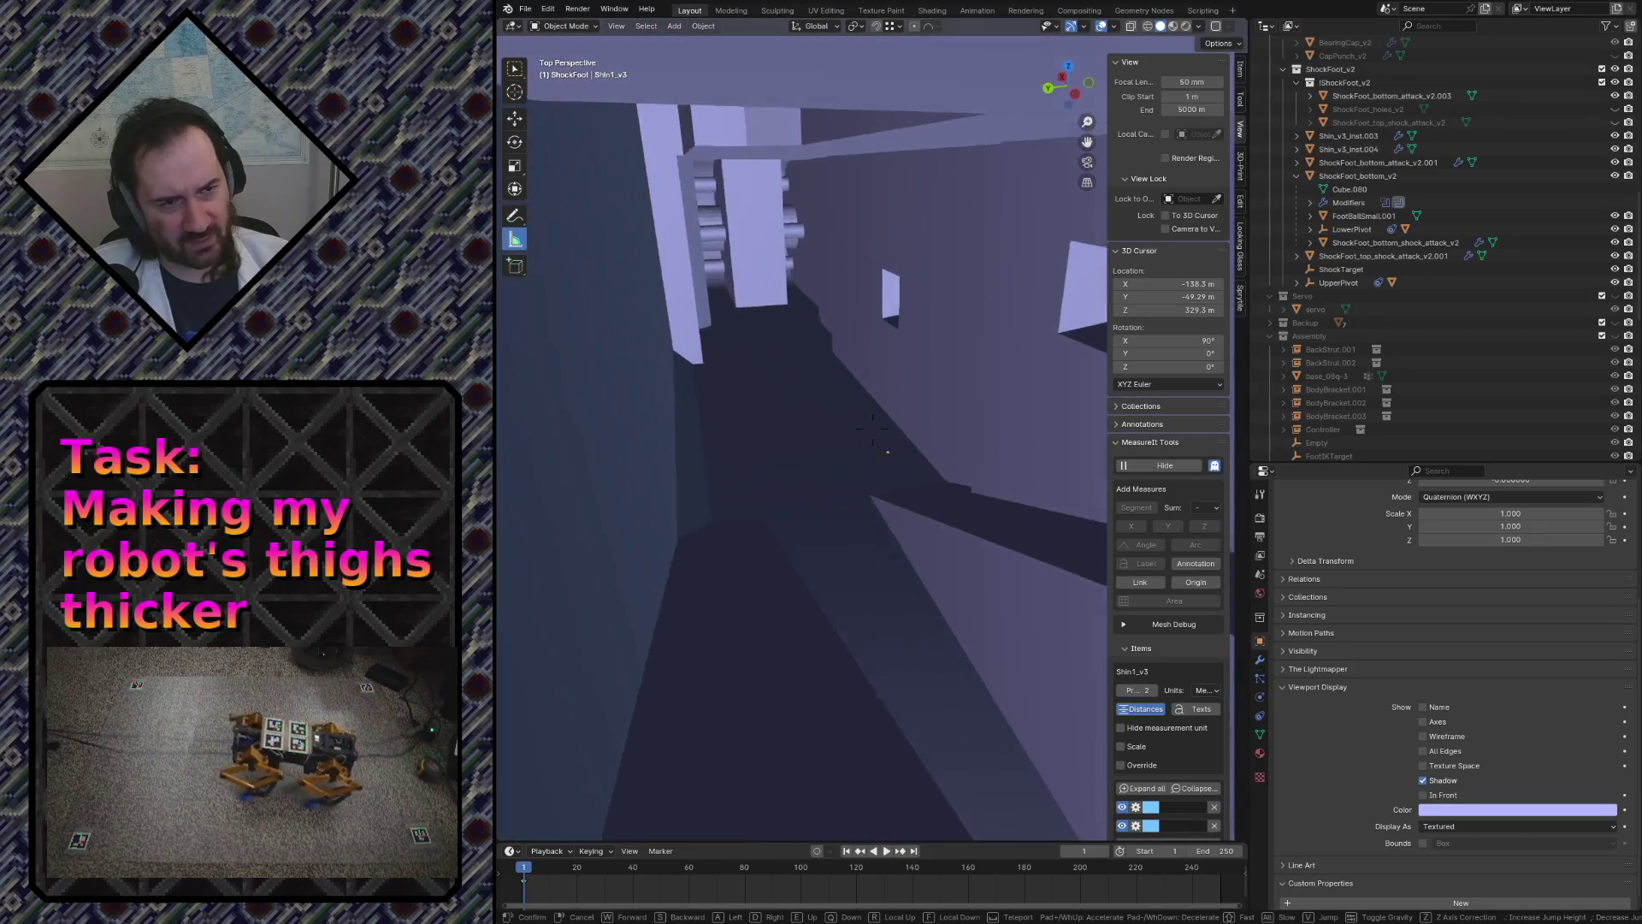
pyautogui.press('s')
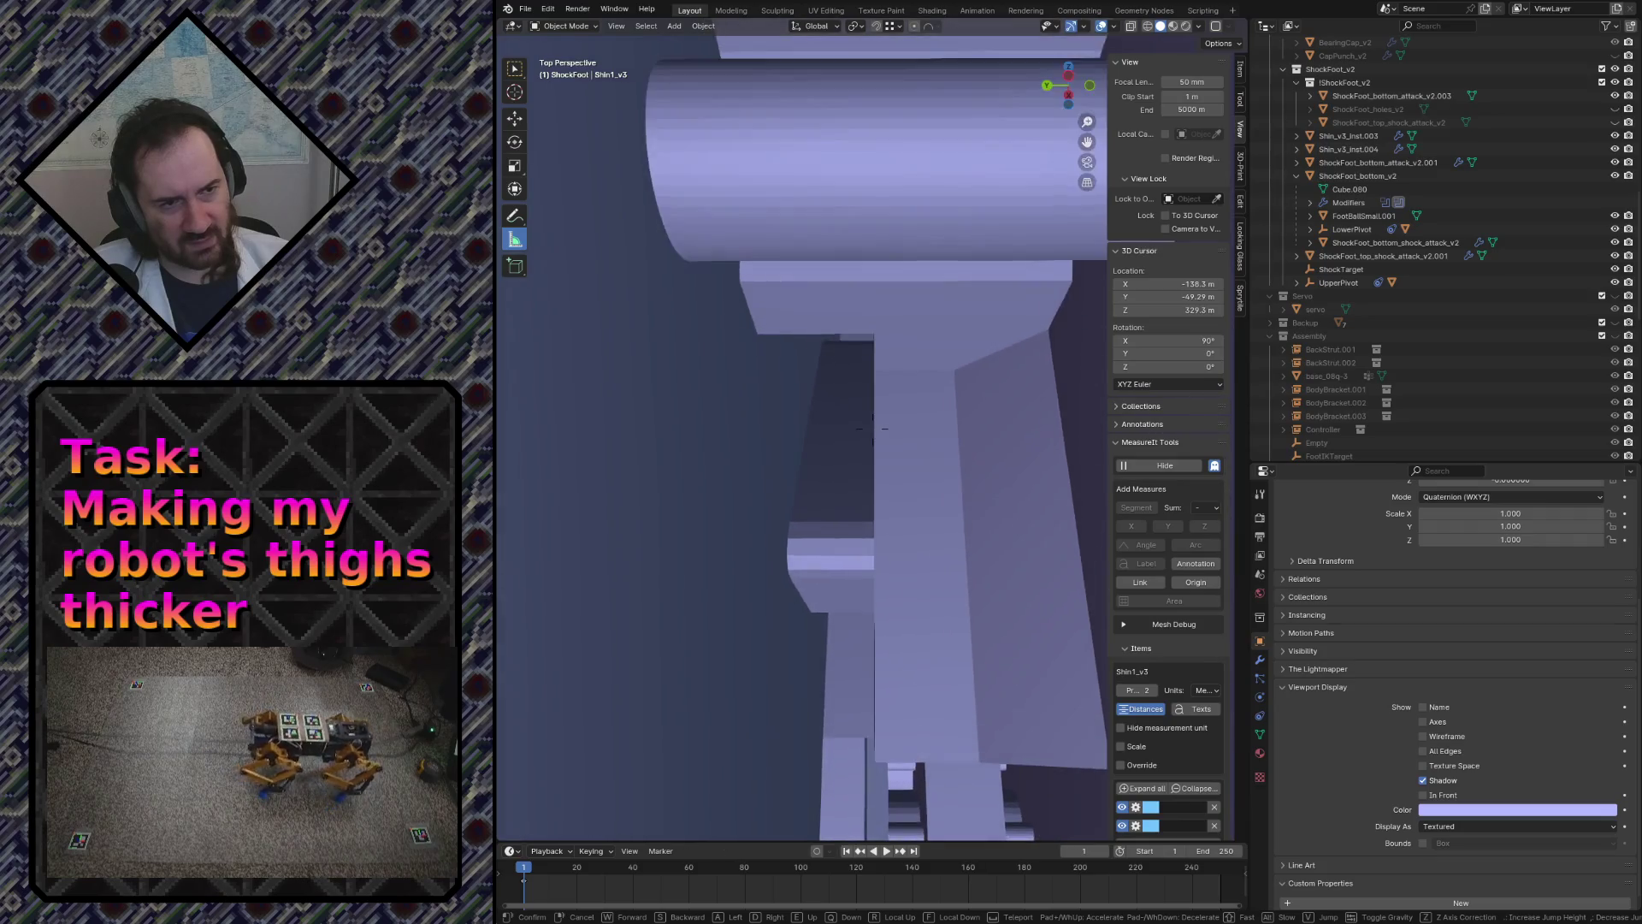
pyautogui.press('w')
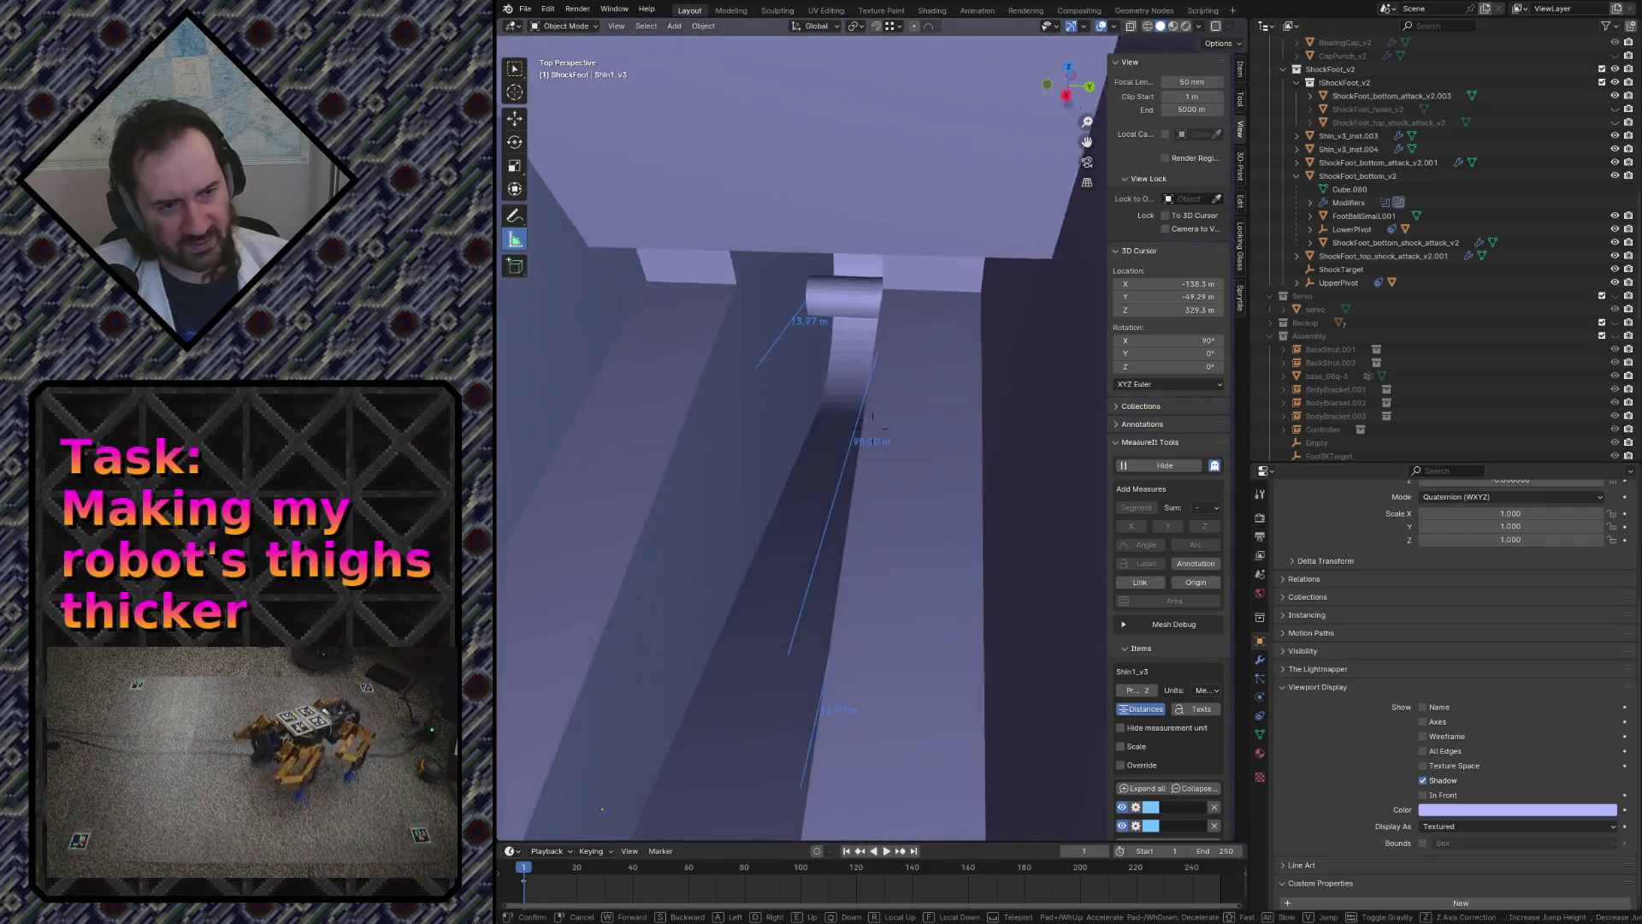
pyautogui.press('w')
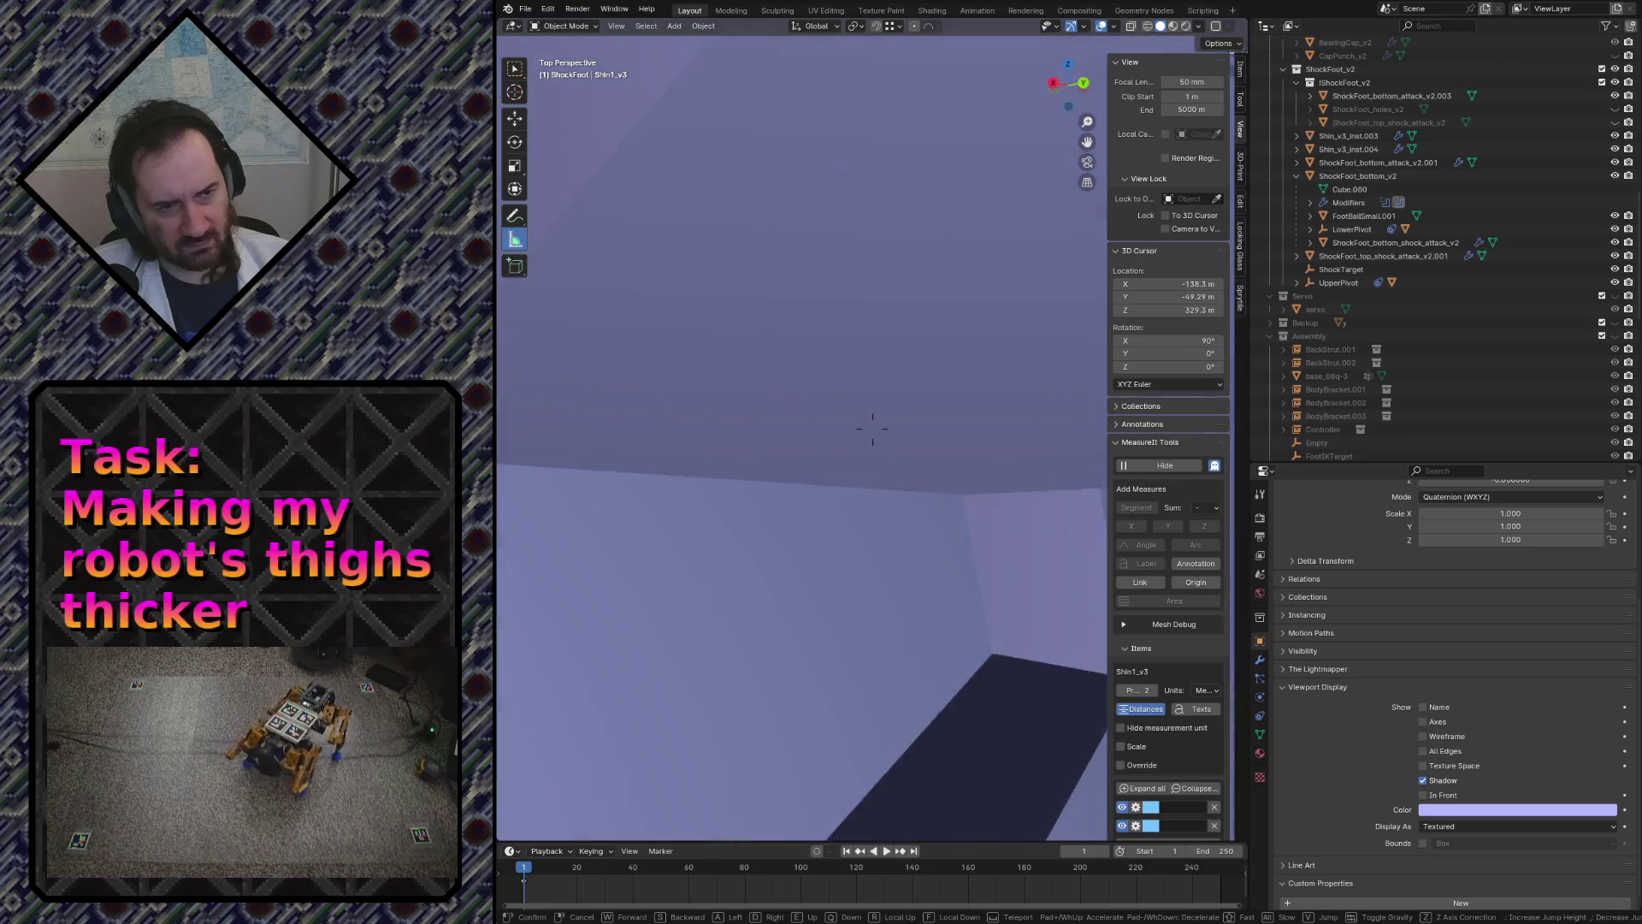
pyautogui.press('s')
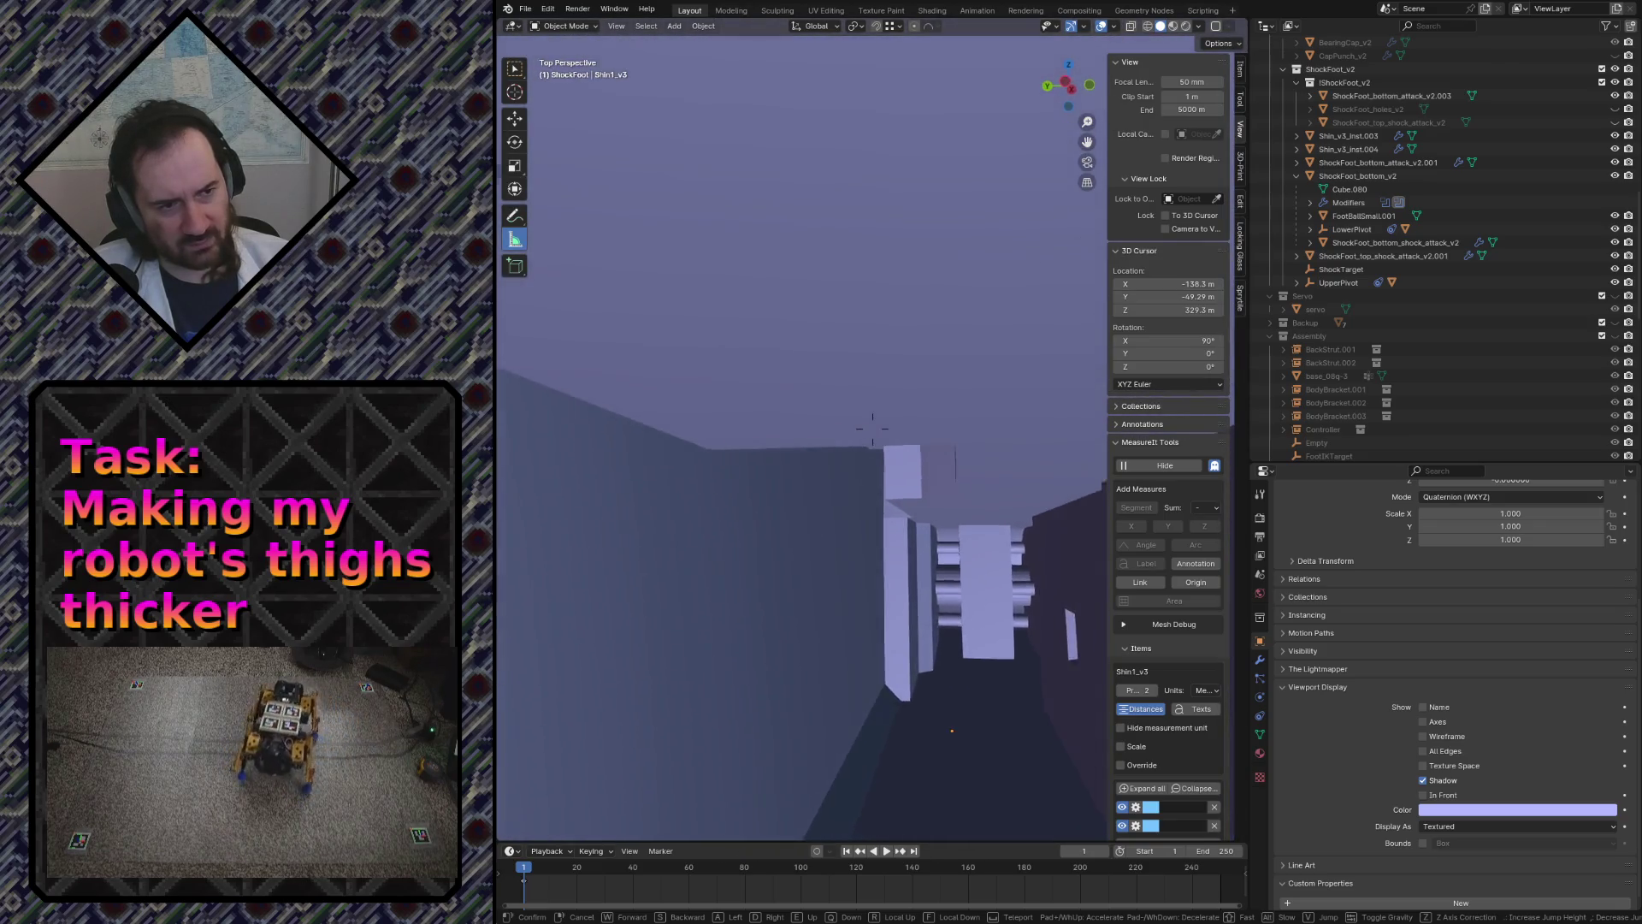
pyautogui.press('s')
pyautogui.click(934, 400)
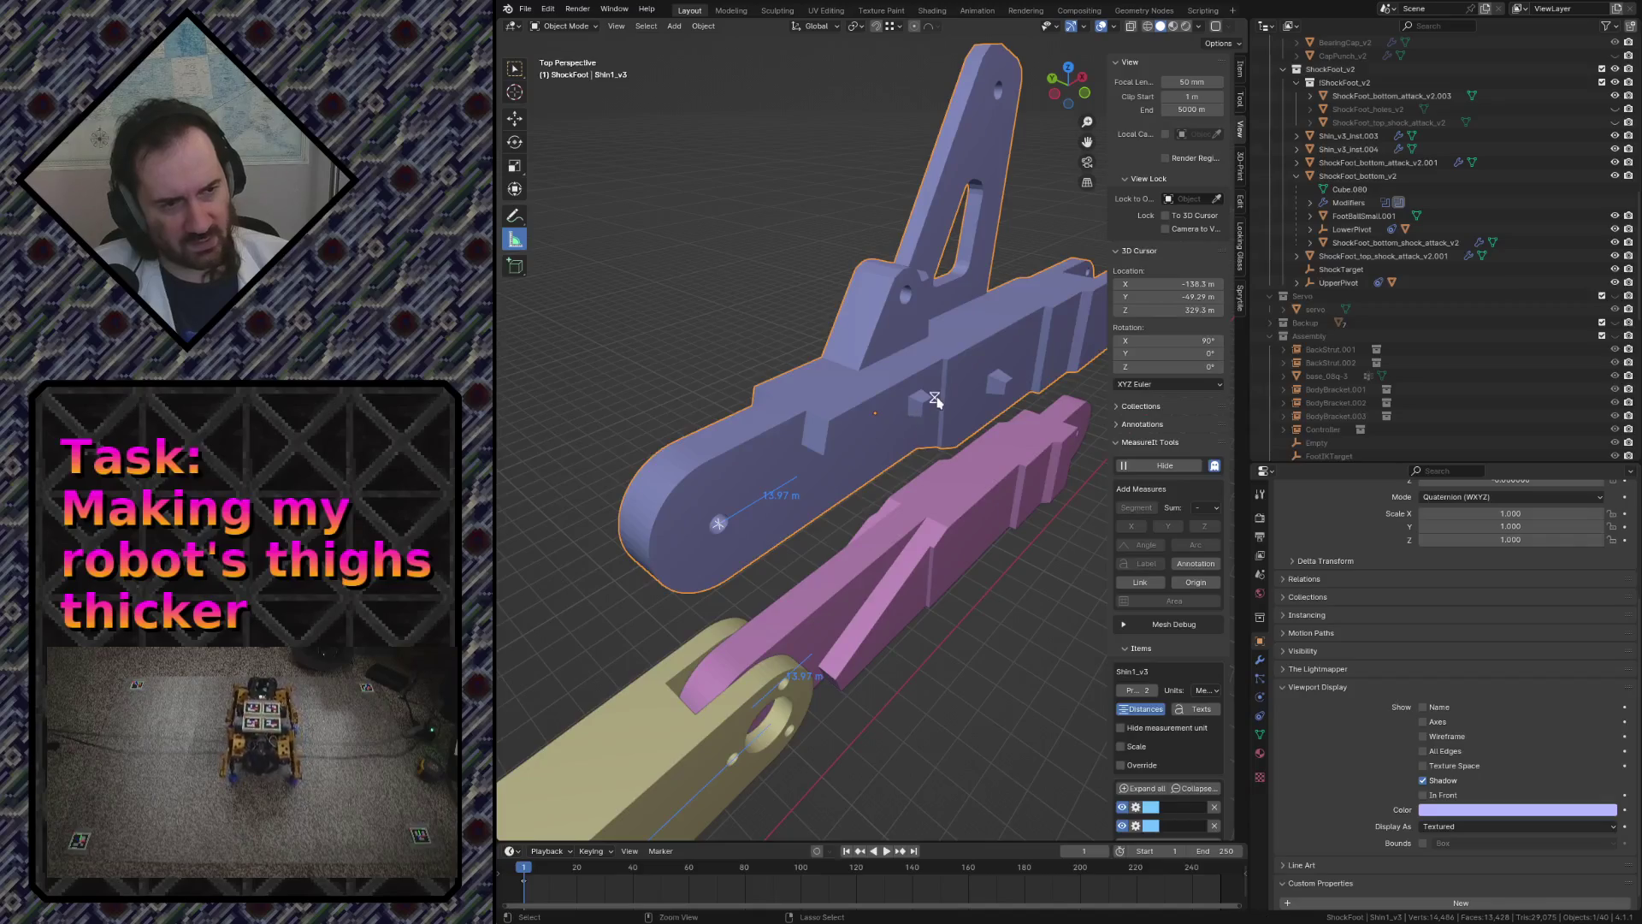
pyautogui.click(526, 8)
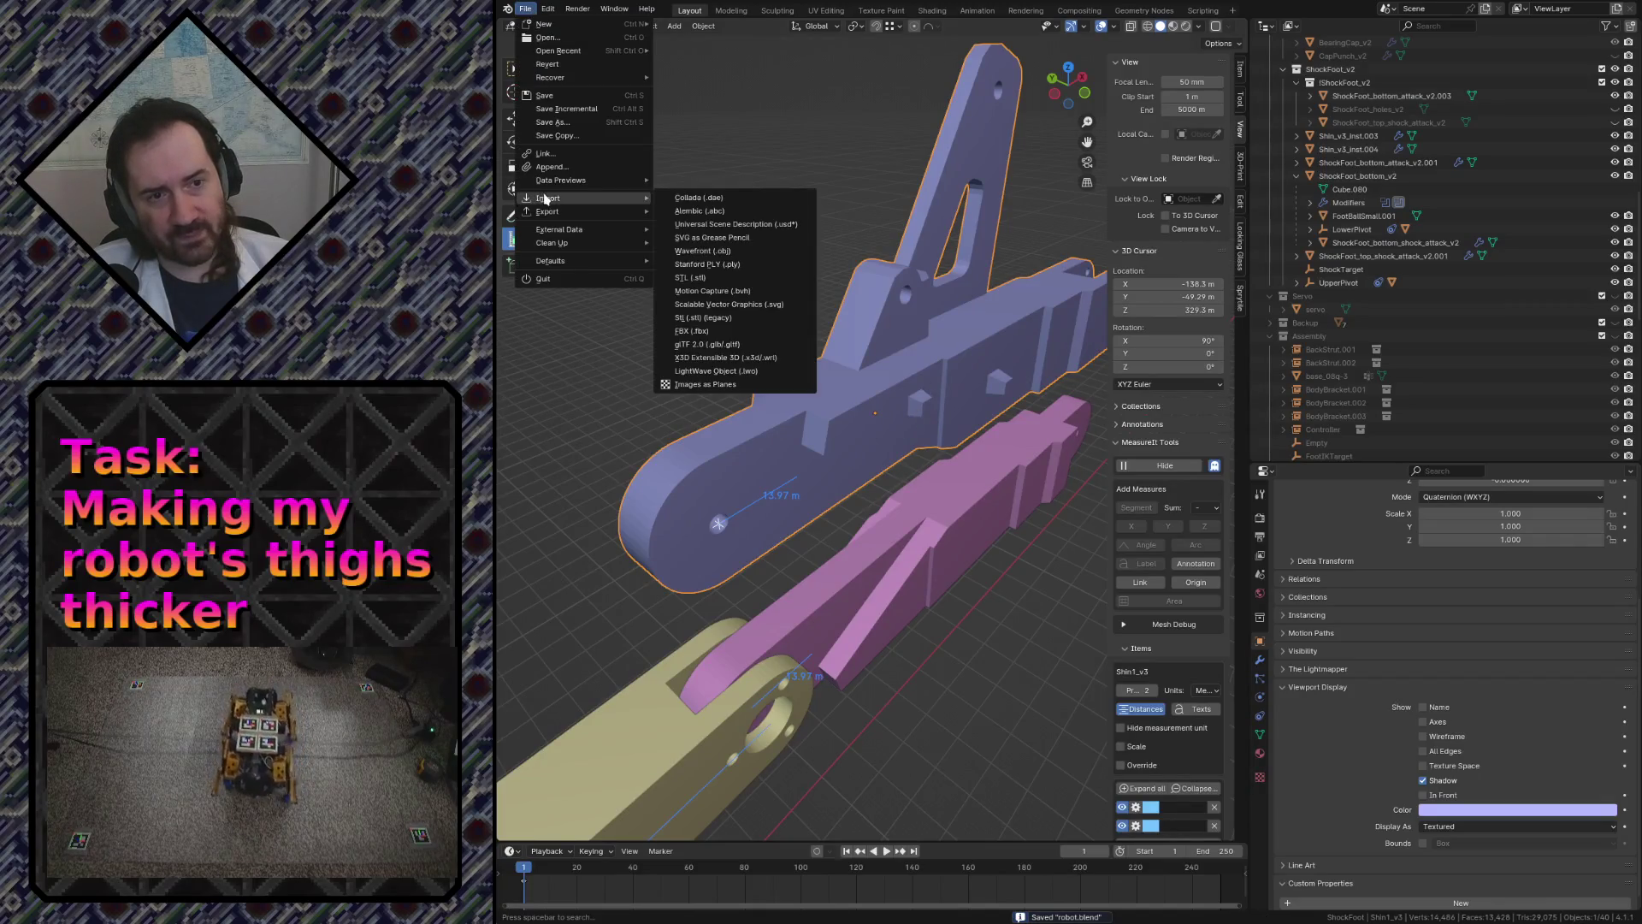
pyautogui.moveTo(549, 212)
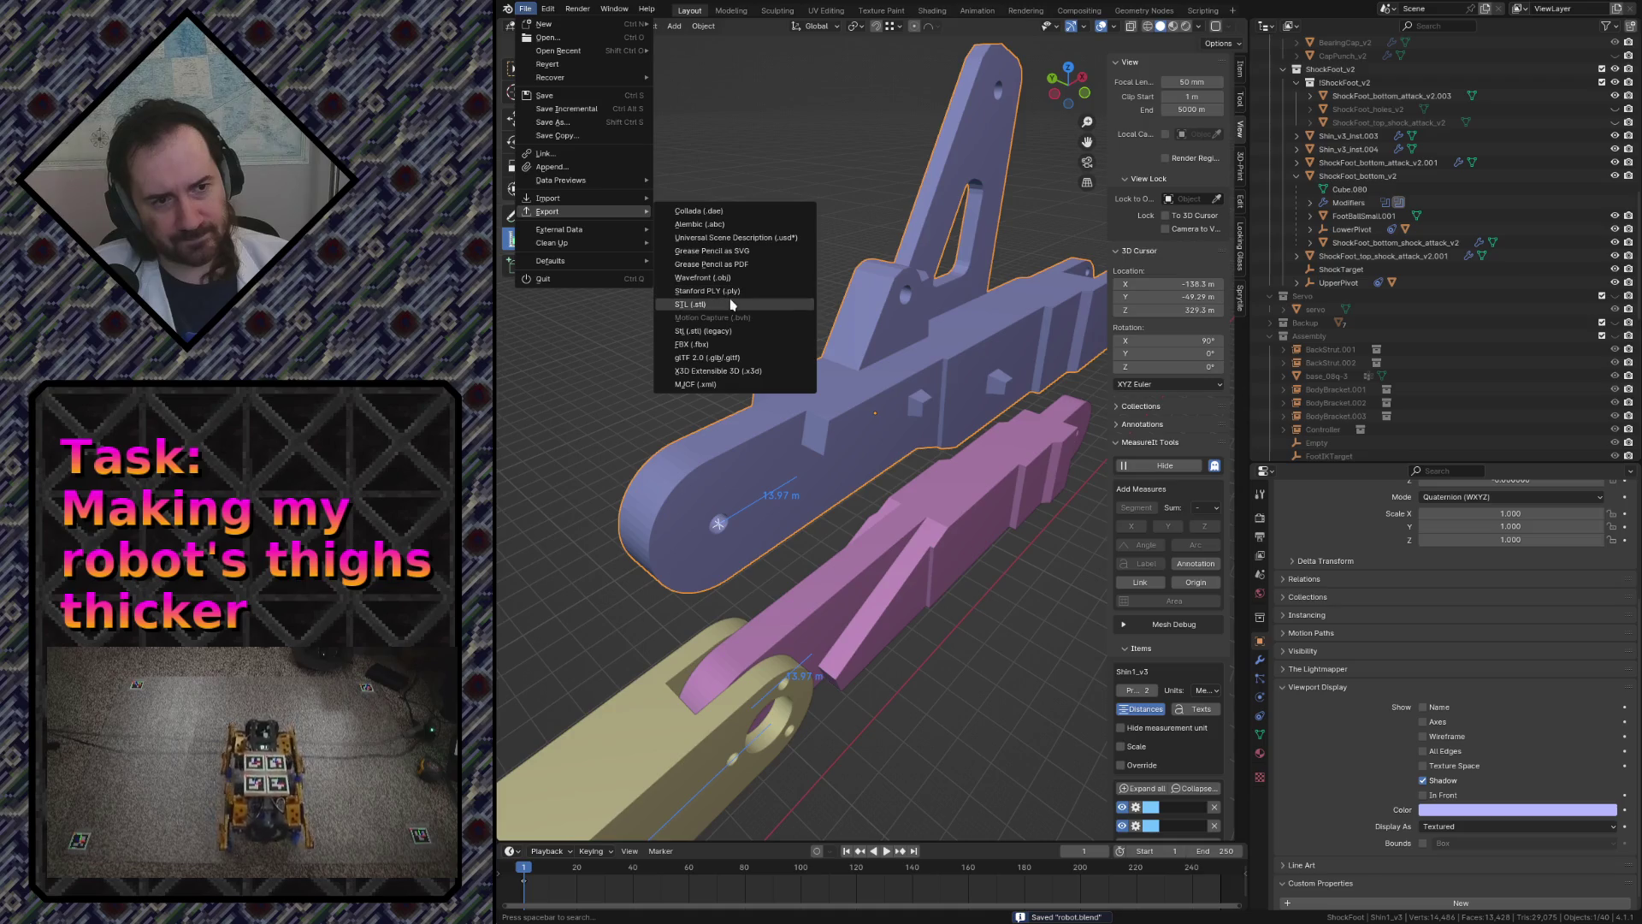
# - Reveal Shin1_v3 in the Outliner and export it as shin1_v3.stl
pyautogui.click(730, 309)
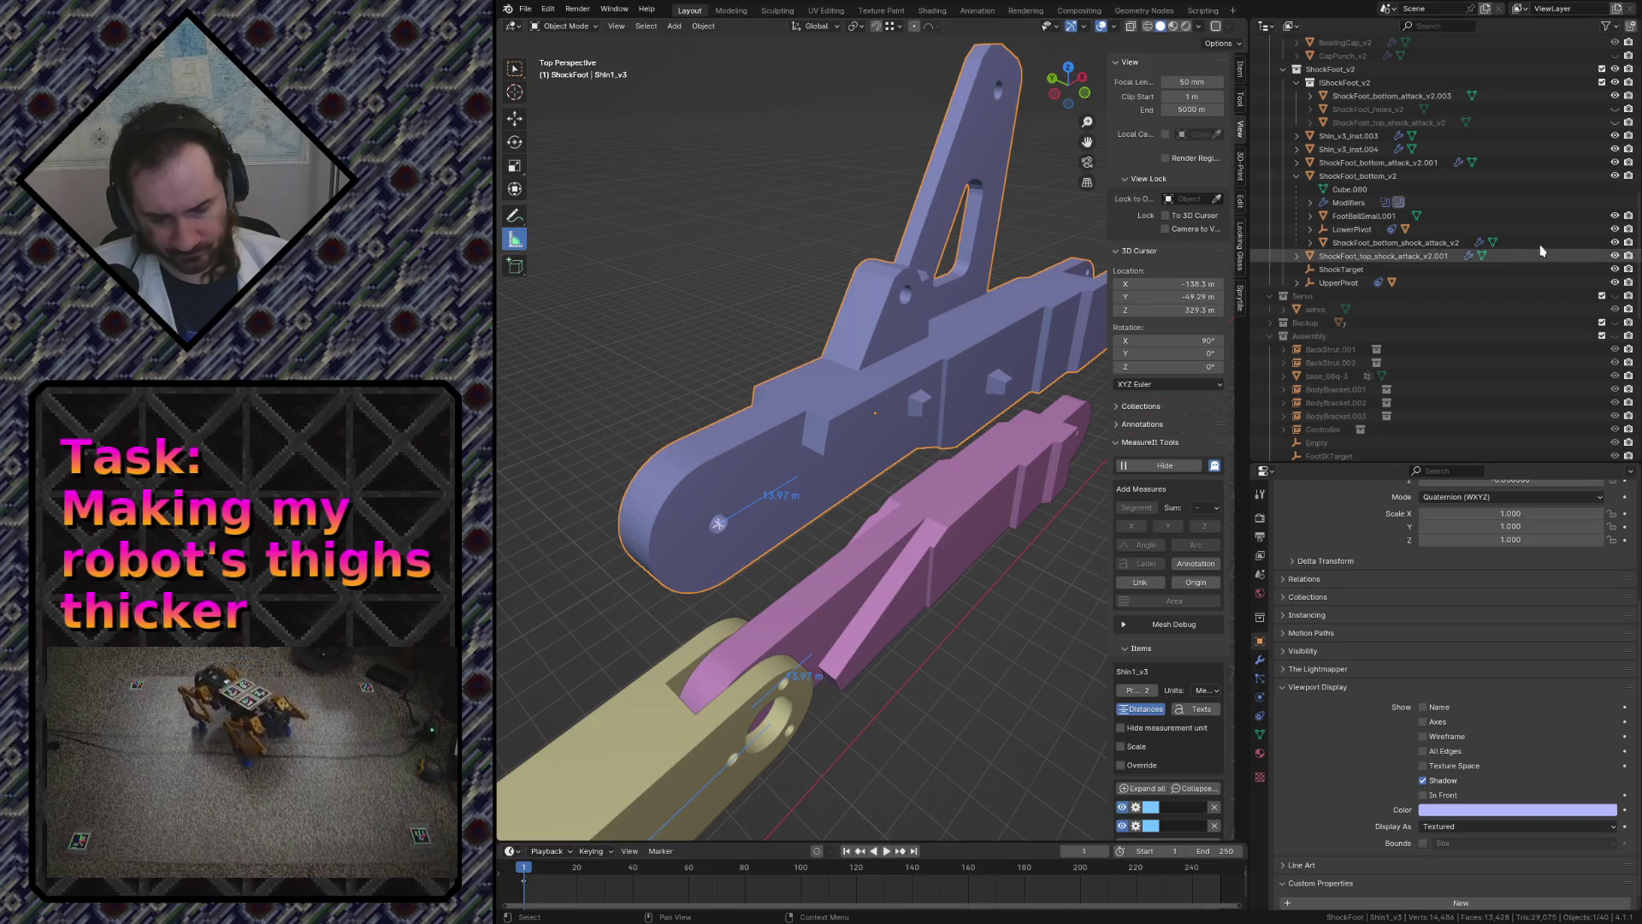
pyautogui.press('KP_Decimal')
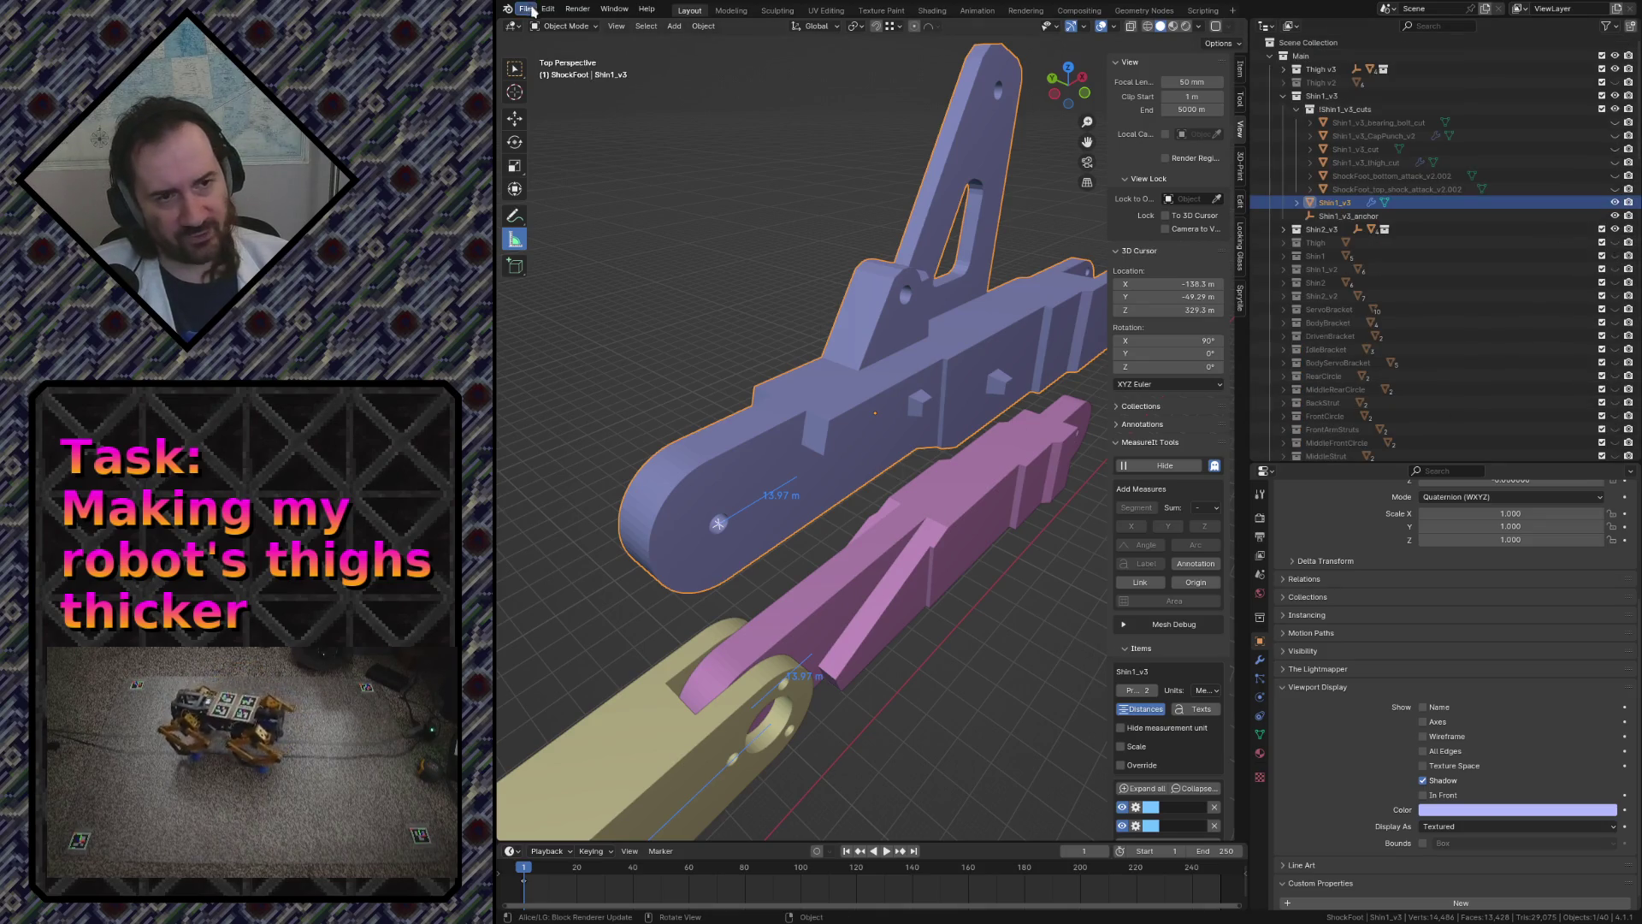
pyautogui.click(530, 10)
pyautogui.moveTo(549, 211)
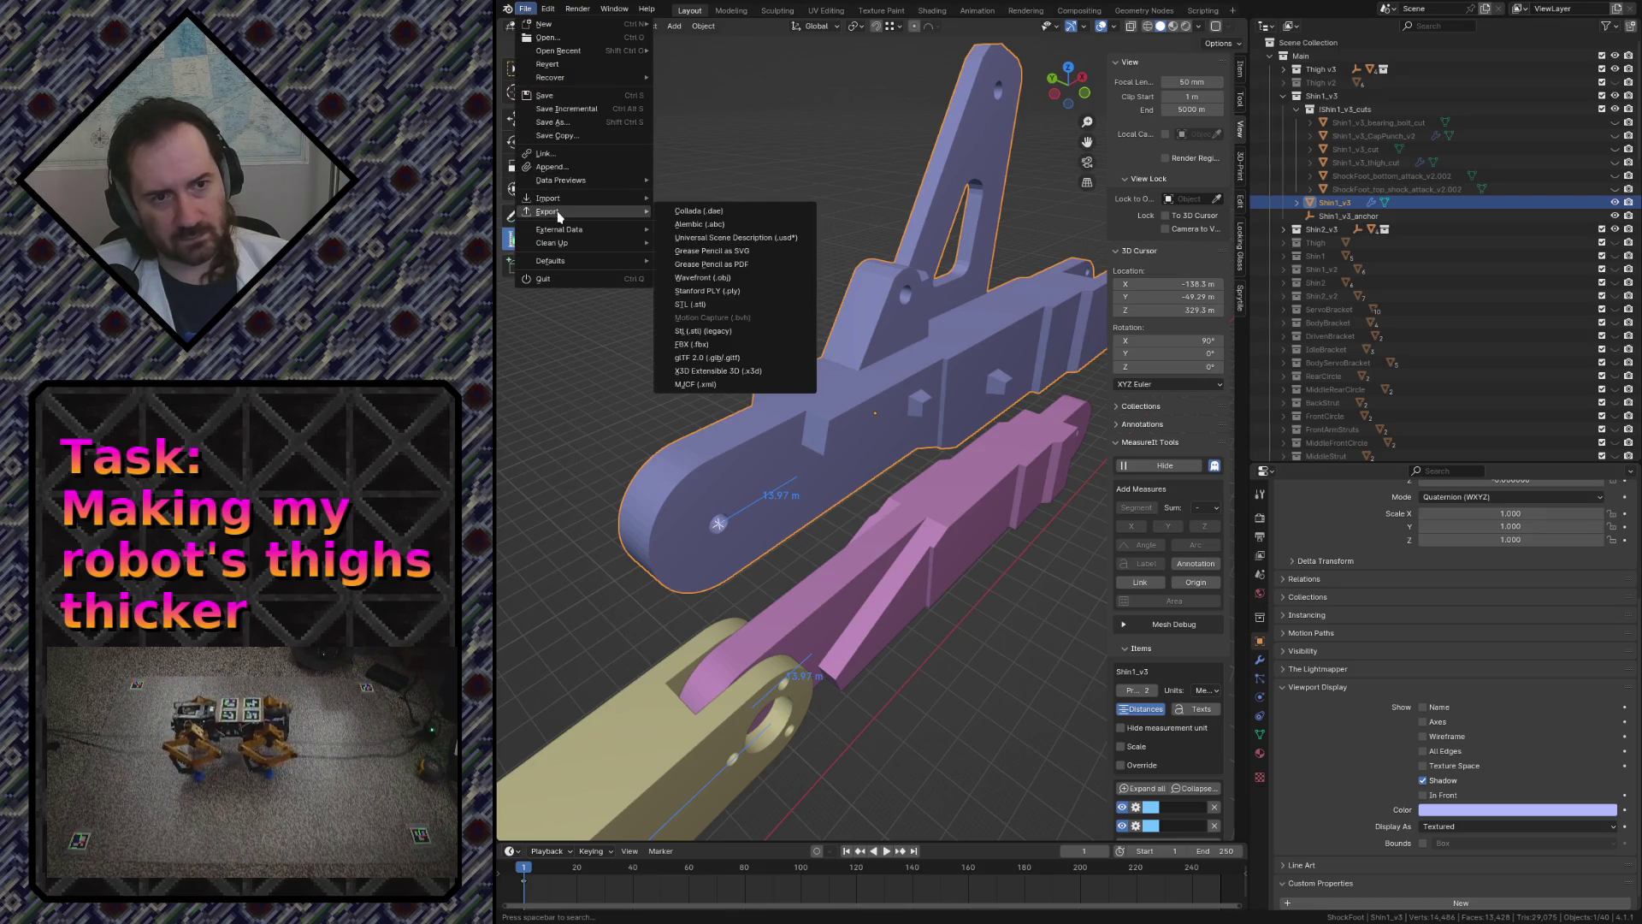
pyautogui.click(745, 306)
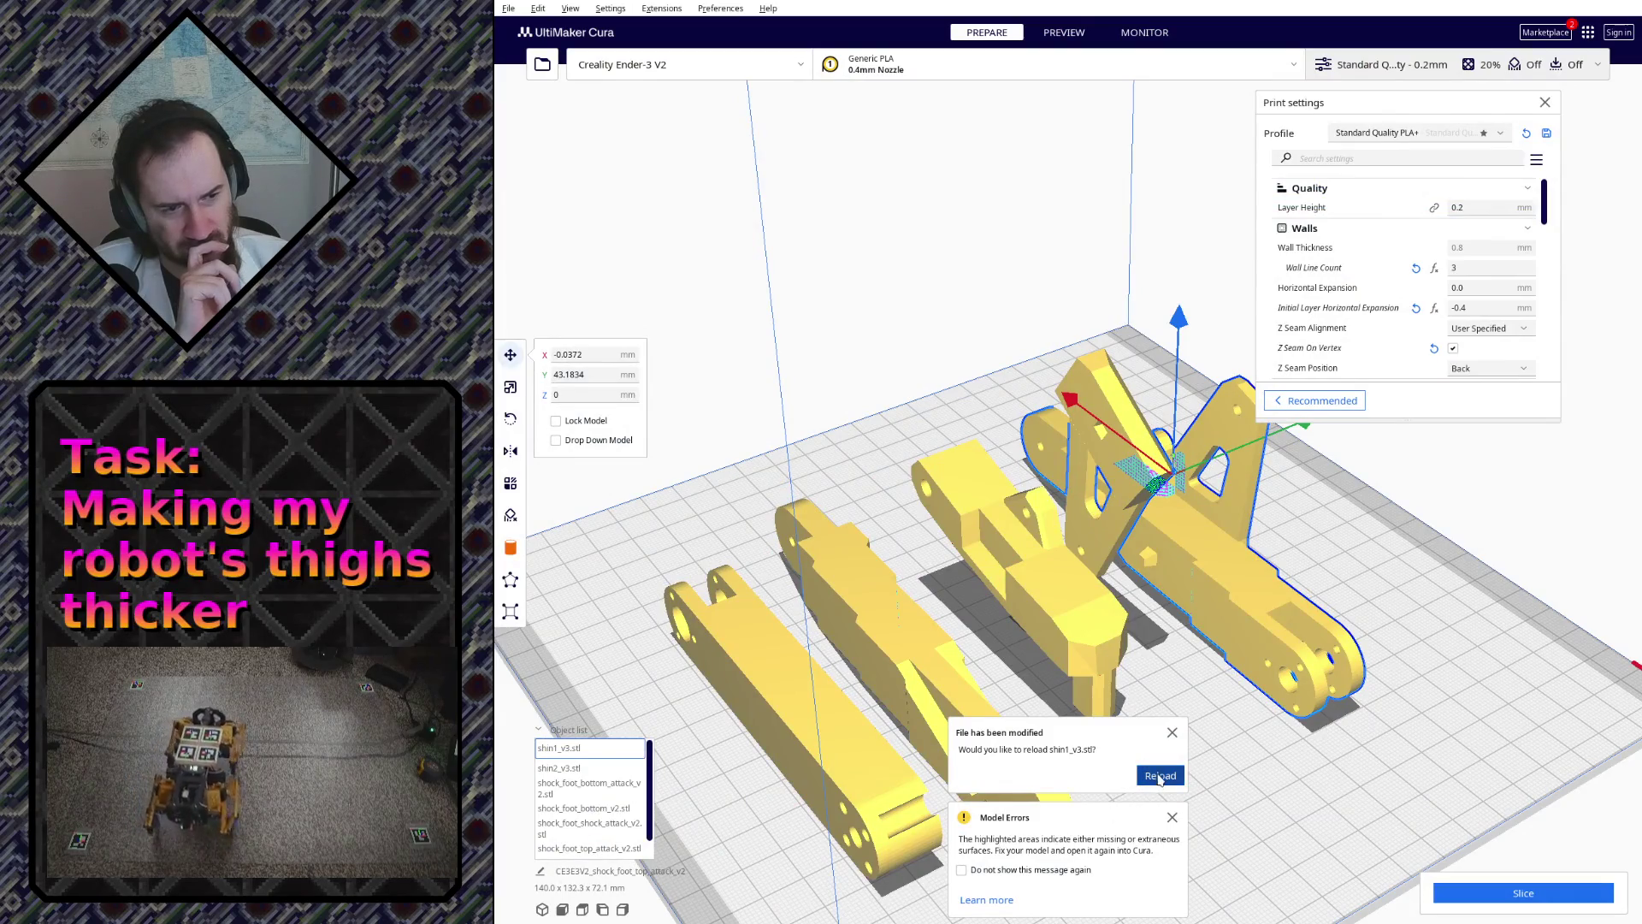
# - Reload the modified shin1_v3.stl onto the plate and dismiss the Model Errors notice
pyautogui.click(1160, 776)
pyautogui.click(1172, 817)
pyautogui.moveTo(1172, 816); pyautogui.dragTo(775, 618, button='right')
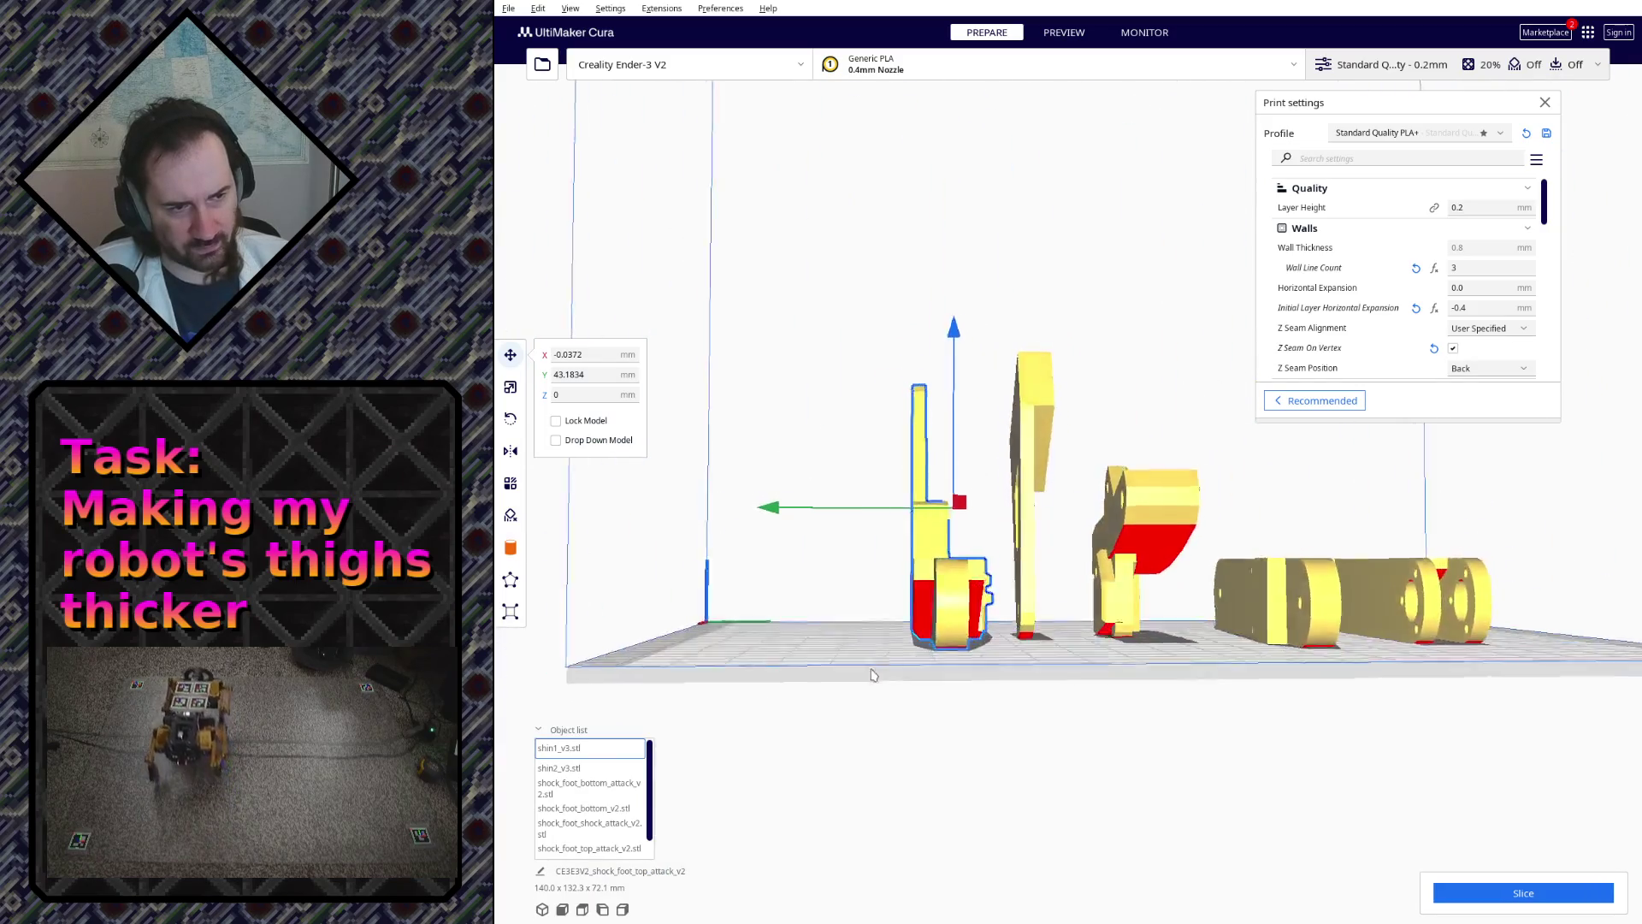
pyautogui.moveTo(774, 619)
pyautogui.mouseDown(button='right')
pyautogui.moveTo(808, 724)
pyautogui.moveTo(924, 674)
pyautogui.moveTo(1437, 759)
pyautogui.mouseUp(button='right')
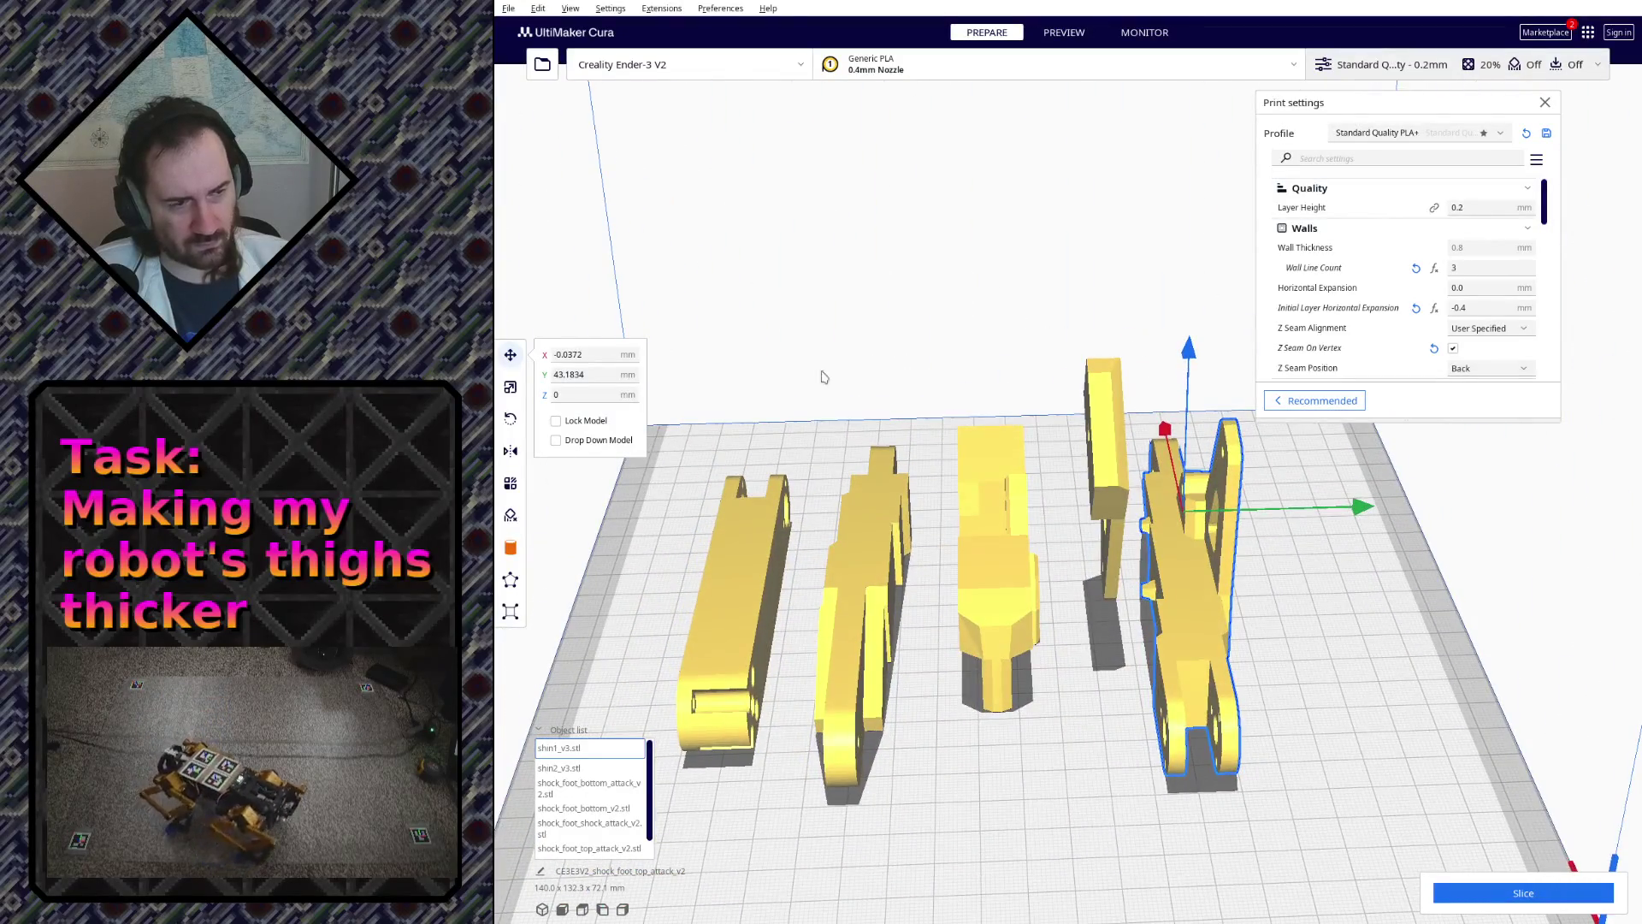
pyautogui.click(509, 418)
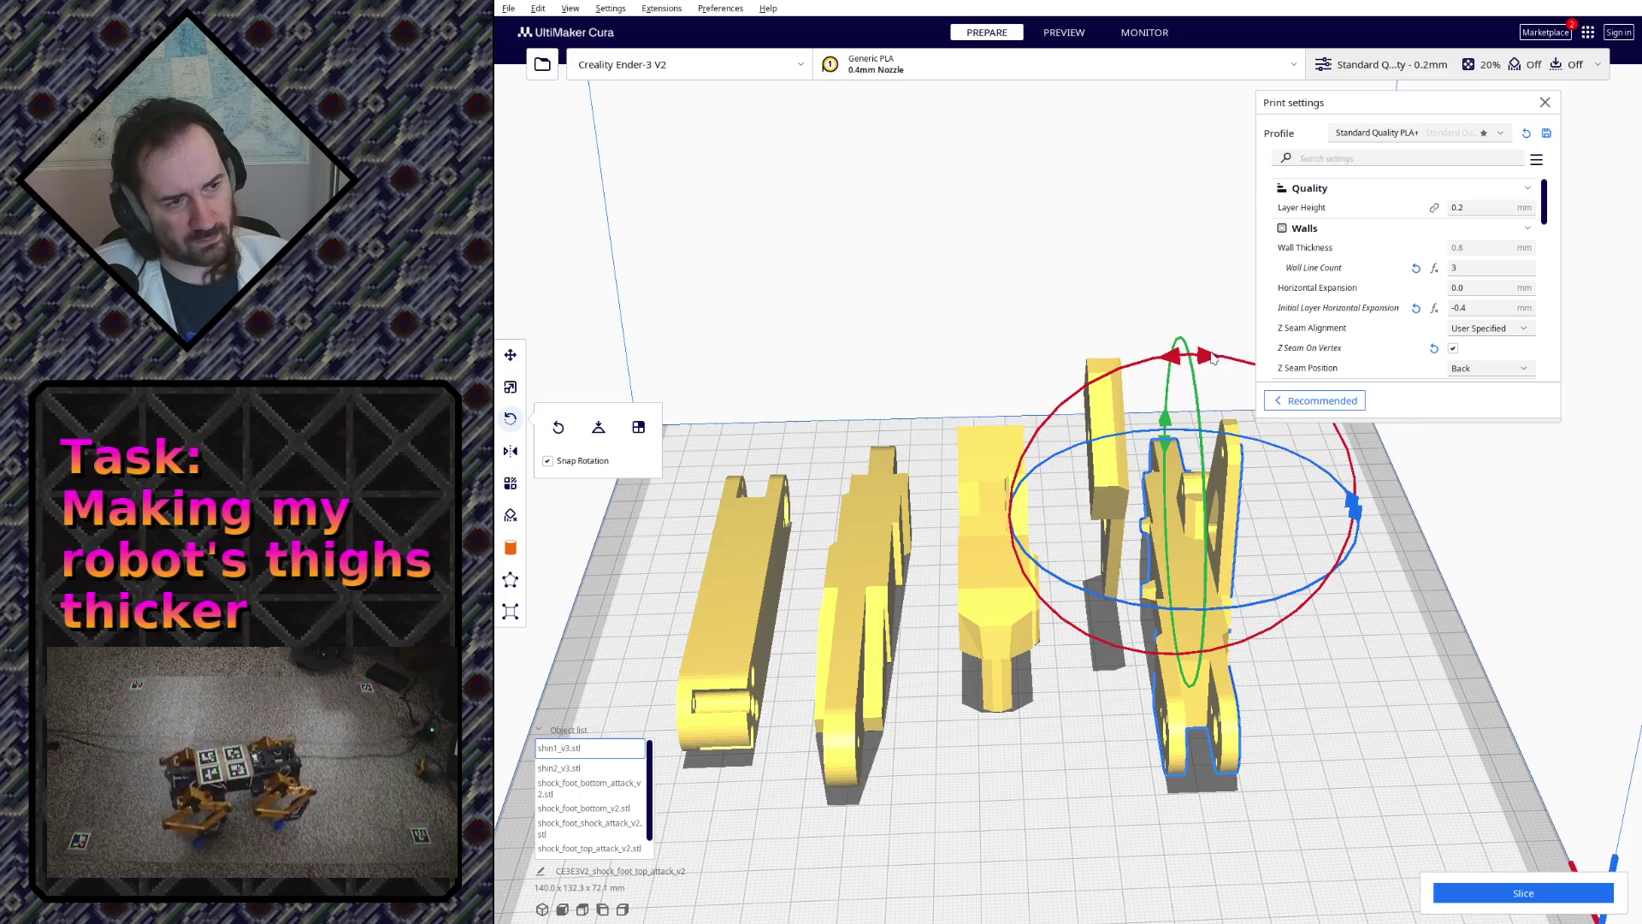
# - Rotate the shin and shock-foot parts so each lies flat on its side
pyautogui.moveTo(1212, 359); pyautogui.dragTo(1321, 564)
pyautogui.moveTo(1321, 564)
pyautogui.mouseDown(button='right')
pyautogui.moveTo(1313, 609)
pyautogui.moveTo(1161, 543)
pyautogui.moveTo(1291, 573)
pyautogui.moveTo(1320, 629)
pyautogui.mouseUp(button='right')
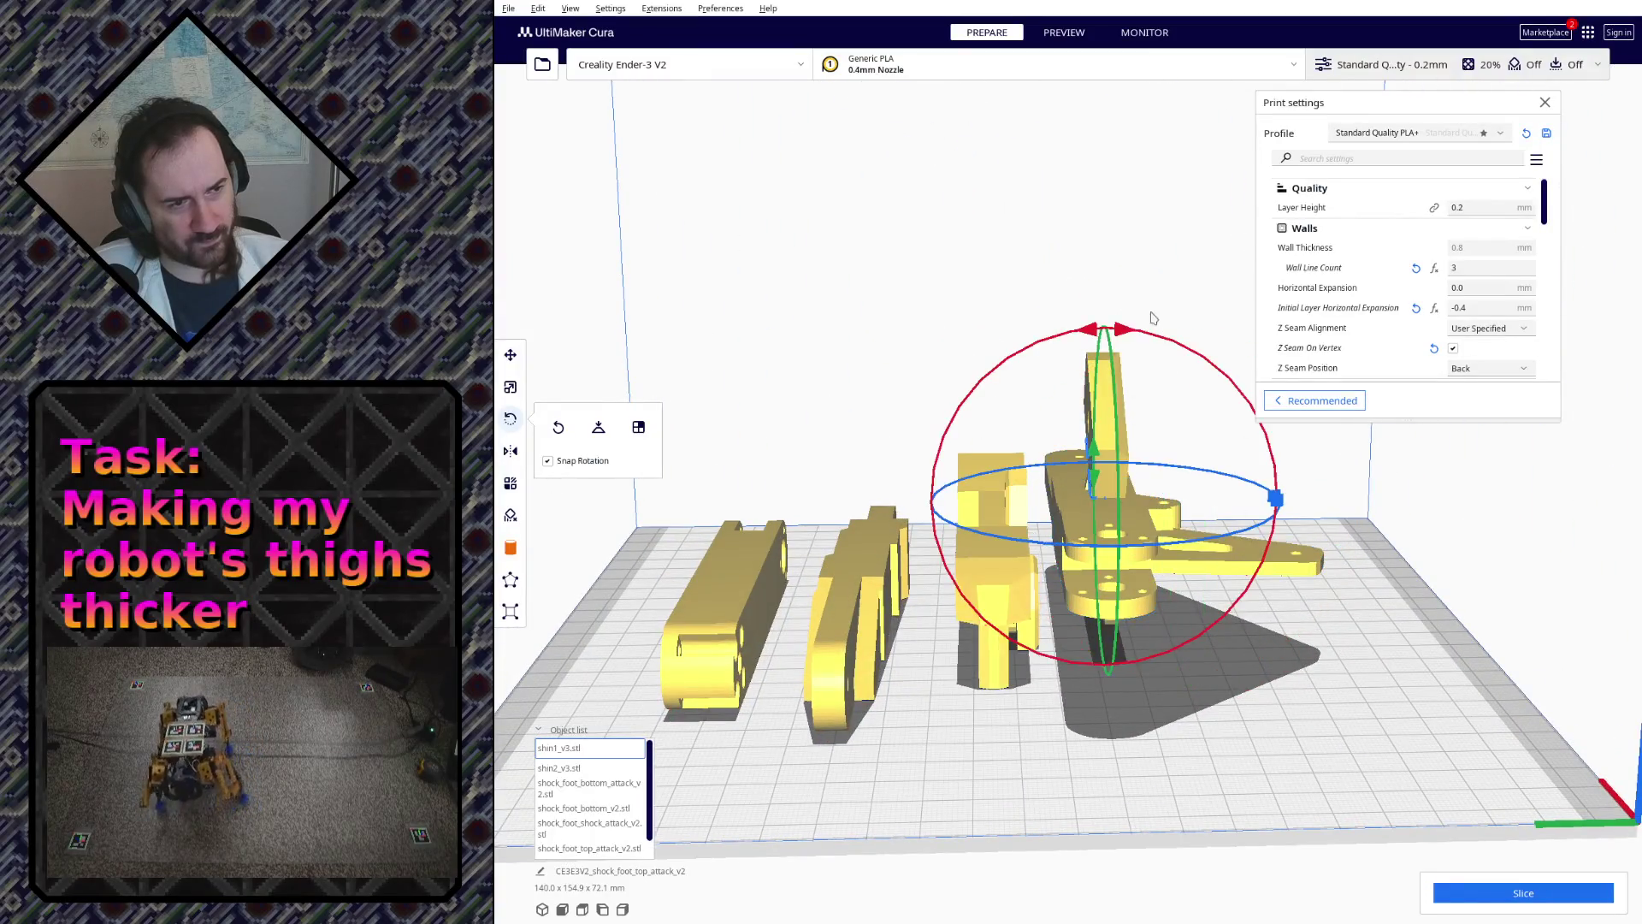
pyautogui.moveTo(1124, 331); pyautogui.dragTo(1242, 575)
pyautogui.moveTo(1249, 620); pyautogui.dragTo(1055, 606, button='right')
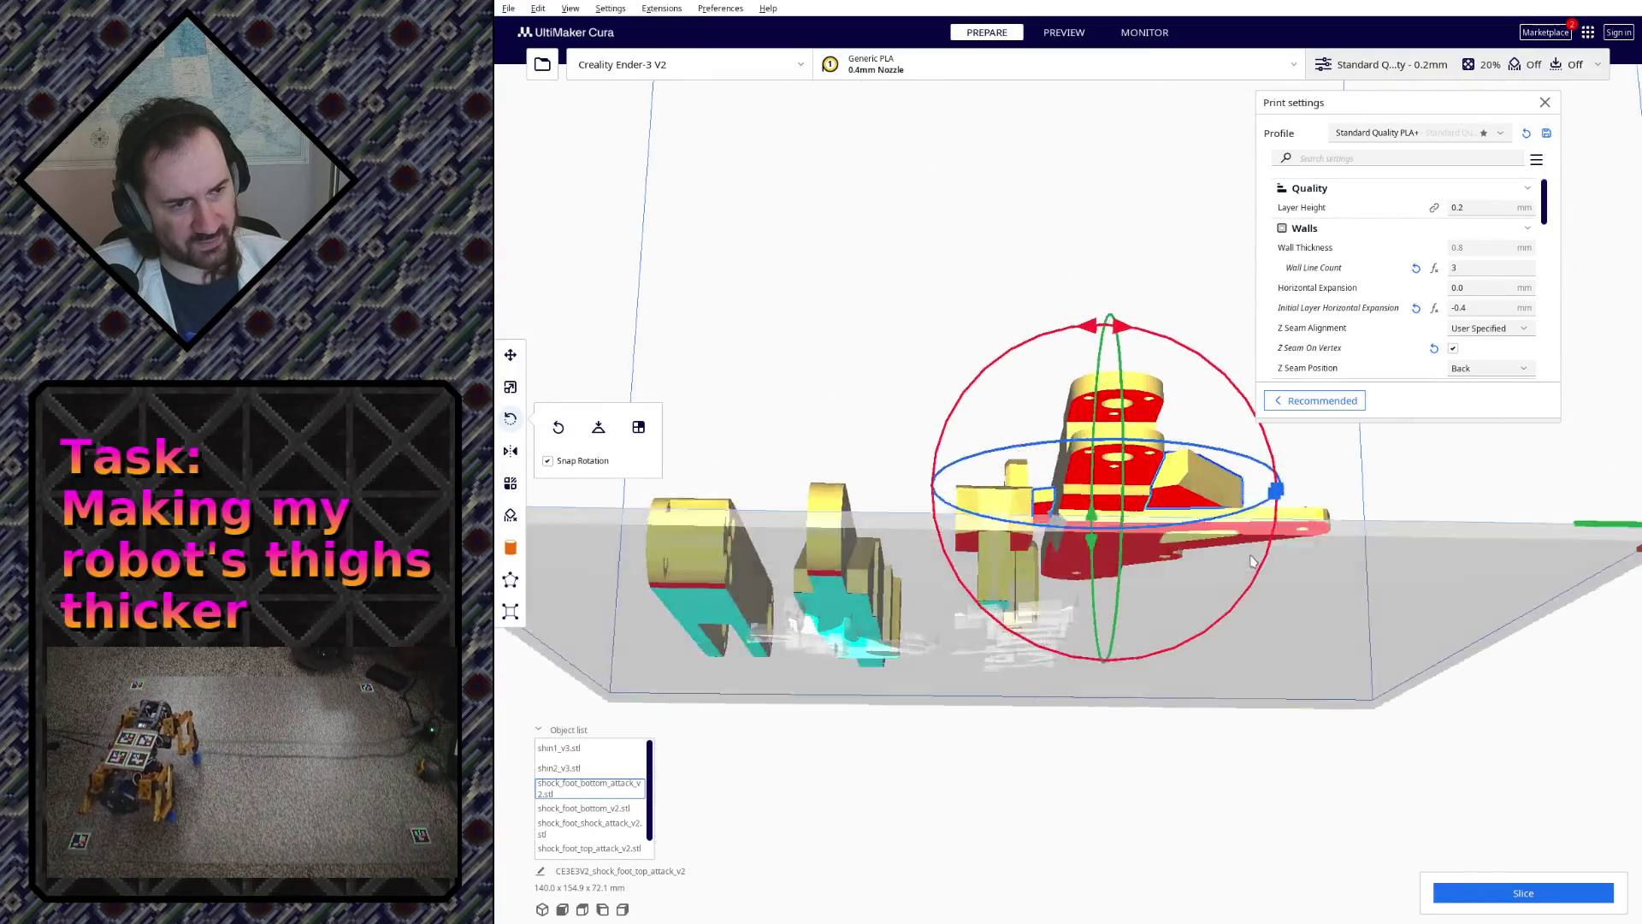
pyautogui.click(1011, 584)
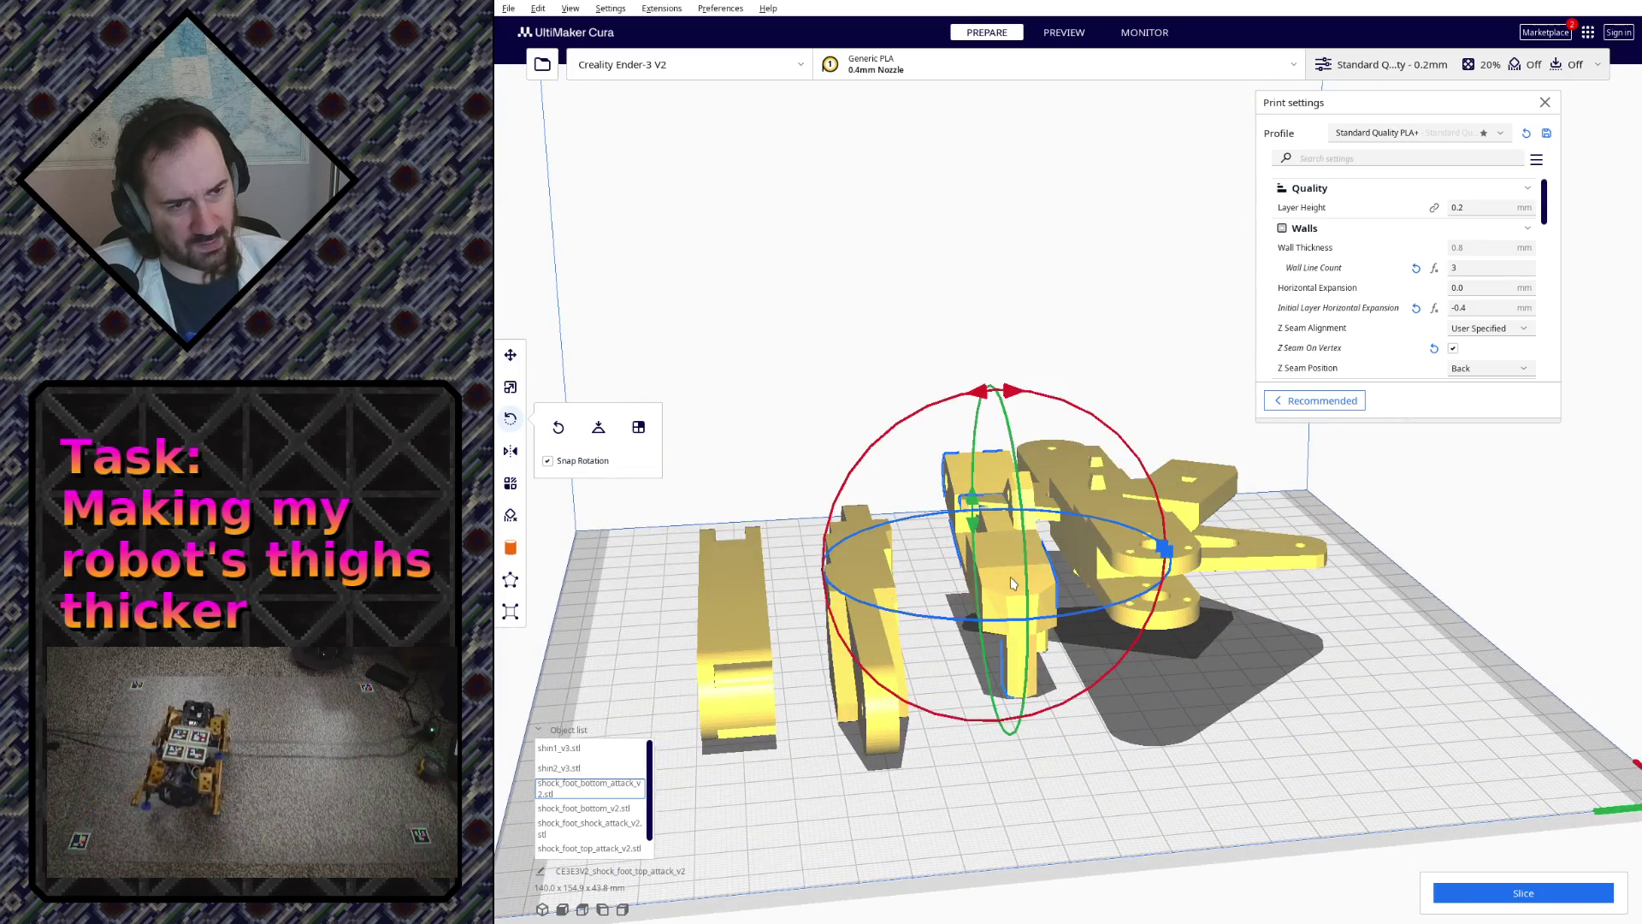
pyautogui.moveTo(1013, 388); pyautogui.dragTo(1014, 390)
pyautogui.moveTo(1146, 769)
pyautogui.mouseDown(button='right')
pyautogui.moveTo(916, 689)
pyautogui.moveTo(1084, 768)
pyautogui.moveTo(1100, 722)
pyautogui.mouseUp(button='right')
pyautogui.moveTo(1025, 632)
pyautogui.mouseDown(button='right')
pyautogui.moveTo(1020, 556)
pyautogui.moveTo(1104, 644)
pyautogui.mouseUp(button='right')
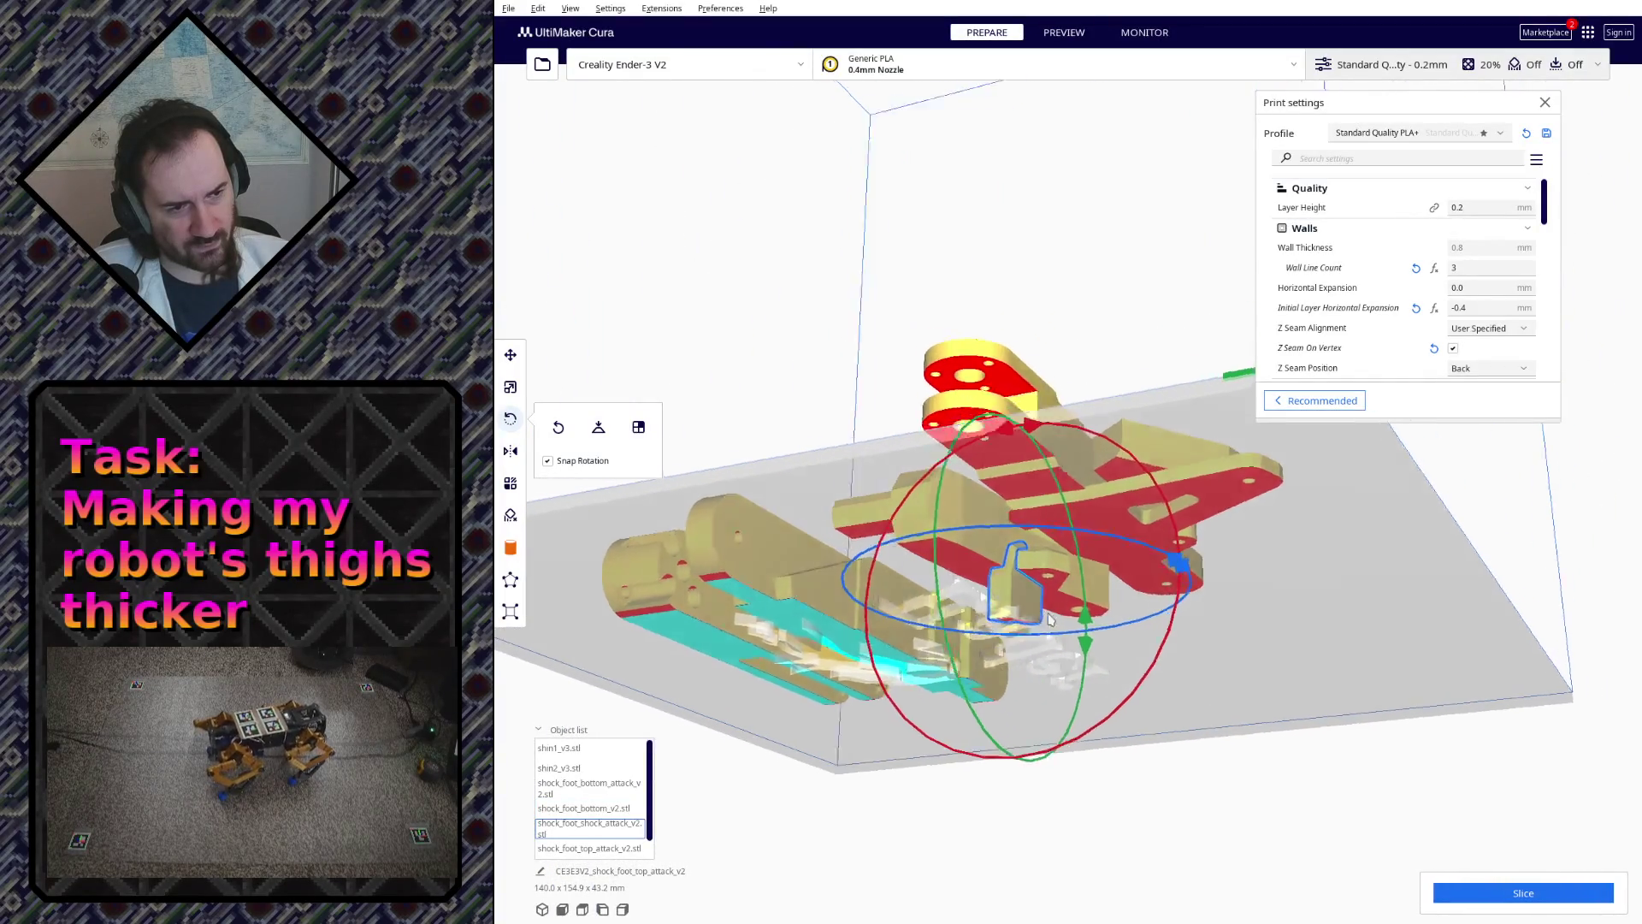
pyautogui.moveTo(1037, 427)
pyautogui.mouseDown(button='right')
pyautogui.moveTo(880, 696)
pyautogui.moveTo(798, 558)
pyautogui.mouseUp(button='right')
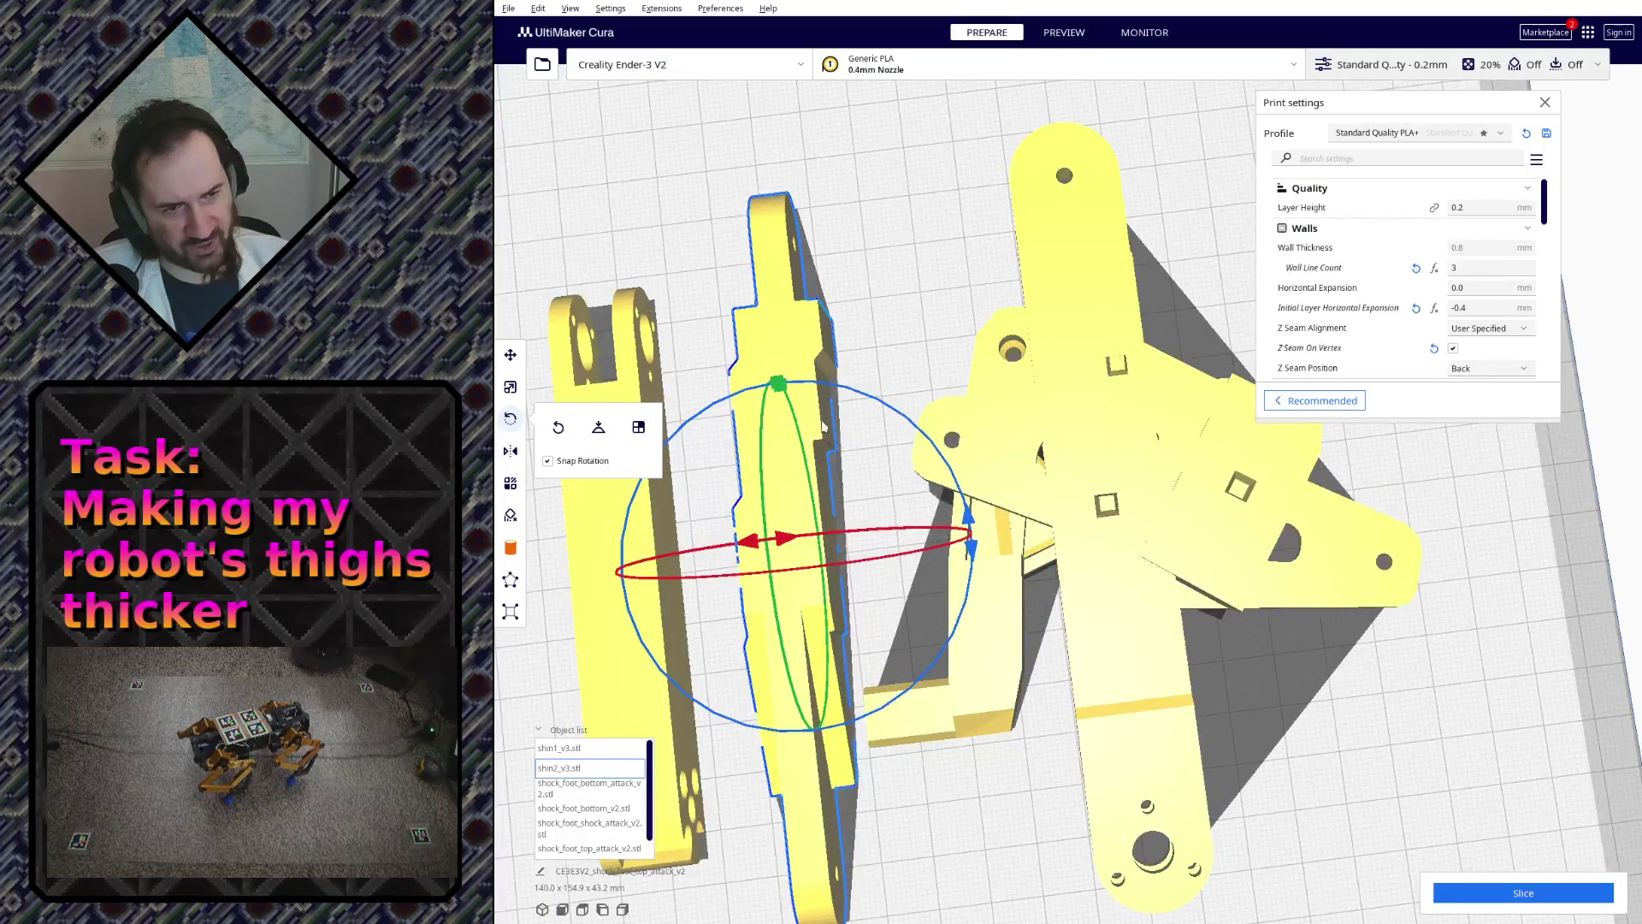
pyautogui.scroll(-2, 784, 482)
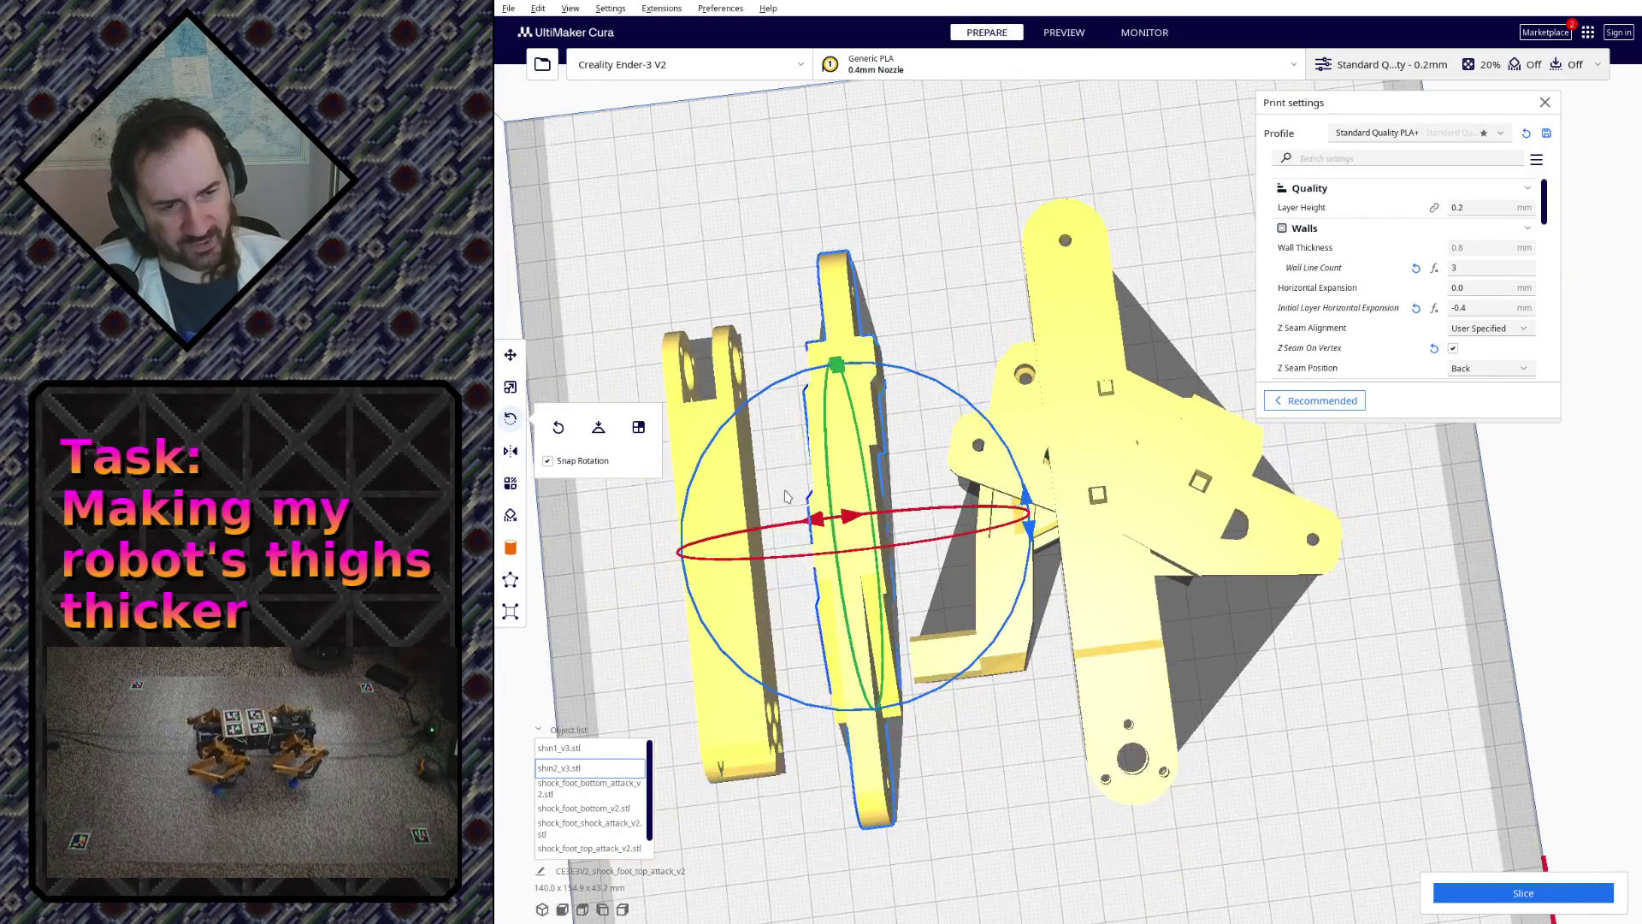
pyautogui.moveTo(1046, 456)
pyautogui.mouseDown(button='right')
pyautogui.moveTo(996, 271)
pyautogui.moveTo(1053, 331)
pyautogui.moveTo(1010, 373)
pyautogui.moveTo(1255, 298)
pyautogui.moveTo(1096, 355)
pyautogui.mouseUp(button='right')
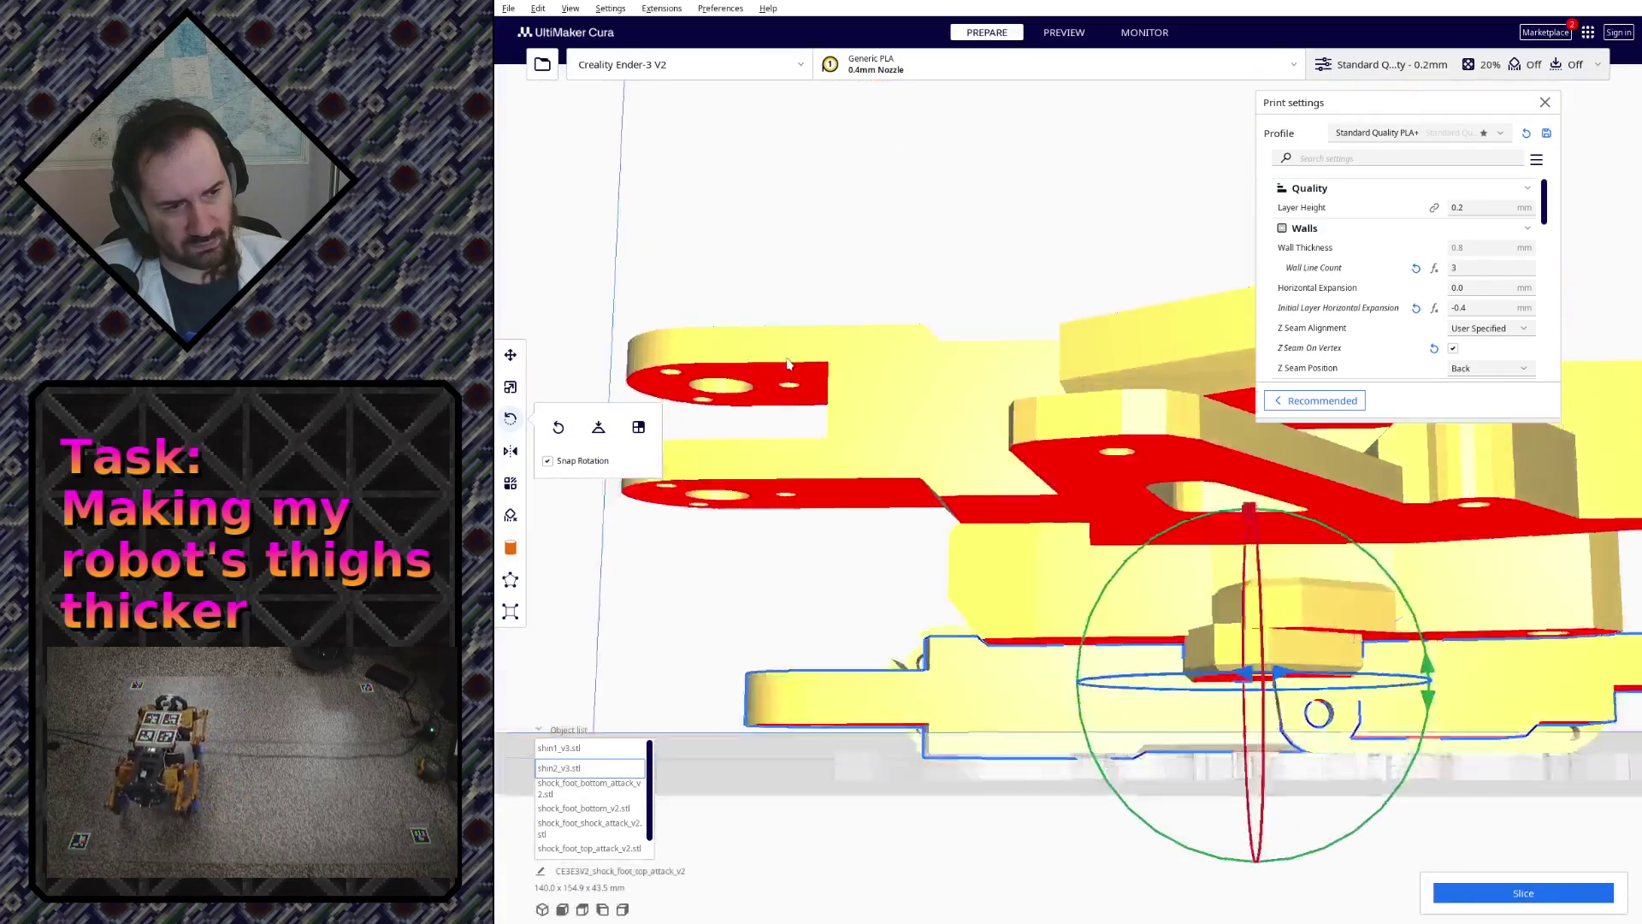
pyautogui.moveTo(1096, 354)
pyautogui.mouseDown(button='right')
pyautogui.moveTo(885, 377)
pyautogui.moveTo(1173, 401)
pyautogui.moveTo(1170, 441)
pyautogui.moveTo(770, 497)
pyautogui.mouseUp(button='right')
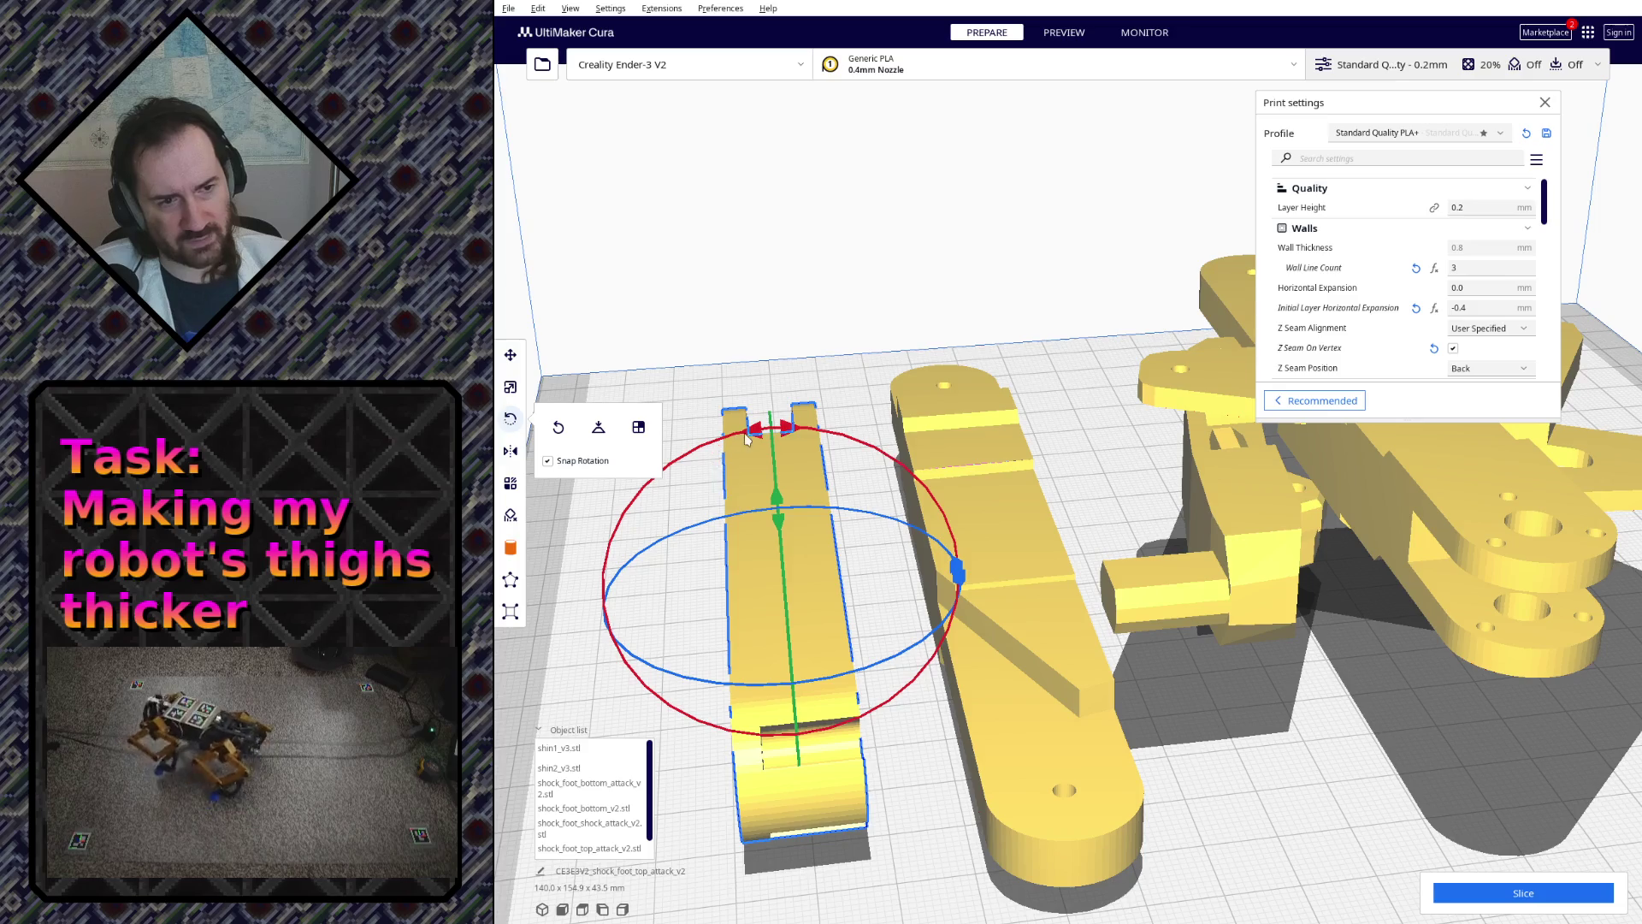
pyautogui.moveTo(748, 437); pyautogui.dragTo(793, 585, button='right')
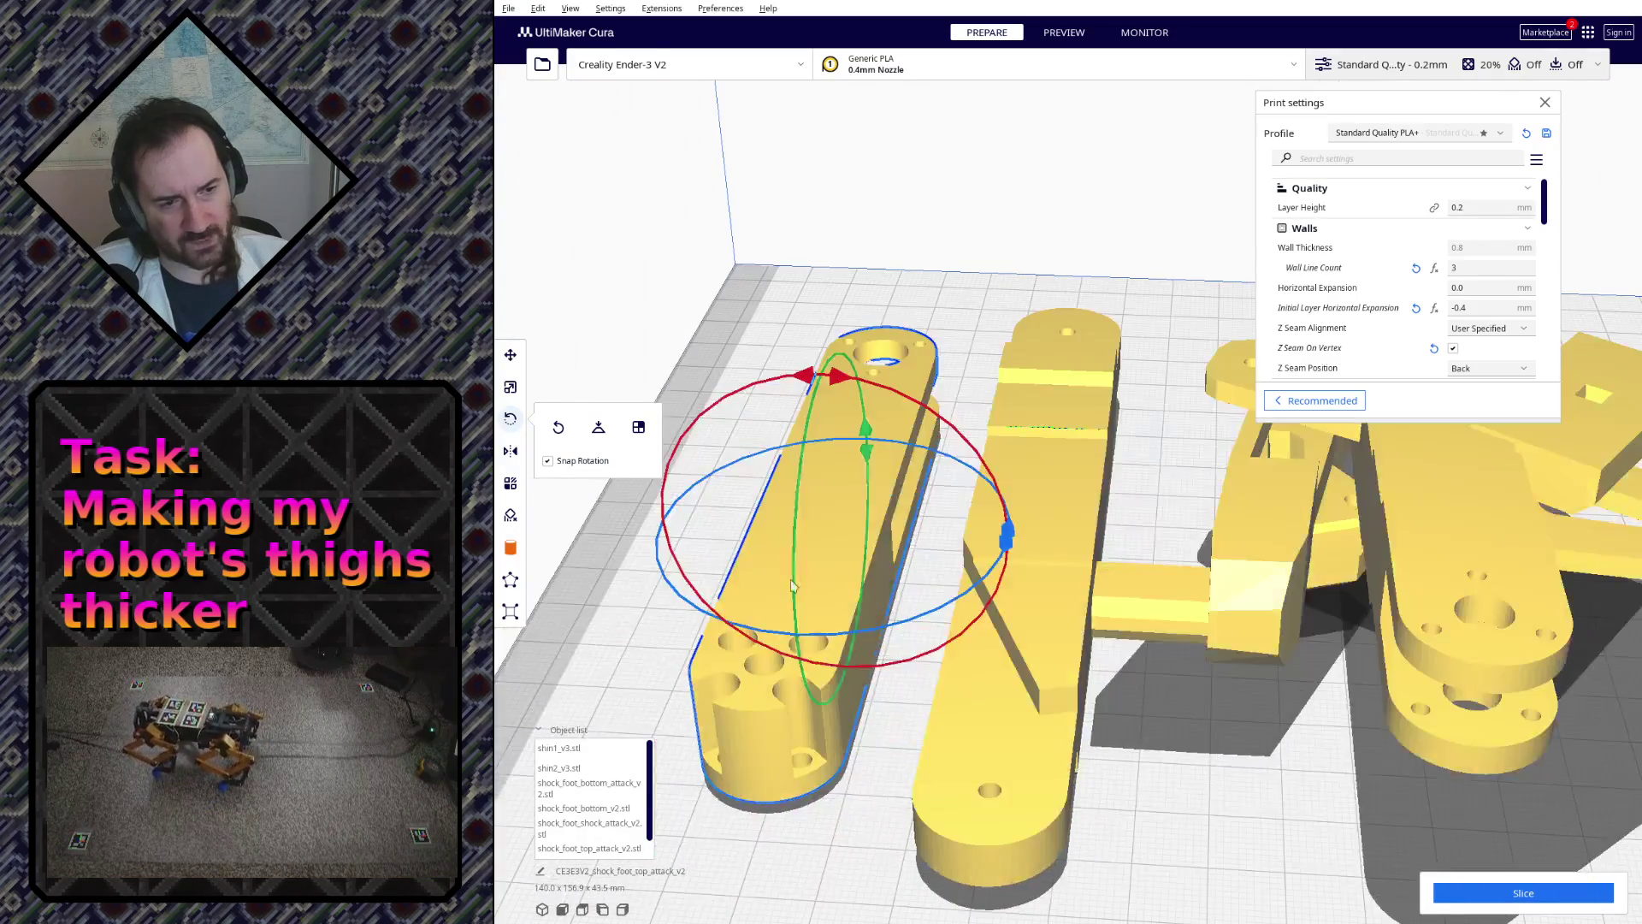
# - Set each part's Z position to 0 so all four rest on the build plate
pyautogui.click(510, 356)
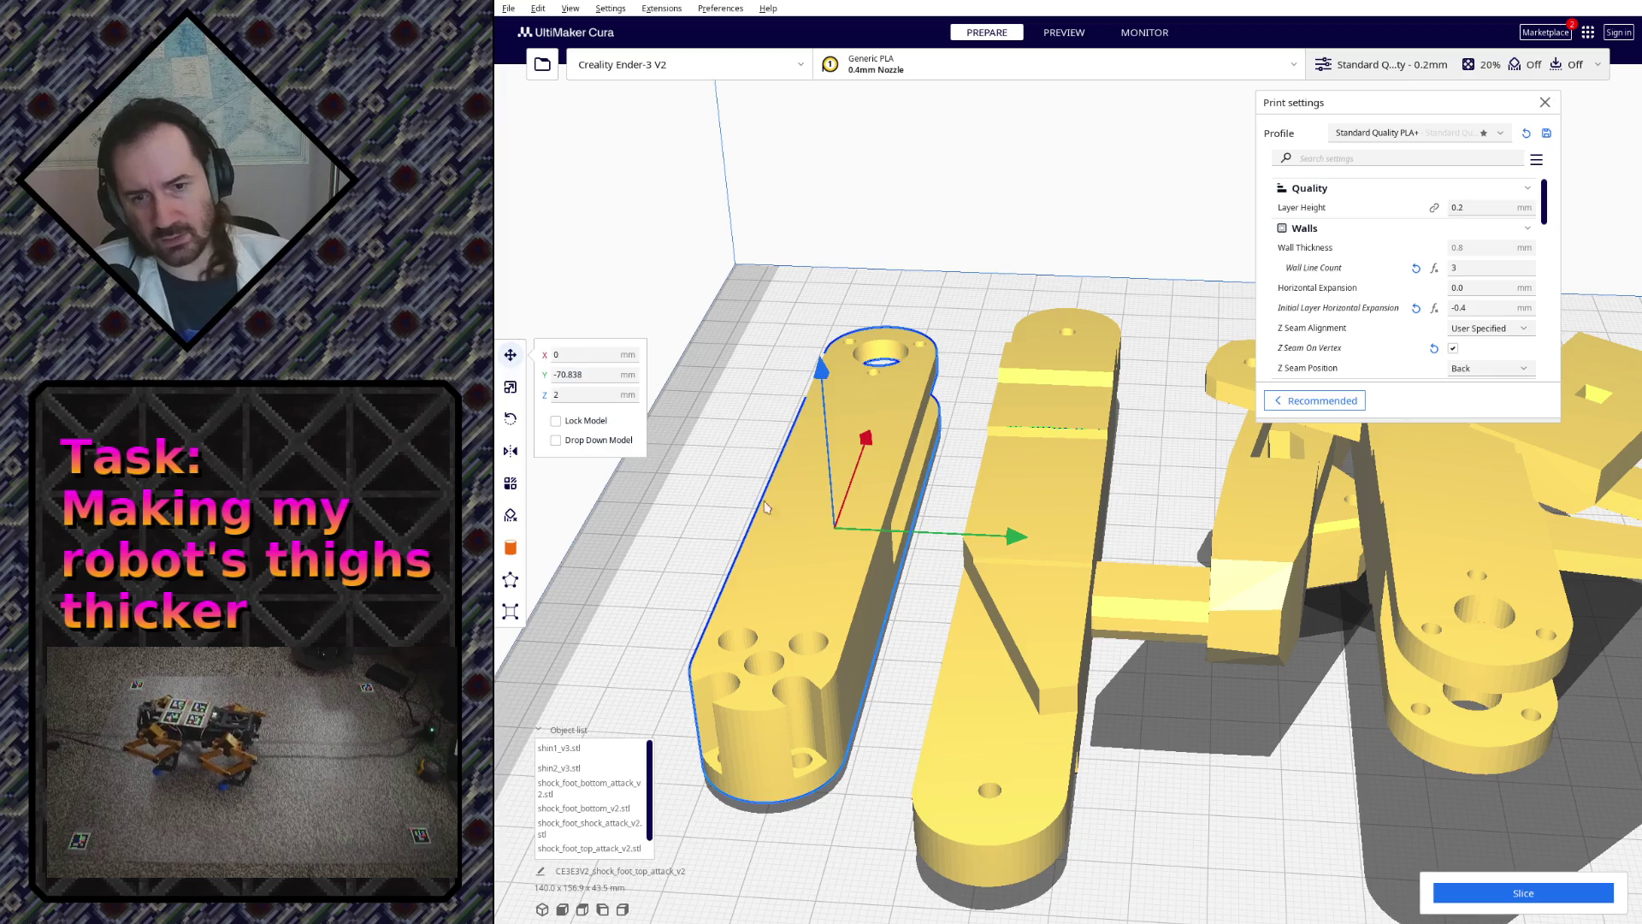
pyautogui.moveTo(766, 509); pyautogui.dragTo(949, 510, button='right')
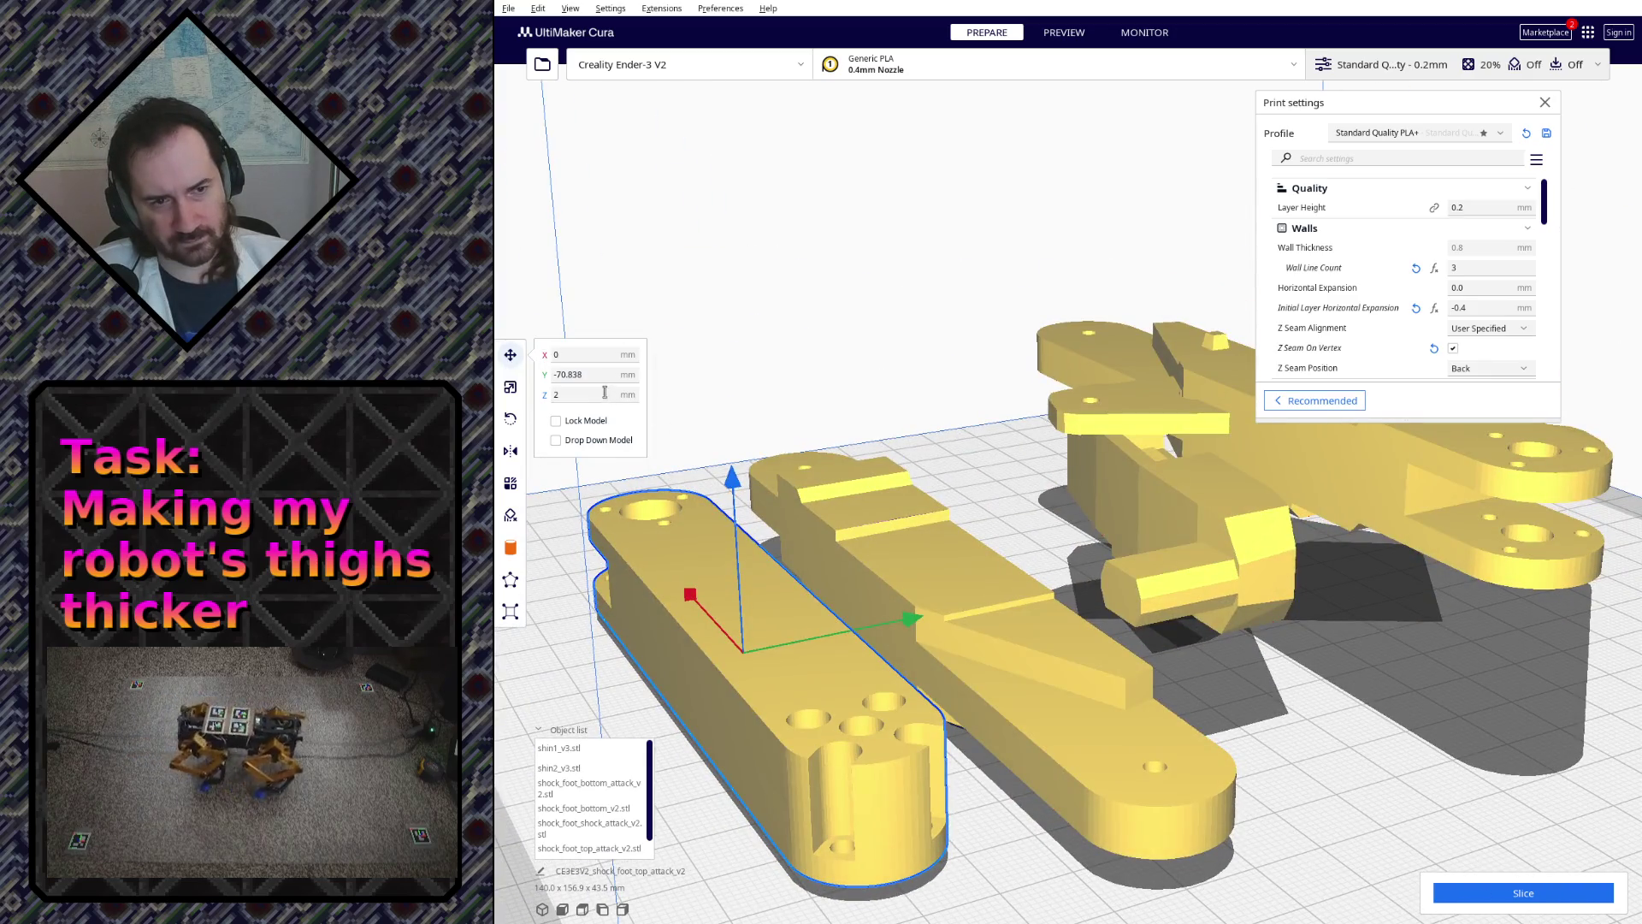
pyautogui.write('-0')
pyautogui.press('Return')
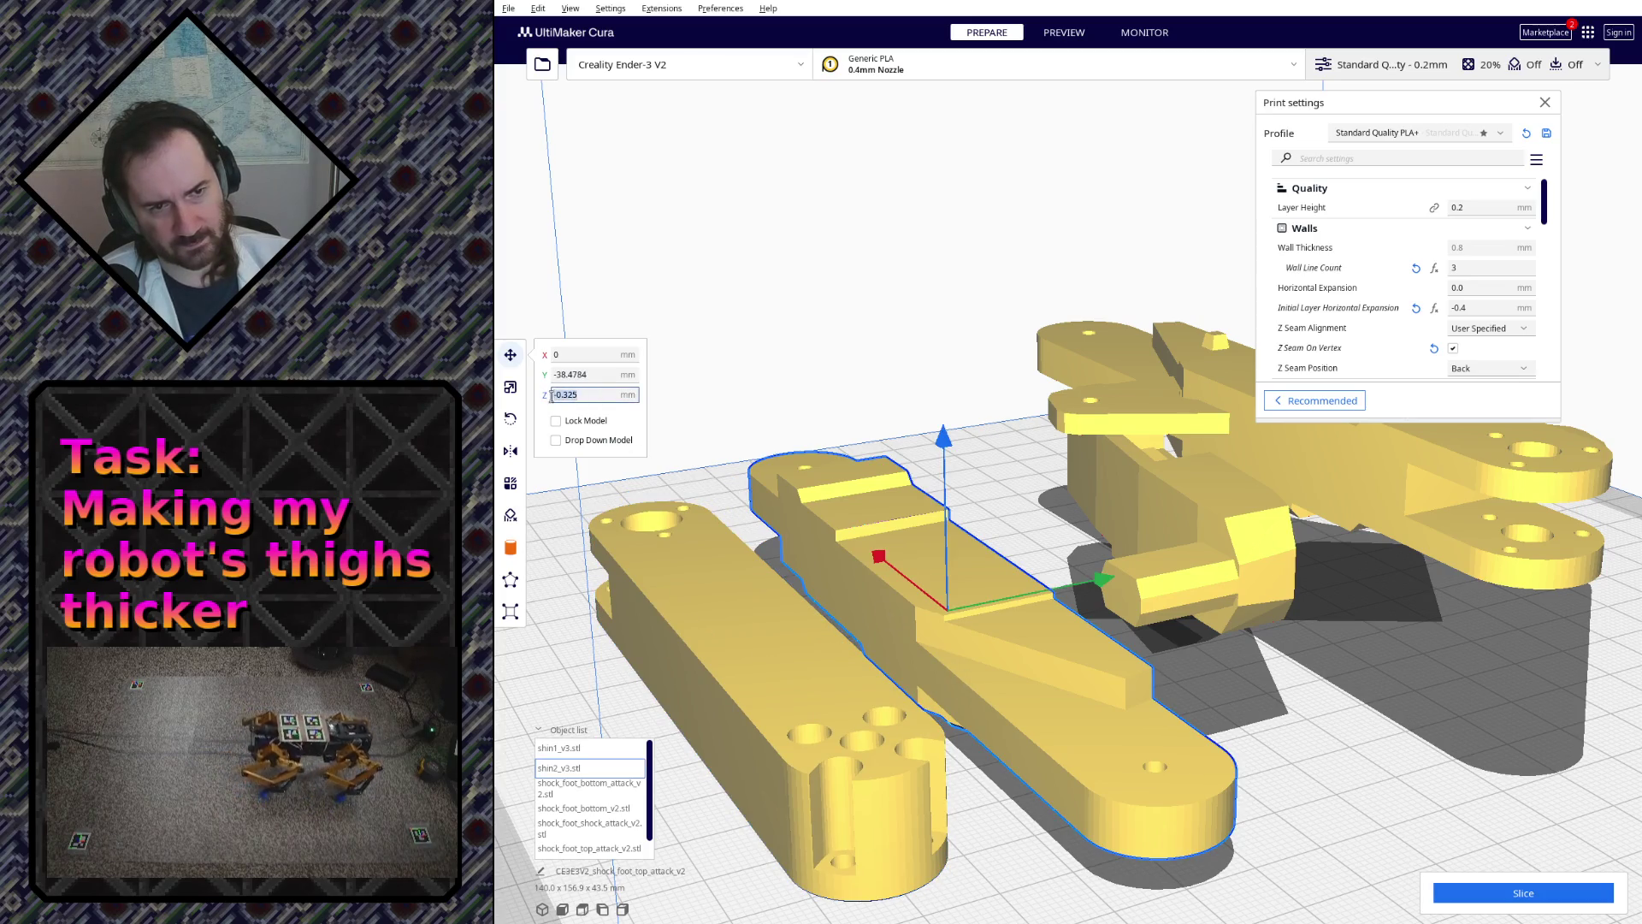
pyautogui.write('0')
pyautogui.press('Return')
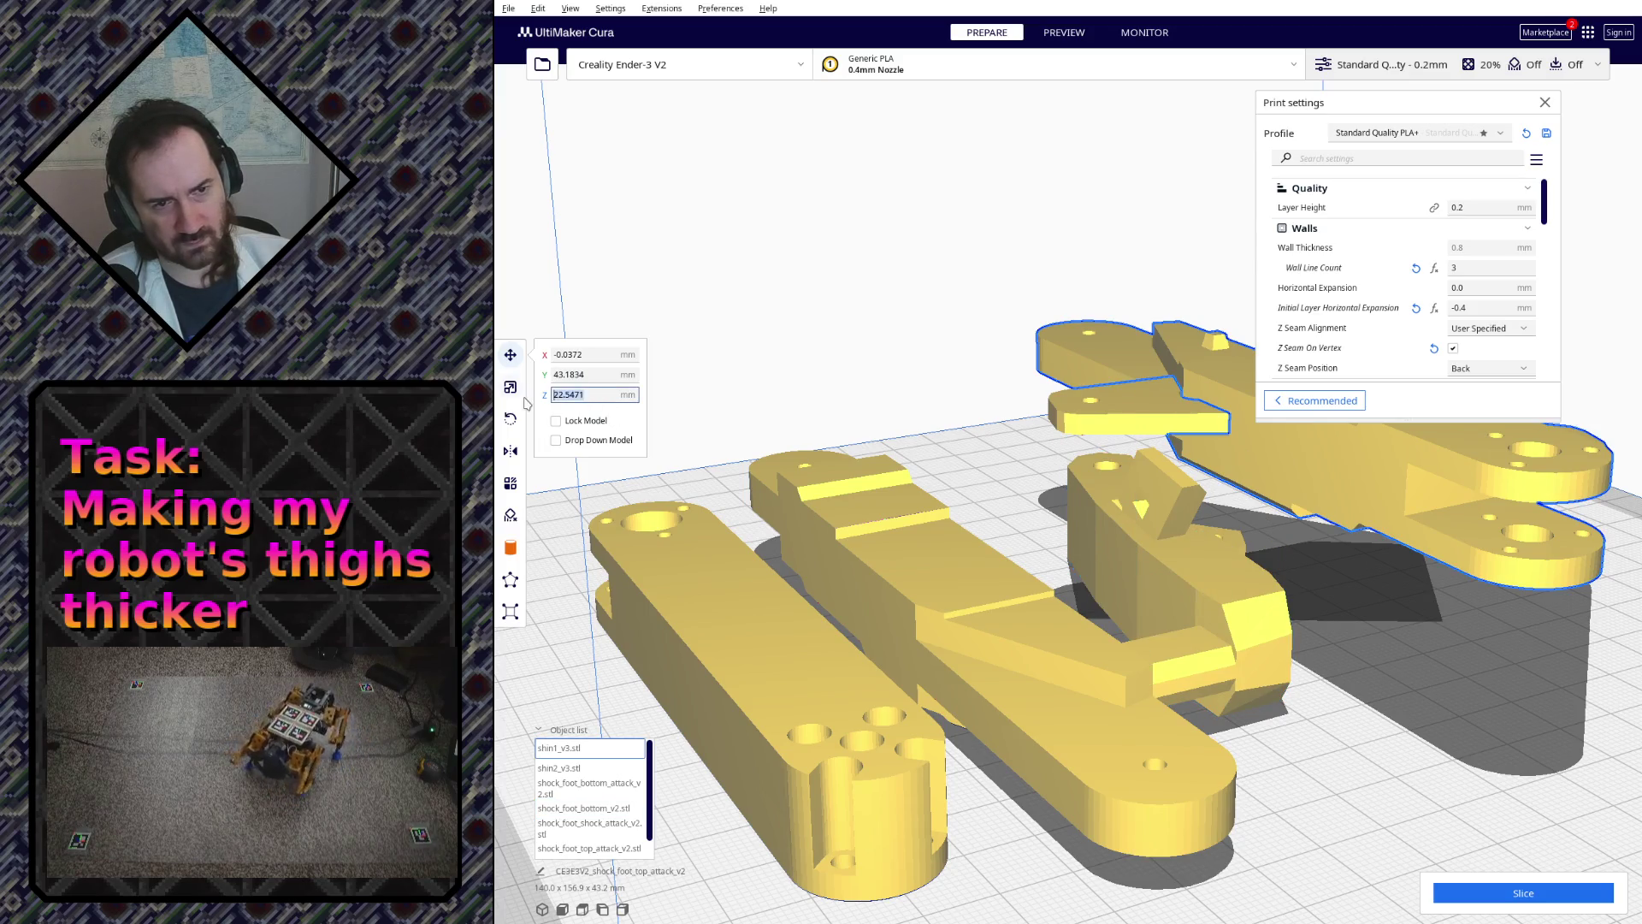
pyautogui.write('0')
pyautogui.press('Return')
pyautogui.write('0')
pyautogui.press('Return')
pyautogui.moveTo(1189, 551); pyautogui.dragTo(911, 498, button='right')
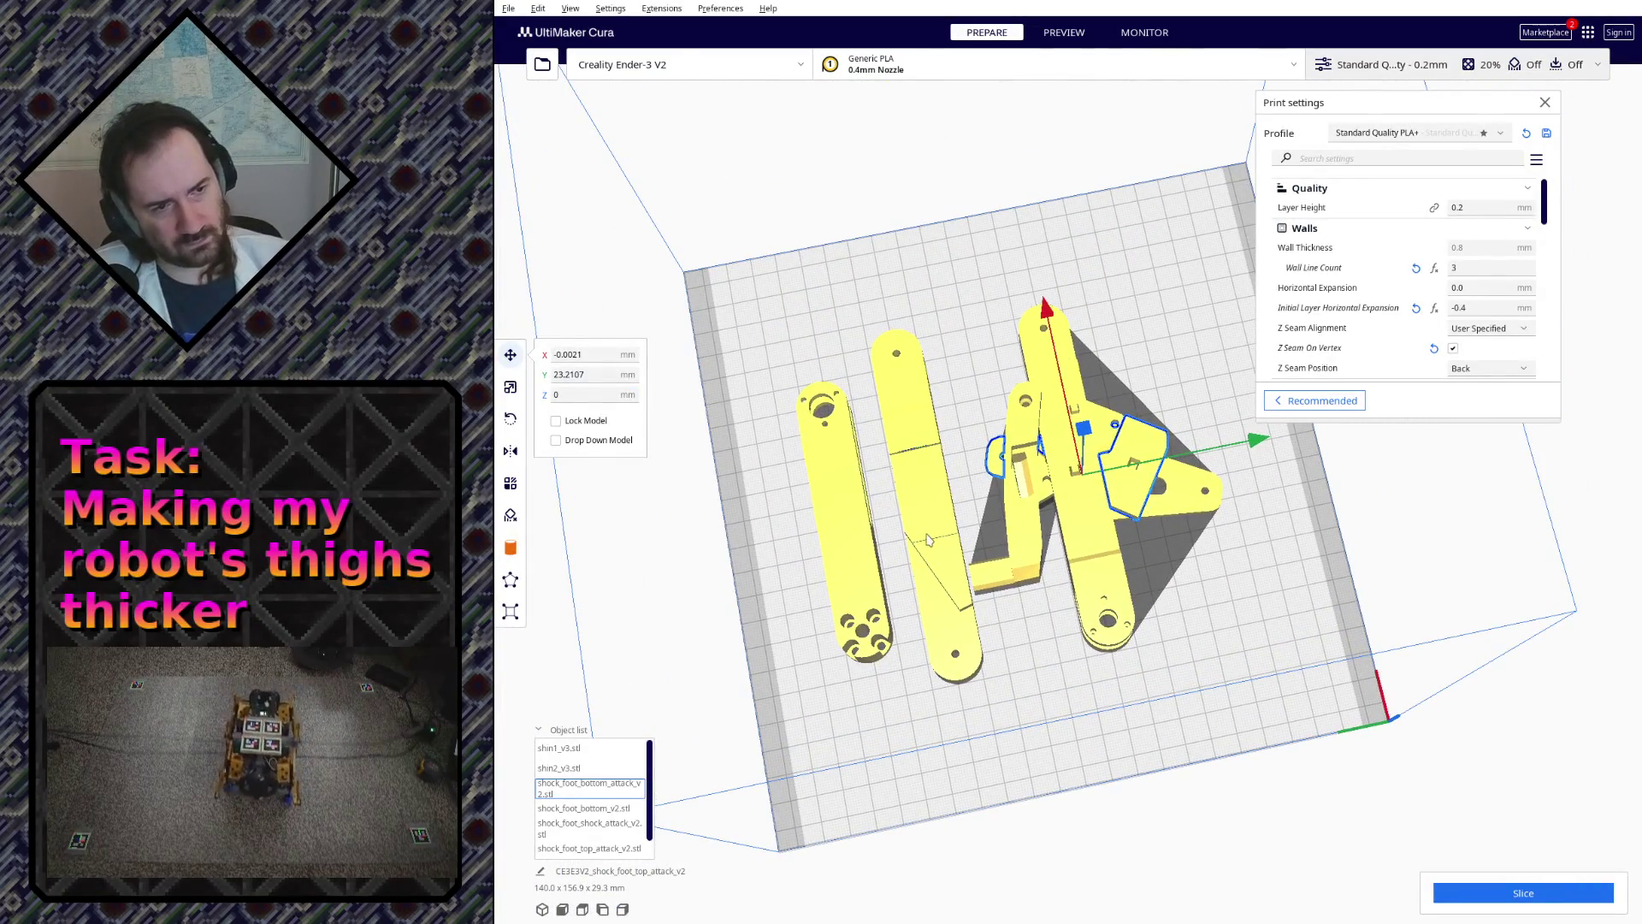
# - Move each shin and foot part to a free spot on the plate with no overlaps
pyautogui.moveTo(951, 549); pyautogui.dragTo(933, 491)
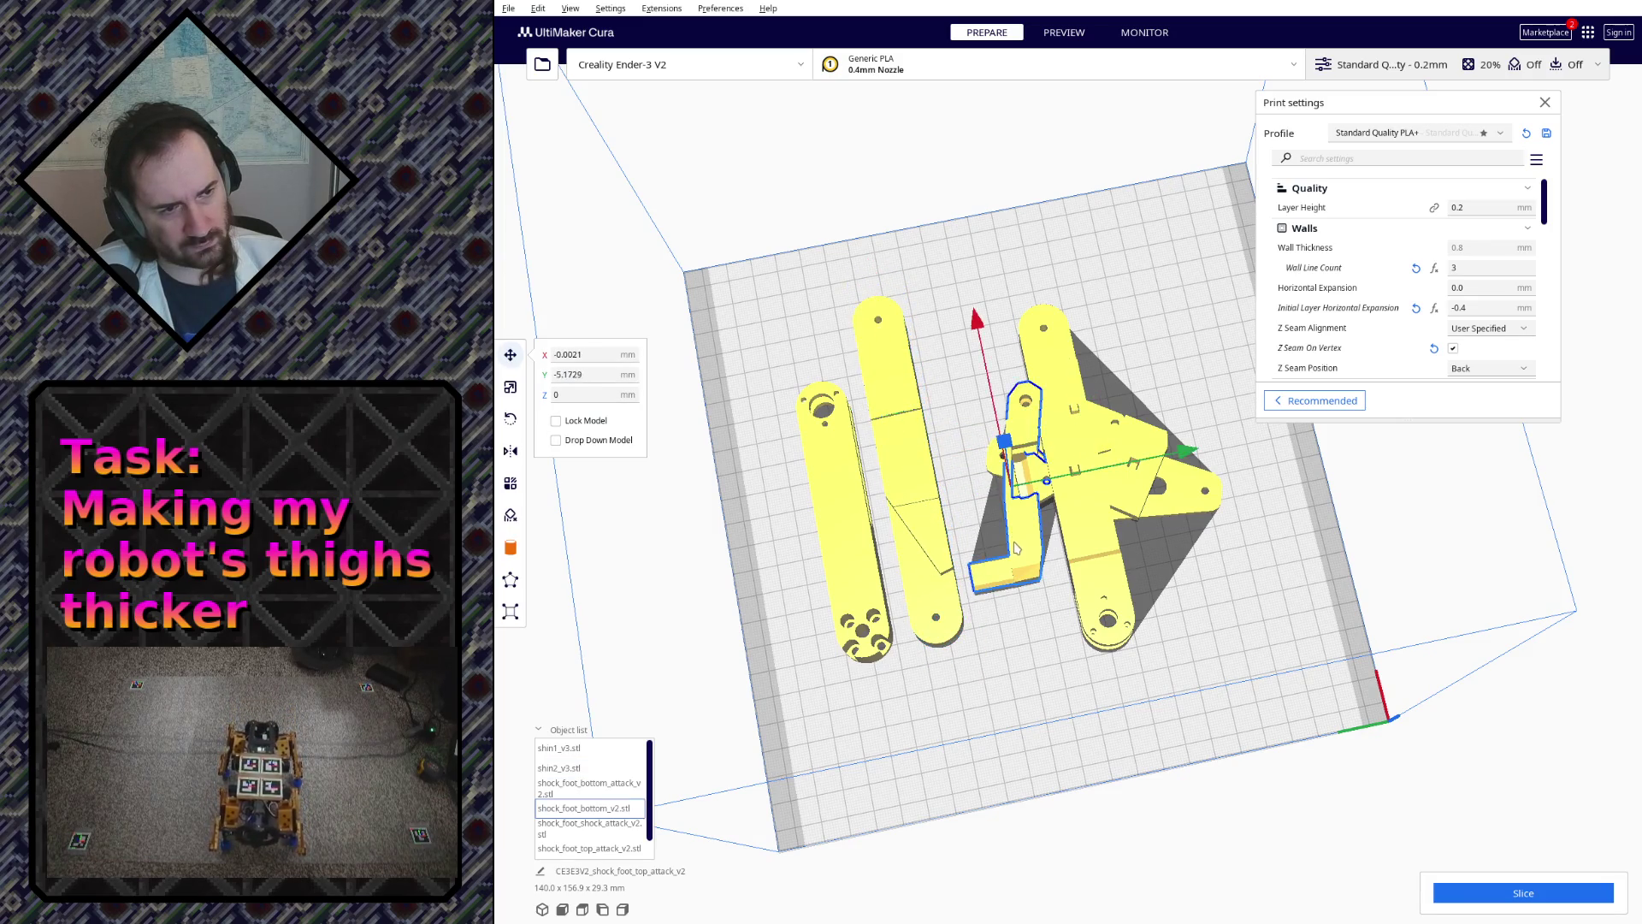
pyautogui.moveTo(1015, 550); pyautogui.dragTo(1164, 622)
pyautogui.moveTo(1105, 570); pyautogui.dragTo(1013, 544)
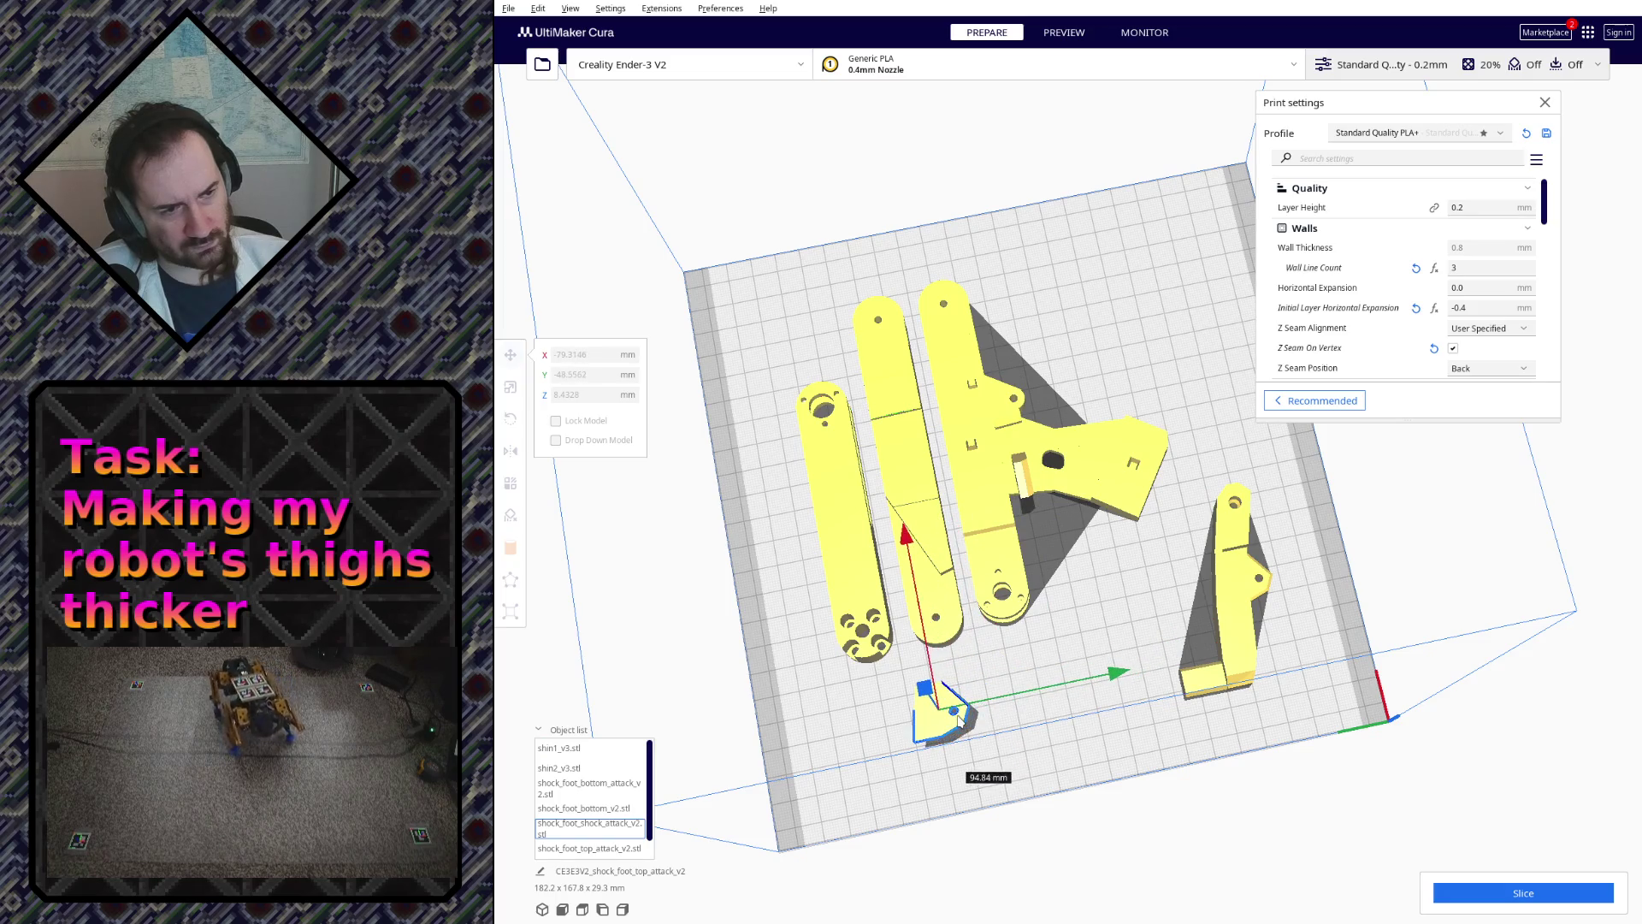
pyautogui.moveTo(1129, 497); pyautogui.dragTo(1169, 363)
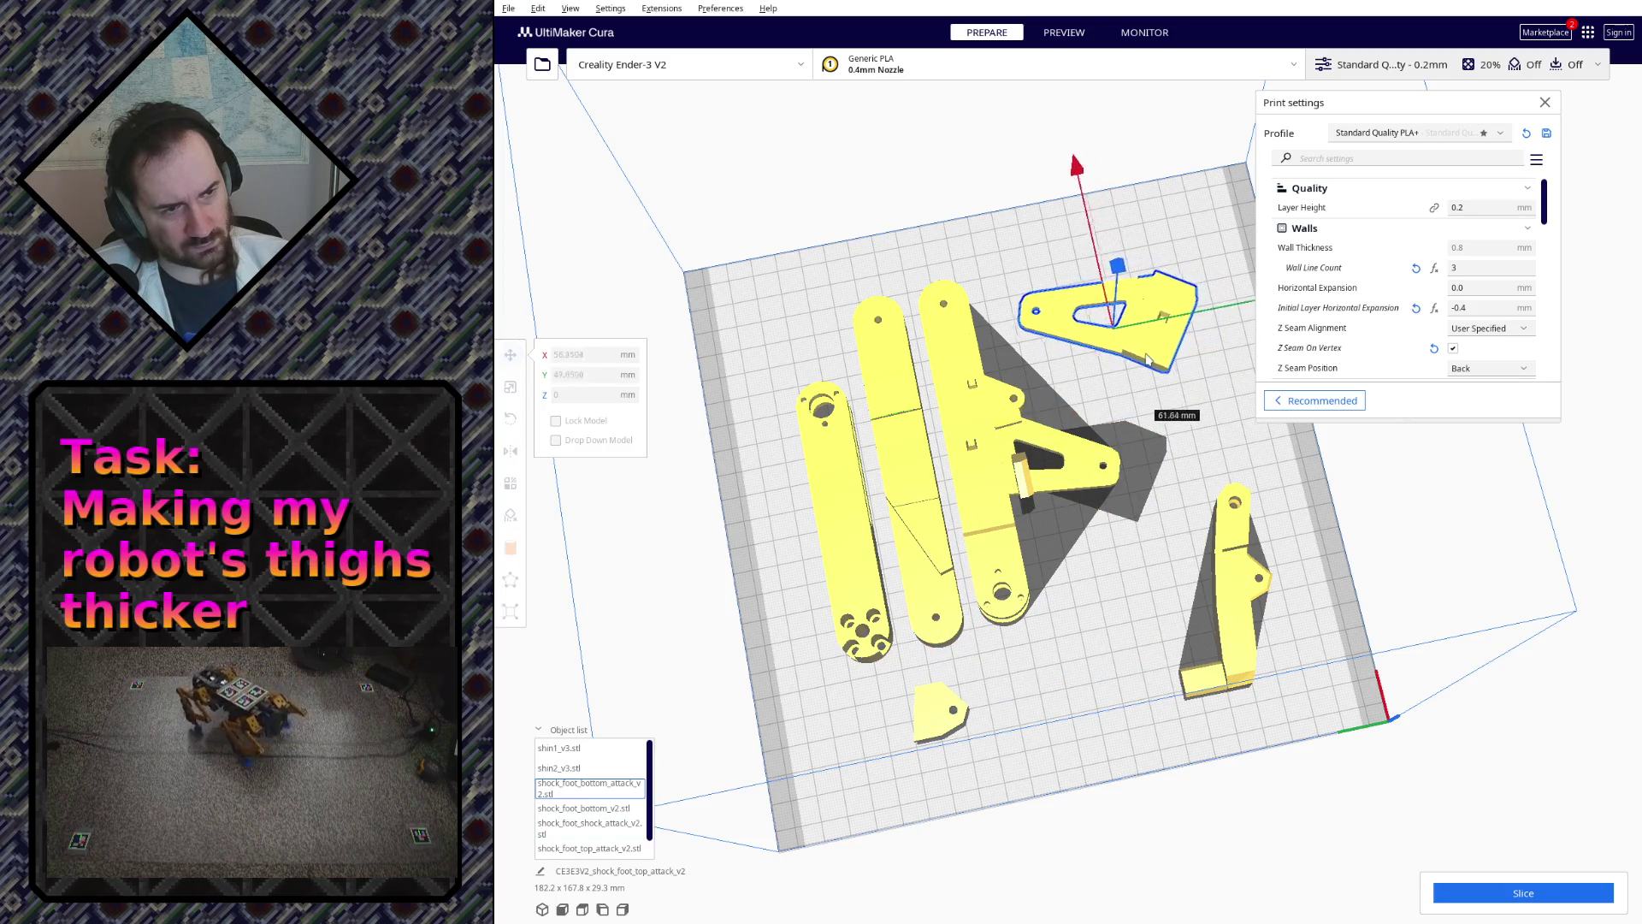
pyautogui.moveTo(1239, 658)
pyautogui.mouseDown()
pyautogui.moveTo(1125, 598)
pyautogui.moveTo(1188, 617)
pyautogui.mouseUp()
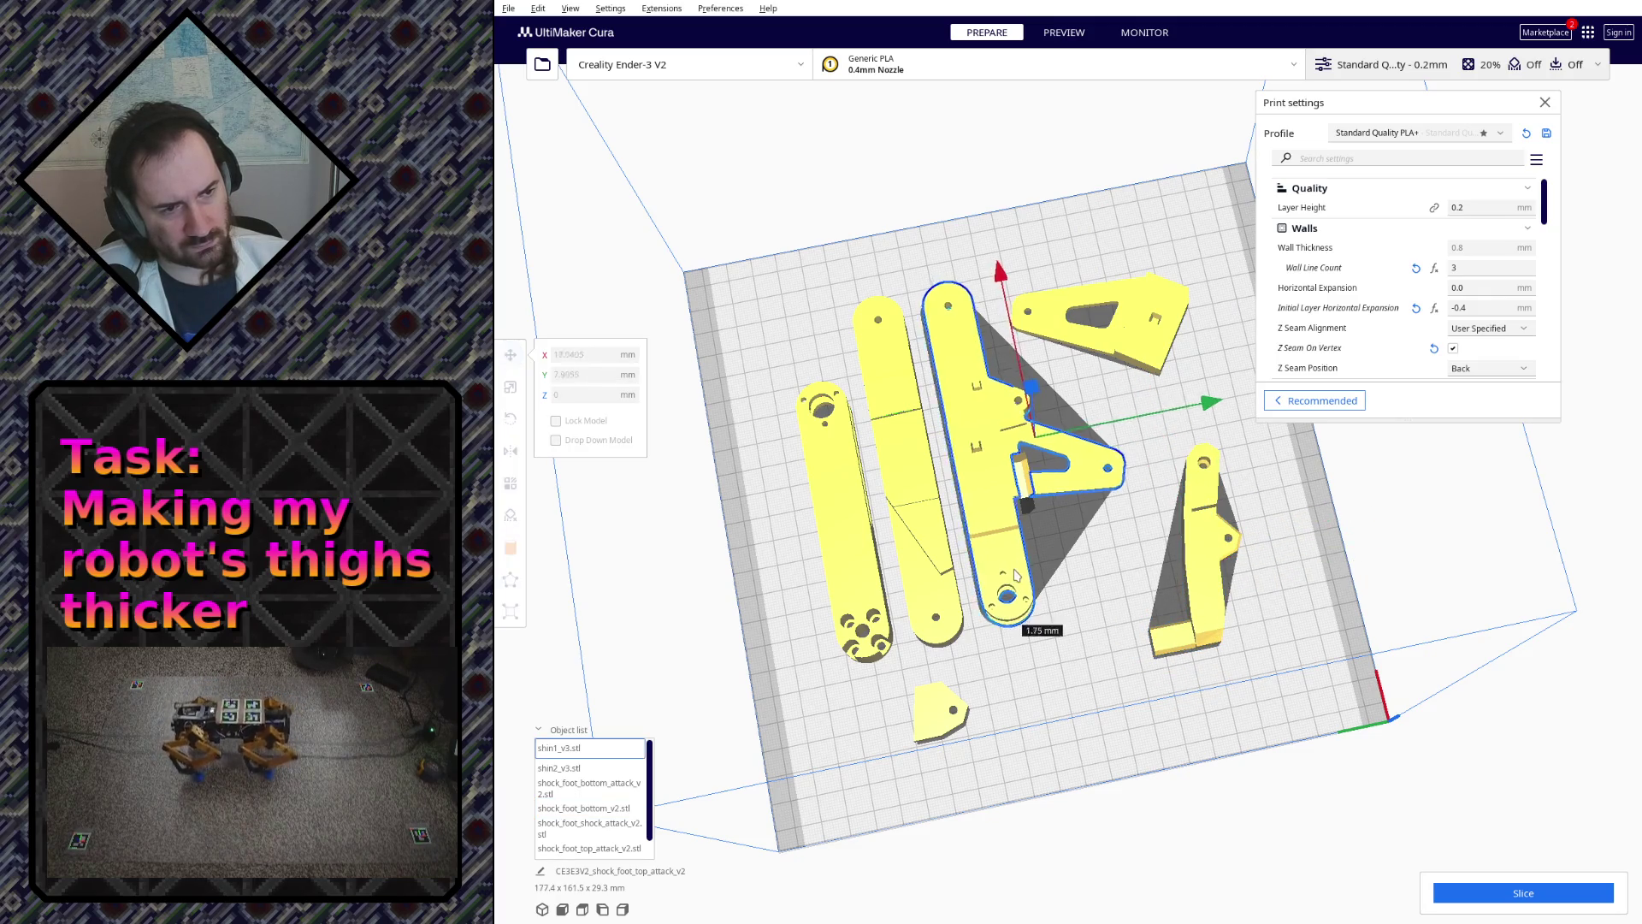
pyautogui.moveTo(1139, 356); pyautogui.dragTo(1159, 371)
pyautogui.moveTo(1198, 599); pyautogui.dragTo(1200, 609)
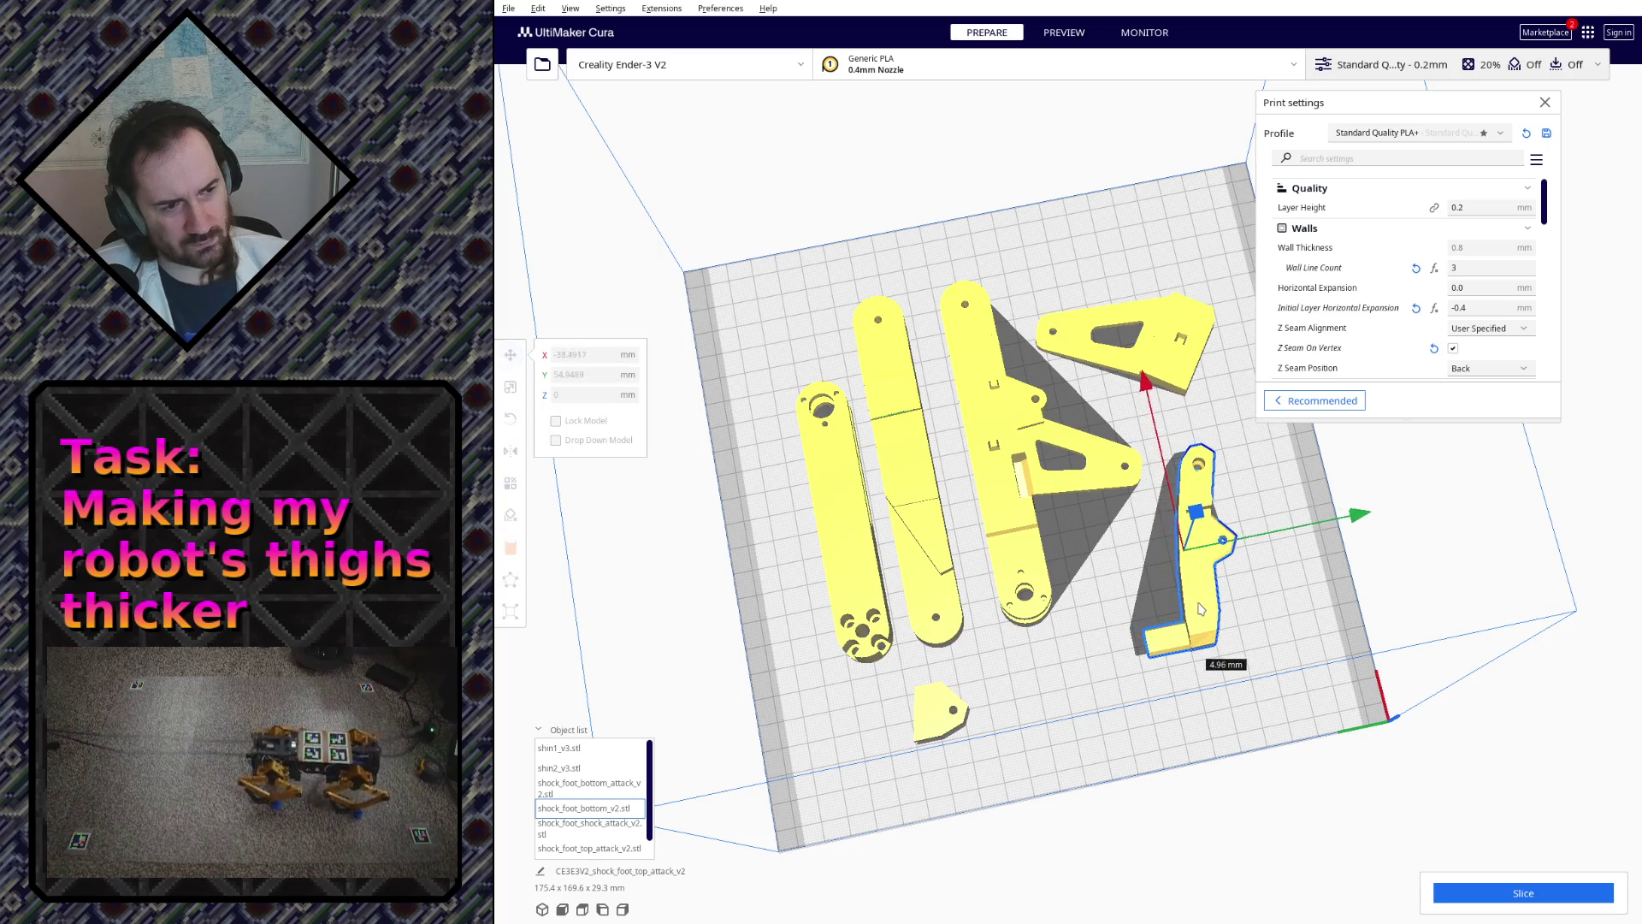
pyautogui.moveTo(1093, 606); pyautogui.dragTo(1330, 436, button='right')
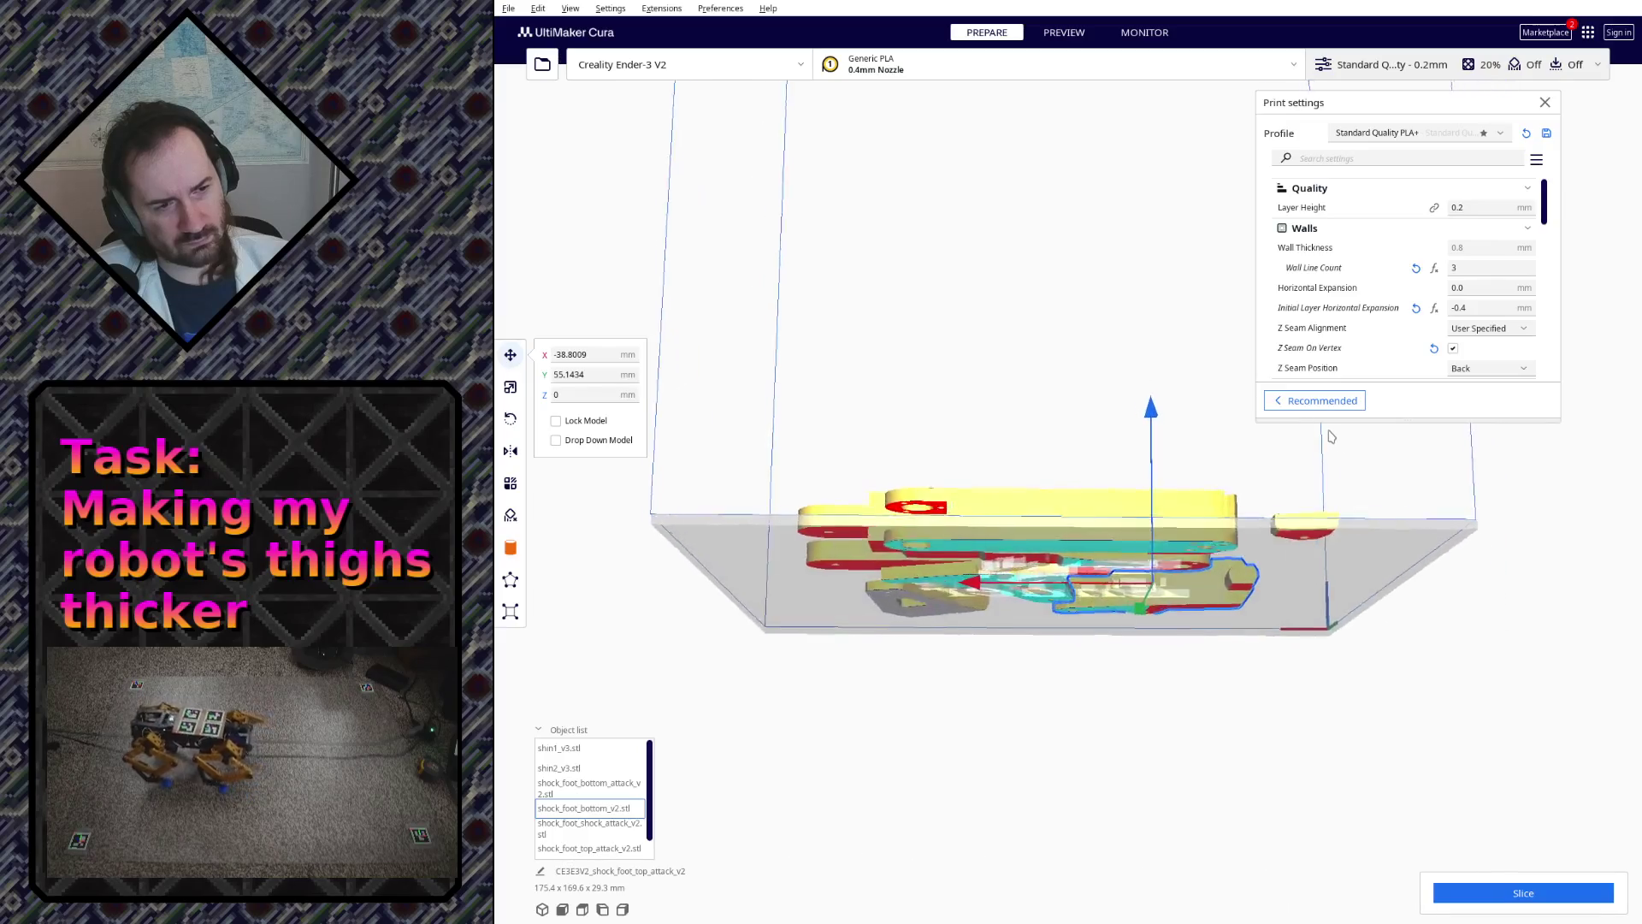
pyautogui.moveTo(1329, 436)
pyautogui.mouseDown(button='right')
pyautogui.moveTo(1218, 440)
pyautogui.moveTo(1270, 593)
pyautogui.moveTo(1151, 691)
pyautogui.mouseUp(button='right')
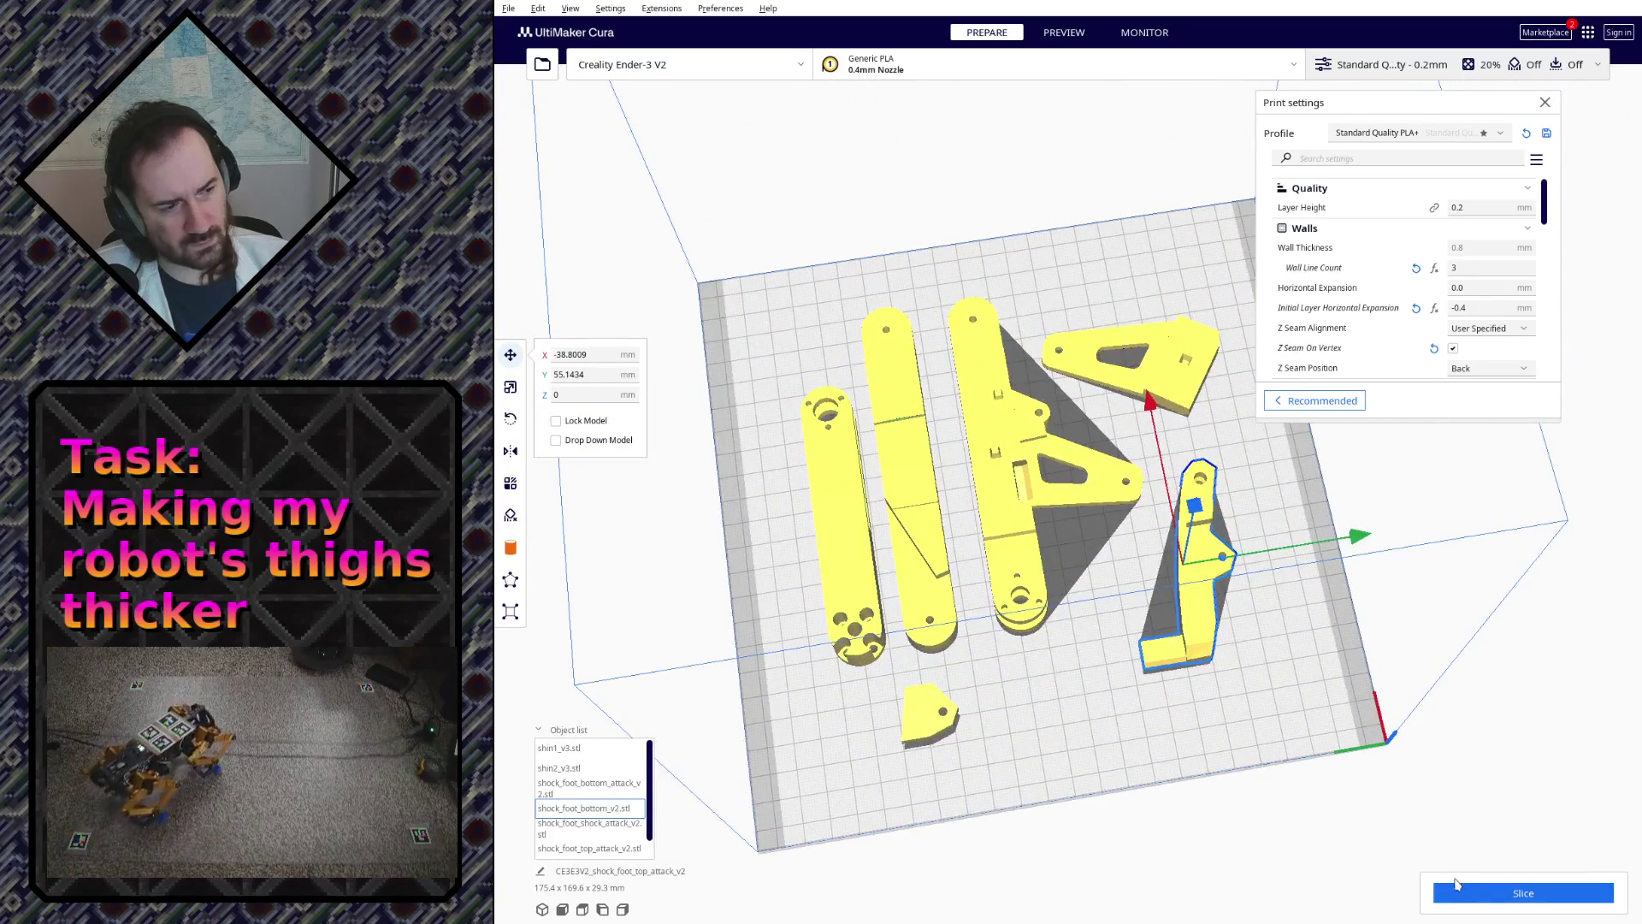
pyautogui.moveTo(1456, 883); pyautogui.dragTo(1373, 540, button='right')
pyautogui.scroll(-5, 1364, 253)
pyautogui.scroll(-3, 1363, 252)
pyautogui.scroll(-3, 1360, 270)
pyautogui.scroll(-3, 1347, 308)
pyautogui.scroll(-3, 1348, 310)
pyautogui.scroll(-1, 1362, 293)
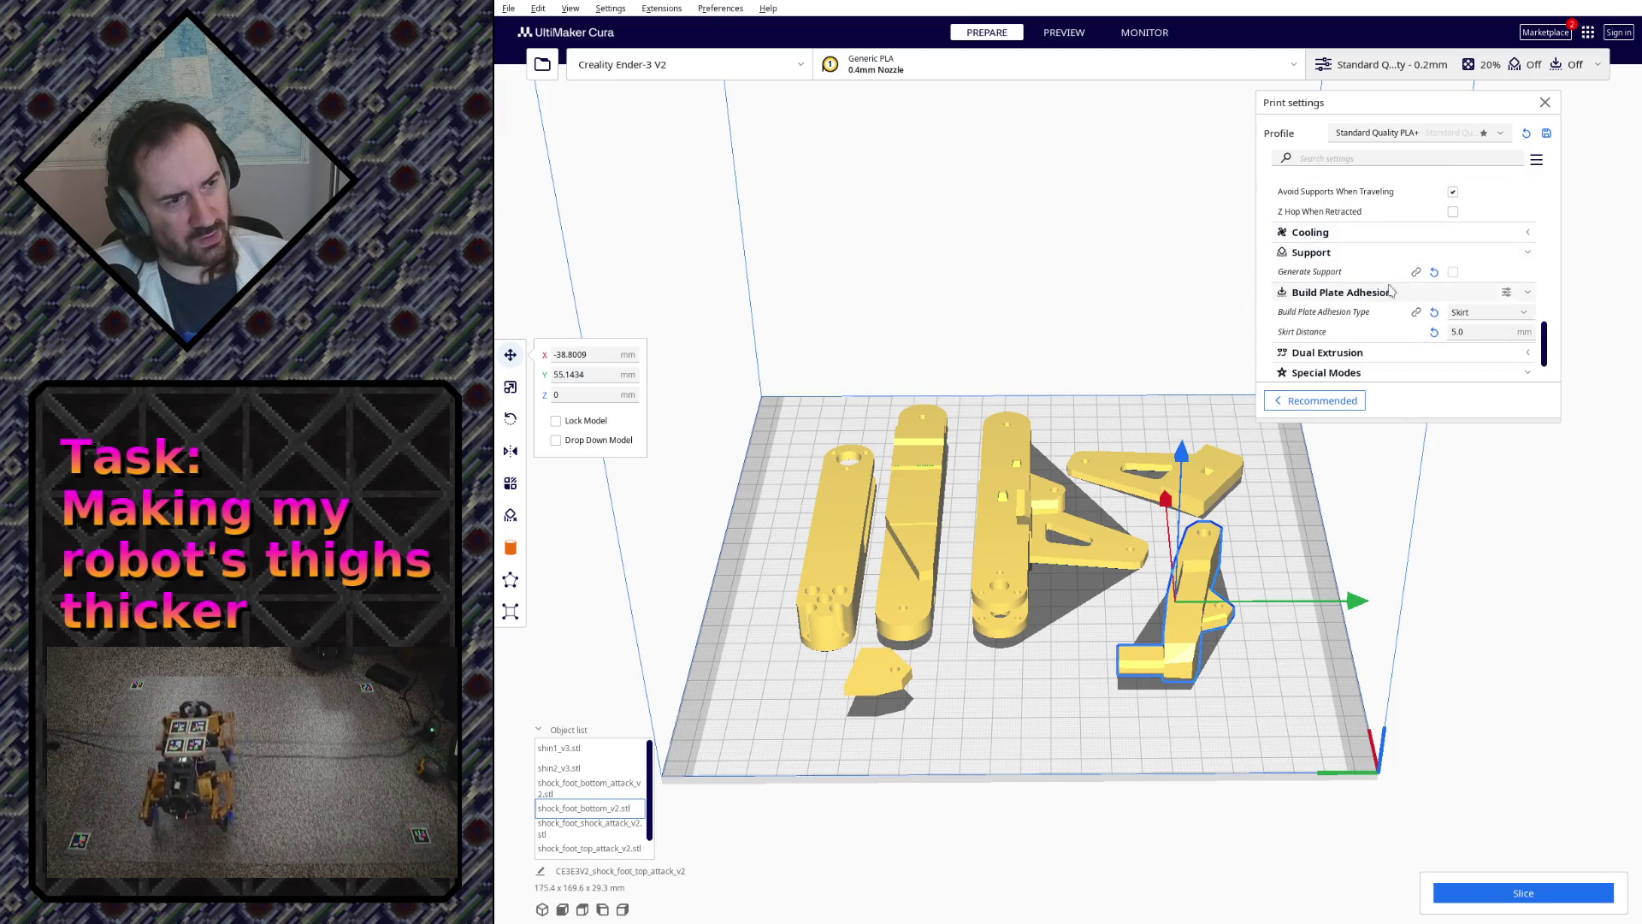
# - Enable Generate Support and slice the plate for an 11 hours 23 minutes estimate
pyautogui.click(1452, 271)
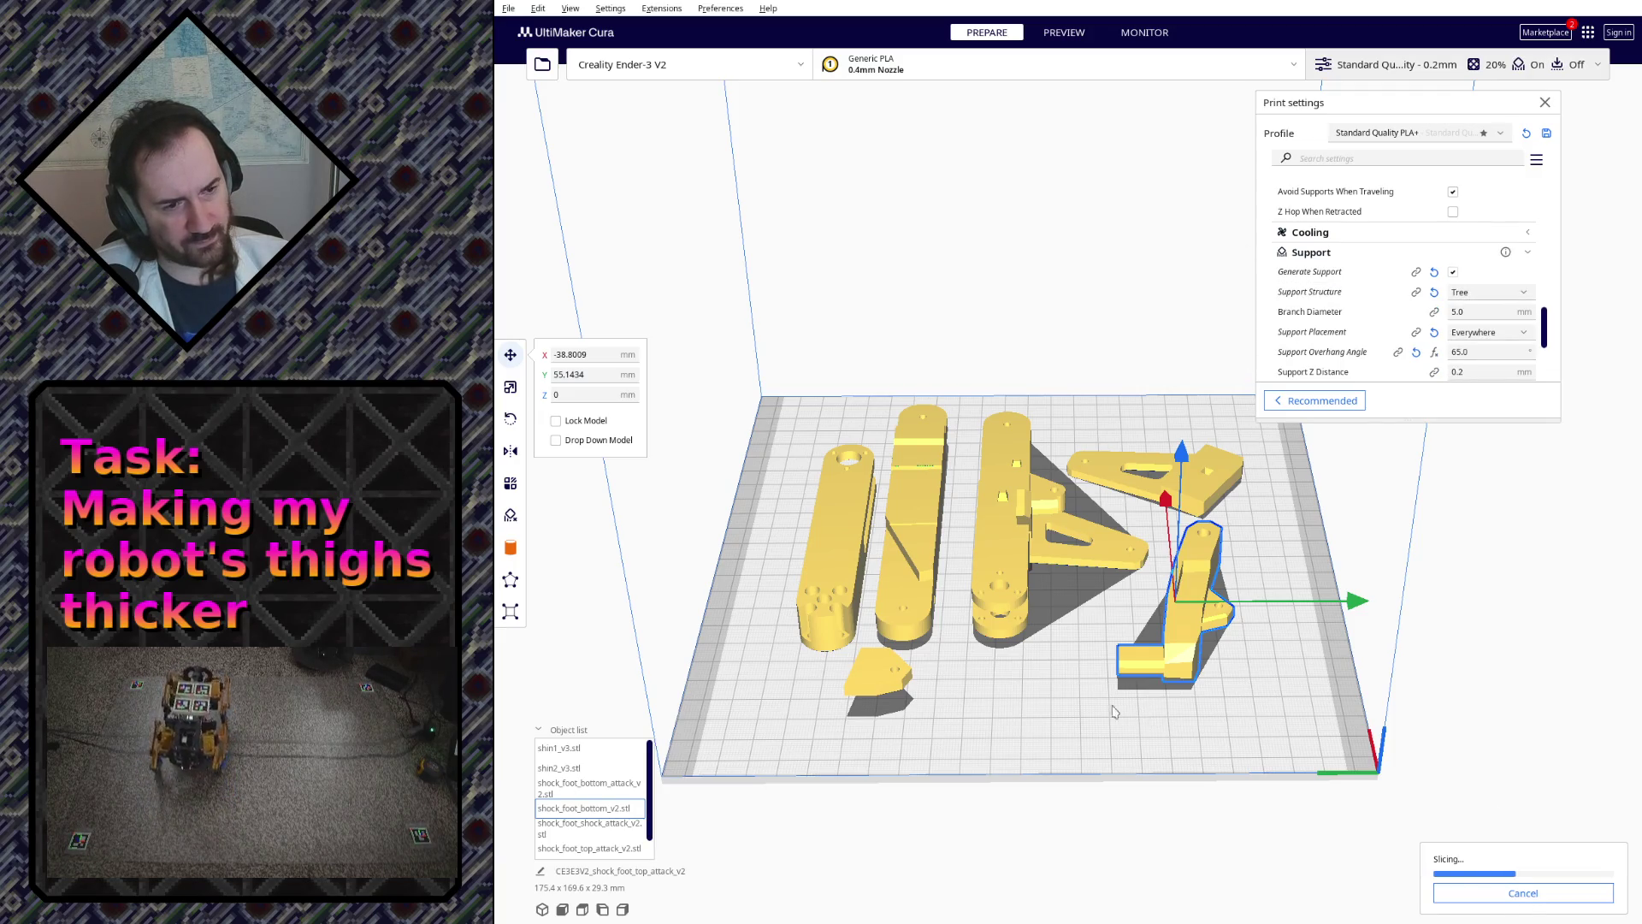
pyautogui.moveTo(989, 742)
pyautogui.mouseDown(button='right')
pyautogui.moveTo(1023, 634)
pyautogui.moveTo(1080, 680)
pyautogui.mouseUp(button='right')
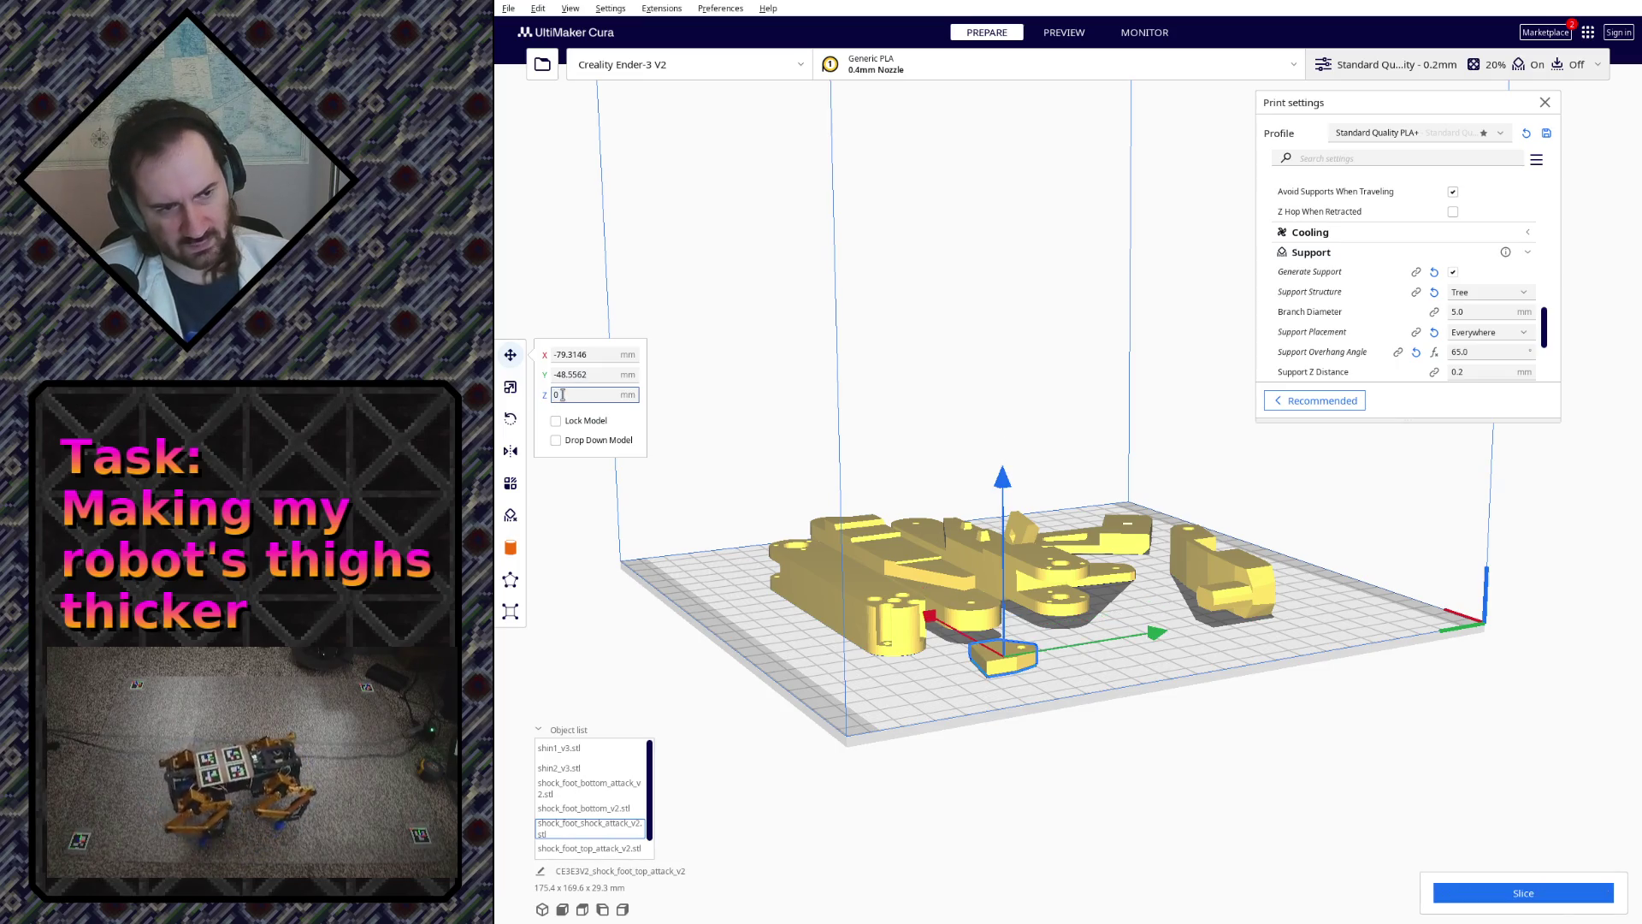
pyautogui.moveTo(1278, 759)
pyautogui.mouseDown(button='right')
pyautogui.moveTo(1224, 697)
pyautogui.moveTo(1272, 718)
pyautogui.moveTo(1141, 759)
pyautogui.mouseUp(button='right')
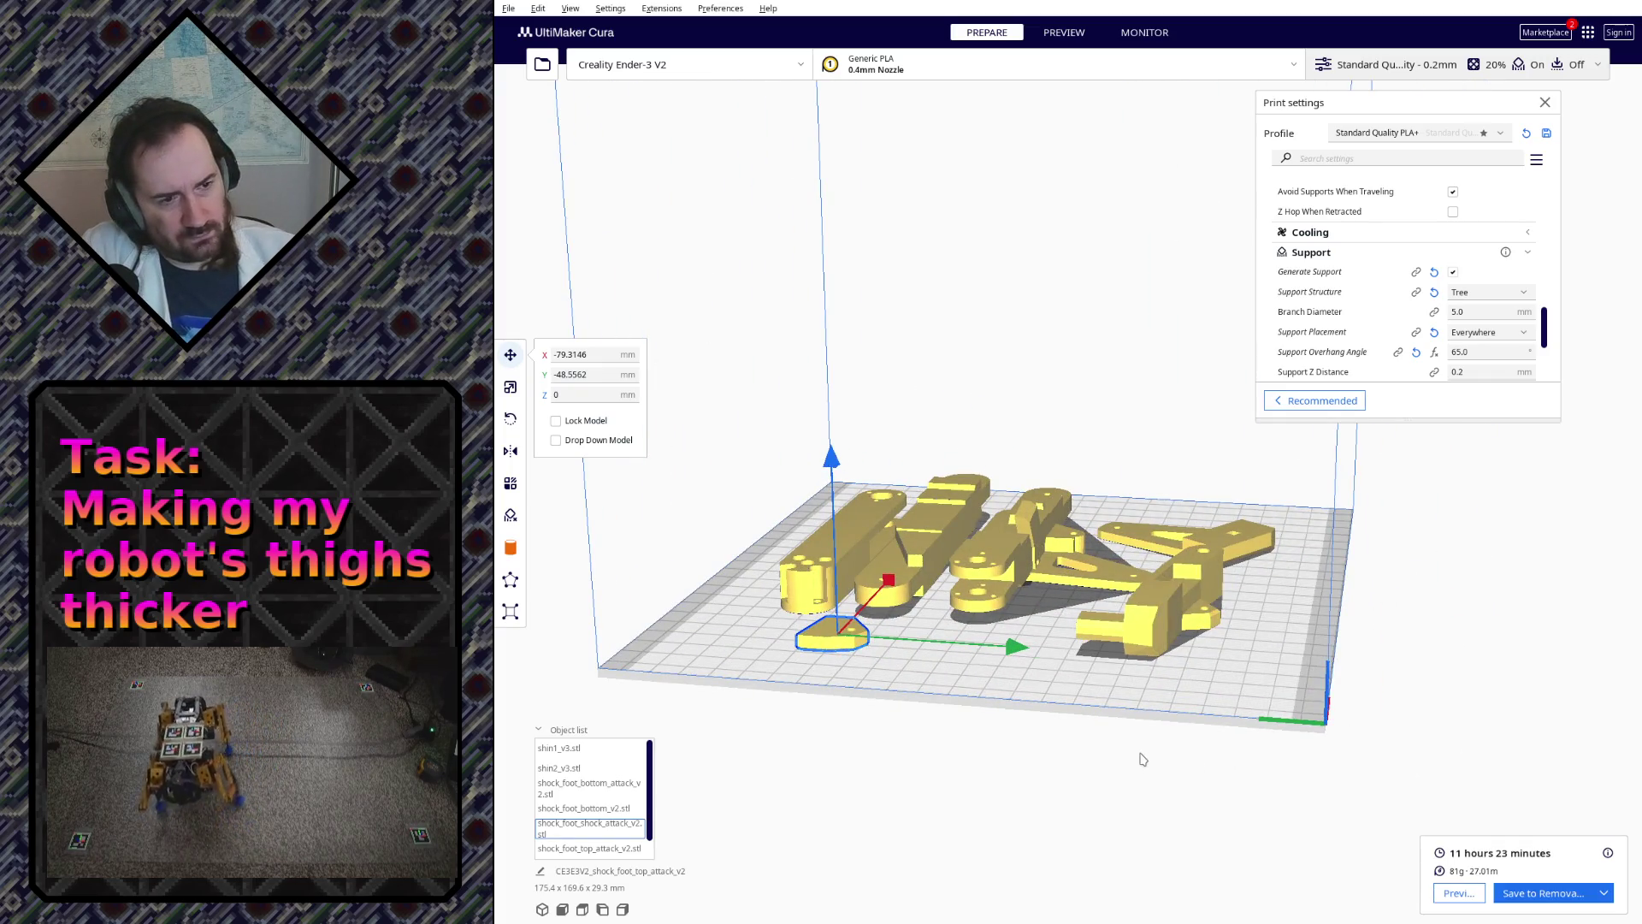
# - Inspect the sliced layer preview, then set Support Structure from Tree to Normal
pyautogui.click(1447, 895)
pyautogui.moveTo(1163, 732); pyautogui.dragTo(1151, 720, button='right')
pyautogui.scroll(3, 1151, 718)
pyautogui.scroll(3, 1023, 798)
pyautogui.moveTo(1023, 798)
pyautogui.mouseDown(button='right')
pyautogui.moveTo(1135, 798)
pyautogui.moveTo(1206, 731)
pyautogui.moveTo(1155, 742)
pyautogui.moveTo(977, 671)
pyautogui.moveTo(1010, 520)
pyautogui.moveTo(884, 650)
pyautogui.moveTo(1007, 586)
pyautogui.moveTo(1002, 674)
pyautogui.moveTo(928, 613)
pyautogui.moveTo(994, 682)
pyautogui.moveTo(936, 615)
pyautogui.moveTo(875, 656)
pyautogui.moveTo(1082, 550)
pyautogui.moveTo(1193, 654)
pyautogui.moveTo(1319, 449)
pyautogui.mouseUp(button='right')
pyautogui.scroll(-2, 1220, 721)
pyautogui.scroll(-2, 1225, 715)
pyautogui.scroll(3, 976, 670)
pyautogui.scroll(3, 1084, 548)
pyautogui.scroll(2, 1085, 549)
pyautogui.scroll(1, 1096, 539)
pyautogui.scroll(-3, 1096, 538)
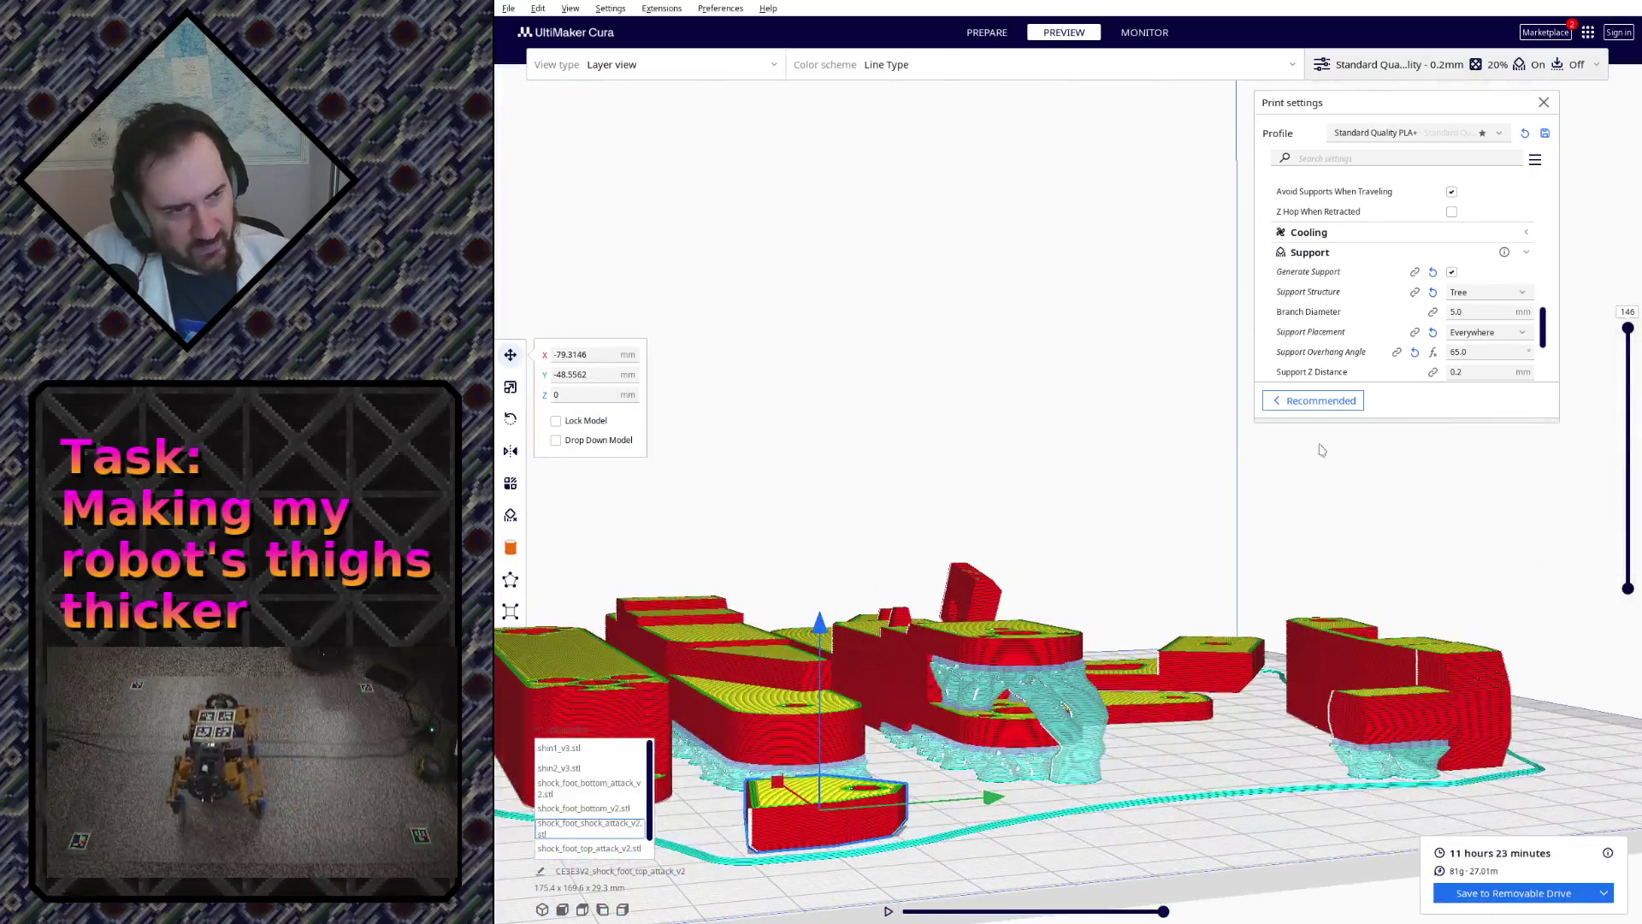
pyautogui.click(1465, 309)
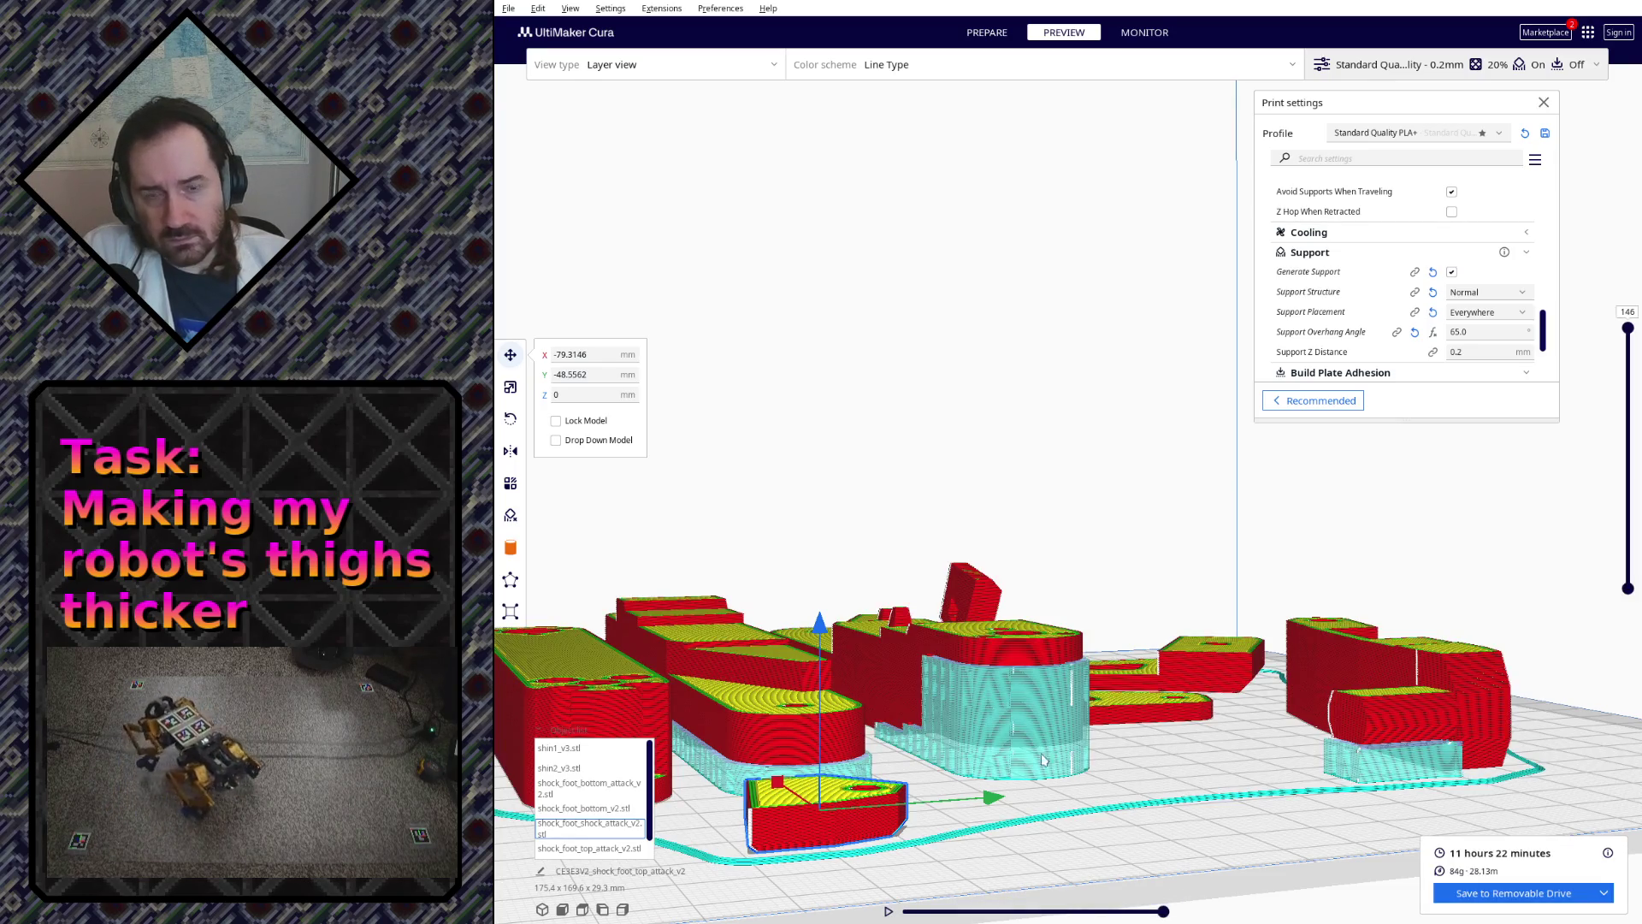
# - Orbit the re-sliced preview to inspect infill, holes and the normal supports up close
pyautogui.moveTo(1044, 760); pyautogui.dragTo(975, 706, button='right')
pyautogui.scroll(5, 912, 651)
pyautogui.moveTo(913, 650)
pyautogui.mouseDown(button='right')
pyautogui.moveTo(1004, 625)
pyautogui.moveTo(1207, 728)
pyautogui.moveTo(1213, 711)
pyautogui.moveTo(1051, 569)
pyautogui.mouseUp(button='right')
pyautogui.scroll(3, 1004, 625)
pyautogui.scroll(2, 983, 565)
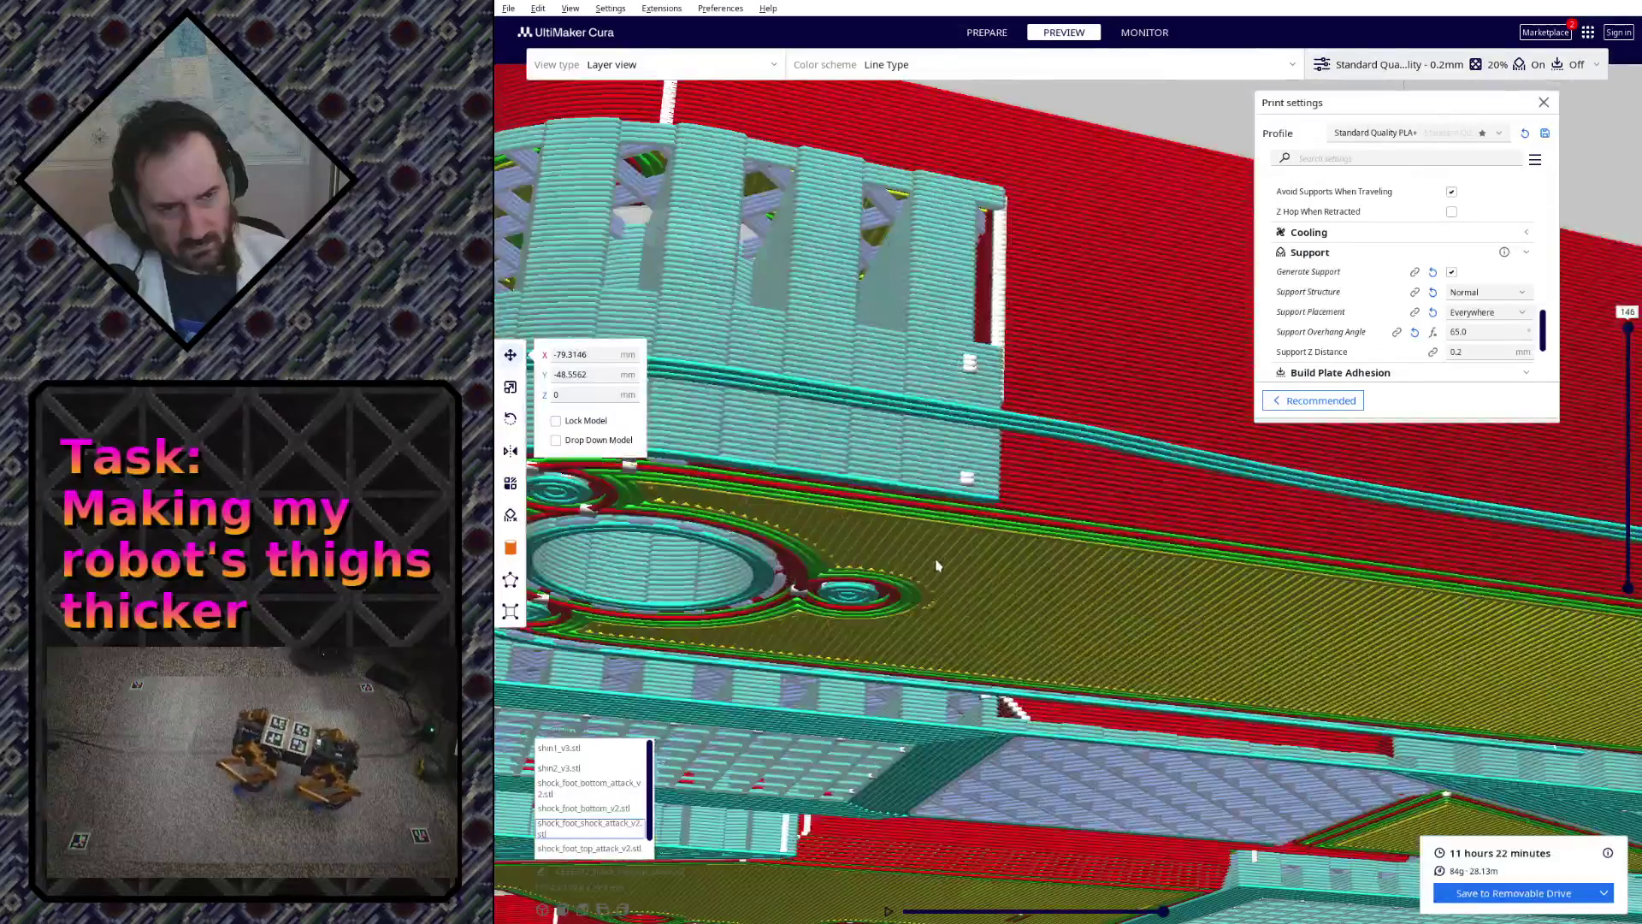
pyautogui.scroll(2, 975, 562)
pyautogui.scroll(2, 969, 561)
pyautogui.scroll(2, 959, 559)
pyautogui.moveTo(957, 558)
pyautogui.mouseDown(button='right')
pyautogui.moveTo(940, 688)
pyautogui.moveTo(869, 401)
pyautogui.mouseUp(button='right')
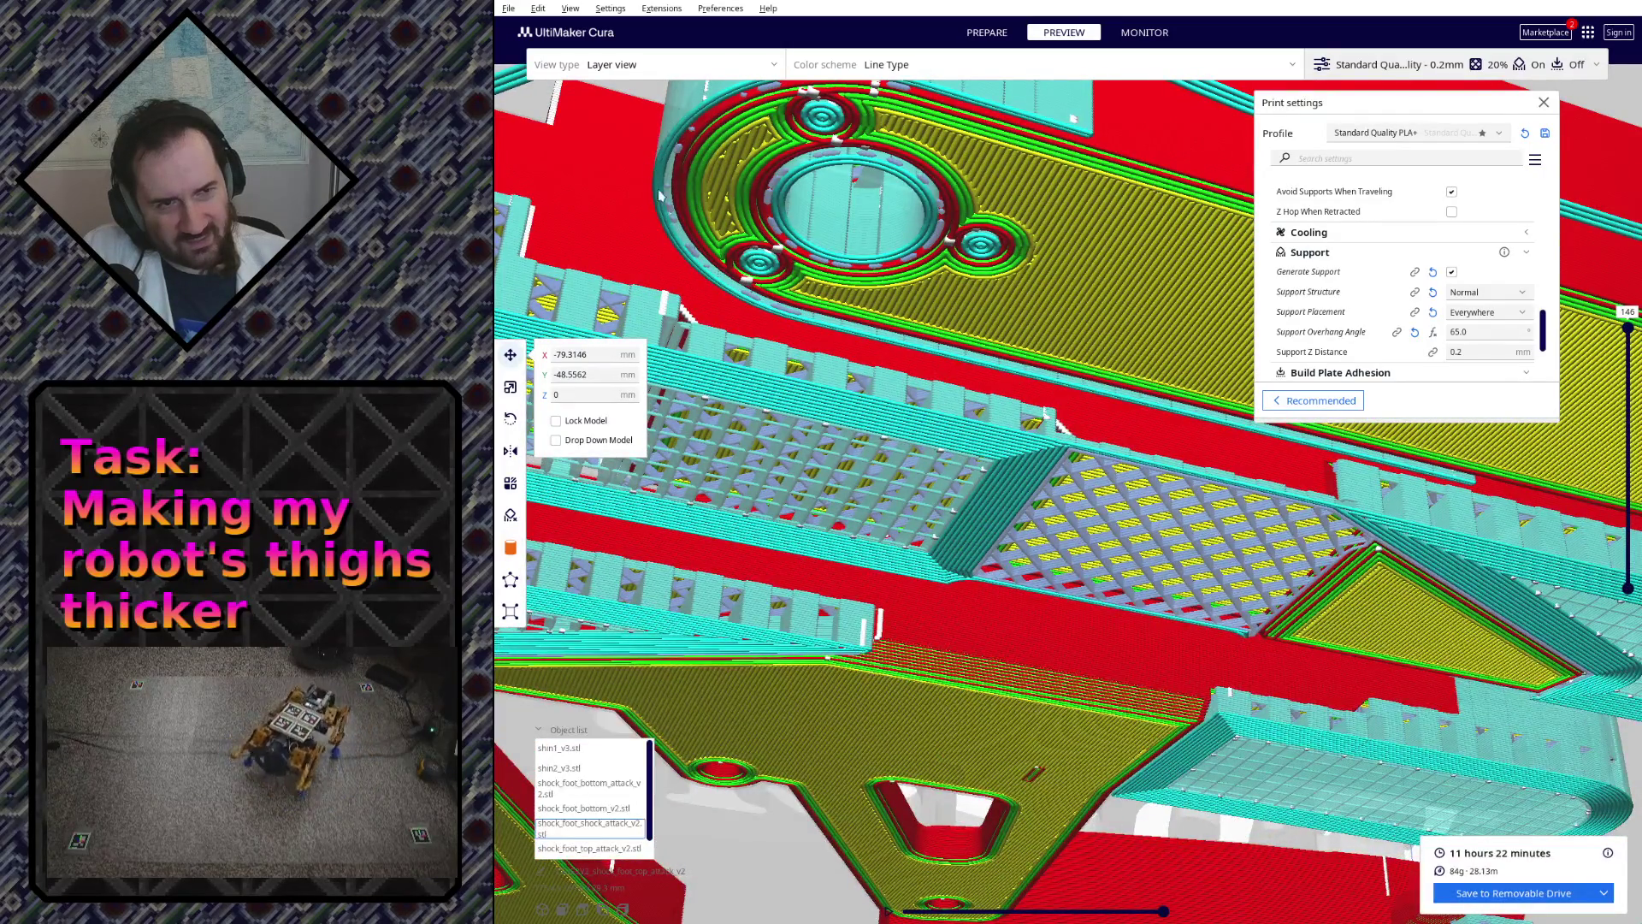
pyautogui.scroll(-2, 1138, 485)
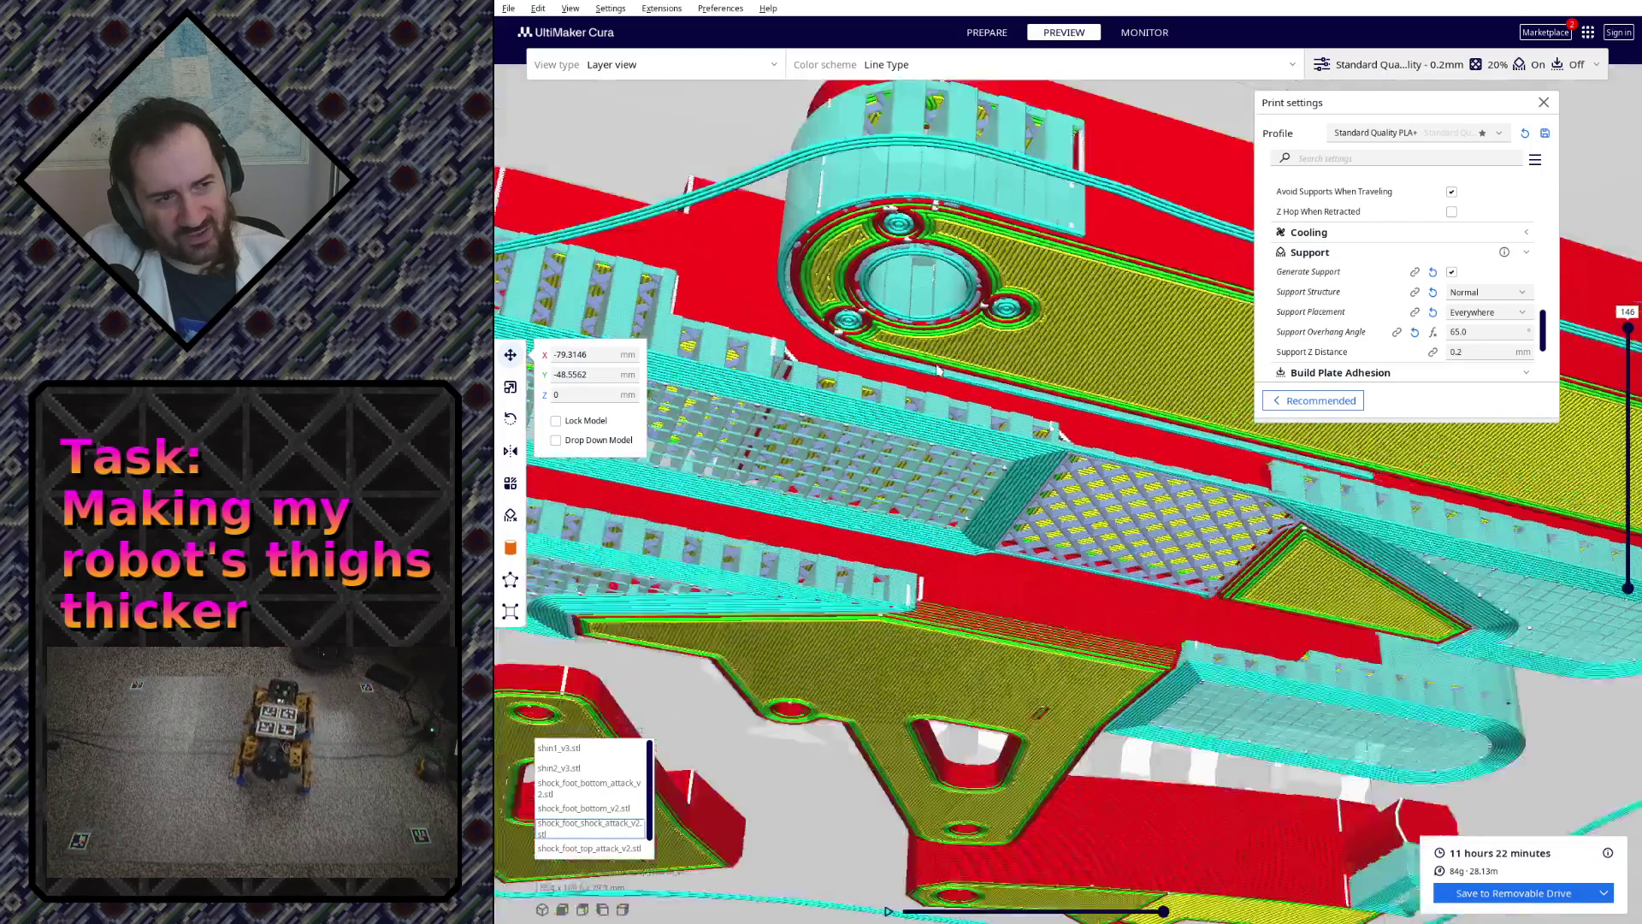
pyautogui.scroll(-2, 1138, 485)
pyautogui.scroll(-3, 1138, 486)
pyautogui.moveTo(1138, 486)
pyautogui.mouseDown(button='right')
pyautogui.moveTo(1147, 470)
pyautogui.moveTo(1107, 429)
pyautogui.moveTo(1034, 415)
pyautogui.moveTo(1034, 368)
pyautogui.moveTo(923, 373)
pyautogui.moveTo(1007, 526)
pyautogui.moveTo(1038, 684)
pyautogui.moveTo(1293, 625)
pyautogui.mouseUp(button='right')
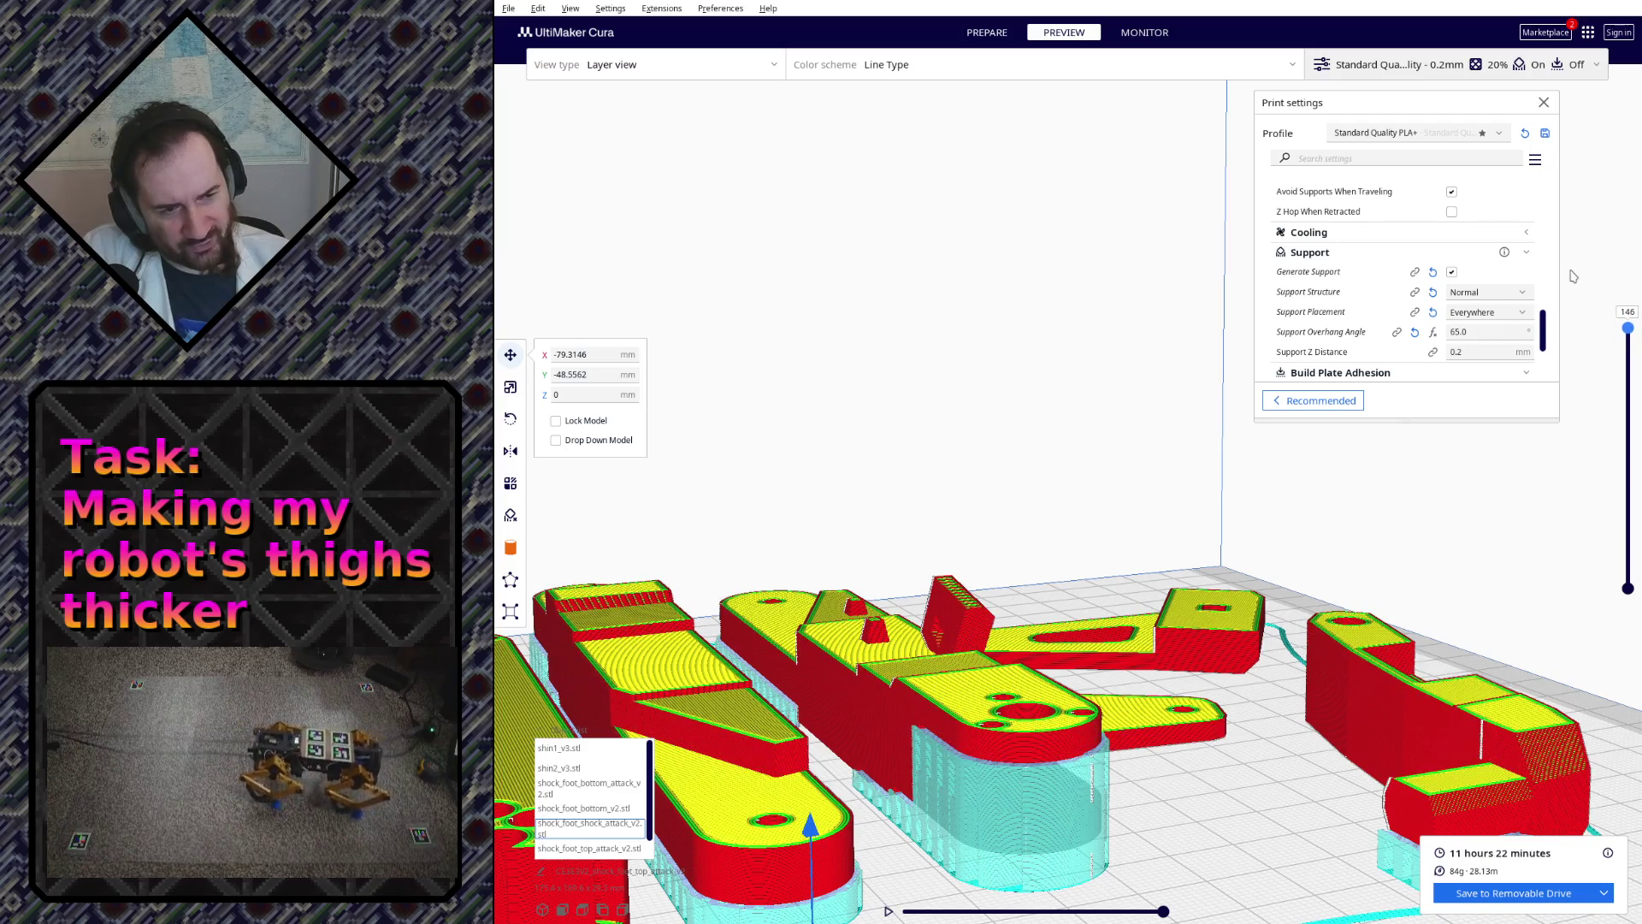
pyautogui.moveTo(1232, 539)
pyautogui.mouseDown(button='right')
pyautogui.moveTo(856, 657)
pyautogui.moveTo(894, 628)
pyautogui.moveTo(1128, 665)
pyautogui.moveTo(981, 718)
pyautogui.moveTo(1210, 575)
pyautogui.moveTo(1157, 537)
pyautogui.mouseUp(button='right')
pyautogui.scroll(5, 1155, 536)
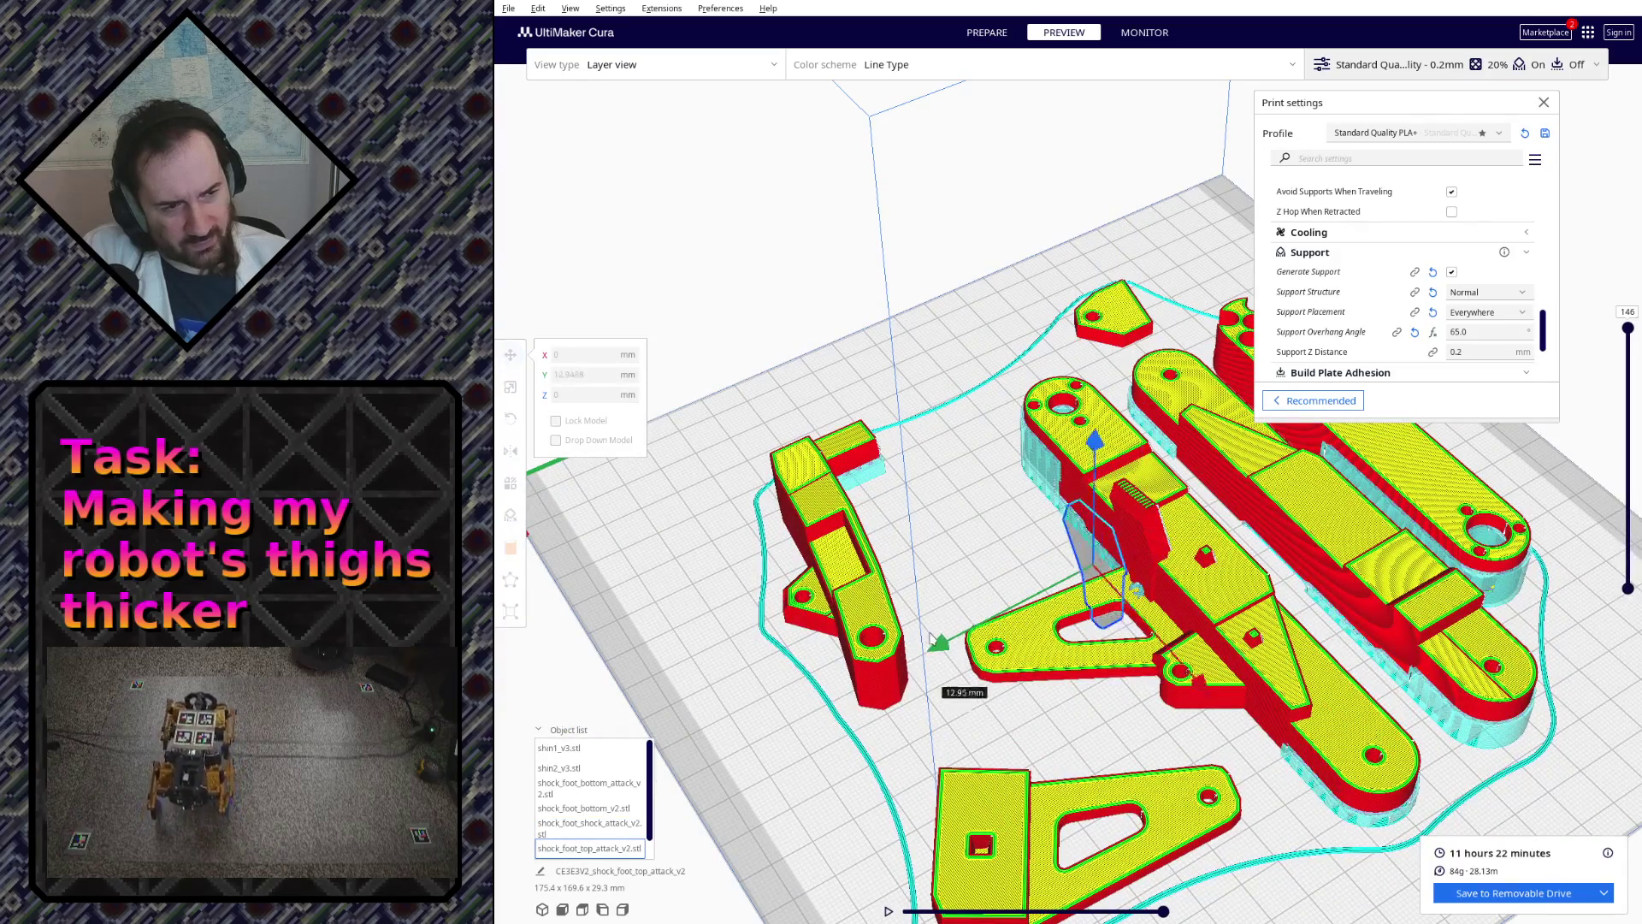
# - Move the shock_foot_top_attack_v2 part along Y and check its placement from low angles
pyautogui.moveTo(886, 705); pyautogui.dragTo(829, 731)
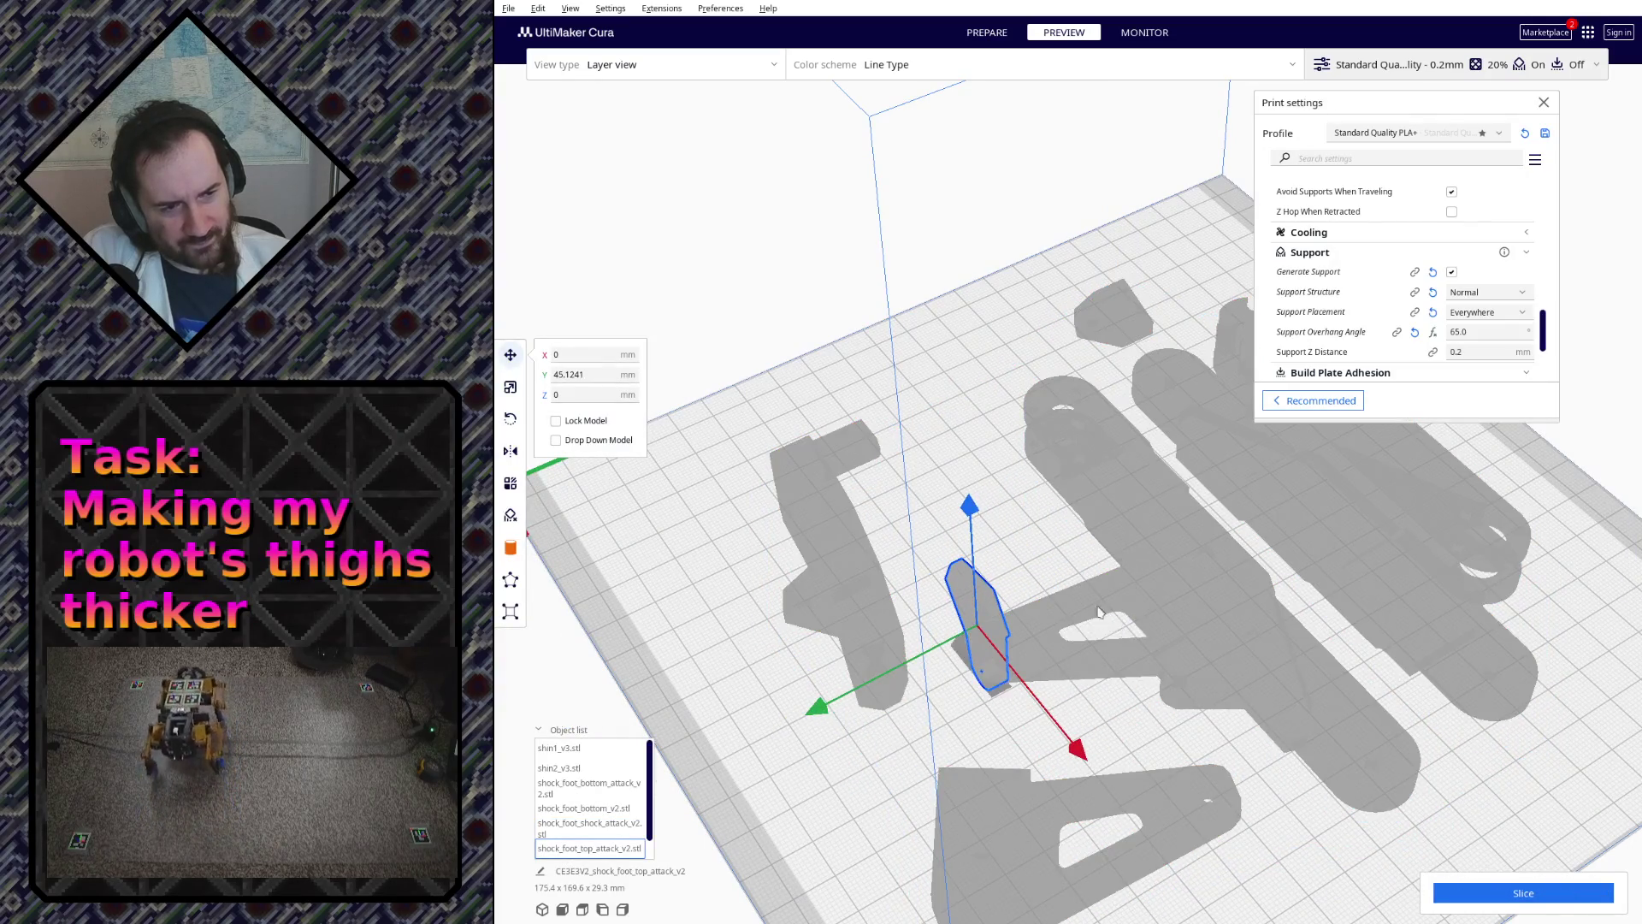
pyautogui.moveTo(1100, 614); pyautogui.dragTo(647, 447, button='right')
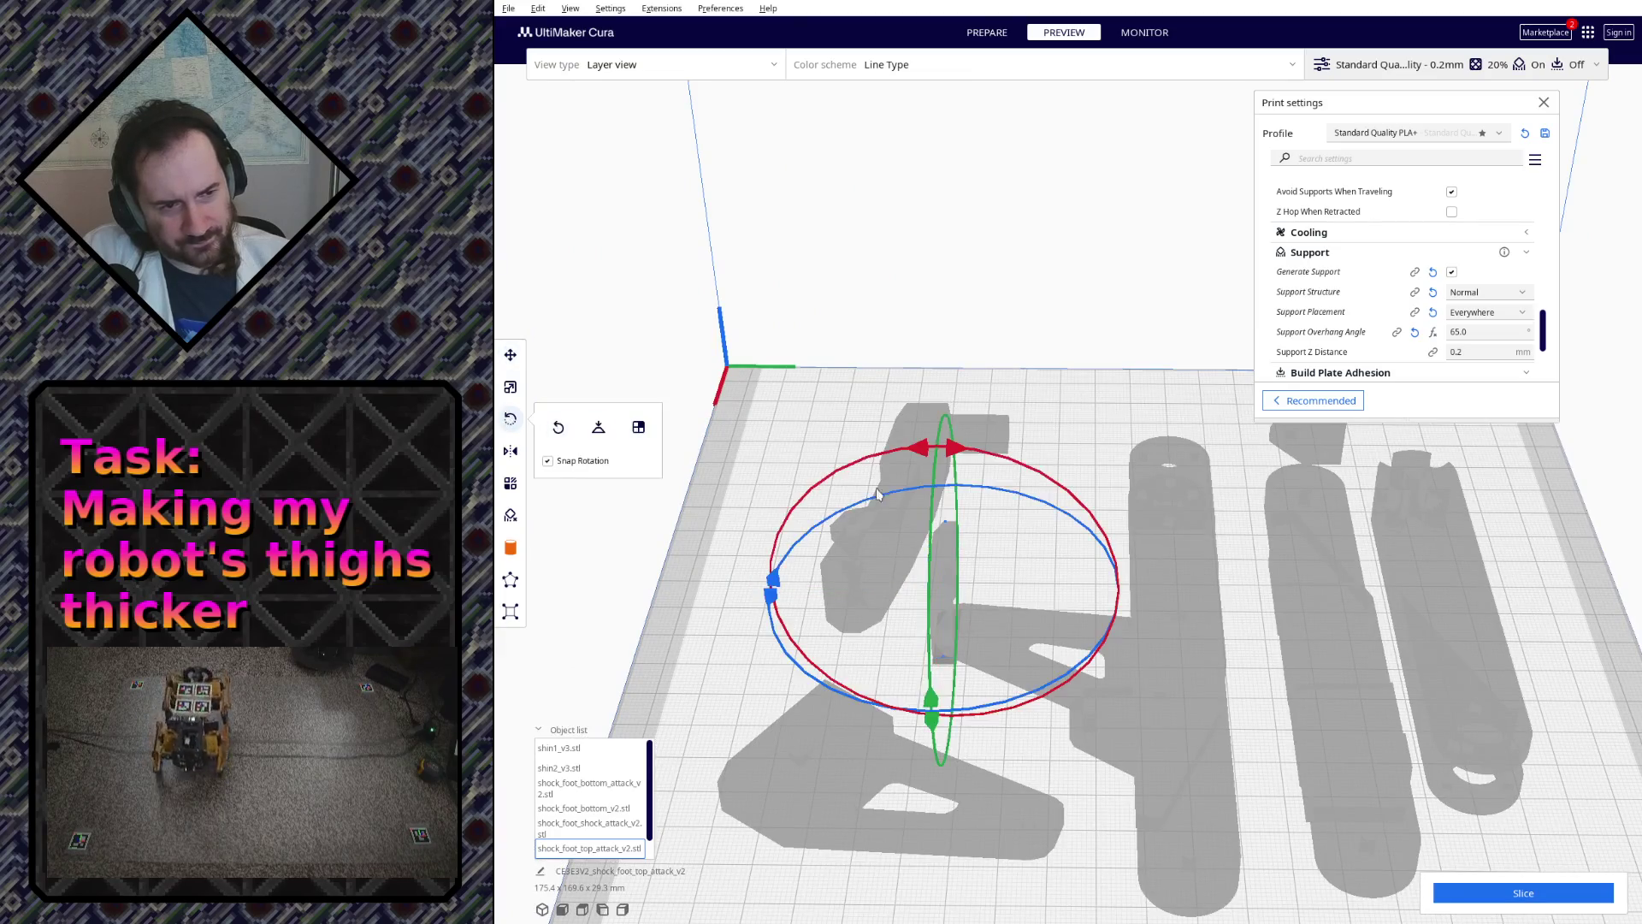
pyautogui.moveTo(1040, 650); pyautogui.dragTo(557, 382, button='right')
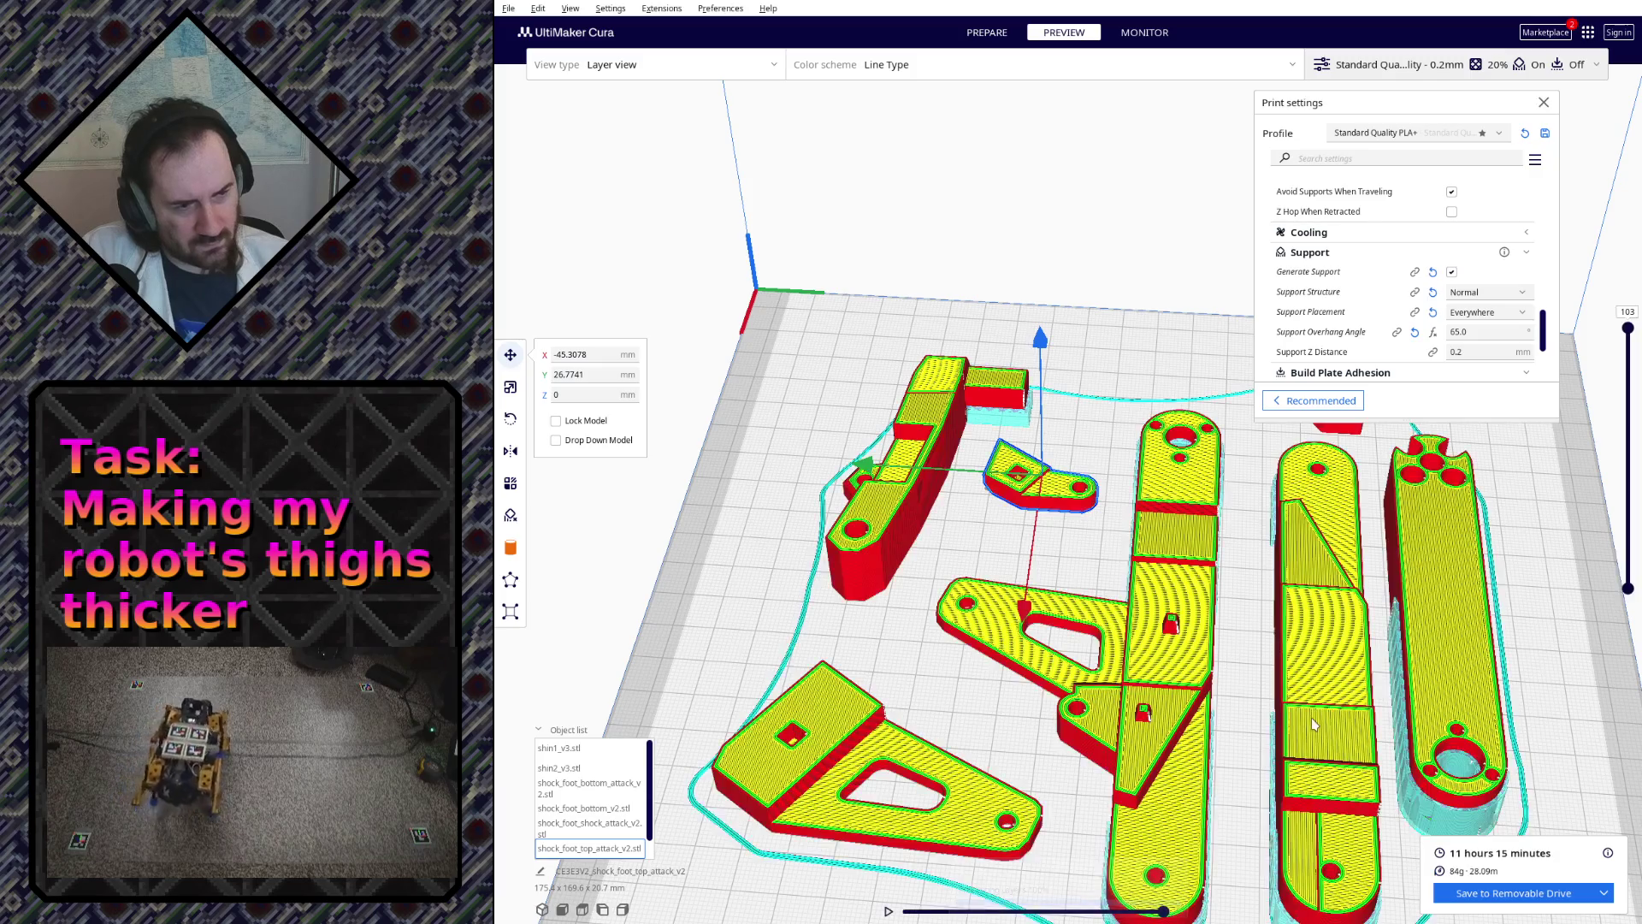
pyautogui.moveTo(1312, 717)
pyautogui.mouseDown(button='right')
pyautogui.moveTo(1311, 603)
pyautogui.moveTo(1040, 637)
pyautogui.moveTo(821, 560)
pyautogui.moveTo(923, 625)
pyautogui.mouseUp(button='right')
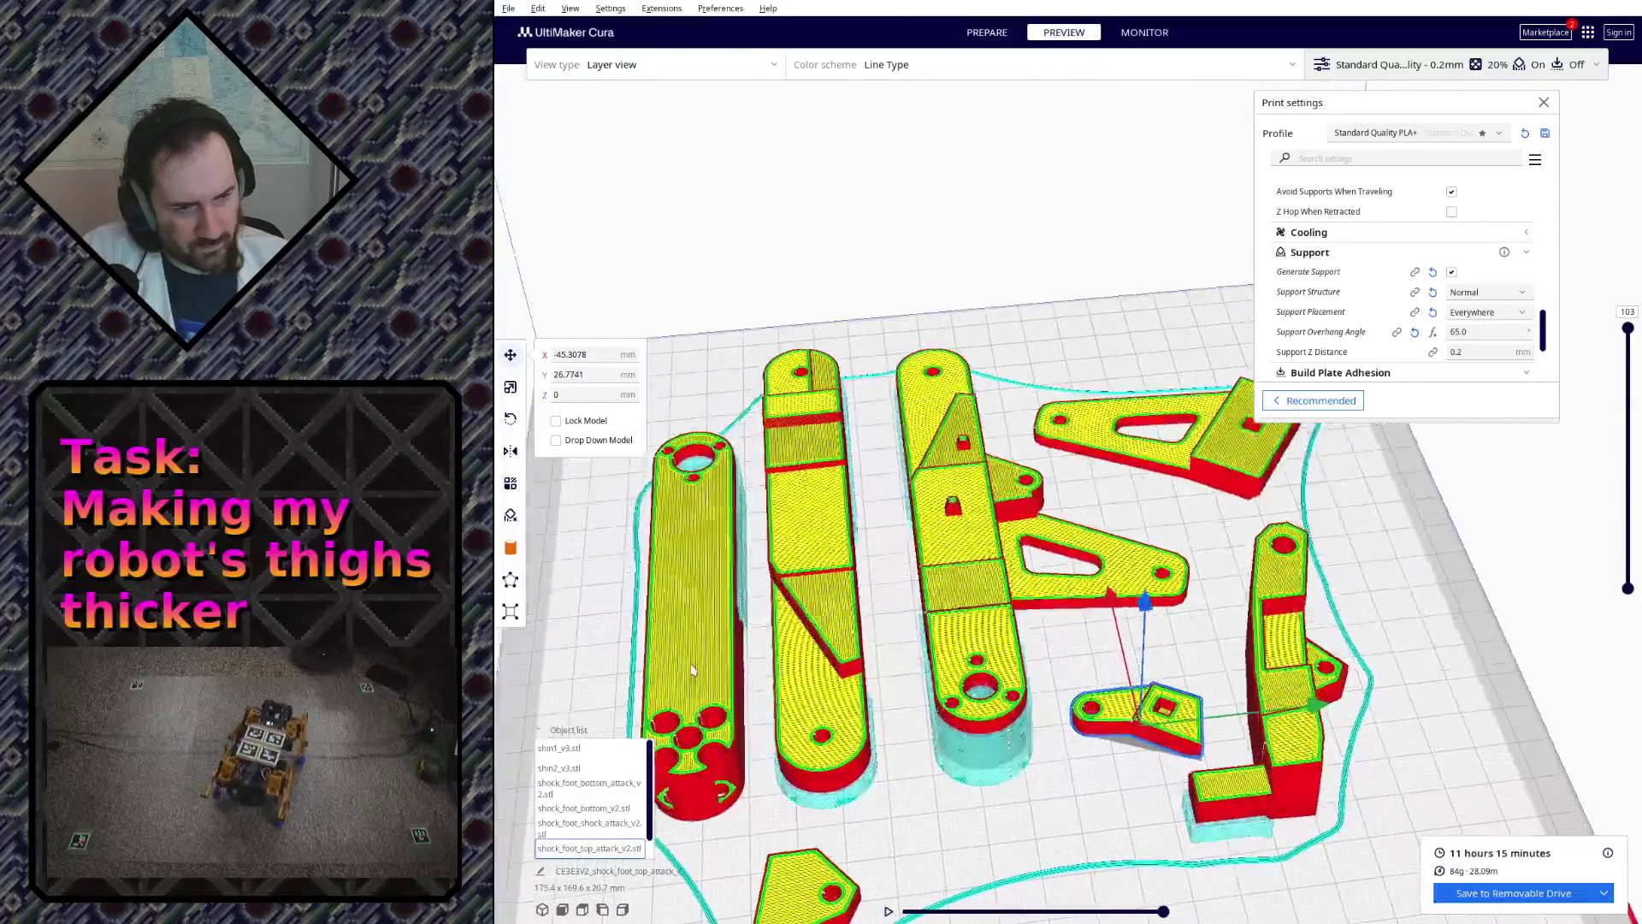
pyautogui.scroll(3, 924, 624)
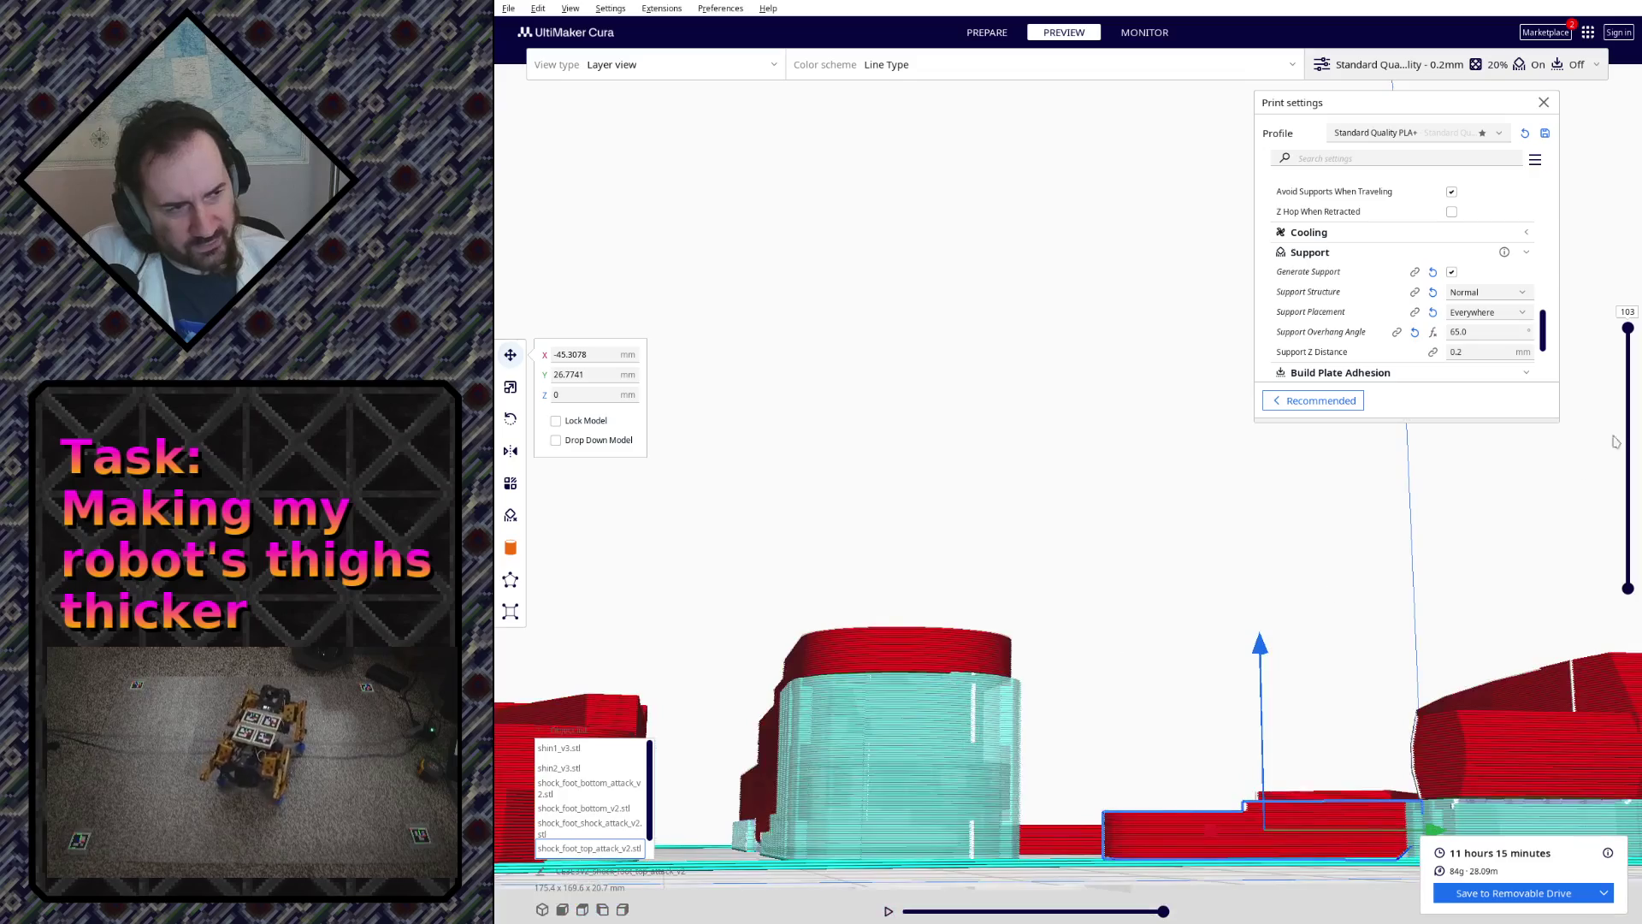
pyautogui.moveTo(1099, 575)
pyautogui.mouseDown(button='right')
pyautogui.moveTo(1211, 727)
pyautogui.moveTo(945, 602)
pyautogui.moveTo(1076, 618)
pyautogui.moveTo(815, 572)
pyautogui.moveTo(994, 598)
pyautogui.mouseUp(button='right')
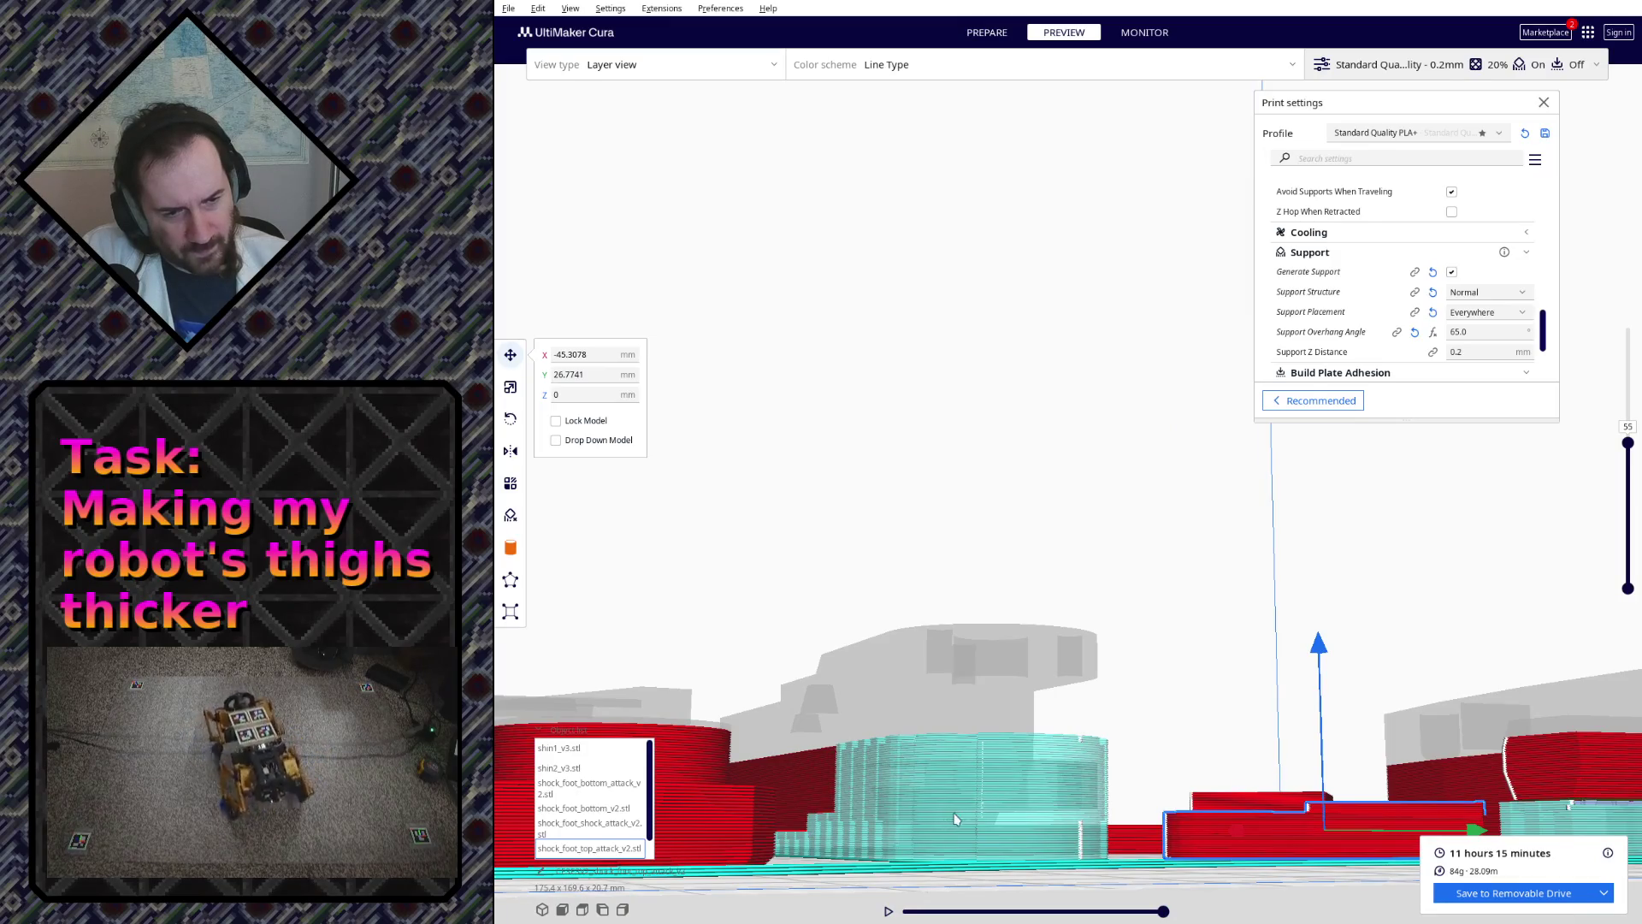
pyautogui.moveTo(955, 818); pyautogui.dragTo(1033, 836, button='right')
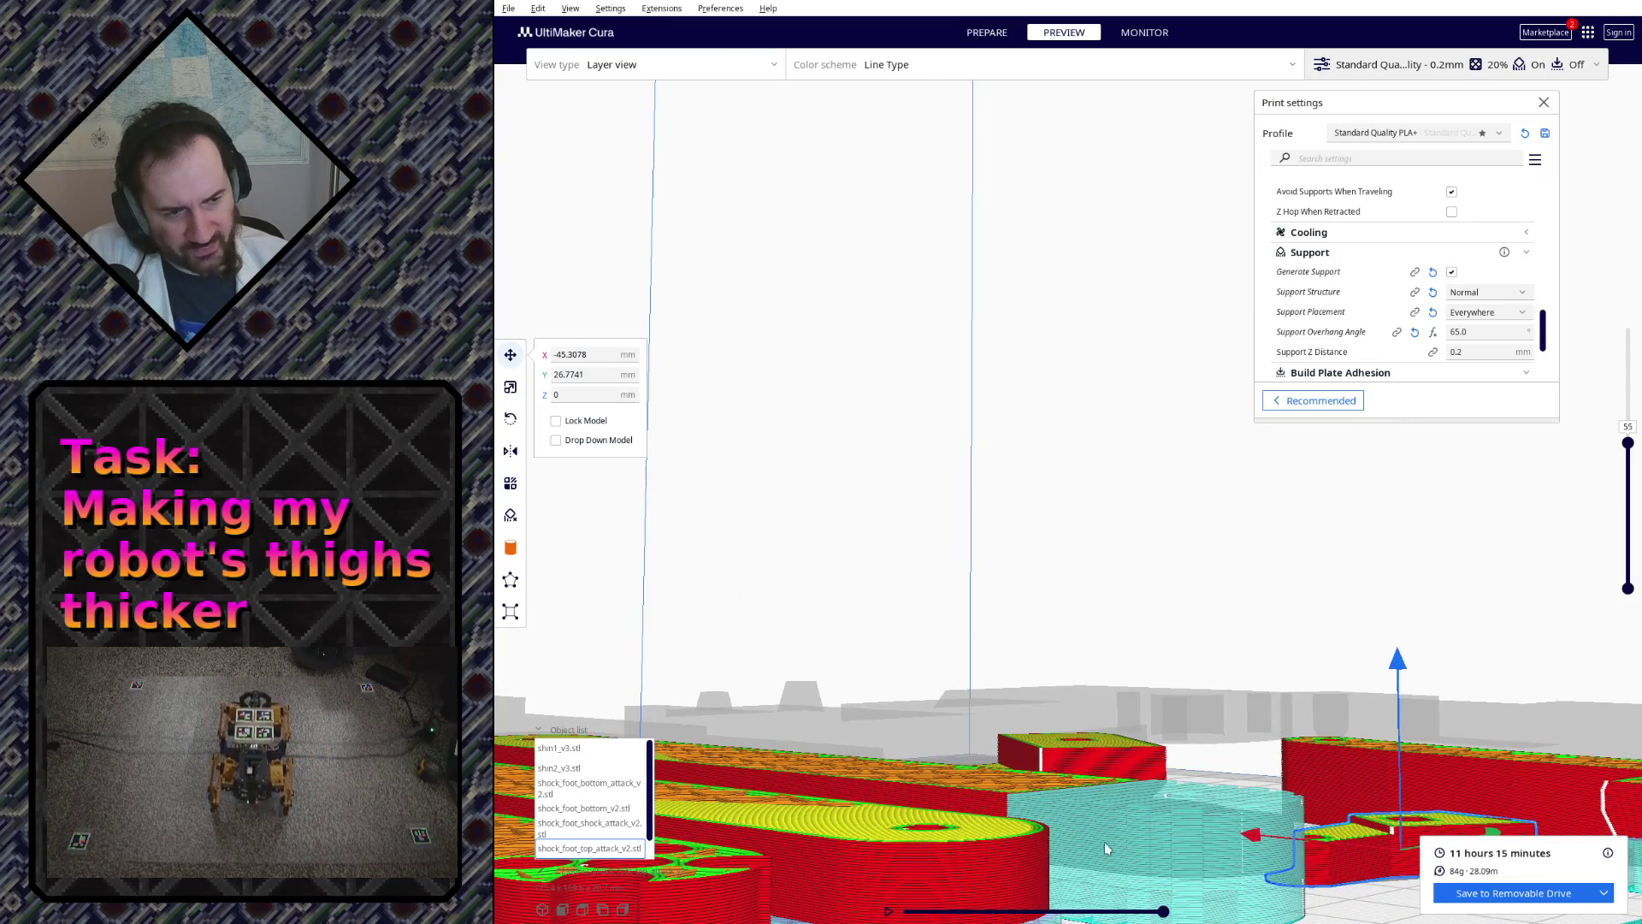
pyautogui.moveTo(896, 734); pyautogui.dragTo(1247, 759, button='right')
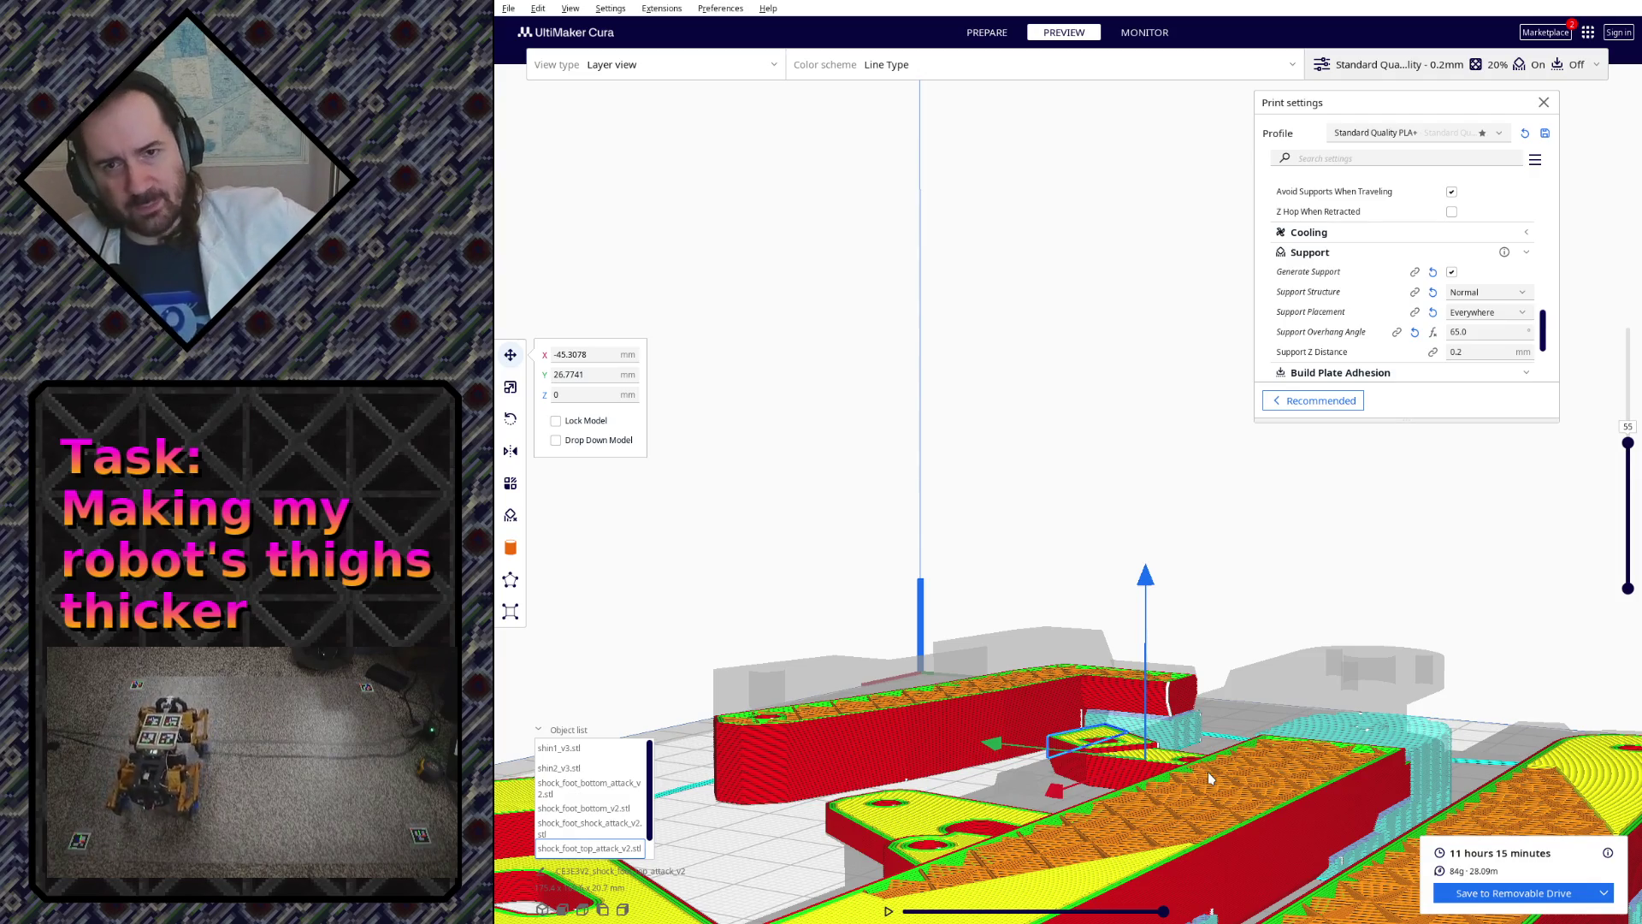
pyautogui.moveTo(1207, 771)
pyautogui.mouseDown(button='right')
pyautogui.moveTo(994, 721)
pyautogui.moveTo(1219, 713)
pyautogui.mouseUp(button='right')
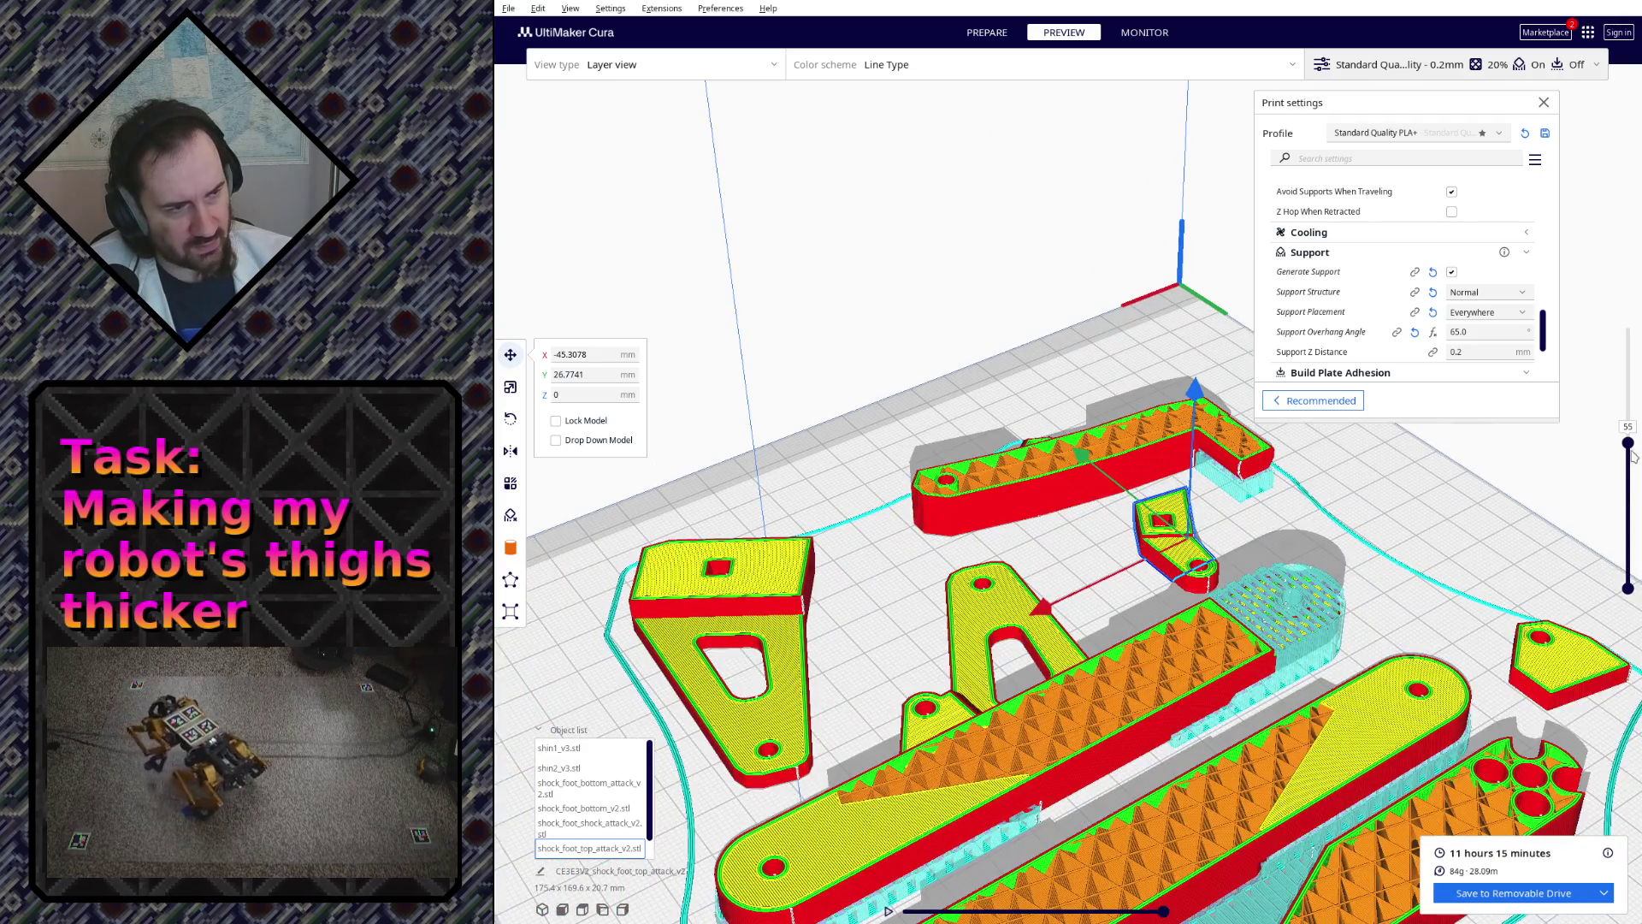
pyautogui.moveTo(1627, 443); pyautogui.dragTo(1636, 291)
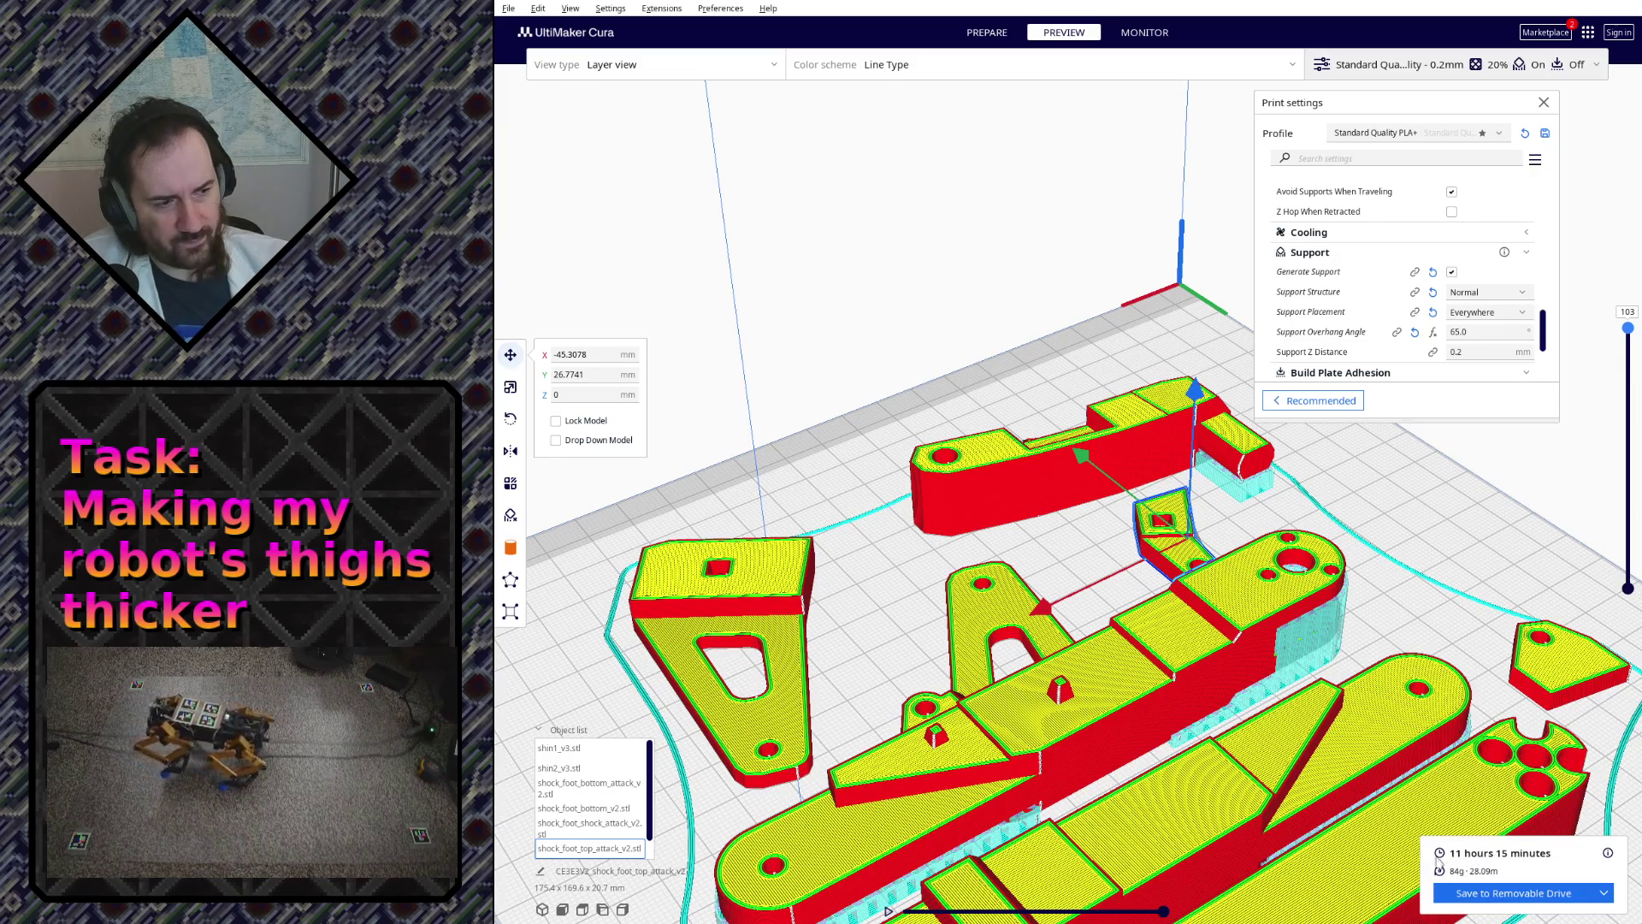
pyautogui.moveTo(1223, 703)
pyautogui.mouseDown(button='right')
pyautogui.moveTo(960, 585)
pyautogui.moveTo(743, 591)
pyautogui.moveTo(757, 694)
pyautogui.moveTo(902, 657)
pyautogui.moveTo(1006, 593)
pyautogui.mouseUp(button='right')
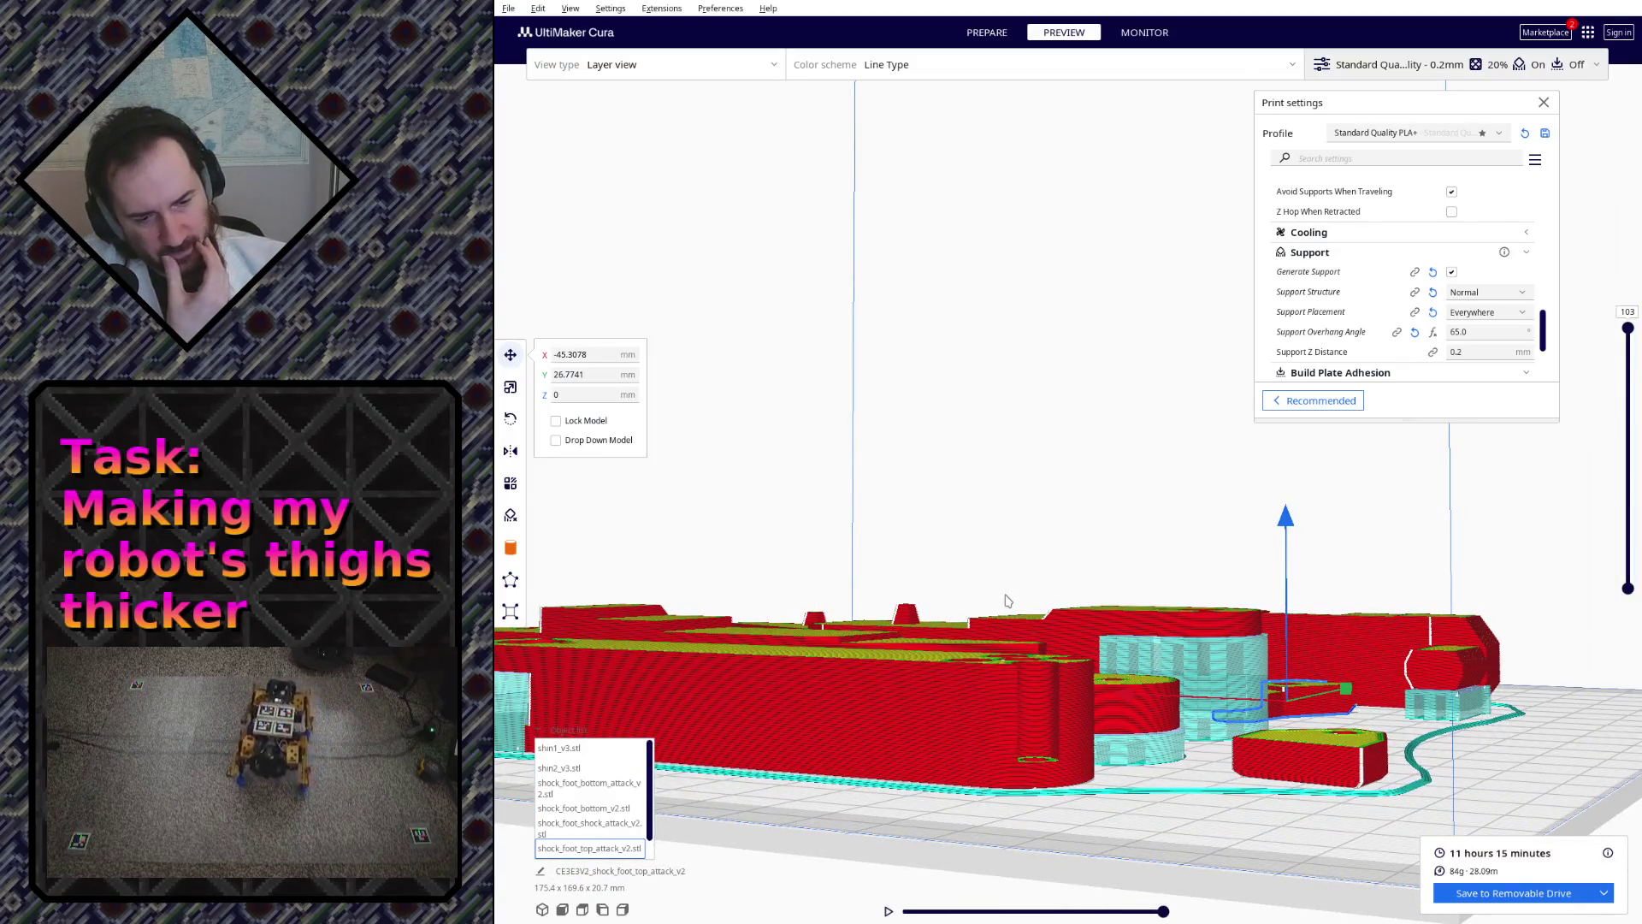
pyautogui.moveTo(725, 662)
pyautogui.mouseDown(button='right')
pyautogui.moveTo(989, 684)
pyautogui.moveTo(1124, 615)
pyautogui.moveTo(1052, 648)
pyautogui.moveTo(1123, 619)
pyautogui.moveTo(1098, 626)
pyautogui.mouseUp(button='right')
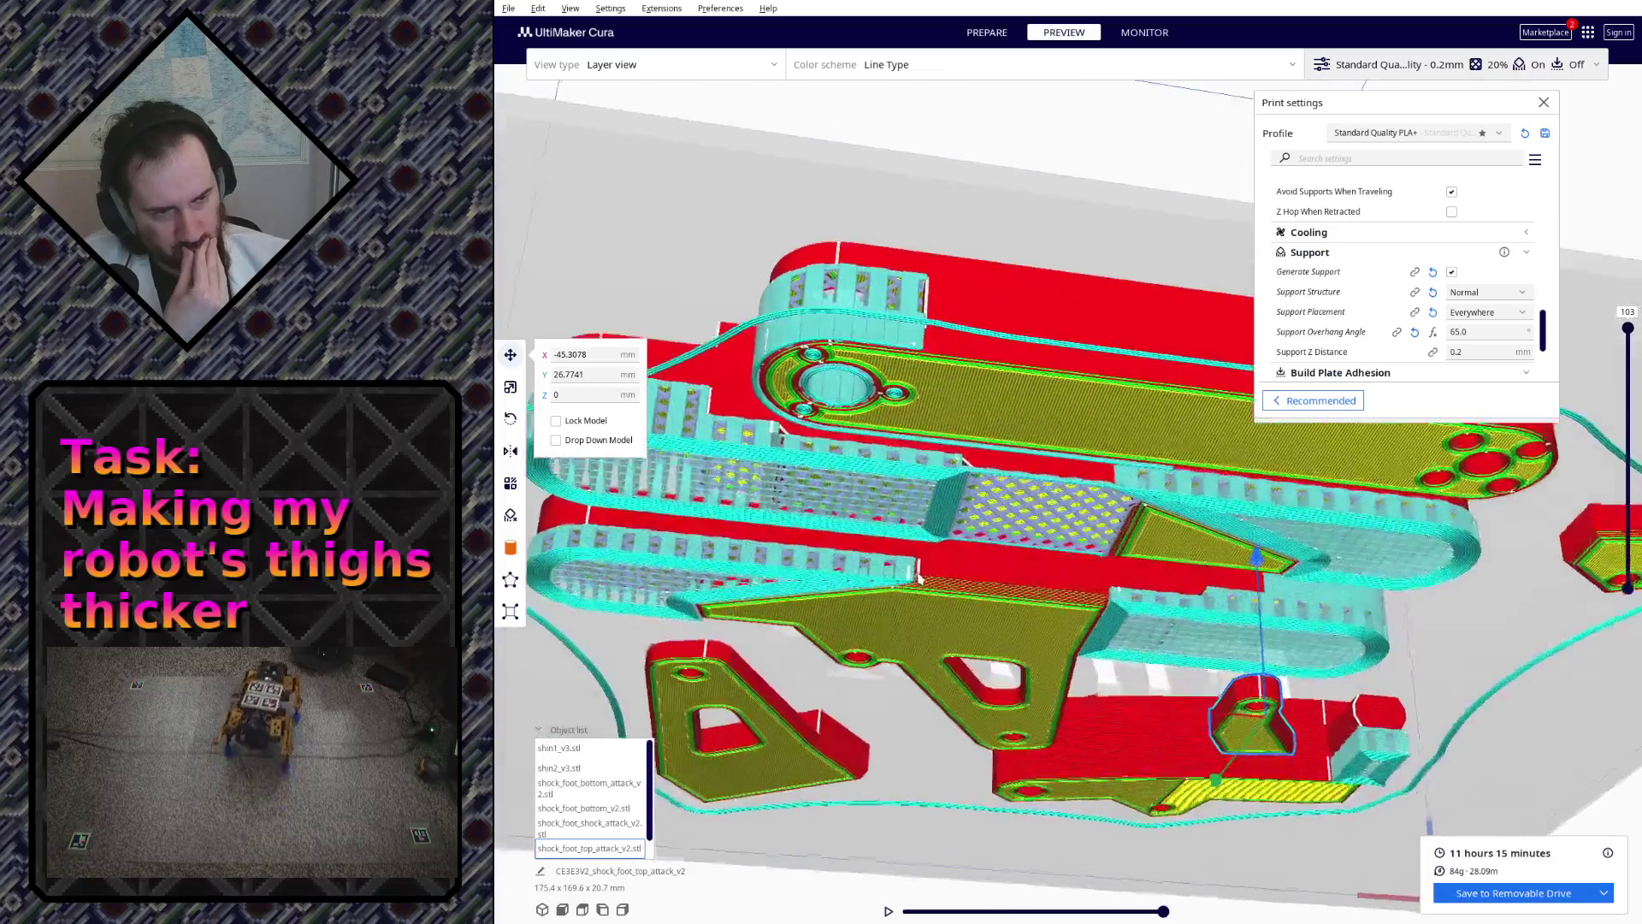
pyautogui.moveTo(1098, 626)
pyautogui.mouseDown(button='right')
pyautogui.moveTo(906, 560)
pyautogui.moveTo(898, 583)
pyautogui.moveTo(860, 535)
pyautogui.mouseUp(button='right')
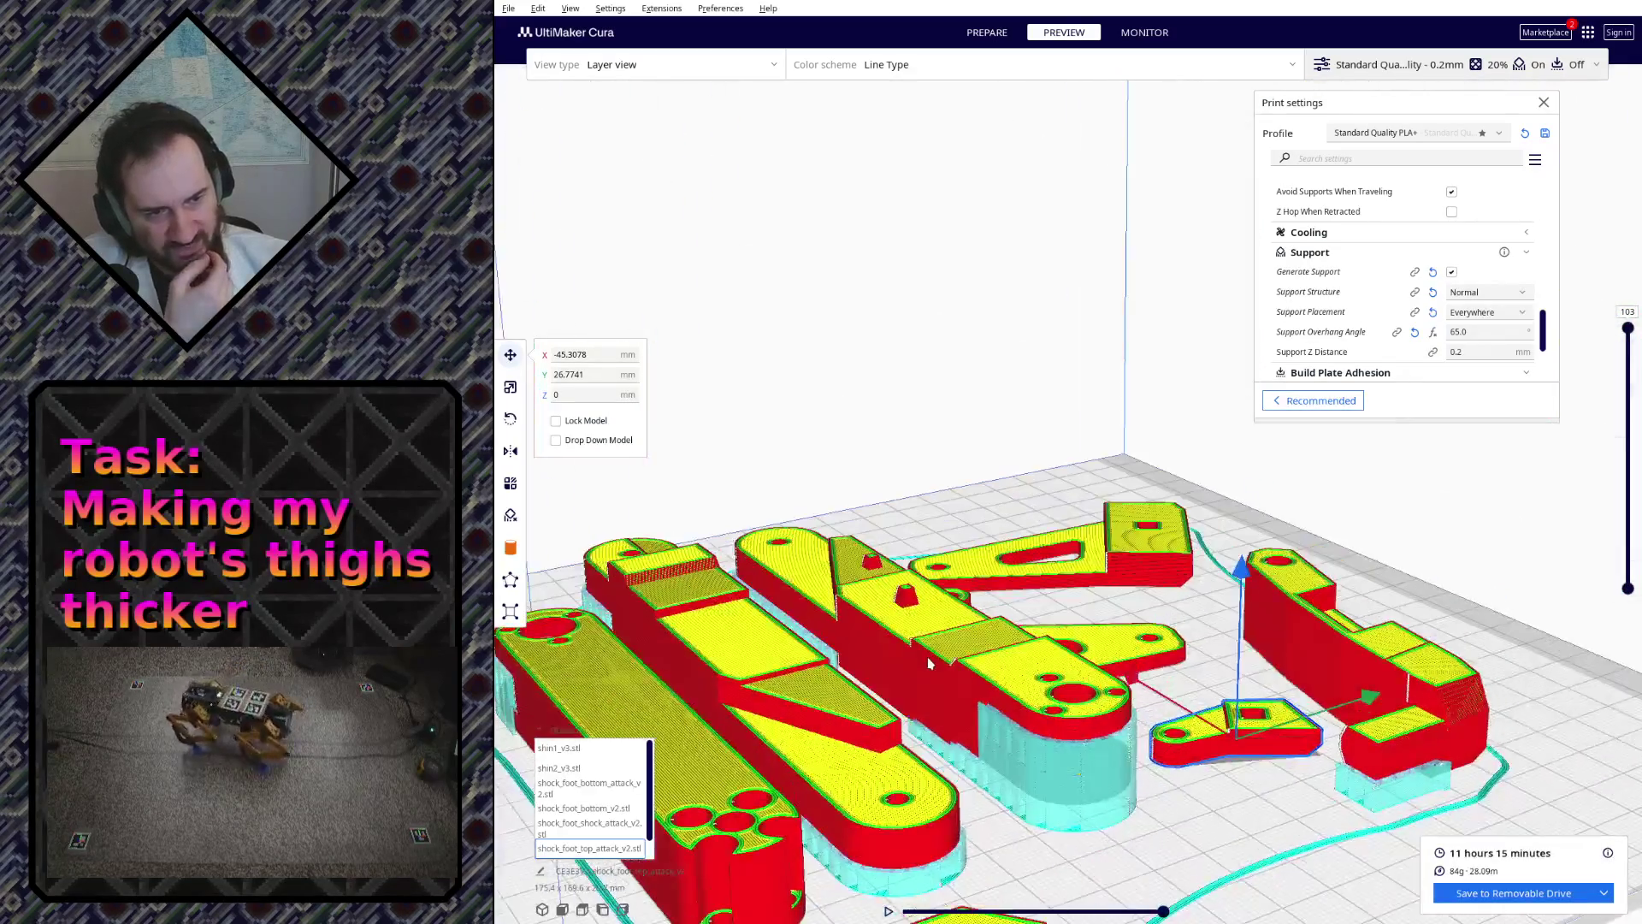
pyautogui.moveTo(1085, 495); pyautogui.dragTo(884, 679, button='right')
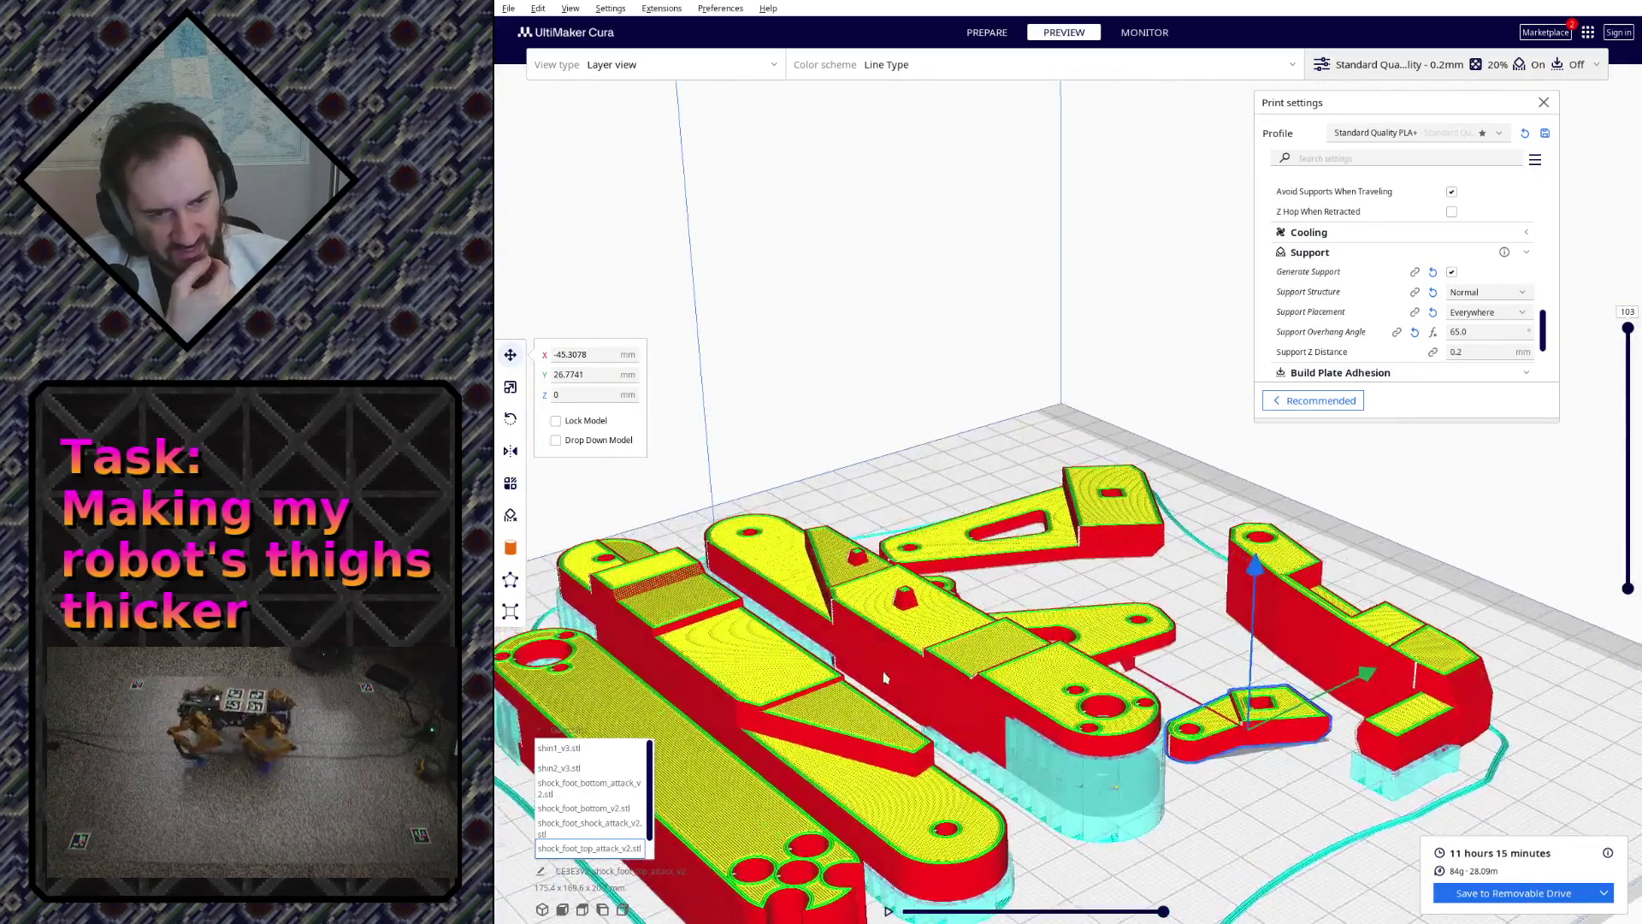
pyautogui.moveTo(648, 585)
pyautogui.mouseDown(button='right')
pyautogui.moveTo(900, 522)
pyautogui.moveTo(906, 557)
pyautogui.moveTo(974, 590)
pyautogui.mouseUp(button='right')
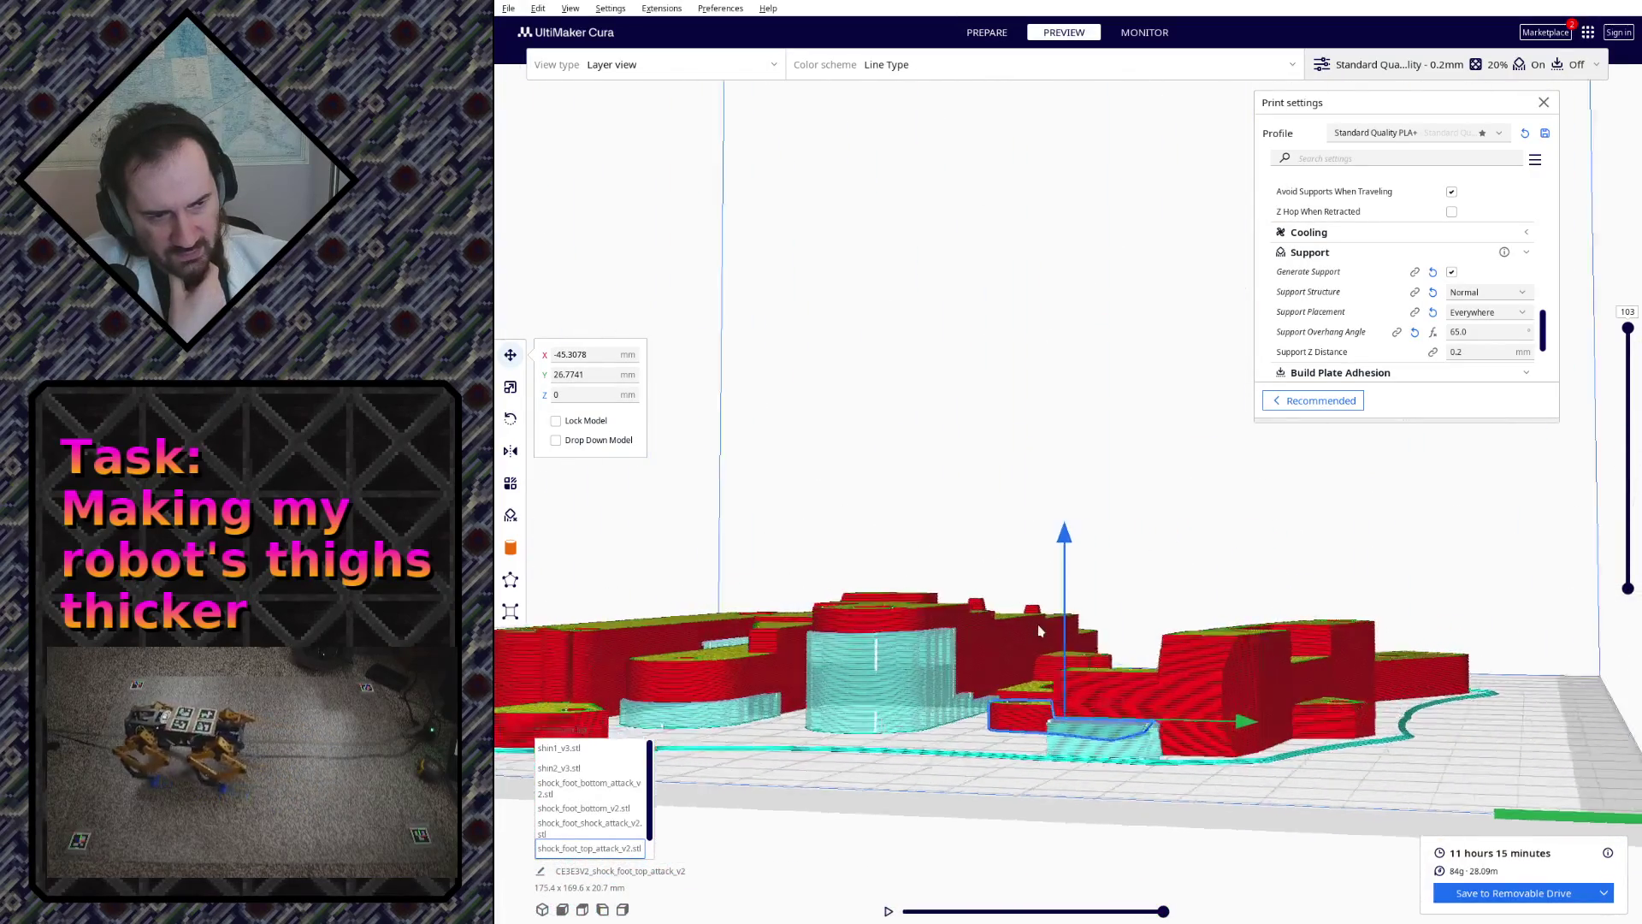
pyautogui.moveTo(927, 725)
pyautogui.mouseDown(button='right')
pyautogui.moveTo(1088, 758)
pyautogui.moveTo(1117, 791)
pyautogui.moveTo(1066, 798)
pyautogui.moveTo(1054, 722)
pyautogui.mouseUp(button='right')
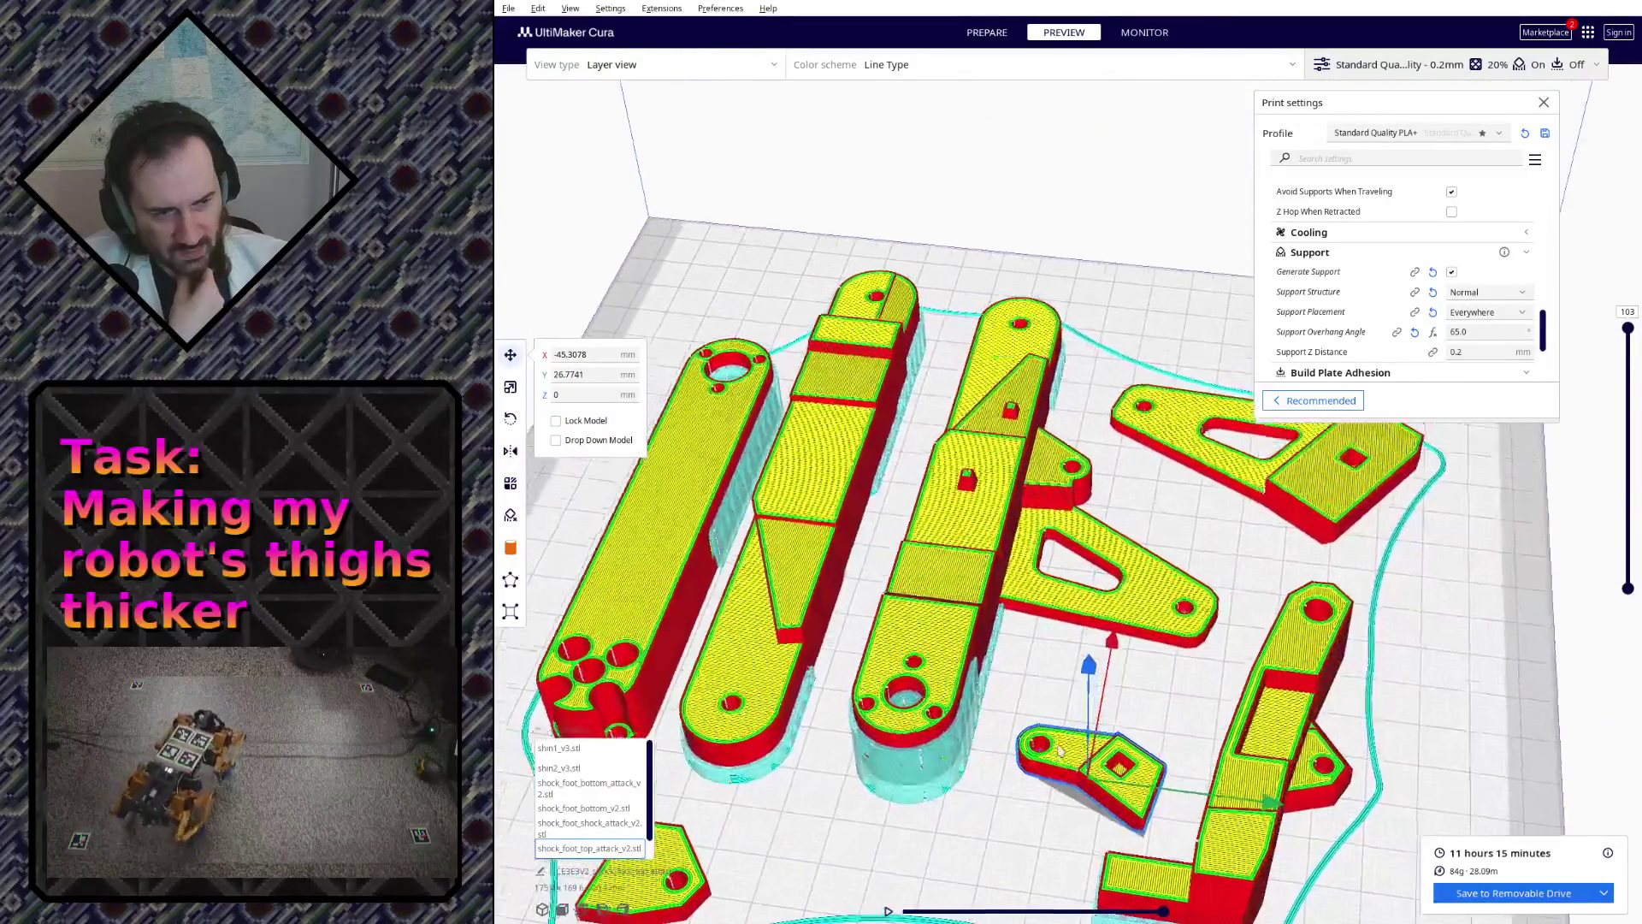
pyautogui.moveTo(1076, 610)
pyautogui.mouseDown(button='right')
pyautogui.moveTo(1060, 517)
pyautogui.moveTo(1195, 562)
pyautogui.moveTo(1129, 452)
pyautogui.moveTo(1052, 650)
pyautogui.mouseUp(button='right')
pyautogui.scroll(3, 1061, 517)
pyautogui.scroll(3, 1129, 454)
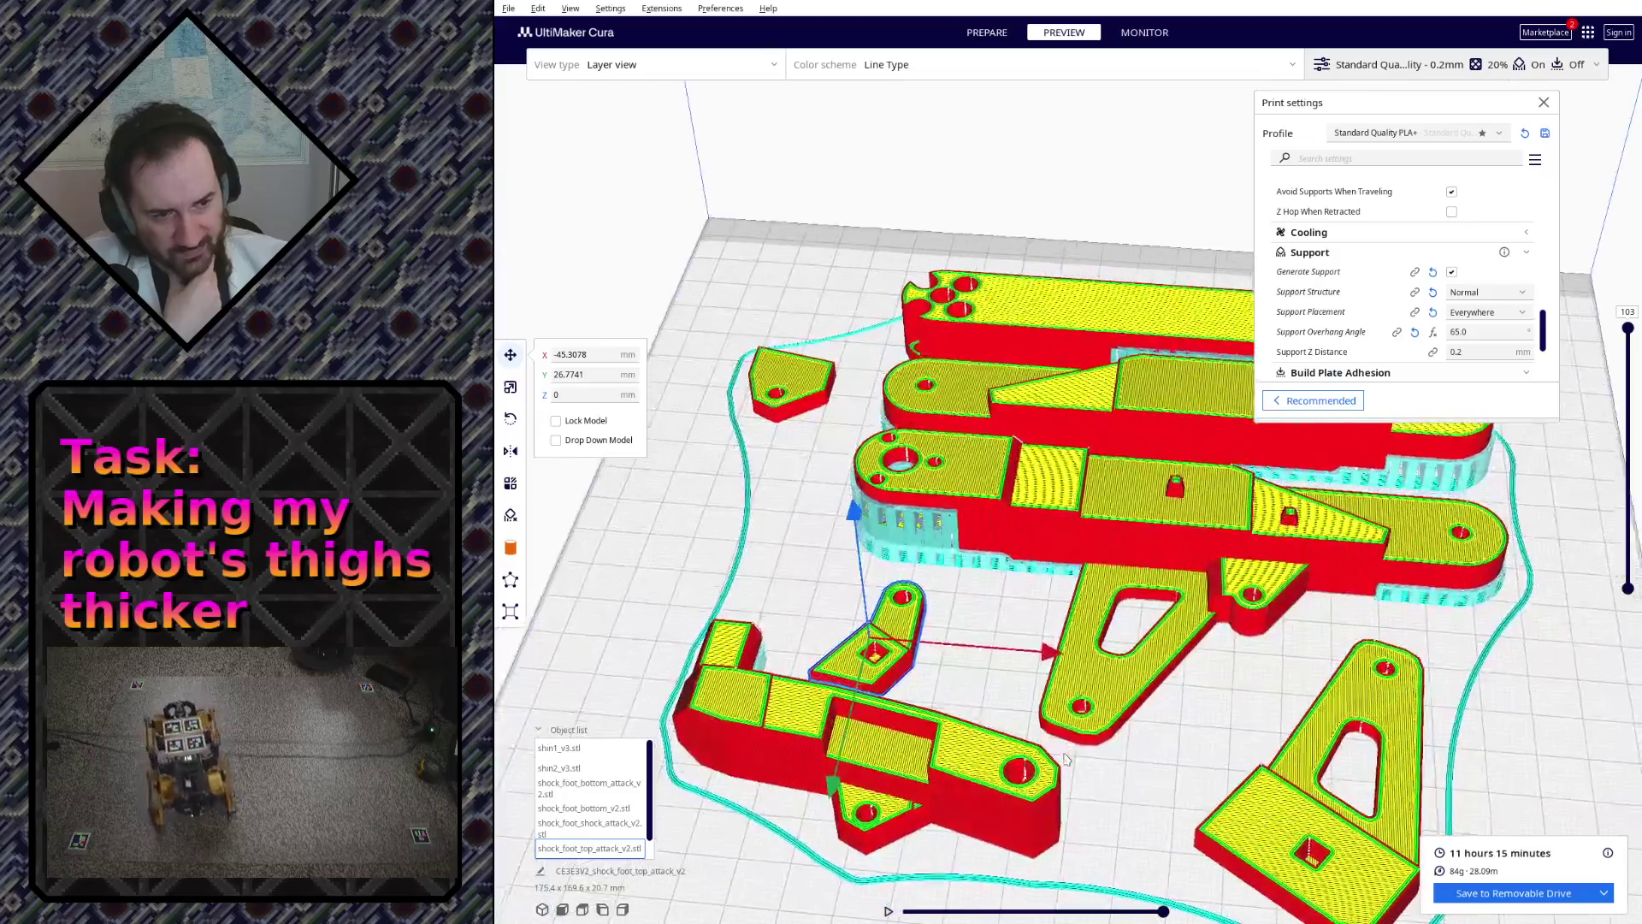
pyautogui.moveTo(1066, 760); pyautogui.dragTo(979, 630, button='right')
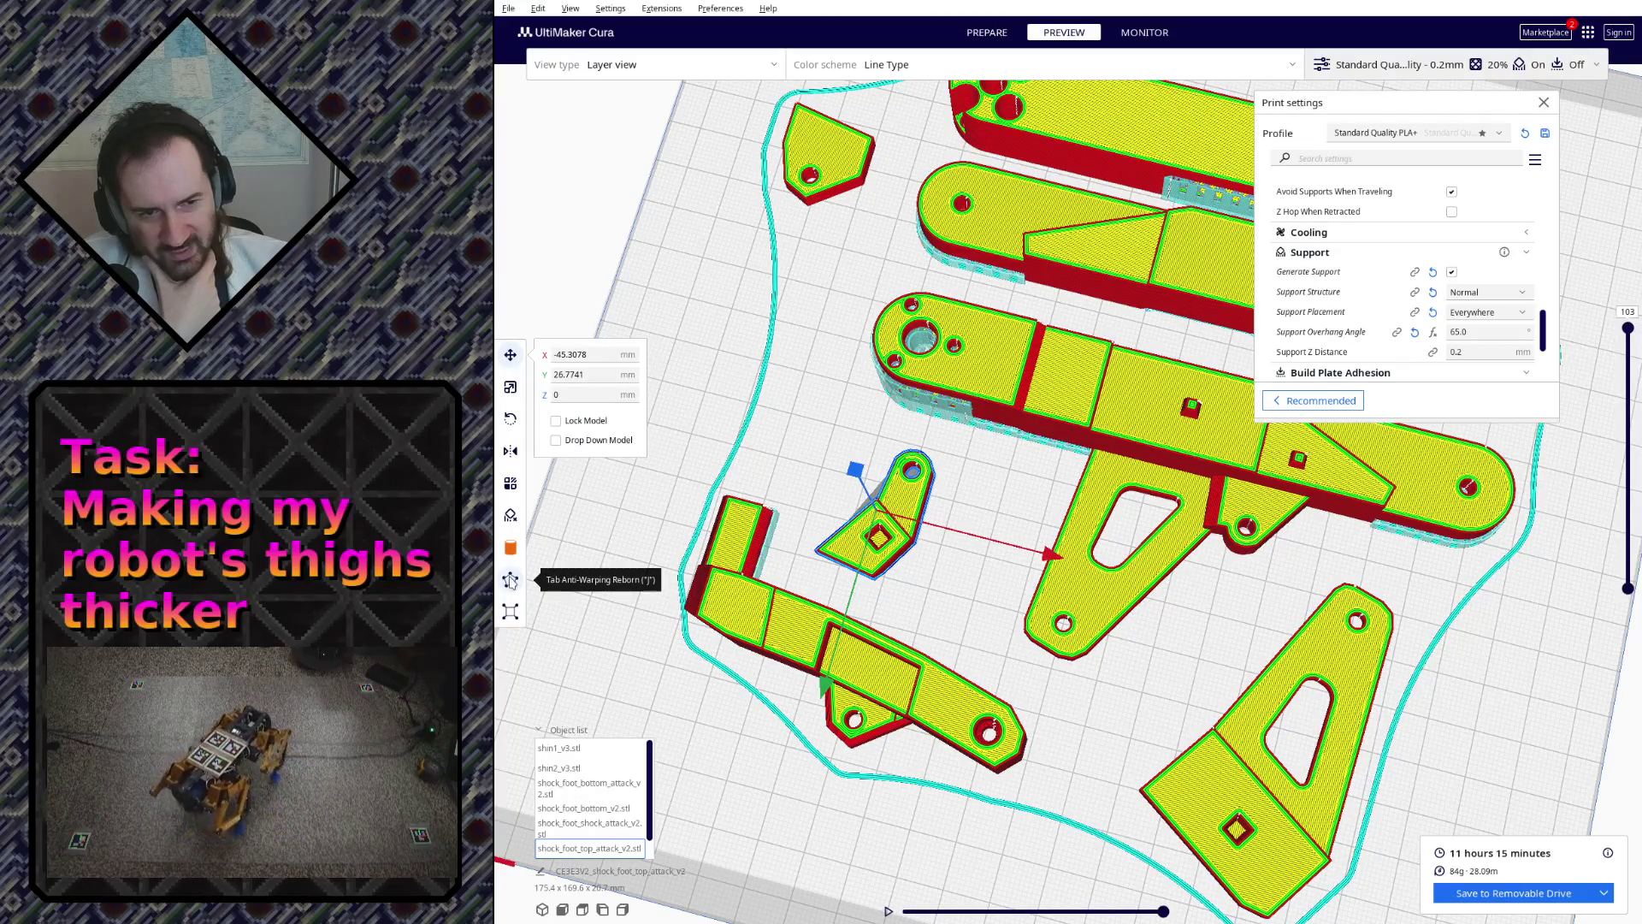
pyautogui.moveTo(661, 676)
pyautogui.mouseDown(button='right')
pyautogui.moveTo(823, 346)
pyautogui.moveTo(811, 386)
pyautogui.mouseUp(button='right')
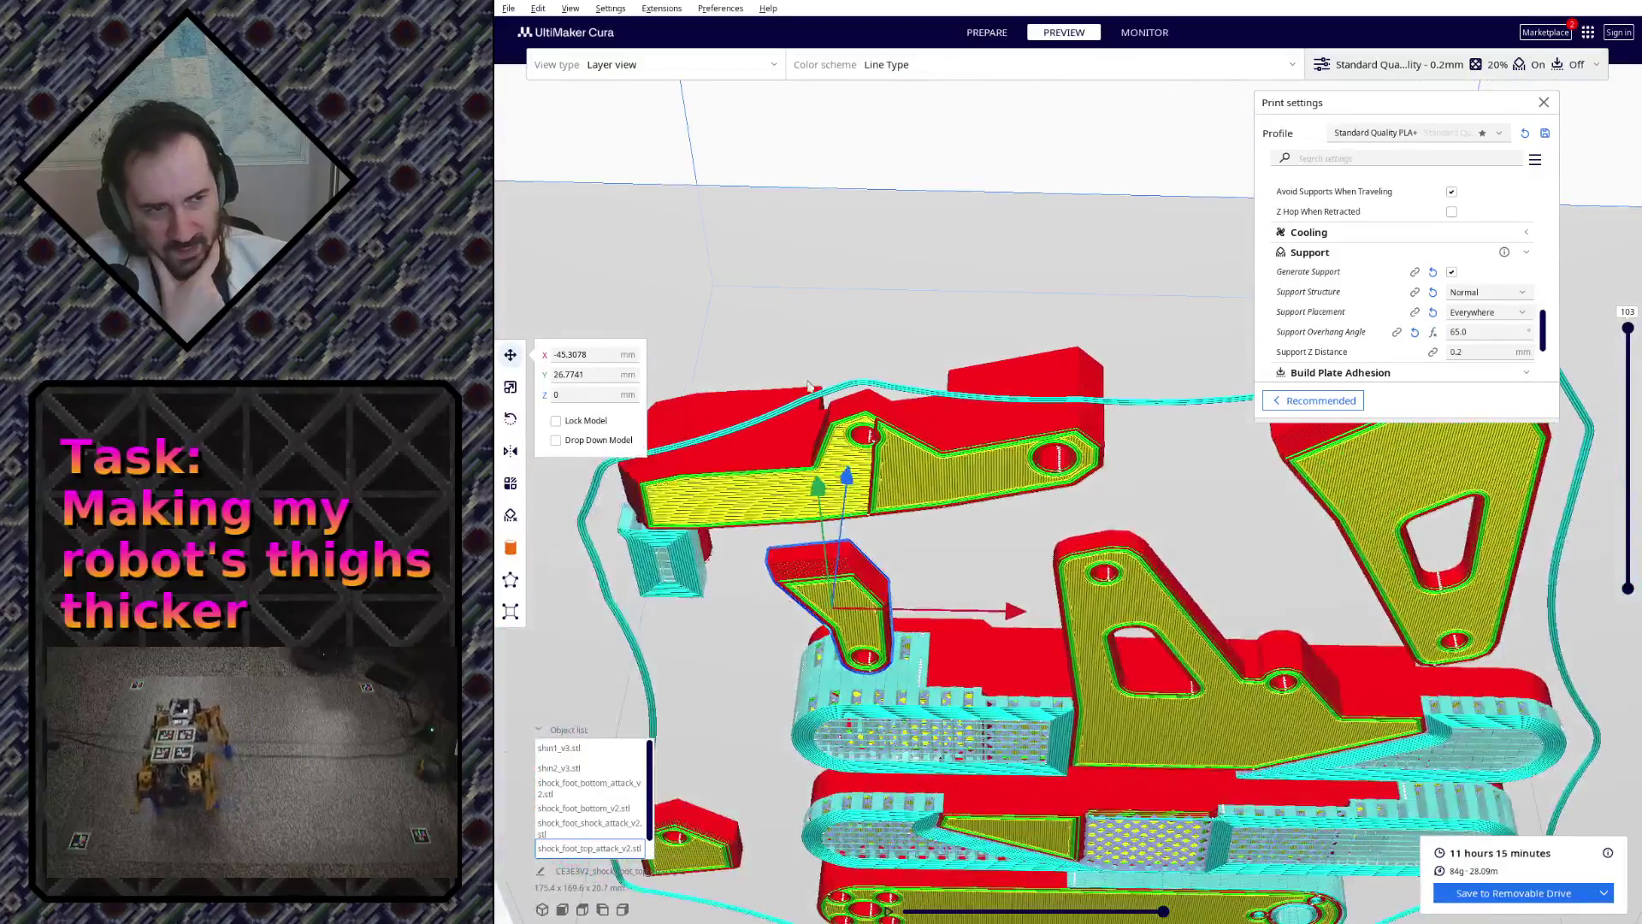
pyautogui.moveTo(1118, 481)
pyautogui.mouseDown(button='right')
pyautogui.moveTo(863, 464)
pyautogui.moveTo(955, 557)
pyautogui.moveTo(784, 573)
pyautogui.moveTo(1151, 663)
pyautogui.mouseUp(button='right')
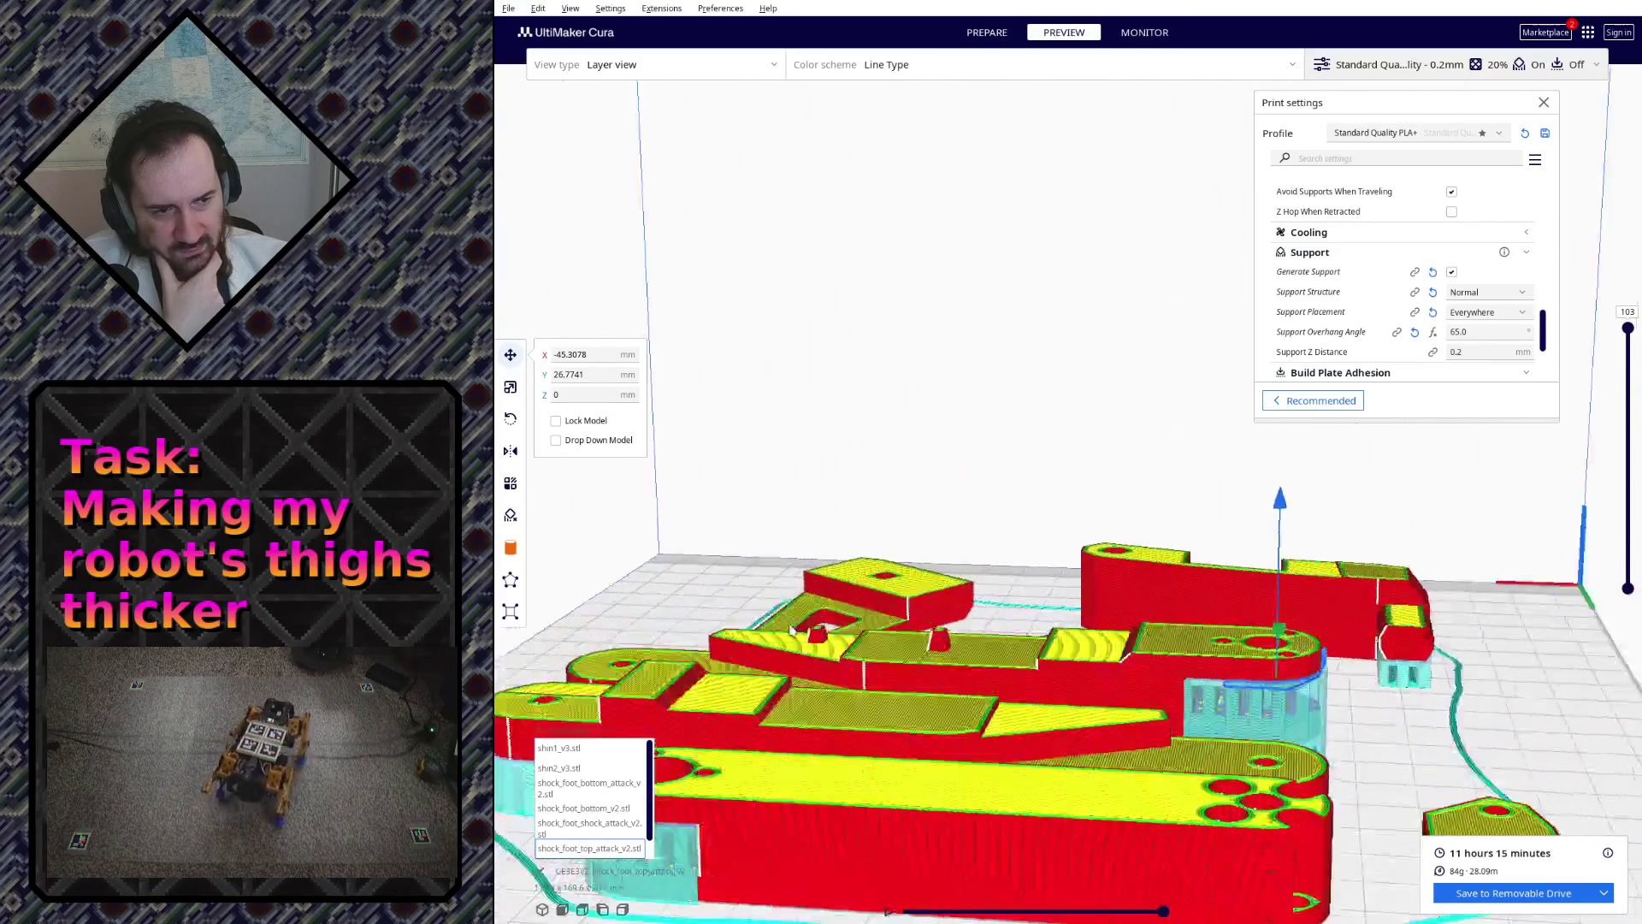
pyautogui.scroll(-3, 1088, 577)
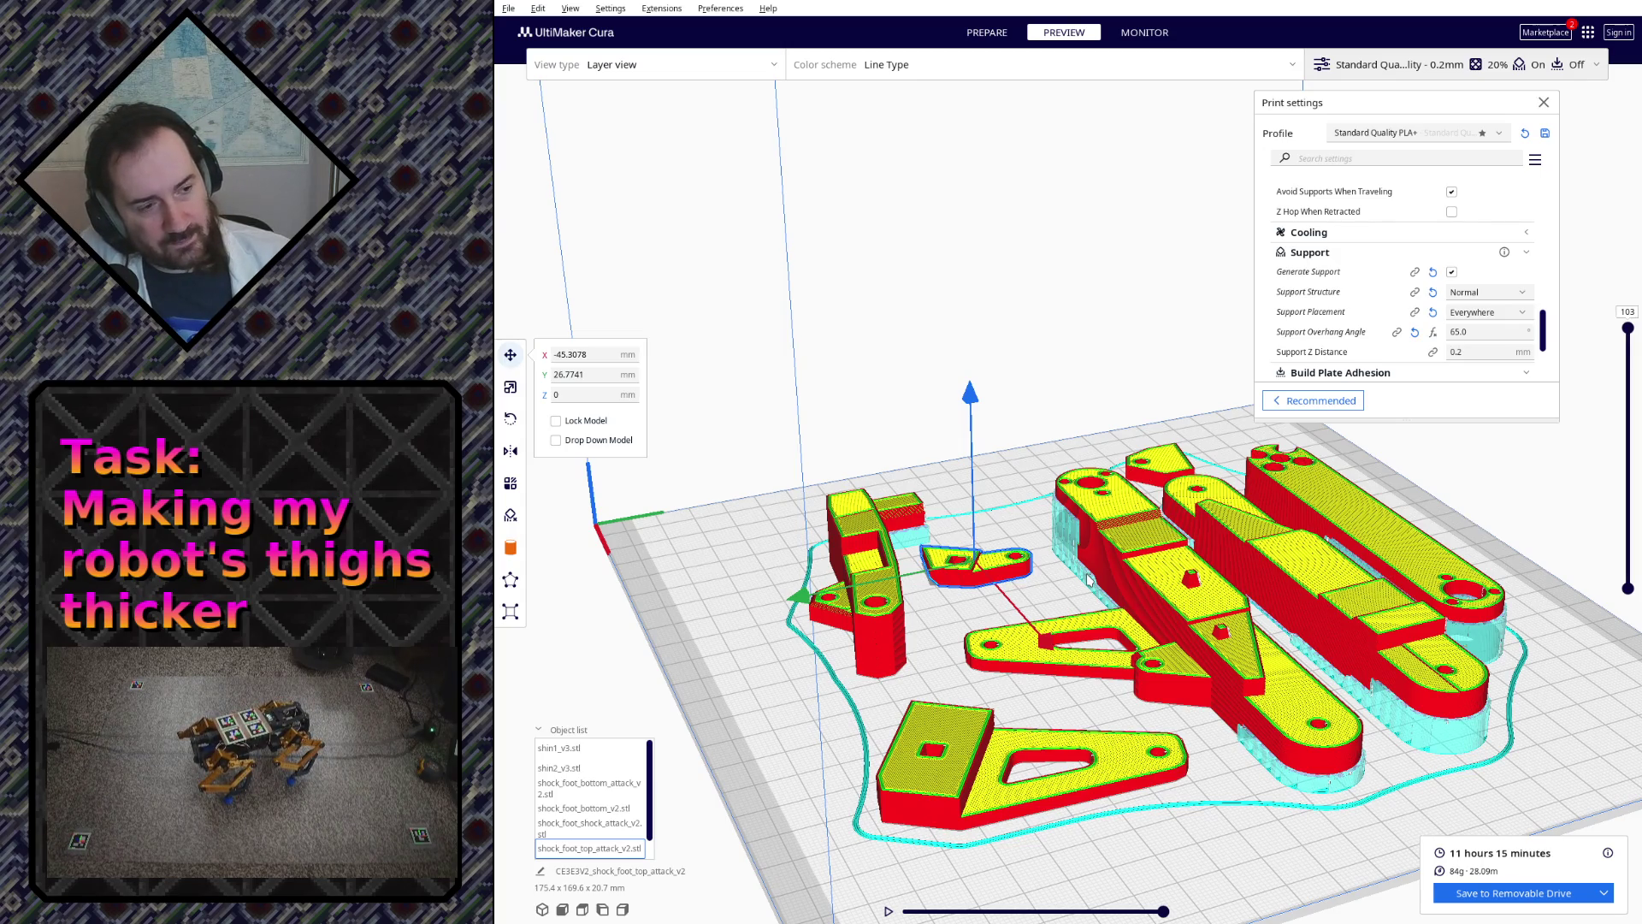
pyautogui.moveTo(1082, 632)
pyautogui.mouseDown(button='right')
pyautogui.moveTo(868, 709)
pyautogui.moveTo(828, 757)
pyautogui.moveTo(1161, 745)
pyautogui.mouseUp(button='right')
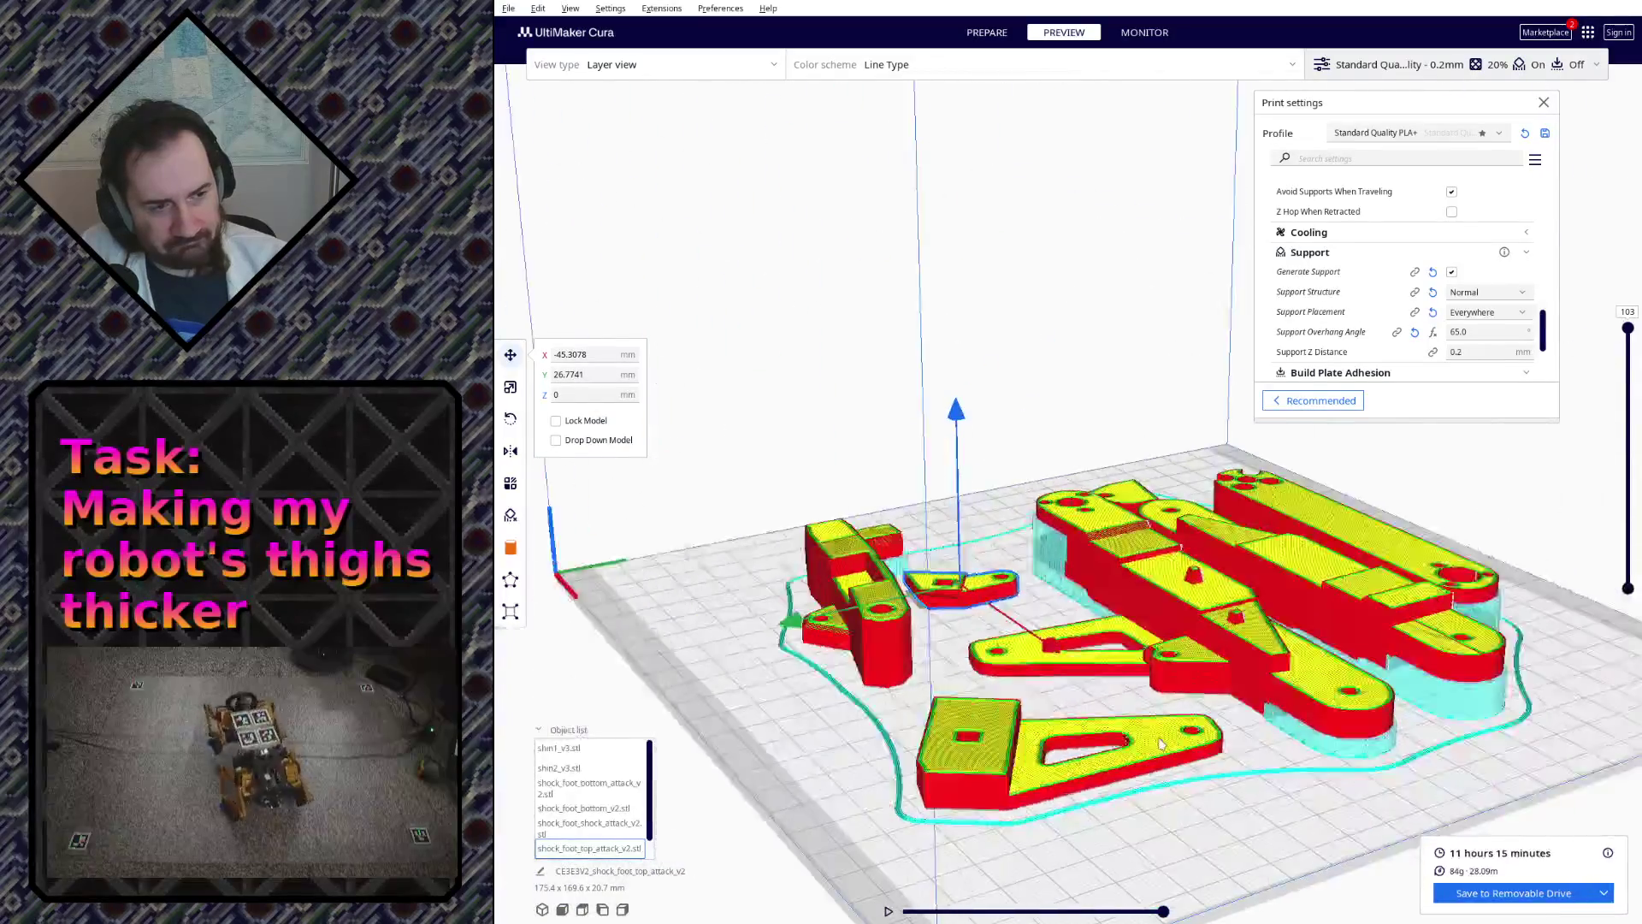
pyautogui.moveTo(1159, 745)
pyautogui.mouseDown(button='right')
pyautogui.moveTo(925, 701)
pyautogui.moveTo(1273, 713)
pyautogui.moveTo(1228, 795)
pyautogui.moveTo(787, 697)
pyautogui.moveTo(945, 718)
pyautogui.moveTo(1043, 680)
pyautogui.moveTo(898, 603)
pyautogui.mouseUp(button='right')
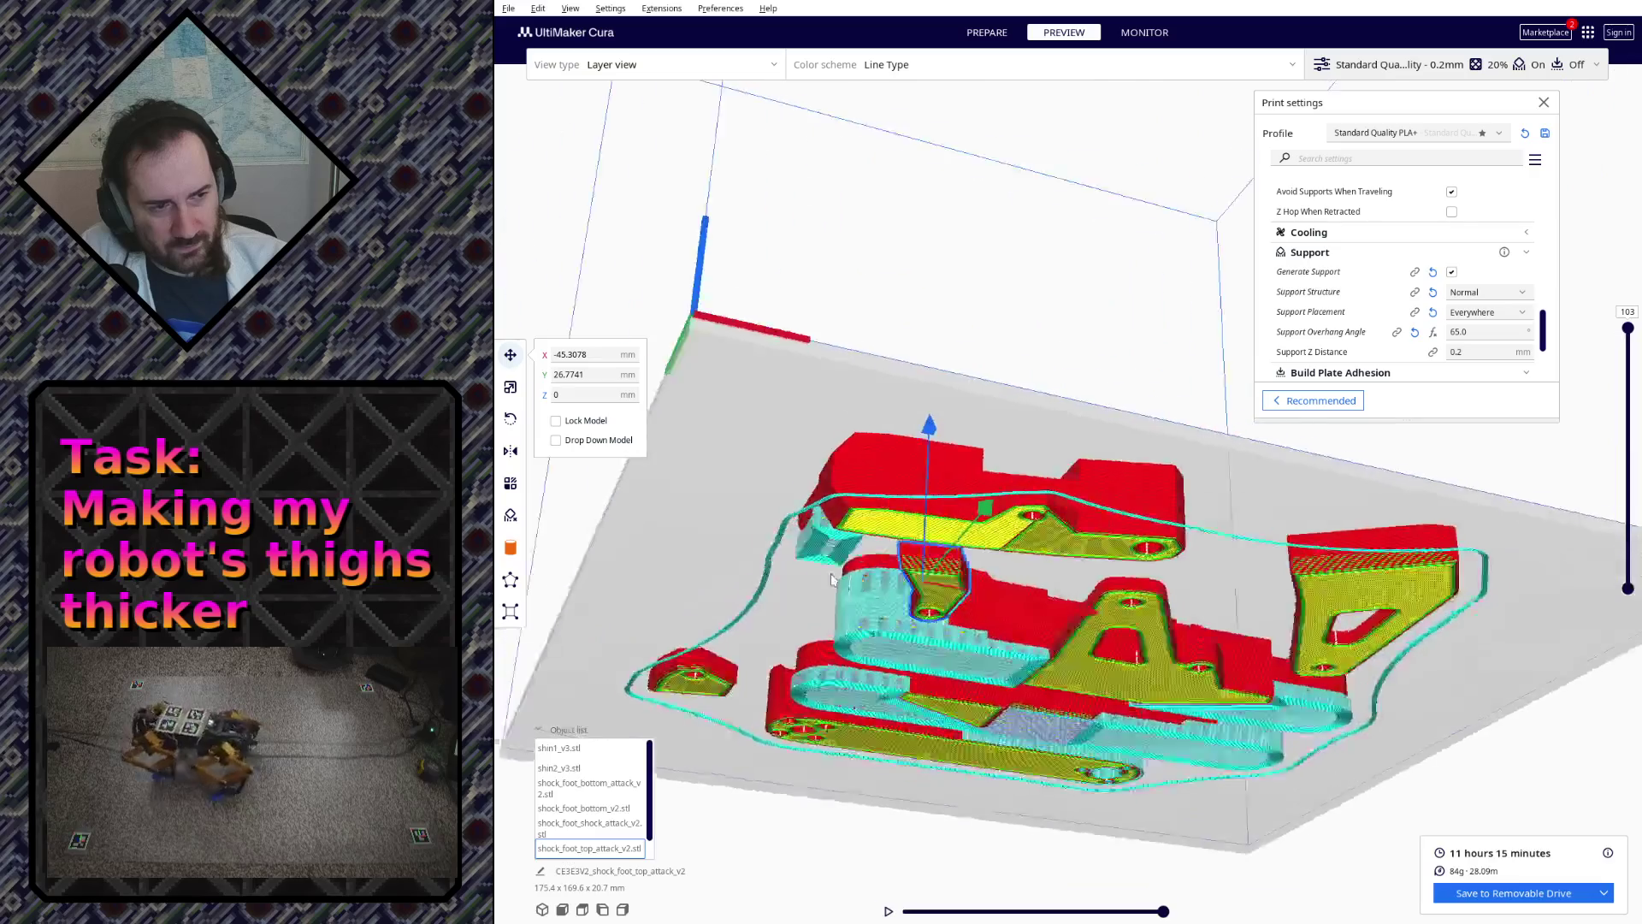
pyautogui.scroll(5, 732, 485)
pyautogui.moveTo(731, 485)
pyautogui.mouseDown(button='right')
pyautogui.moveTo(1072, 800)
pyautogui.moveTo(902, 466)
pyautogui.mouseUp(button='right')
pyautogui.scroll(4, 1073, 799)
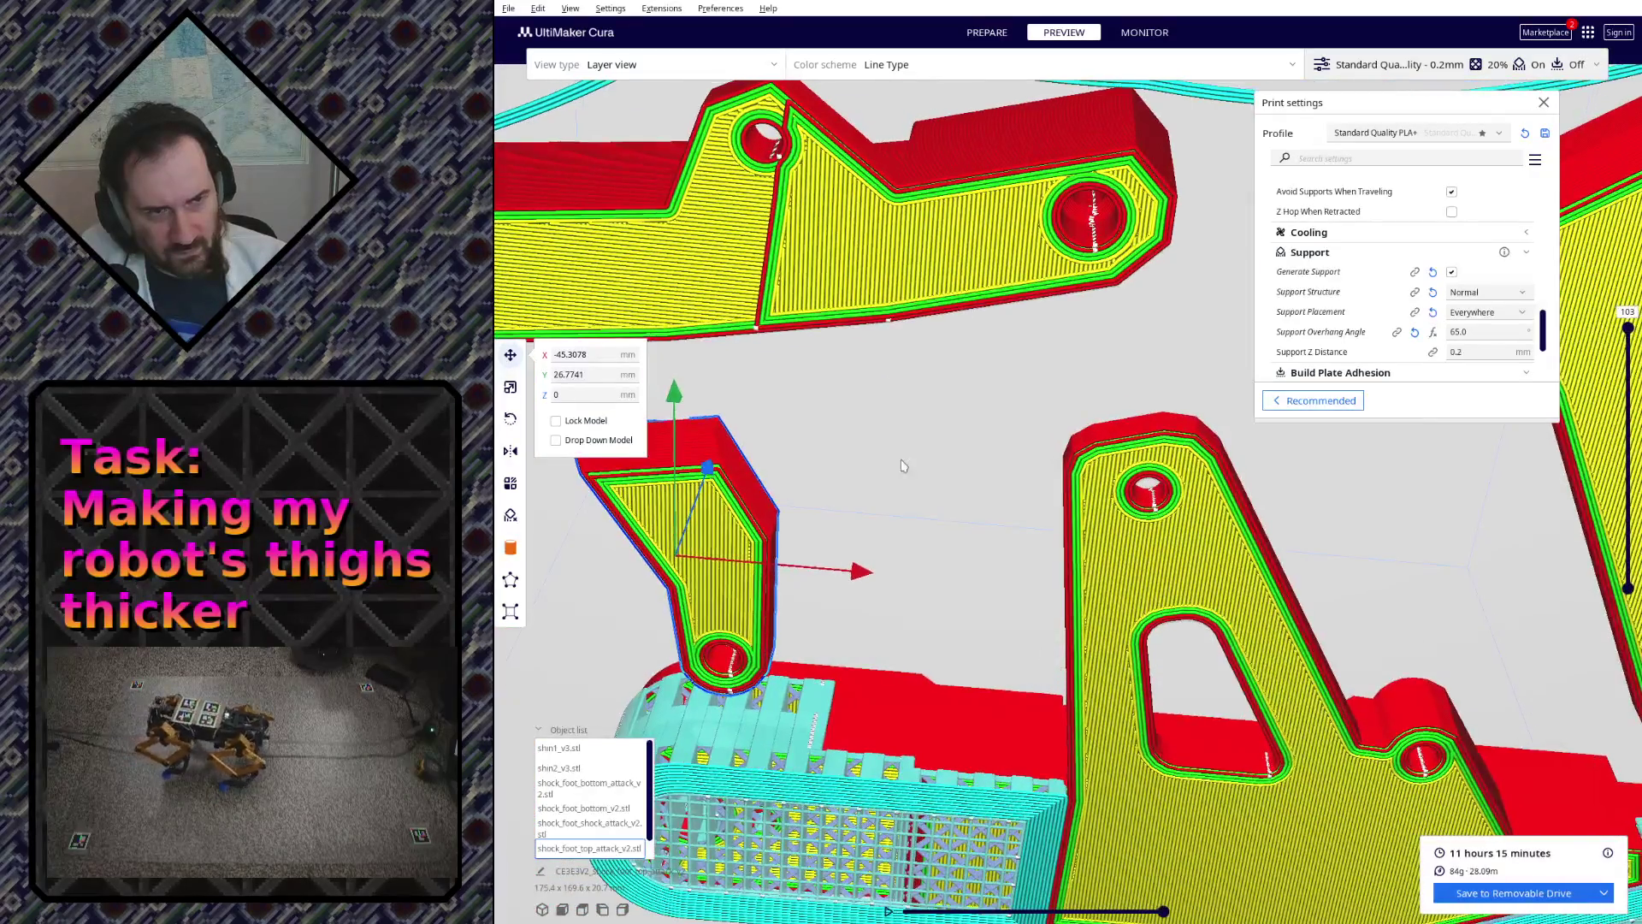
pyautogui.scroll(-5, 828, 271)
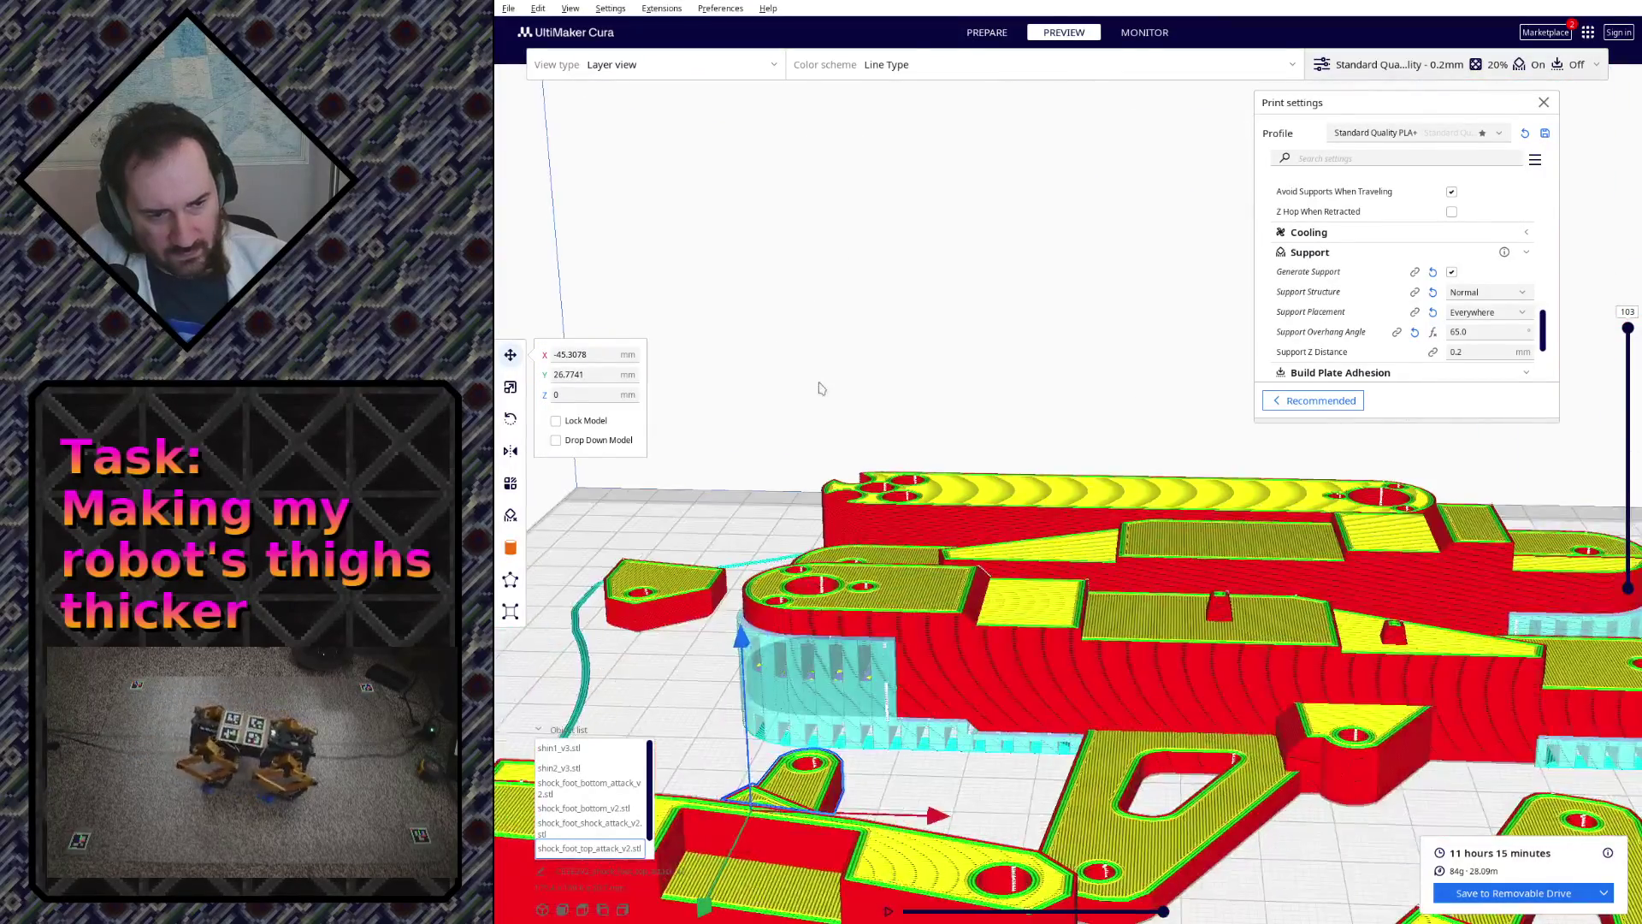
pyautogui.moveTo(822, 282); pyautogui.dragTo(863, 634, button='right')
pyautogui.click(789, 713)
pyautogui.moveTo(765, 699); pyautogui.dragTo(809, 549, button='right')
pyautogui.scroll(3, 810, 549)
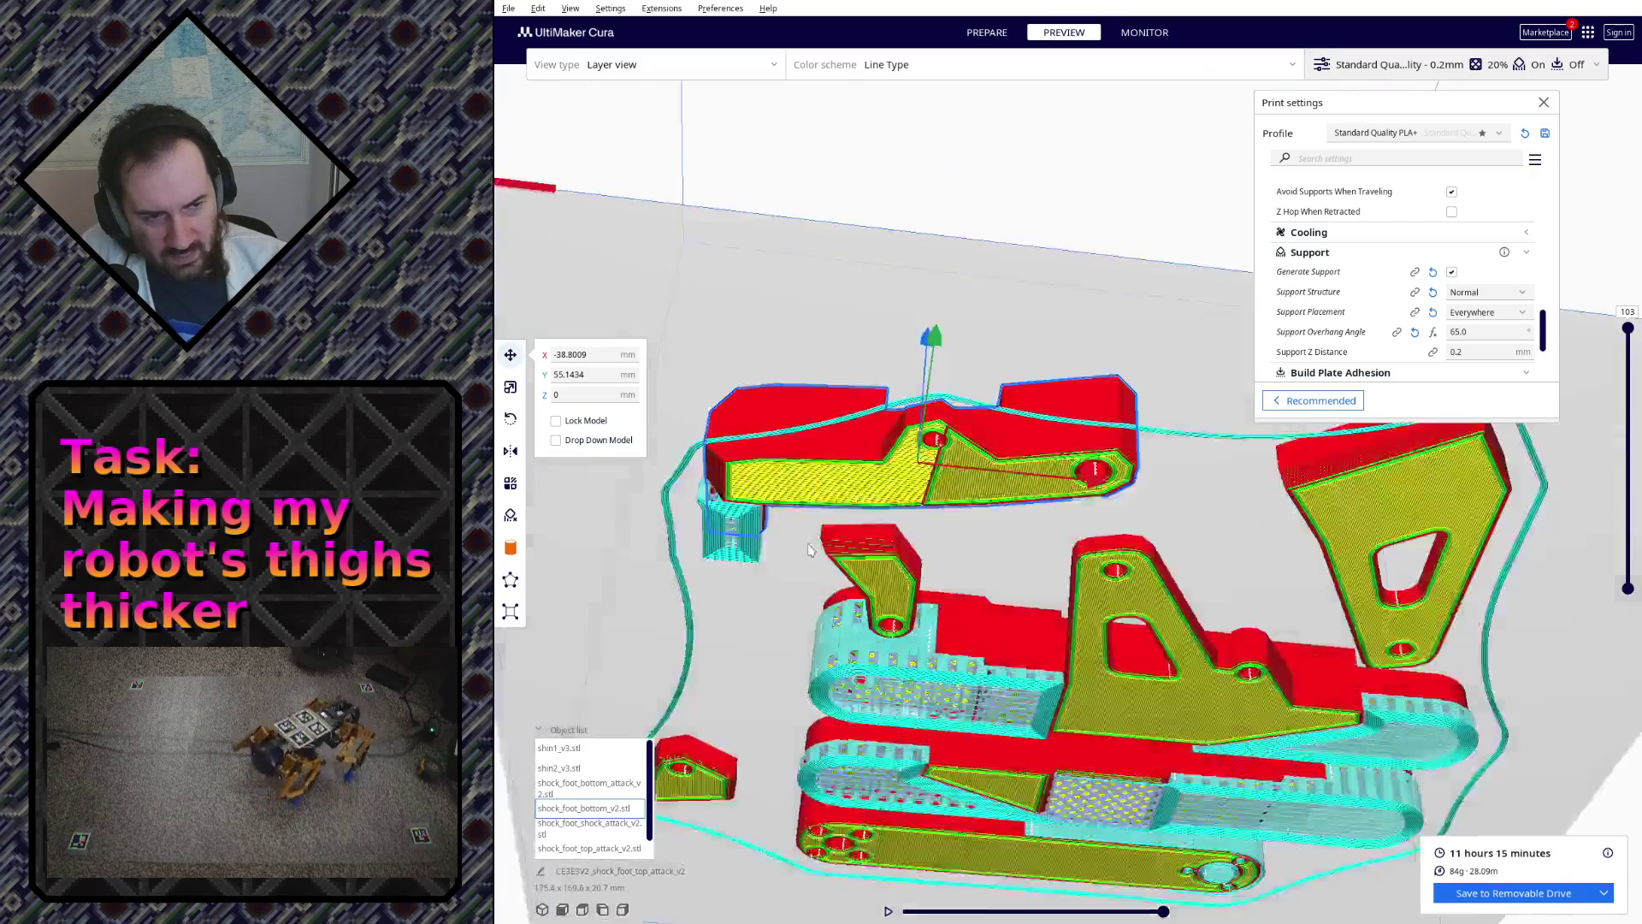
pyautogui.scroll(3, 809, 550)
pyautogui.scroll(2, 818, 493)
pyautogui.moveTo(931, 389); pyautogui.dragTo(977, 484, button='right')
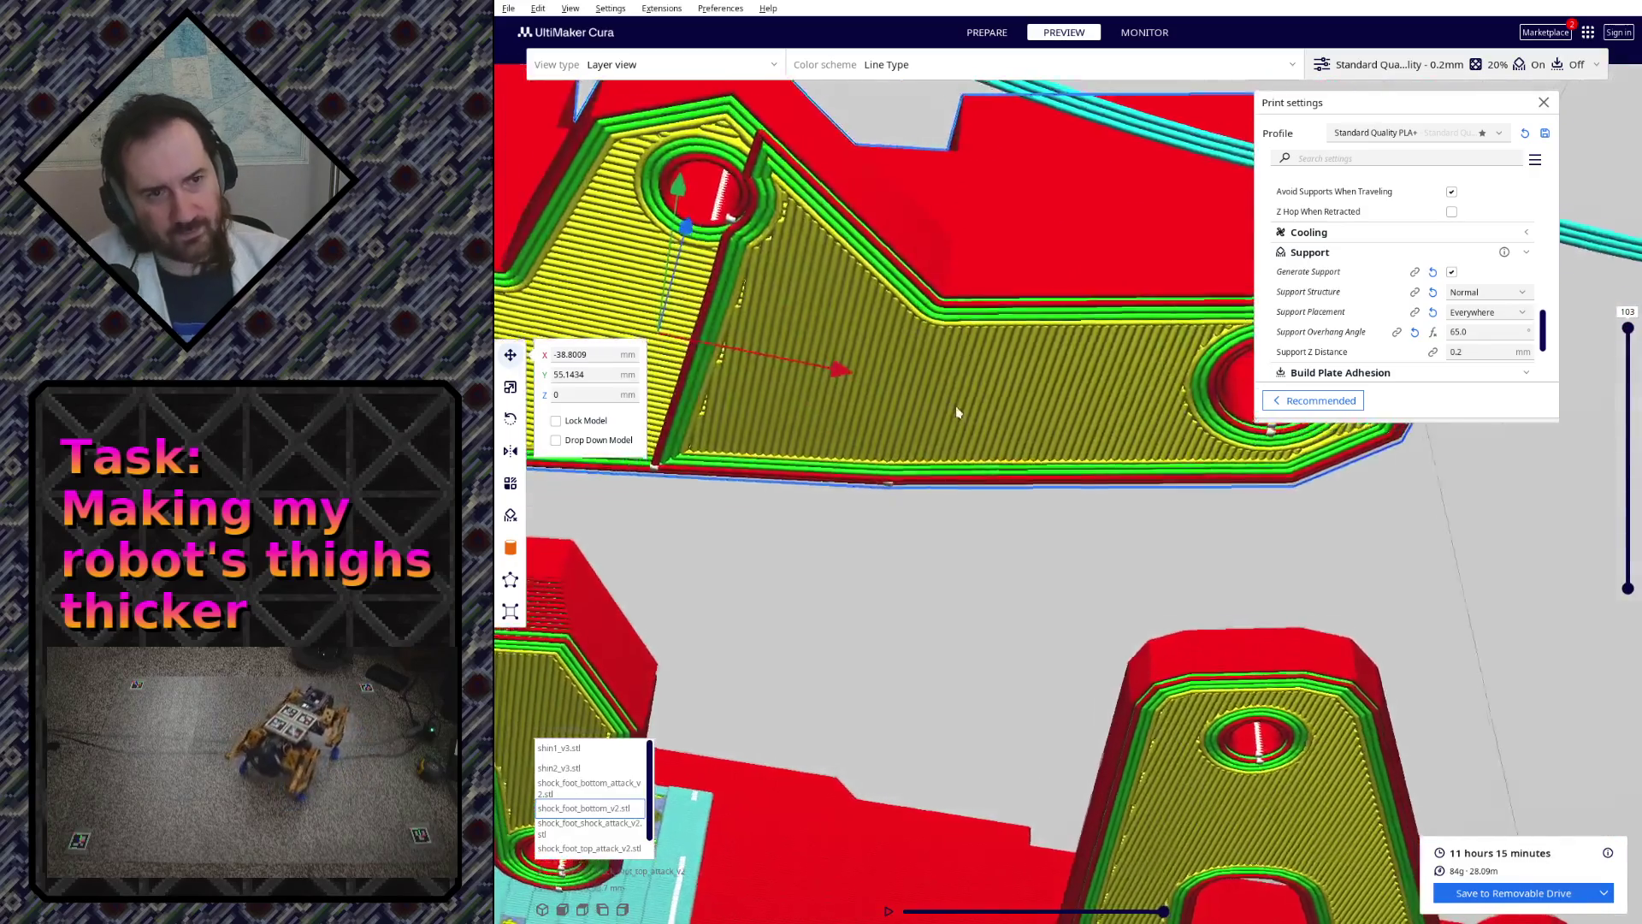
pyautogui.moveTo(955, 653)
pyautogui.mouseDown(button='right')
pyautogui.moveTo(960, 542)
pyautogui.moveTo(953, 569)
pyautogui.moveTo(990, 565)
pyautogui.moveTo(950, 580)
pyautogui.moveTo(962, 560)
pyautogui.moveTo(873, 560)
pyautogui.moveTo(880, 604)
pyautogui.moveTo(995, 627)
pyautogui.moveTo(1053, 709)
pyautogui.moveTo(990, 613)
pyautogui.mouseUp(button='right')
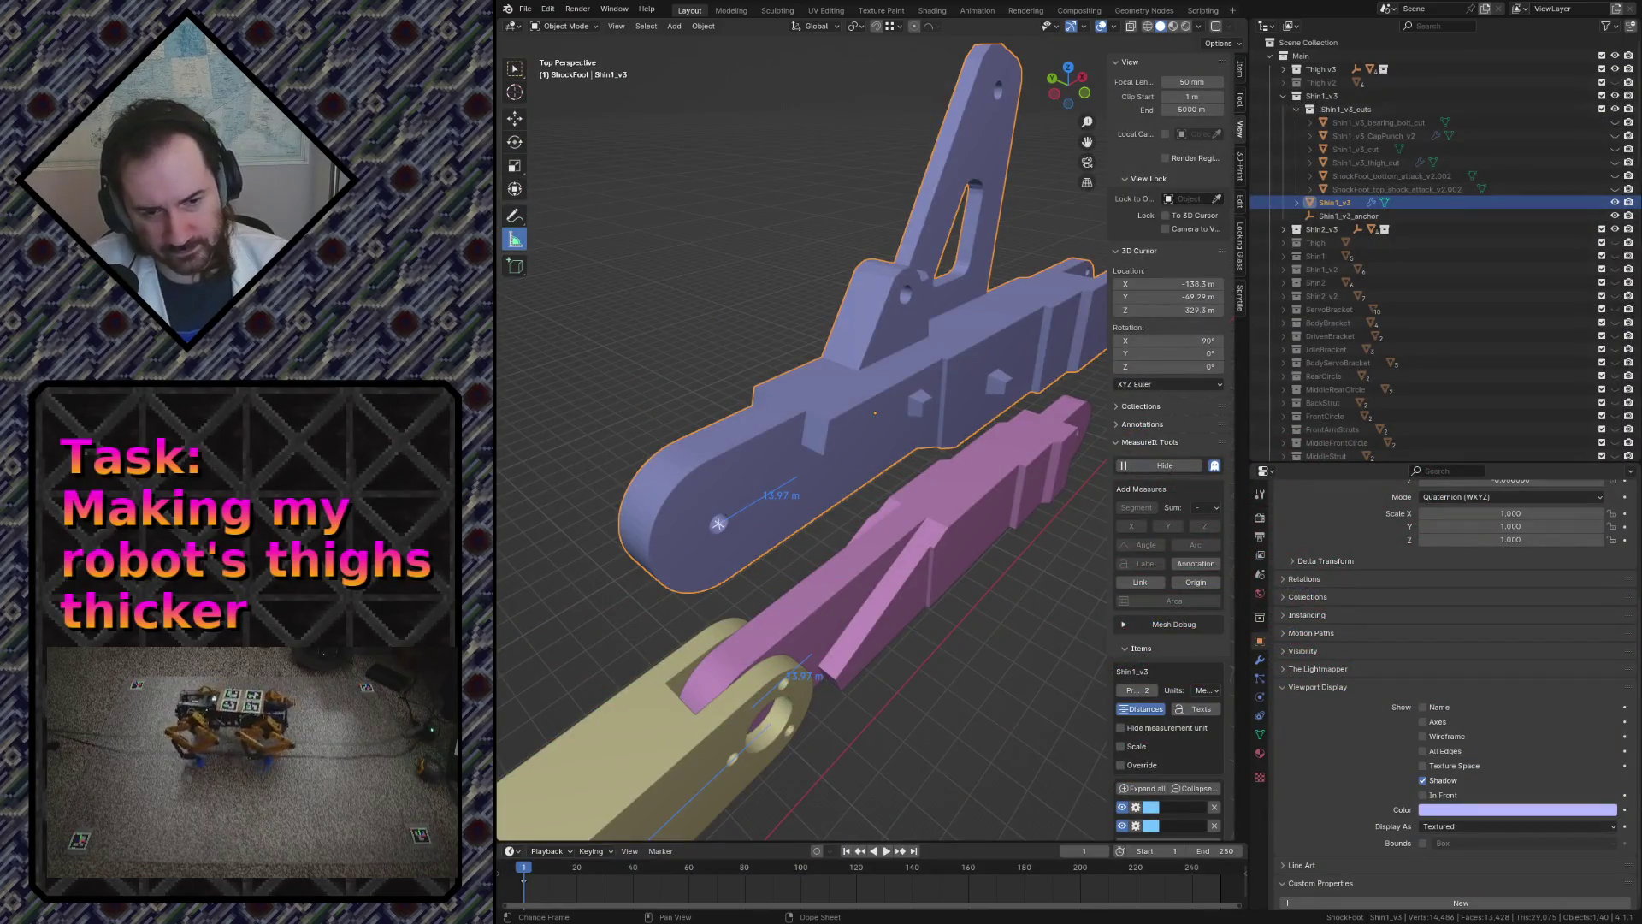
# - Fly the view around the robot leg and select the ShockFoot_bottom_v2 part
pyautogui.hotkey('shift', '`')
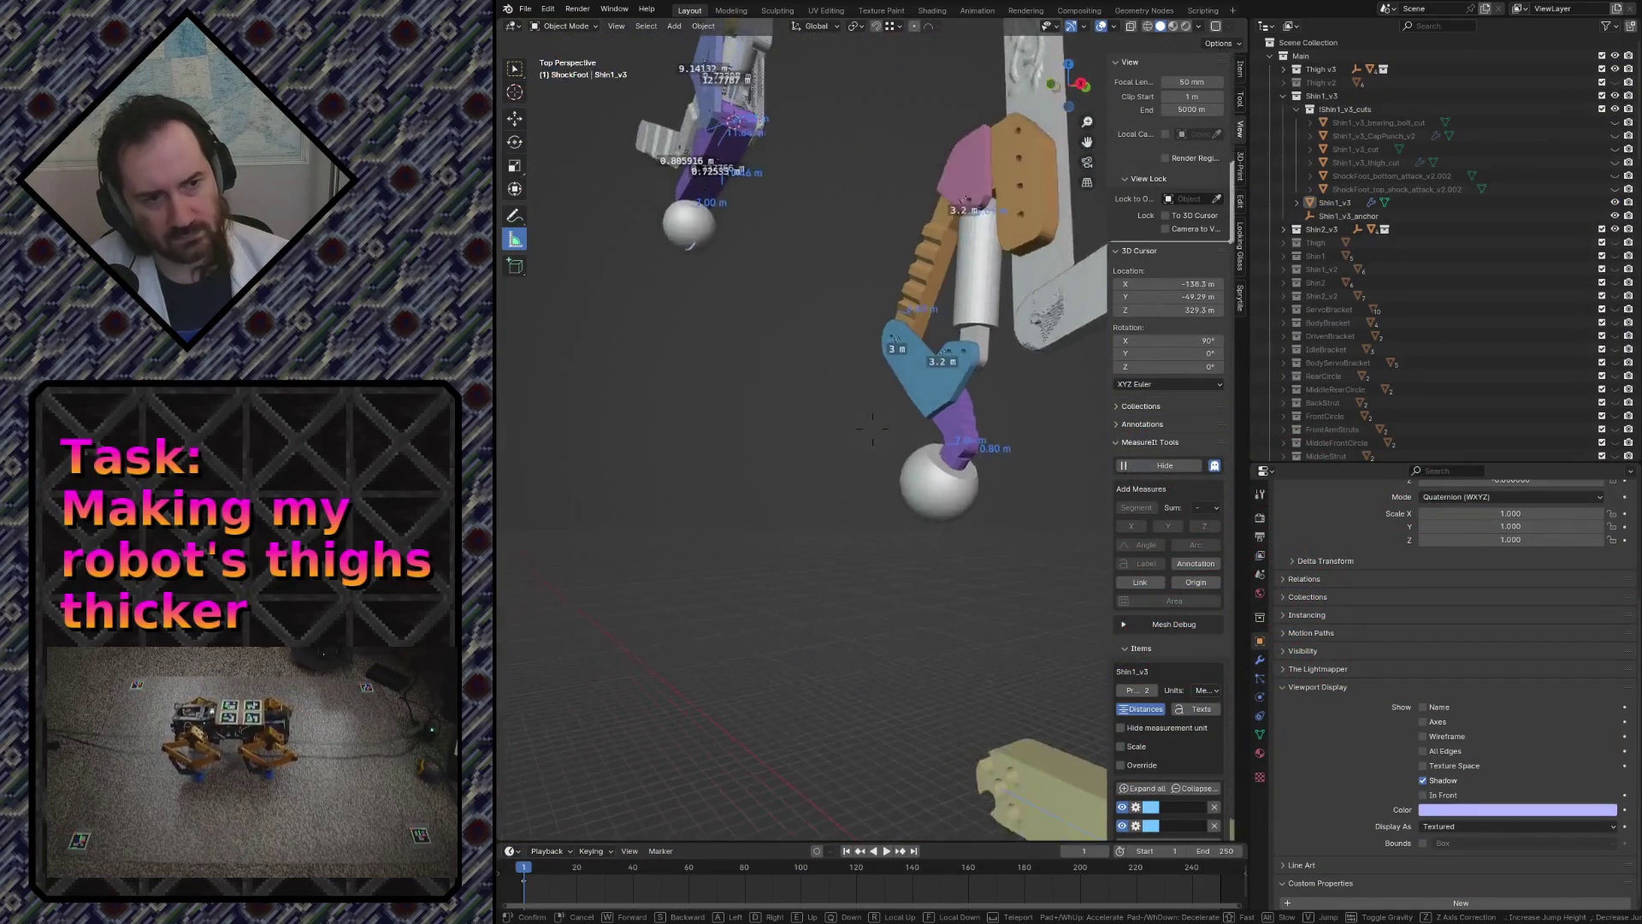
pyautogui.press('w')
pyautogui.press('s')
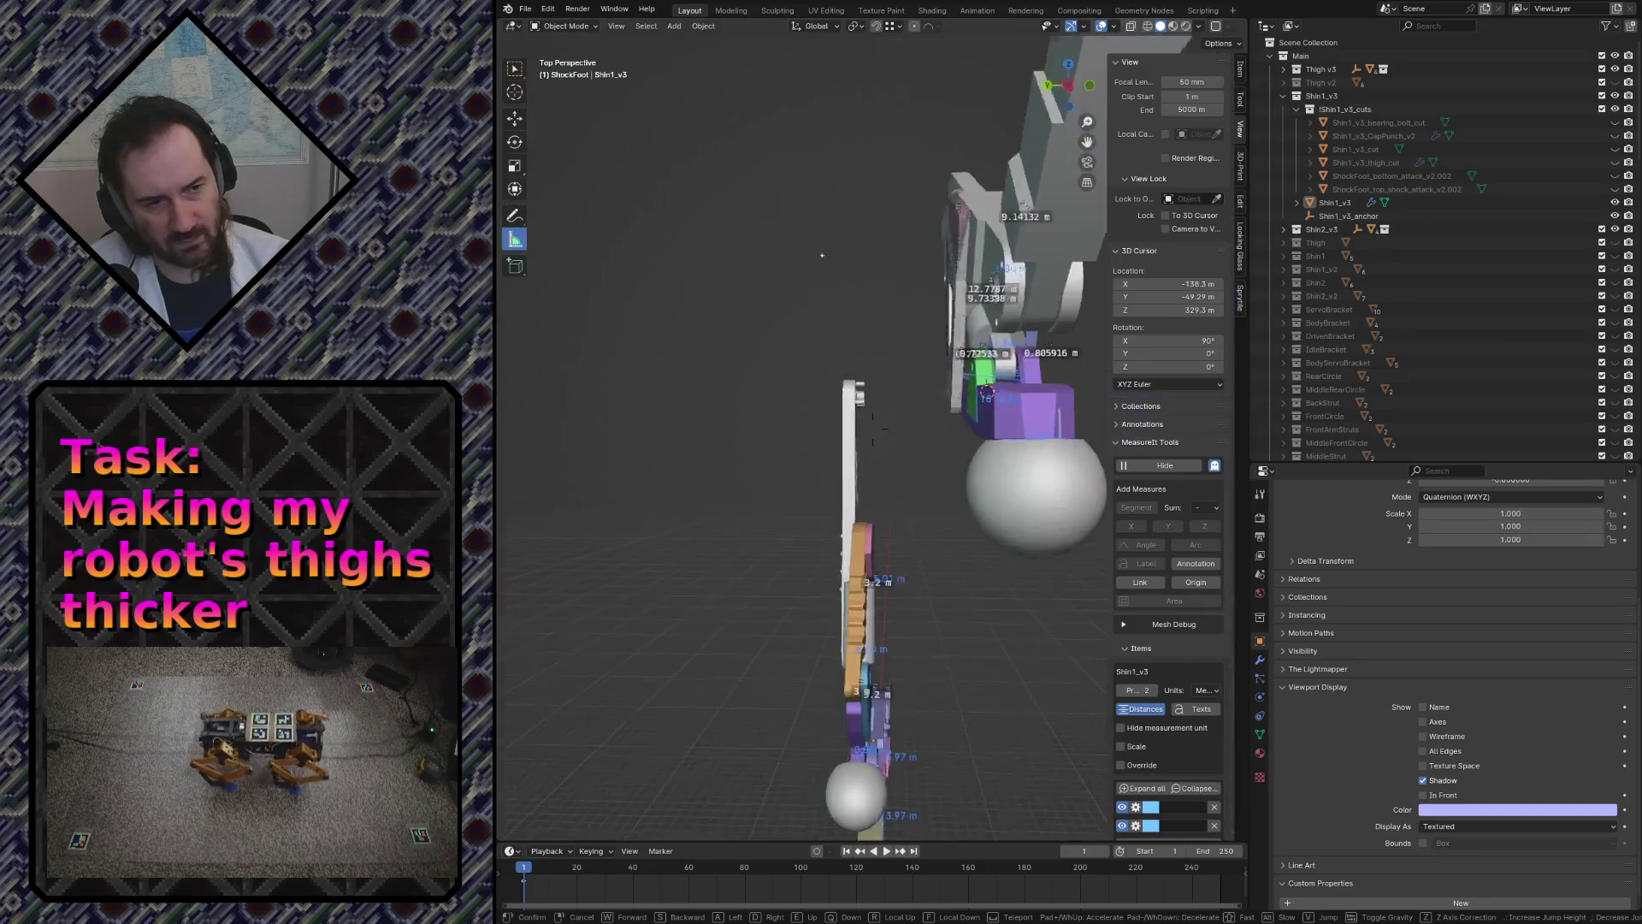
pyautogui.press('w')
pyautogui.click(807, 585)
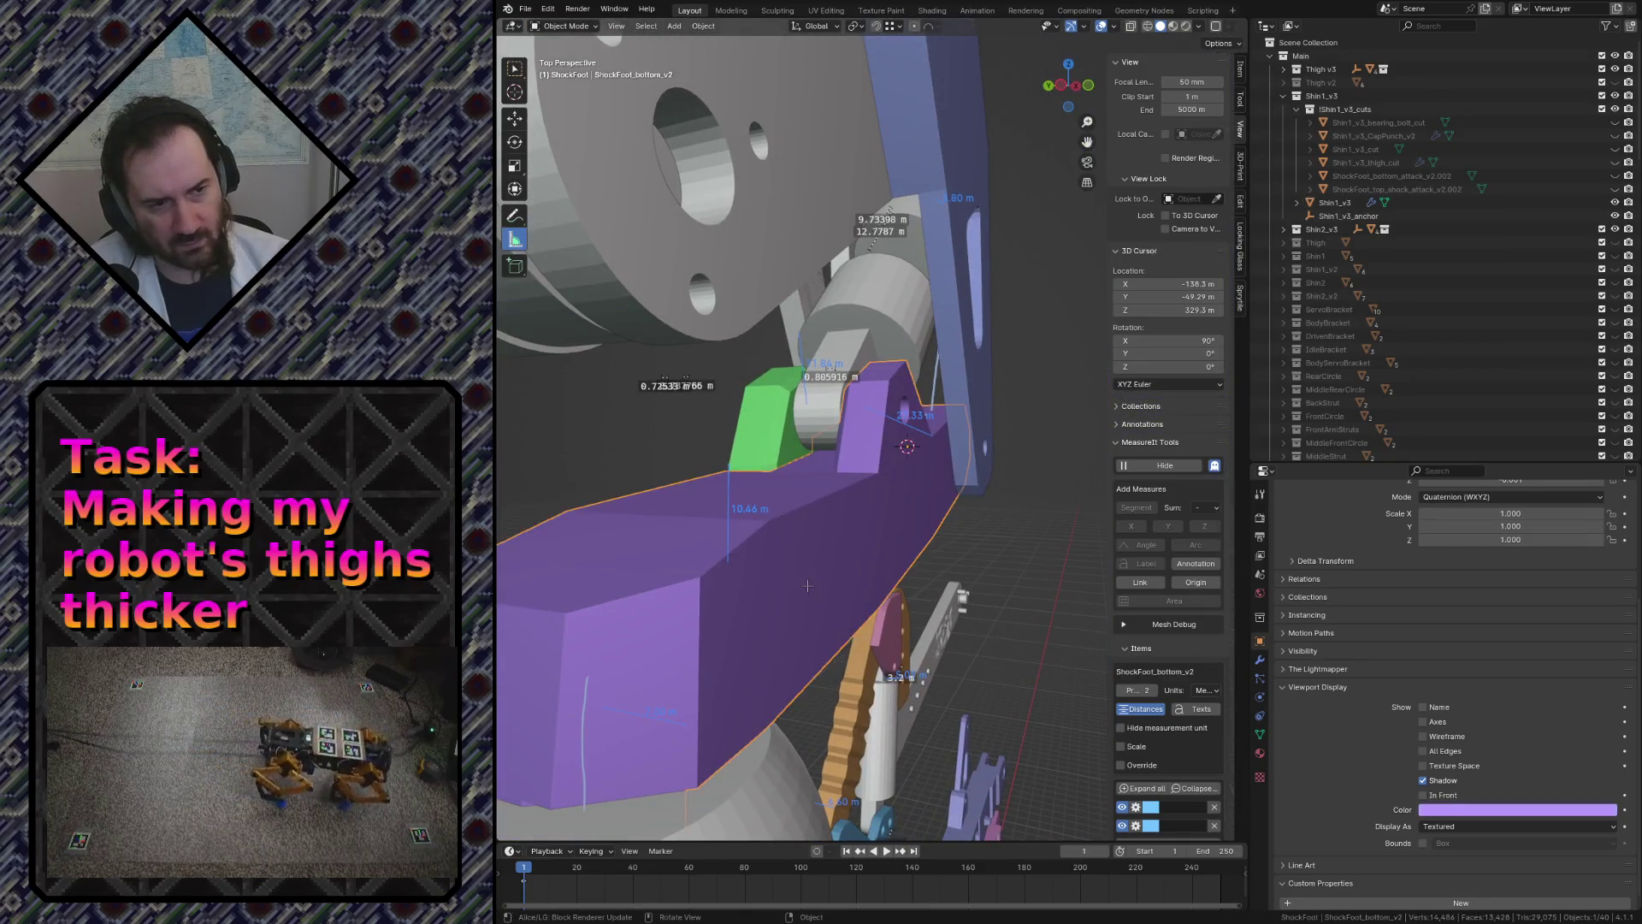
# - Enter Edit Mode and select the coplanar faces of the foot body, growing the selection
pyautogui.press('Tab')
pyautogui.hotkey('shift', '`')
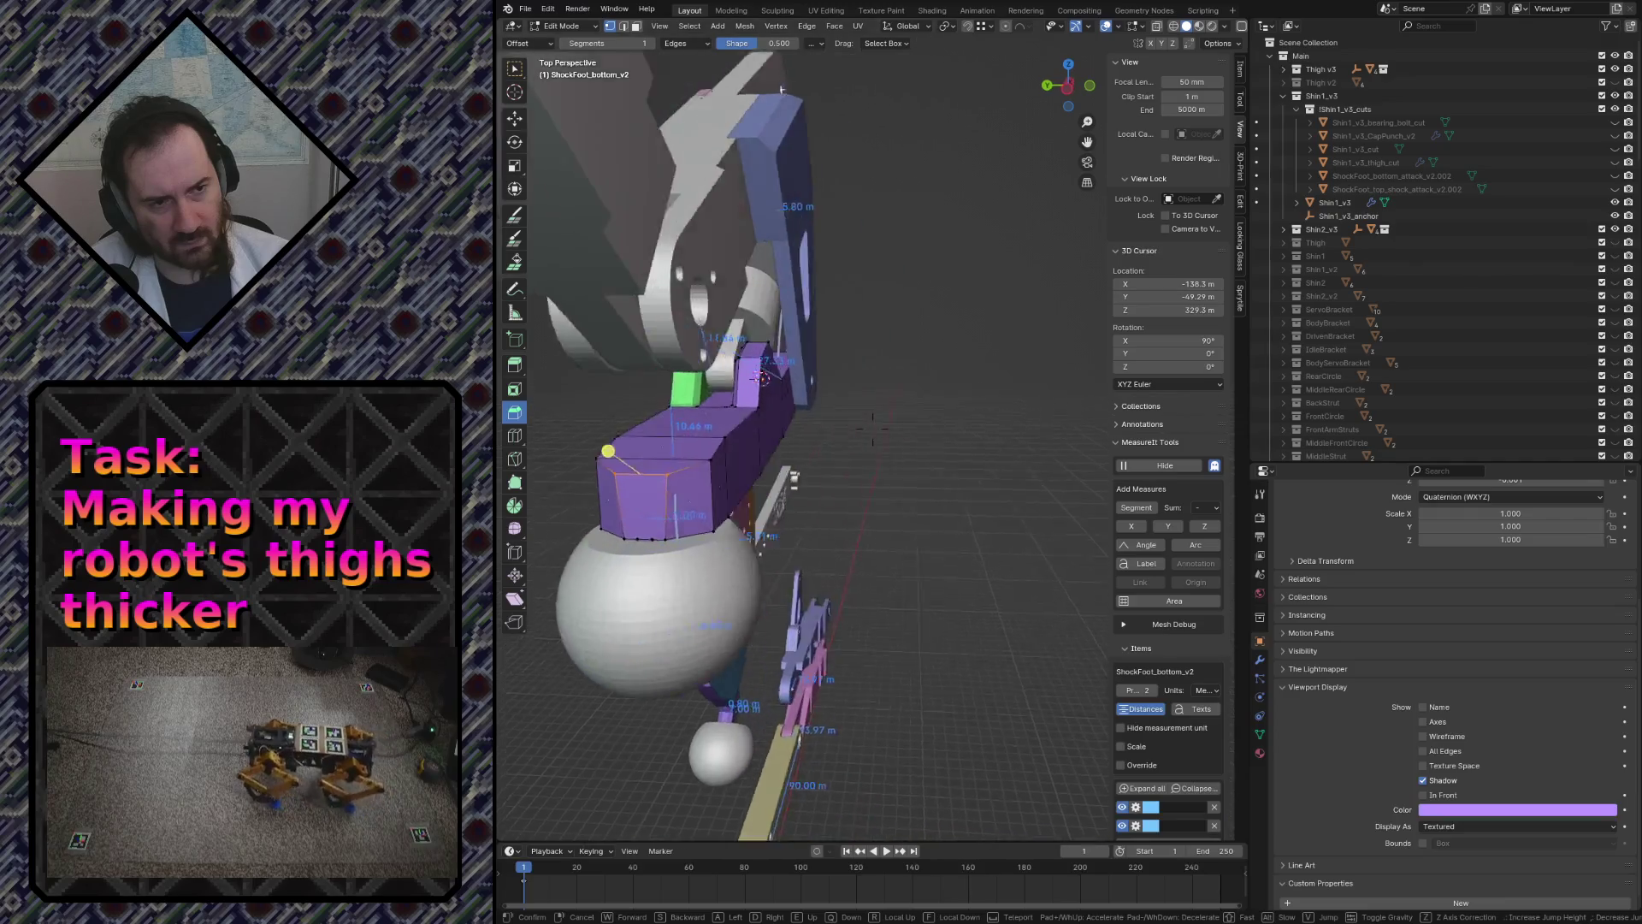
pyautogui.press('w')
pyautogui.click(874, 429)
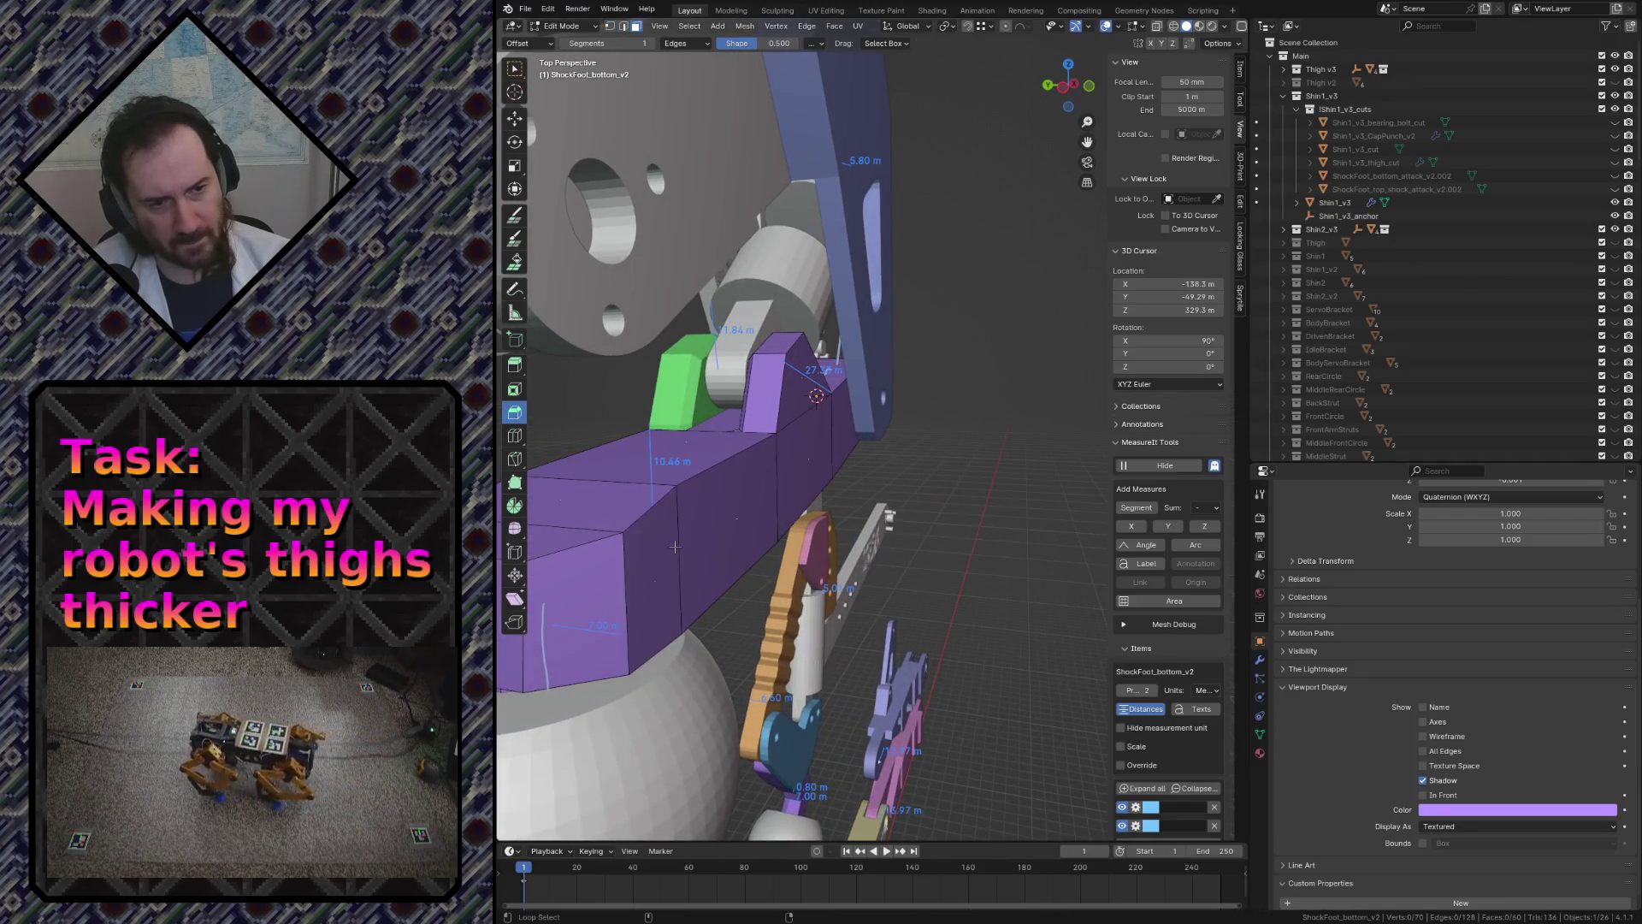
pyautogui.keyDown('alt'); pyautogui.click(674, 548); pyautogui.keyUp('alt')
pyautogui.click(674, 547)
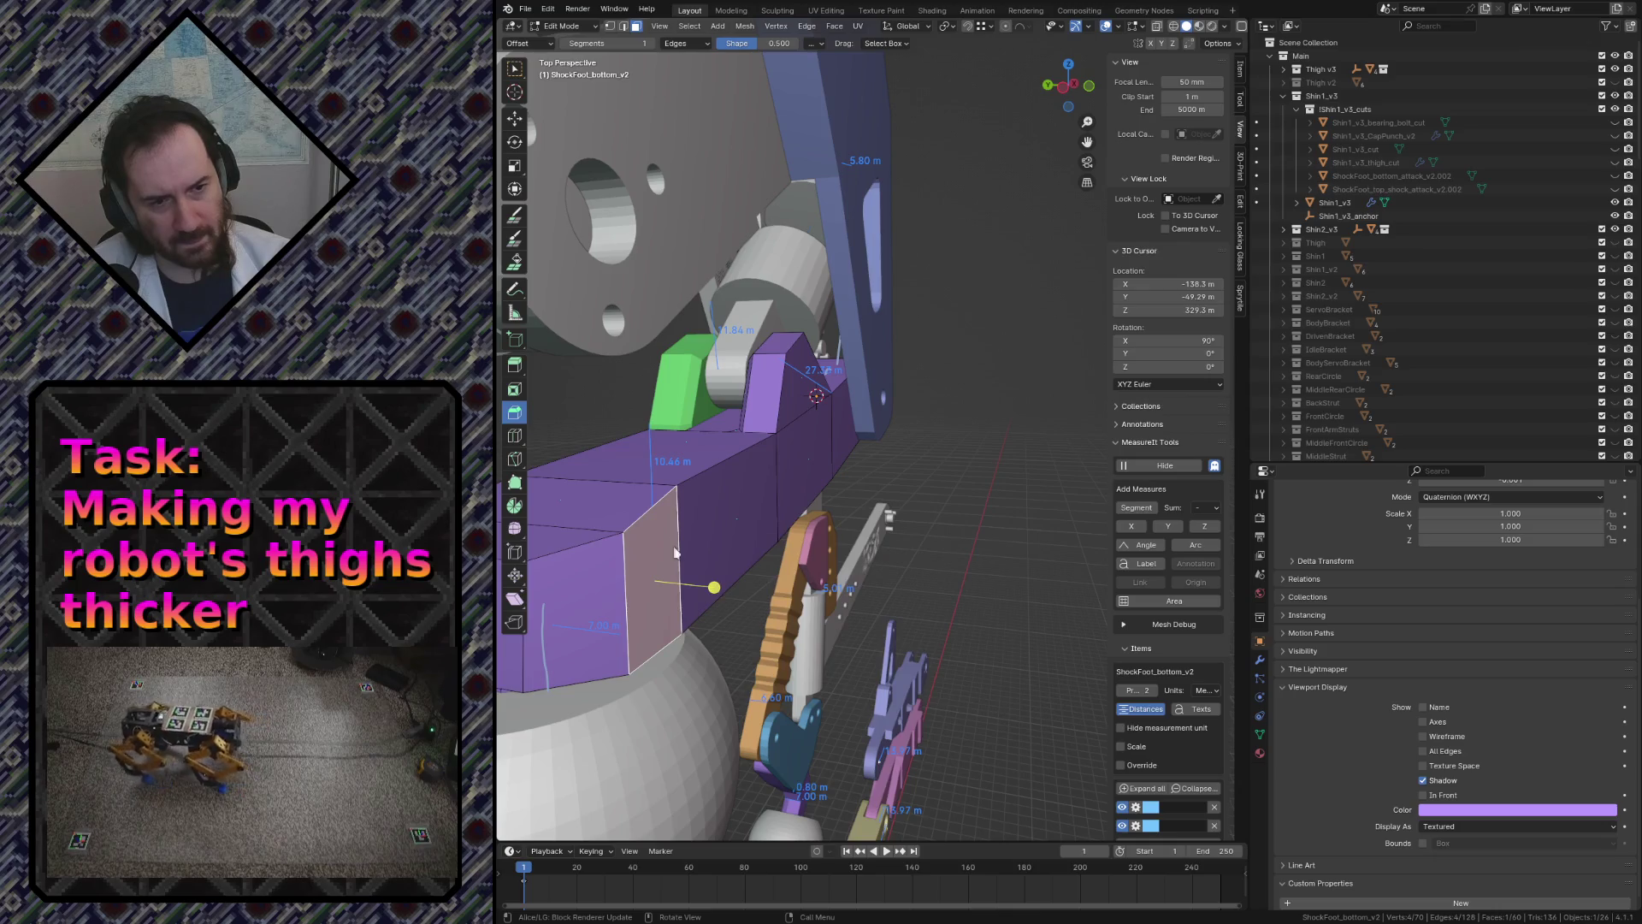
pyautogui.hotkey('shift', 'g')
pyautogui.press('c')
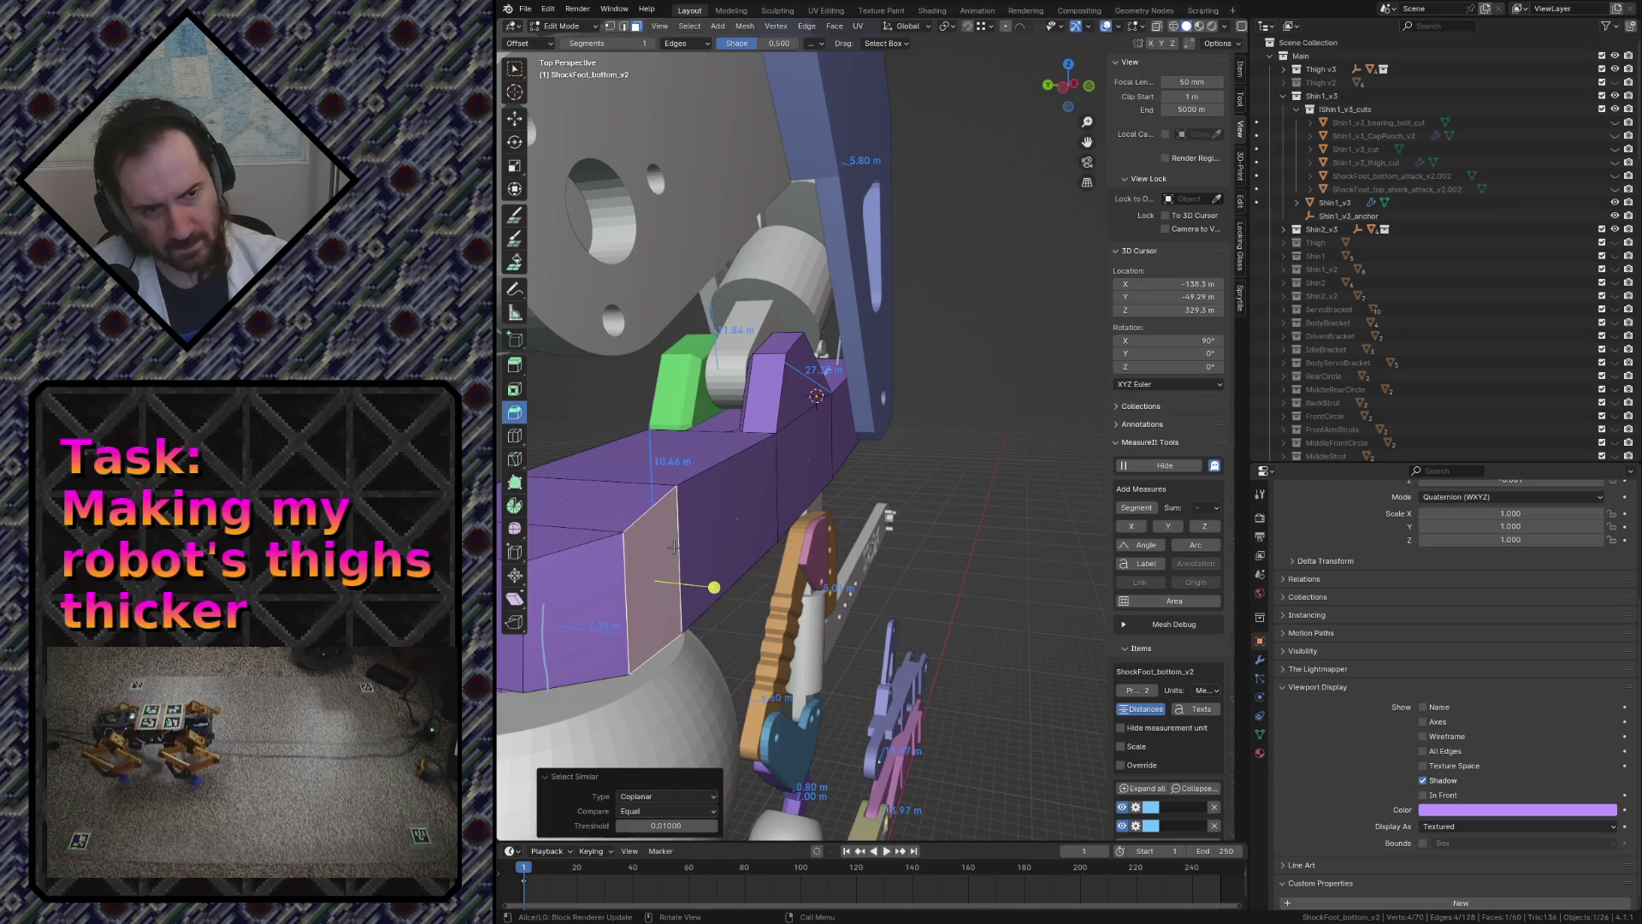
pyautogui.press('ctrl+KP_Add')
pyautogui.press('ctrl+KP_Add')
pyautogui.press('ctrl+KP_Add')
# - Scale the selected faces along a single axis to flatten them
pyautogui.hotkey('shift', '`')
pyautogui.press('w')
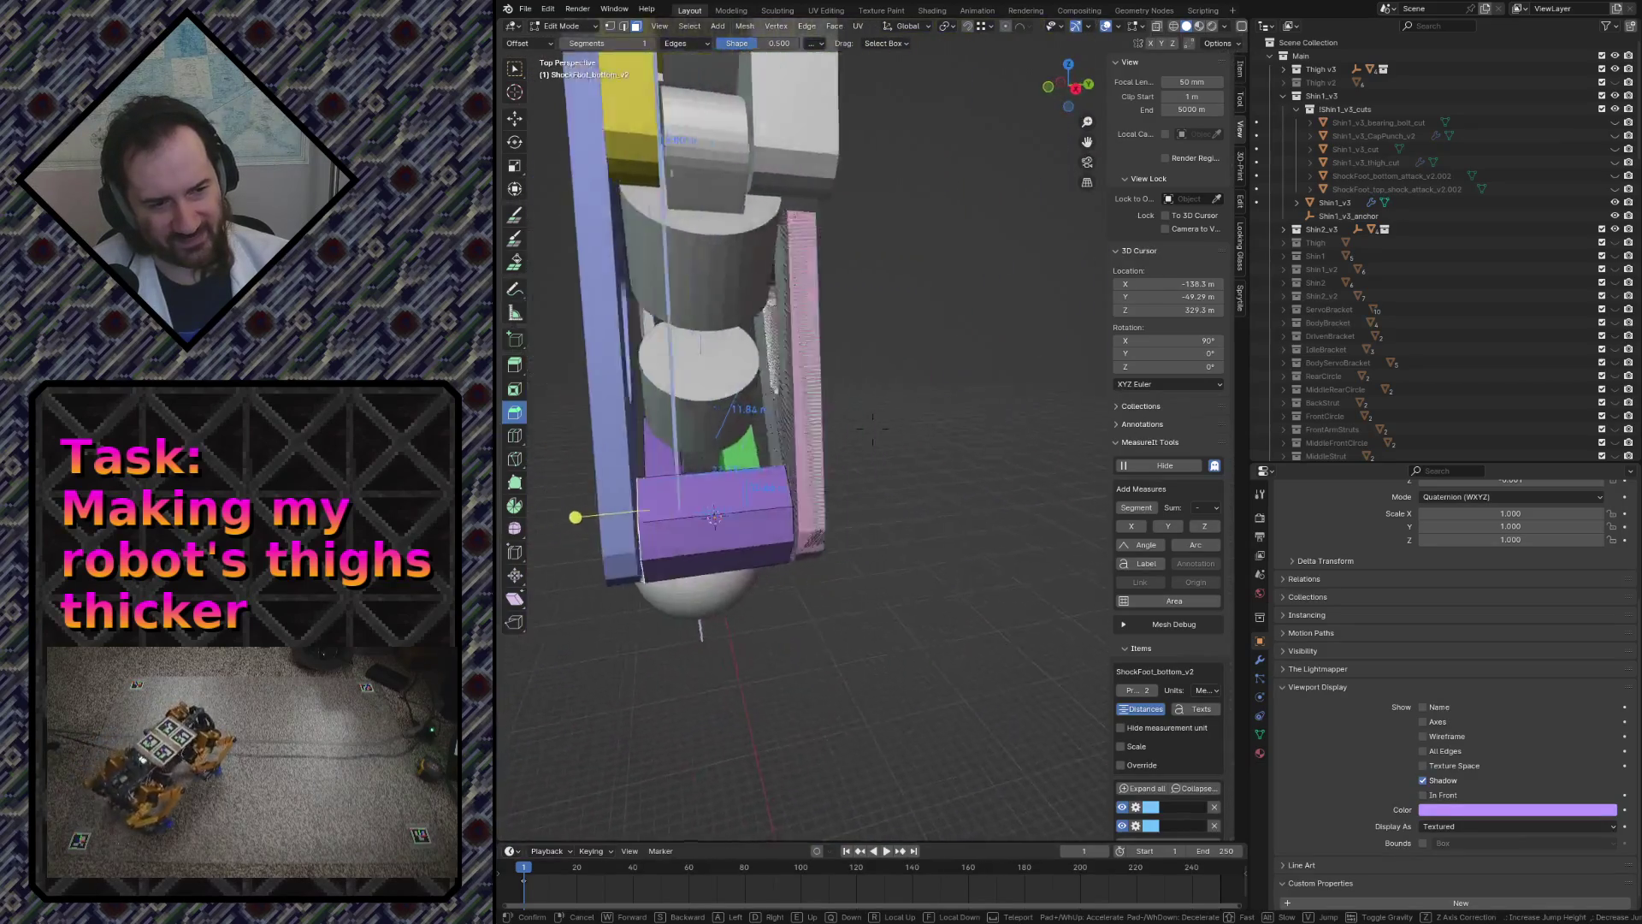
pyautogui.press('w')
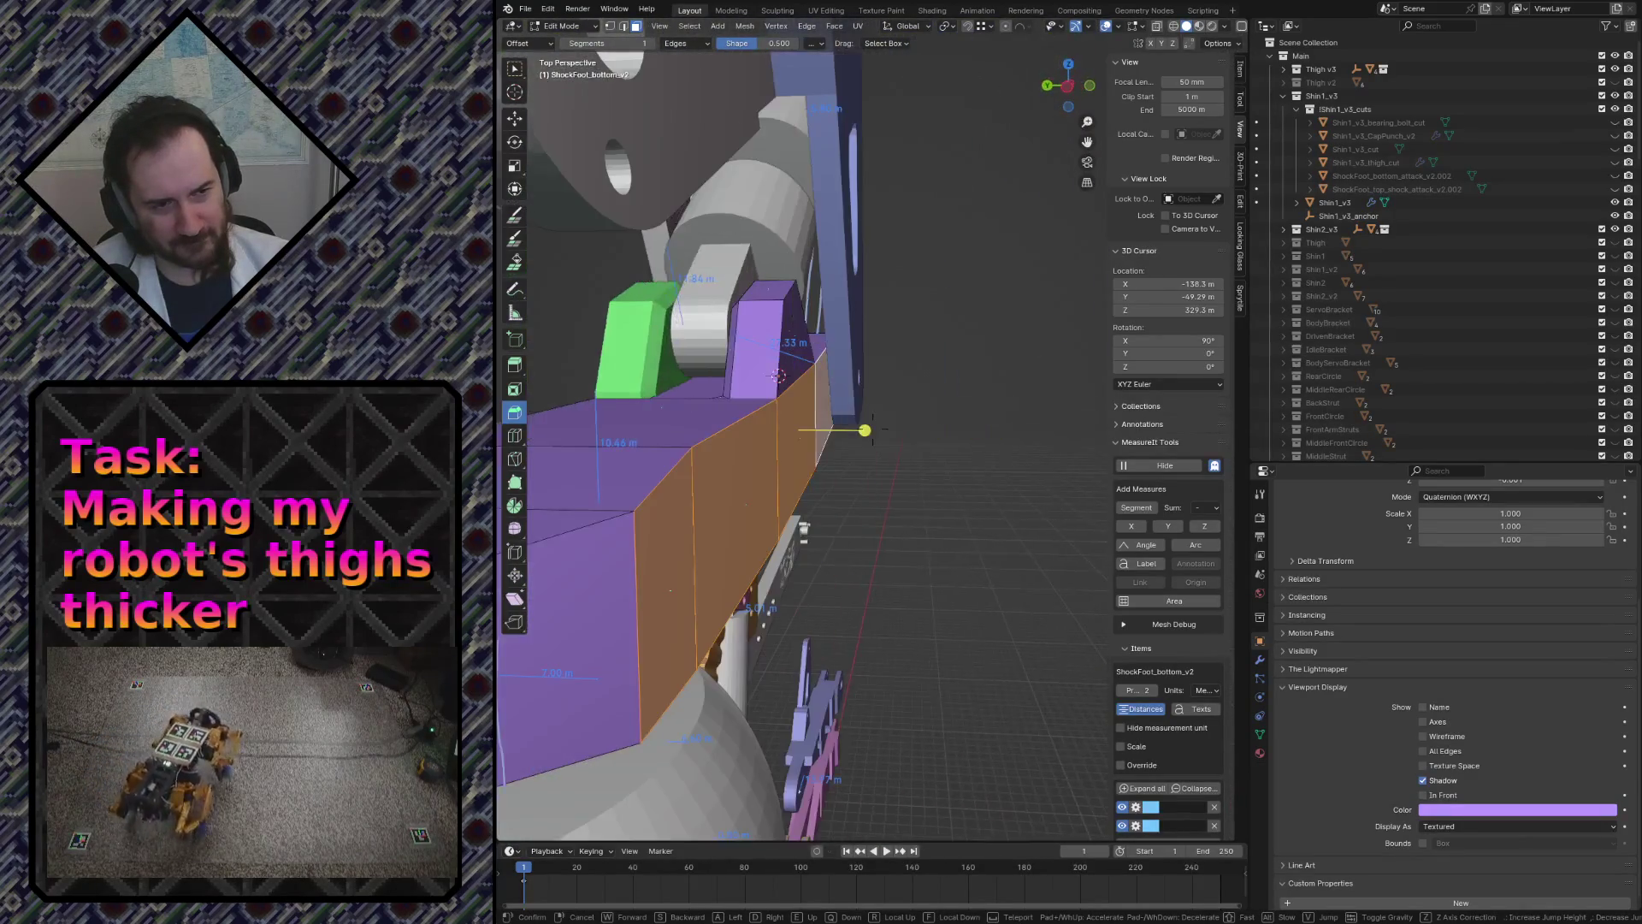
pyautogui.press('s')
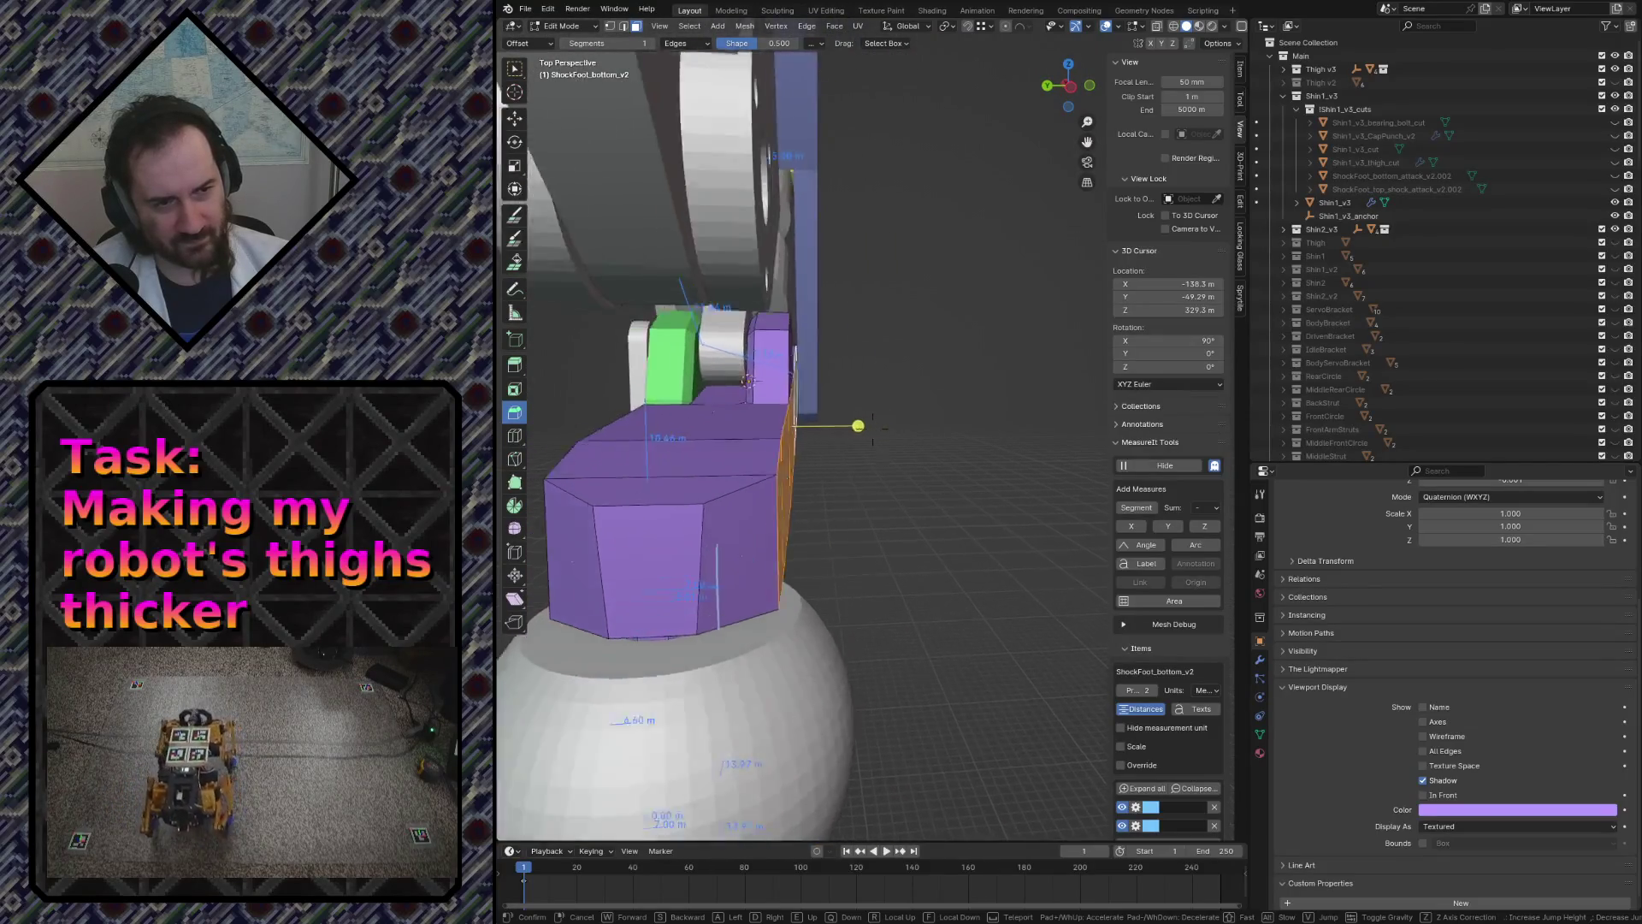
pyautogui.press('w')
pyautogui.click(843, 429)
pyautogui.press('s')
pyautogui.press('x')
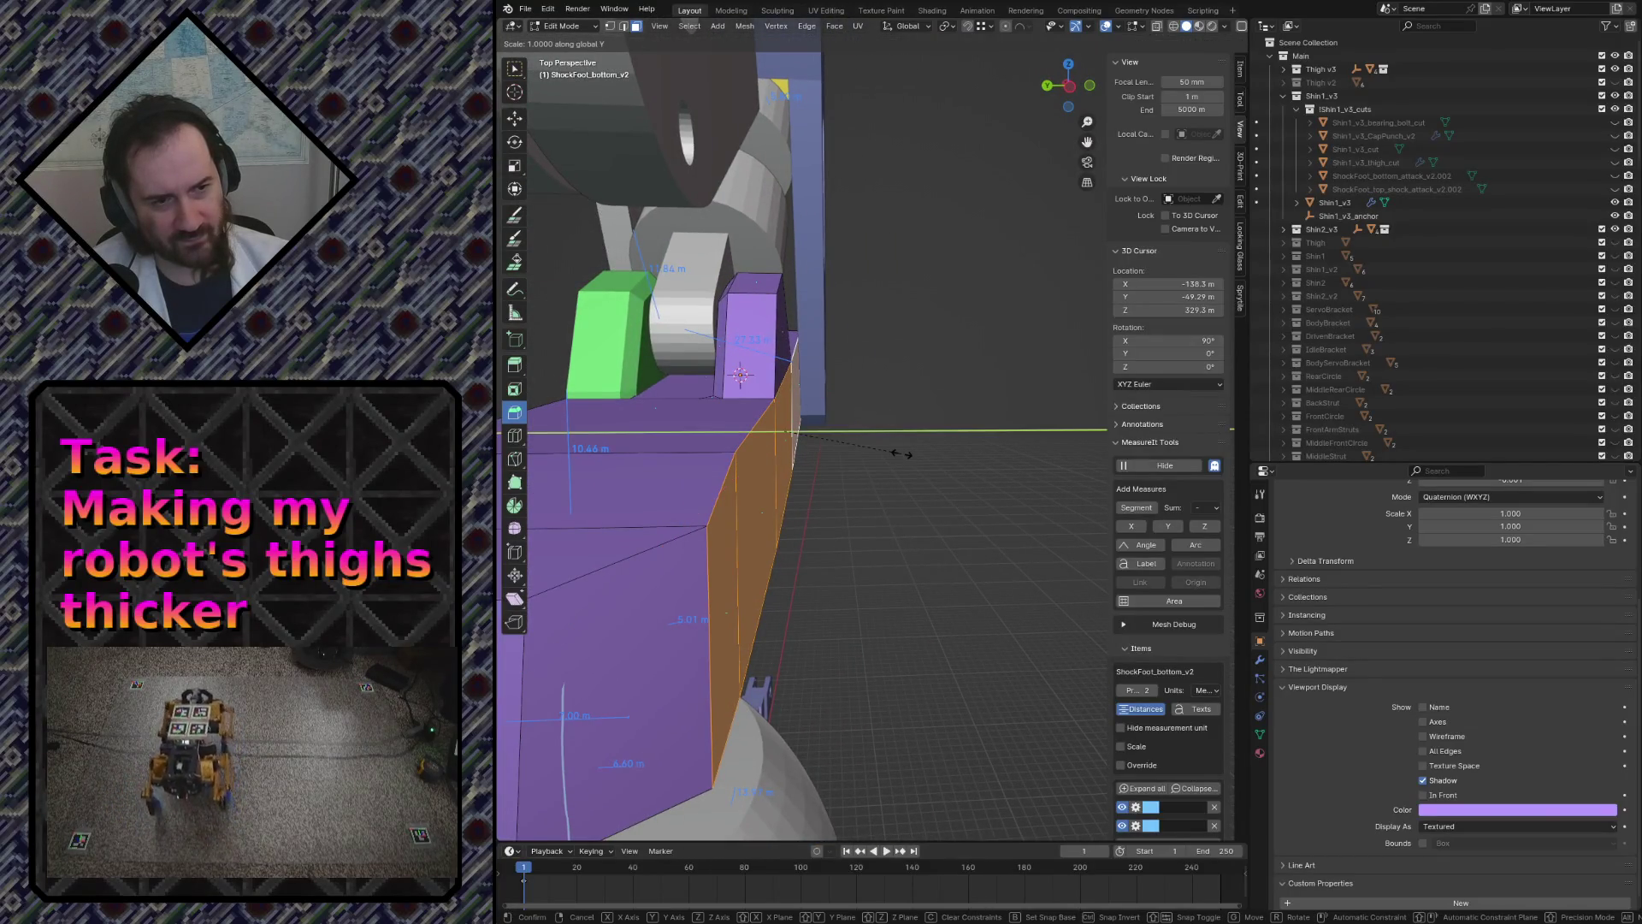
pyautogui.write('0.000')
pyautogui.press('Return')
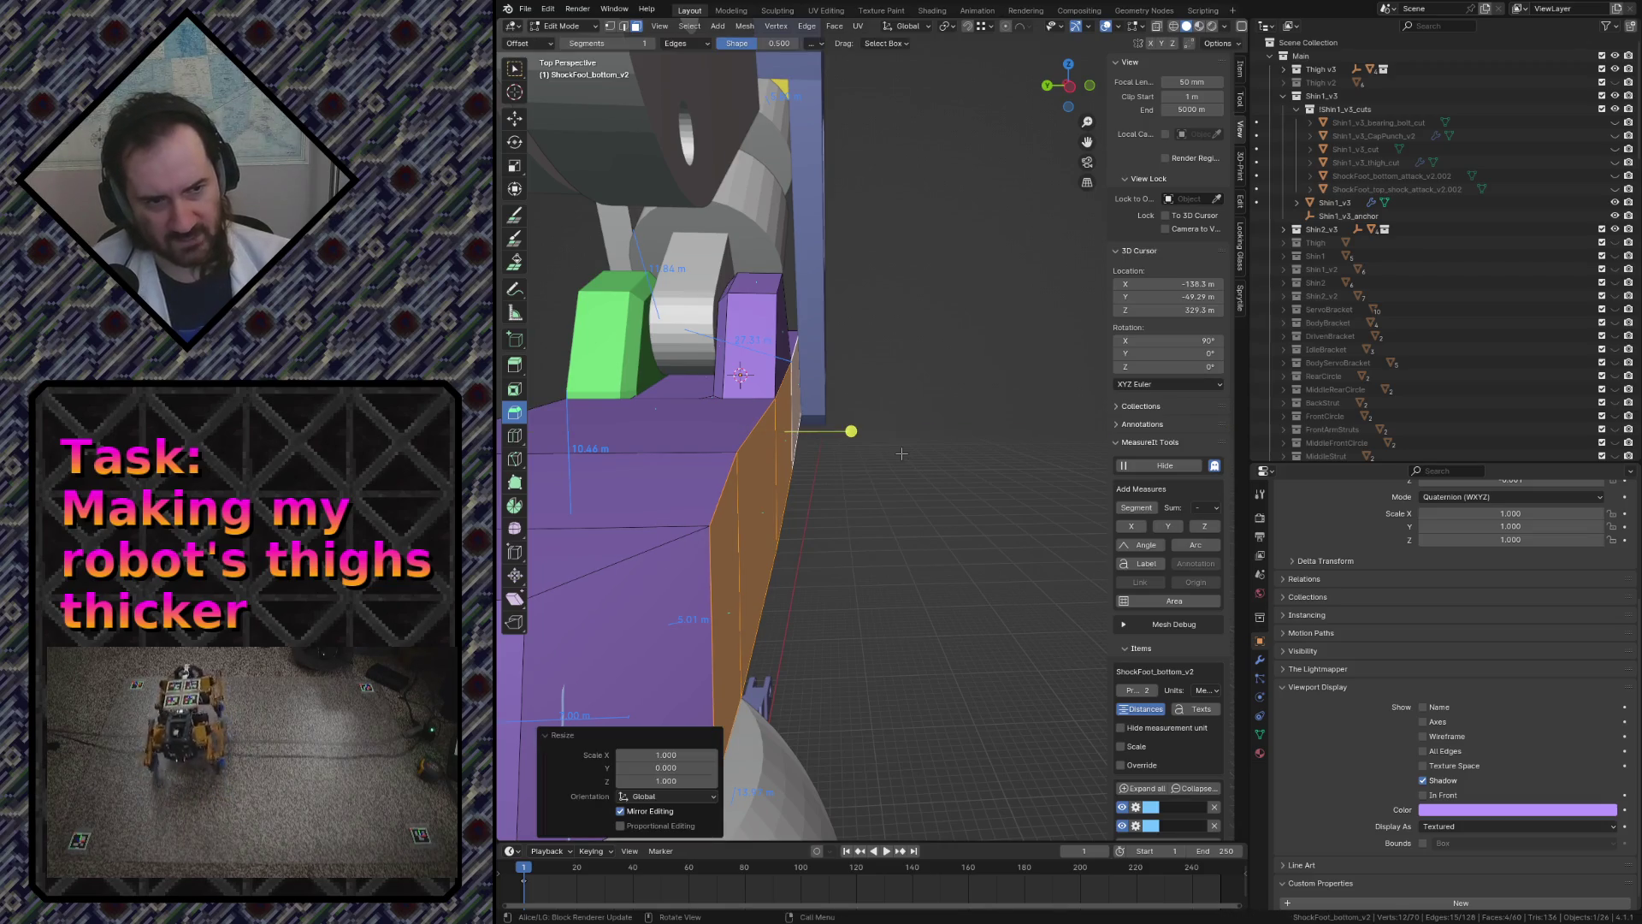
pyautogui.scroll(-3, 901, 453)
pyautogui.scroll(-2, 901, 453)
# - Select the front and left faces of the purple block and scale them along X to thicken it
pyautogui.moveTo(900, 454); pyautogui.dragTo(905, 539, button='middle')
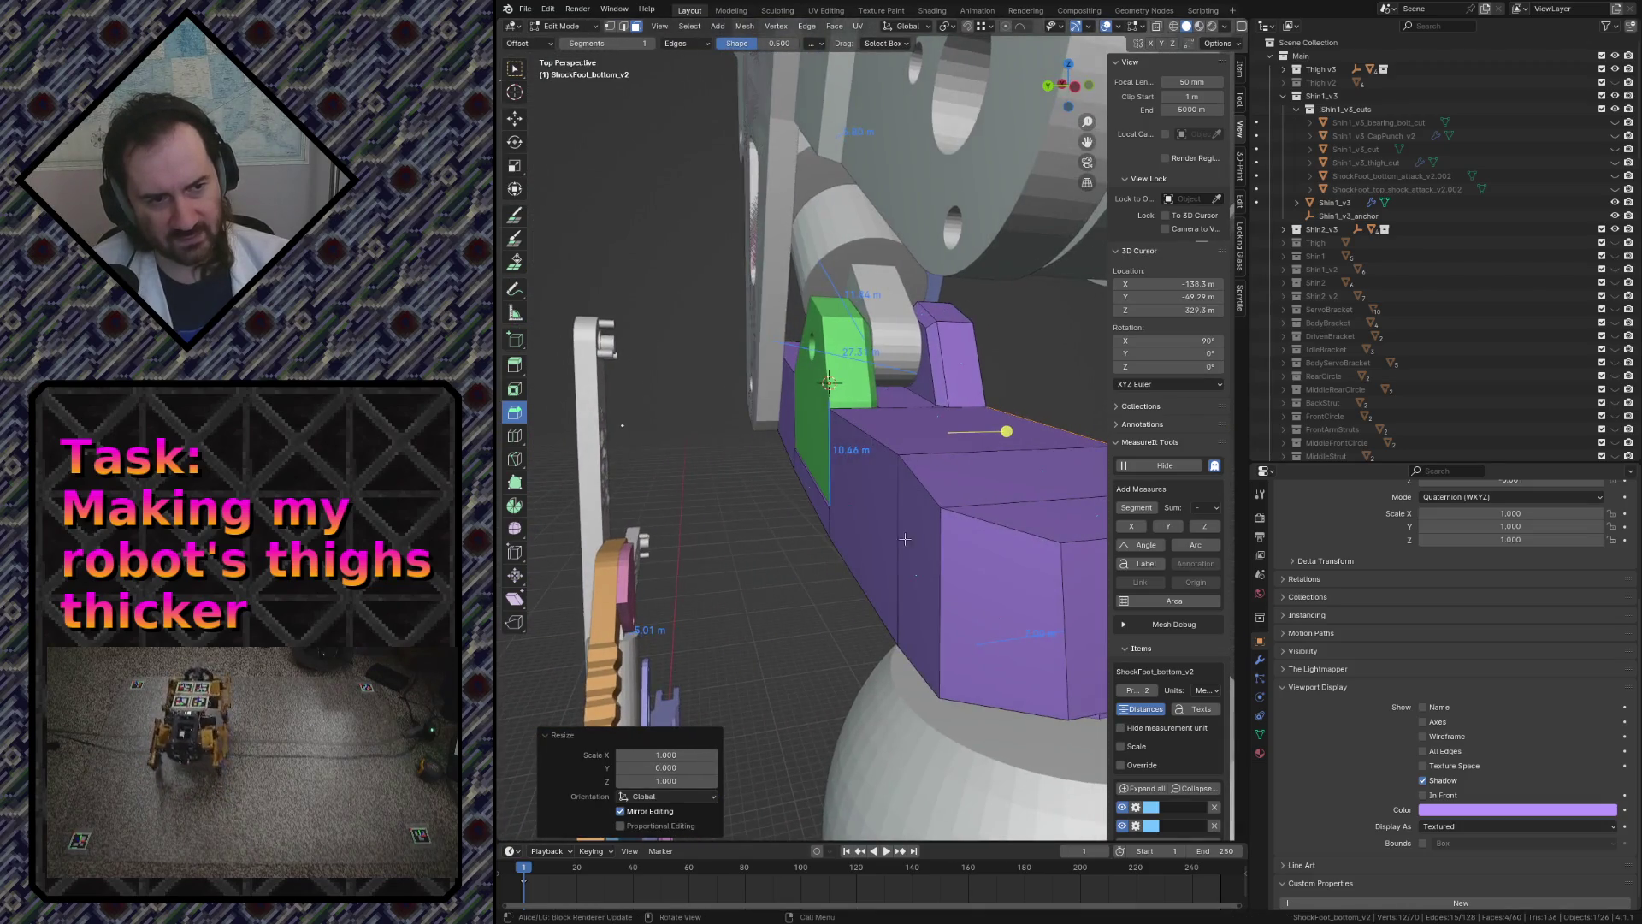
pyautogui.click(907, 566)
pyautogui.keyDown('shift'); pyautogui.click(956, 593); pyautogui.keyUp('shift')
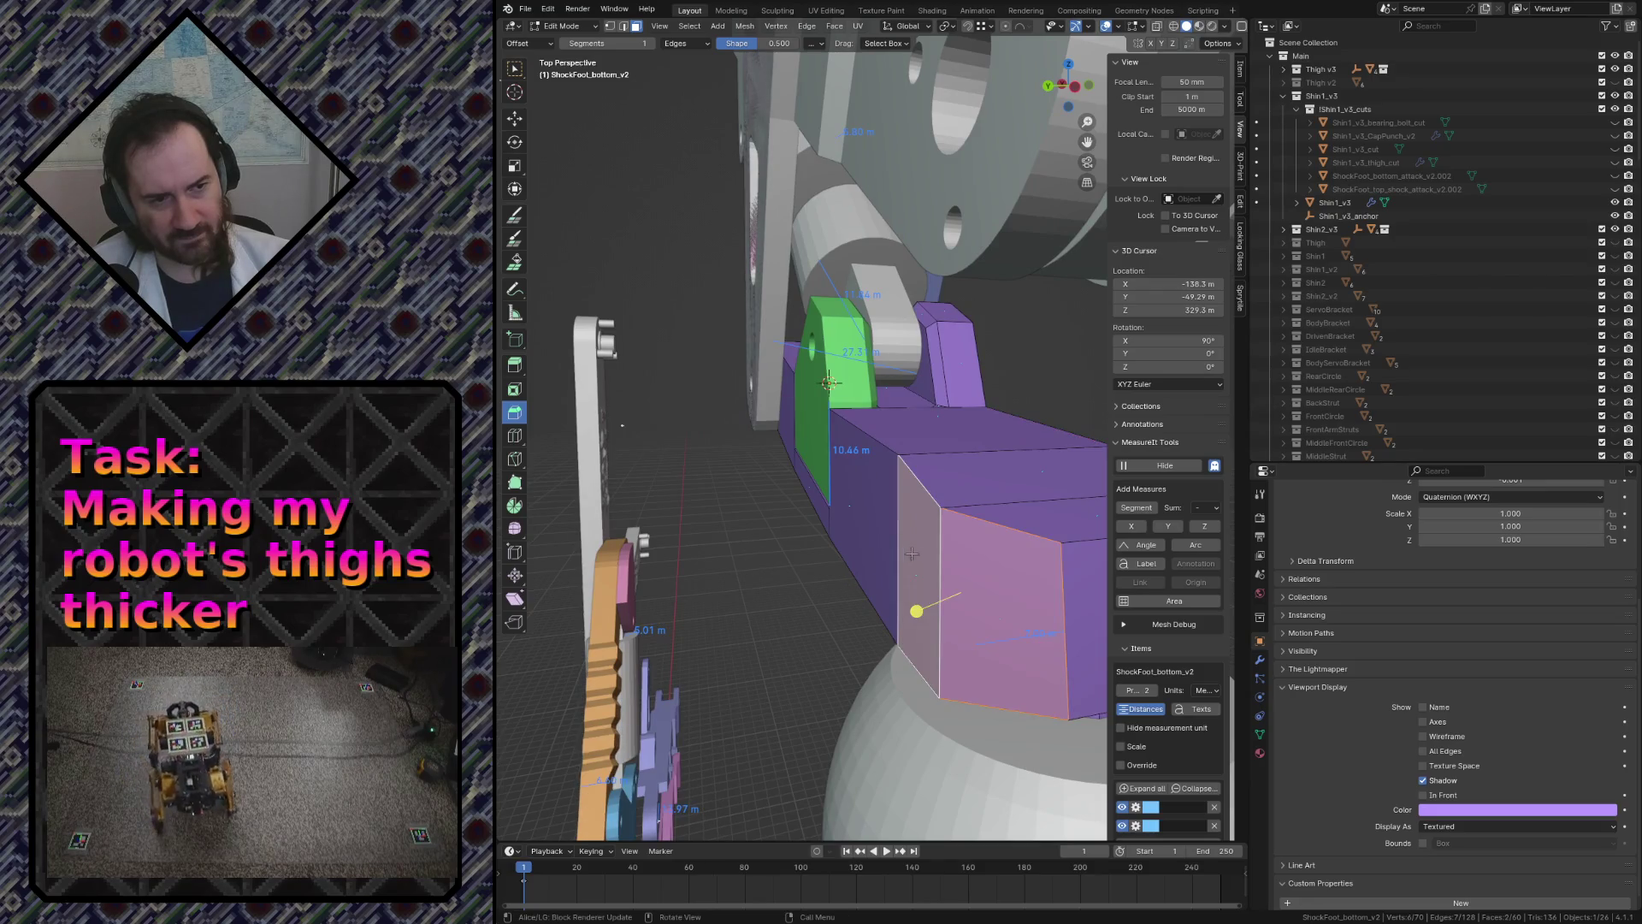
pyautogui.hotkey('ctrl', 'z')
pyautogui.keyDown('shift'); pyautogui.click(844, 521); pyautogui.keyUp('shift')
pyautogui.keyDown('shift'); pyautogui.click(777, 508); pyautogui.keyUp('shift')
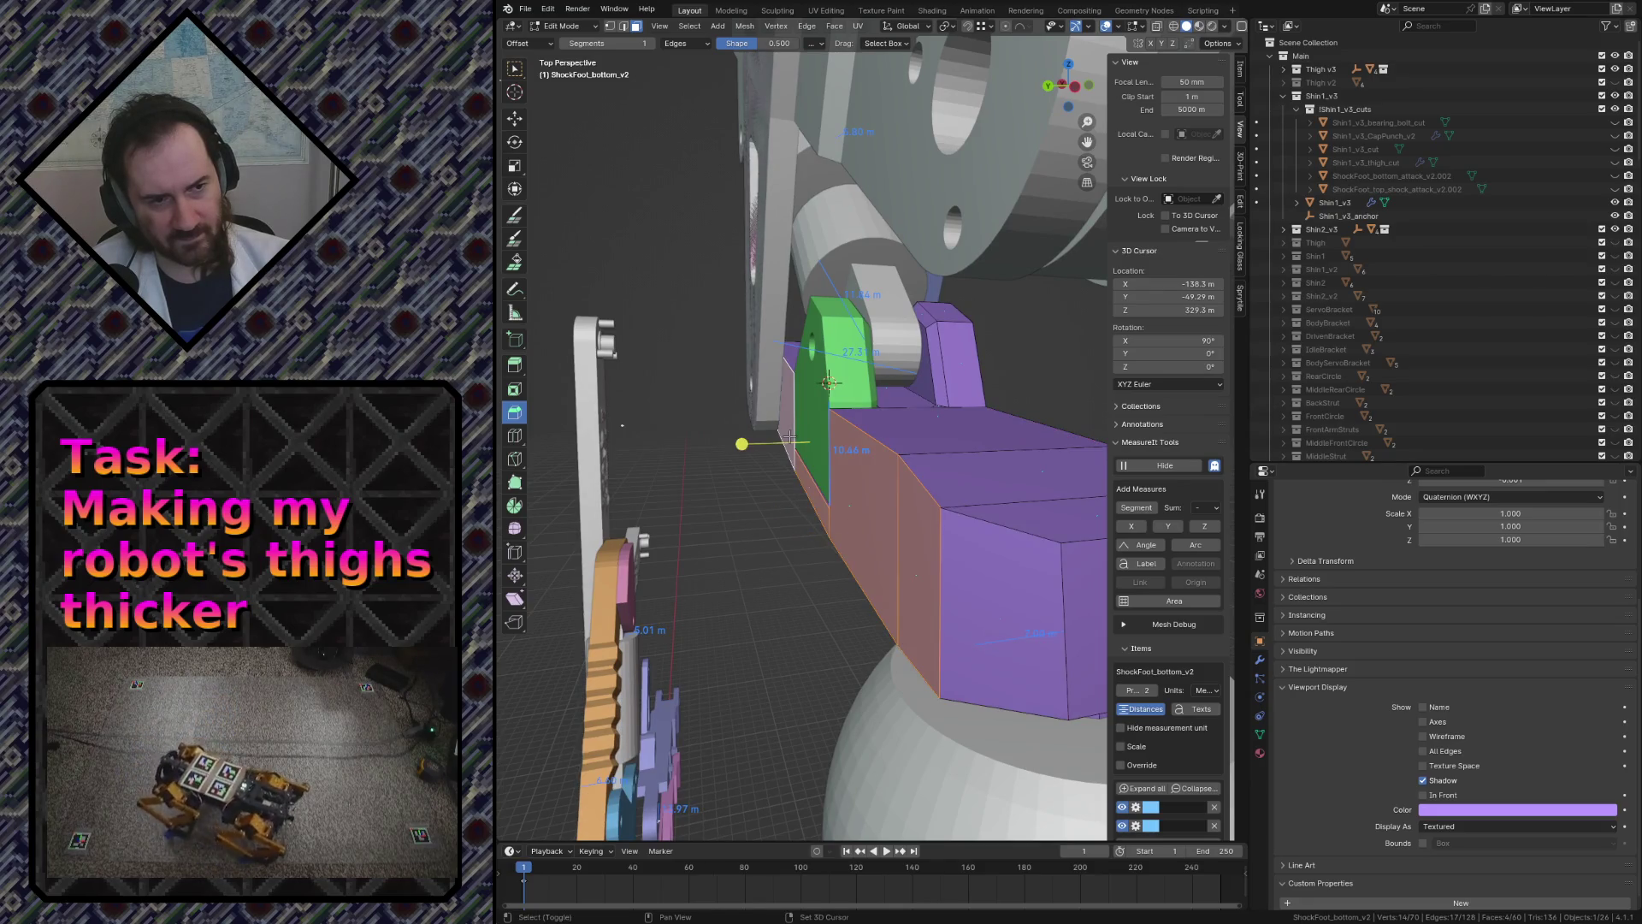
pyautogui.hotkey('shift', '`')
pyautogui.press('w')
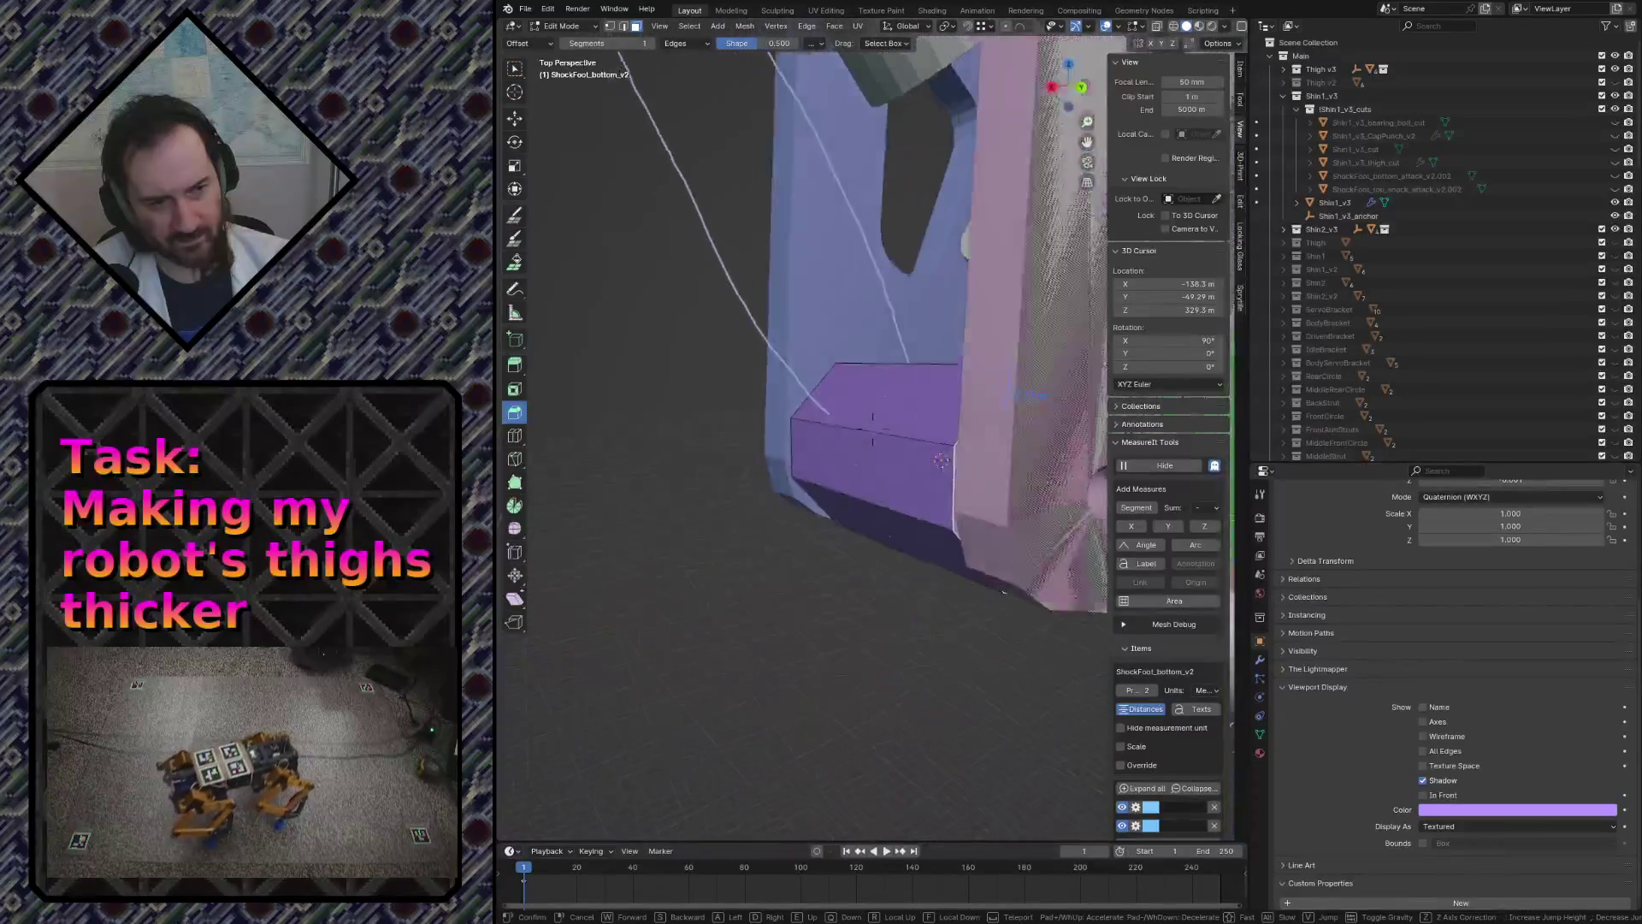
pyautogui.press('s')
pyautogui.click(784, 437)
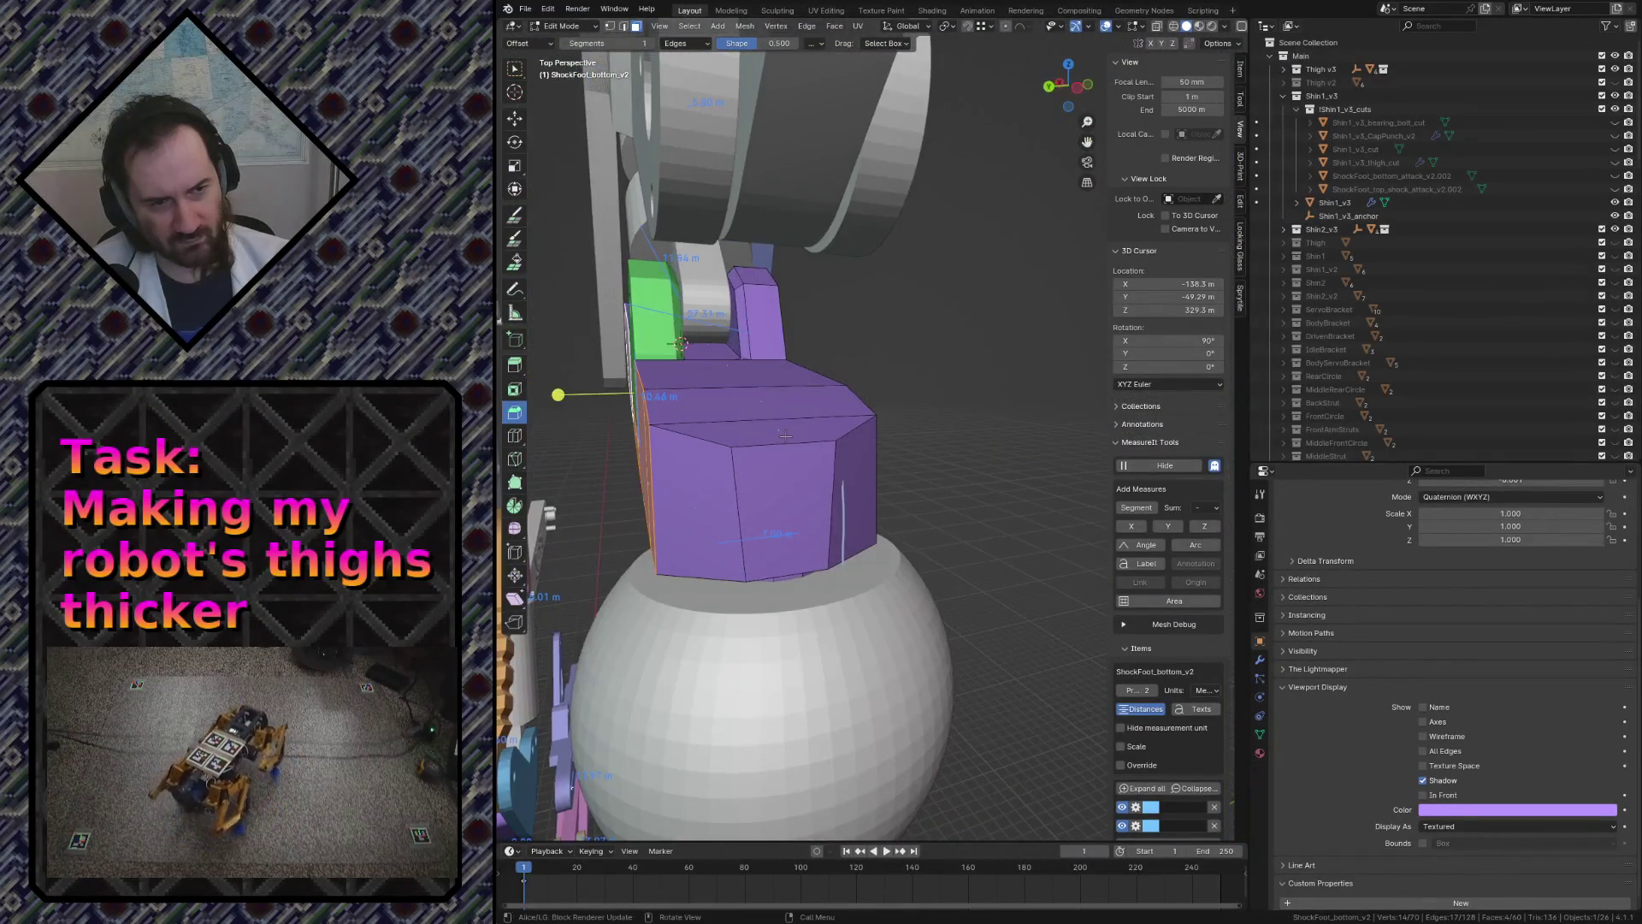
pyautogui.press('s')
pyautogui.press('x')
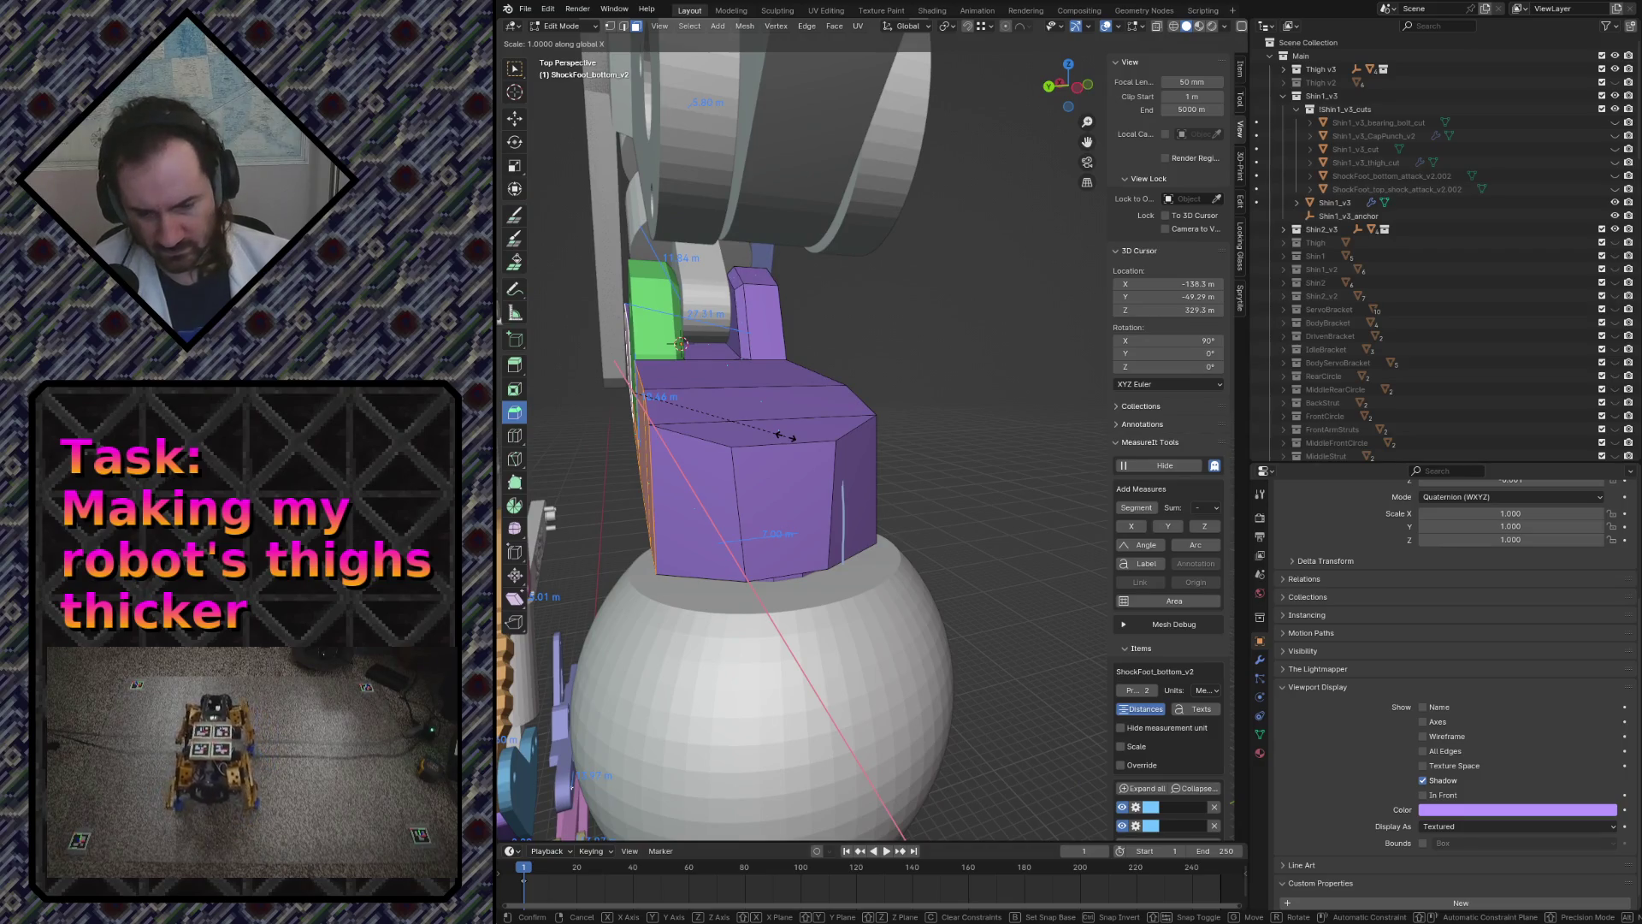
pyautogui.press('Return')
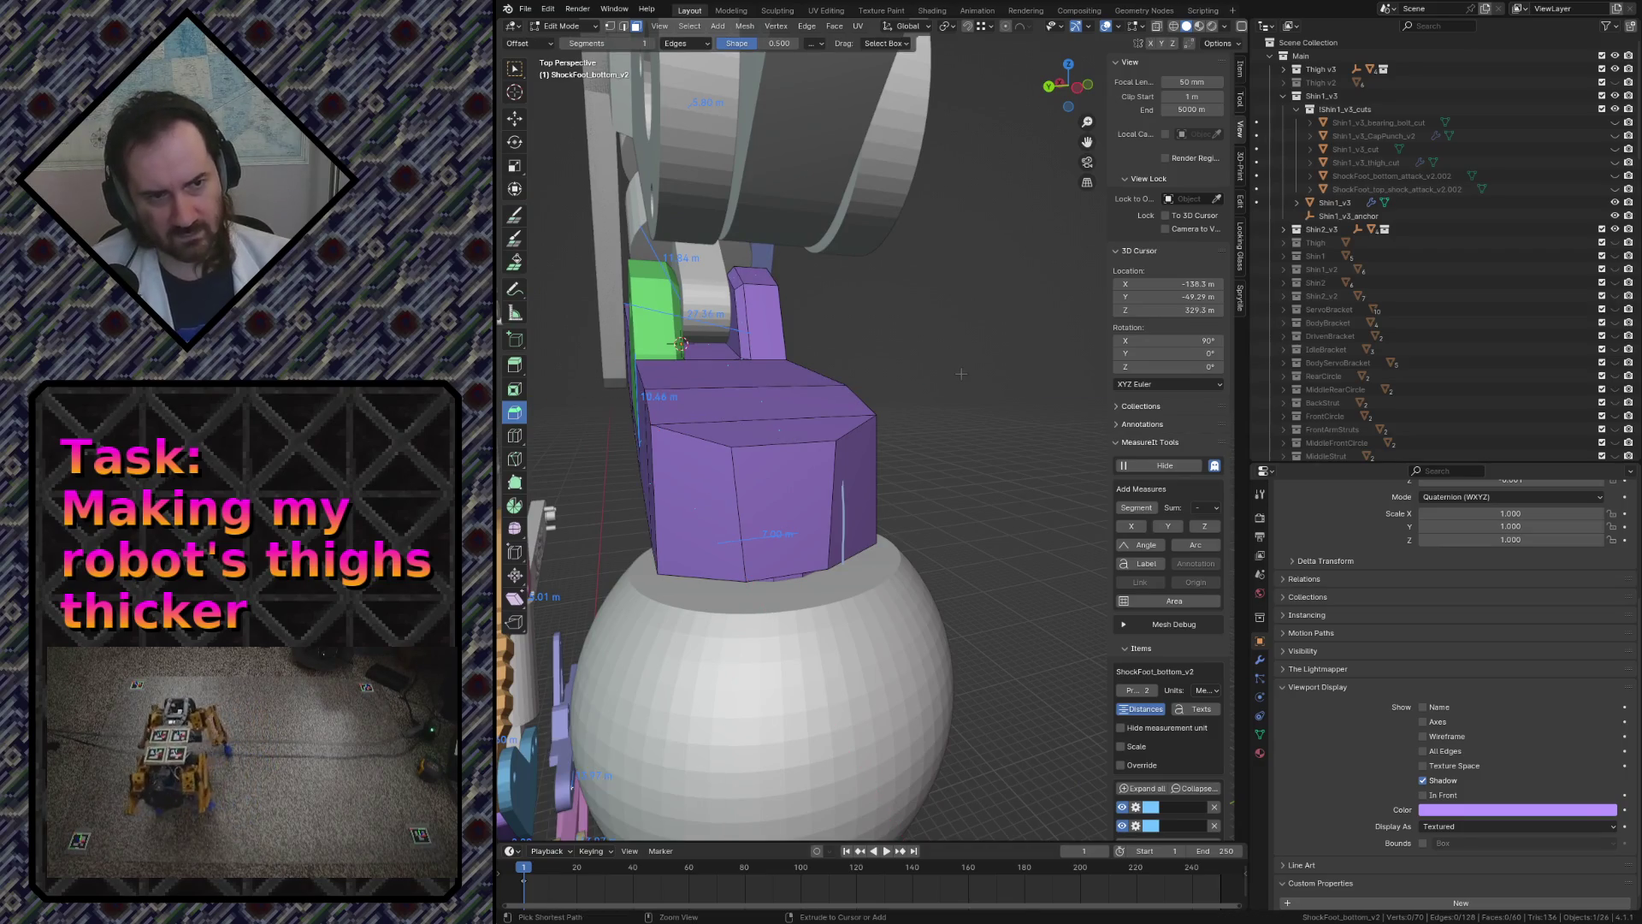
# - Return to Object Mode and save robot.blend
pyautogui.hotkey('shift', '`')
pyautogui.press('w')
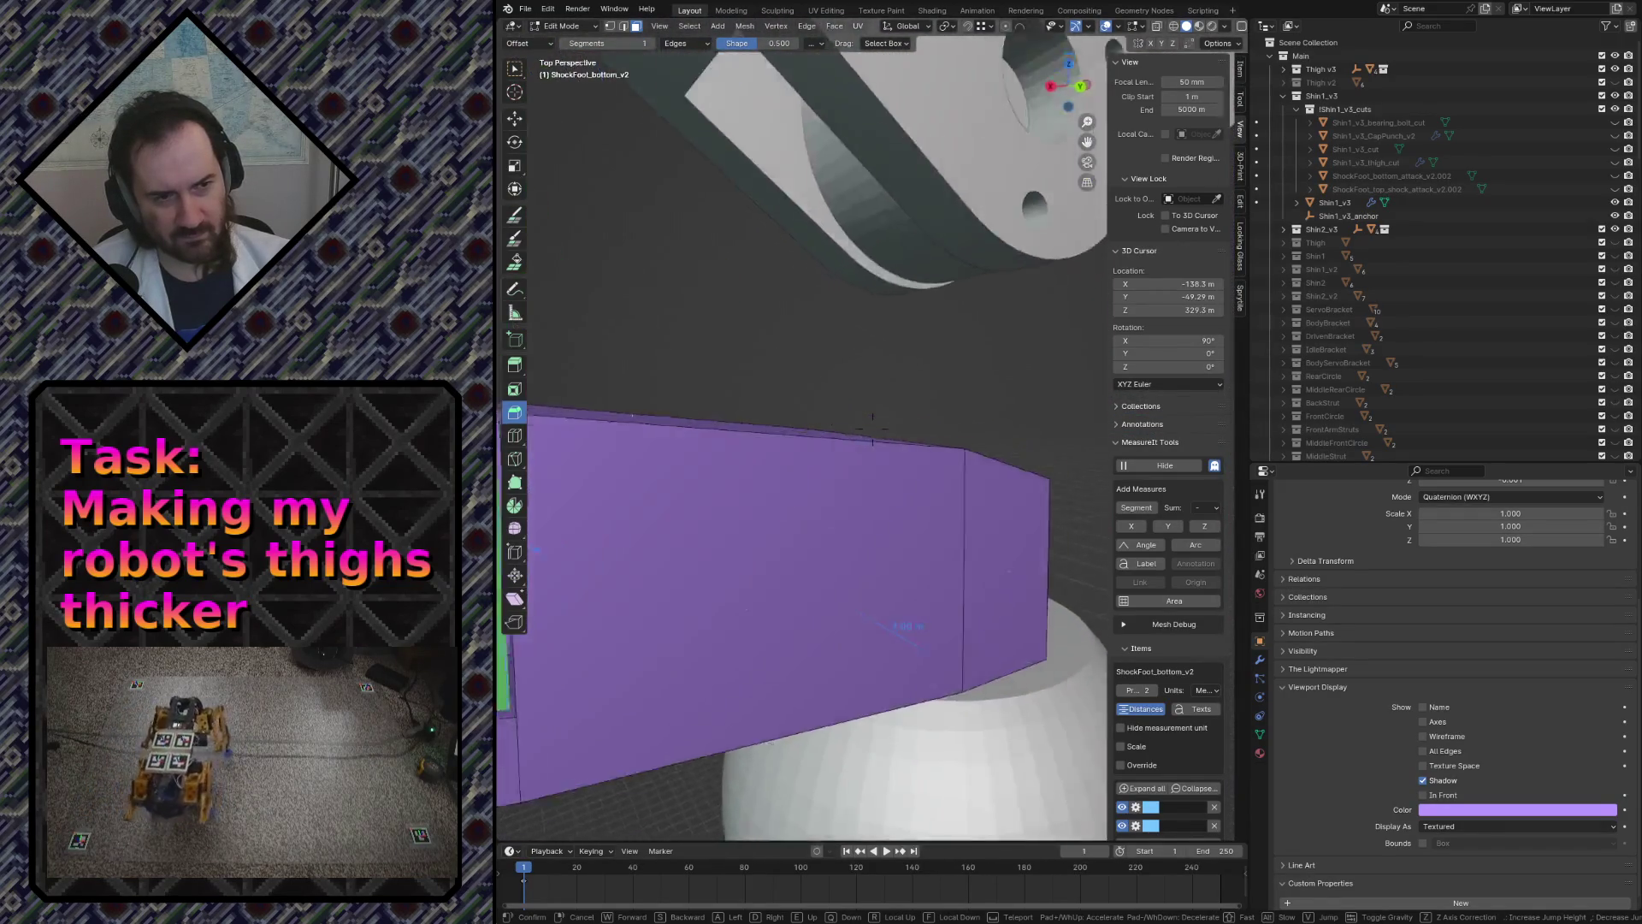
pyautogui.click(967, 430)
pyautogui.press('Tab')
pyautogui.hotkey('ctrl', 's')
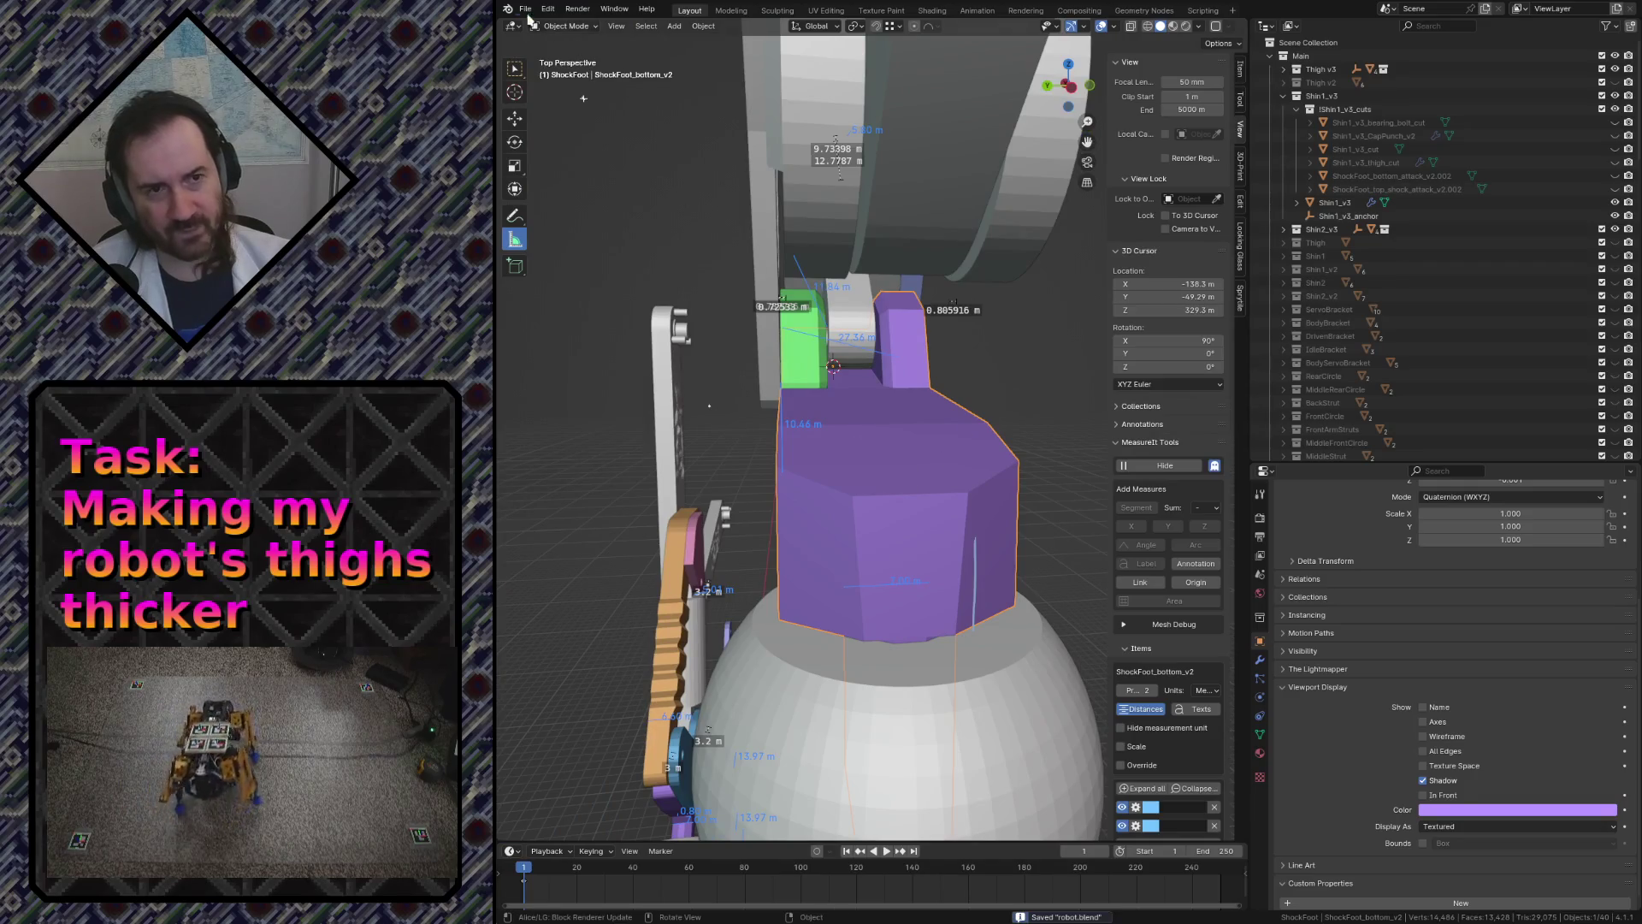
# - Export ShockFoot_bottom_v2 from Blender as STL and return to Cura
pyautogui.click(524, 11)
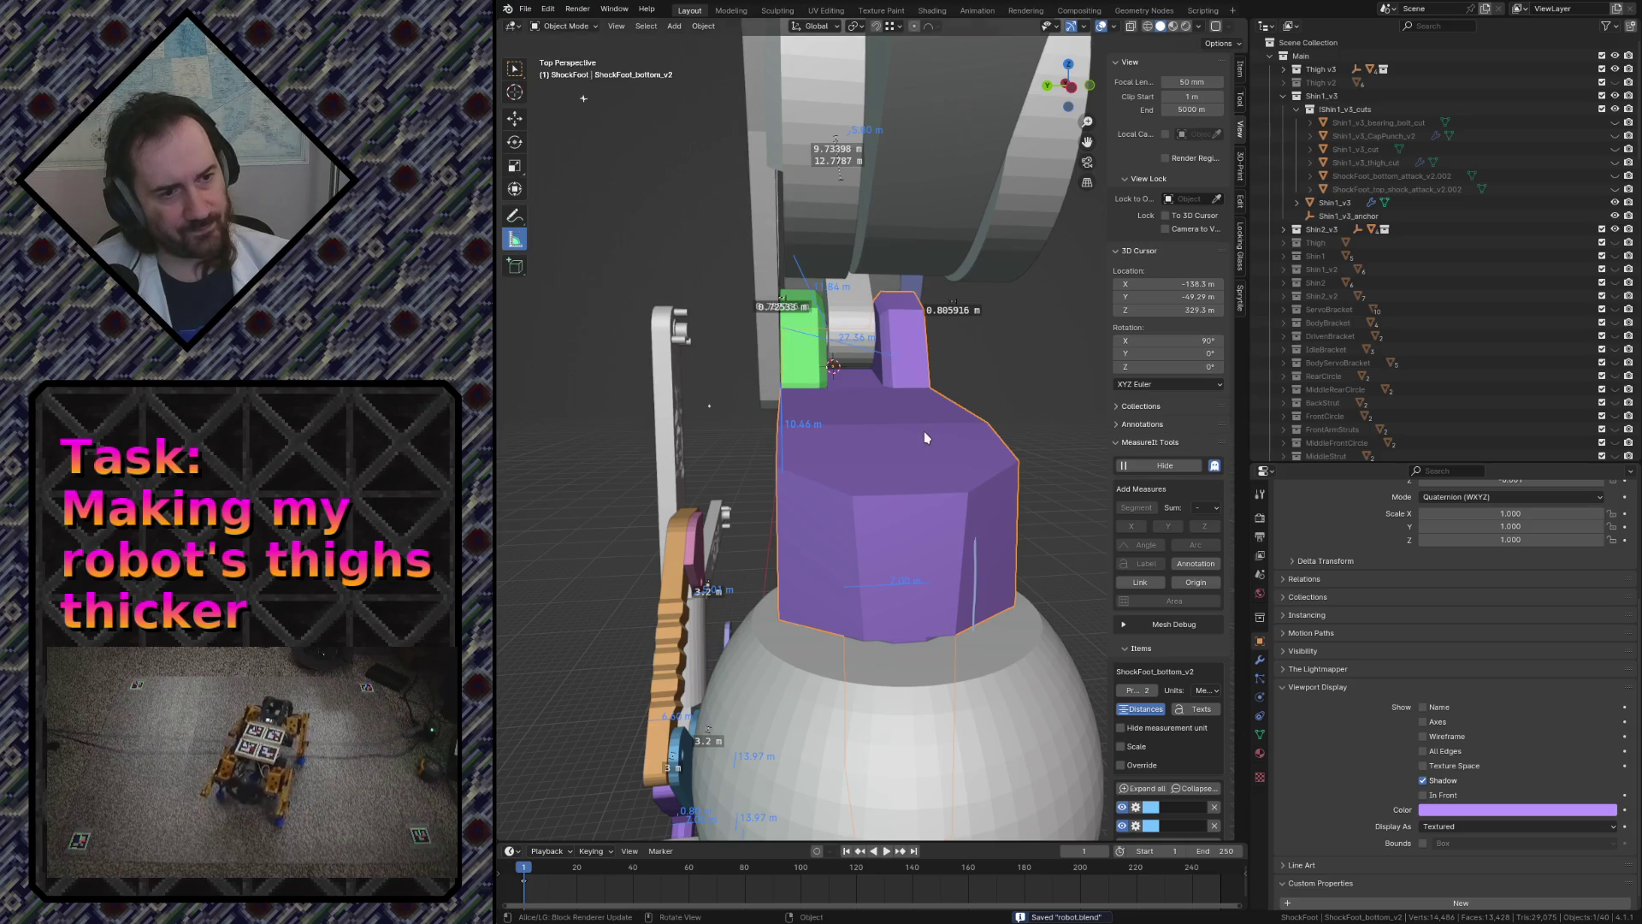
pyautogui.press('KP_Decimal')
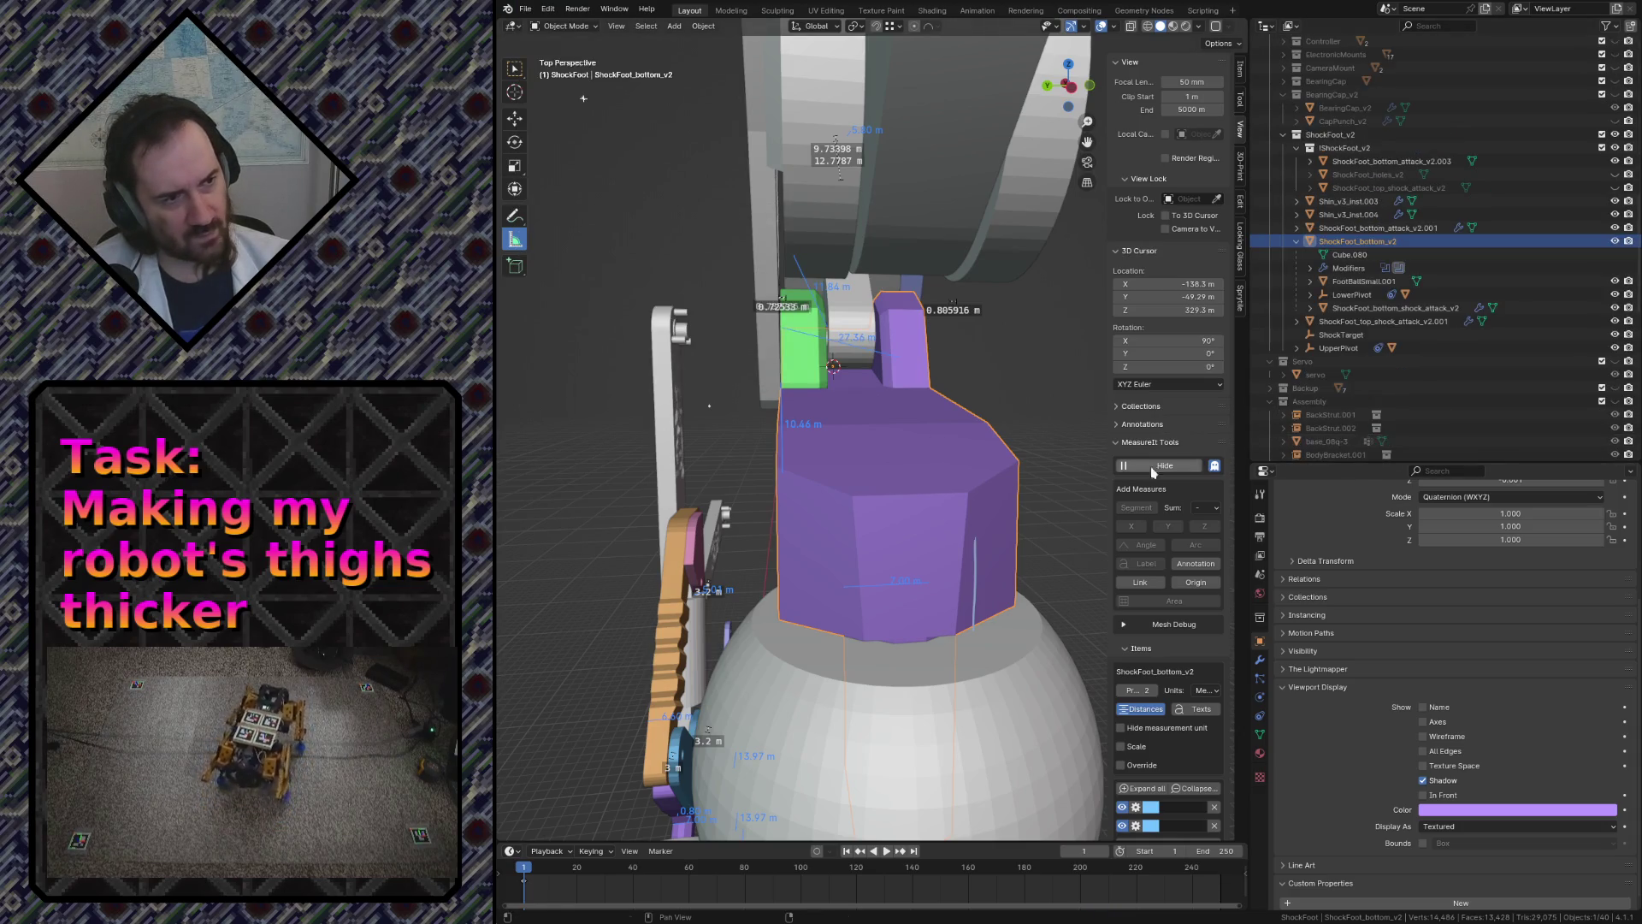
pyautogui.click(524, 13)
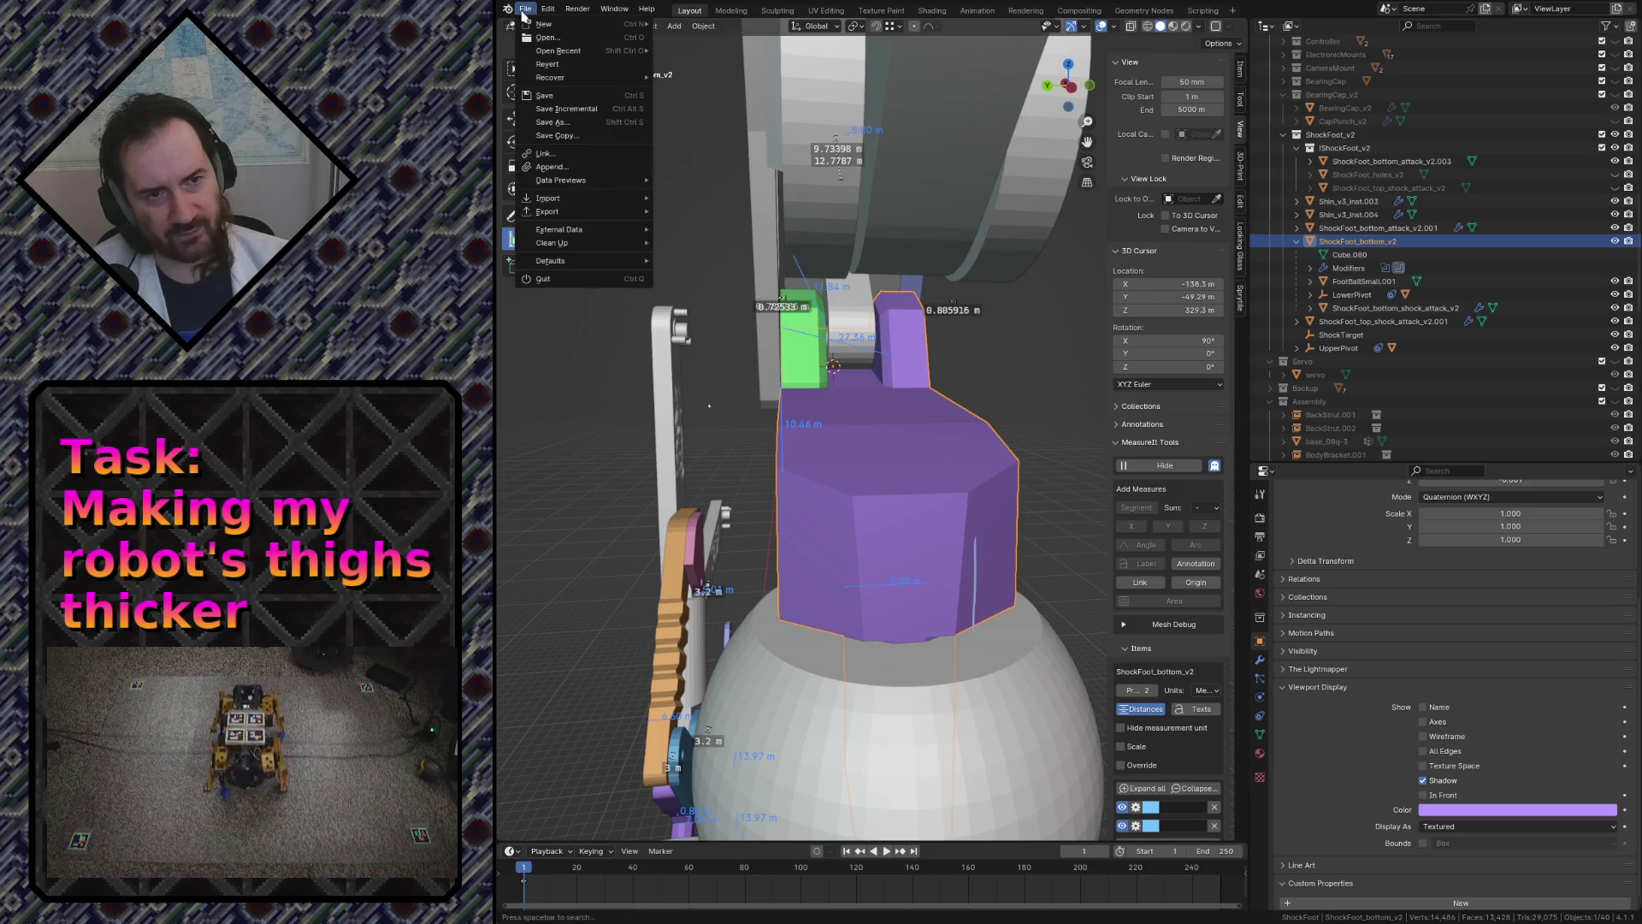
pyautogui.moveTo(550, 210)
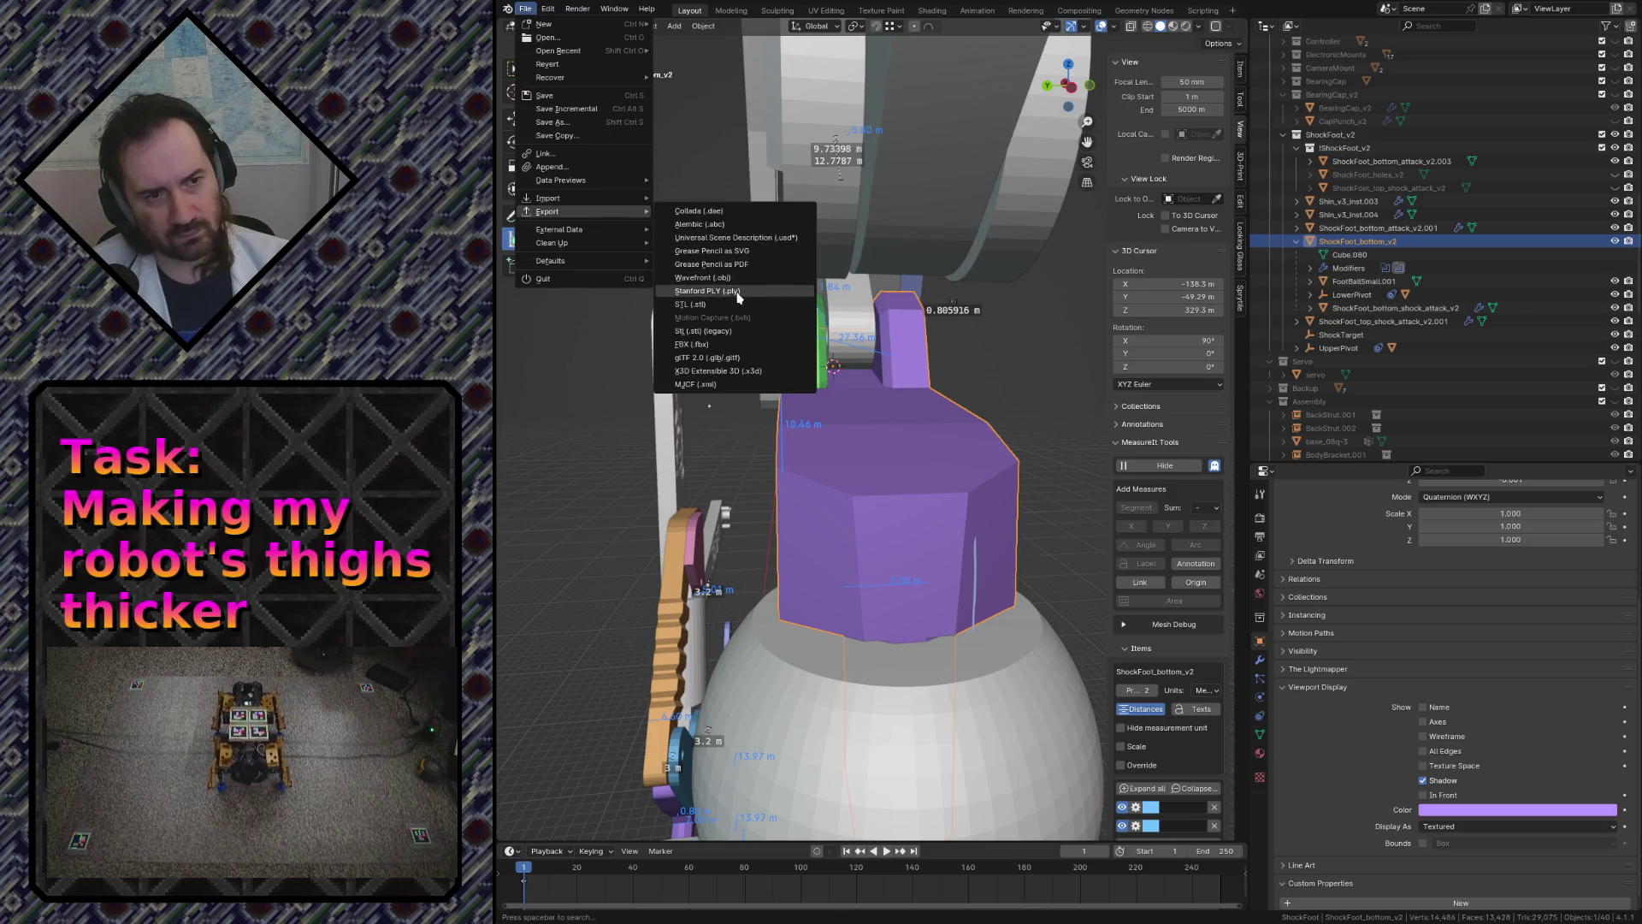
pyautogui.click(734, 304)
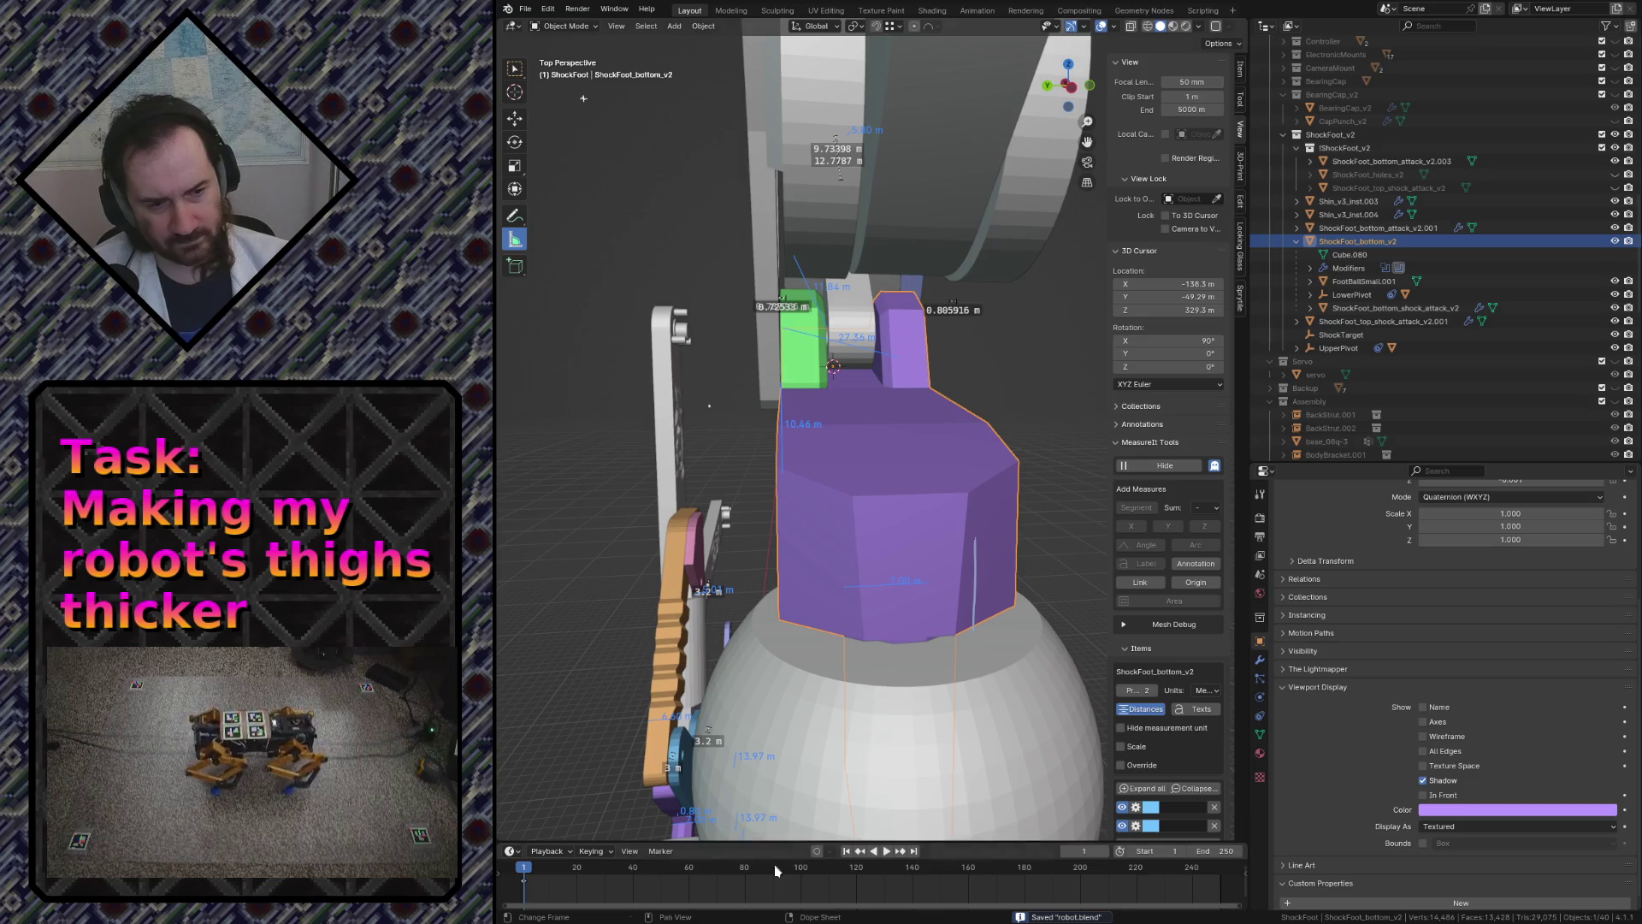
pyautogui.hotkey('alt', 'Tab')
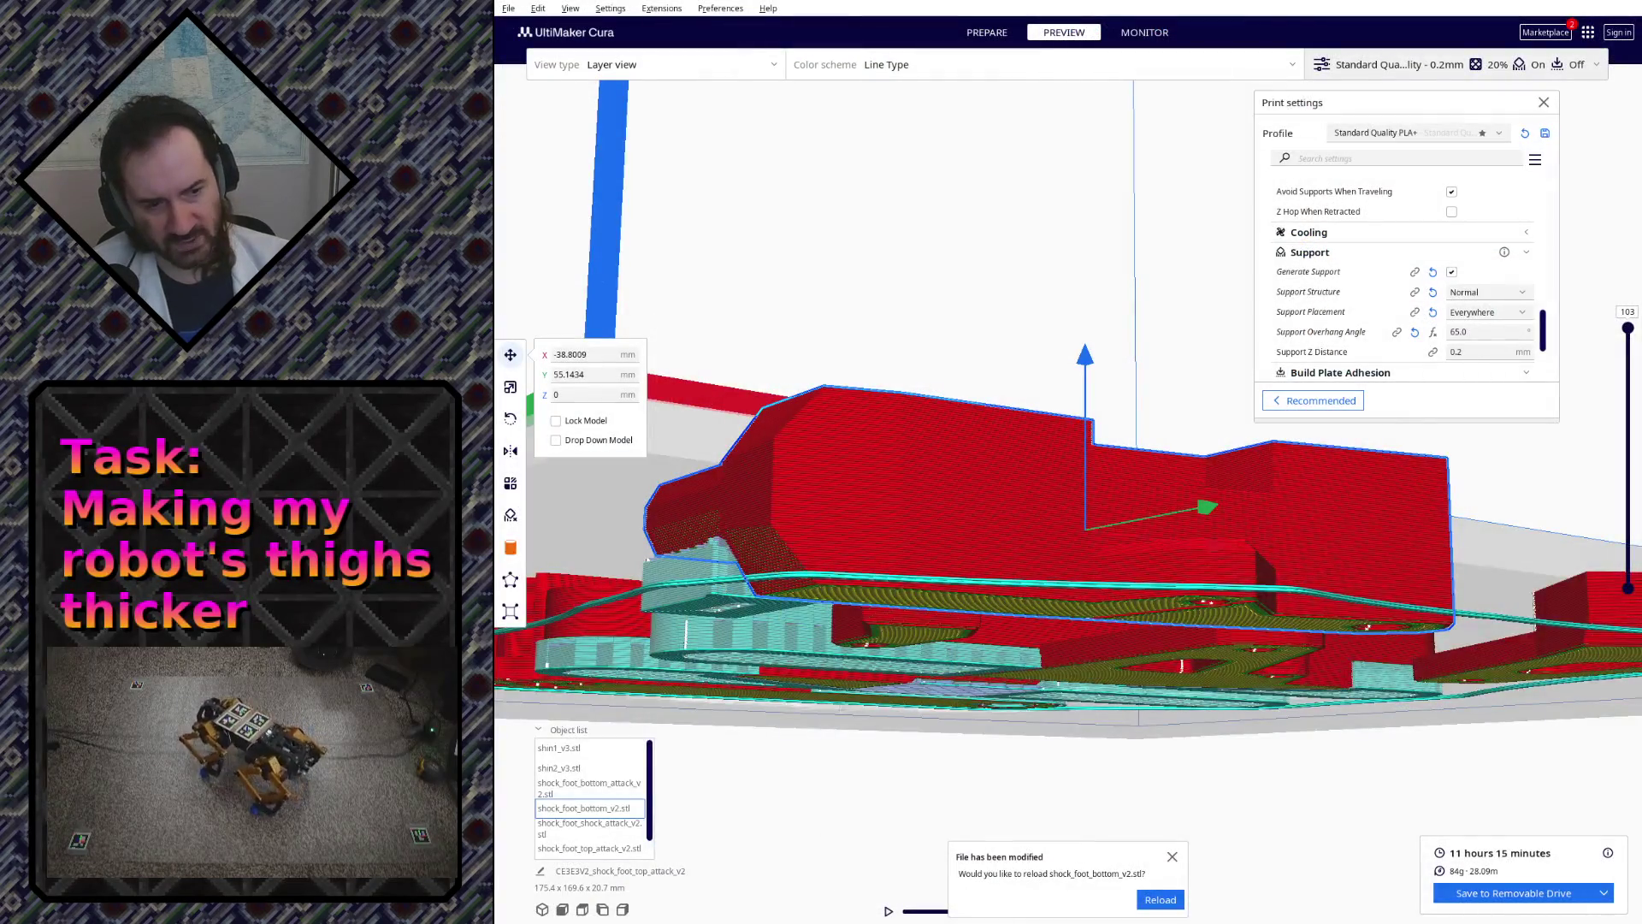
# - Reload the modified shock_foot_bottom_v2.stl, slice the plate and inspect the layer preview
pyautogui.click(1147, 905)
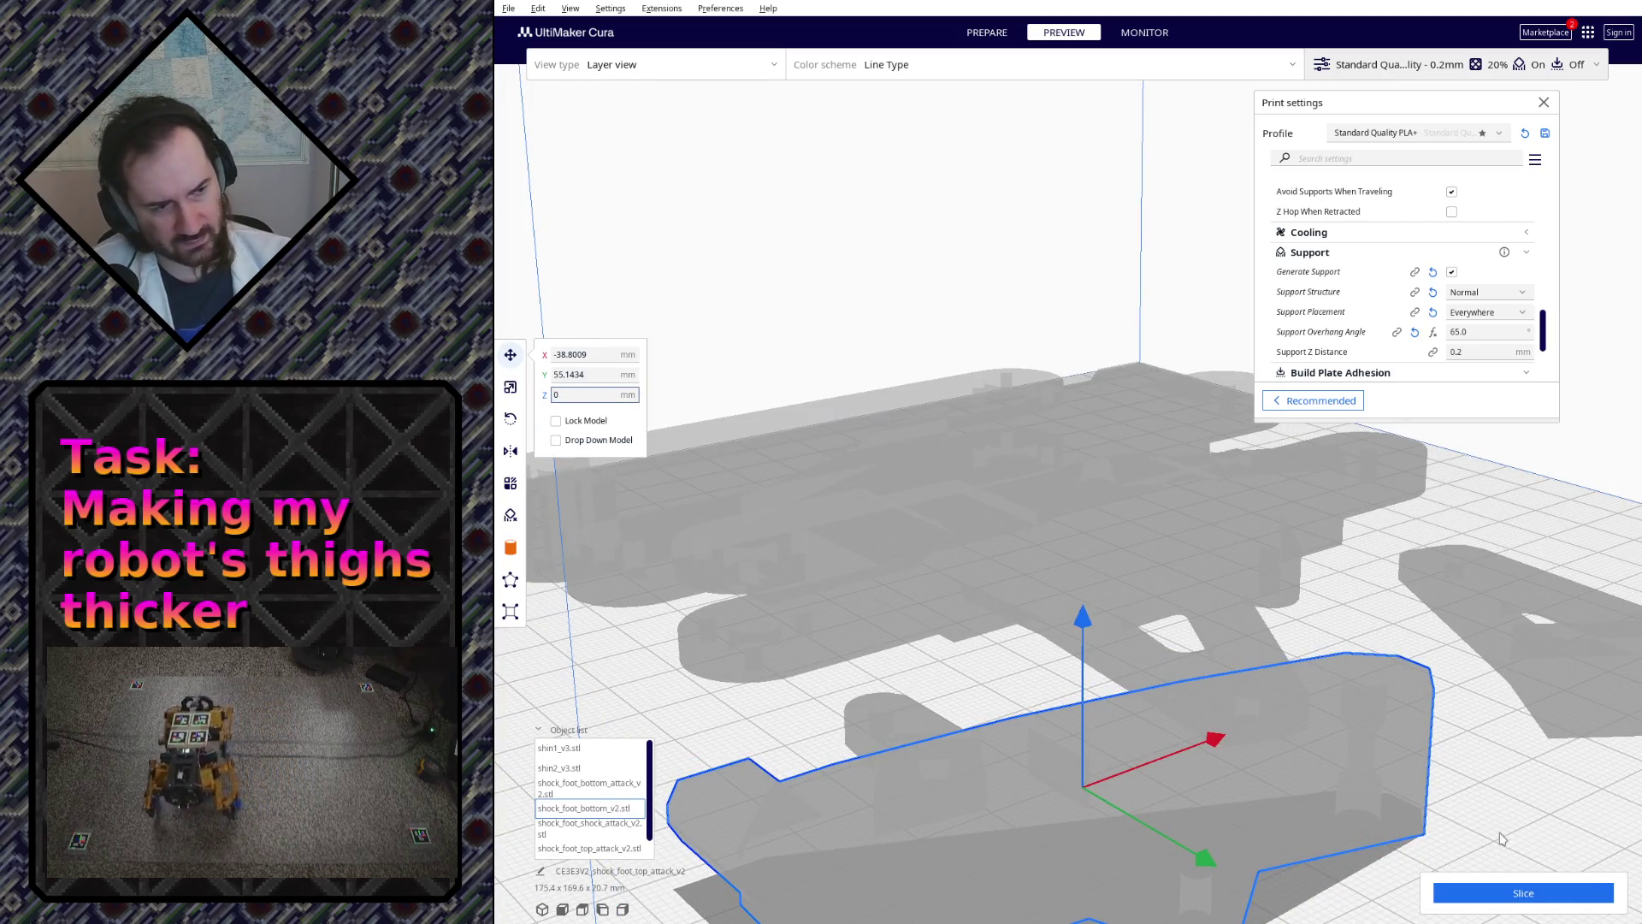
pyautogui.click(1506, 892)
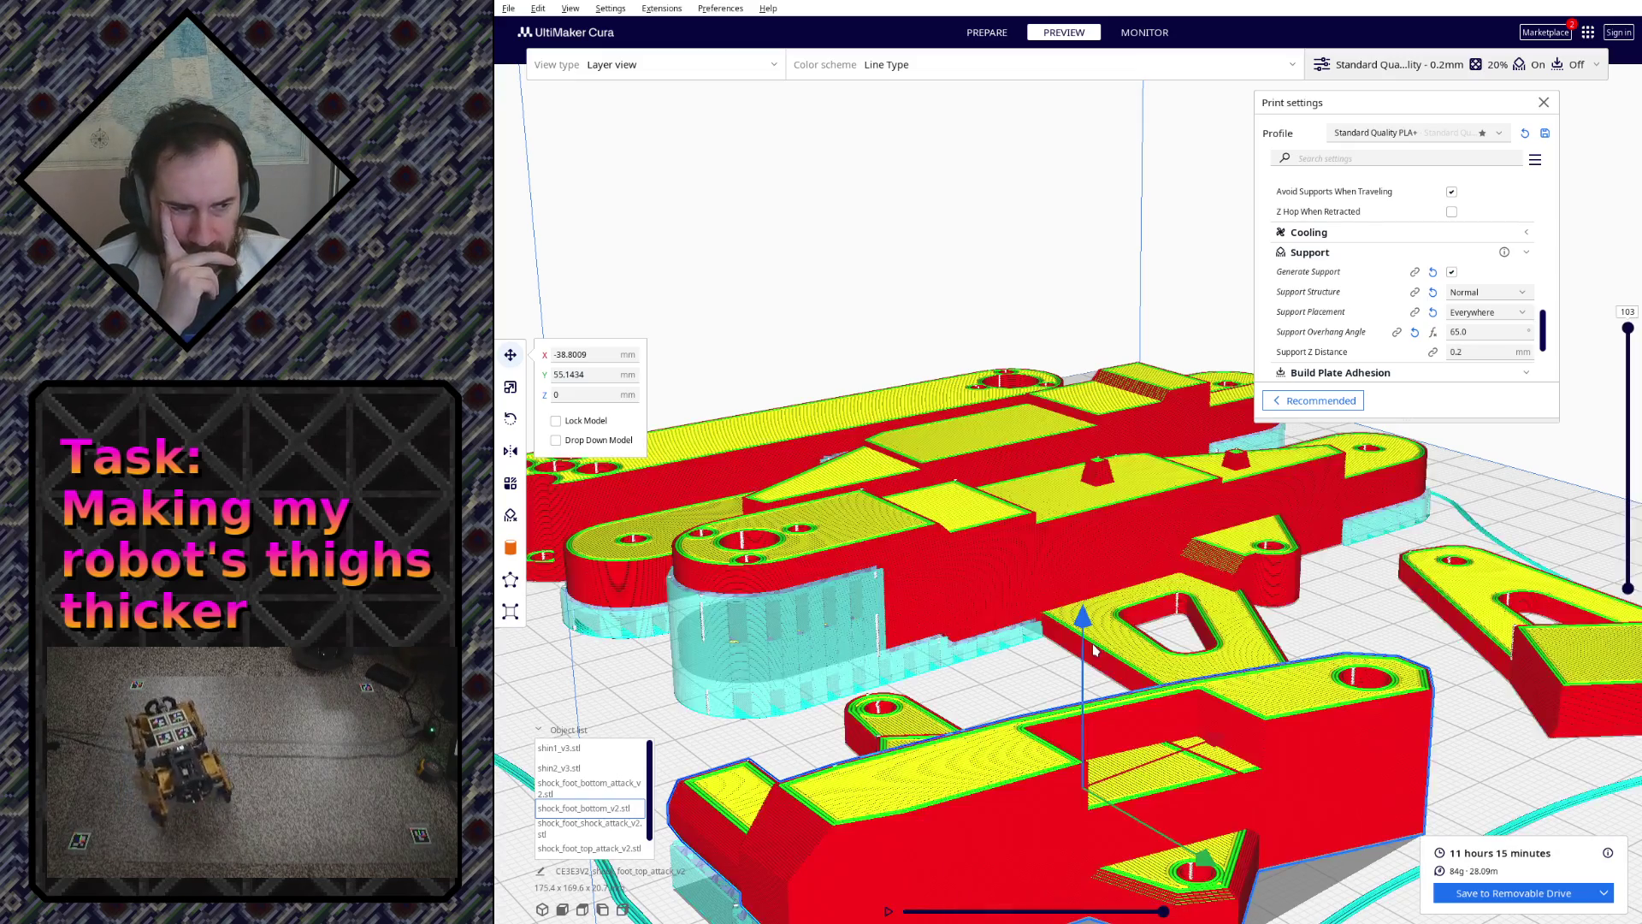
pyautogui.scroll(3, 1091, 643)
pyautogui.scroll(5, 1163, 526)
pyautogui.moveTo(1164, 527); pyautogui.dragTo(711, 270, button='right')
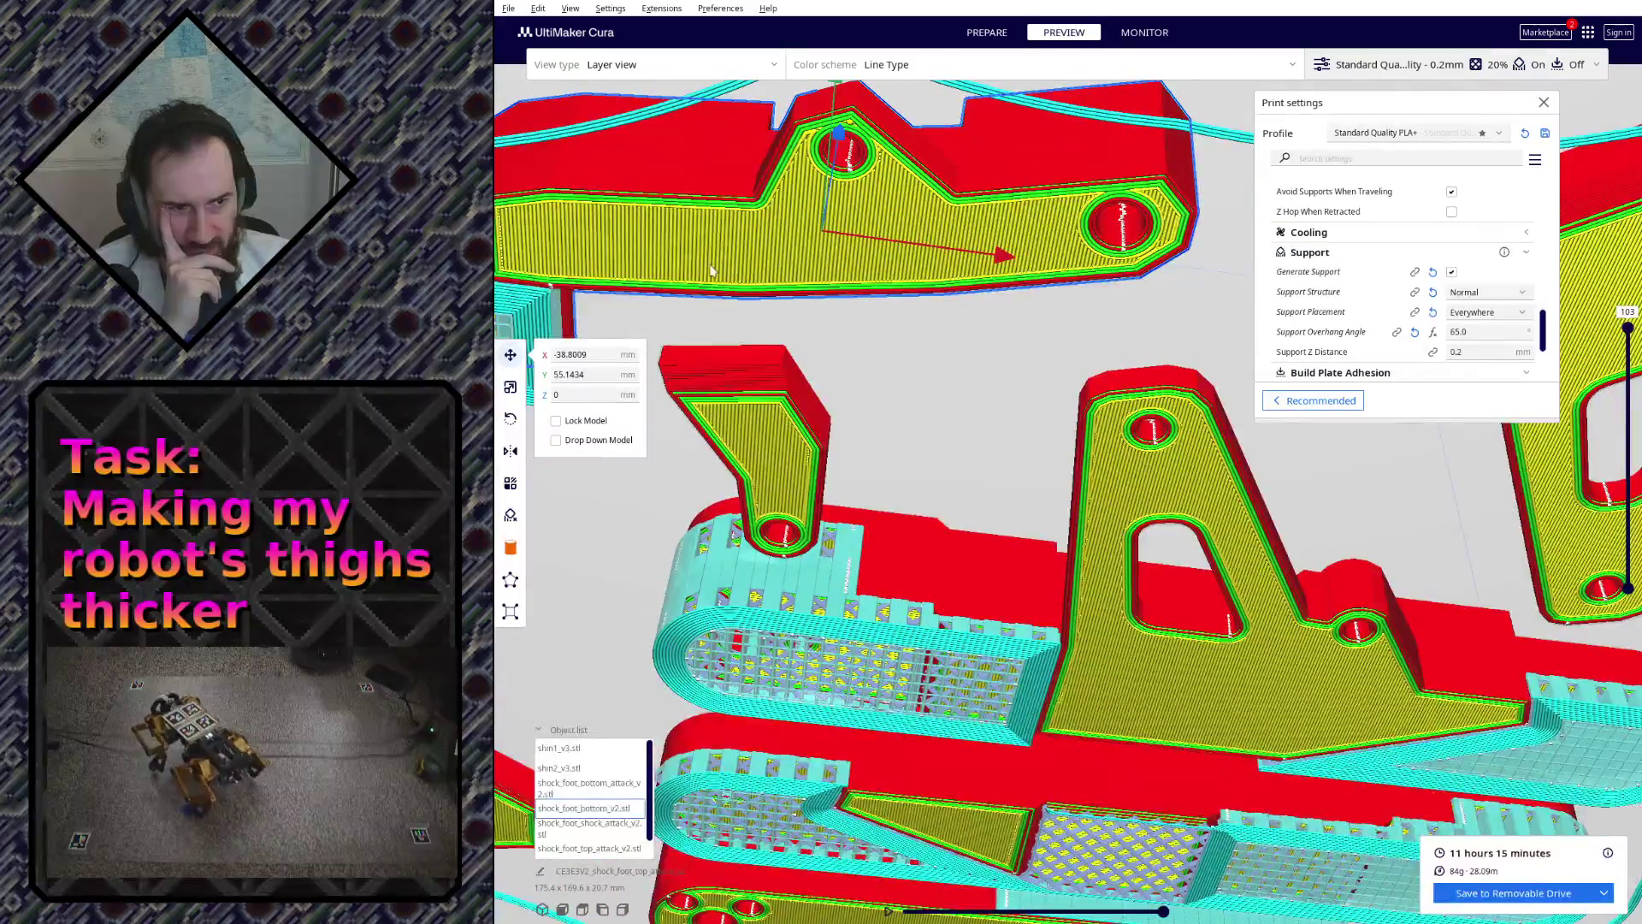
pyautogui.scroll(-2, 1140, 661)
pyautogui.scroll(-2, 1117, 629)
pyautogui.scroll(-2, 1090, 590)
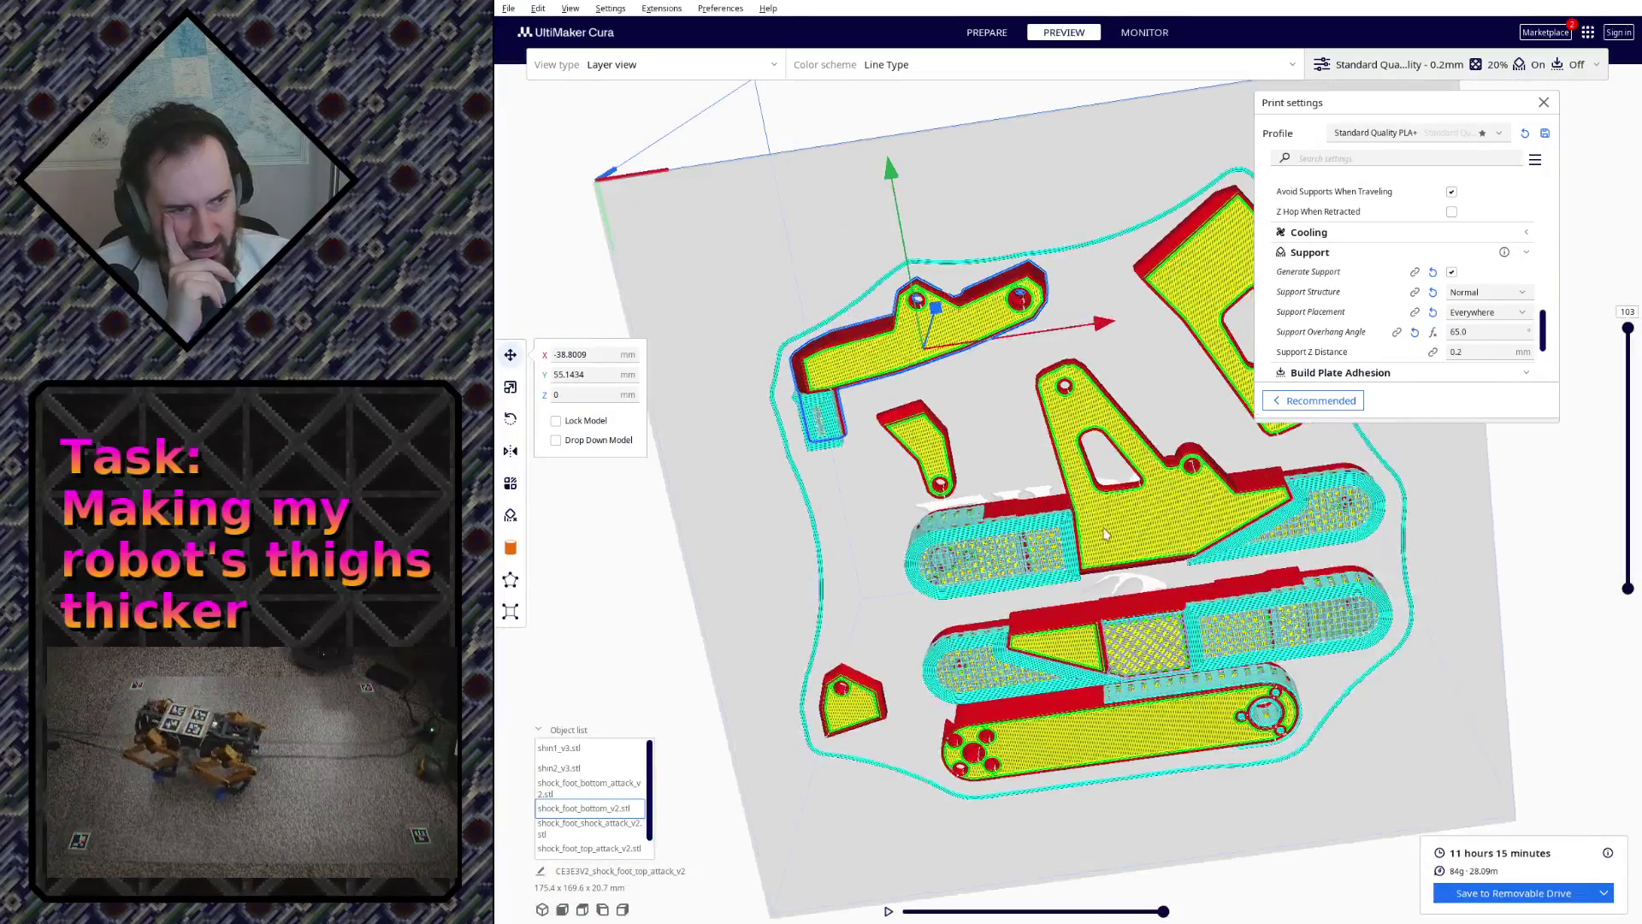
pyautogui.scroll(1, 1063, 543)
pyautogui.moveTo(1063, 538)
pyautogui.mouseDown(button='right')
pyautogui.moveTo(1076, 505)
pyautogui.moveTo(1181, 792)
pyautogui.moveTo(1148, 703)
pyautogui.moveTo(1103, 758)
pyautogui.mouseUp(button='right')
pyautogui.scroll(3, 1182, 792)
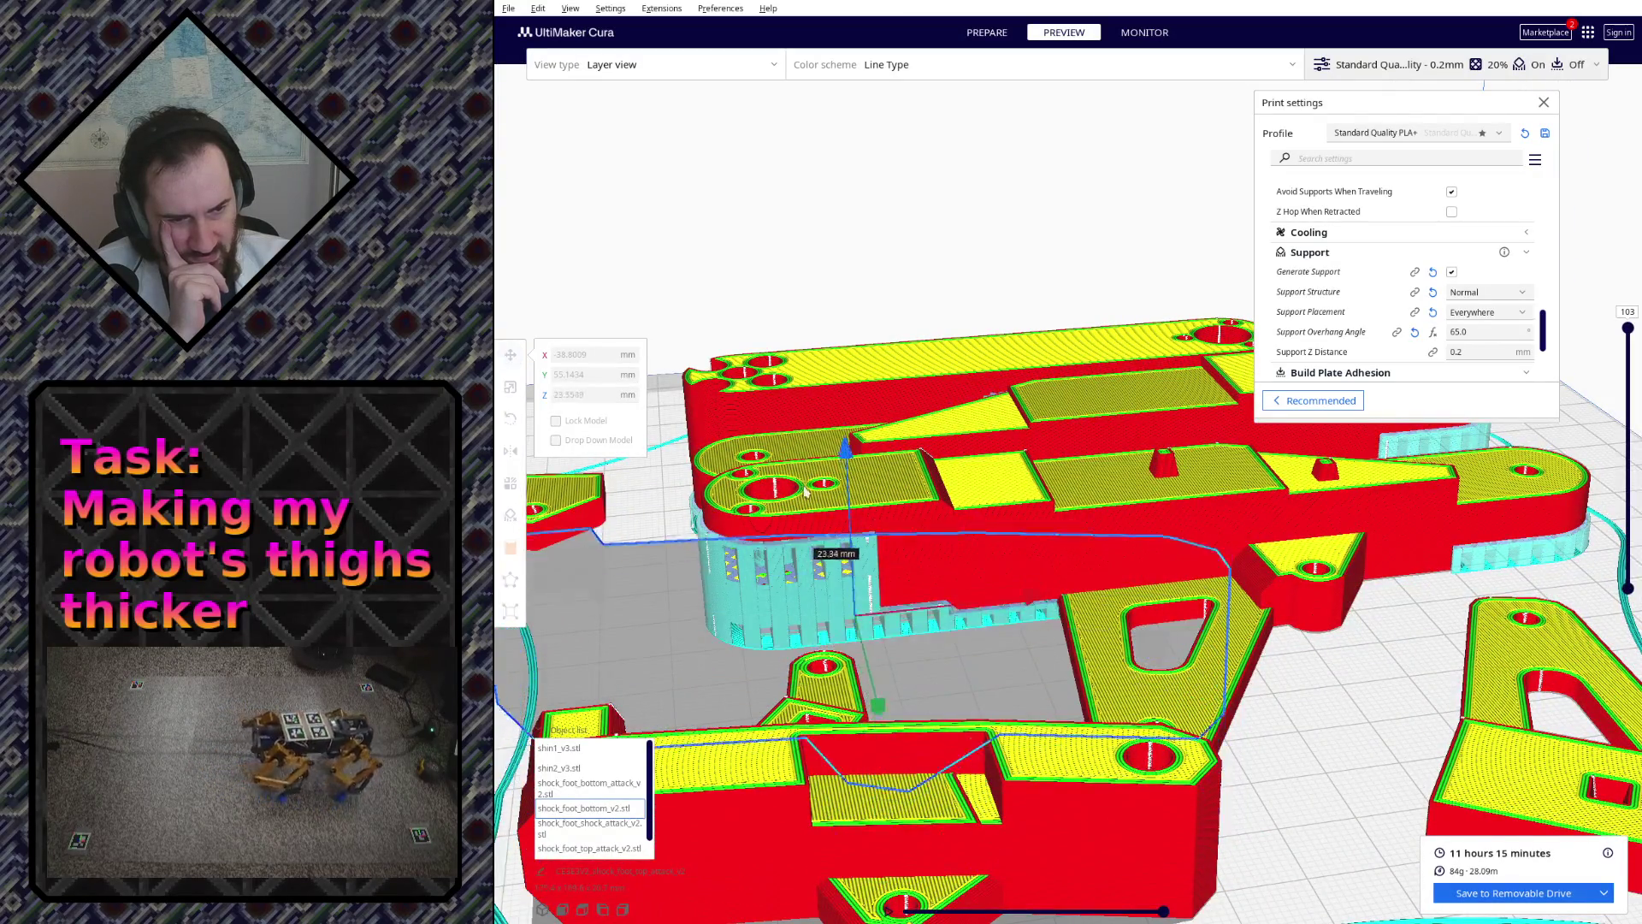
# - Set the shock-foot bottom's Z position to 0 so it rests on the plate, then return to Blender
pyautogui.moveTo(854, 634); pyautogui.dragTo(810, 573)
pyautogui.click(577, 393)
pyautogui.write('0')
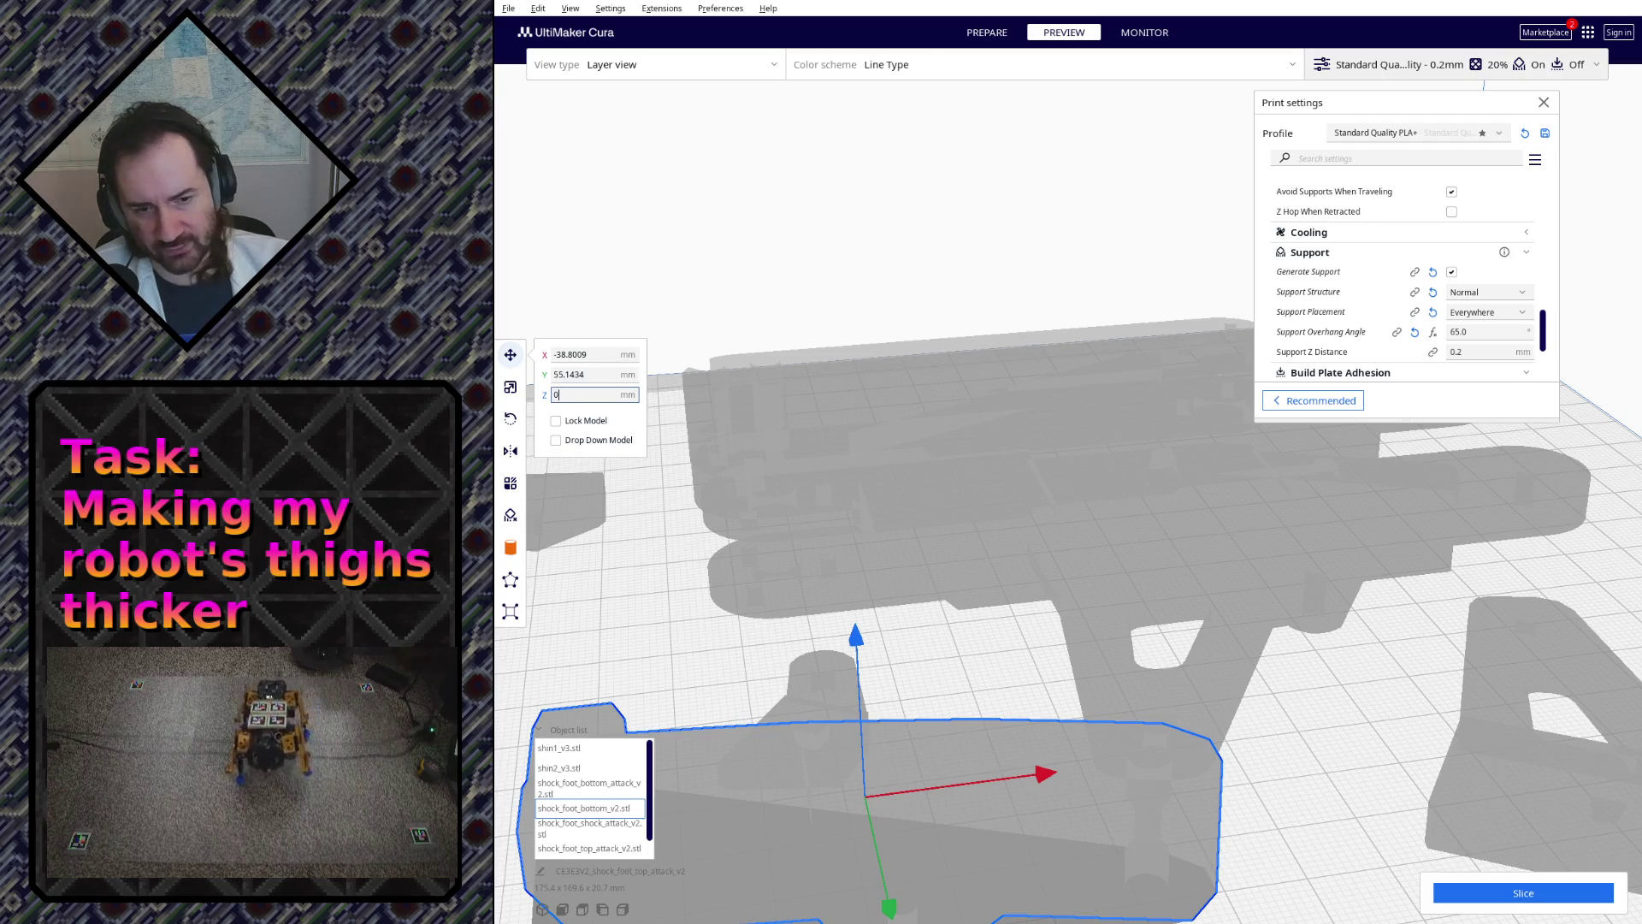
pyautogui.press('Return')
pyautogui.hotkey('alt', 'Tab')
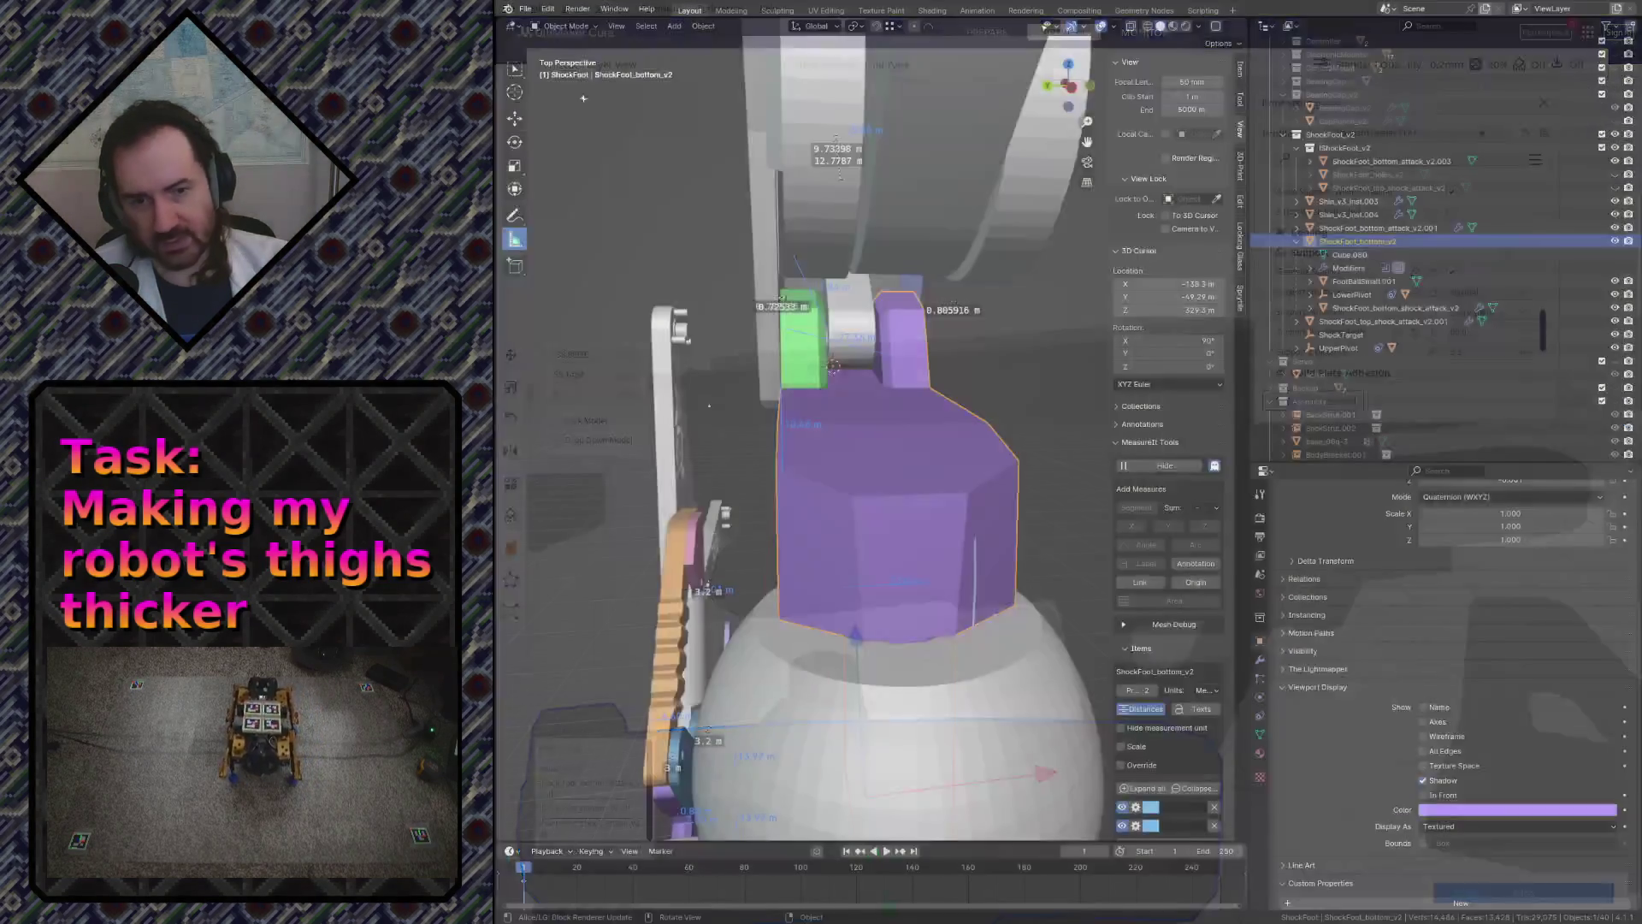
pyautogui.scroll(6, 859, 465)
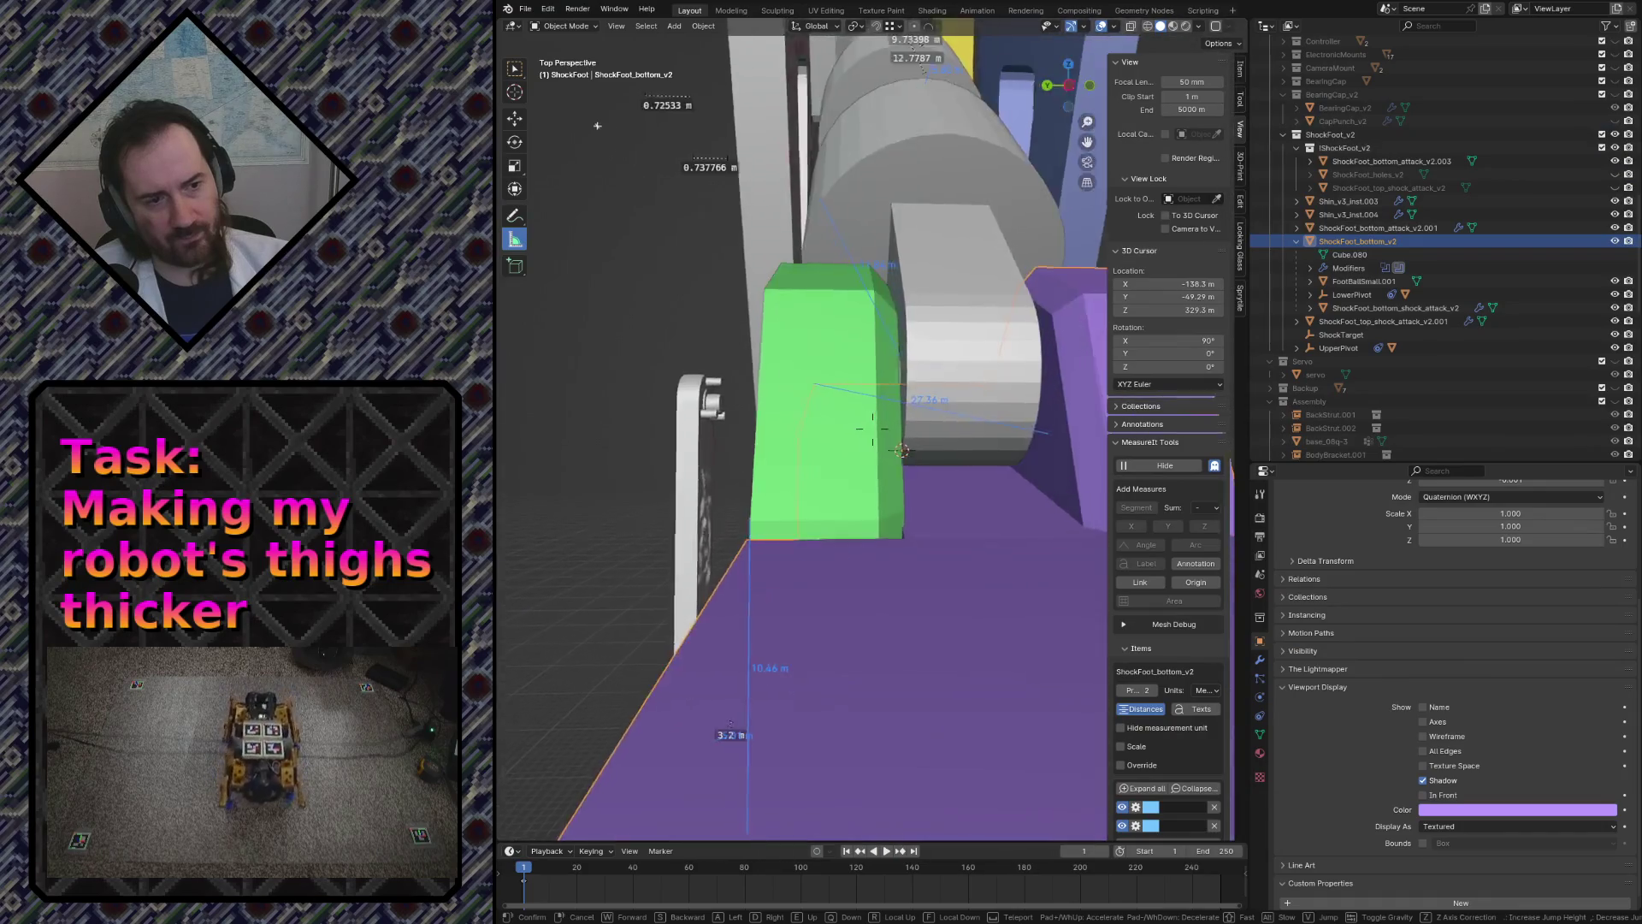
# - Flatten the face beside the green piece by scaling it to 0 along Y, then save robot.blend
pyautogui.press('Tab')
pyautogui.click(750, 402)
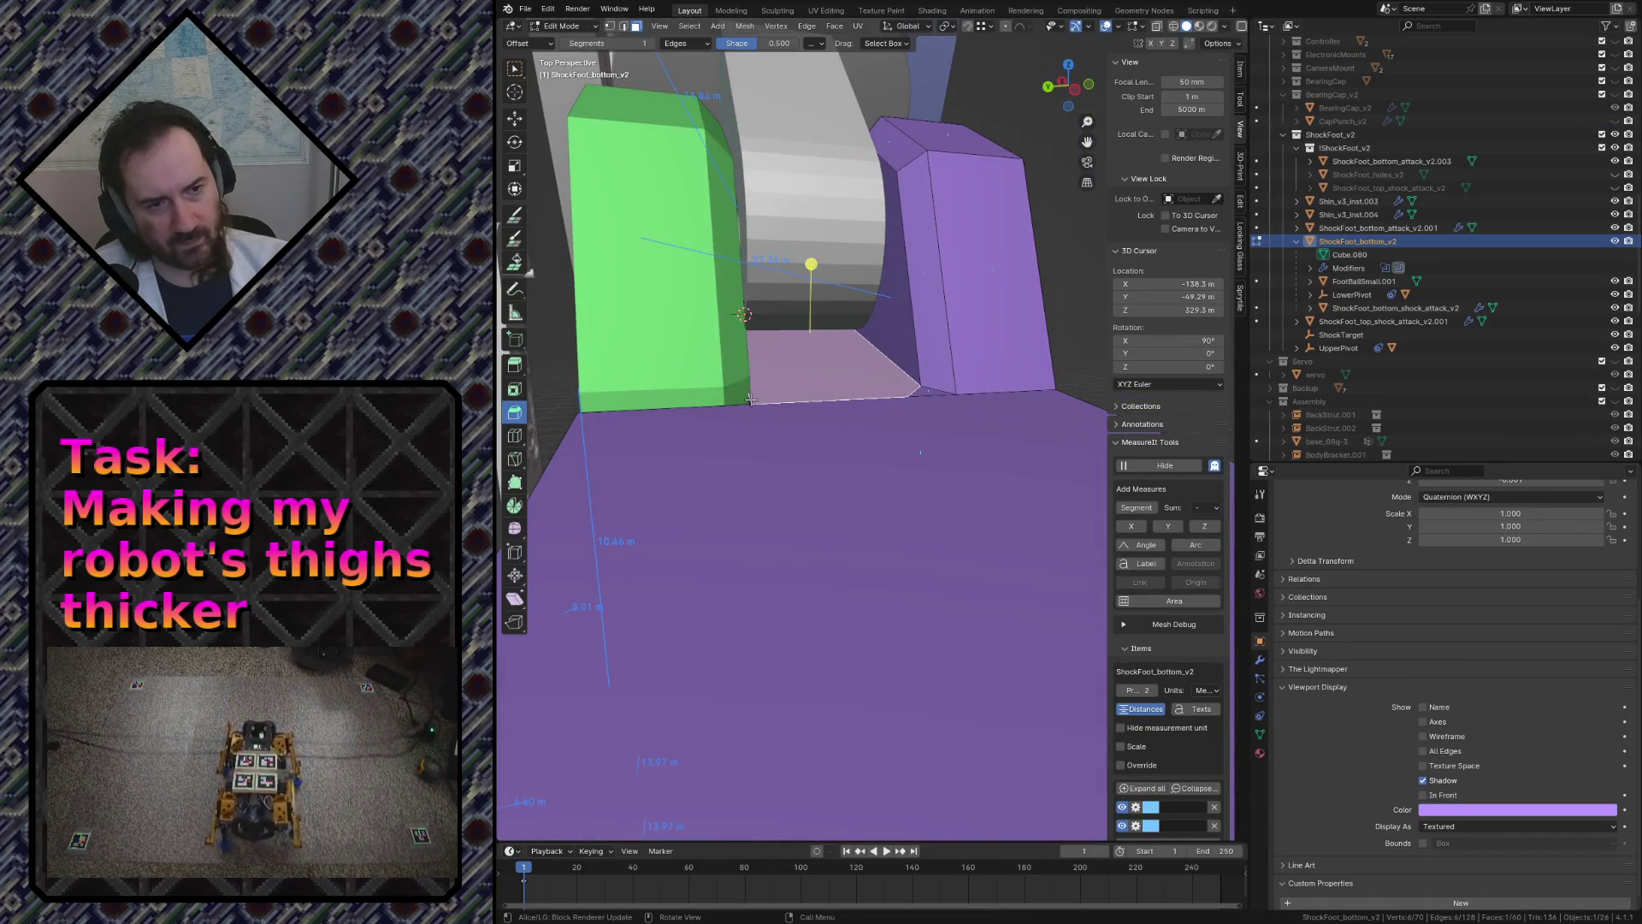
pyautogui.press('s')
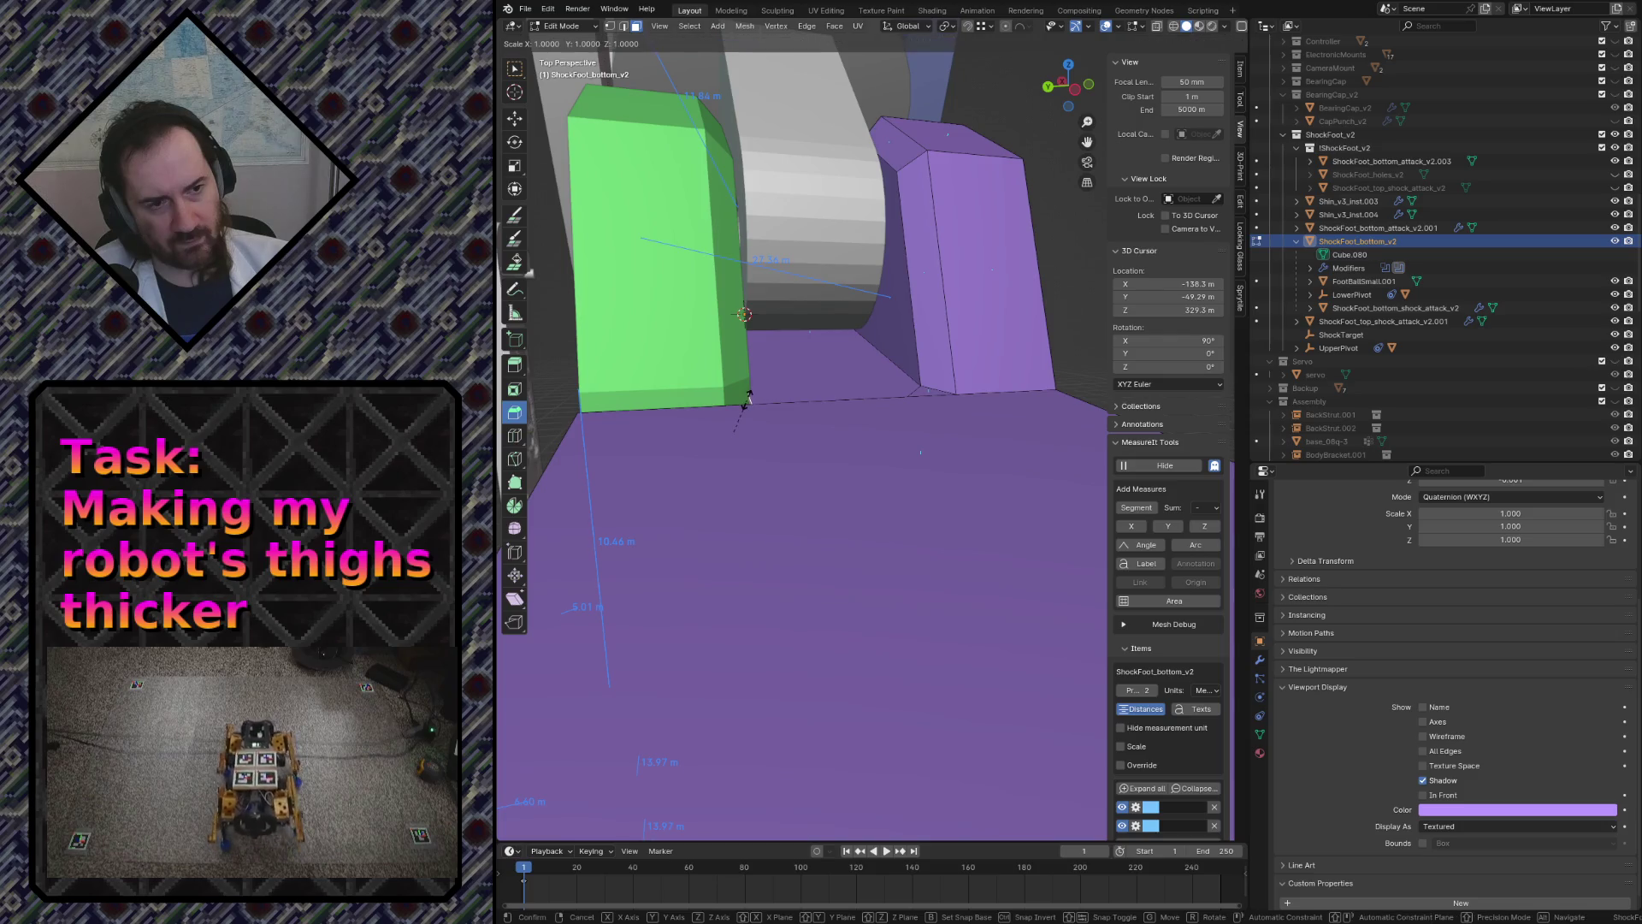
pyautogui.write('0')
pyautogui.press('Return')
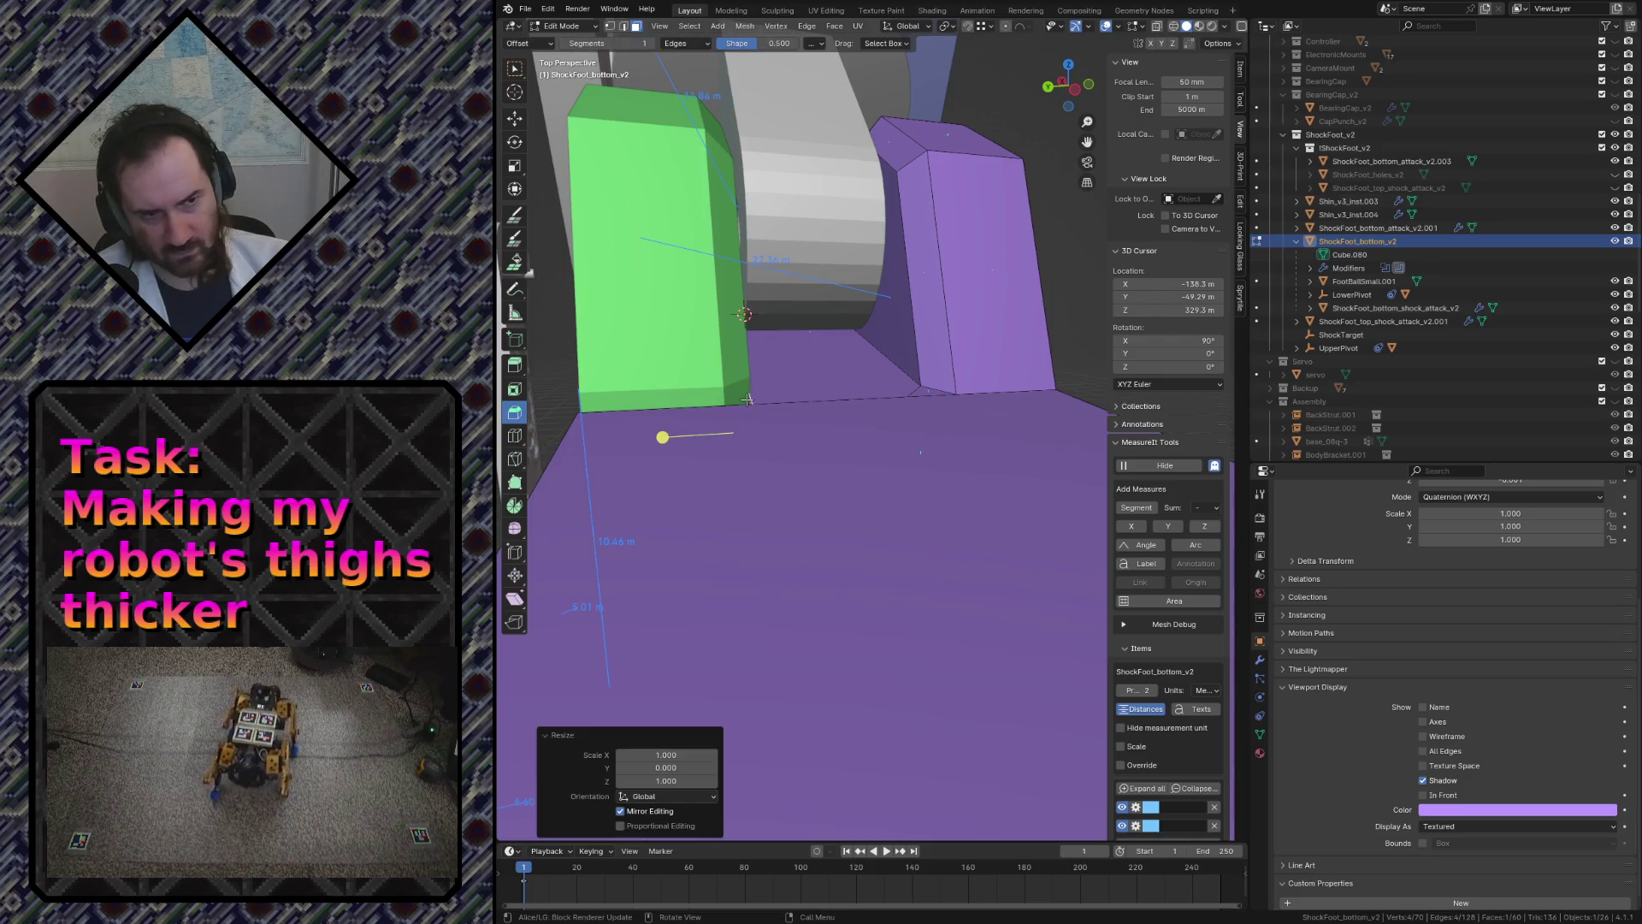
pyautogui.scroll(-8, 873, 429)
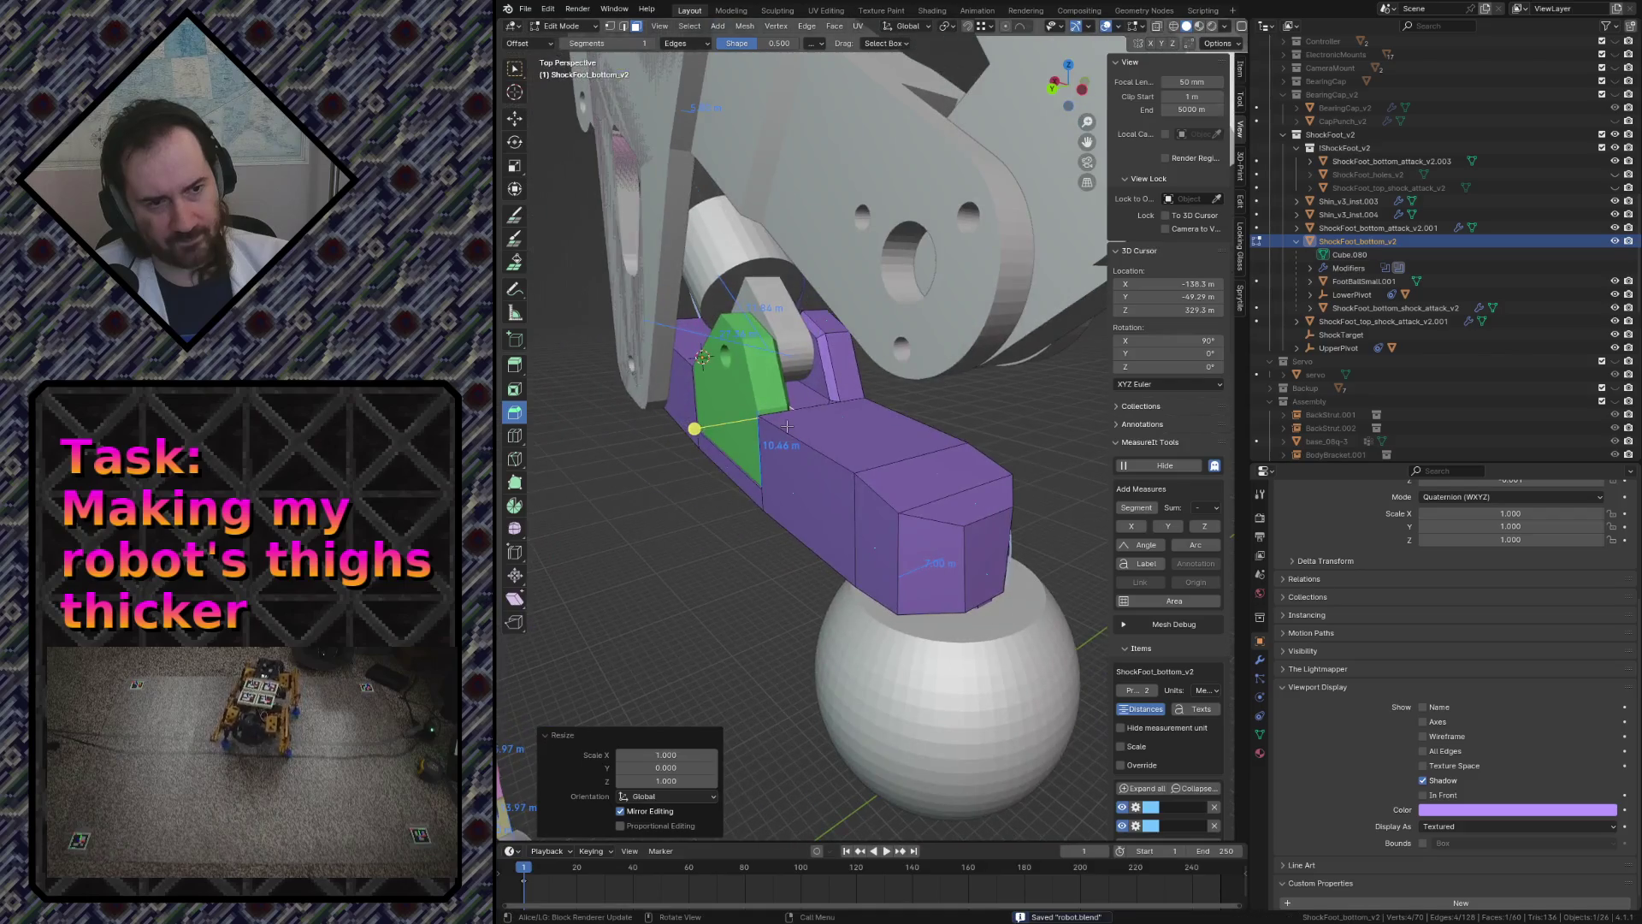
pyautogui.press('Tab')
pyautogui.hotkey('ctrl', 's')
# - Re-export the shock-foot bottom as STL for Cura
pyautogui.click(528, 9)
pyautogui.moveTo(548, 210)
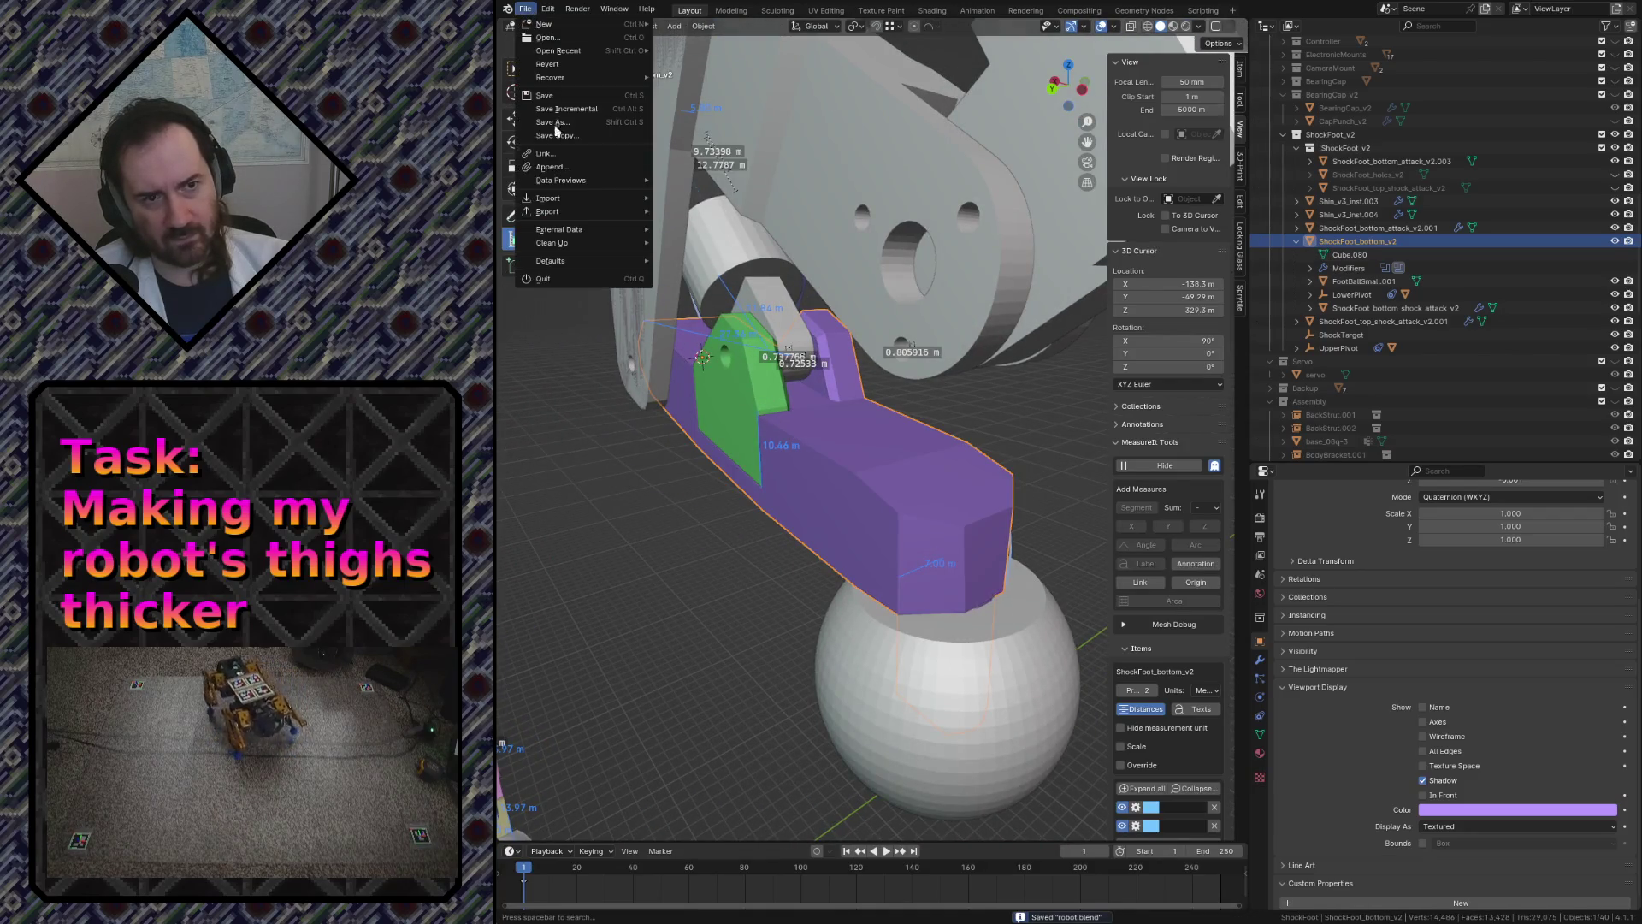
pyautogui.moveTo(729, 296); pyautogui.dragTo(734, 308, button='middle')
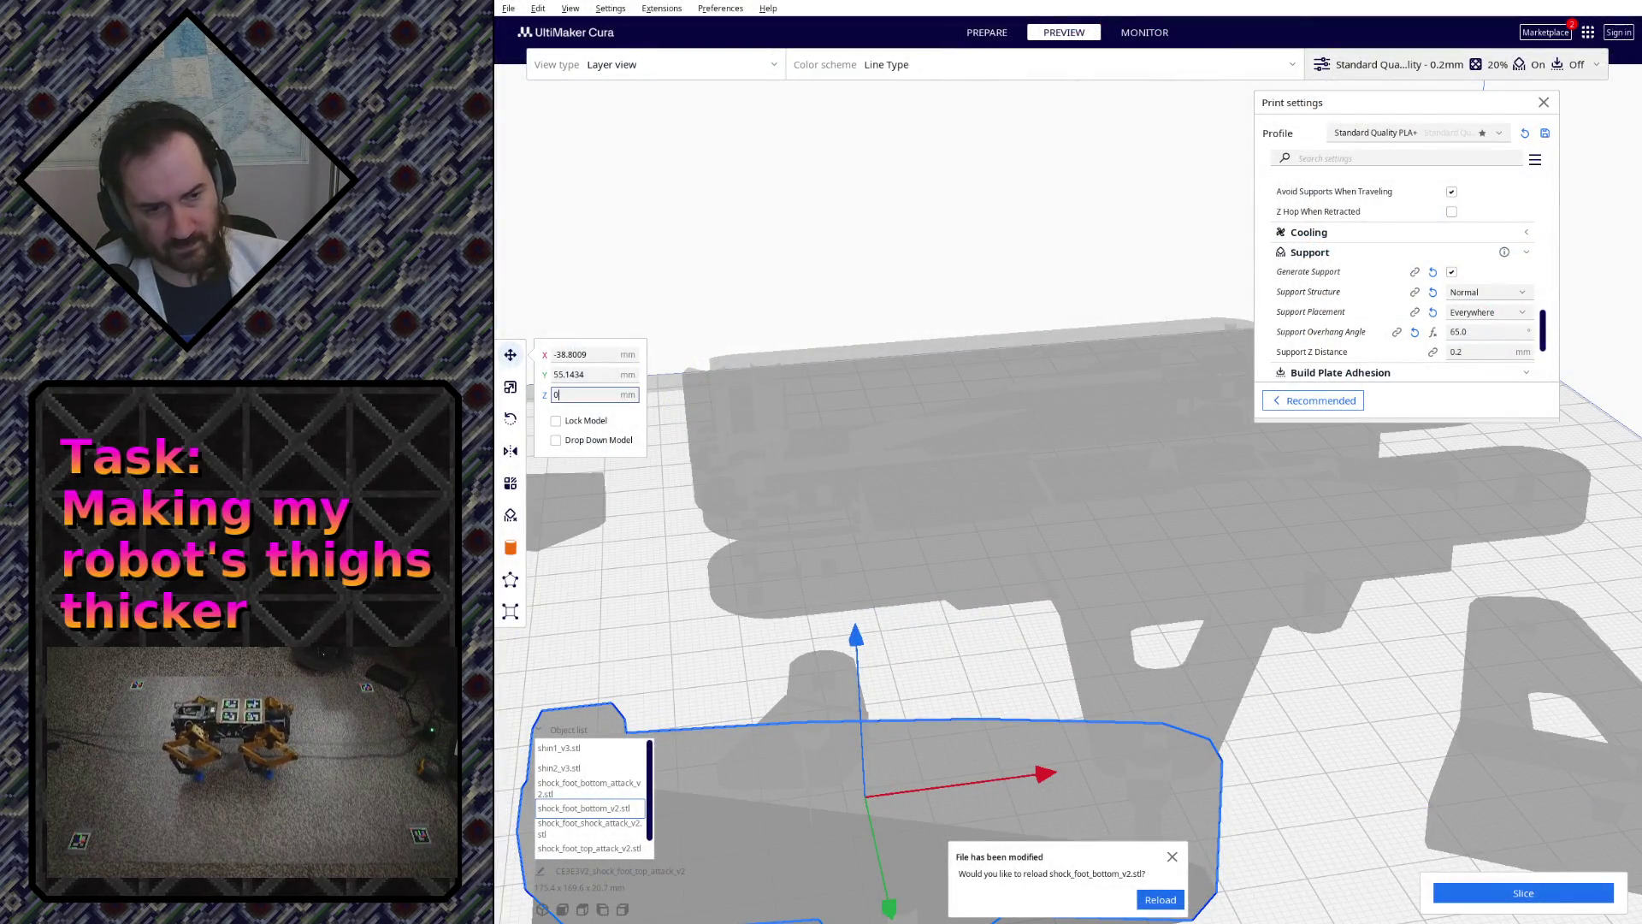
# - Reload the re-exported shock_foot_bottom_v2.stl, slice and orbit the layer preview to check supports
pyautogui.click(1151, 895)
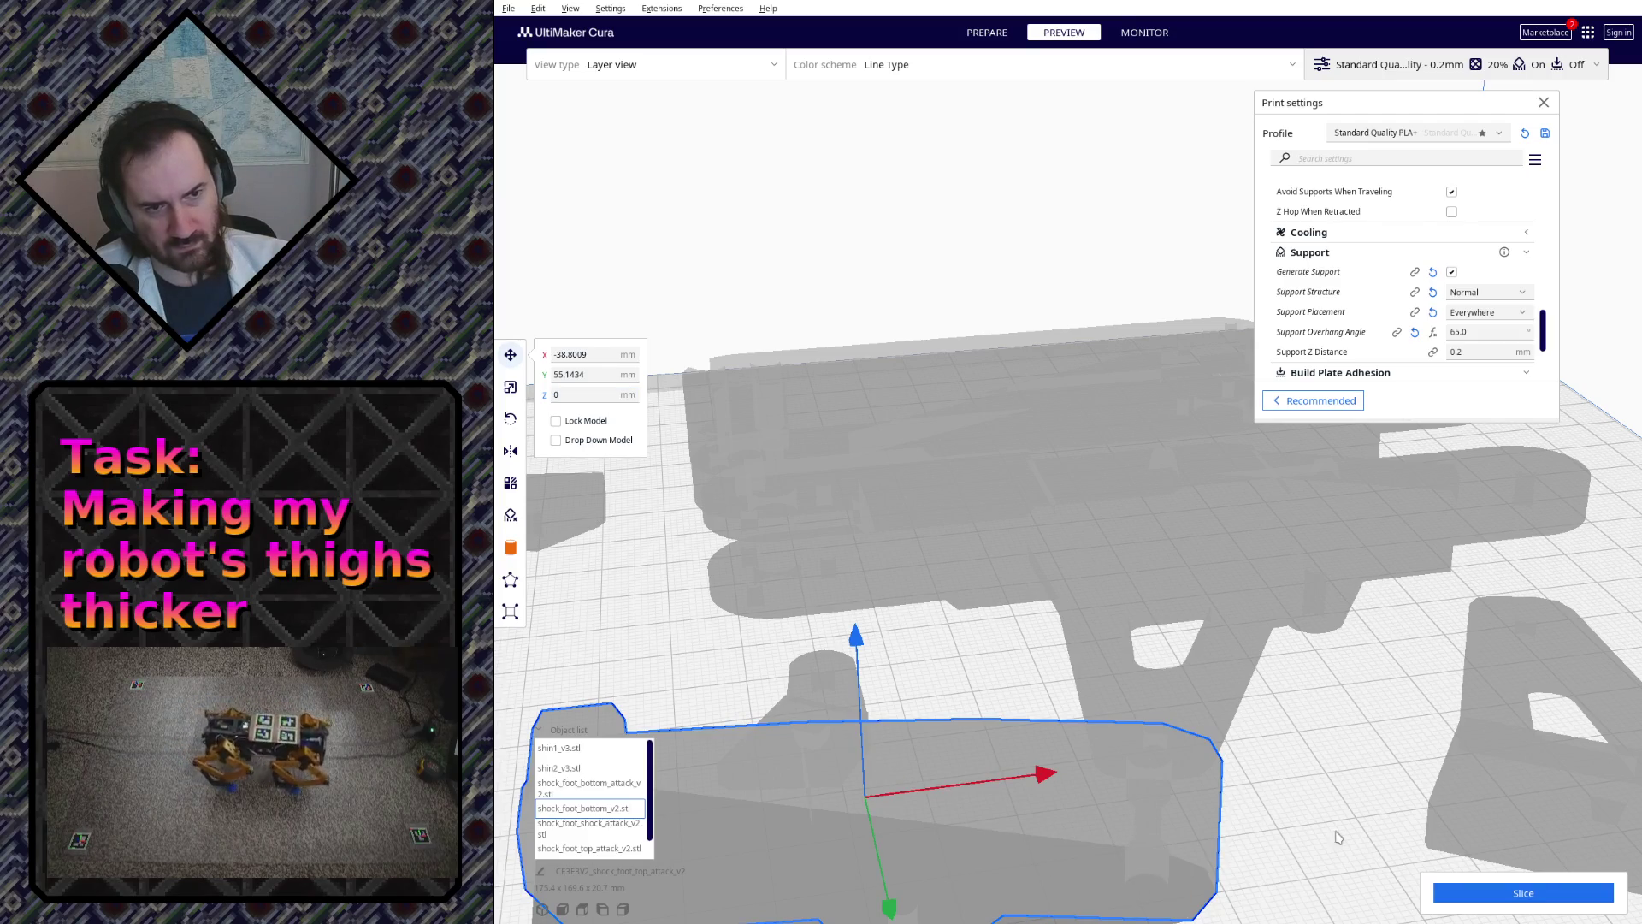
pyautogui.click(1552, 893)
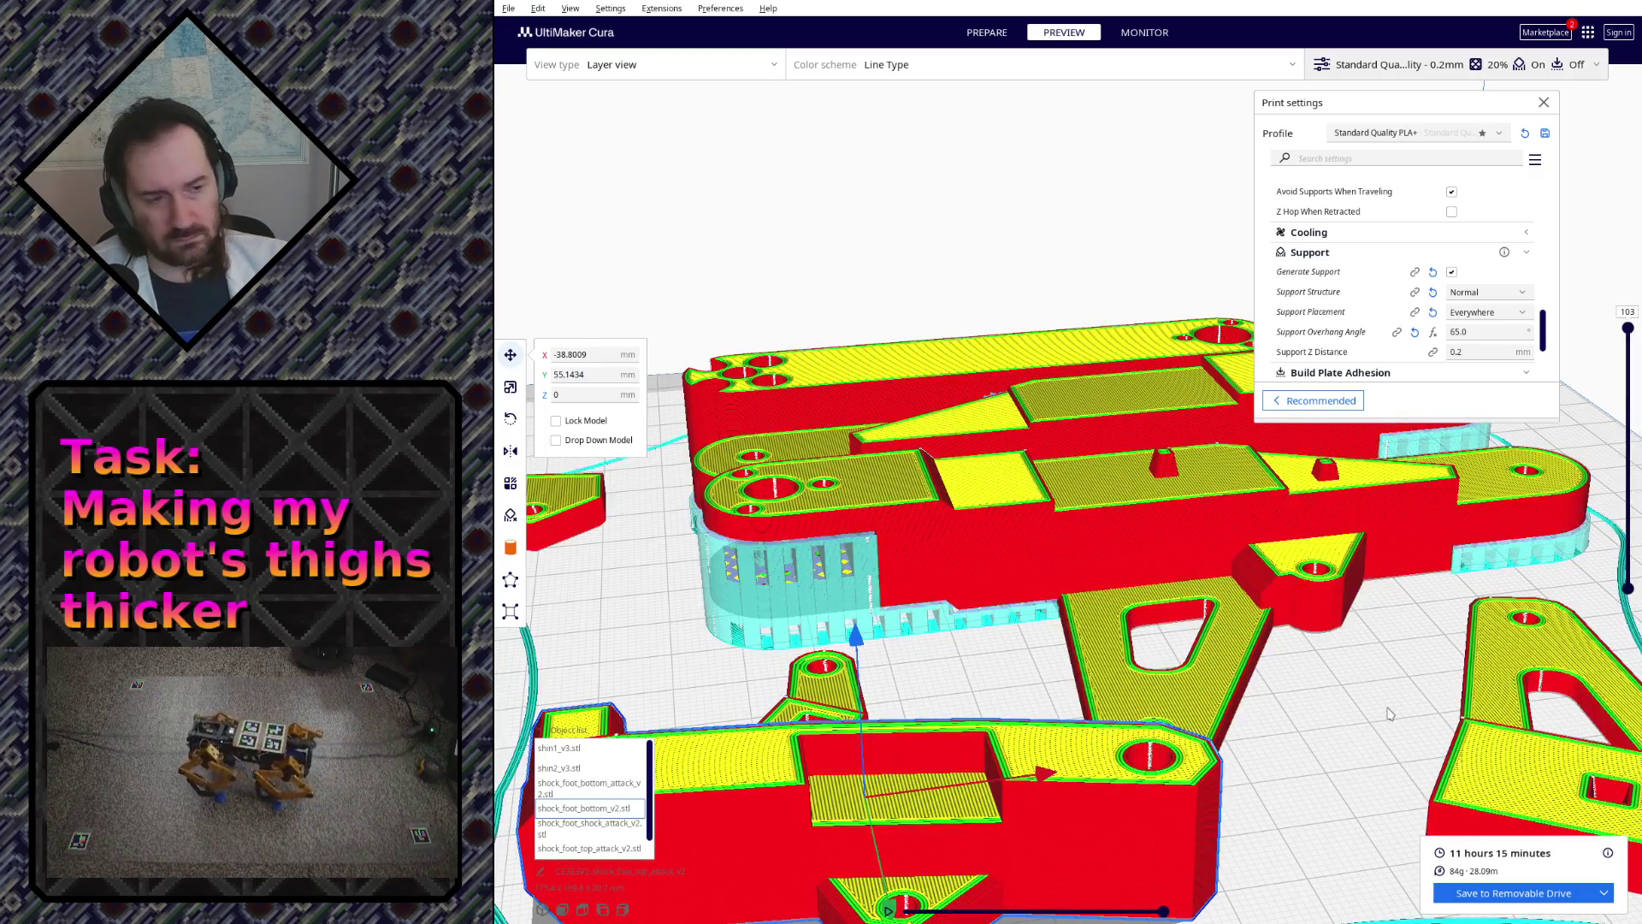
pyautogui.moveTo(1240, 676)
pyautogui.mouseDown(button='right')
pyautogui.moveTo(1135, 554)
pyautogui.moveTo(769, 524)
pyautogui.moveTo(1041, 636)
pyautogui.mouseUp(button='right')
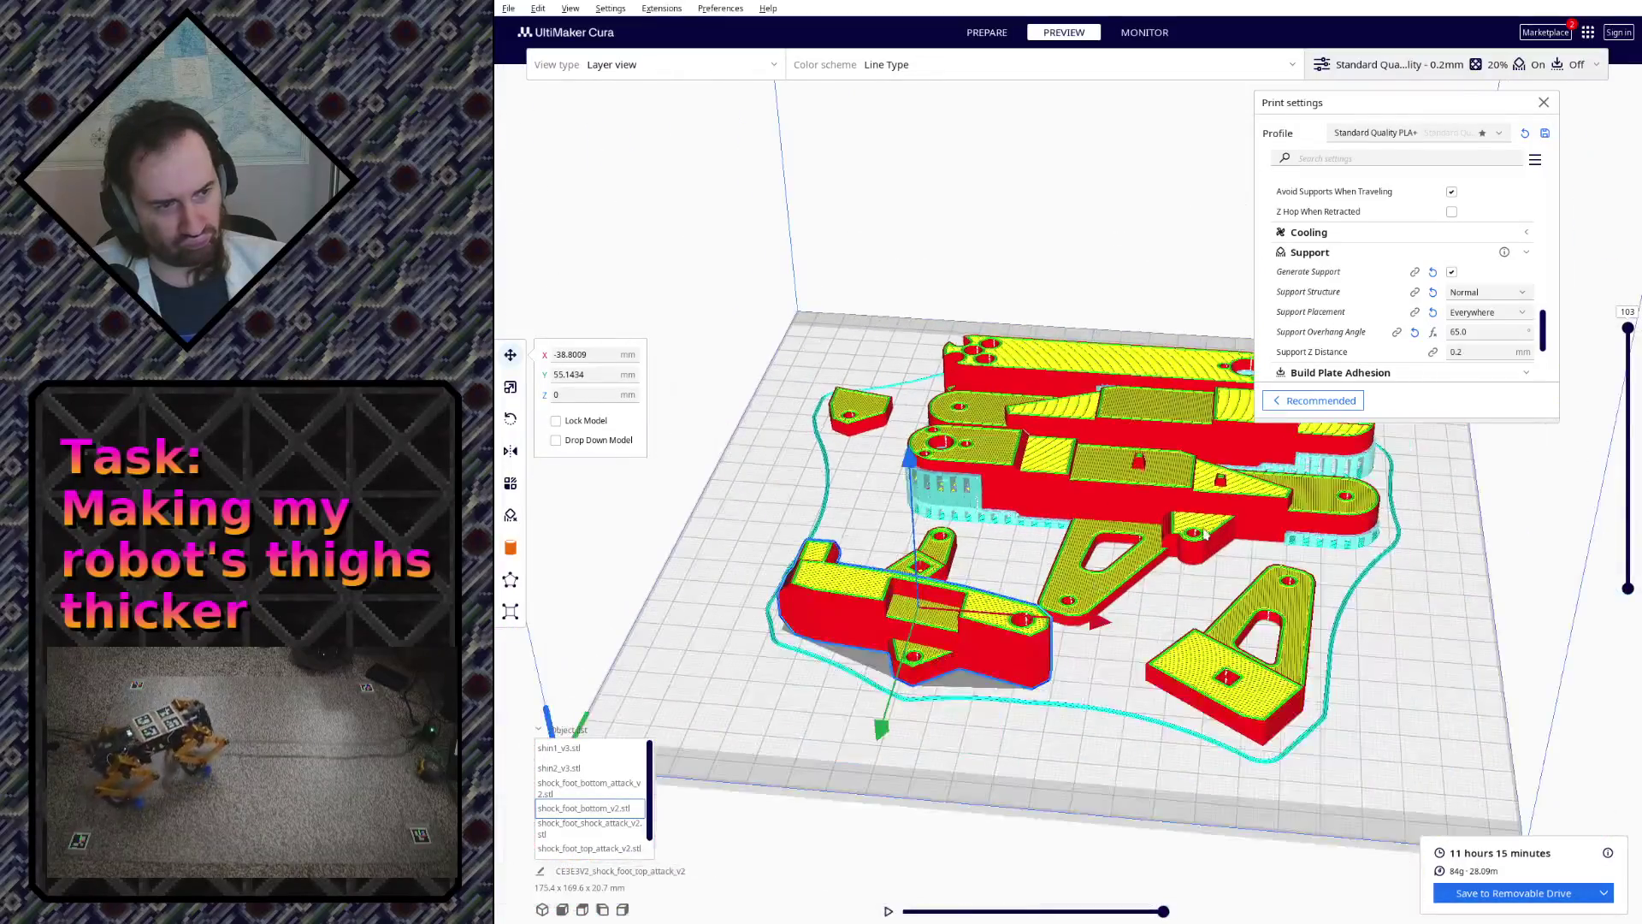
pyautogui.scroll(2, 1041, 635)
pyautogui.scroll(5, 1039, 637)
pyautogui.moveTo(1005, 677)
pyautogui.mouseDown(button='right')
pyautogui.moveTo(1007, 640)
pyautogui.moveTo(1060, 680)
pyautogui.mouseUp(button='right')
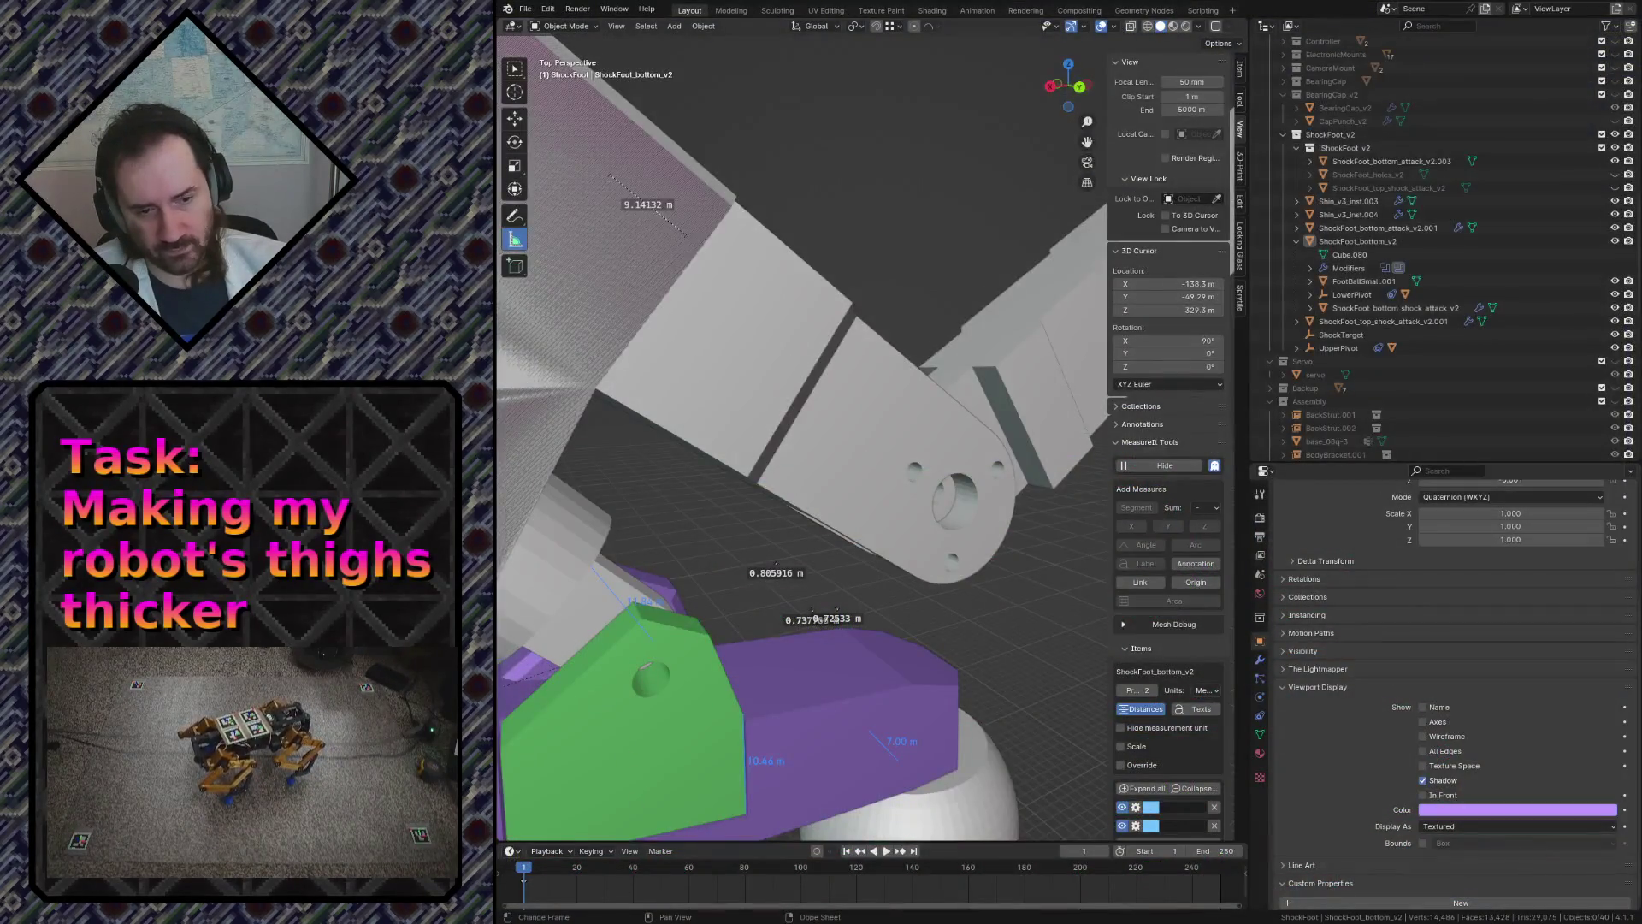
# - Fly to the pink Shin2_v3 part, select it and enter Edit Mode with its mesh data shown
pyautogui.hotkey('shift', '`')
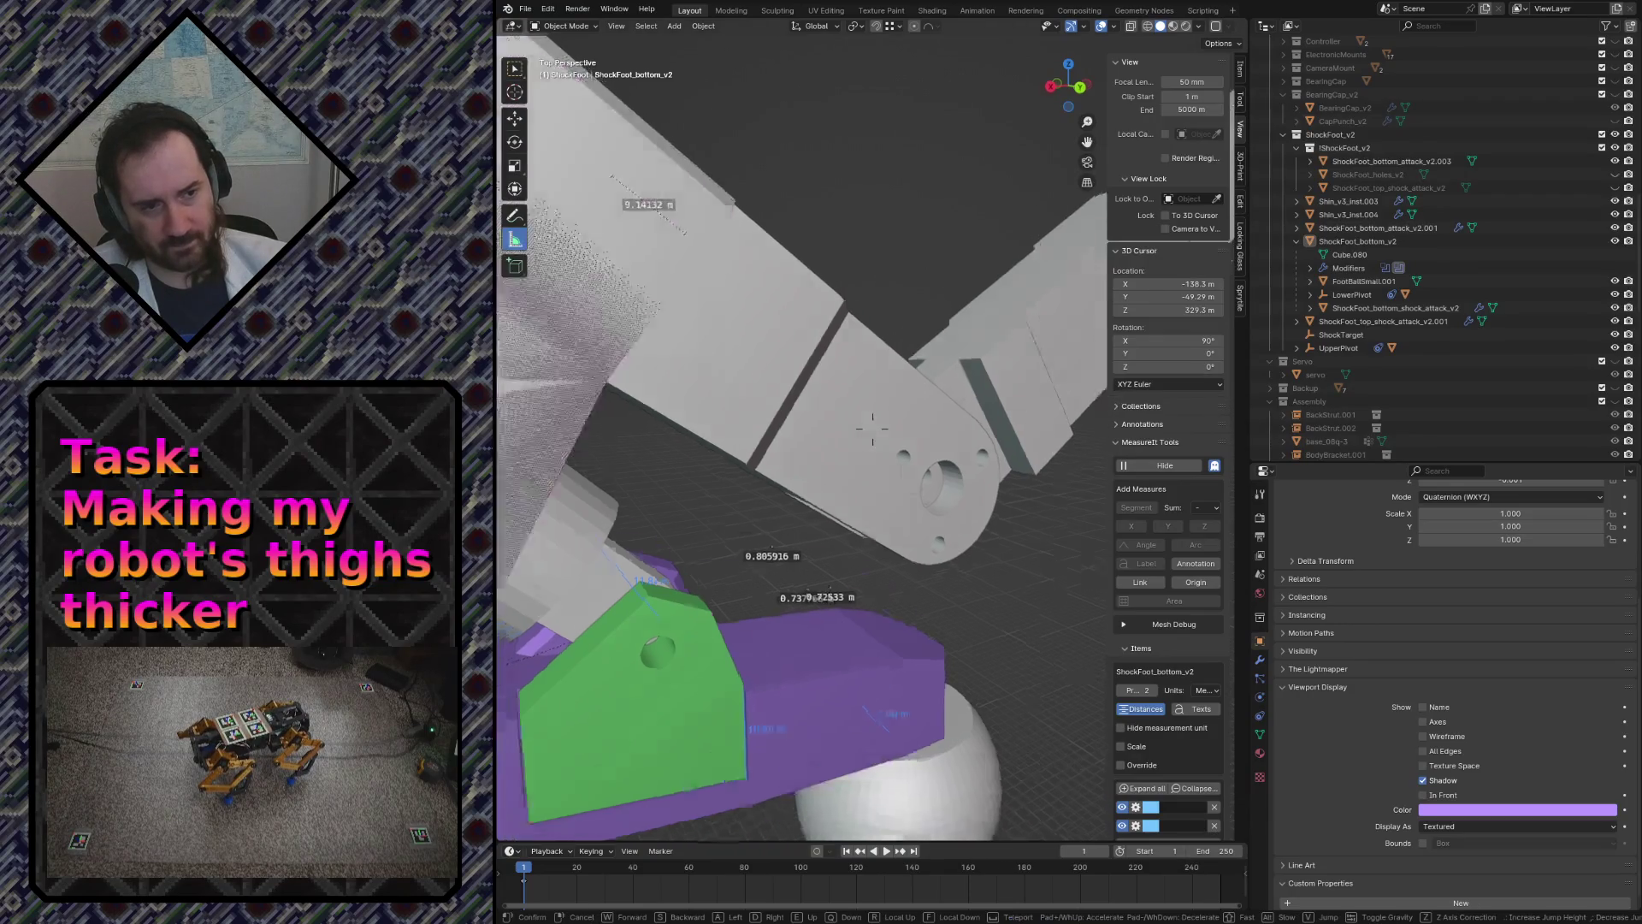
pyautogui.press('s')
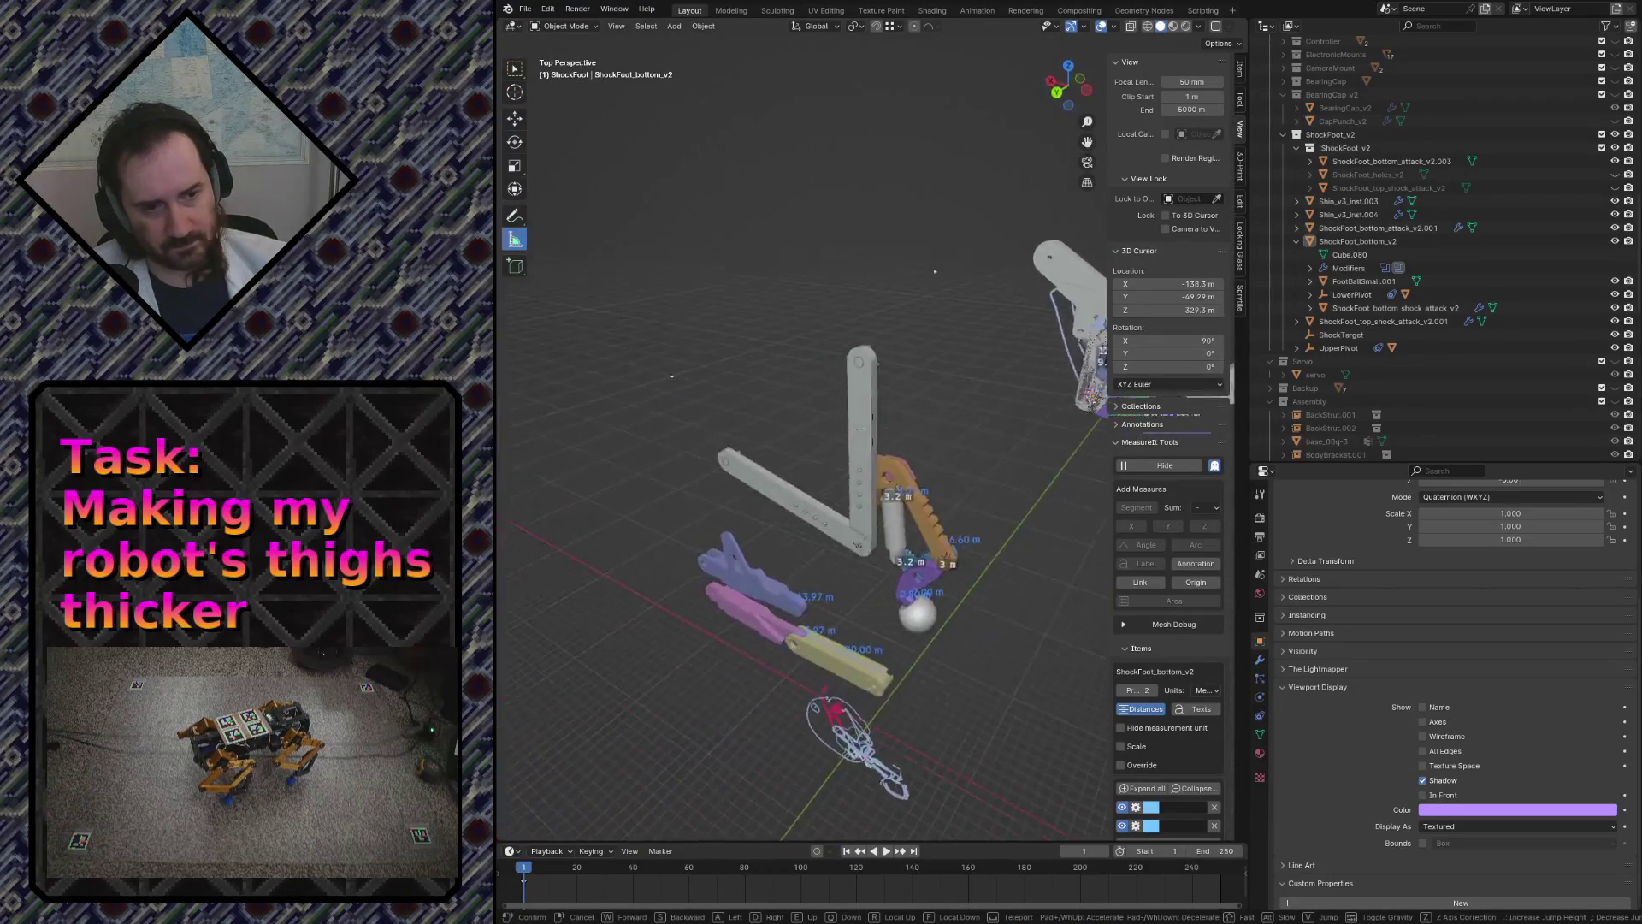
pyautogui.press('w')
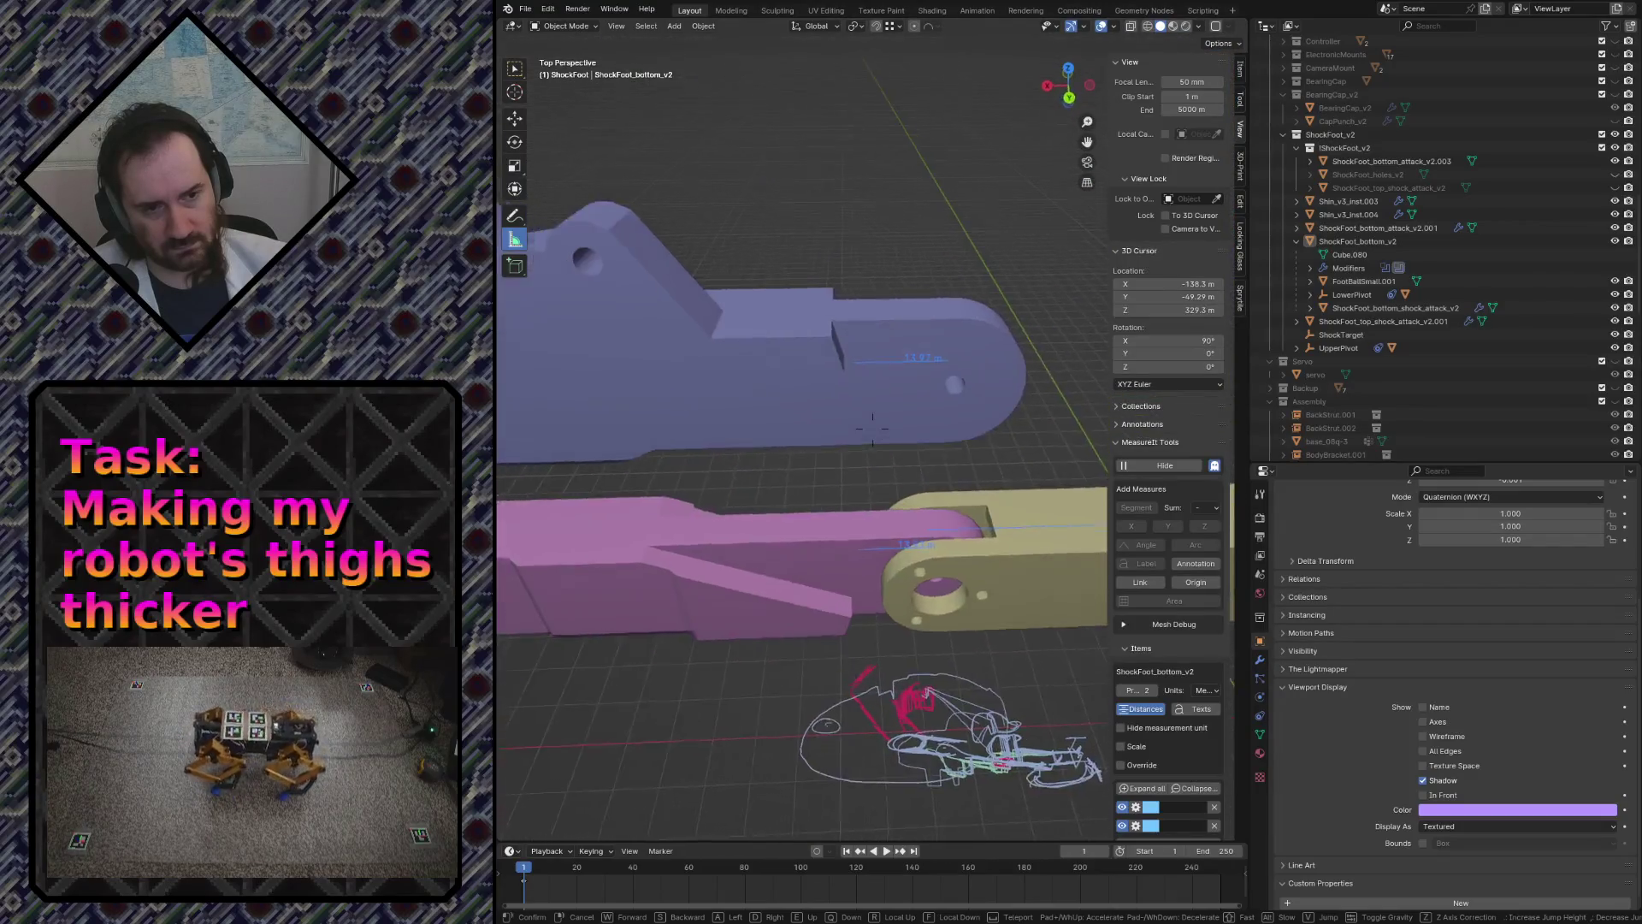
pyautogui.click(874, 437)
pyautogui.click(744, 624)
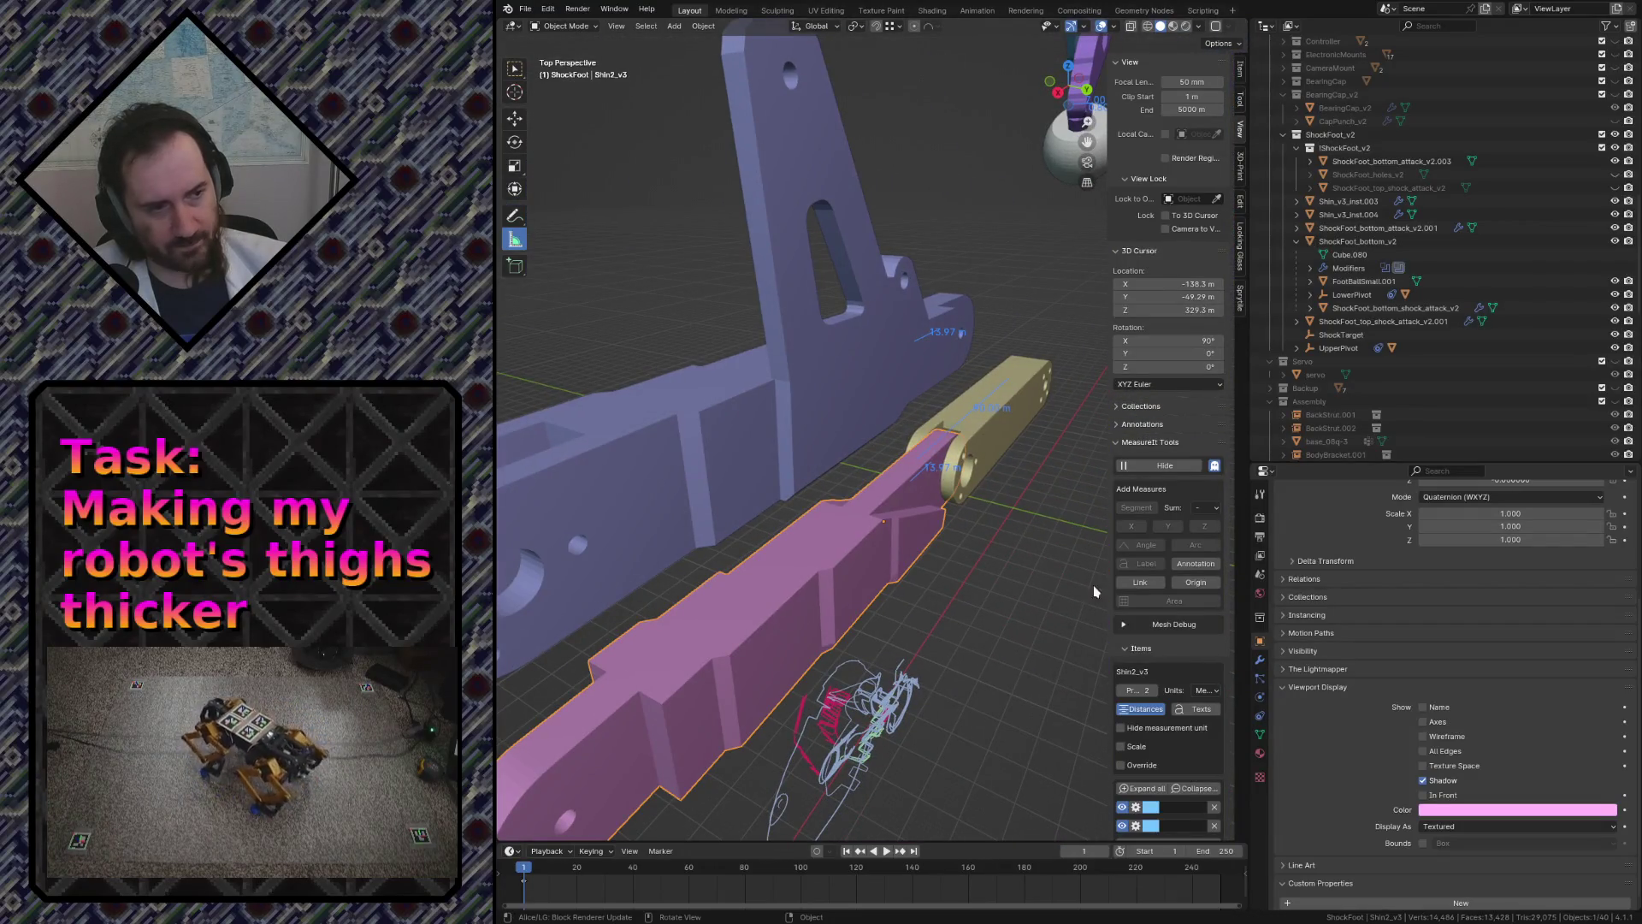
pyautogui.click(1259, 733)
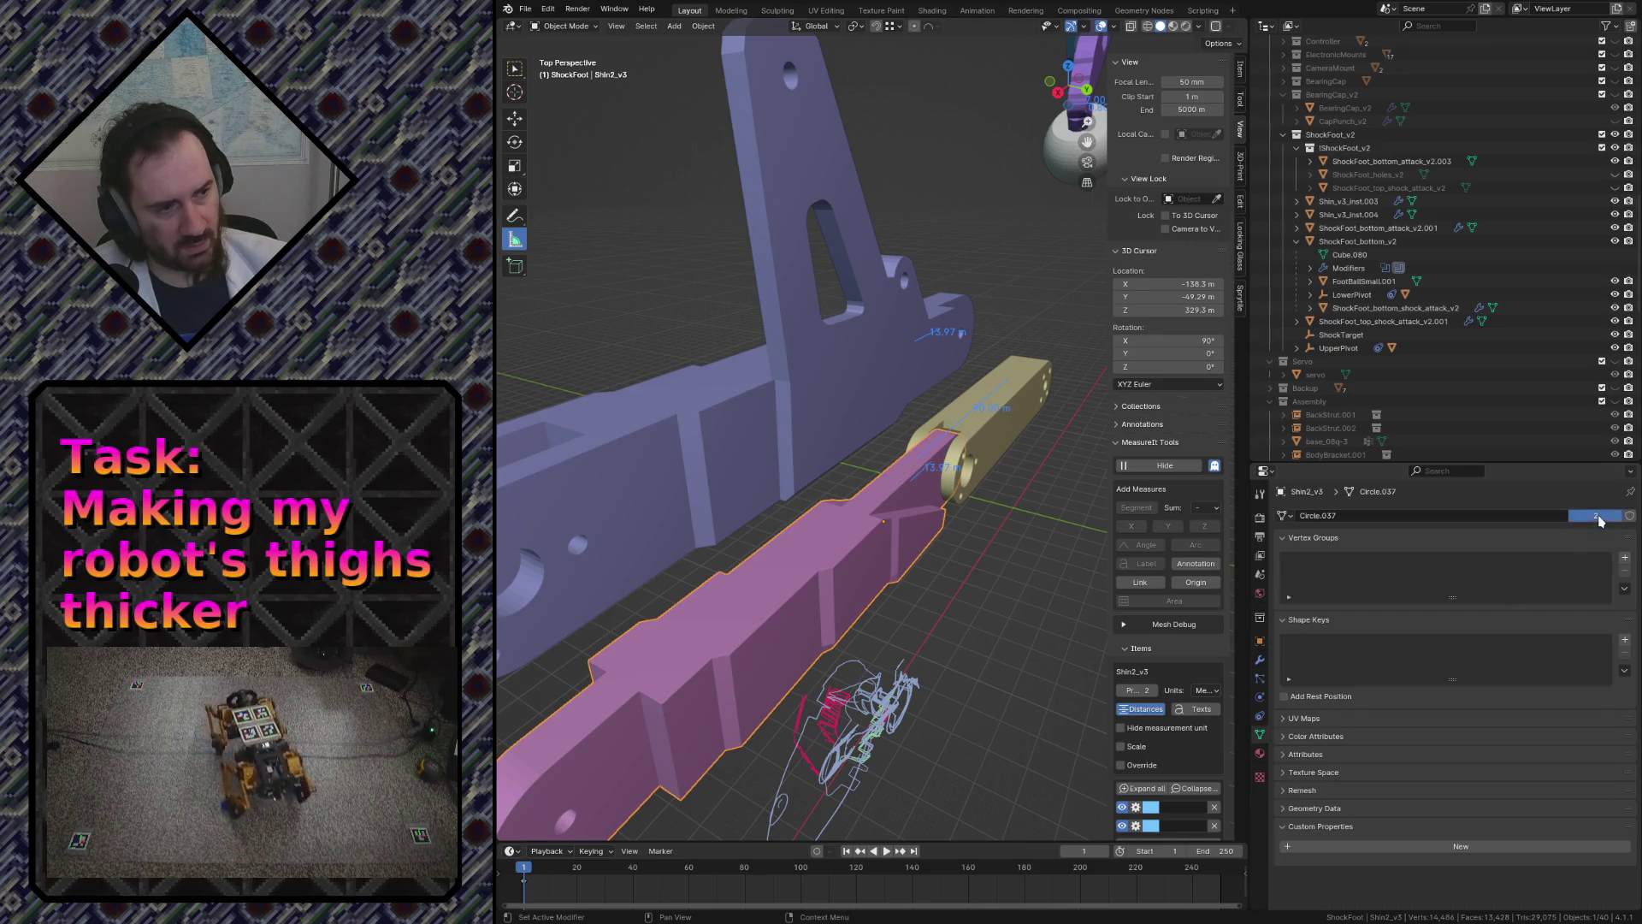
pyautogui.press('Tab')
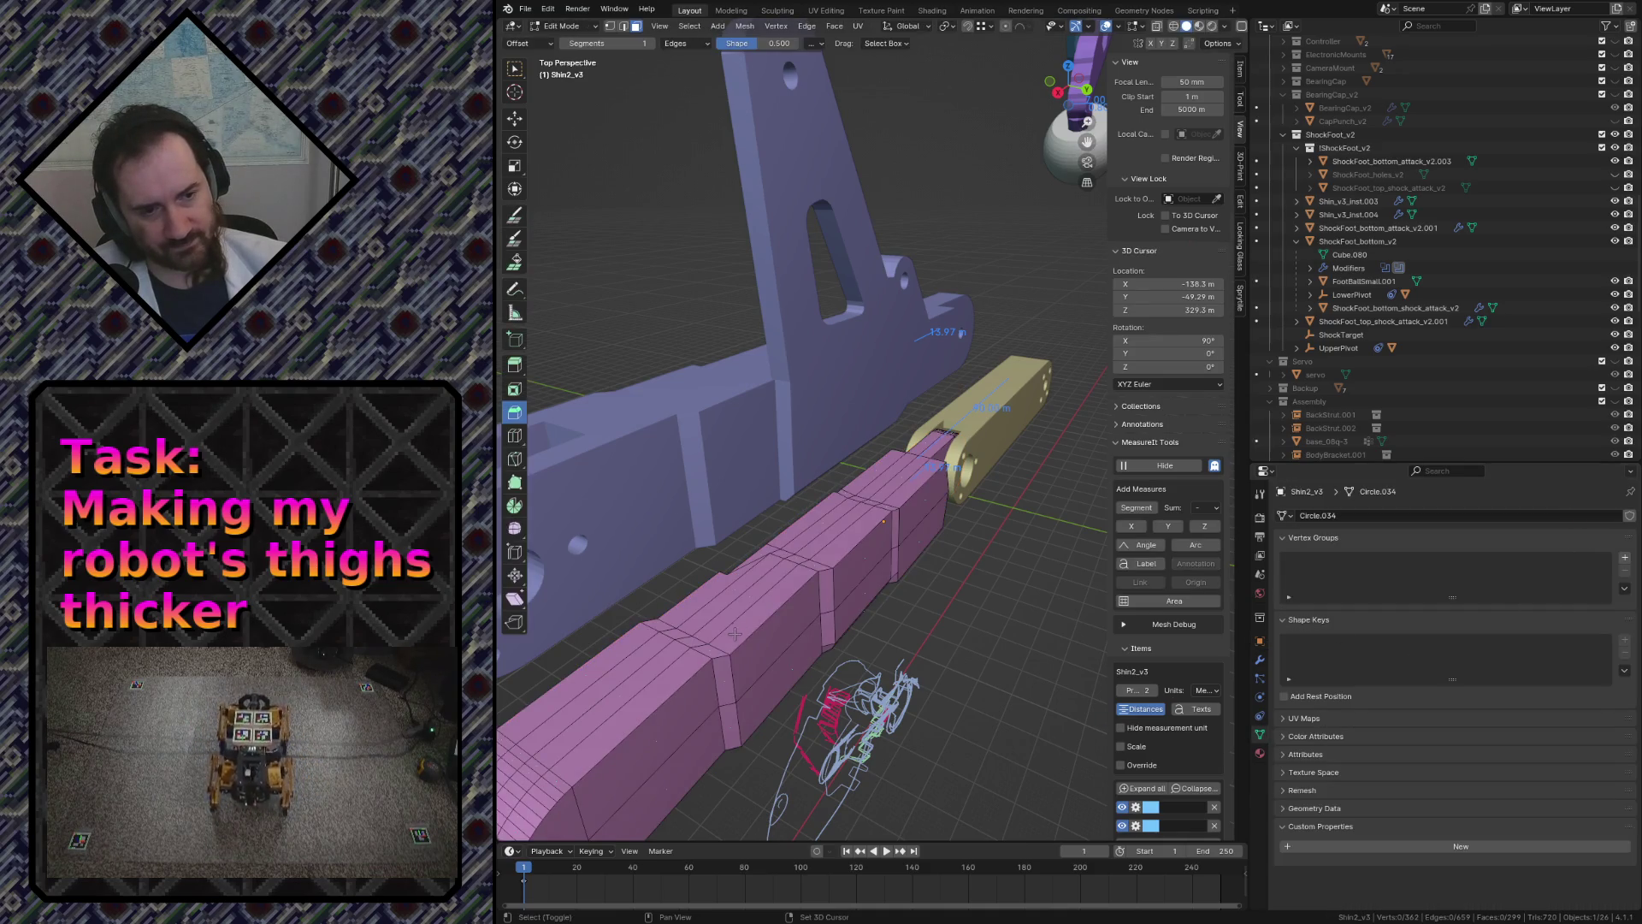
pyautogui.hotkey('shift', '`')
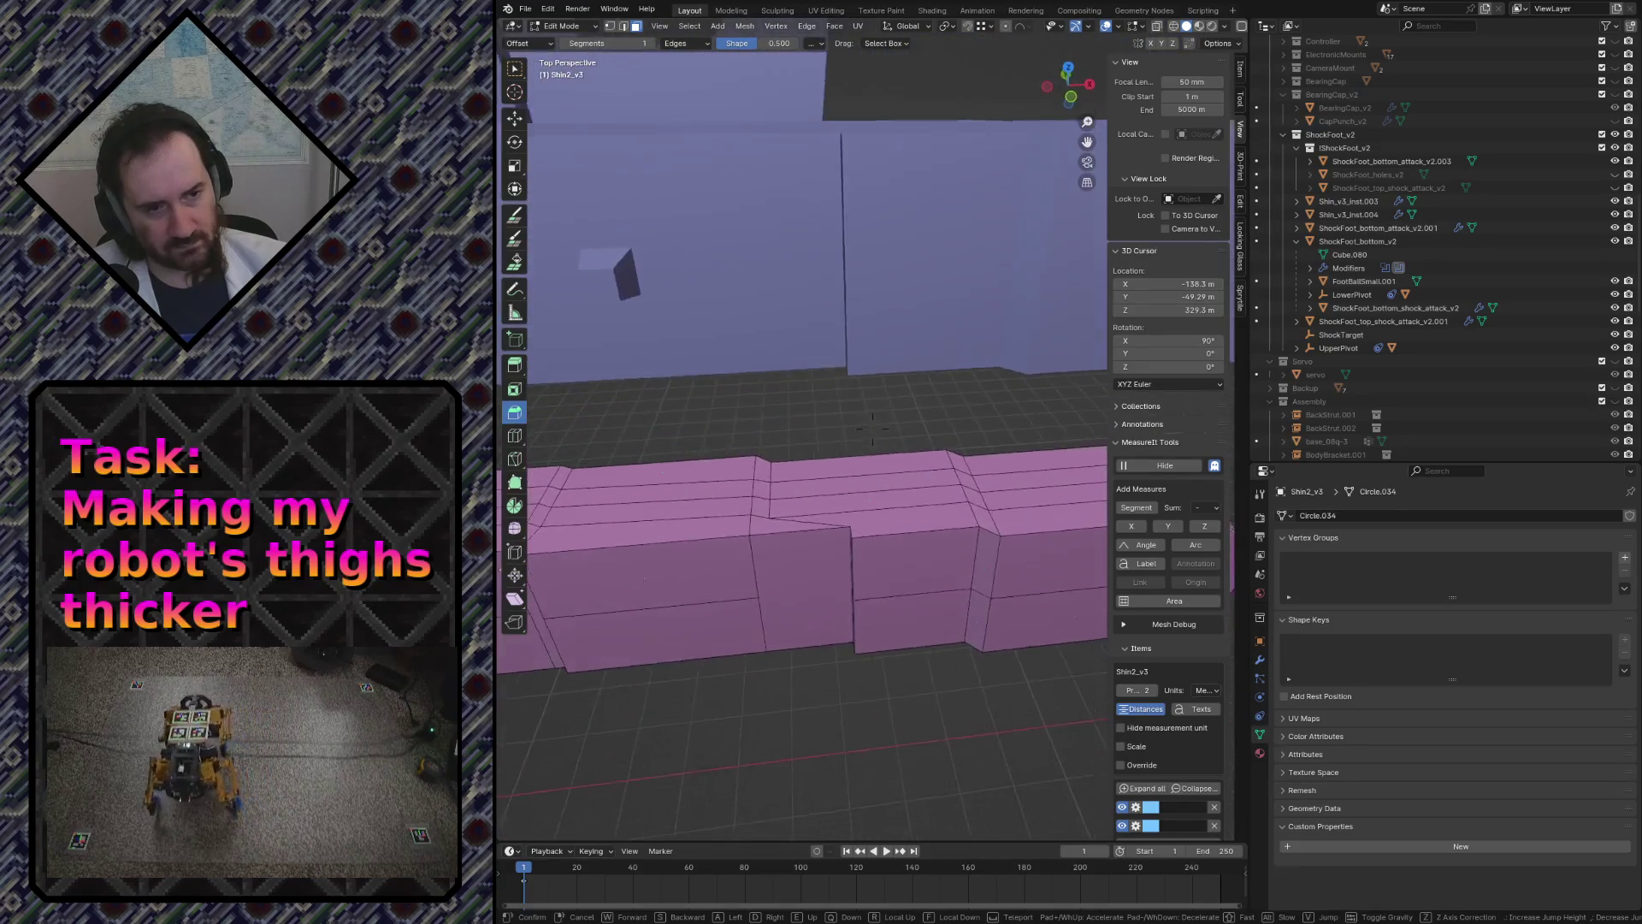
pyautogui.click(916, 450)
# - Slide a vertical edge loop of the shin along X, retrying until a 9.2 m shift is confirmed
pyautogui.click(916, 451)
pyautogui.press('g')
pyautogui.press('y')
pyautogui.press('x')
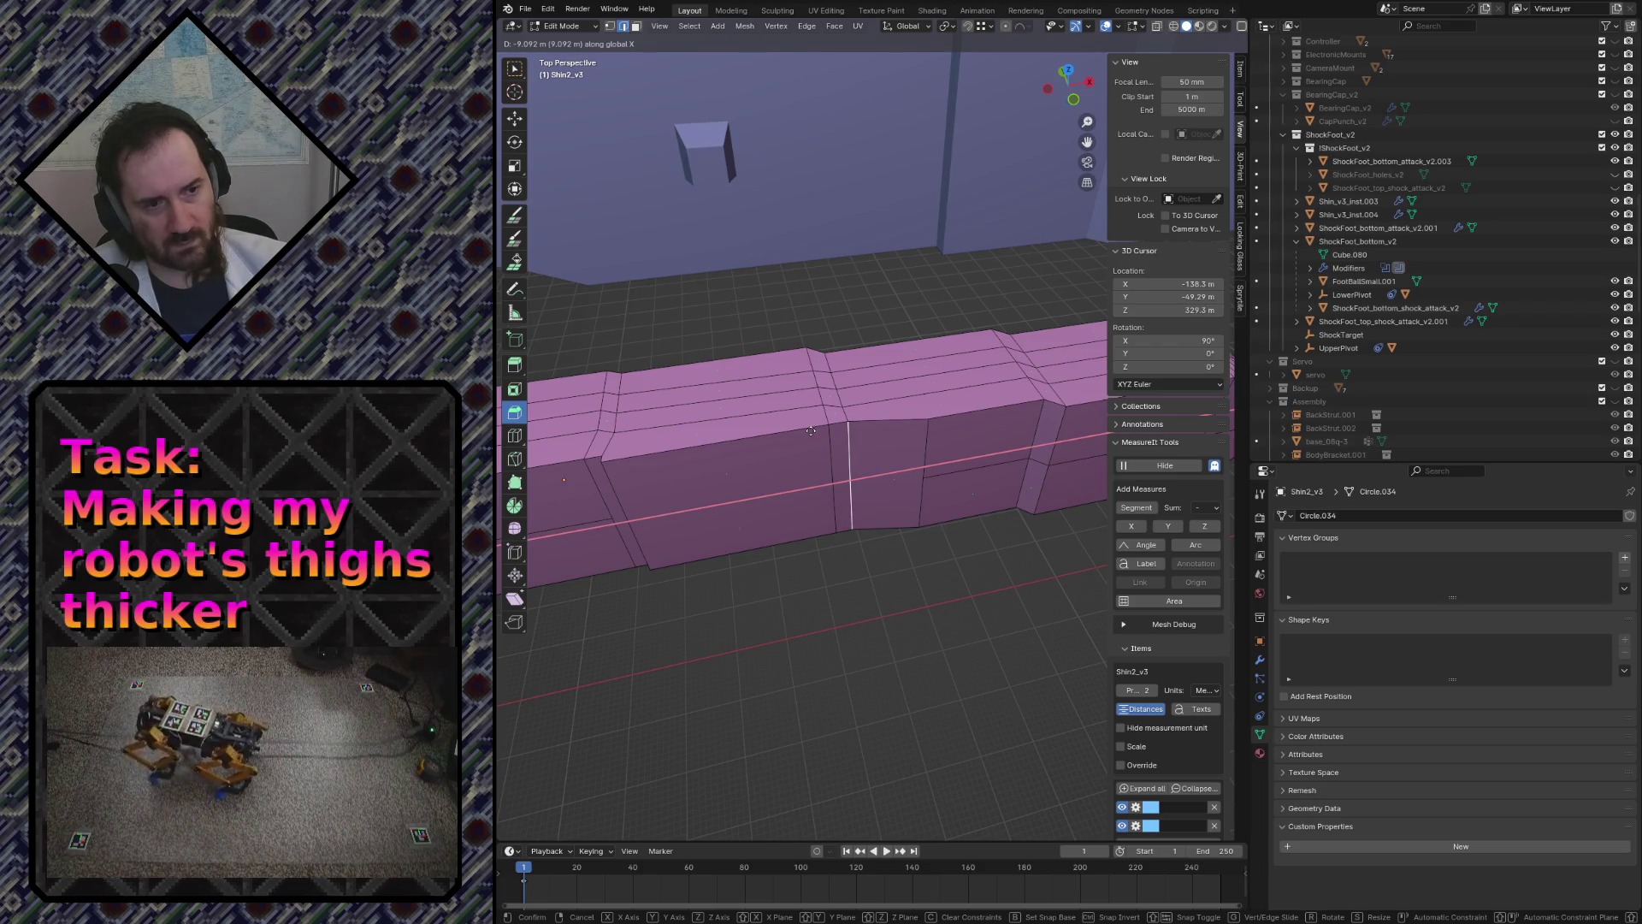
pyautogui.click(858, 533)
pyautogui.hotkey('ctrl', 'b')
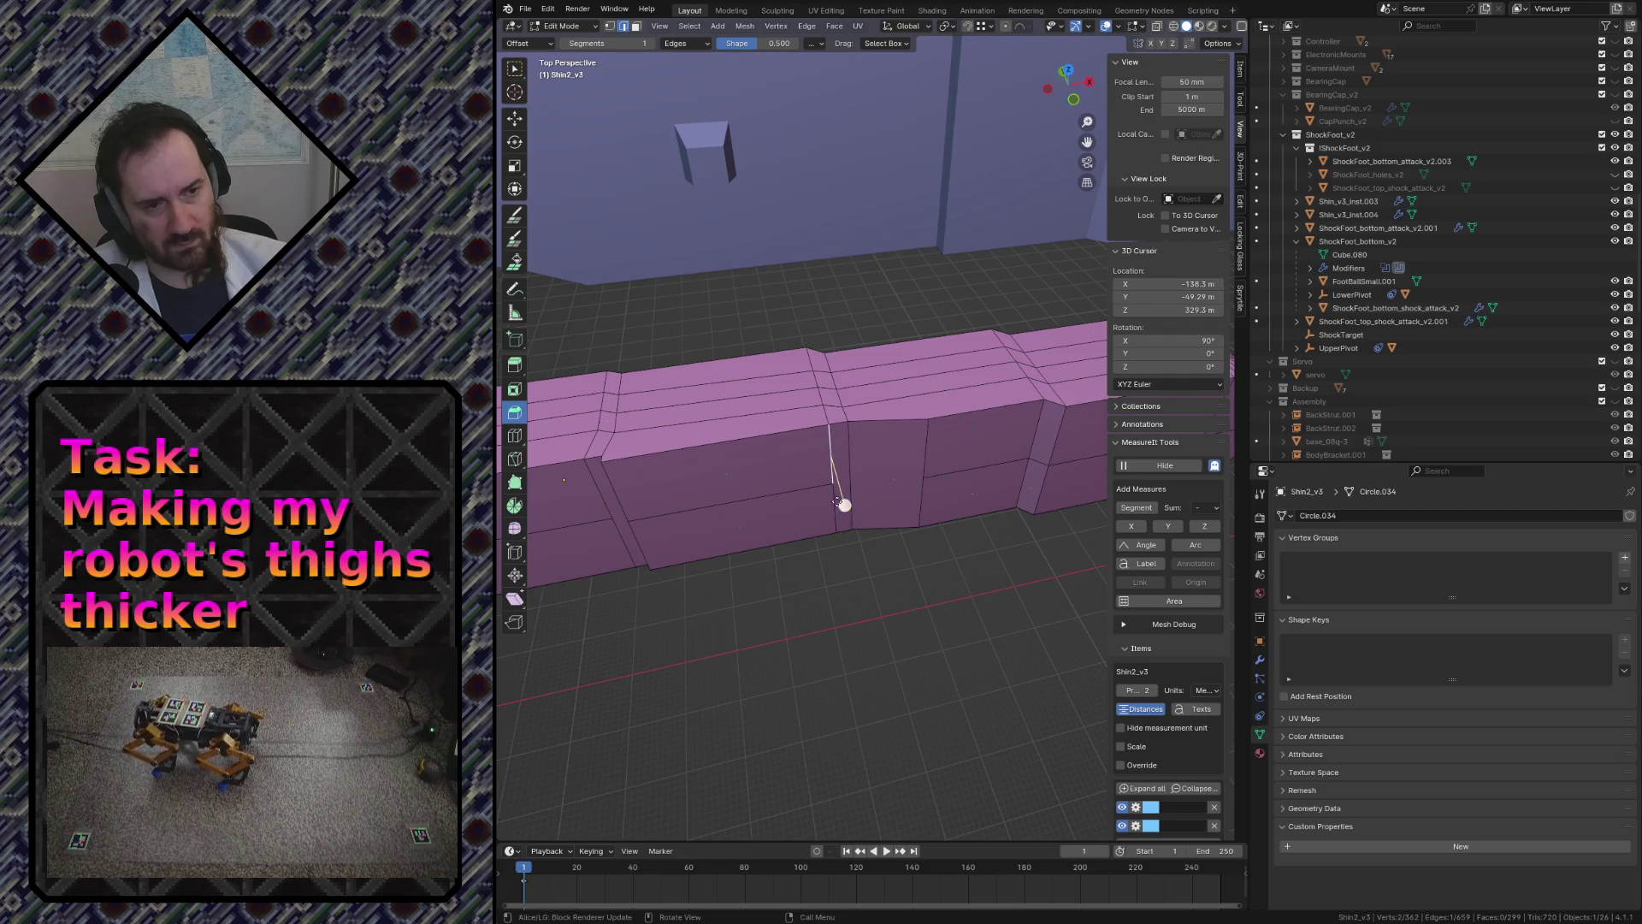
pyautogui.press('g')
pyautogui.press('x')
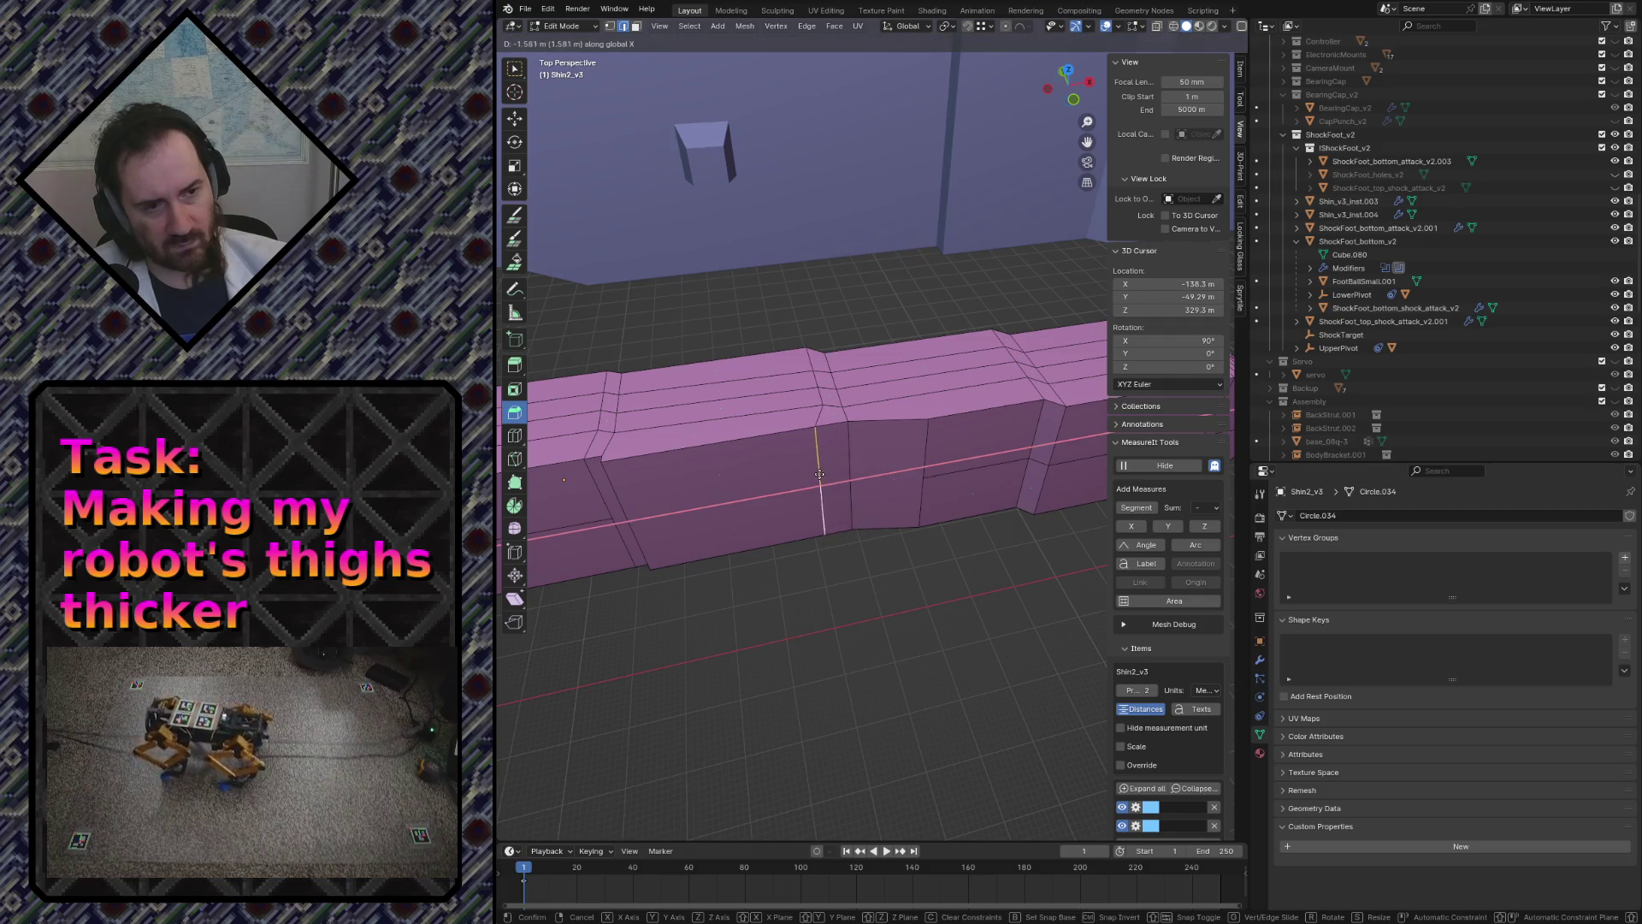
pyautogui.click(846, 534)
pyautogui.hotkey('ctrl', 'z')
pyautogui.press('g')
pyautogui.press('x')
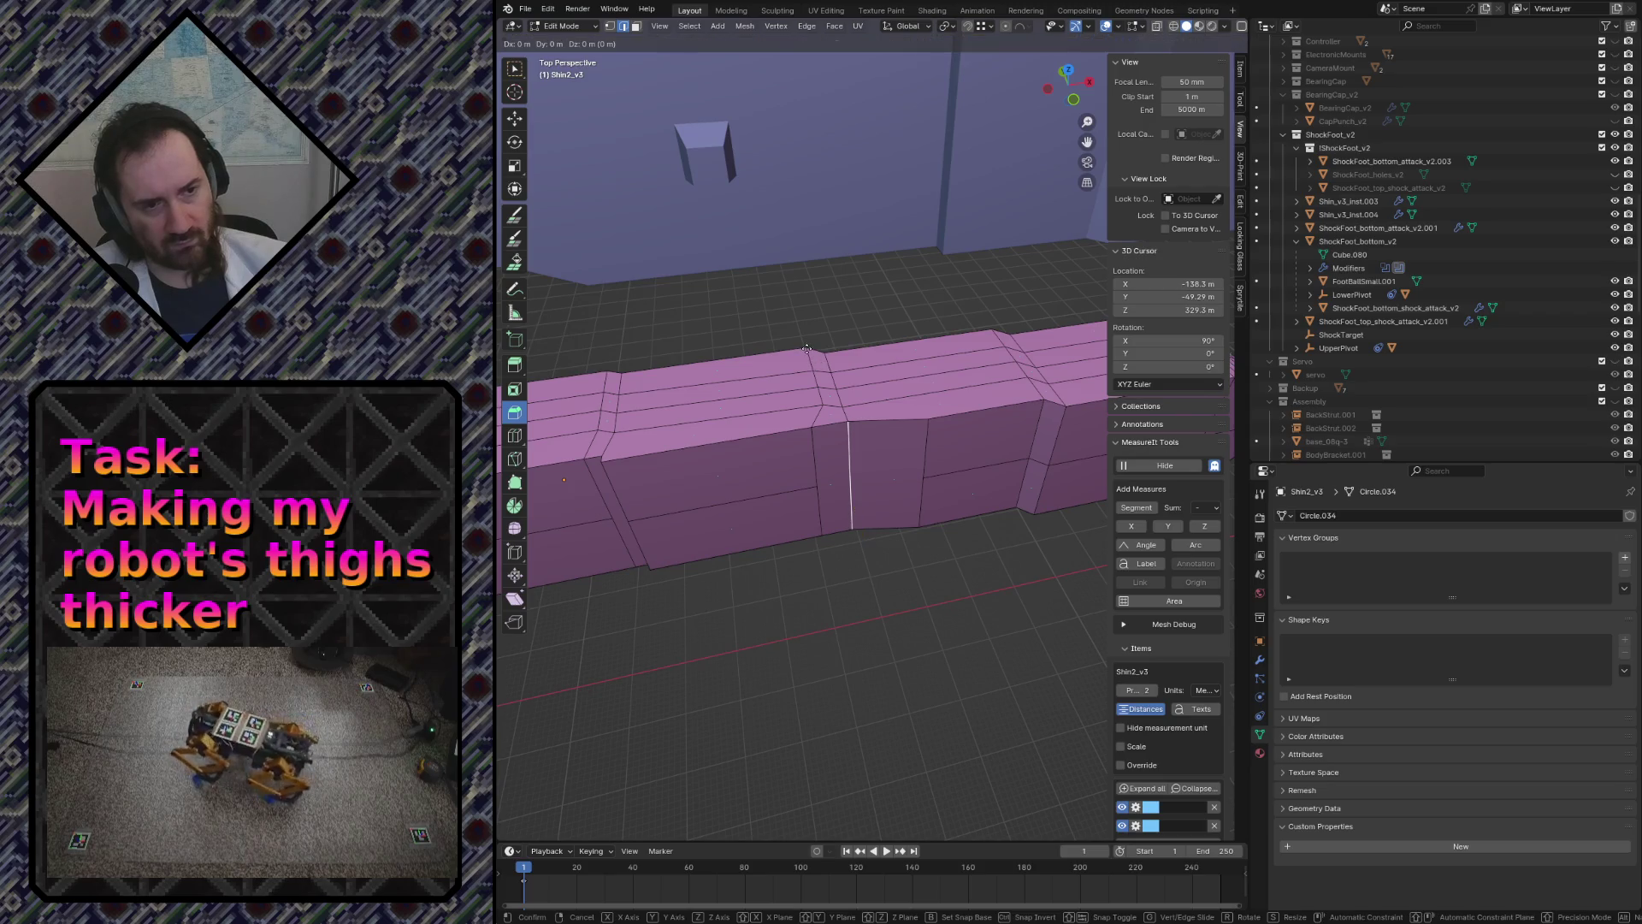
pyautogui.click(840, 536)
pyautogui.hotkey('ctrl', 'z')
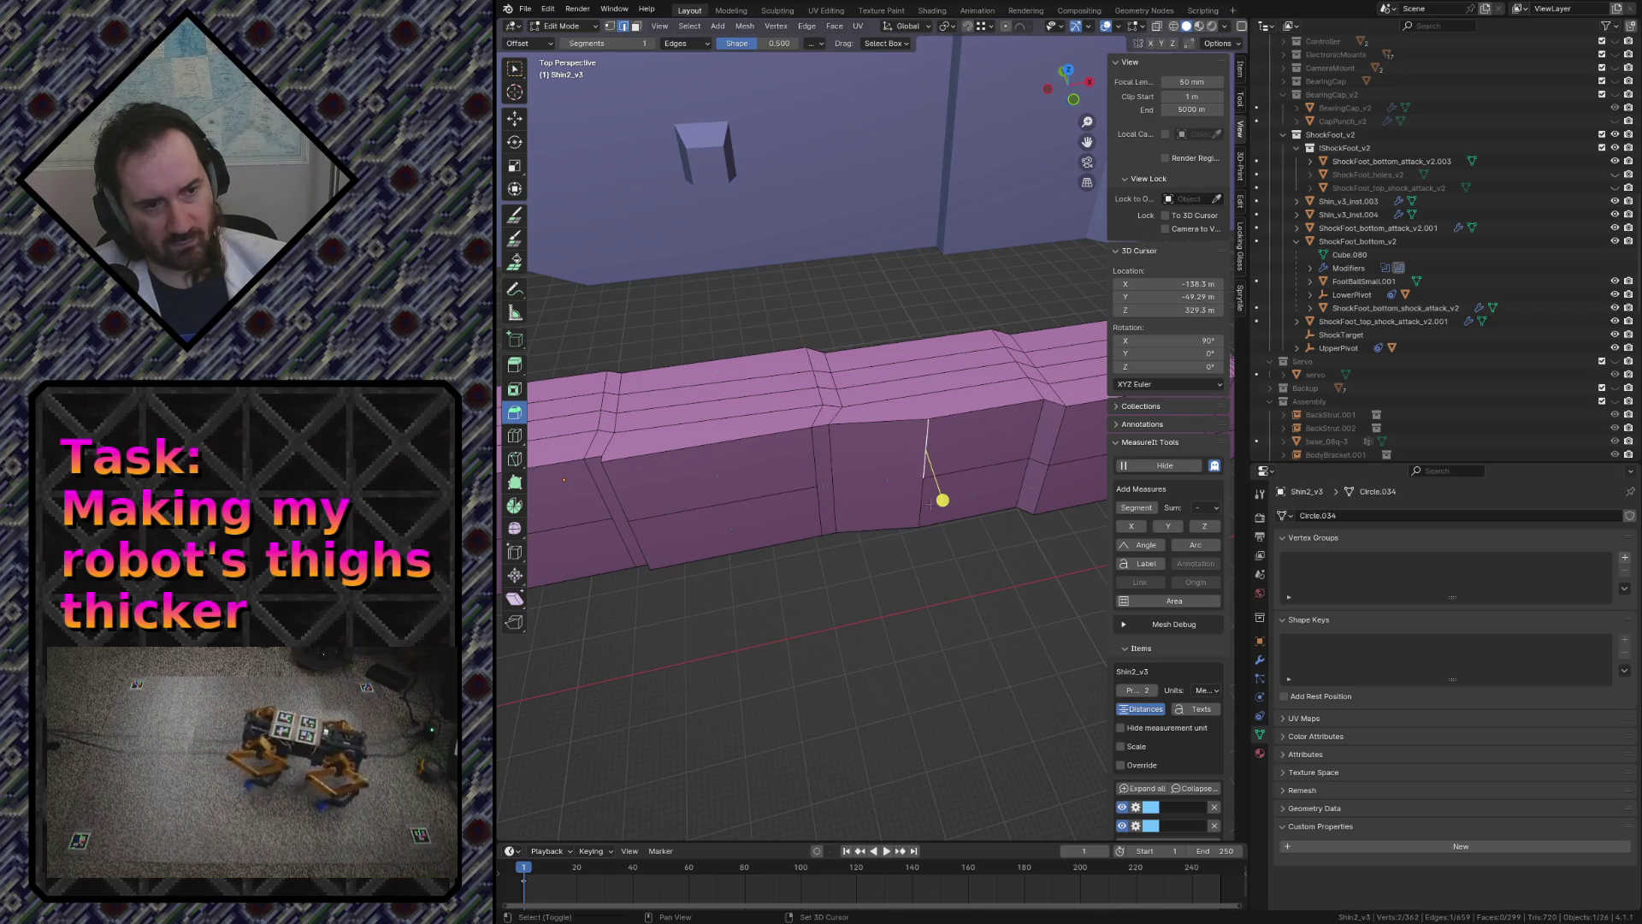
pyautogui.press('g')
pyautogui.press('x')
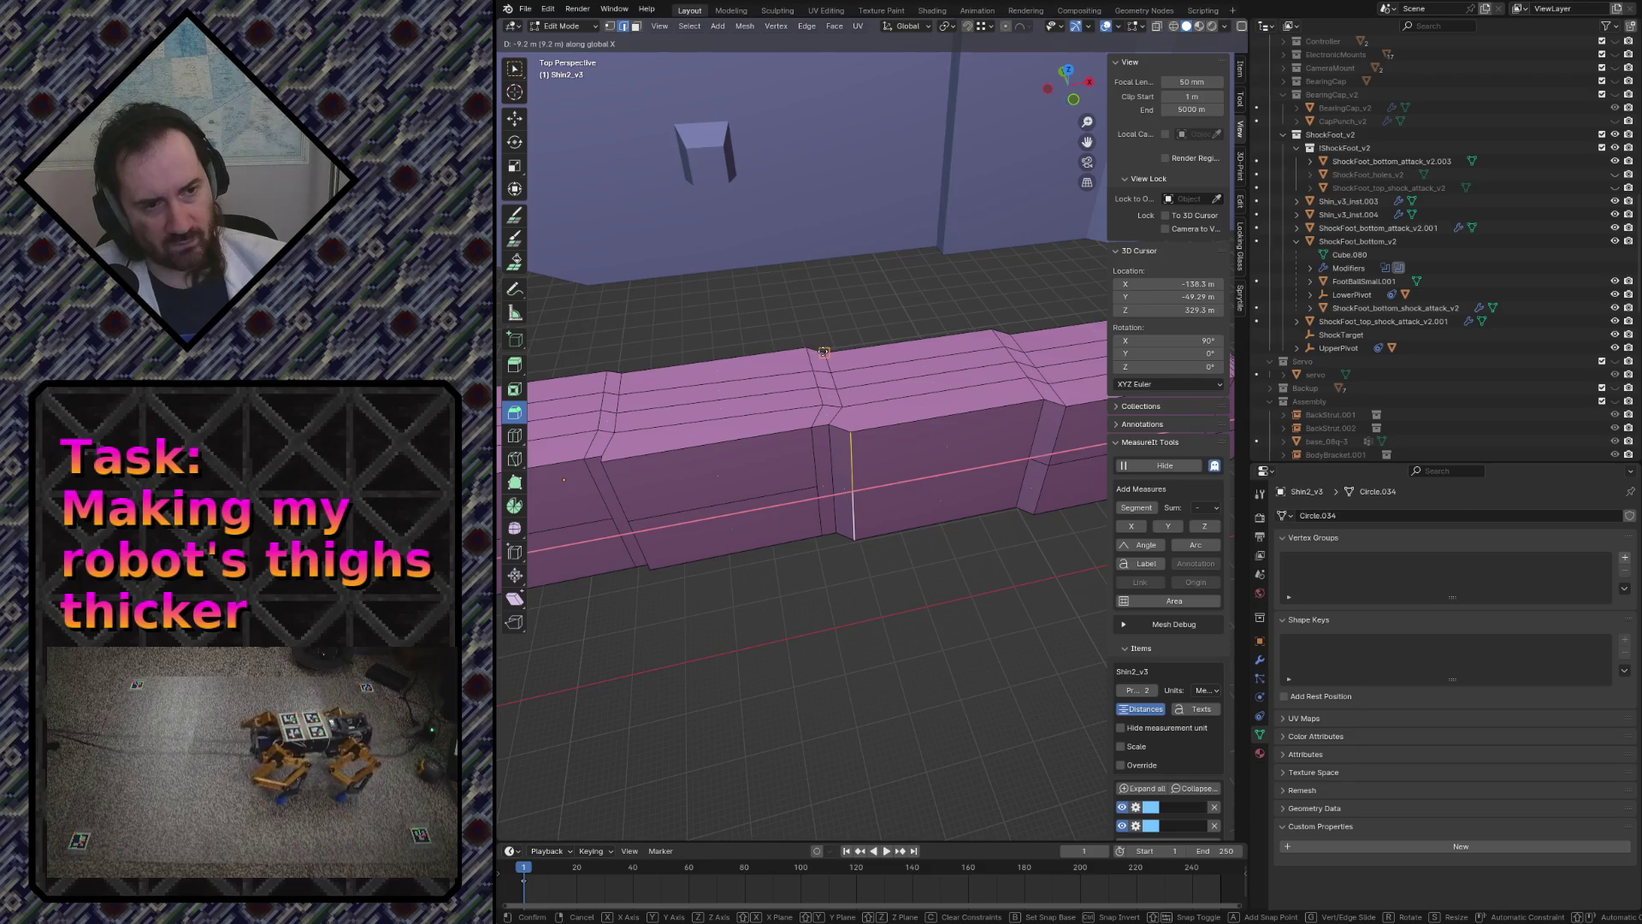
pyautogui.click(821, 350)
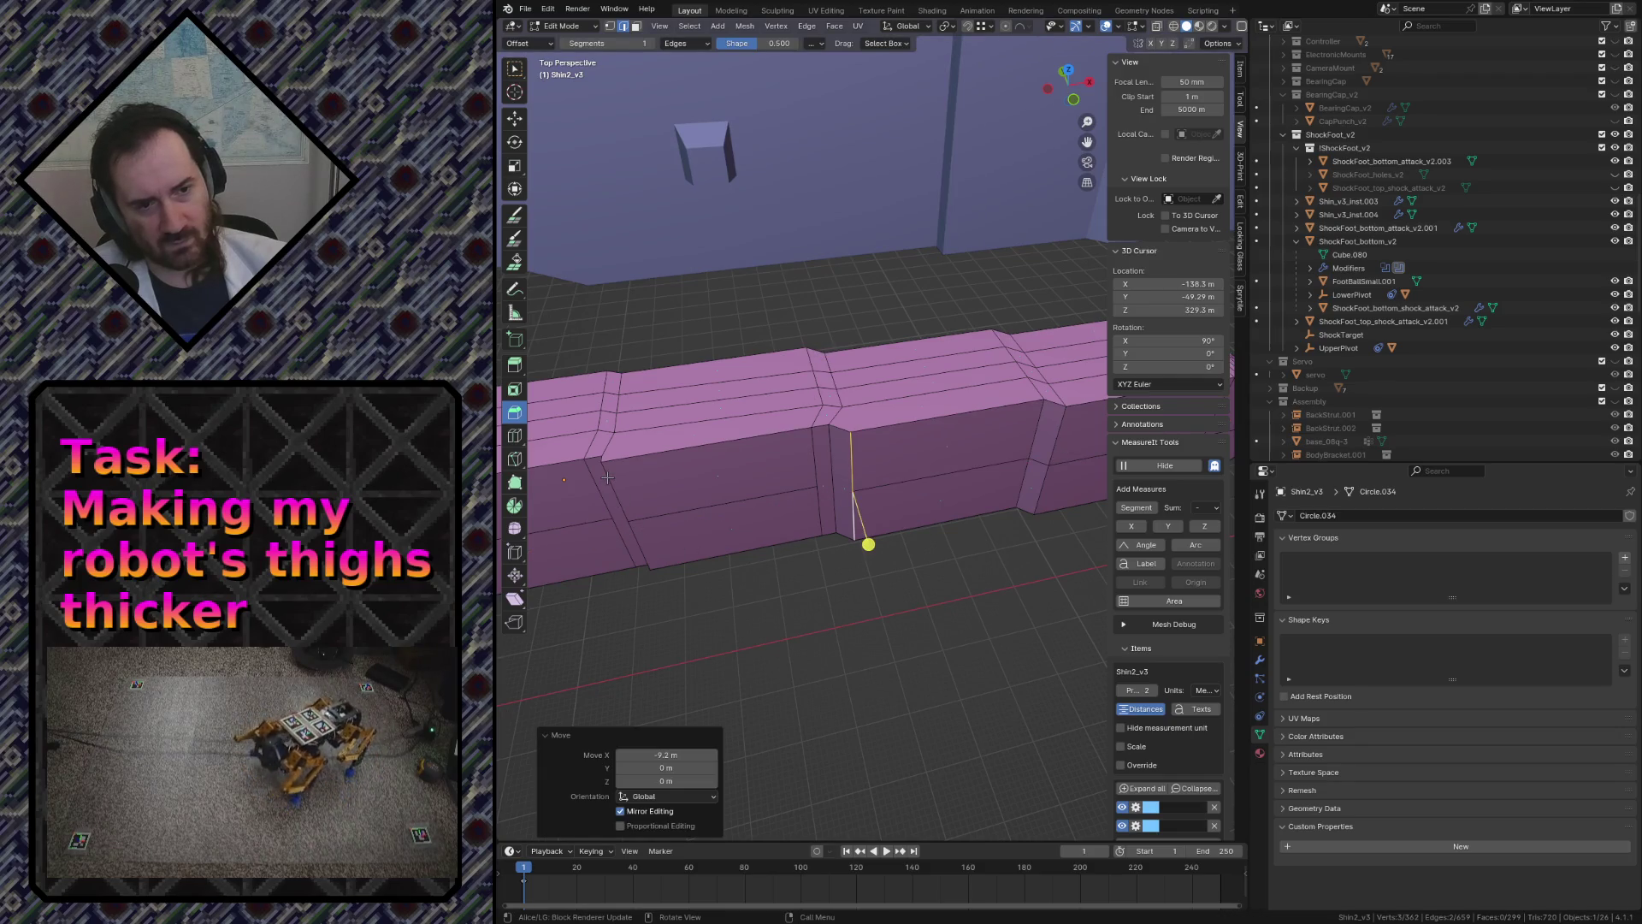
# - Shift edge loops near the shin's left end along X, the last by 0.834 m
pyautogui.click(558, 539)
pyautogui.press('g')
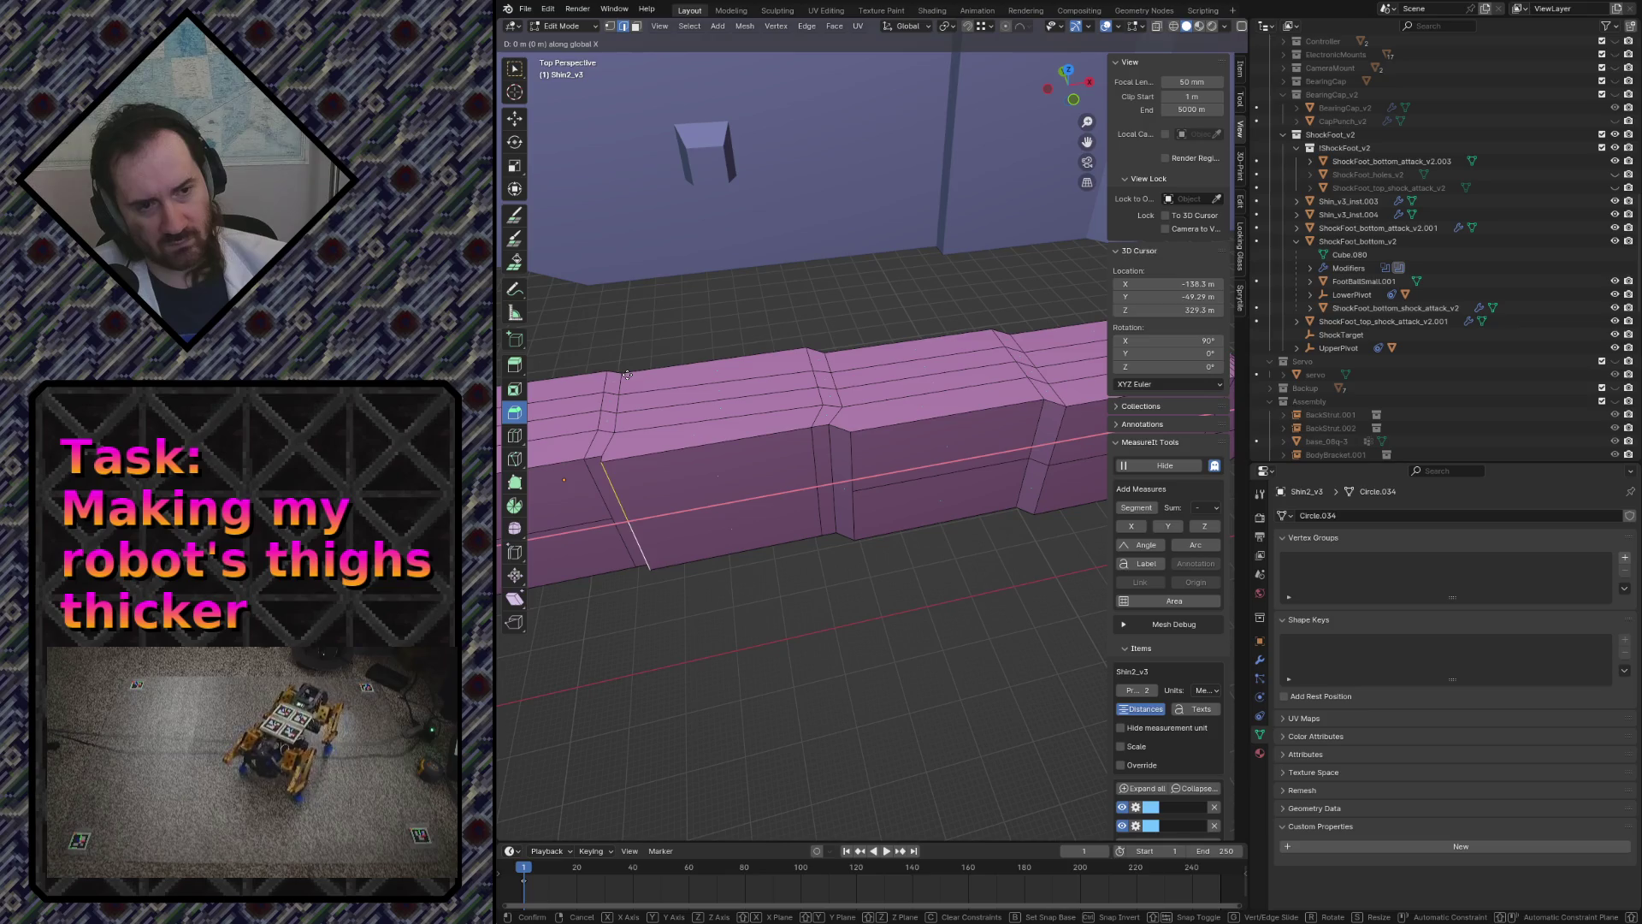
pyautogui.click(609, 498)
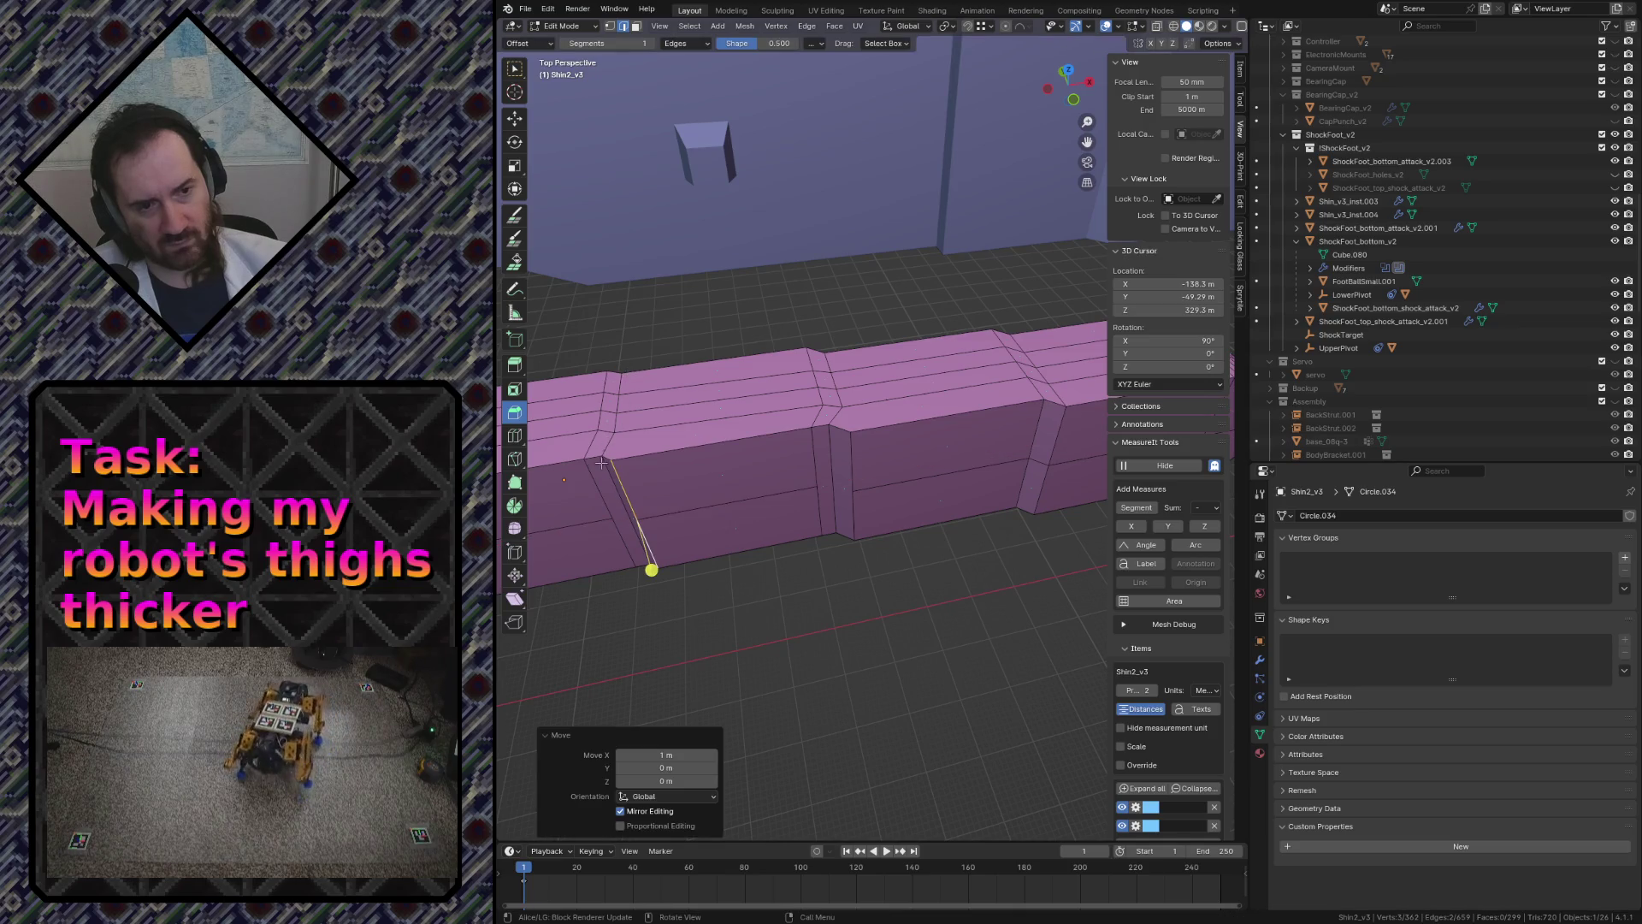
pyautogui.press('g')
pyautogui.press('x')
pyautogui.click(606, 374)
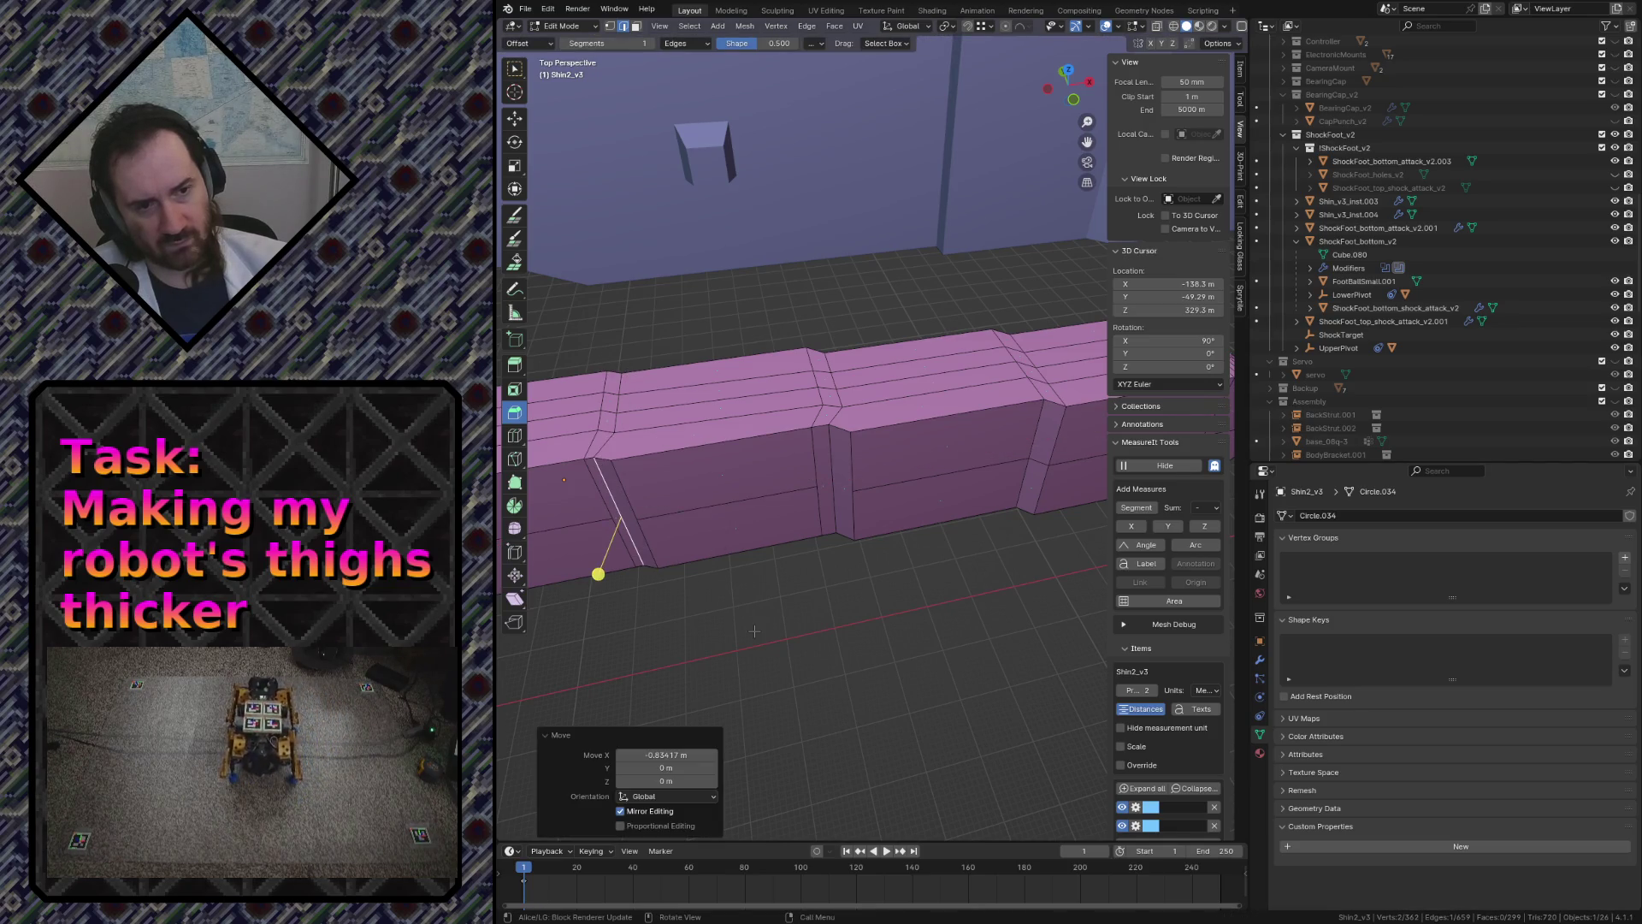
# - Leave Edit Mode and save robot.blend with the thickened shin
pyautogui.hotkey('shift', '`')
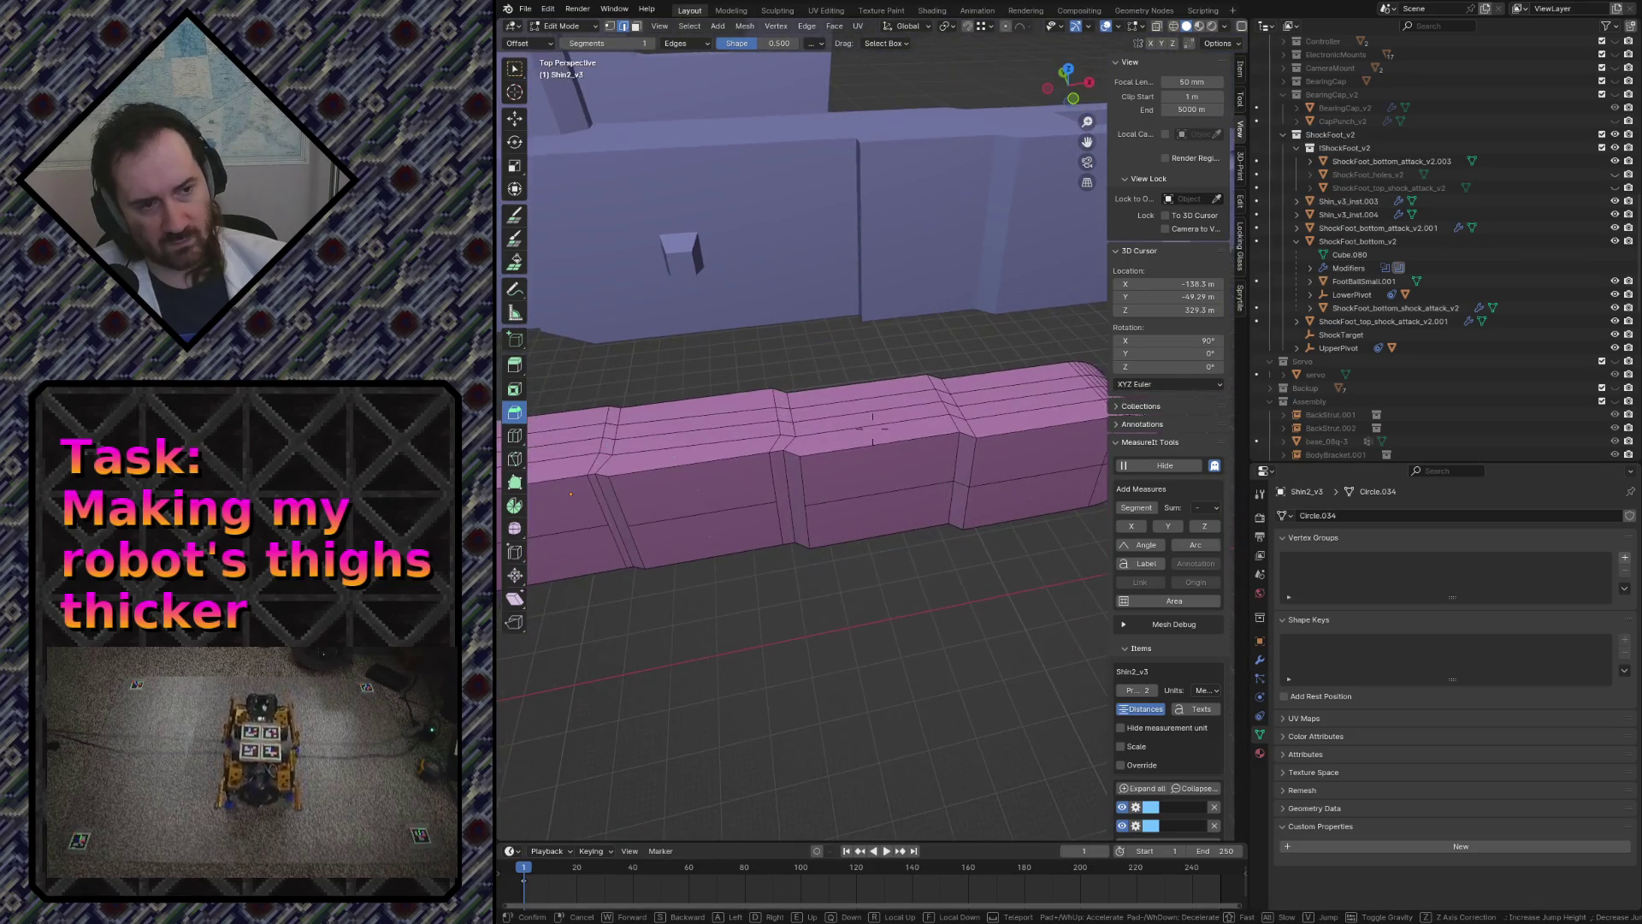
pyautogui.click(755, 629)
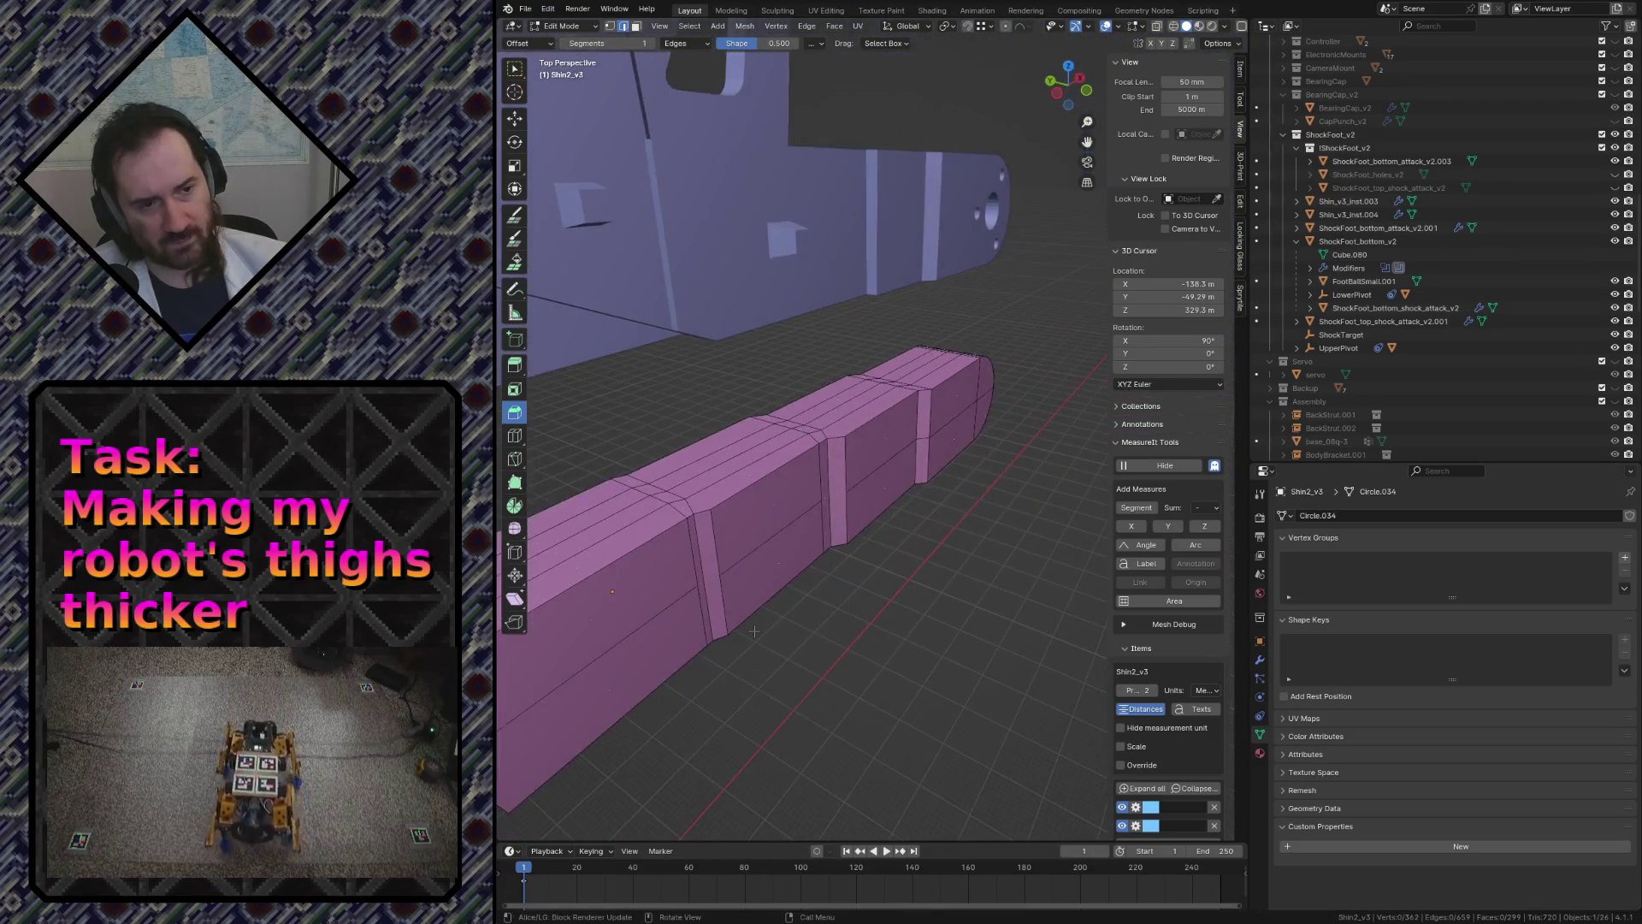
pyautogui.press('Tab')
pyautogui.hotkey('ctrl', 's')
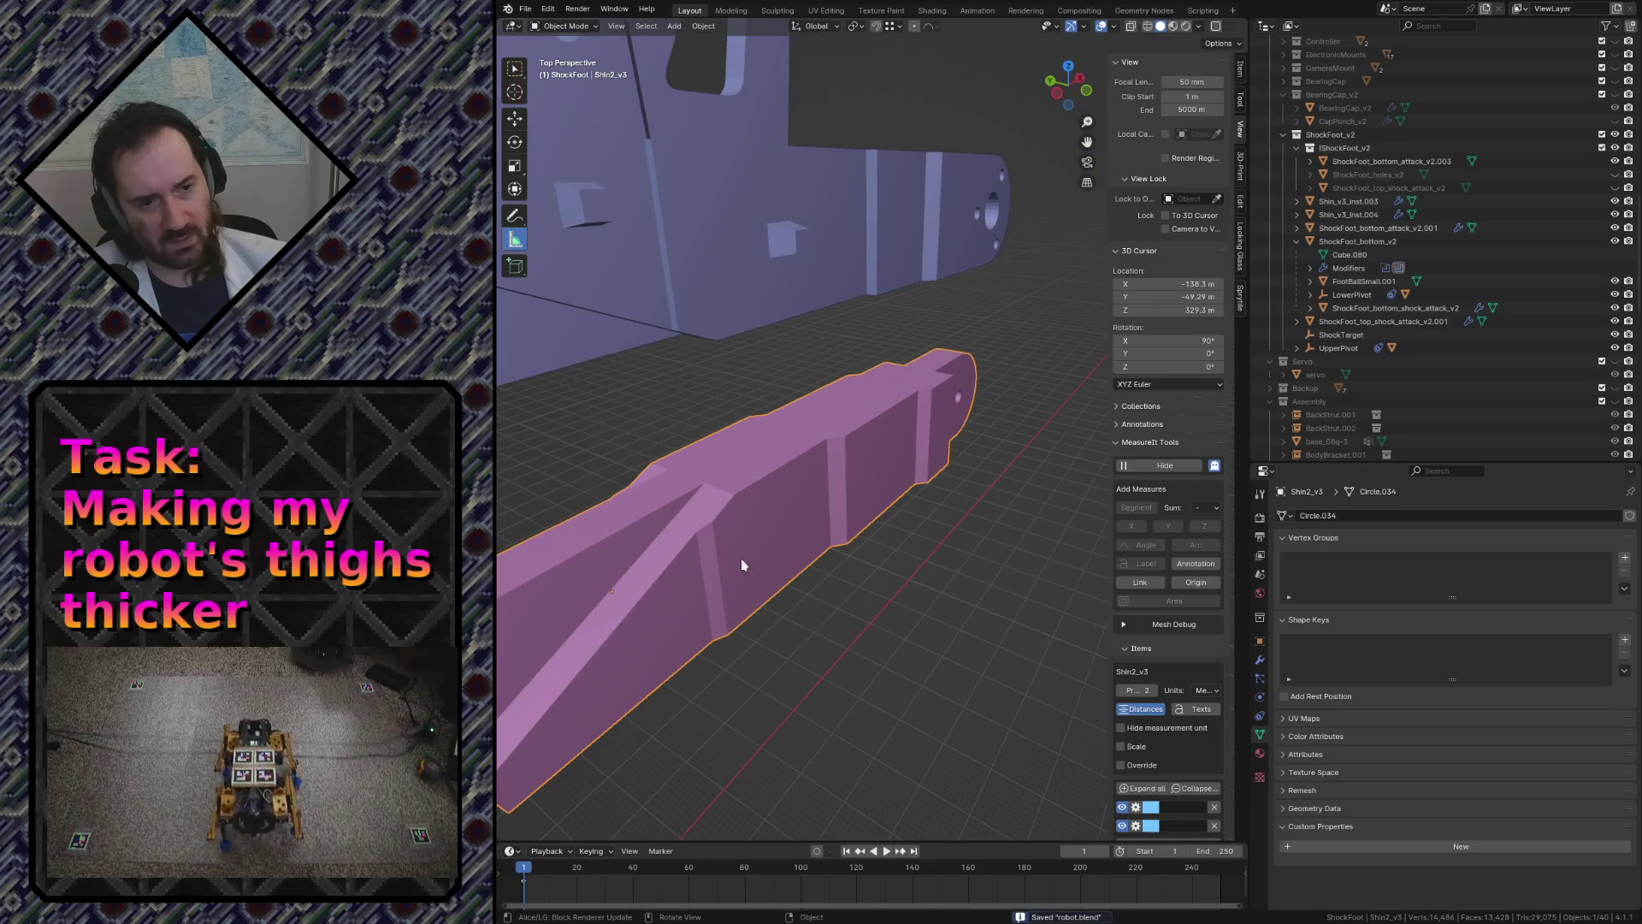
# - Deselect the shin, save robot.blend again and switch to the Cura window
pyautogui.click(525, 8)
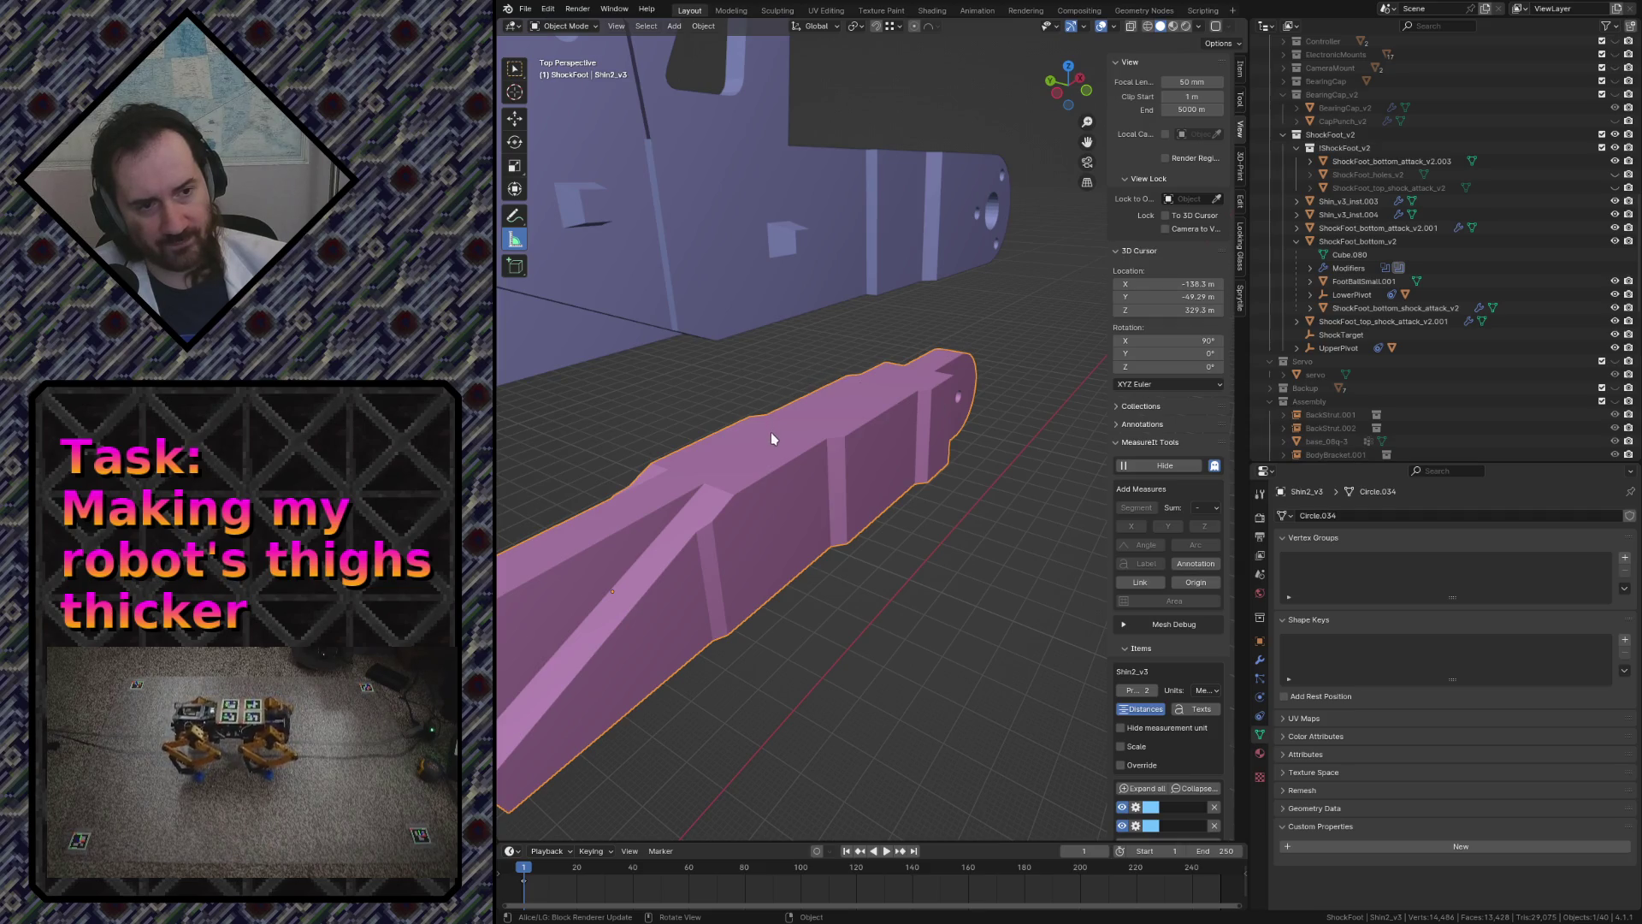
pyautogui.click(996, 639)
pyautogui.hotkey('ctrl', 's')
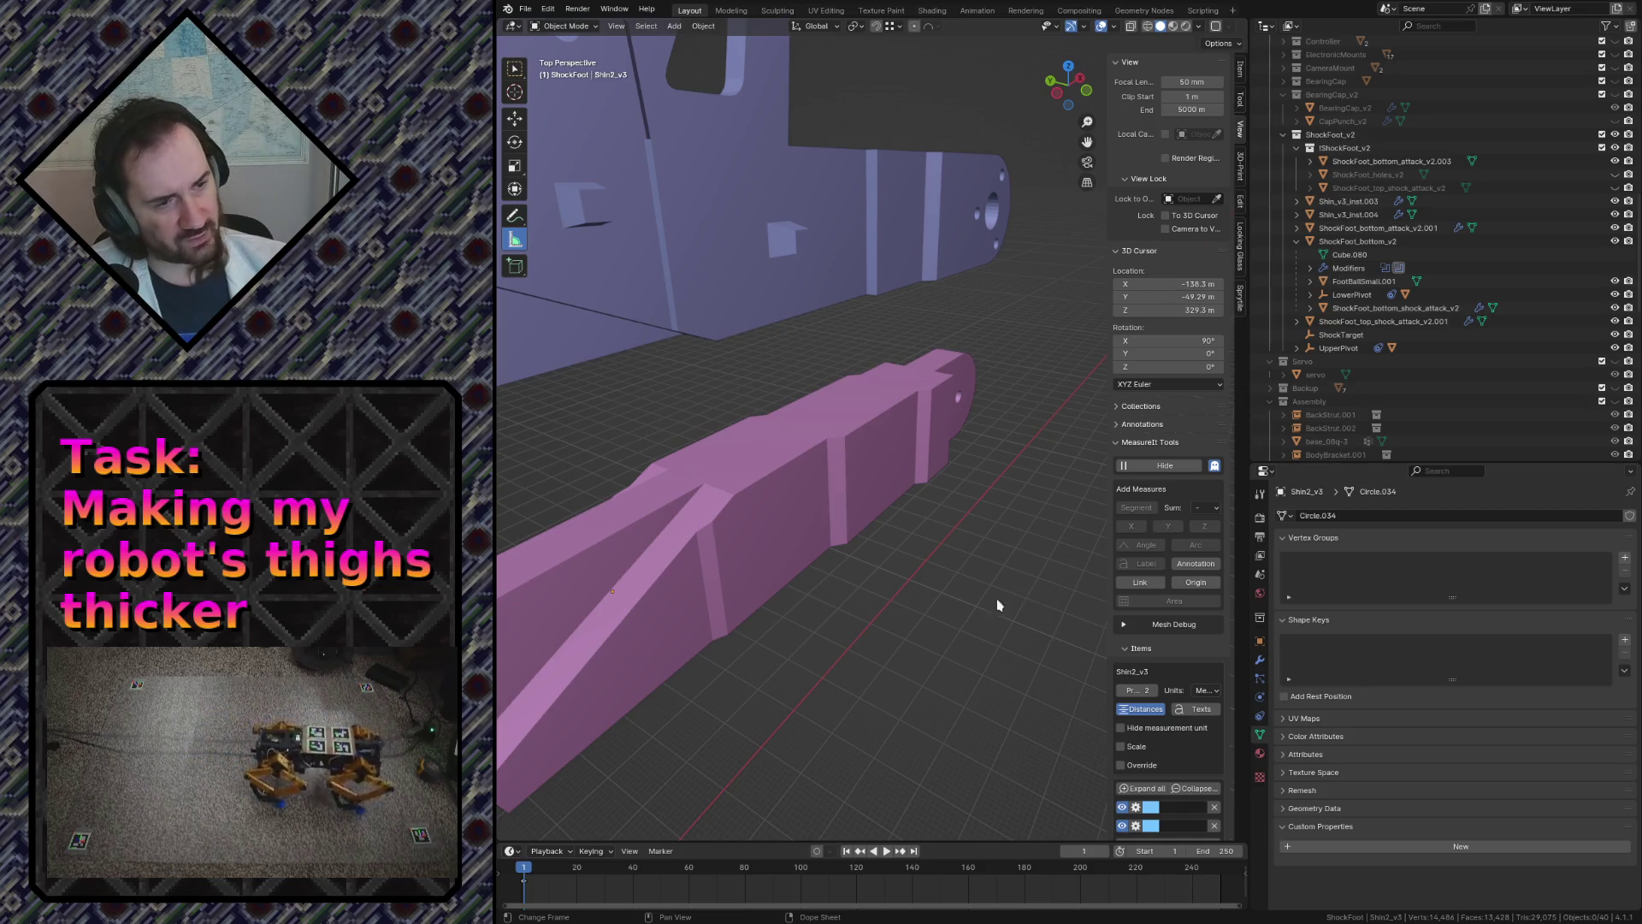
pyautogui.hotkey('alt', 'Tab')
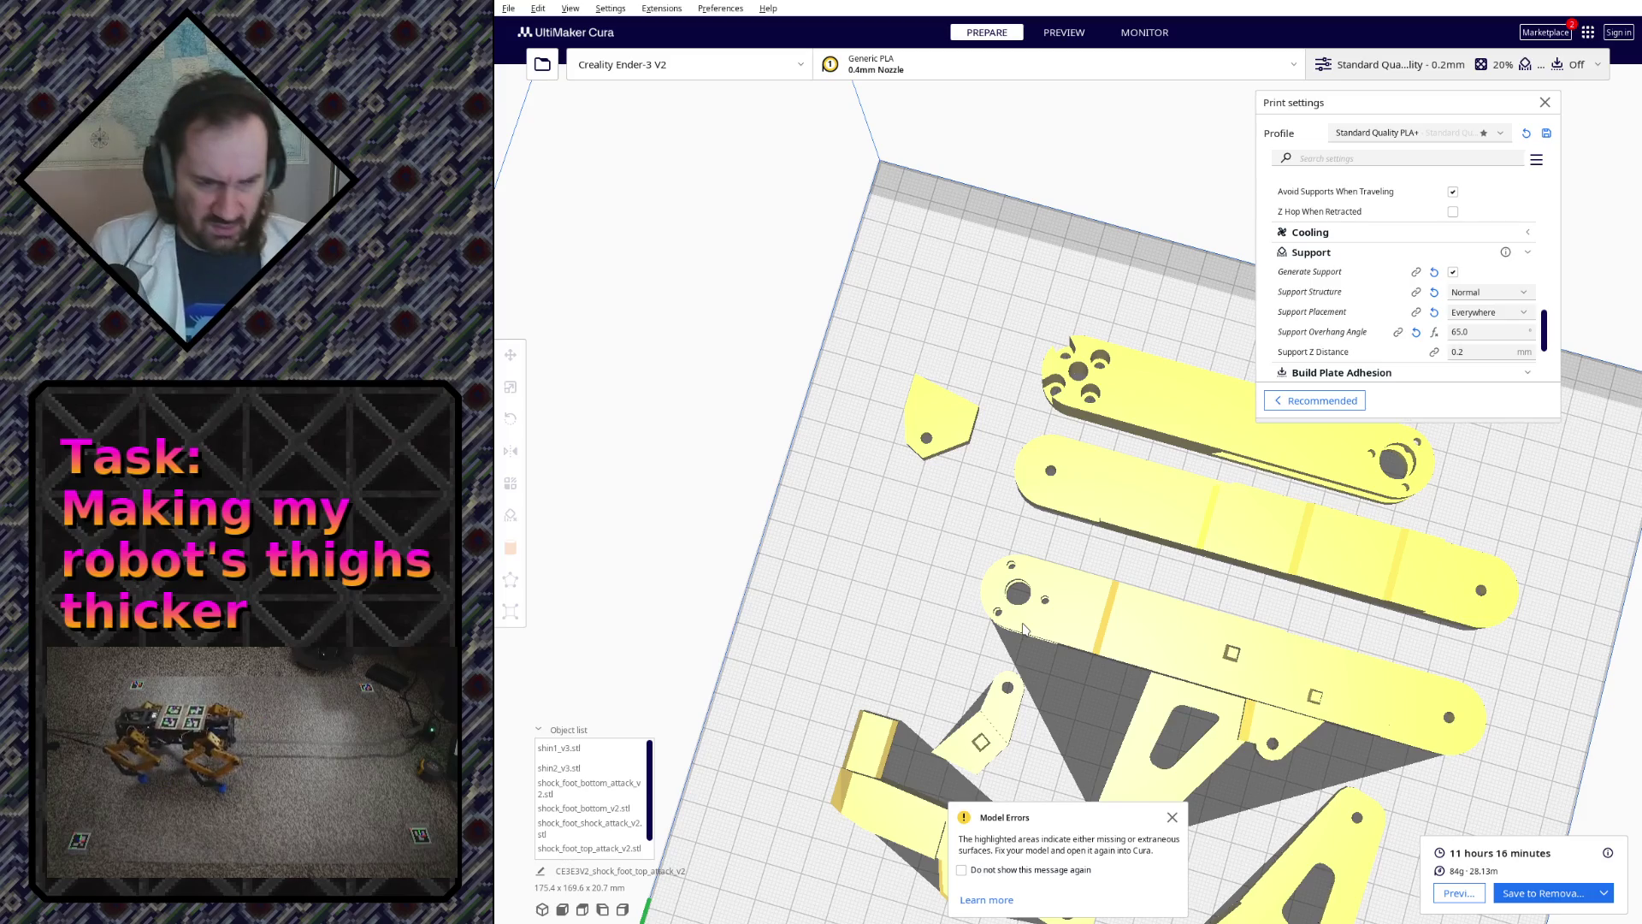
# - Dismiss the Model Errors warning and orbit low around the plate to check the parts' overhangs and supports
pyautogui.click(1171, 816)
pyautogui.scroll(-5, 1113, 614)
pyautogui.scroll(8, 1194, 635)
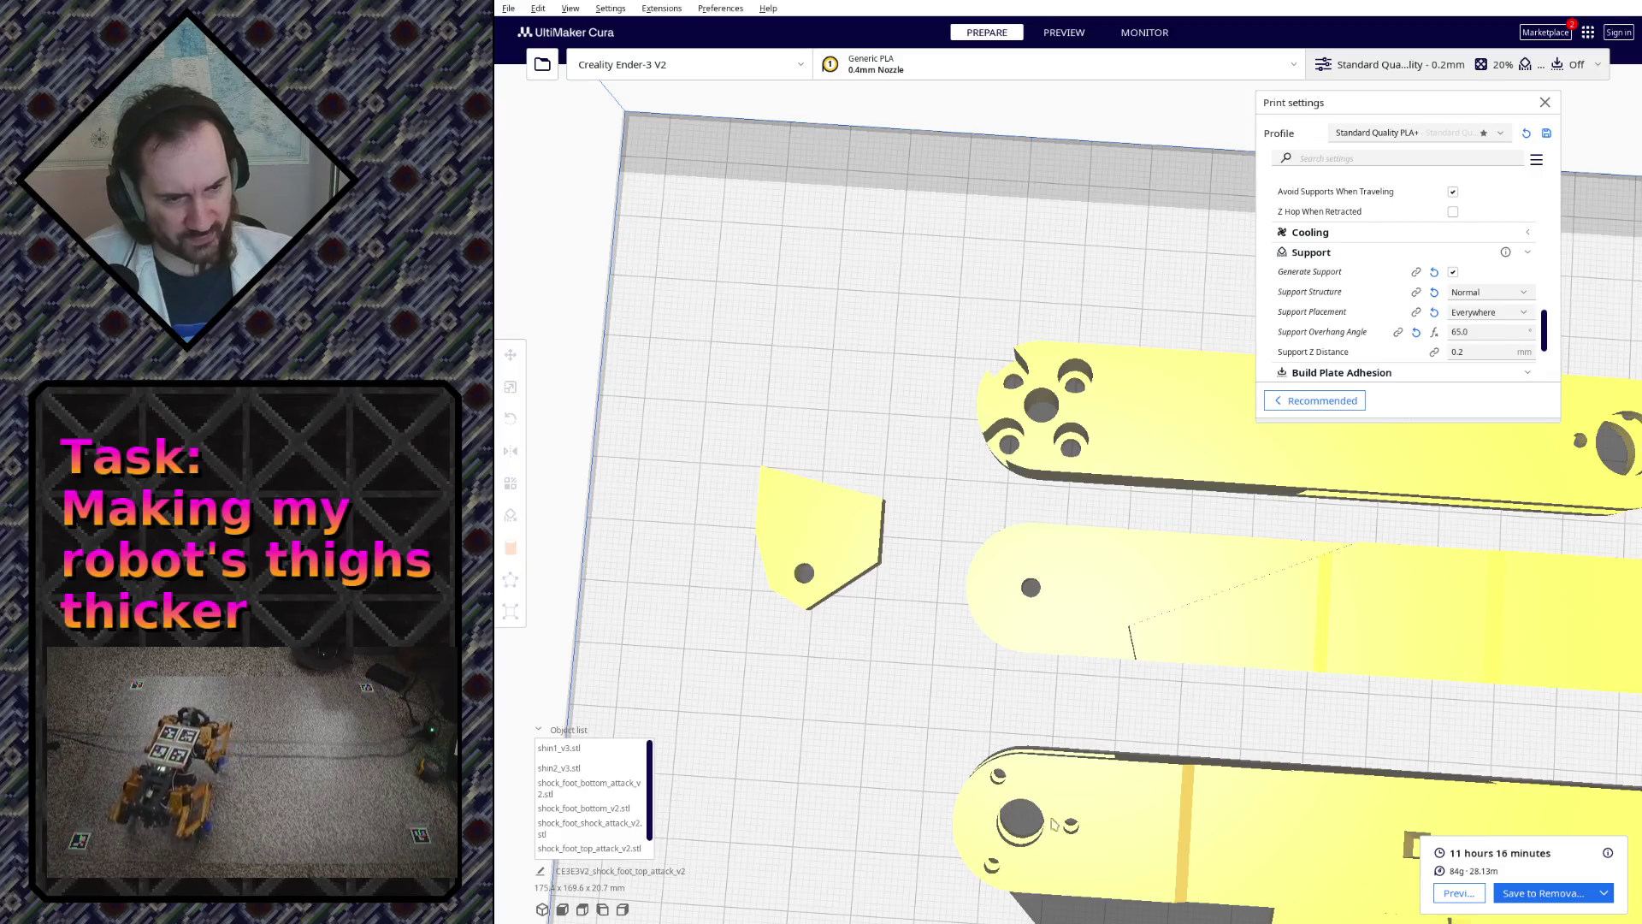
pyautogui.scroll(2, 1255, 648)
pyautogui.moveTo(1254, 648); pyautogui.dragTo(1191, 427, button='middle')
pyautogui.scroll(-3, 1135, 449)
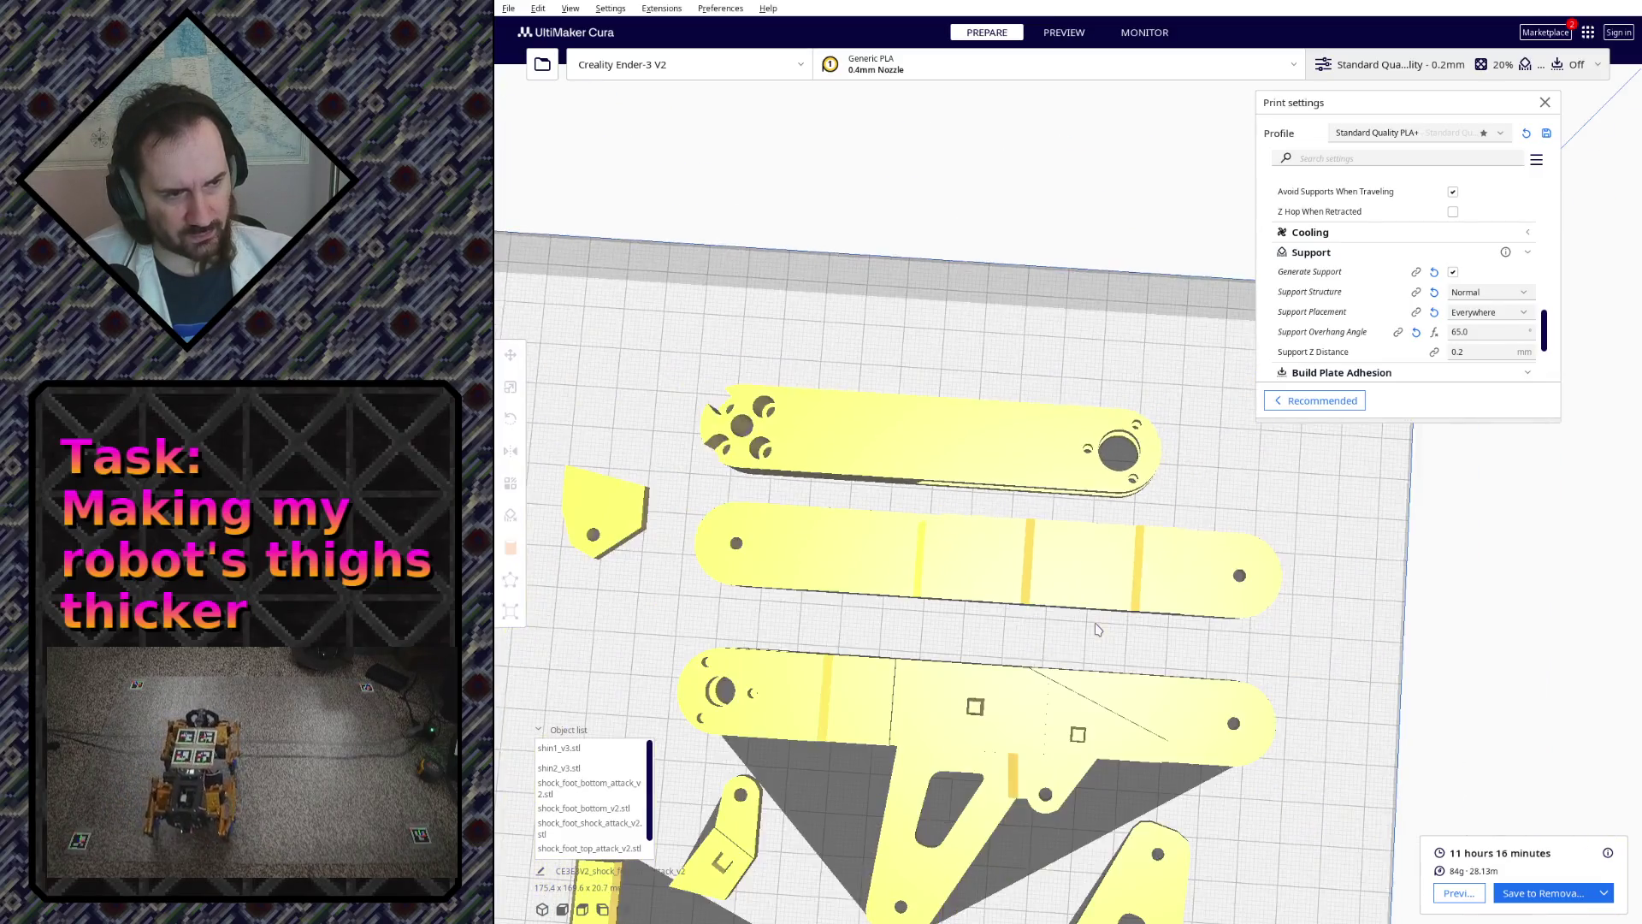
pyautogui.scroll(-1, 874, 613)
pyautogui.moveTo(1036, 757); pyautogui.dragTo(891, 437, button='middle')
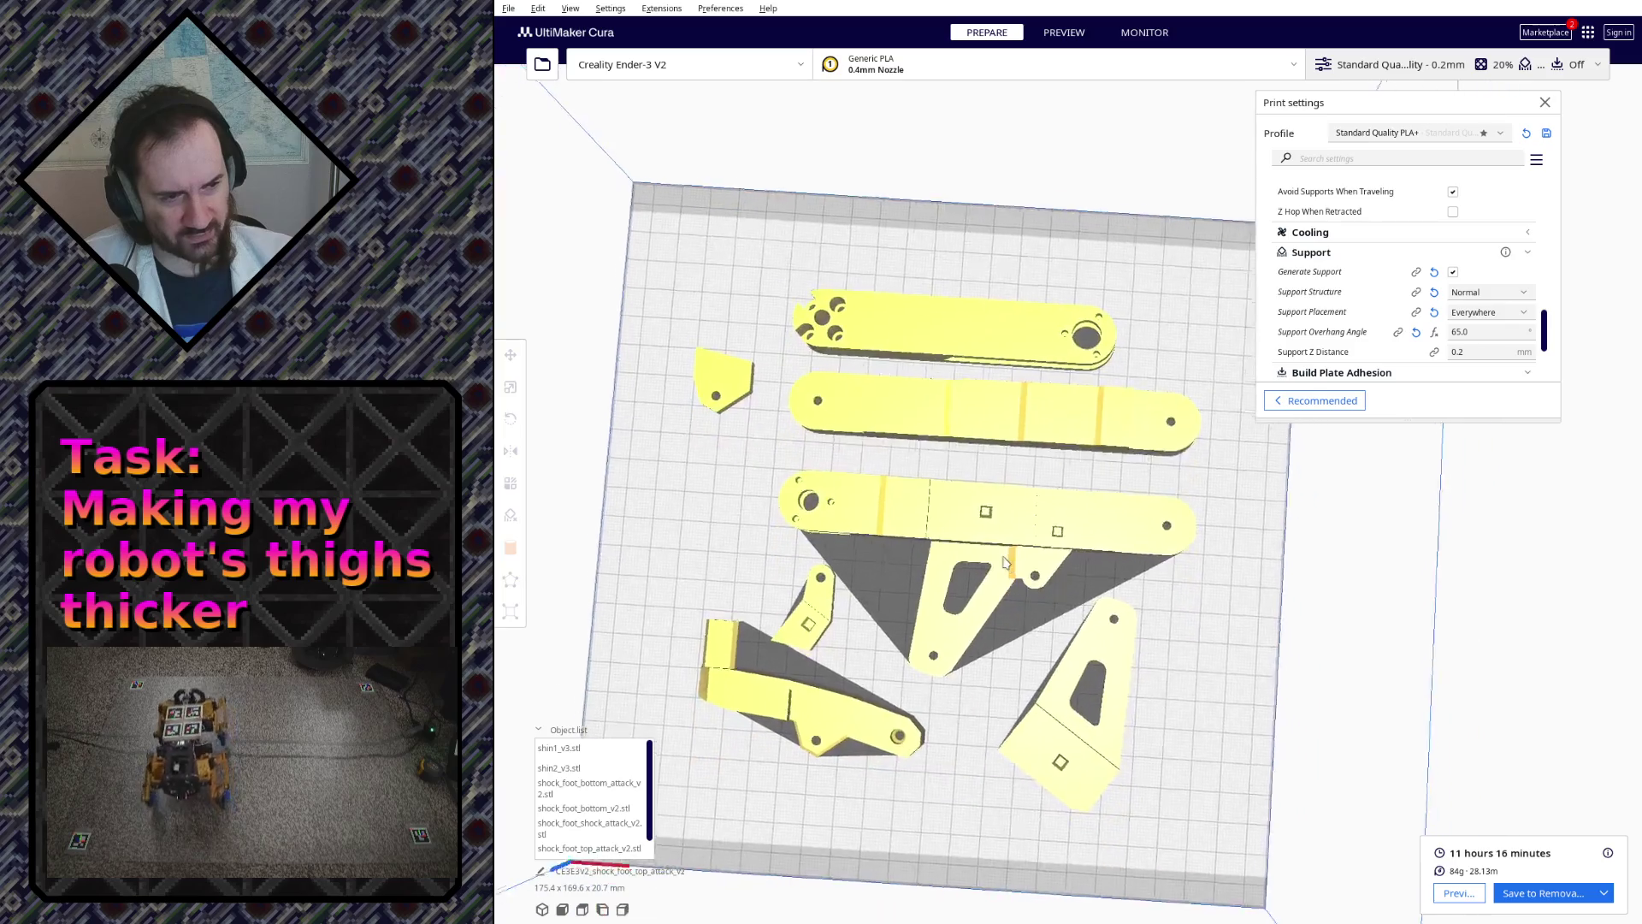
pyautogui.moveTo(881, 542)
pyautogui.mouseDown(button='right')
pyautogui.moveTo(908, 419)
pyautogui.moveTo(1066, 420)
pyautogui.moveTo(1053, 596)
pyautogui.mouseUp(button='right')
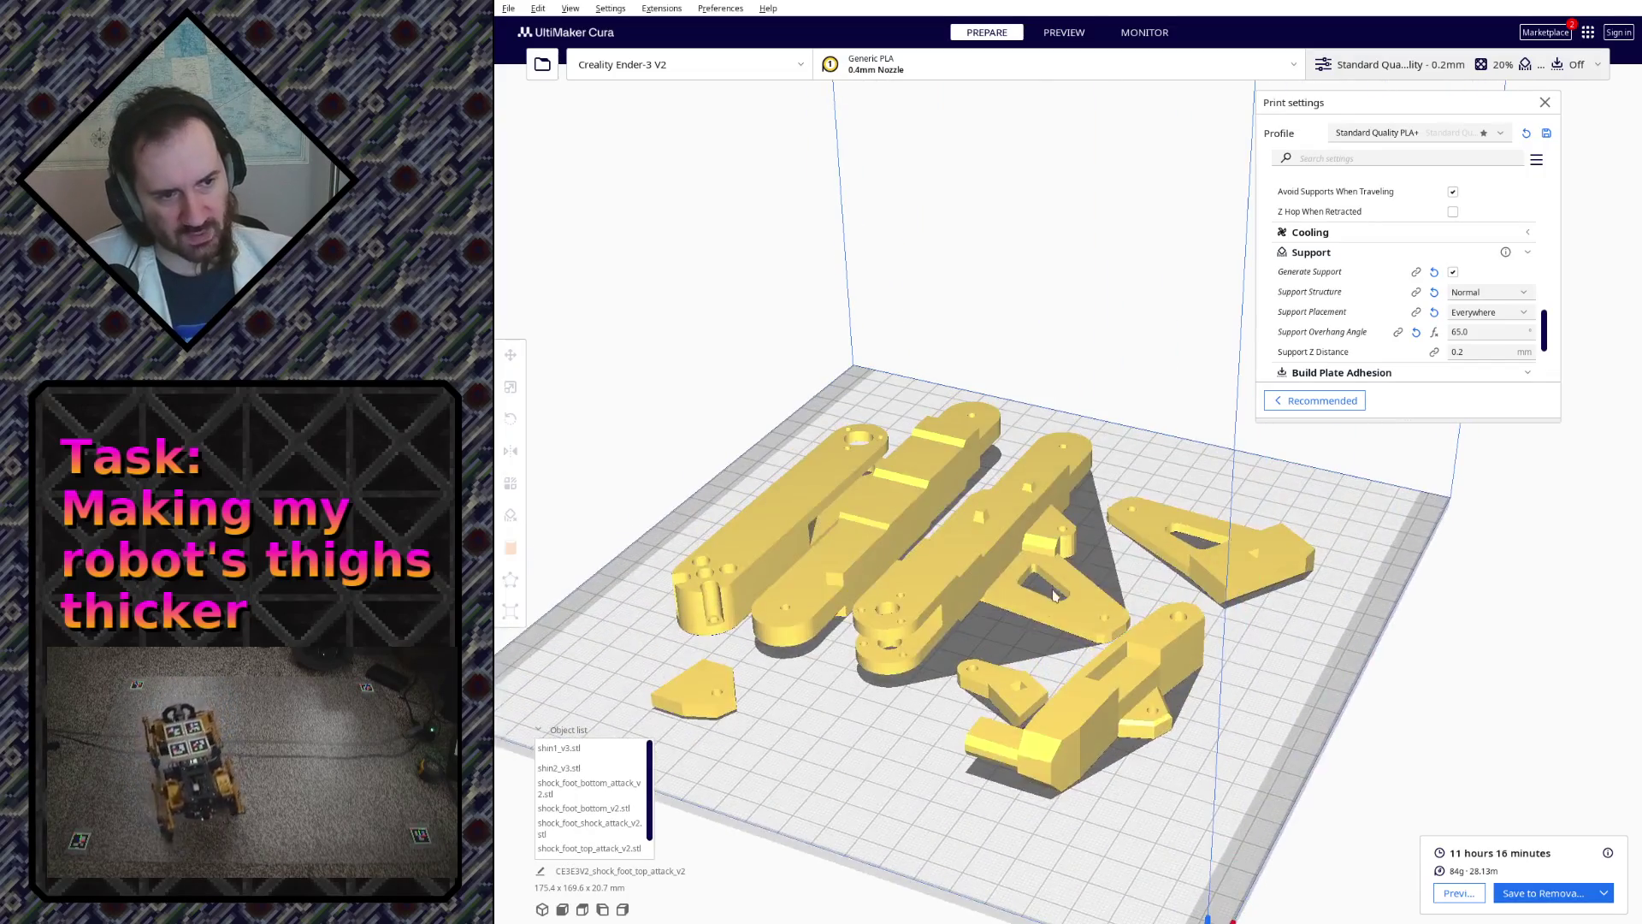
pyautogui.moveTo(899, 637); pyautogui.dragTo(1292, 485, button='right')
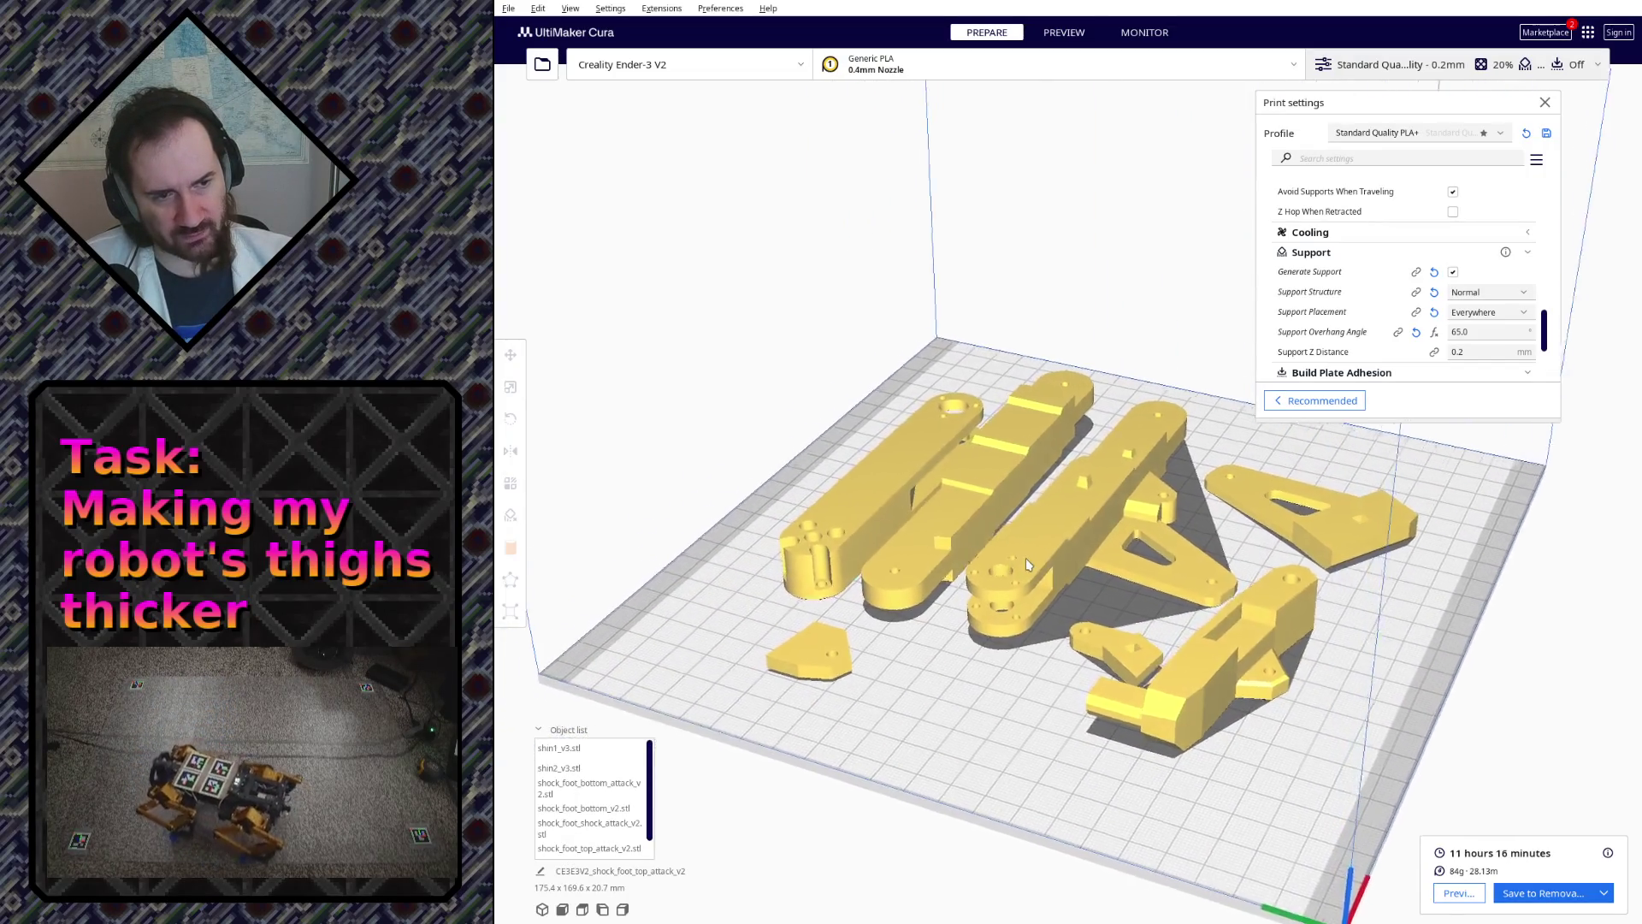
pyautogui.scroll(2, 1292, 484)
pyautogui.scroll(2, 1180, 513)
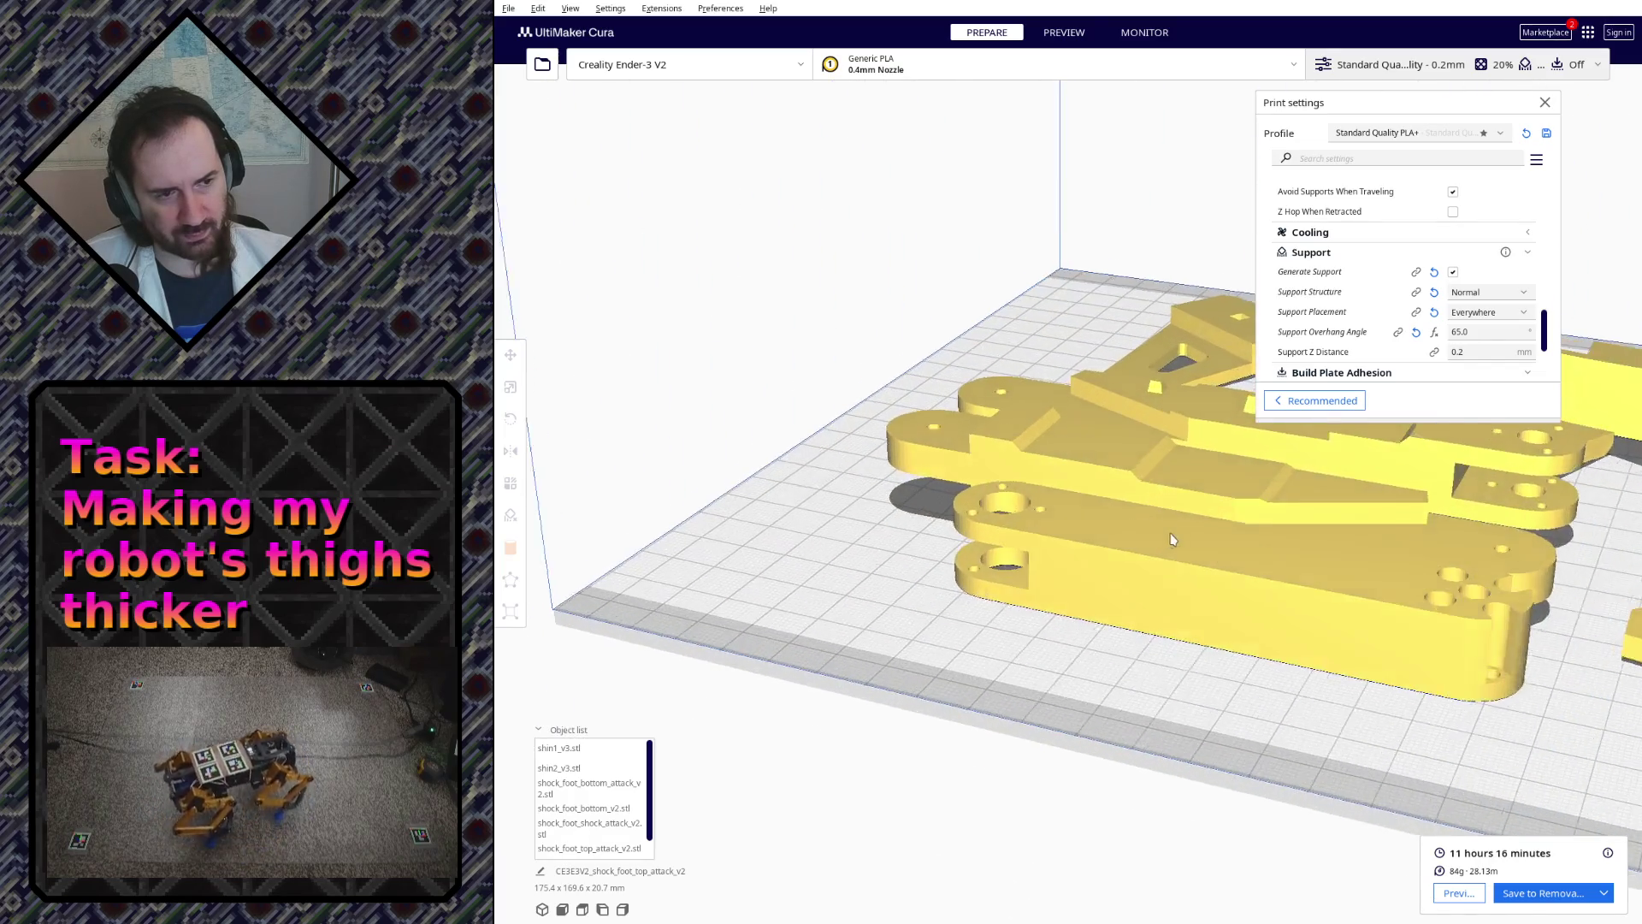
pyautogui.scroll(2, 1065, 545)
pyautogui.scroll(2, 959, 579)
pyautogui.moveTo(959, 579)
pyautogui.mouseDown(button='right')
pyautogui.moveTo(1038, 513)
pyautogui.moveTo(1035, 484)
pyautogui.moveTo(1025, 562)
pyautogui.mouseUp(button='right')
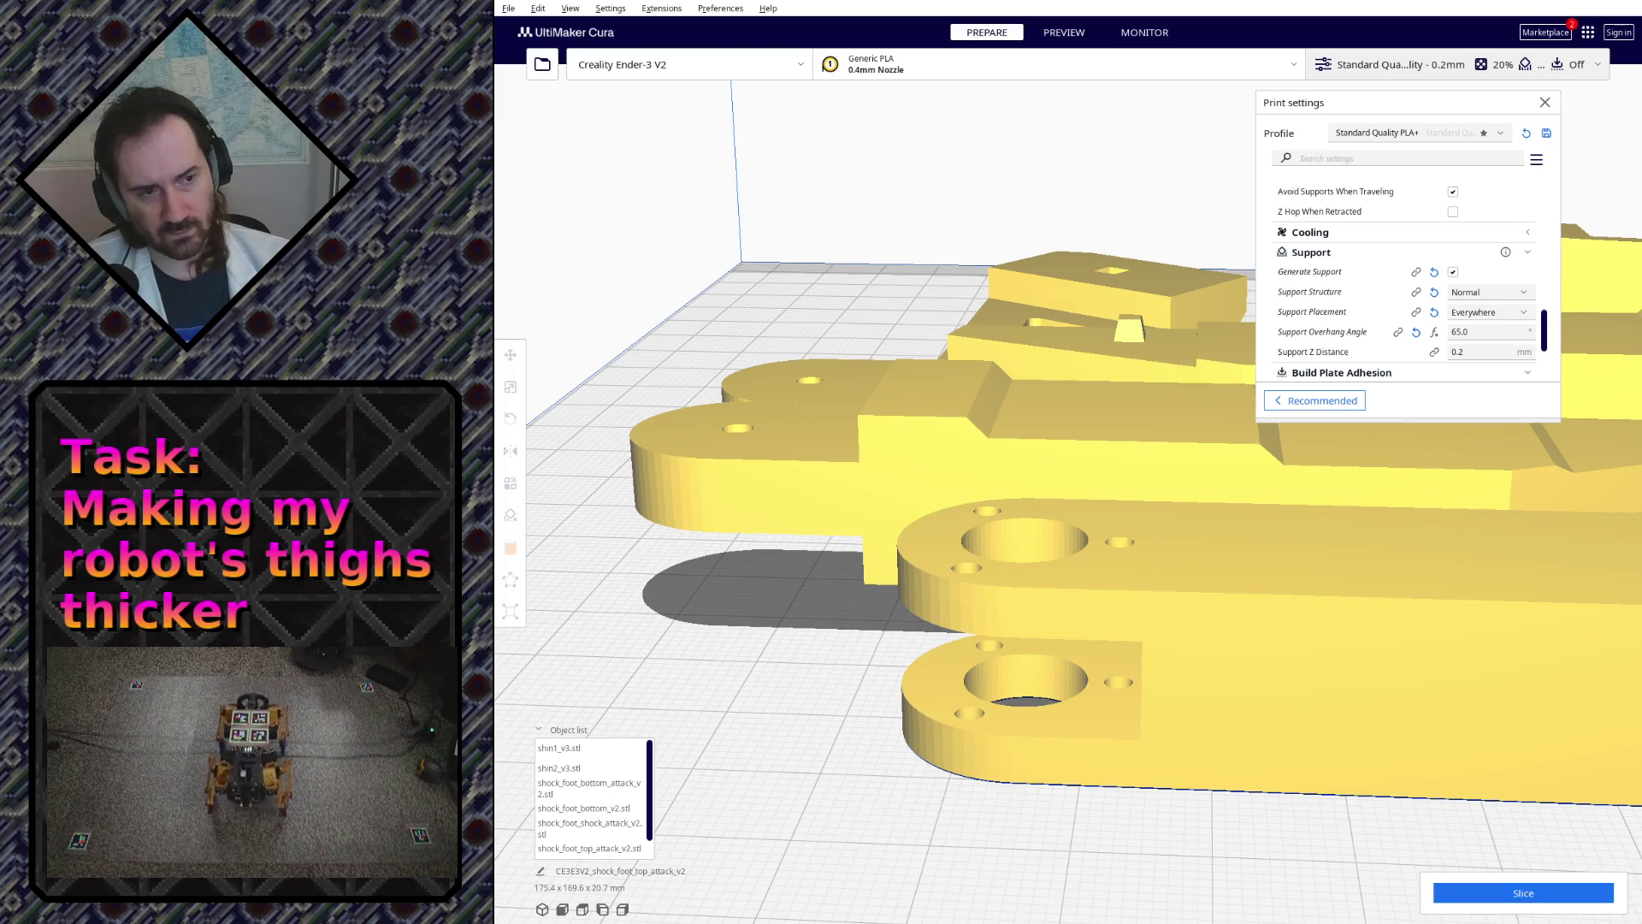
pyautogui.scroll(-5, 1000, 629)
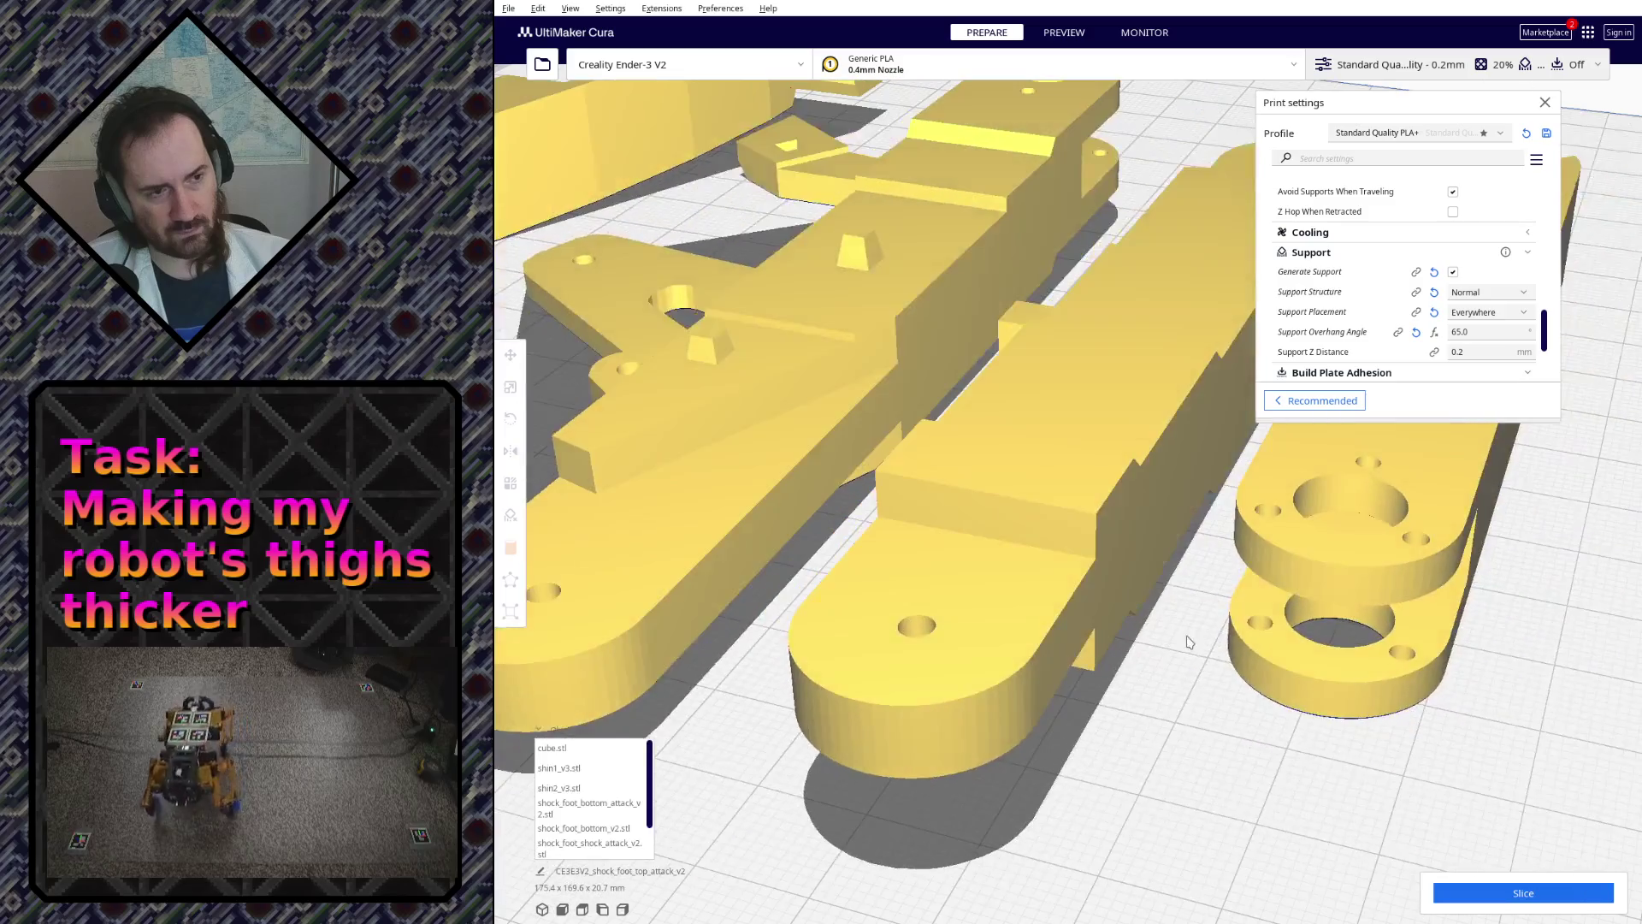
pyautogui.scroll(-5, 1155, 616)
pyautogui.scroll(-3, 1078, 559)
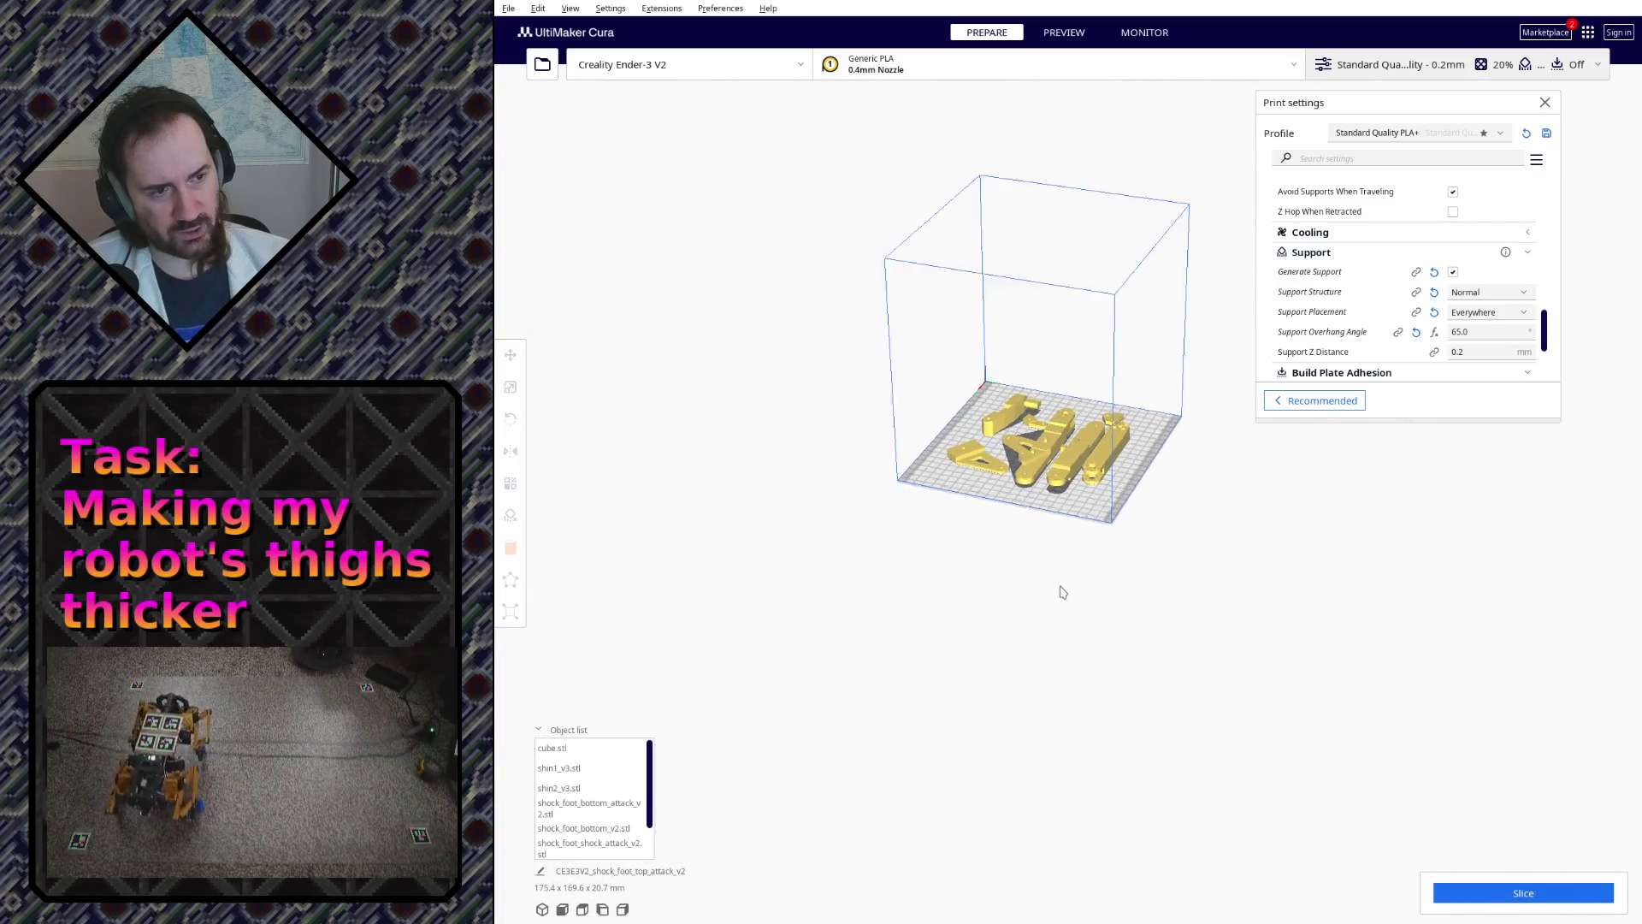
pyautogui.scroll(3, 1064, 587)
pyautogui.scroll(3, 1055, 582)
pyautogui.scroll(2, 1056, 581)
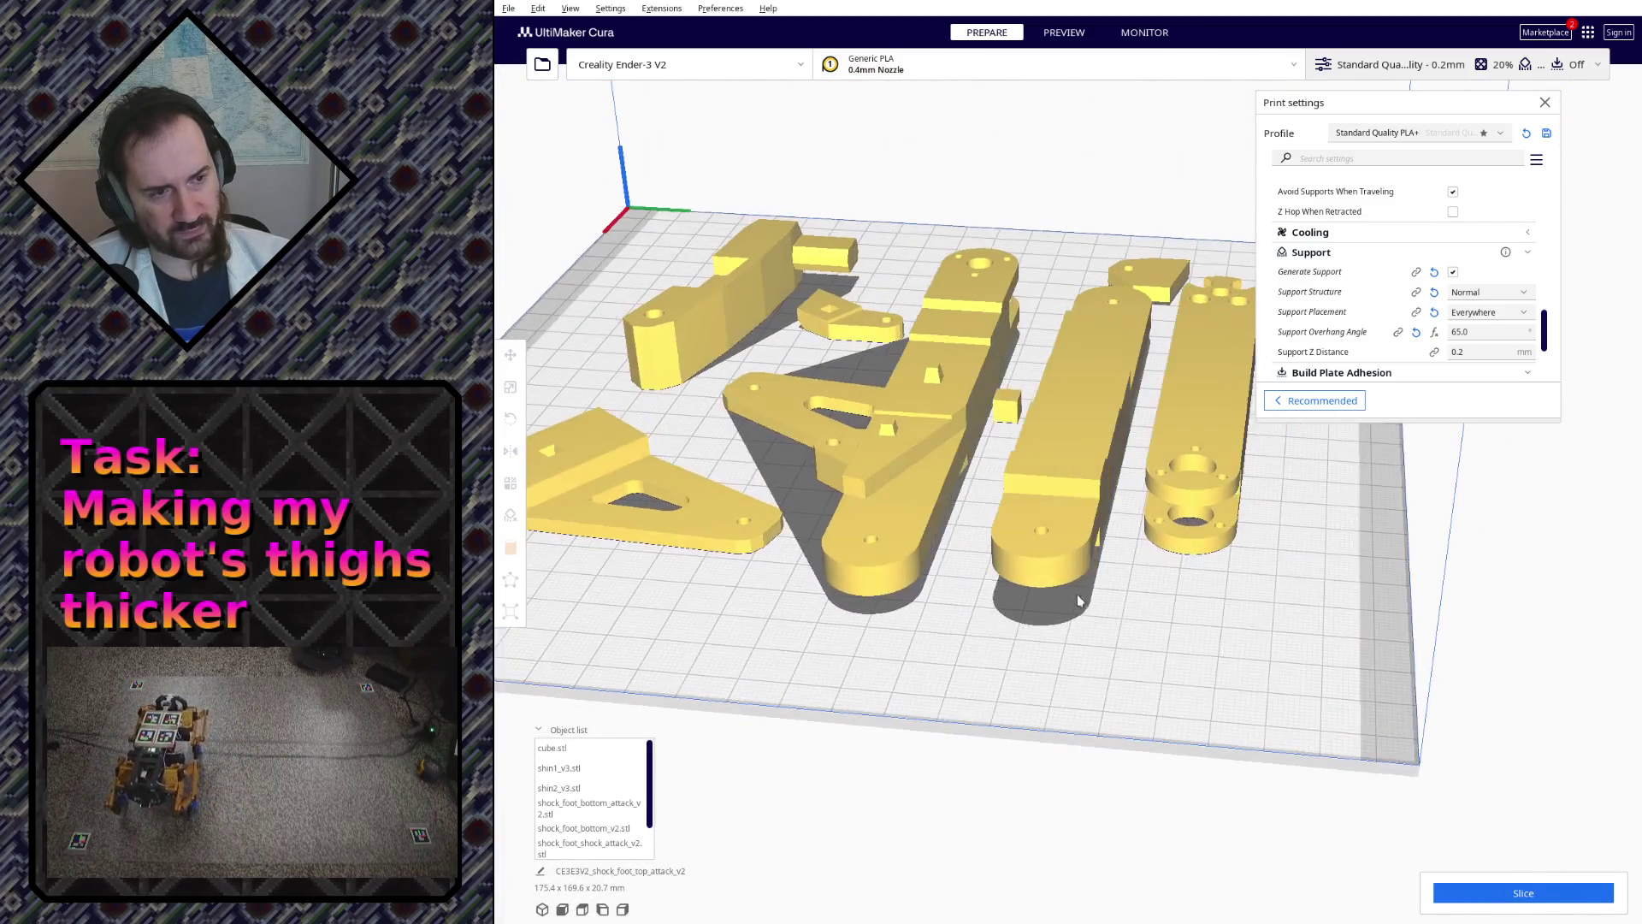
# - Move the small cube into the shock-foot hole and raise it off the build plate
pyautogui.click(1002, 403)
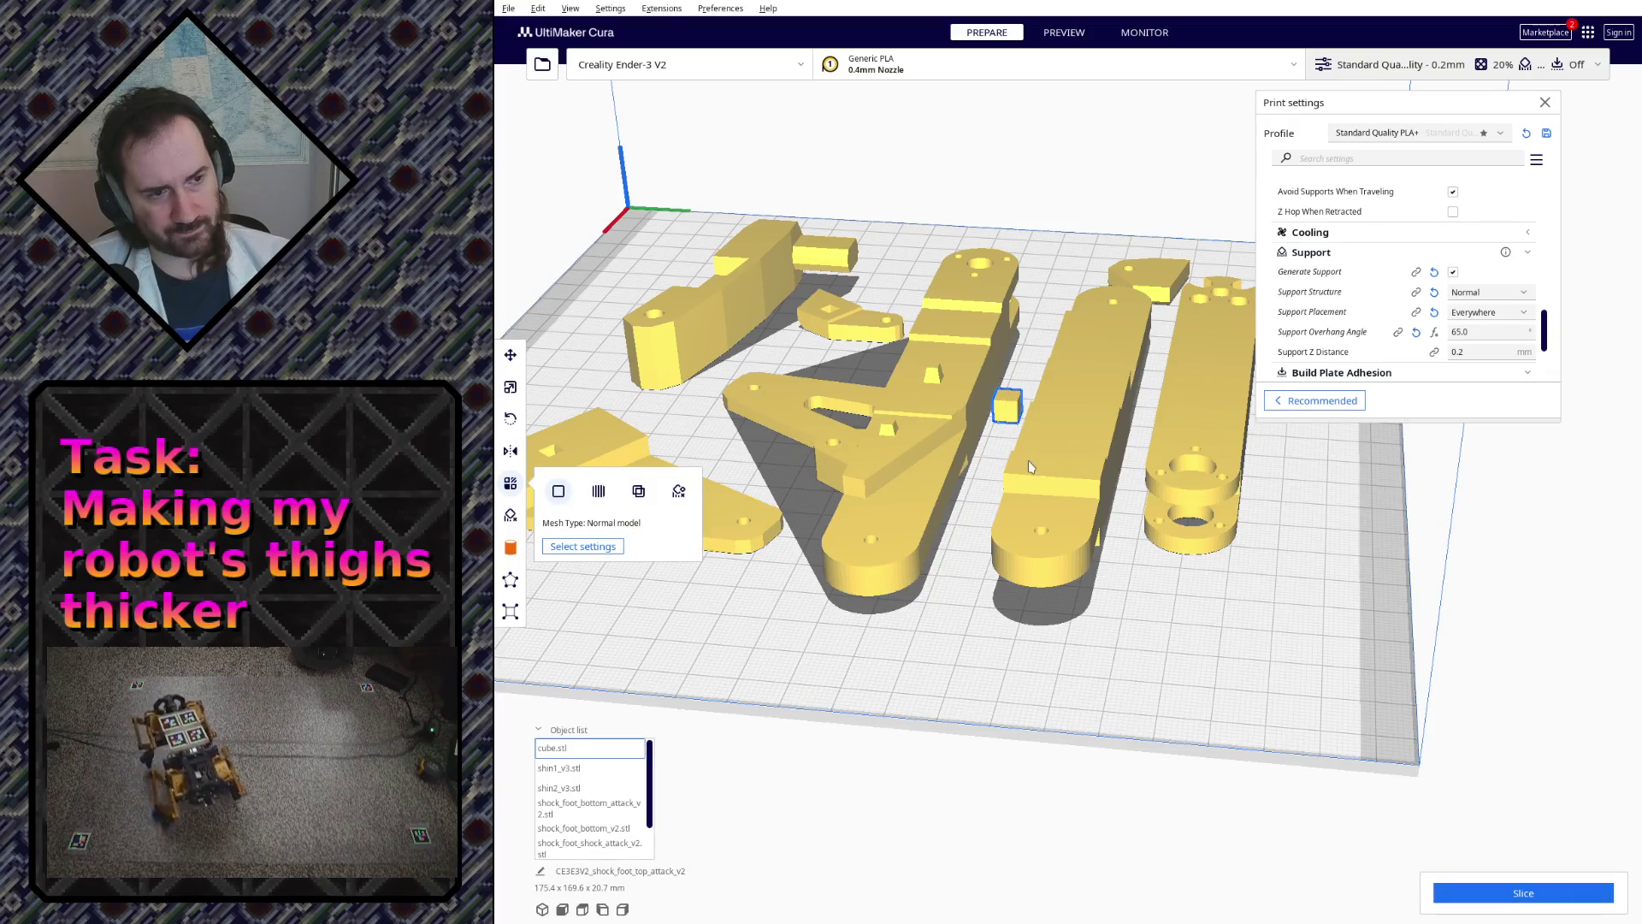
pyautogui.click(512, 353)
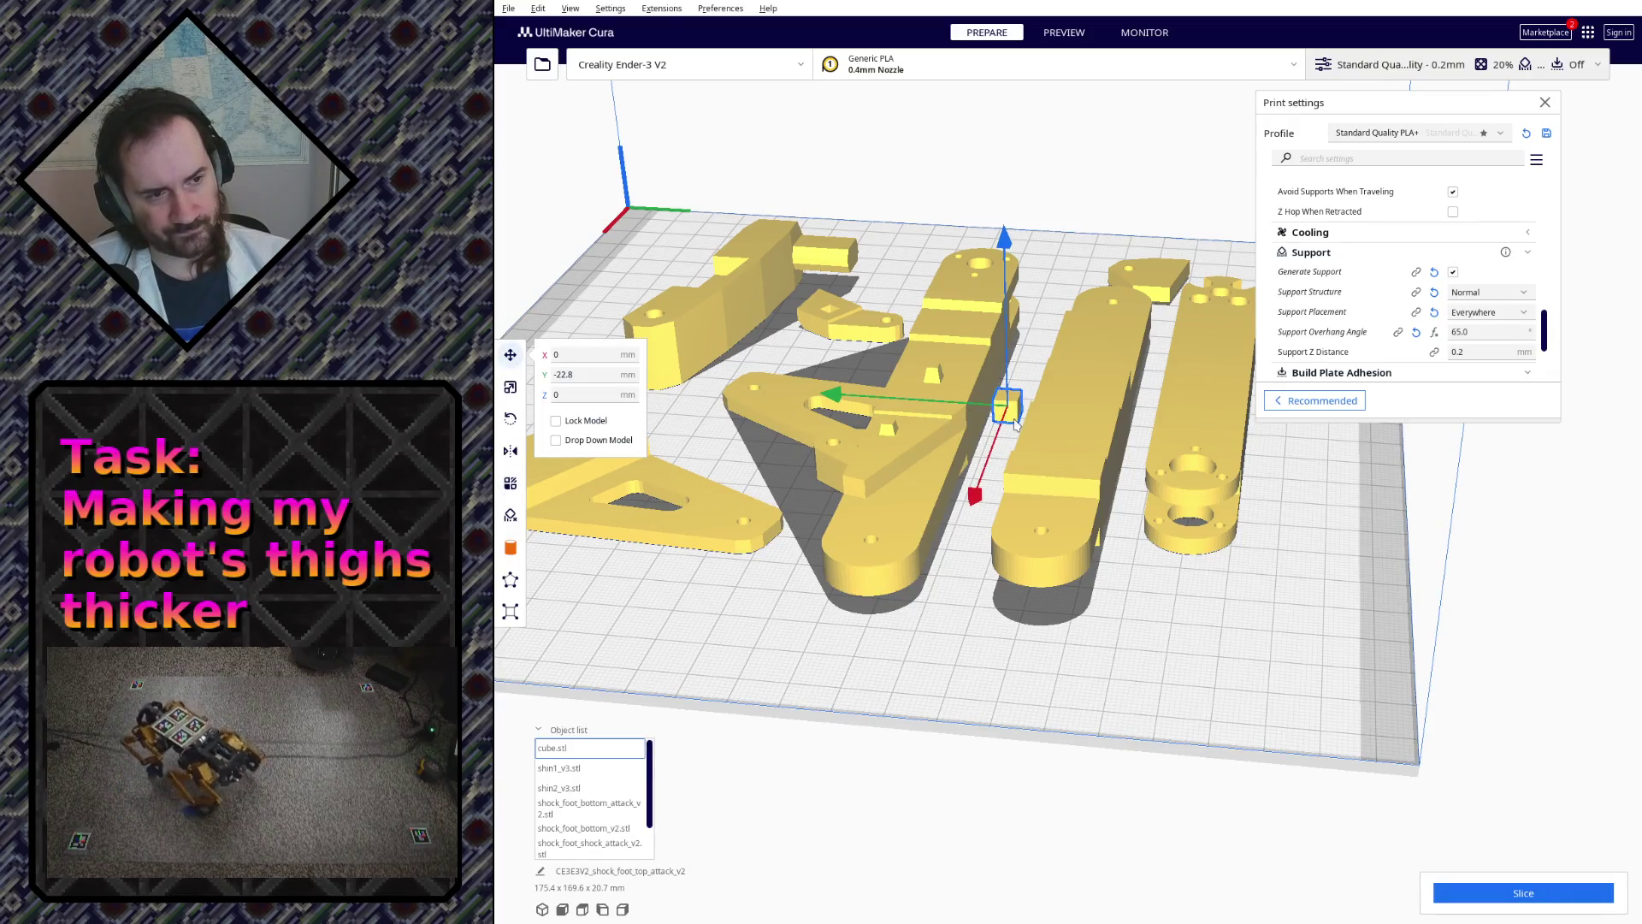
pyautogui.moveTo(1006, 405); pyautogui.dragTo(1189, 549)
pyautogui.moveTo(1188, 550); pyautogui.dragTo(1156, 514, button='right')
pyautogui.scroll(5, 1148, 607)
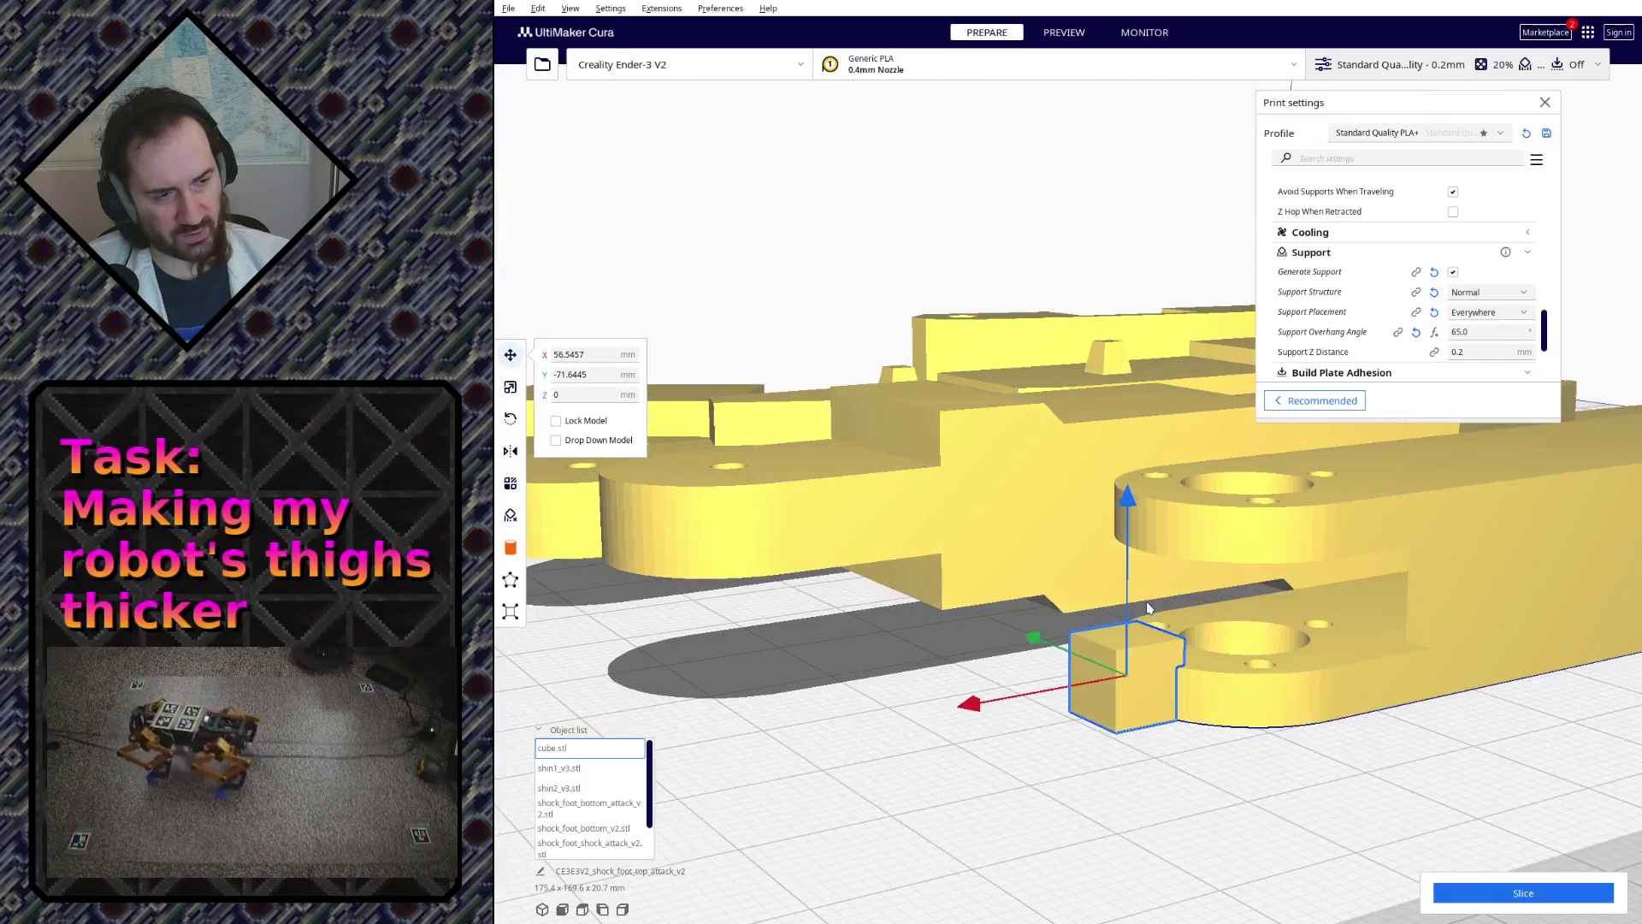
pyautogui.moveTo(1149, 606); pyautogui.dragTo(1104, 547, button='right')
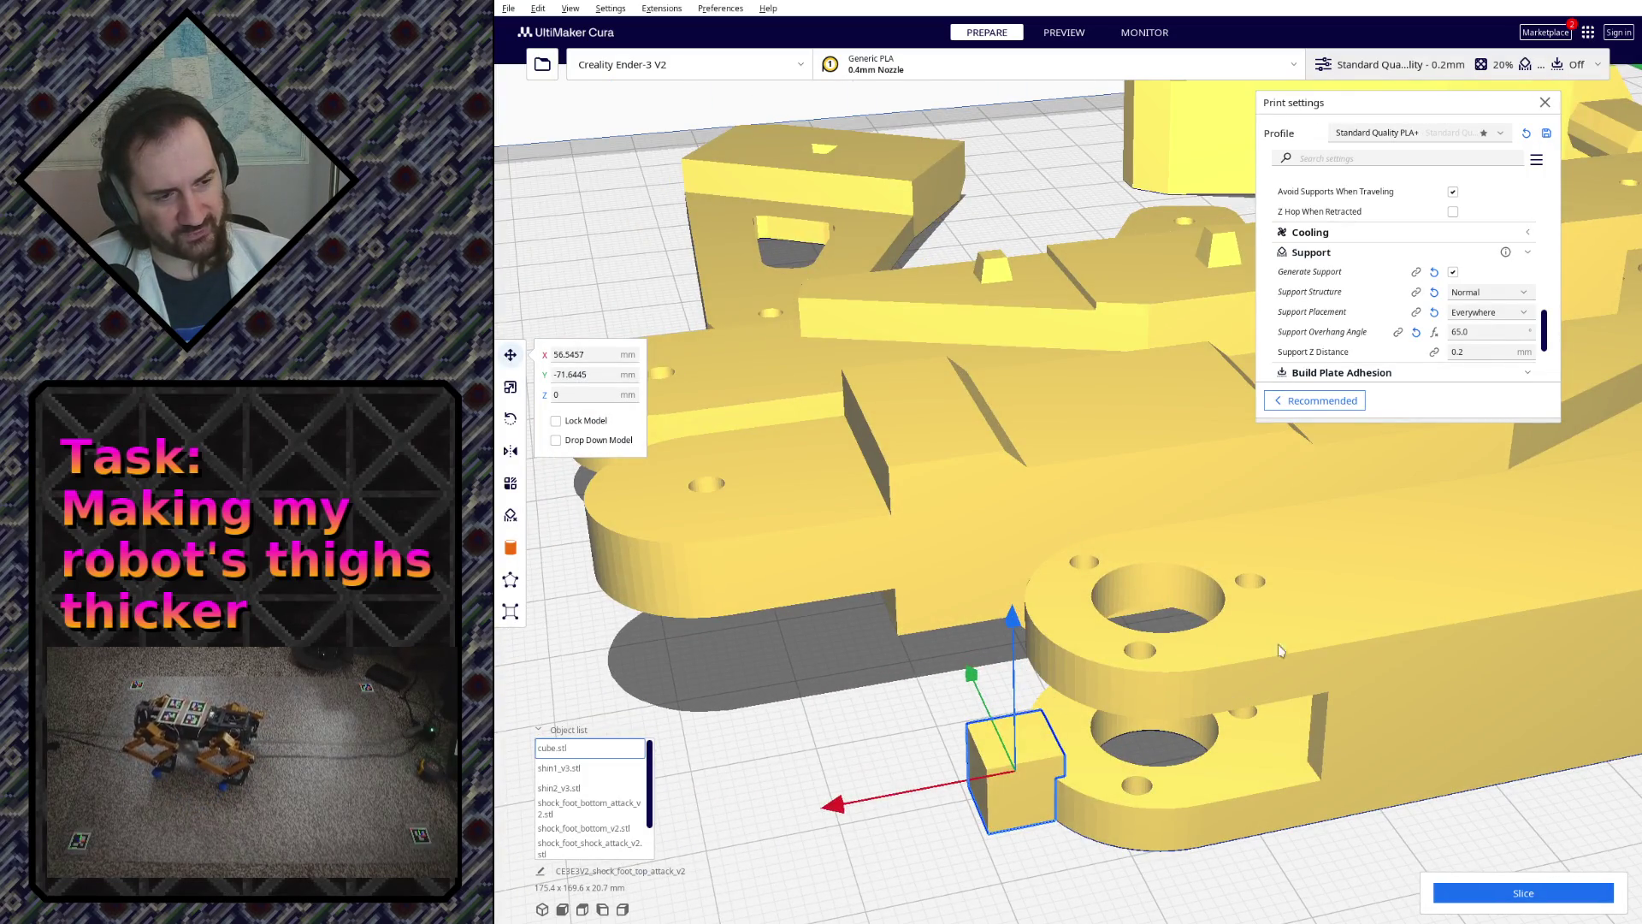
pyautogui.moveTo(1023, 624); pyautogui.dragTo(979, 620)
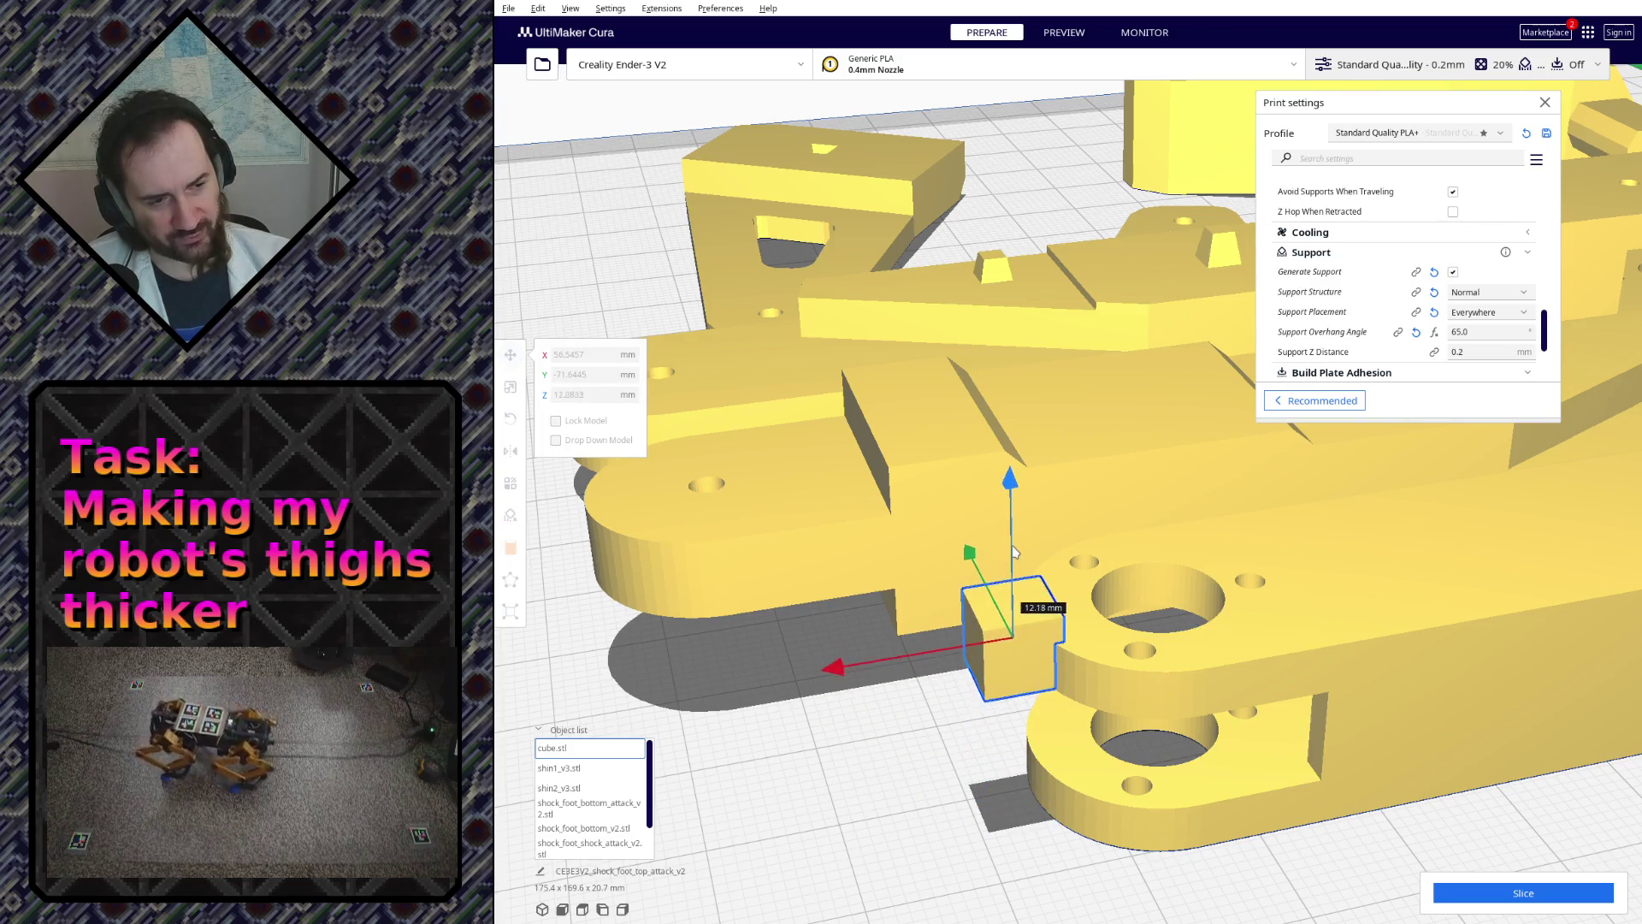
pyautogui.moveTo(841, 688); pyautogui.dragTo(962, 742)
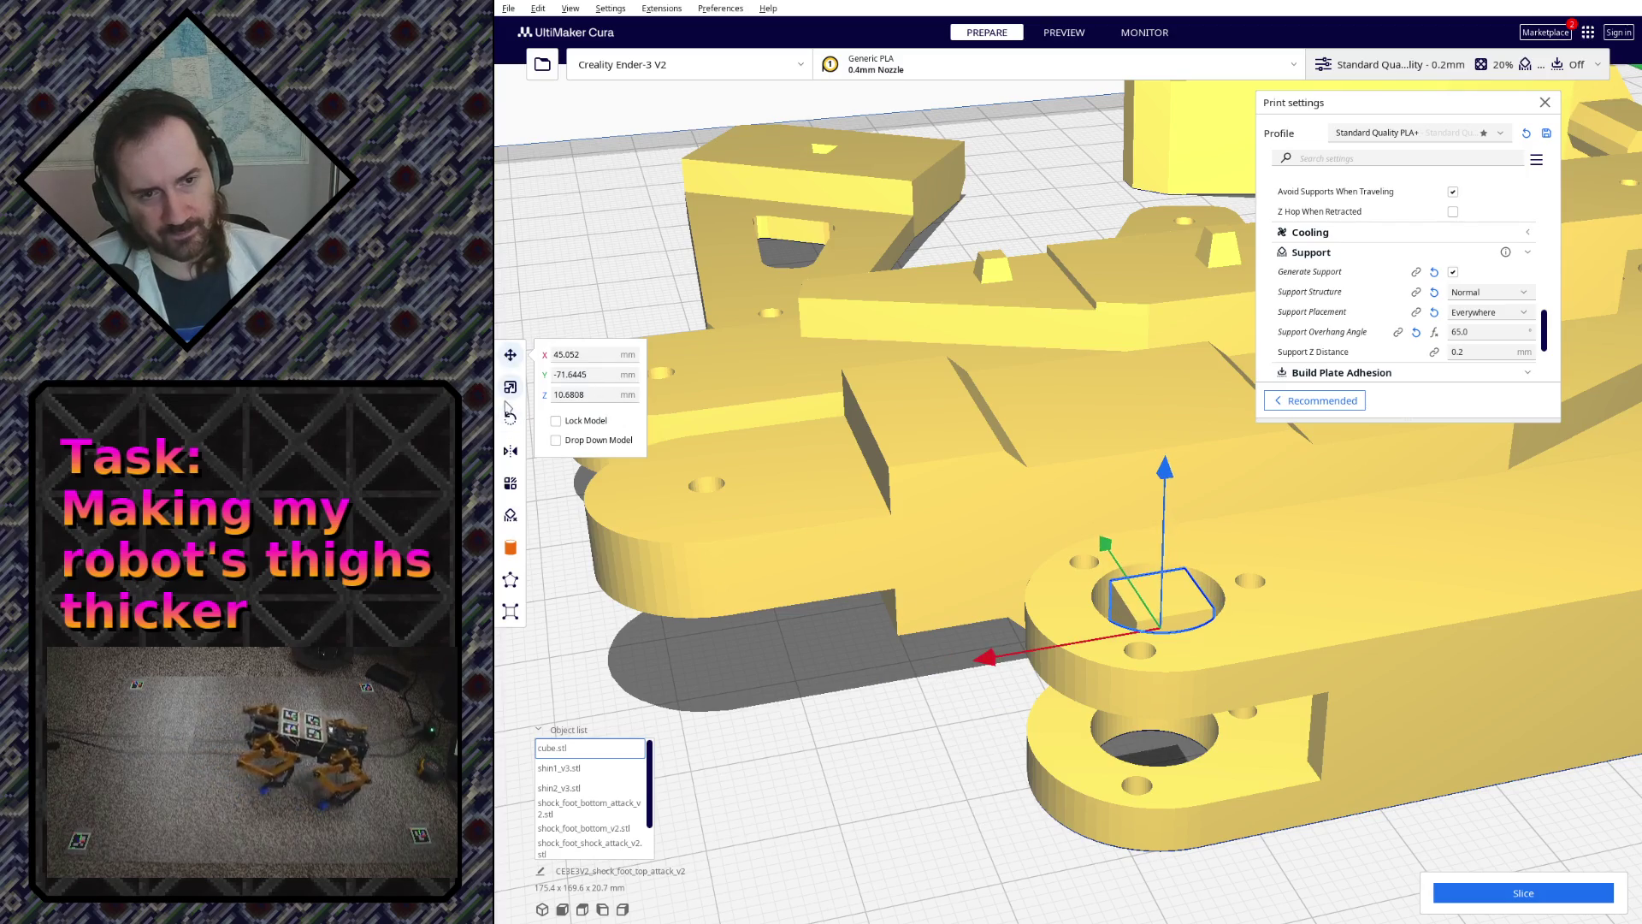
# - Scale the cube non-uniformly into a flat block about 21.7 by 22.1 by 6 mm over the foot's rounded end
pyautogui.click(510, 386)
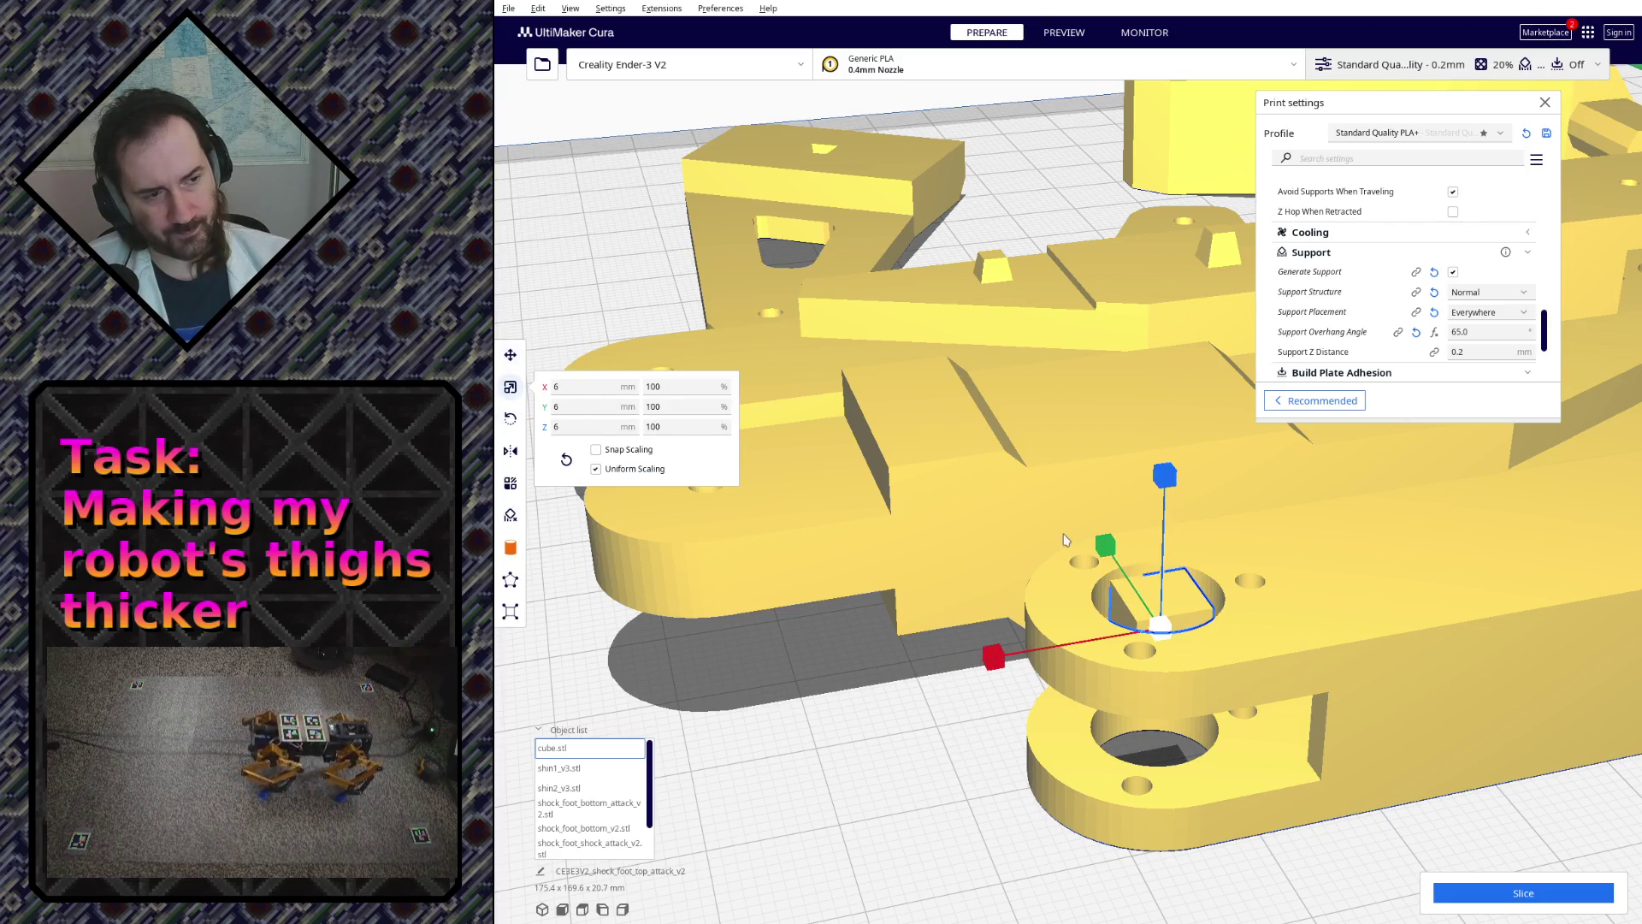
pyautogui.click(603, 471)
pyautogui.moveTo(1093, 551); pyautogui.dragTo(964, 100)
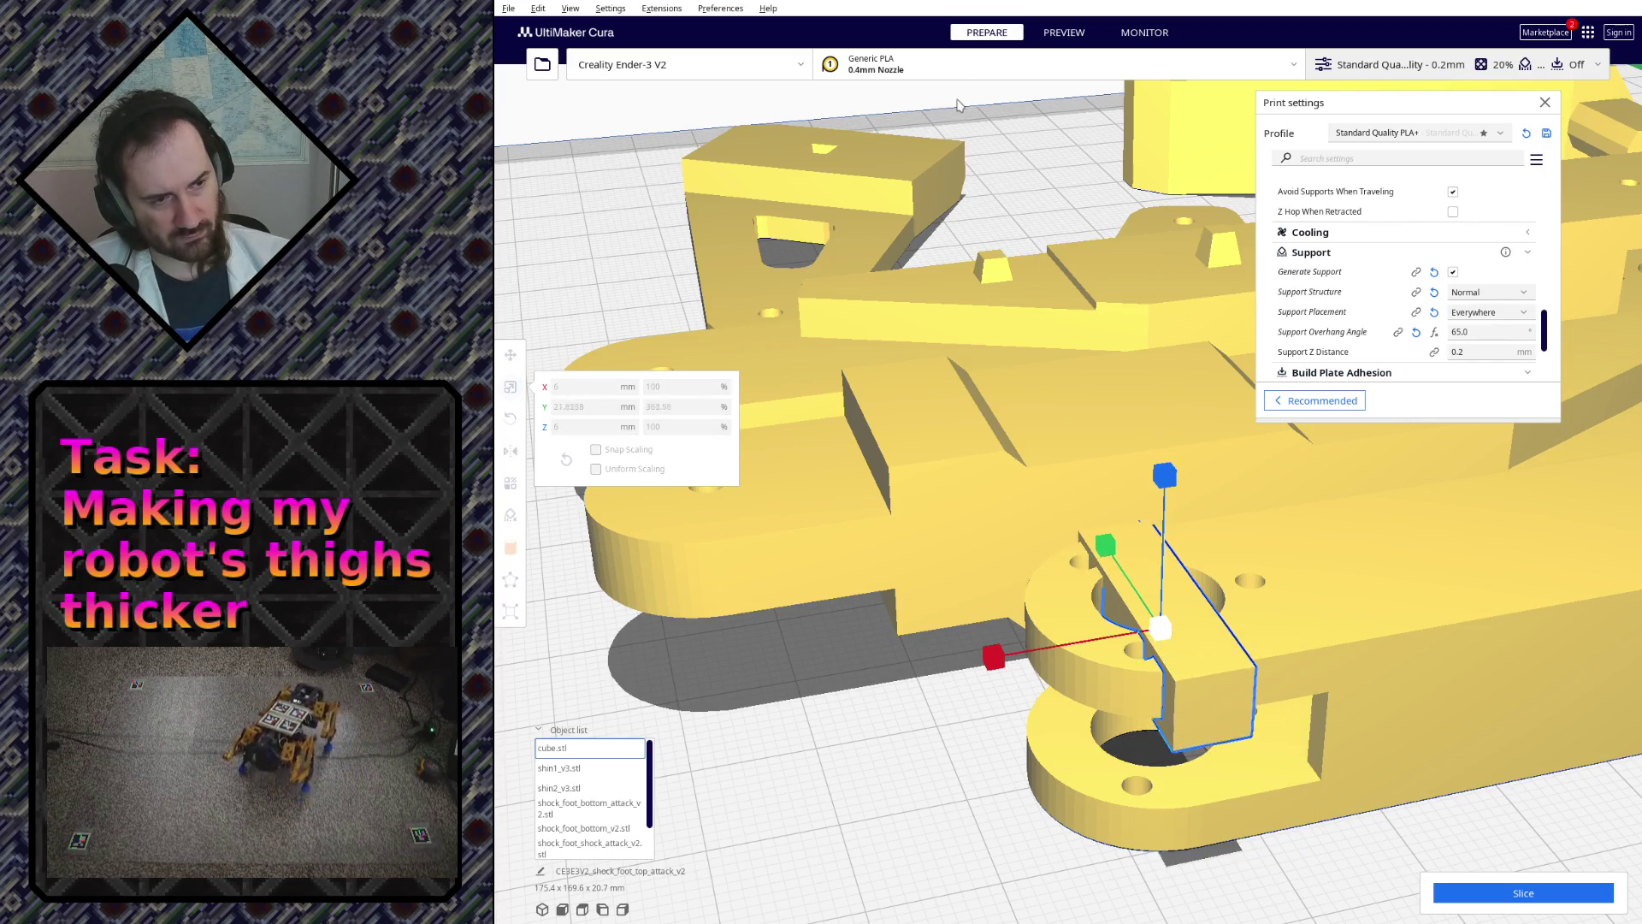
pyautogui.moveTo(998, 656); pyautogui.dragTo(885, 674)
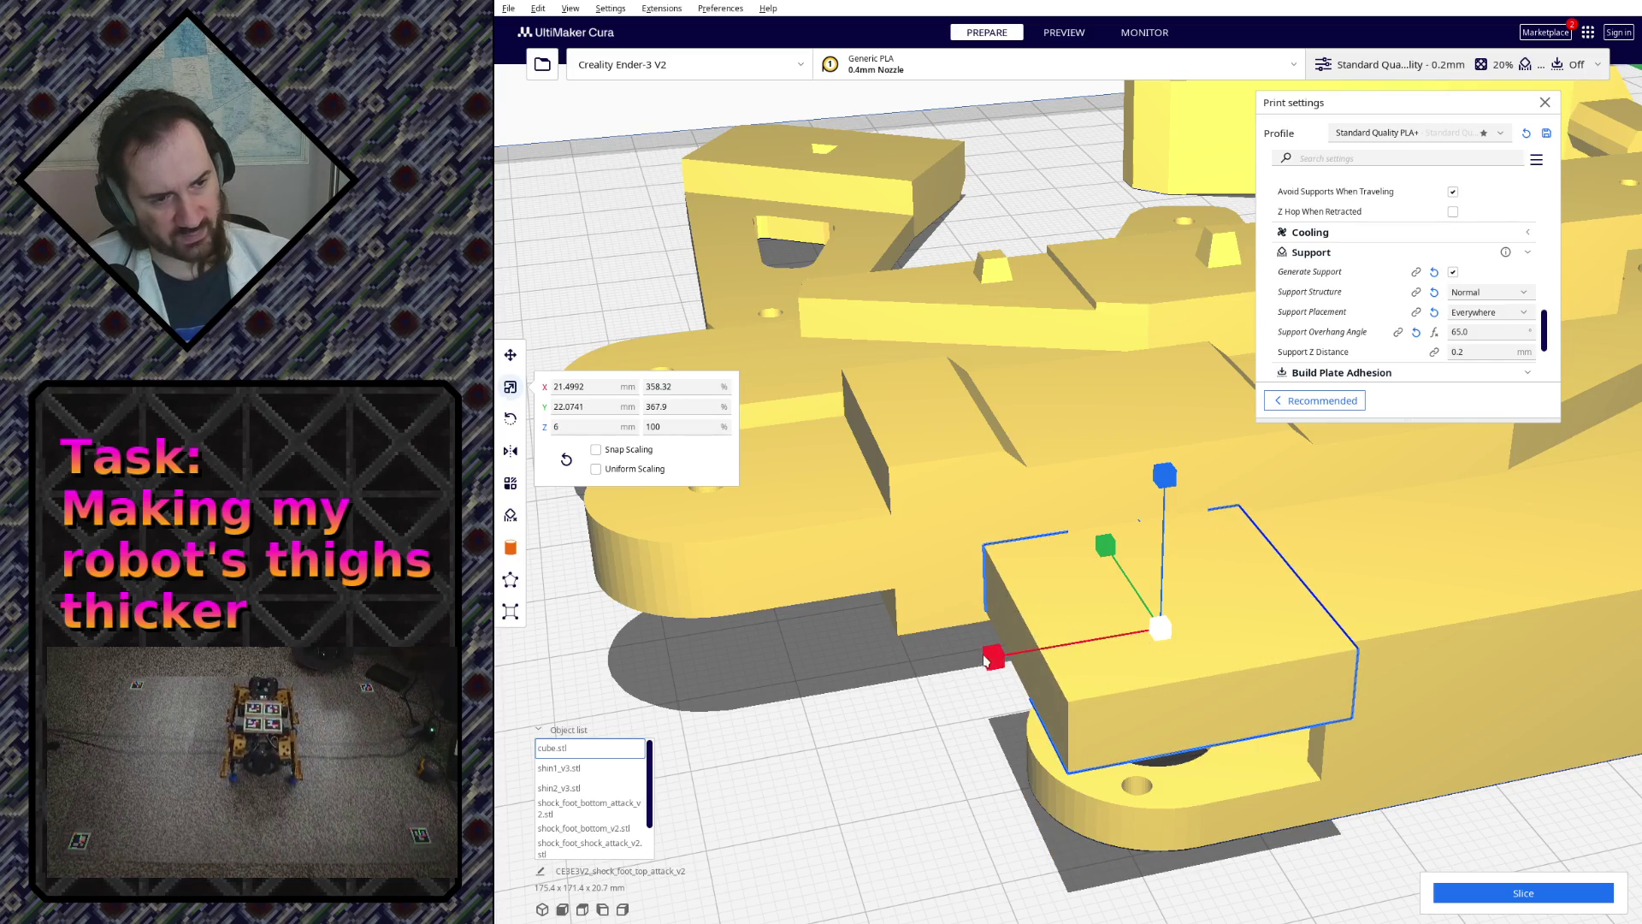
pyautogui.moveTo(985, 659); pyautogui.dragTo(993, 657)
pyautogui.moveTo(994, 658)
pyautogui.mouseDown(button='right')
pyautogui.moveTo(993, 639)
pyautogui.moveTo(560, 603)
pyautogui.mouseUp(button='right')
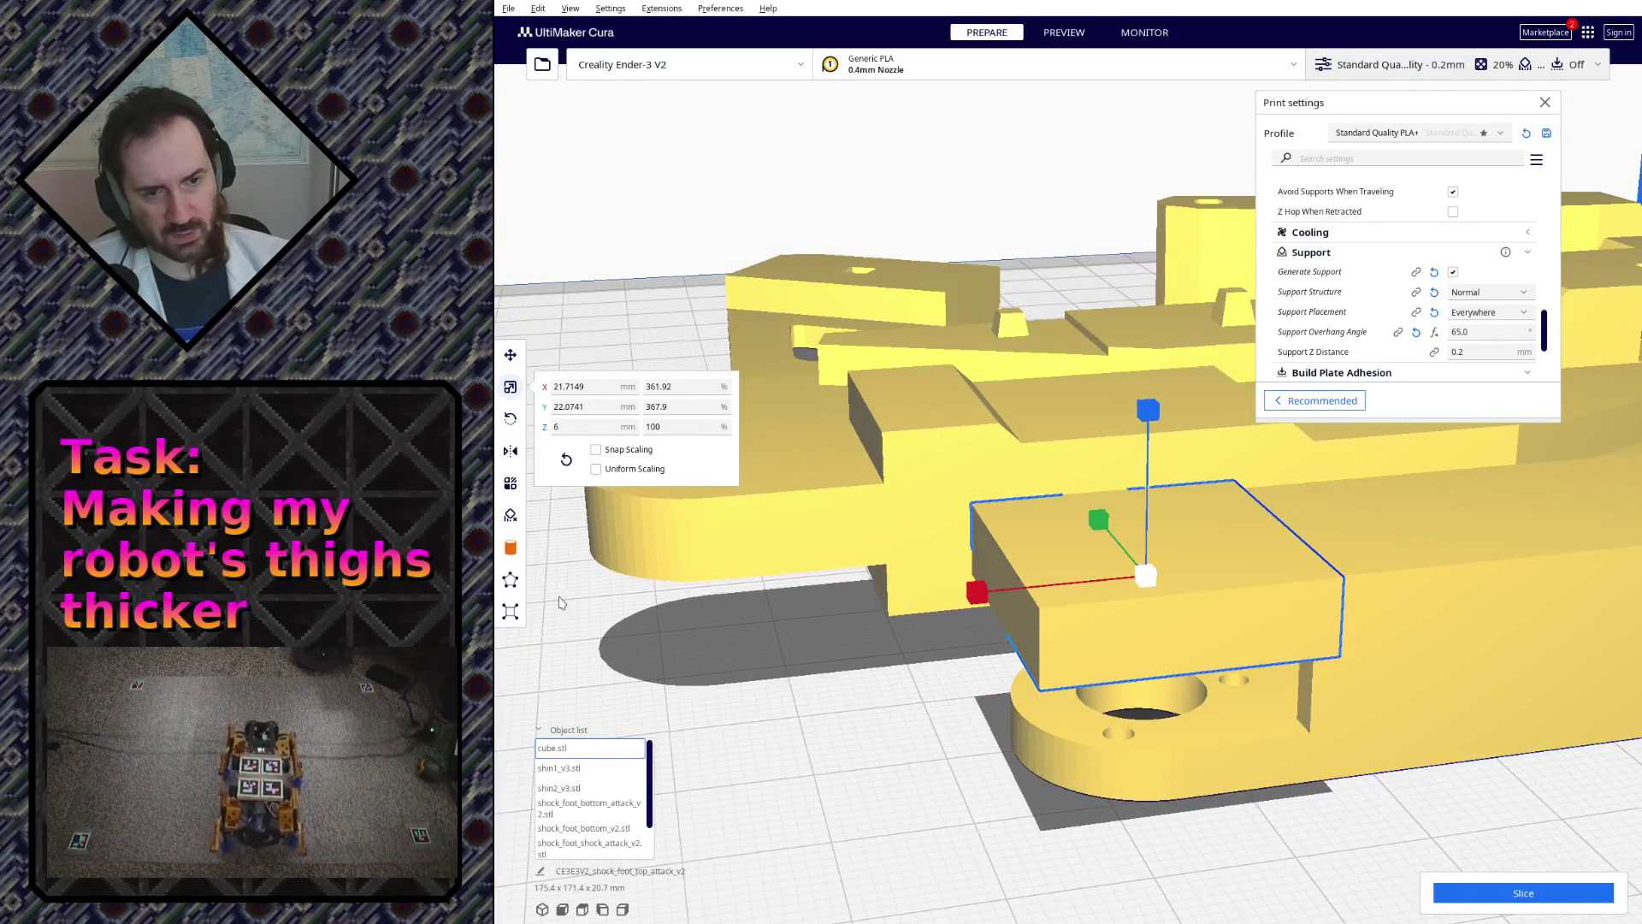
pyautogui.click(510, 483)
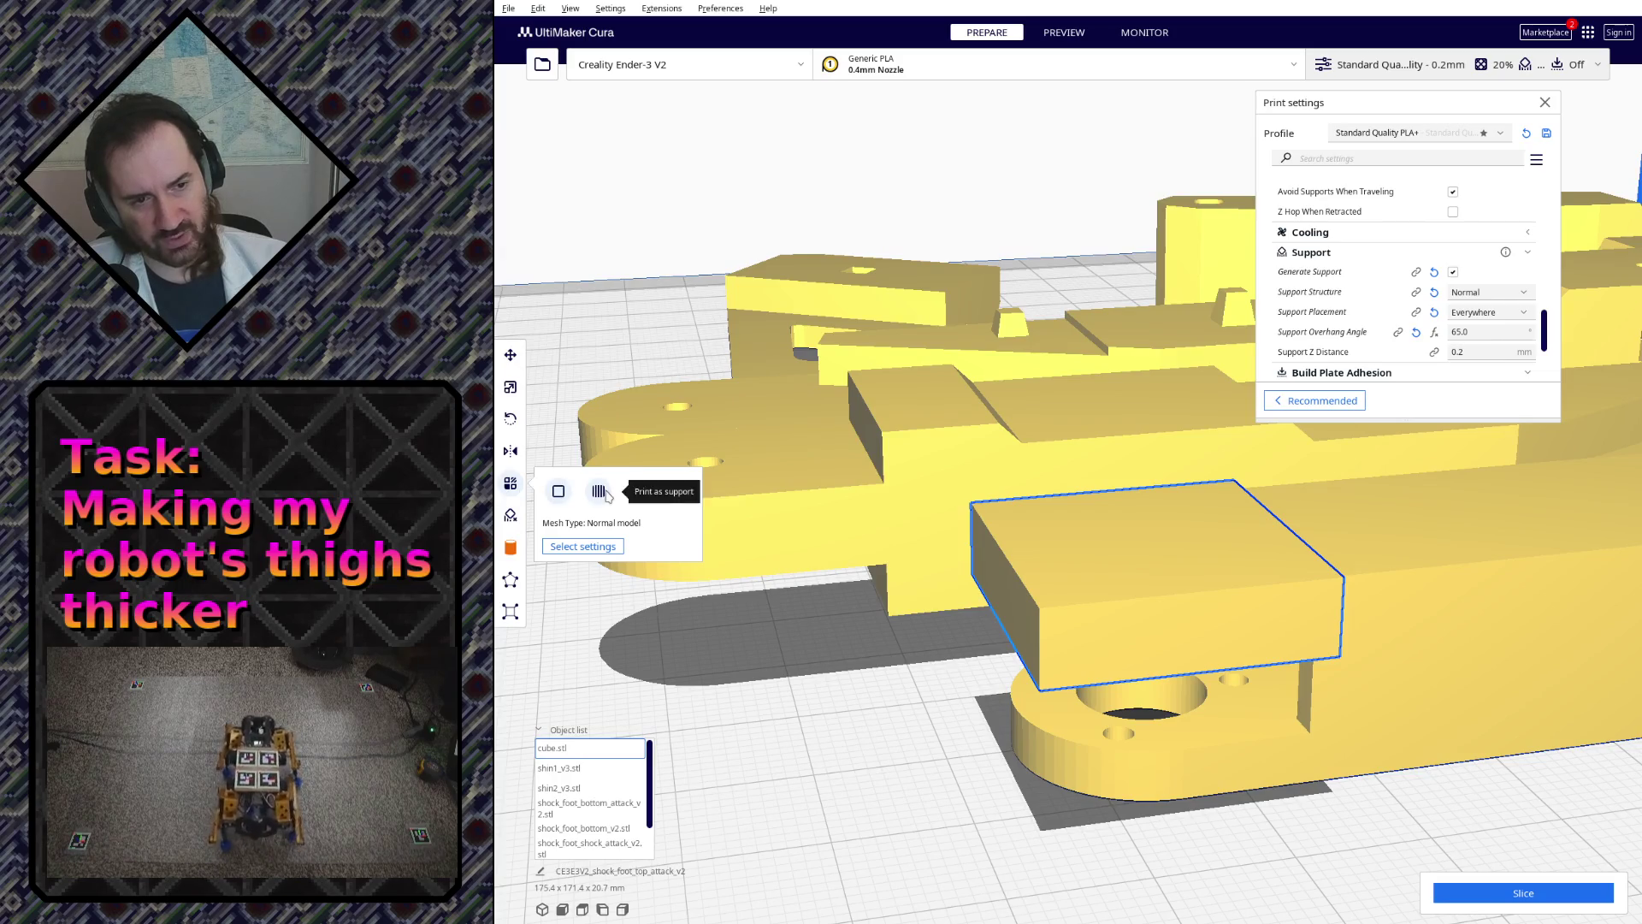
# - Set the cube to 'Modify settings for overlaps' as an infill-only mesh, then delete it from the scene
pyautogui.click(637, 492)
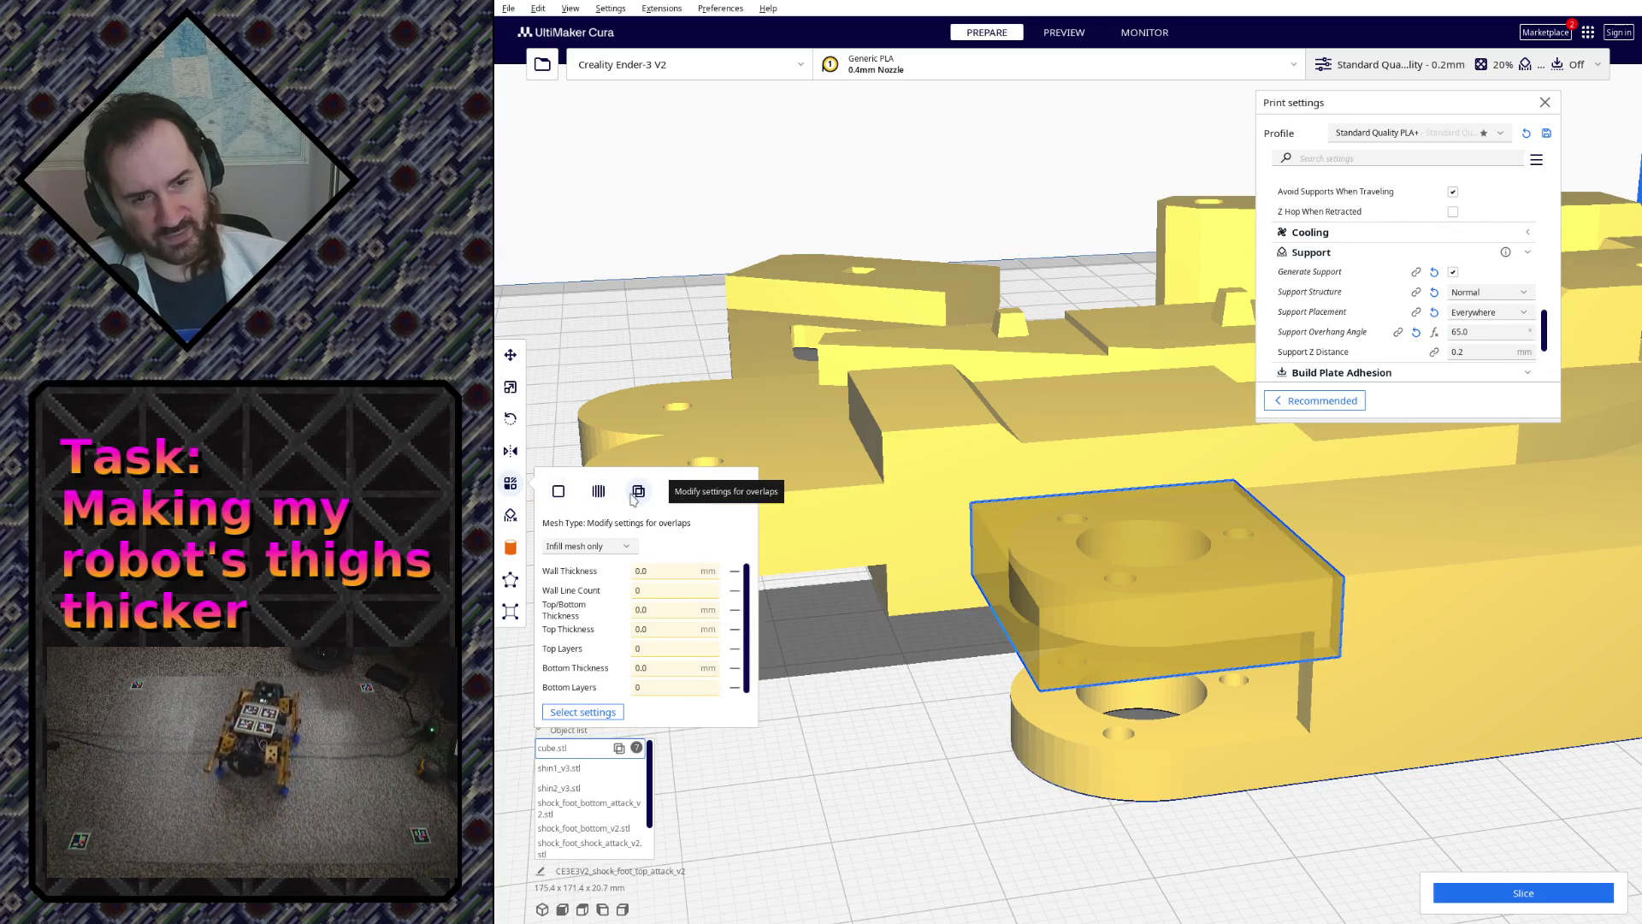
pyautogui.click(599, 554)
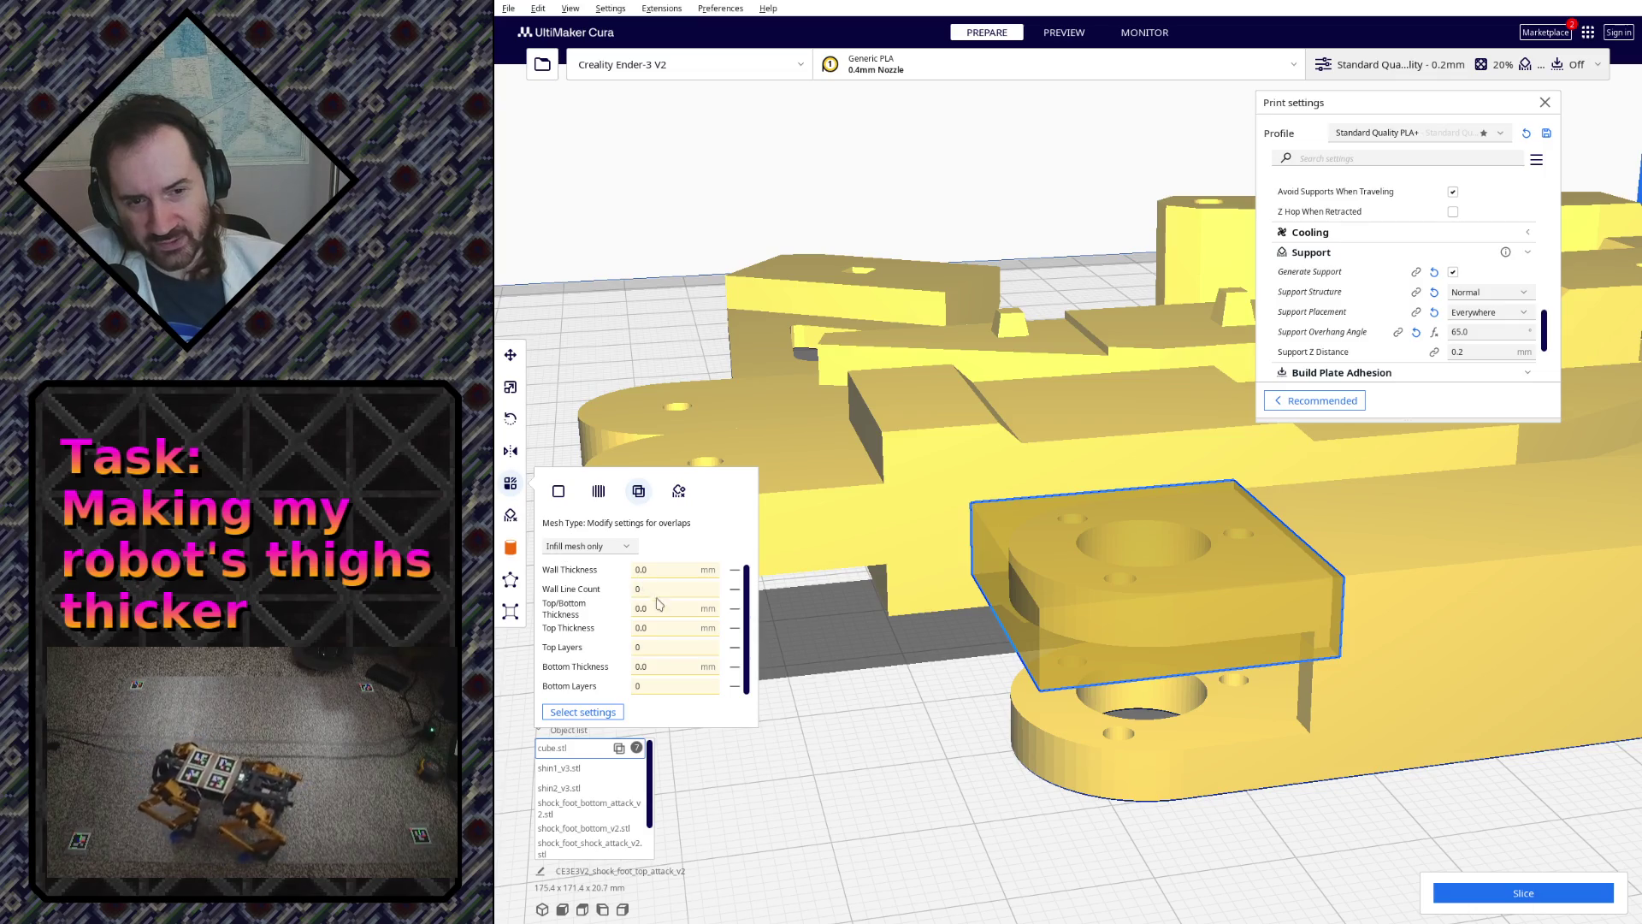
pyautogui.click(898, 648)
pyautogui.click(1077, 669)
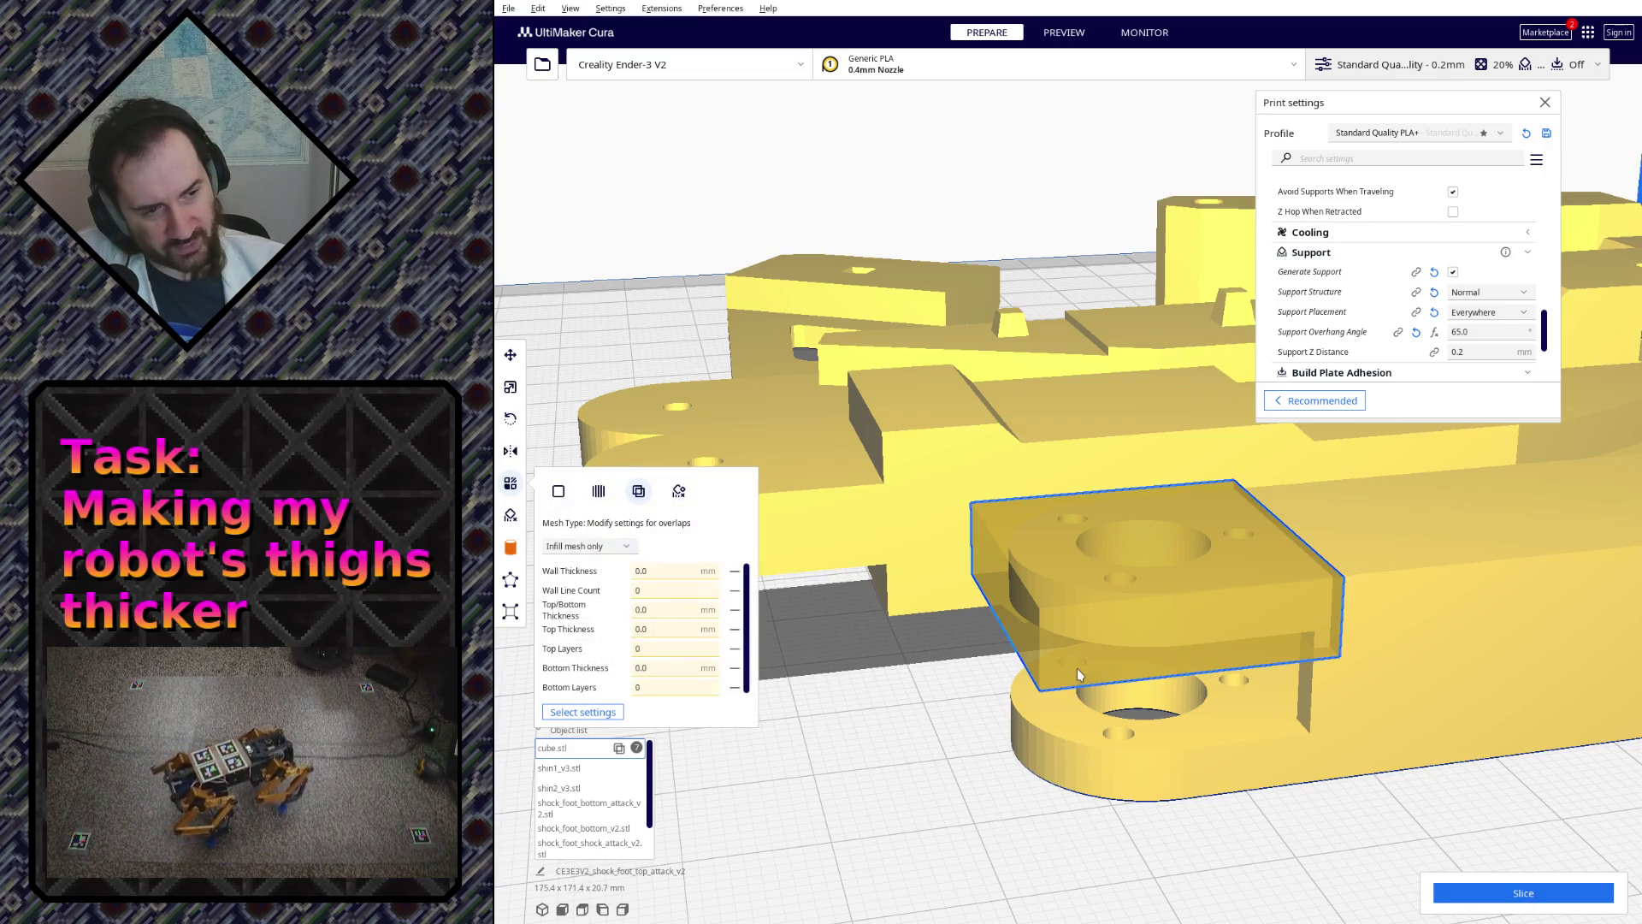
pyautogui.press('Delete')
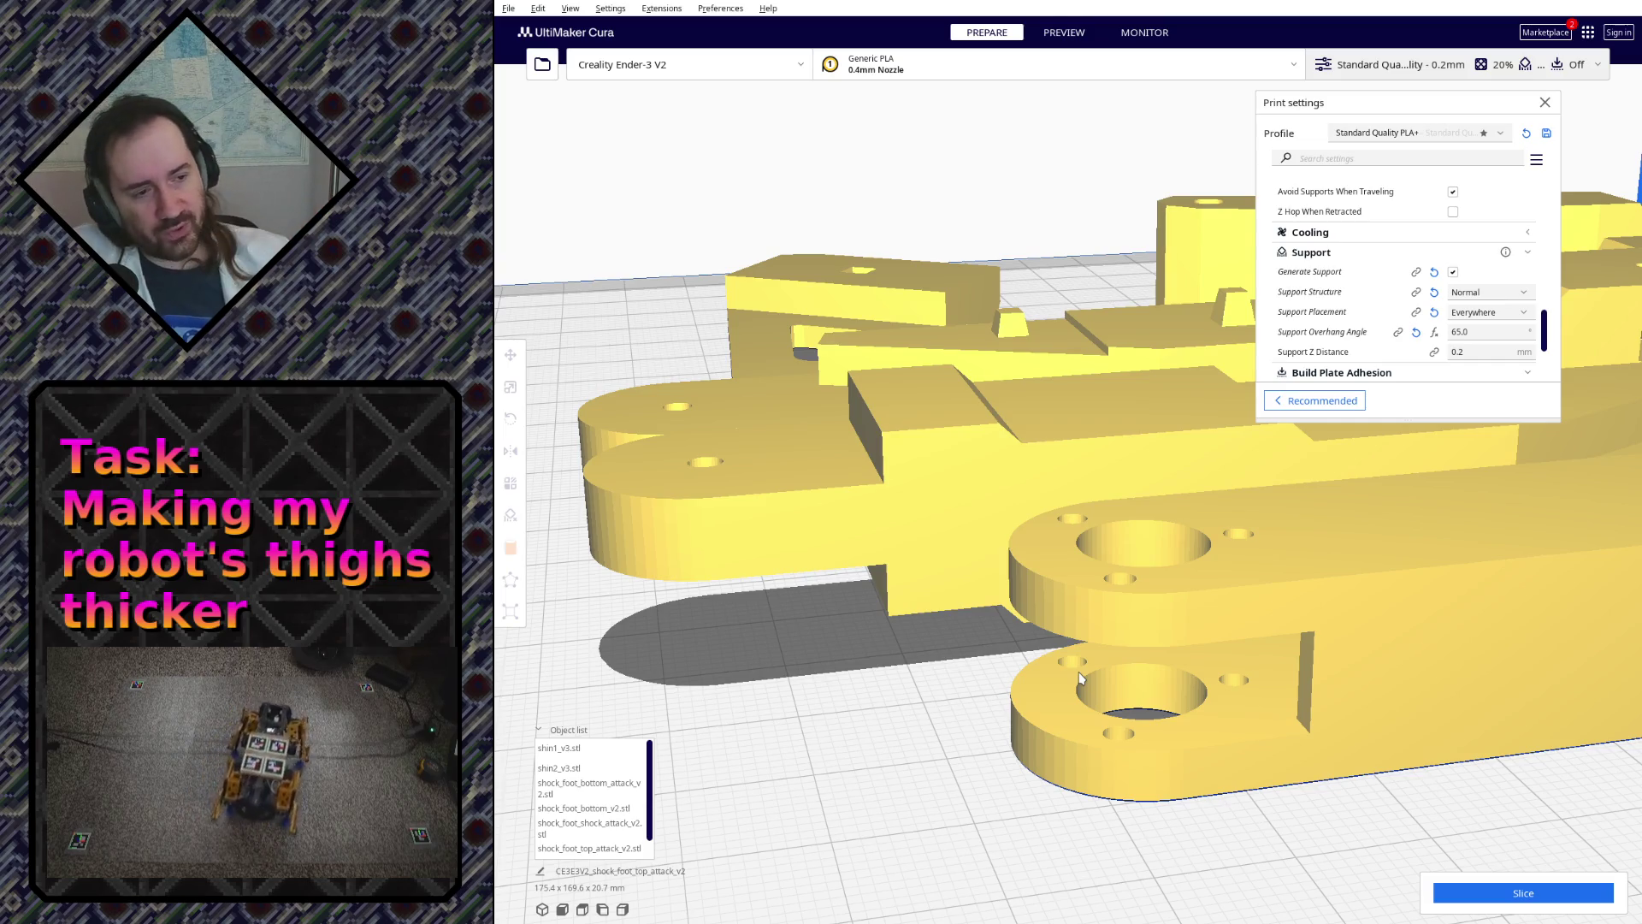
pyautogui.scroll(-2, 1110, 694)
pyautogui.moveTo(1110, 694)
pyautogui.mouseDown(button='right')
pyautogui.moveTo(1169, 678)
pyautogui.moveTo(697, 412)
pyautogui.mouseUp(button='right')
pyautogui.scroll(-5, 1168, 679)
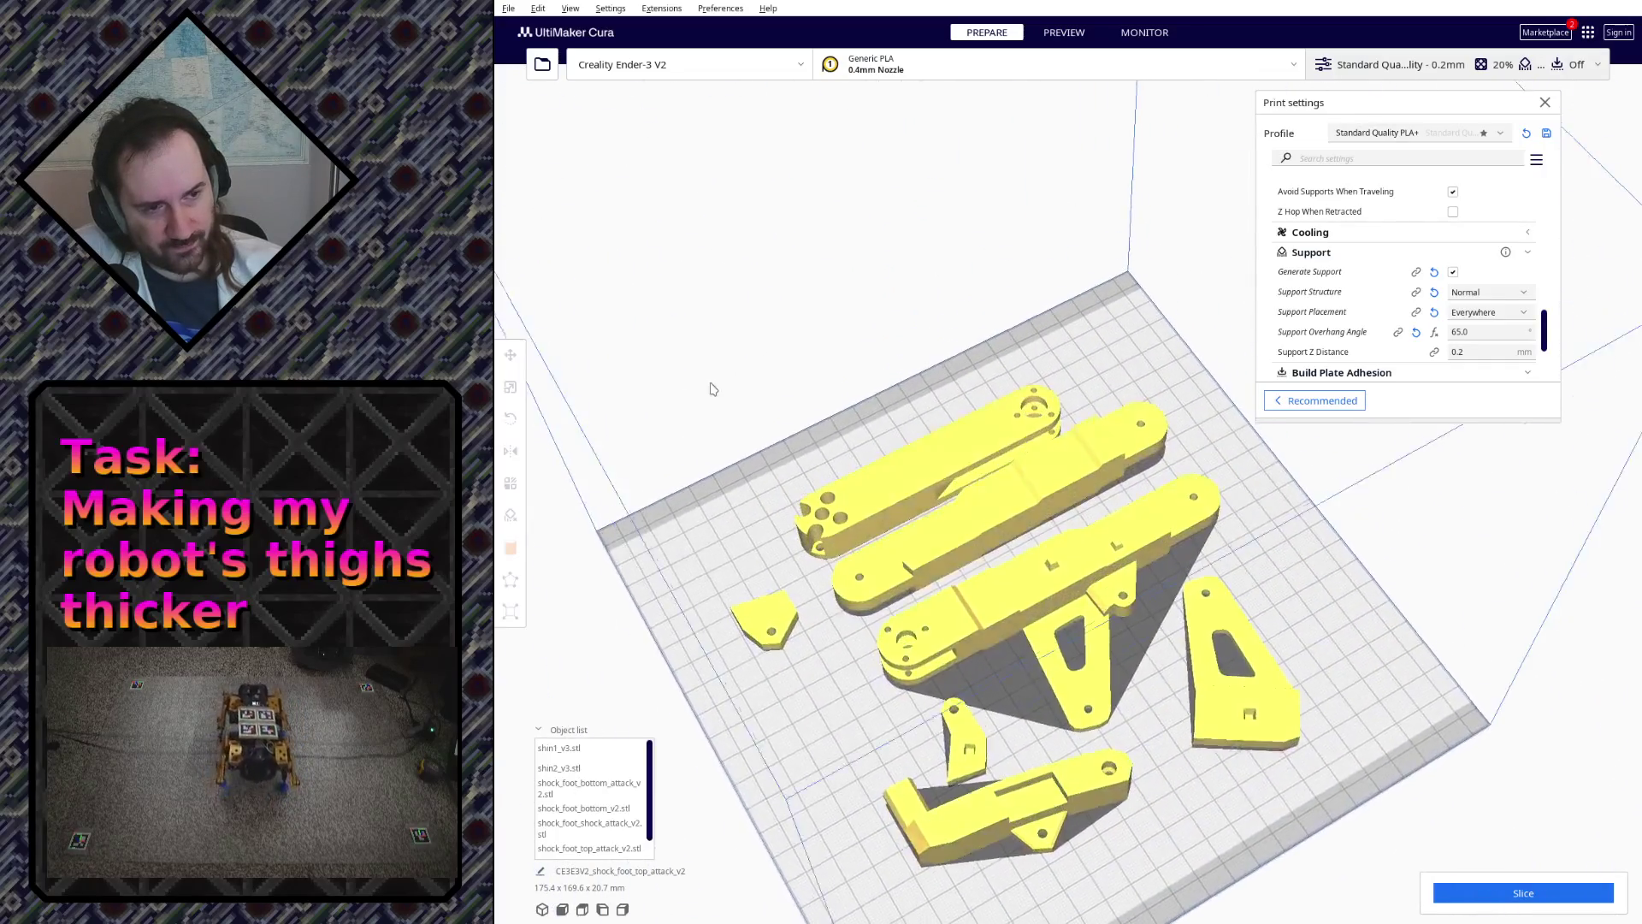
pyautogui.click(894, 475)
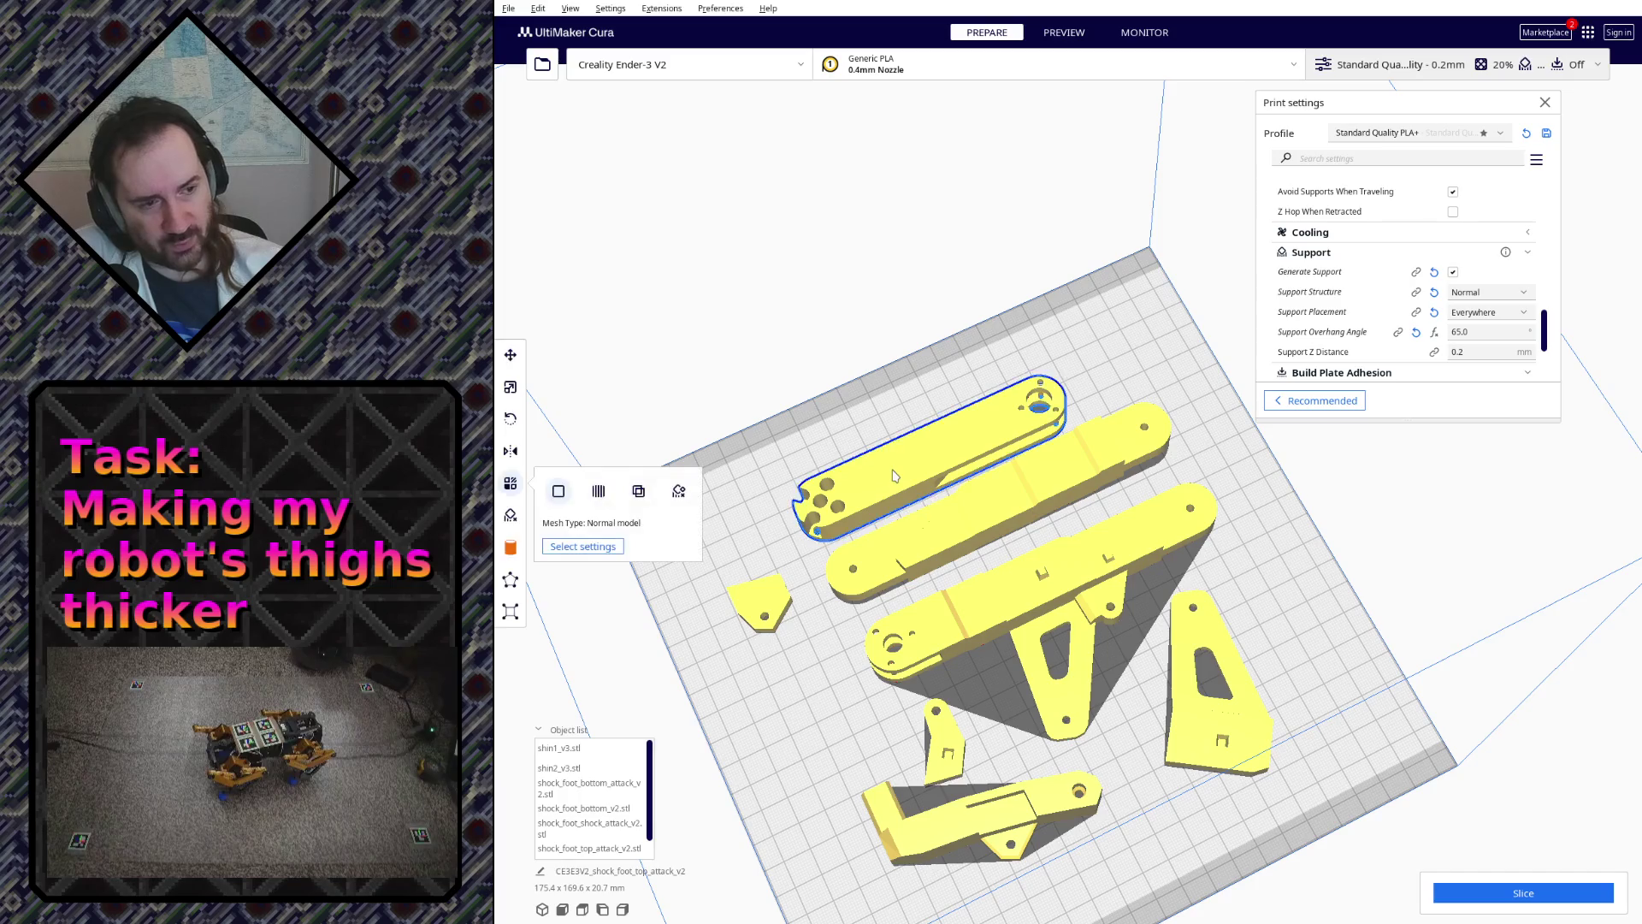
pyautogui.moveTo(832, 405); pyautogui.dragTo(1024, 364, button='right')
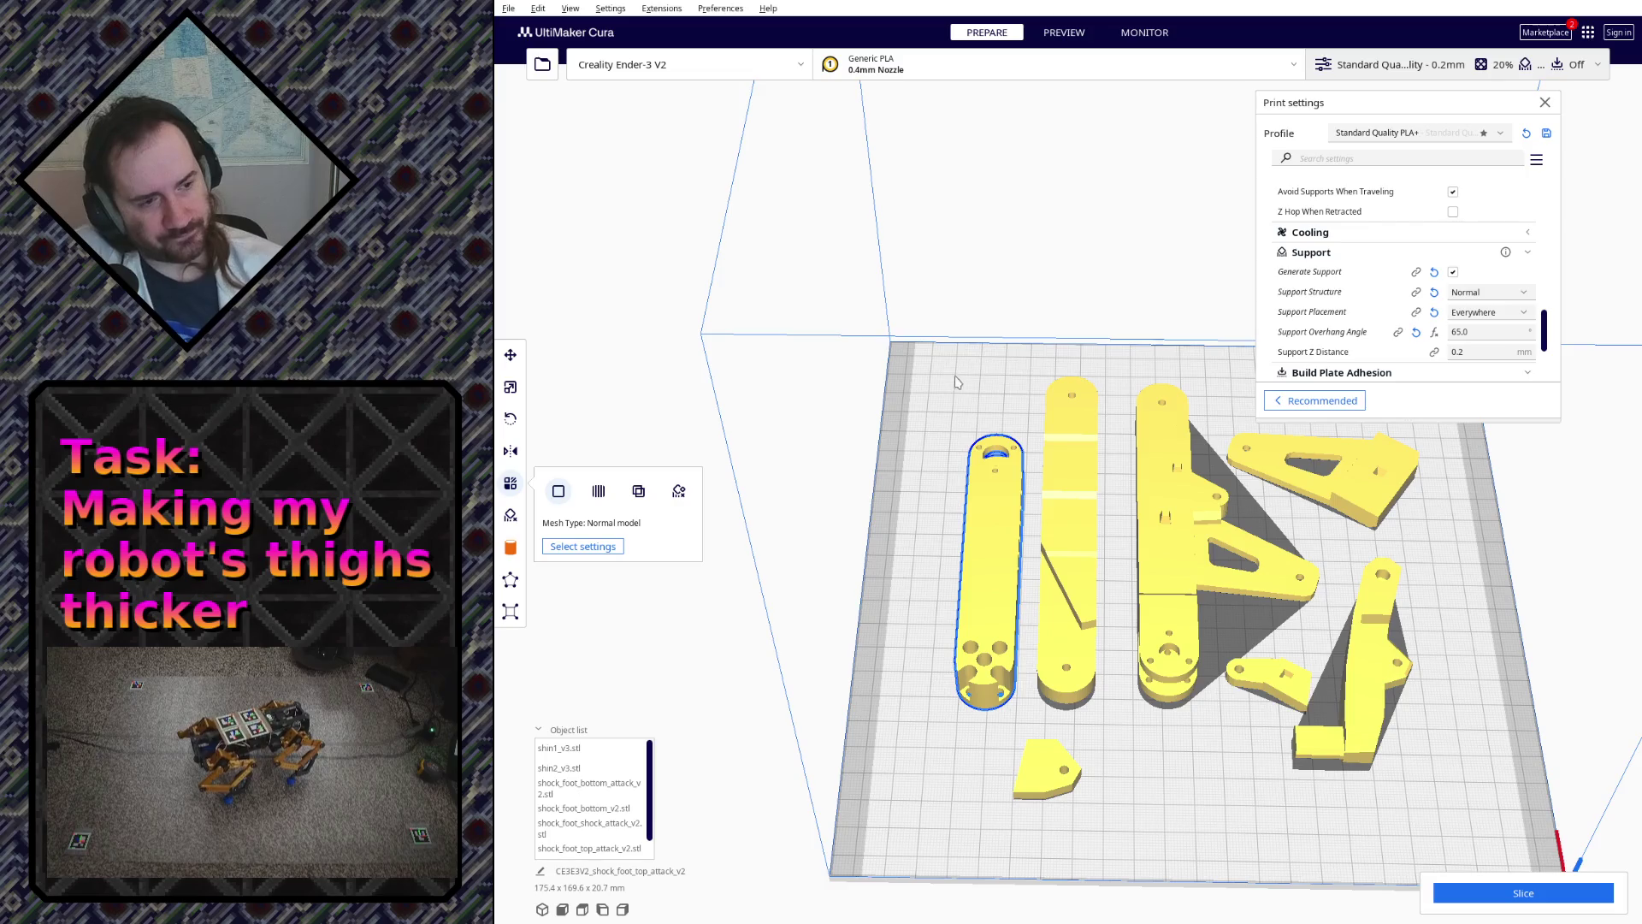
pyautogui.click(1184, 649)
pyautogui.moveTo(1199, 753); pyautogui.dragTo(1166, 696, button='right')
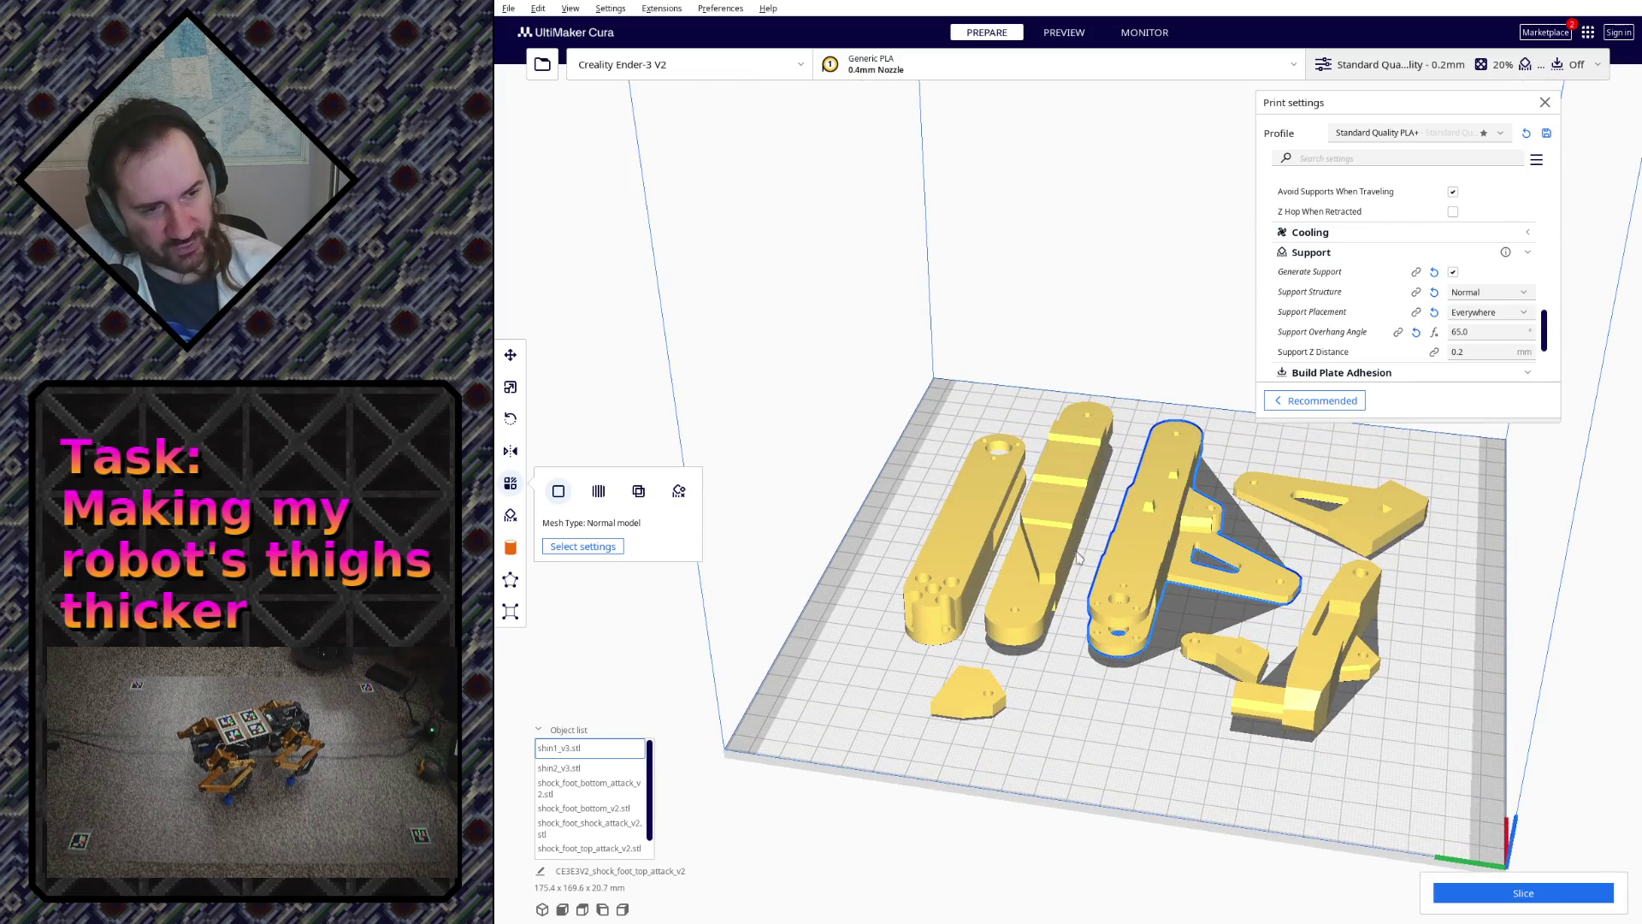
pyautogui.moveTo(938, 582); pyautogui.dragTo(1049, 604, button='right')
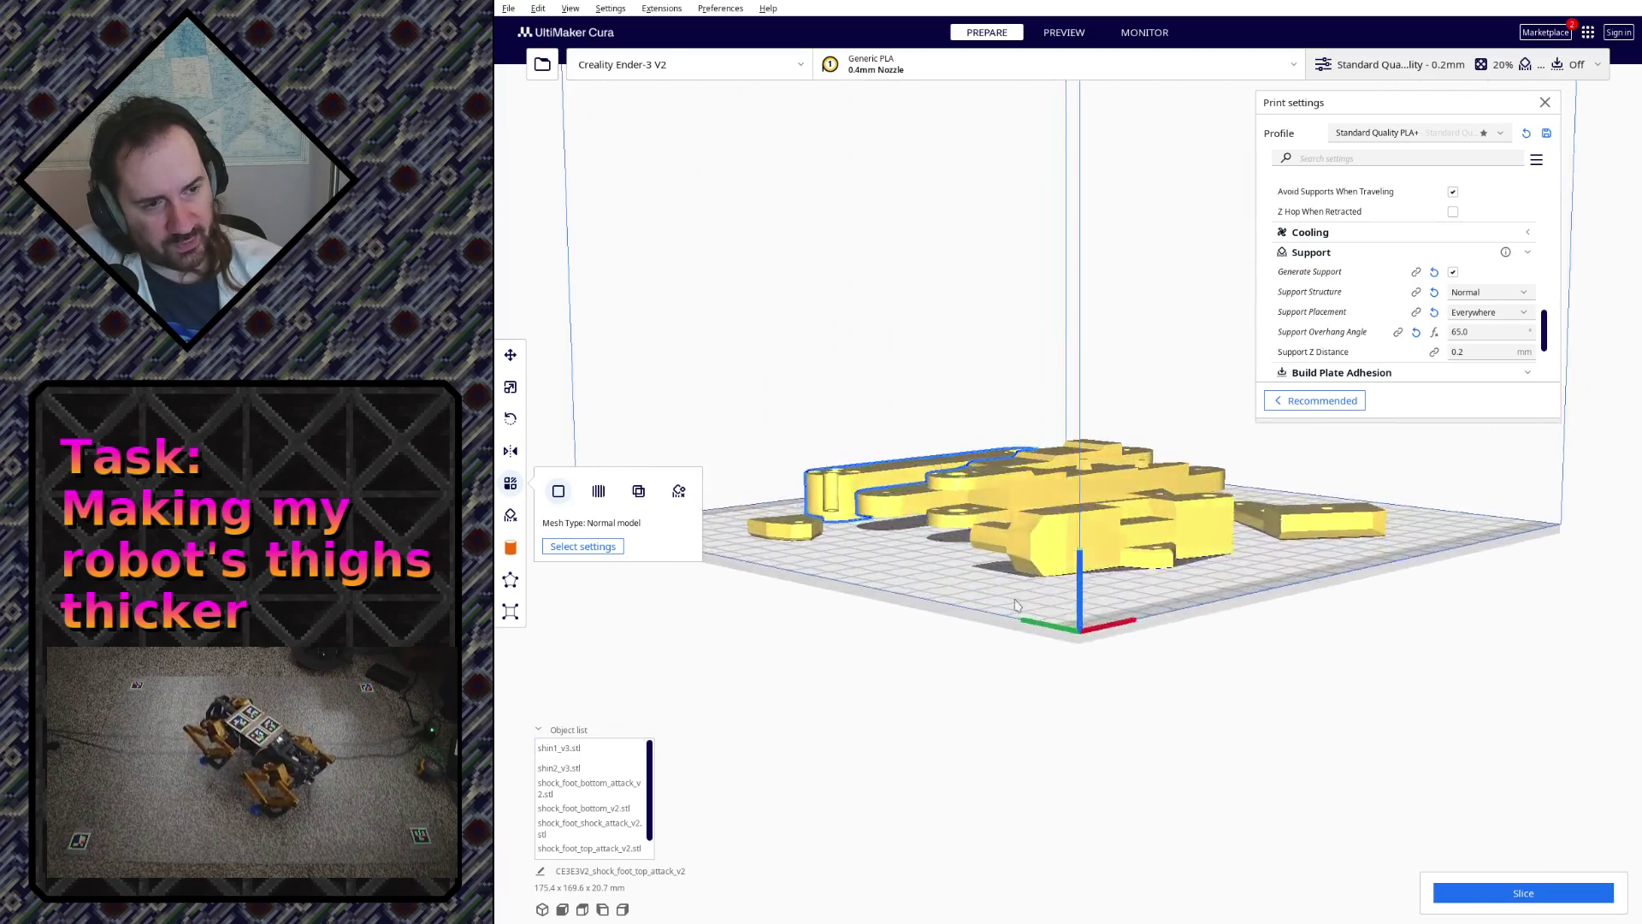
pyautogui.scroll(5, 1049, 603)
pyautogui.moveTo(1057, 730)
pyautogui.mouseDown(button='right')
pyautogui.moveTo(1125, 713)
pyautogui.moveTo(1097, 738)
pyautogui.moveTo(1072, 674)
pyautogui.mouseUp(button='right')
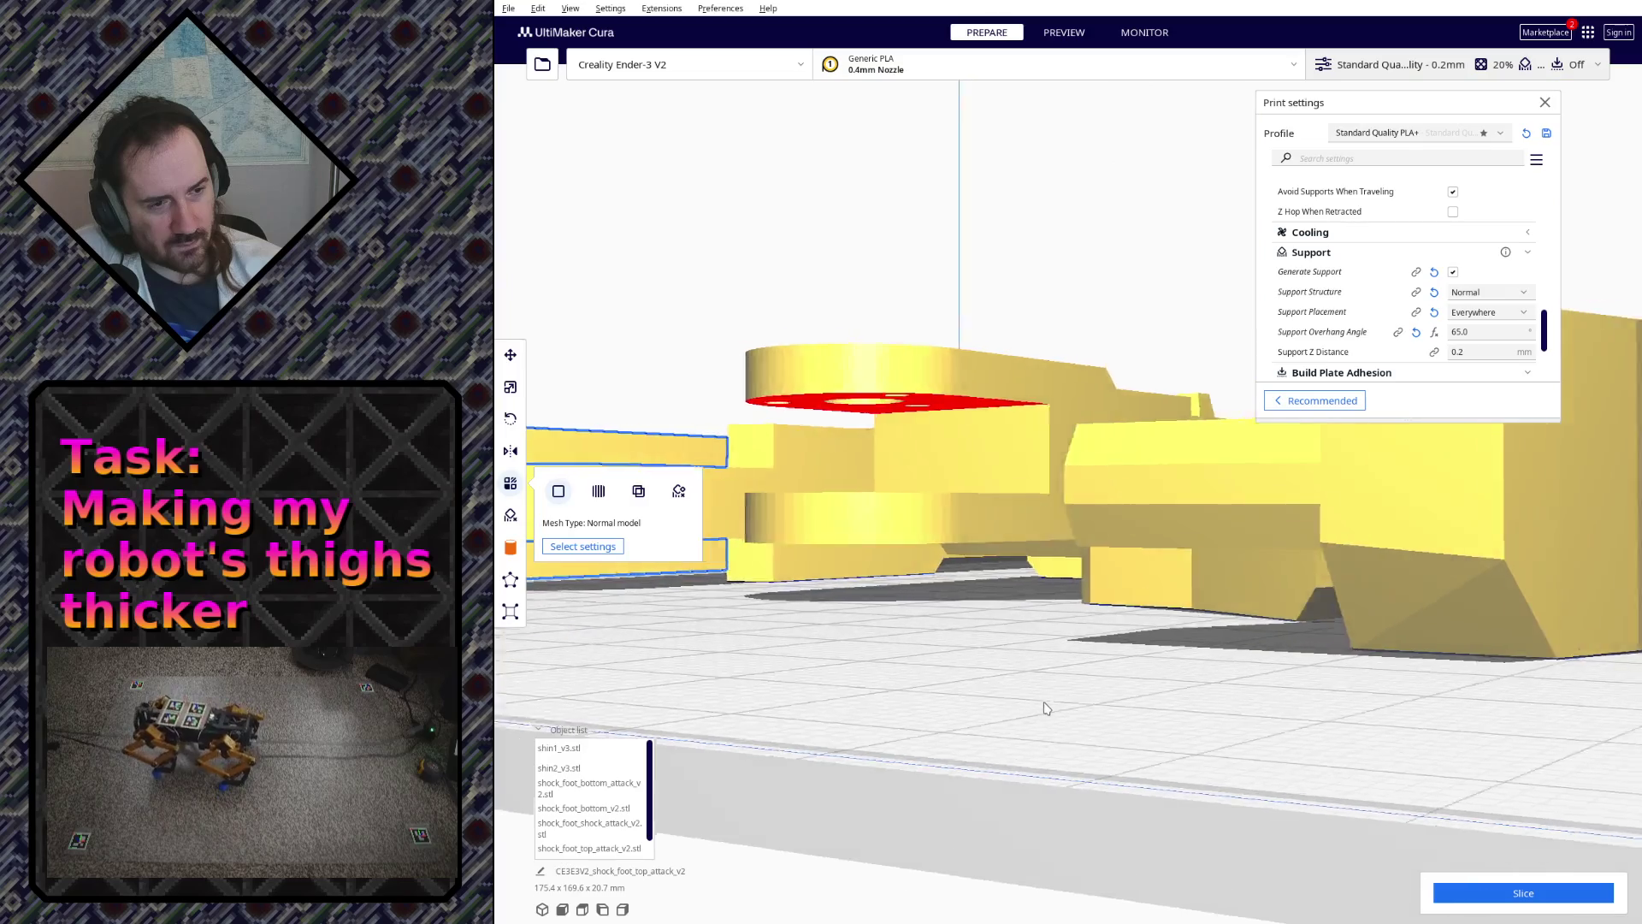
pyautogui.moveTo(1074, 674)
pyautogui.mouseDown(button='right')
pyautogui.moveTo(1066, 716)
pyautogui.moveTo(1093, 621)
pyautogui.mouseUp(button='right')
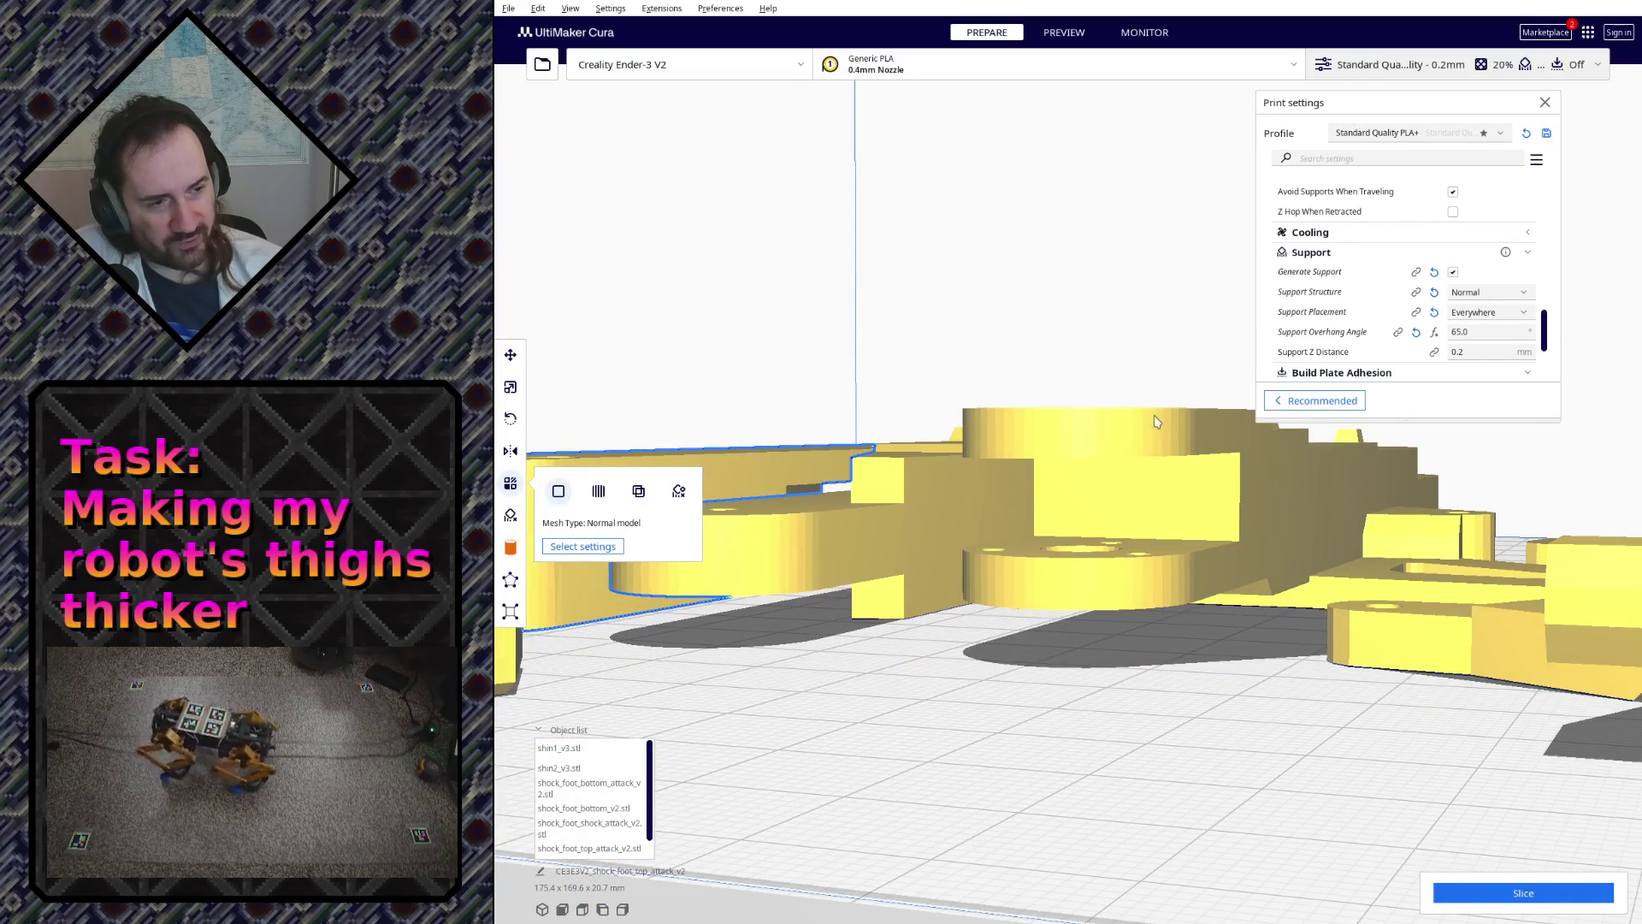
pyautogui.moveTo(1081, 402)
pyautogui.mouseDown(button='right')
pyautogui.moveTo(1197, 626)
pyautogui.moveTo(1207, 601)
pyautogui.mouseUp(button='right')
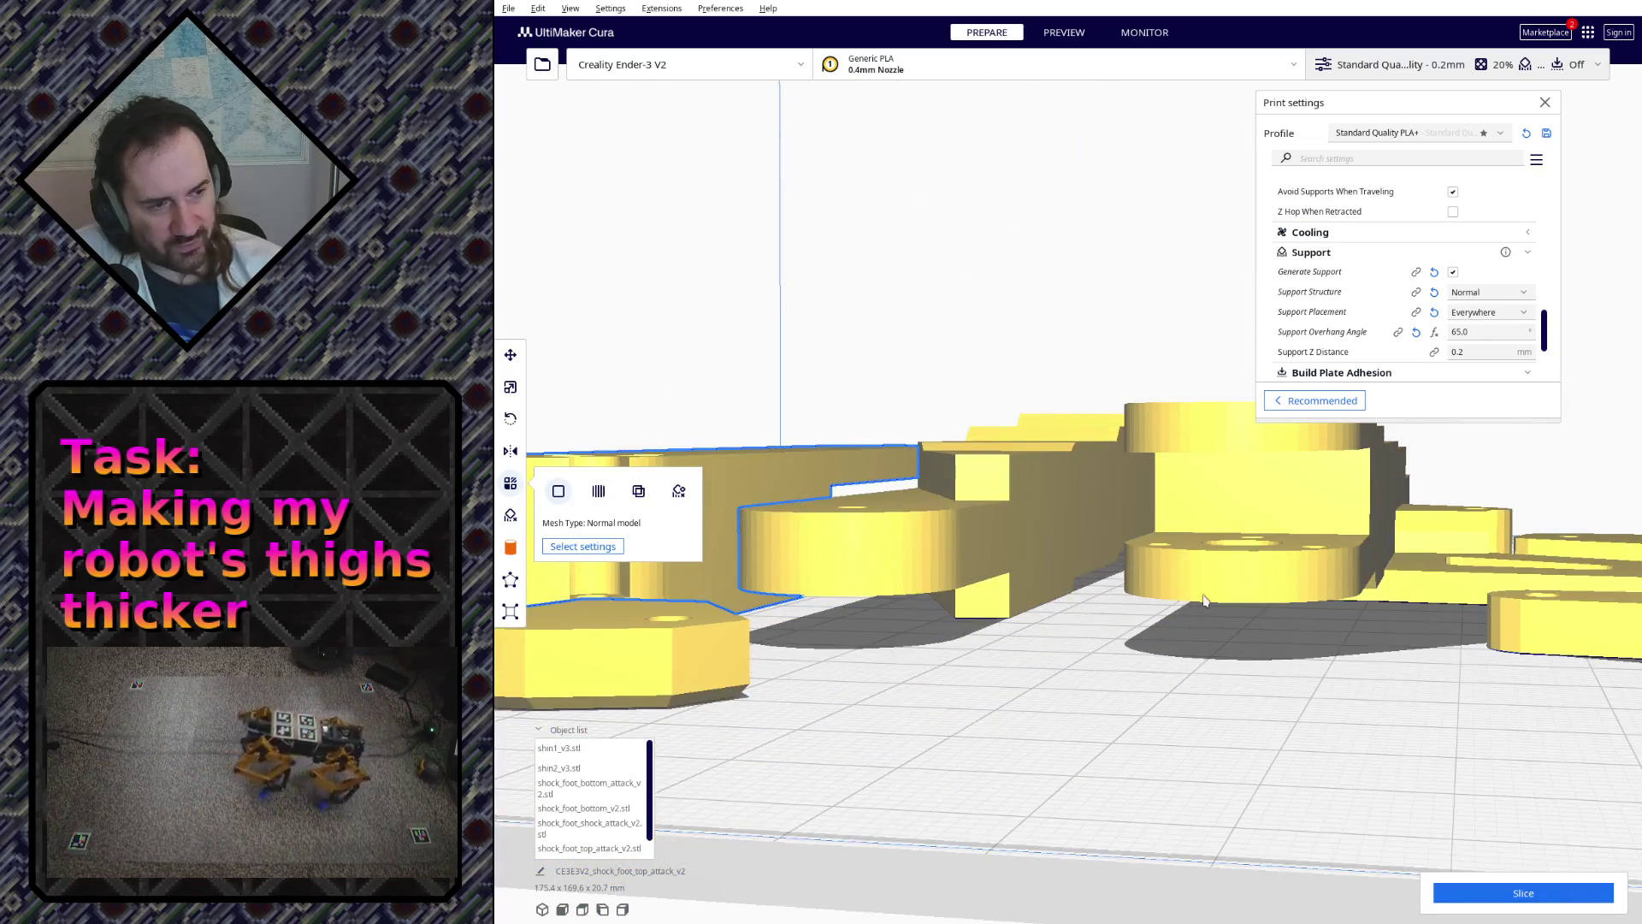
pyautogui.moveTo(1202, 531)
pyautogui.mouseDown(button='right')
pyautogui.moveTo(1134, 556)
pyautogui.moveTo(1358, 556)
pyautogui.moveTo(1465, 500)
pyautogui.moveTo(1461, 478)
pyautogui.moveTo(1467, 496)
pyautogui.moveTo(1233, 513)
pyautogui.mouseUp(button='right')
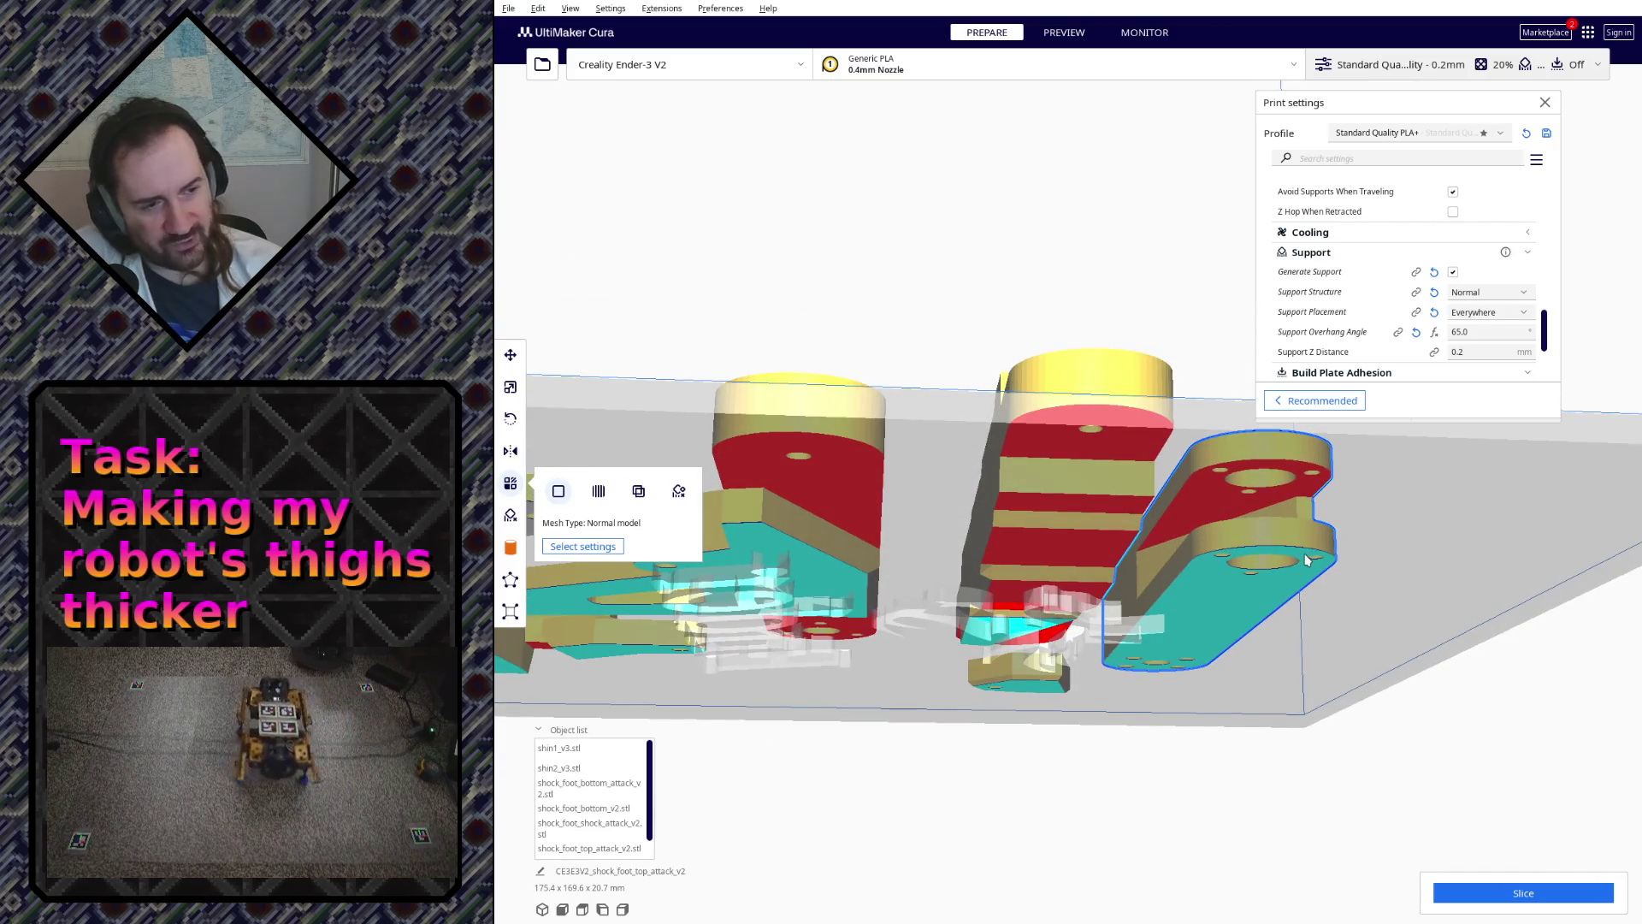
pyautogui.moveTo(1375, 576)
pyautogui.mouseDown(button='right')
pyautogui.moveTo(1349, 578)
pyautogui.moveTo(1260, 517)
pyautogui.moveTo(1116, 822)
pyautogui.moveTo(1386, 603)
pyautogui.moveTo(1320, 624)
pyautogui.moveTo(1352, 744)
pyautogui.moveTo(1334, 635)
pyautogui.moveTo(1347, 737)
pyautogui.moveTo(1335, 641)
pyautogui.moveTo(1373, 711)
pyautogui.moveTo(1156, 689)
pyautogui.moveTo(1030, 605)
pyautogui.moveTo(905, 718)
pyautogui.mouseUp(button='right')
pyautogui.scroll(-3, 904, 719)
pyautogui.scroll(-3, 950, 705)
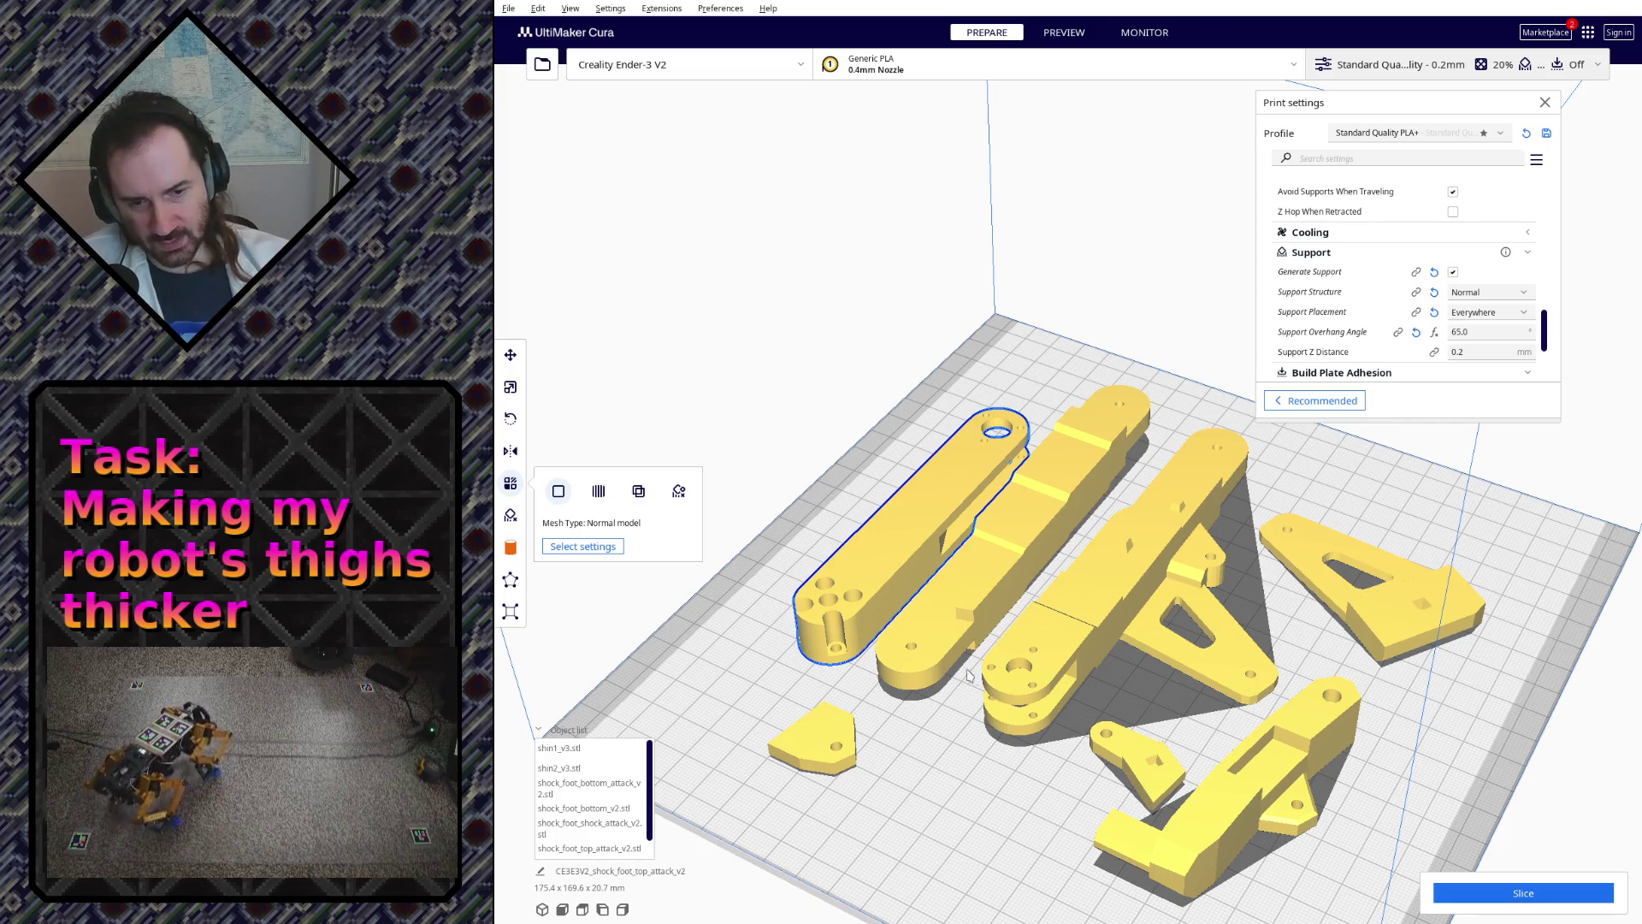
pyautogui.click(716, 699)
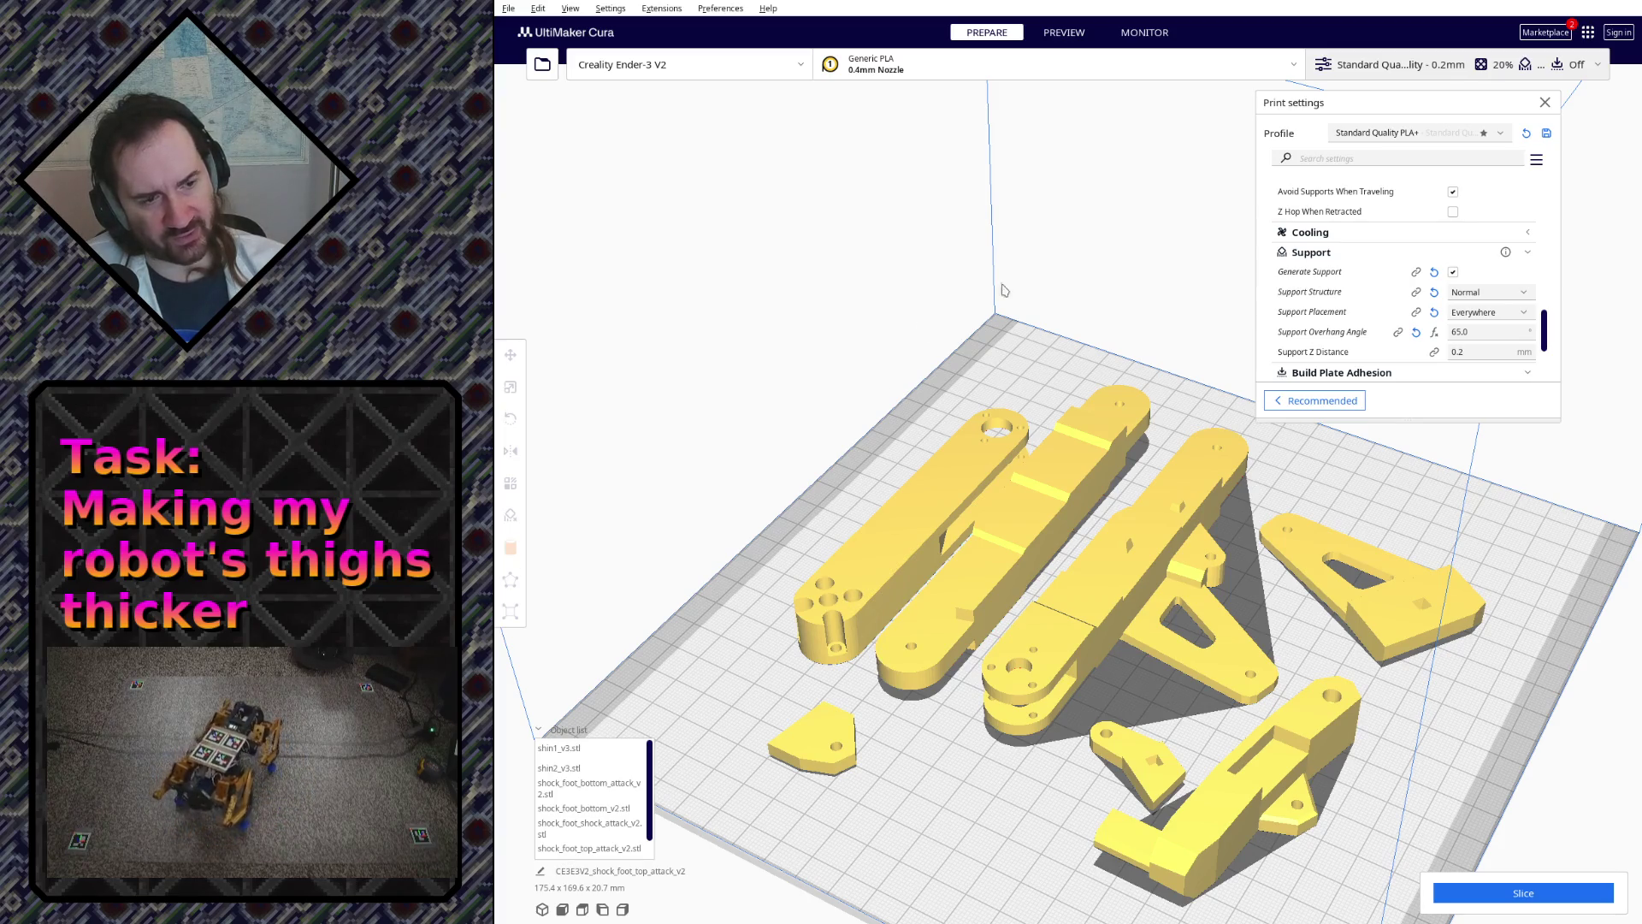
pyautogui.moveTo(923, 586)
pyautogui.mouseDown(button='right')
pyautogui.moveTo(844, 507)
pyautogui.moveTo(886, 668)
pyautogui.moveTo(963, 657)
pyautogui.mouseUp(button='right')
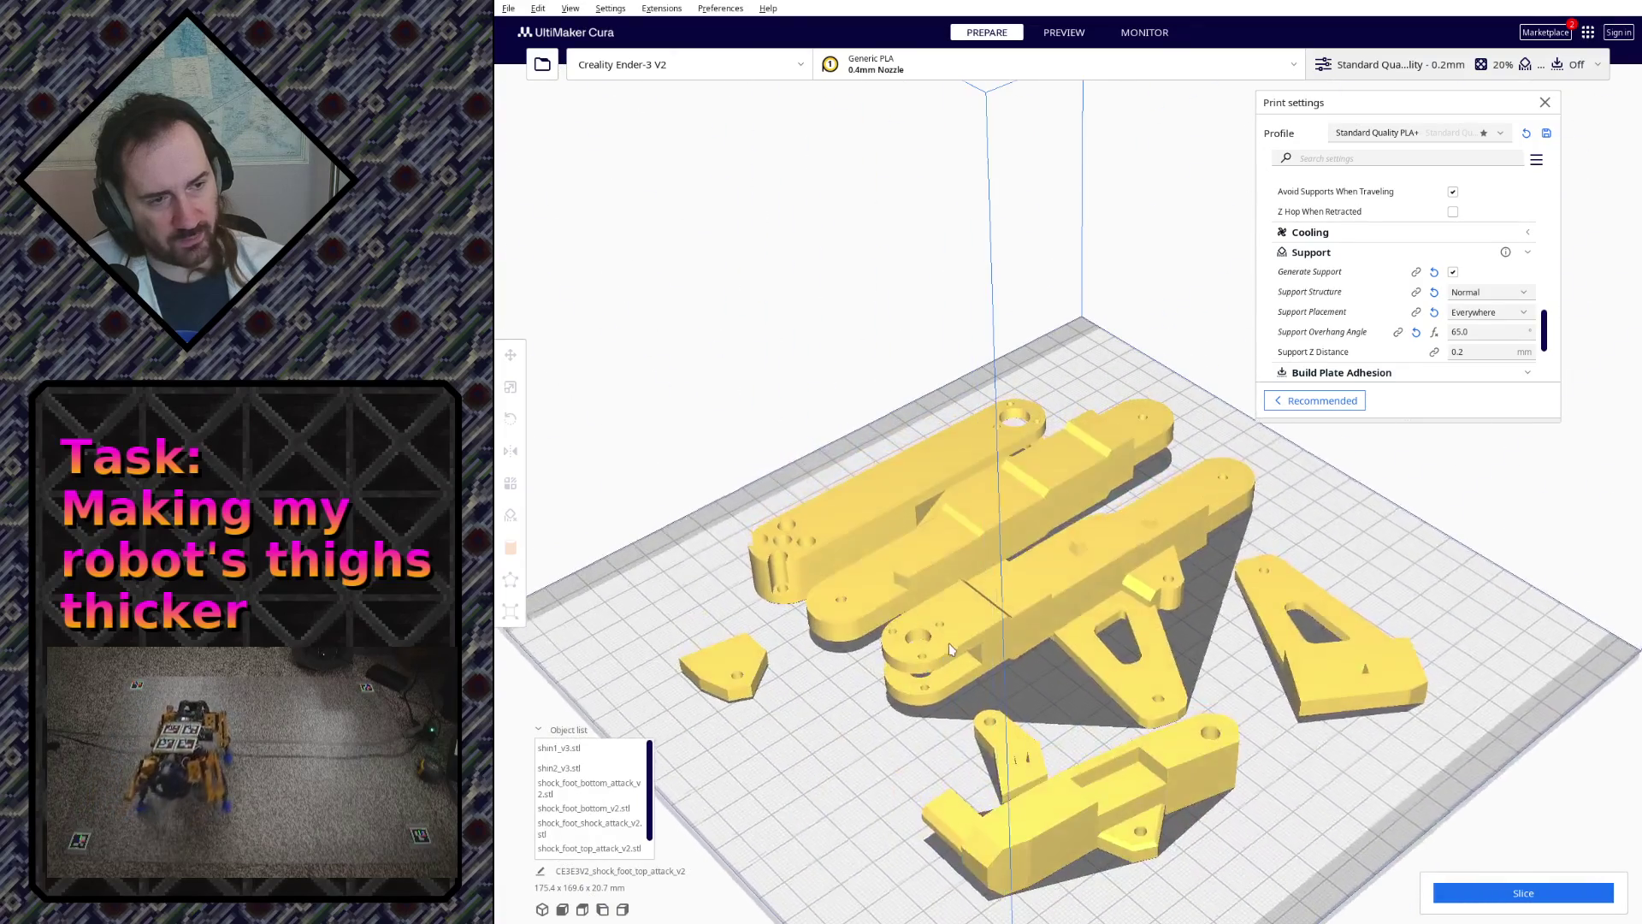